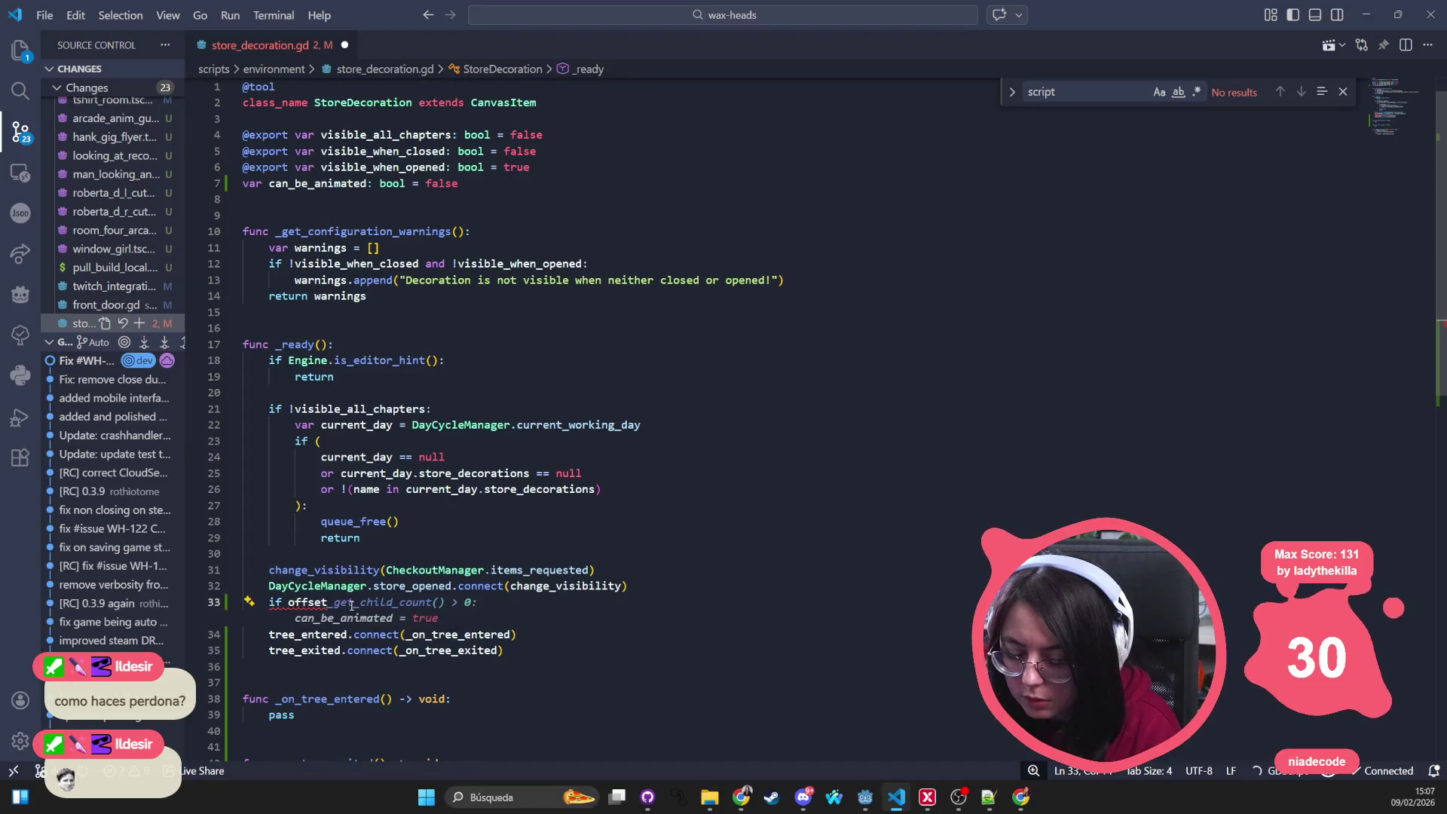
# Step: On line 33 write if "offset" in self: with can_be_animated = true, and save
pyautogui.click(291, 602)
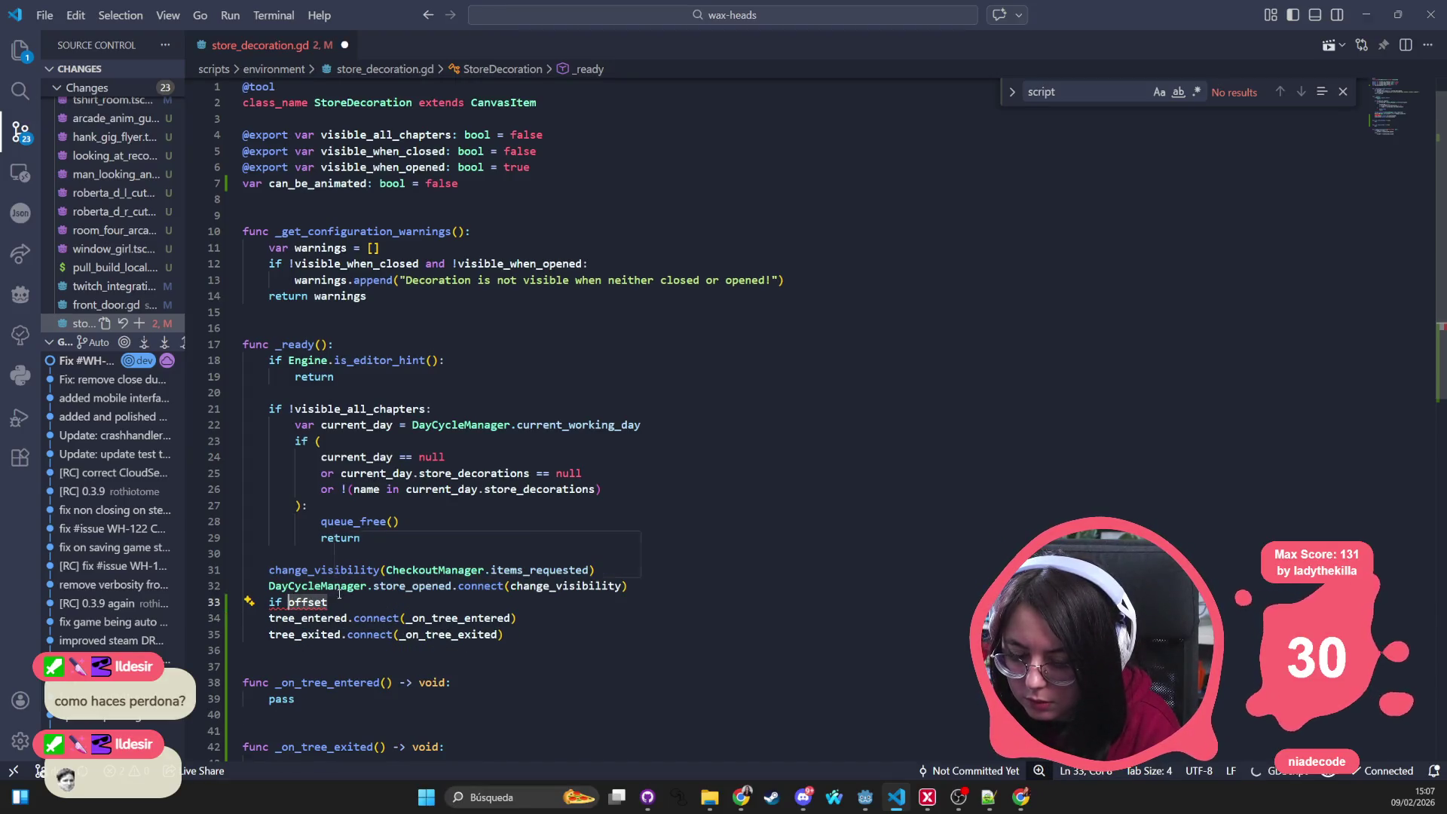
pyautogui.write(' in ')
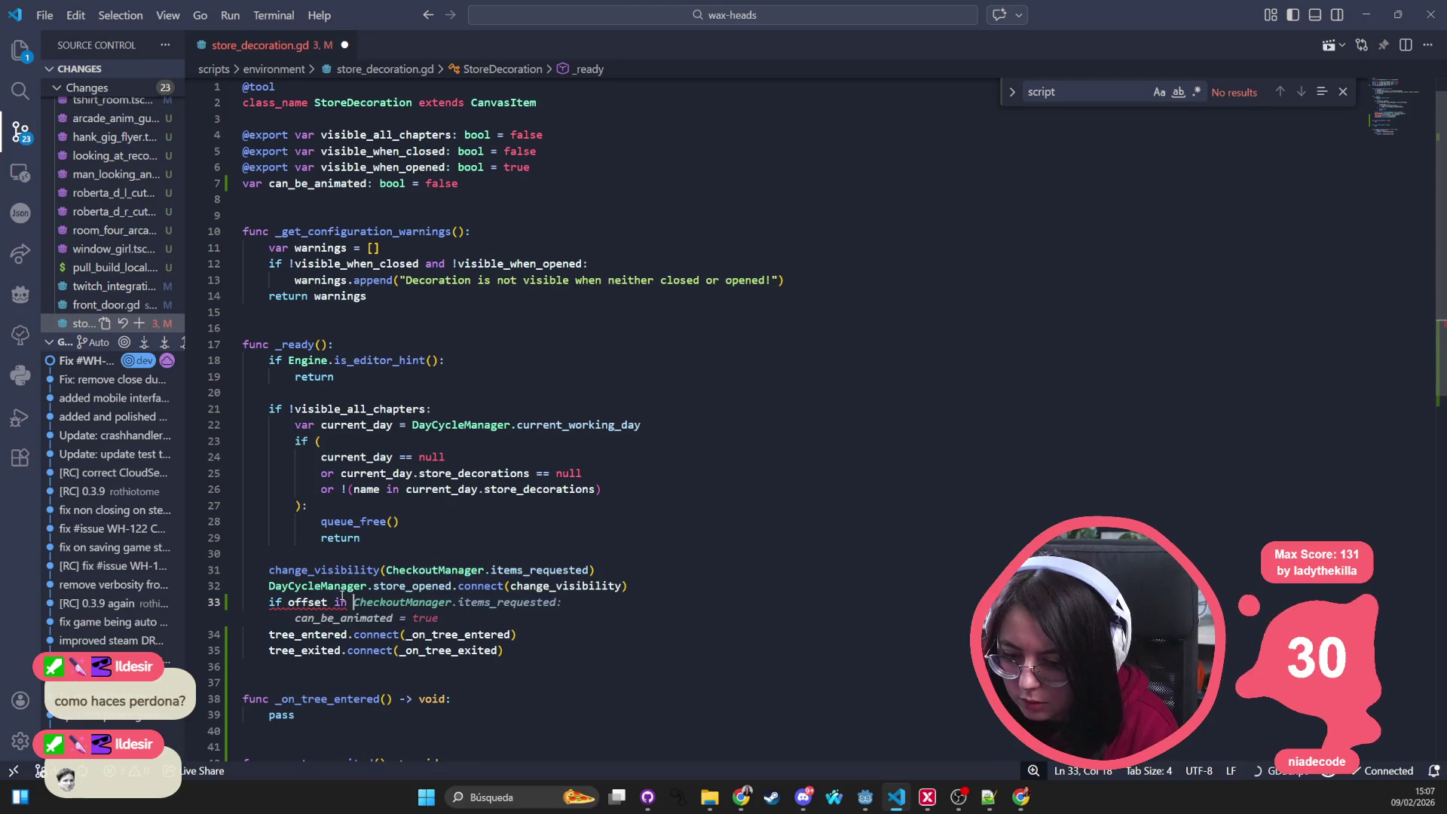
pyautogui.write('self:')
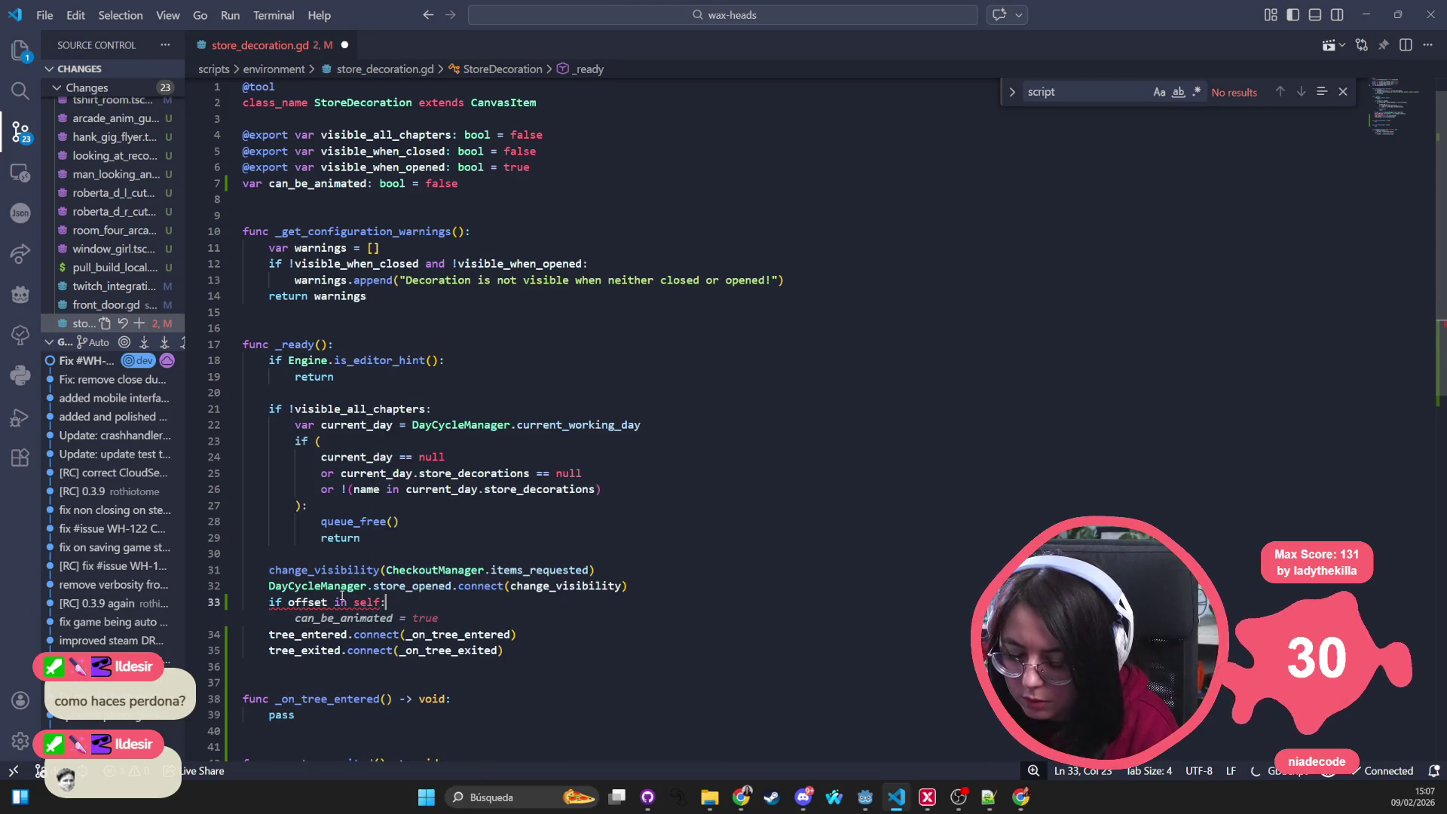
pyautogui.press('Tab')
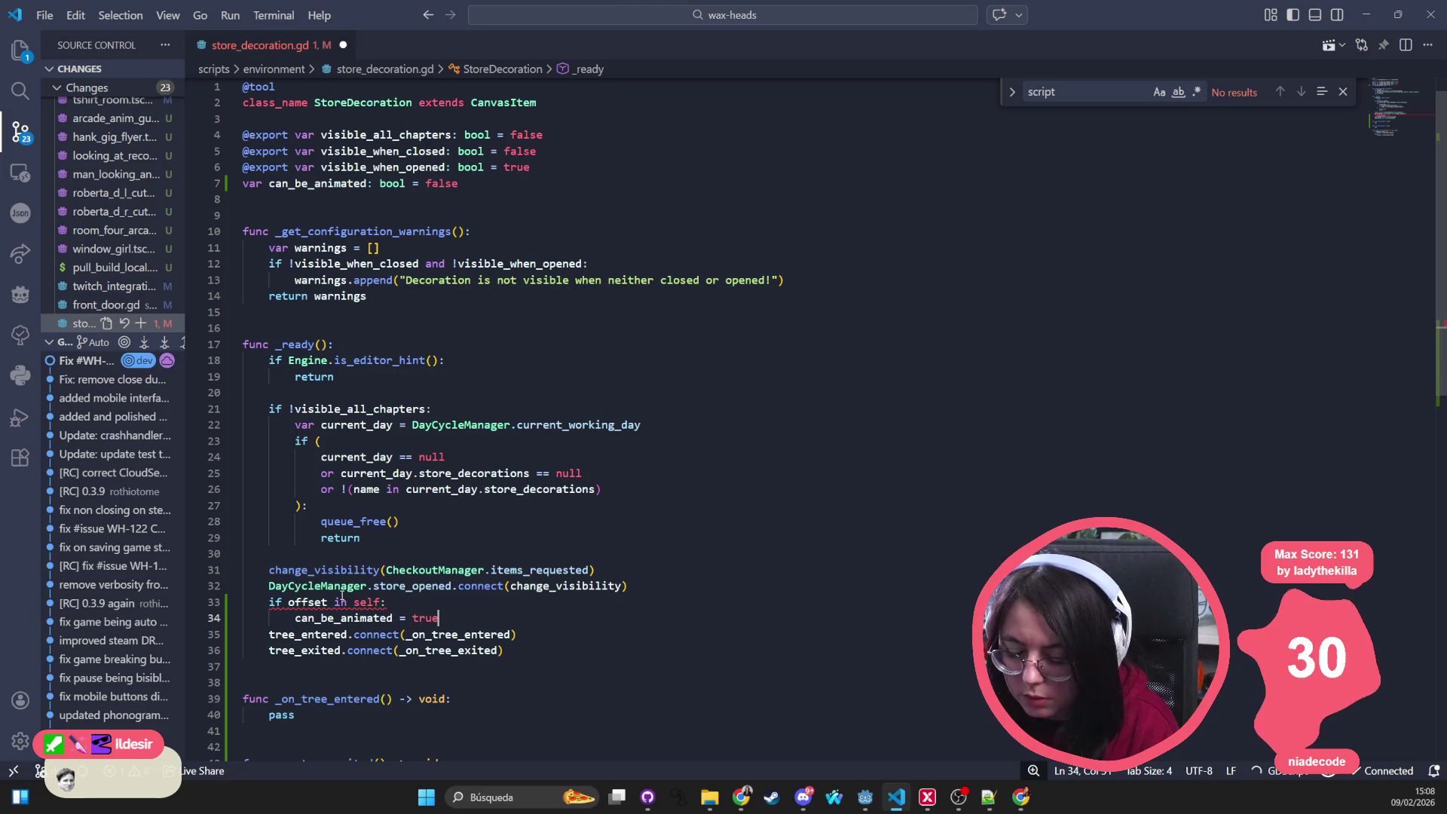
pyautogui.hotkey('ctrl', 's')
pyautogui.click(297, 601)
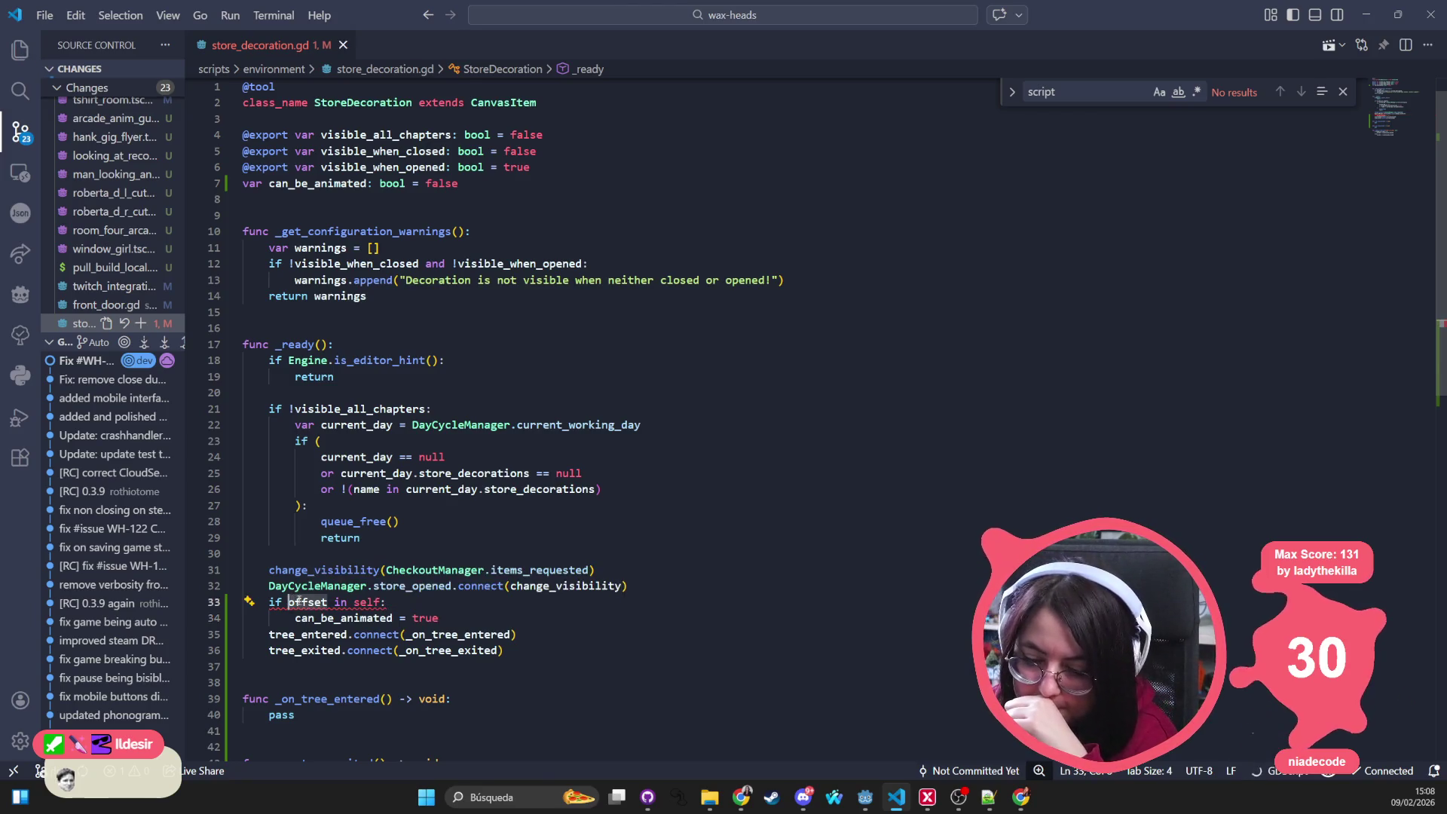
pyautogui.doubleClick(298, 600)
pyautogui.write('"')
pyautogui.click(435, 570)
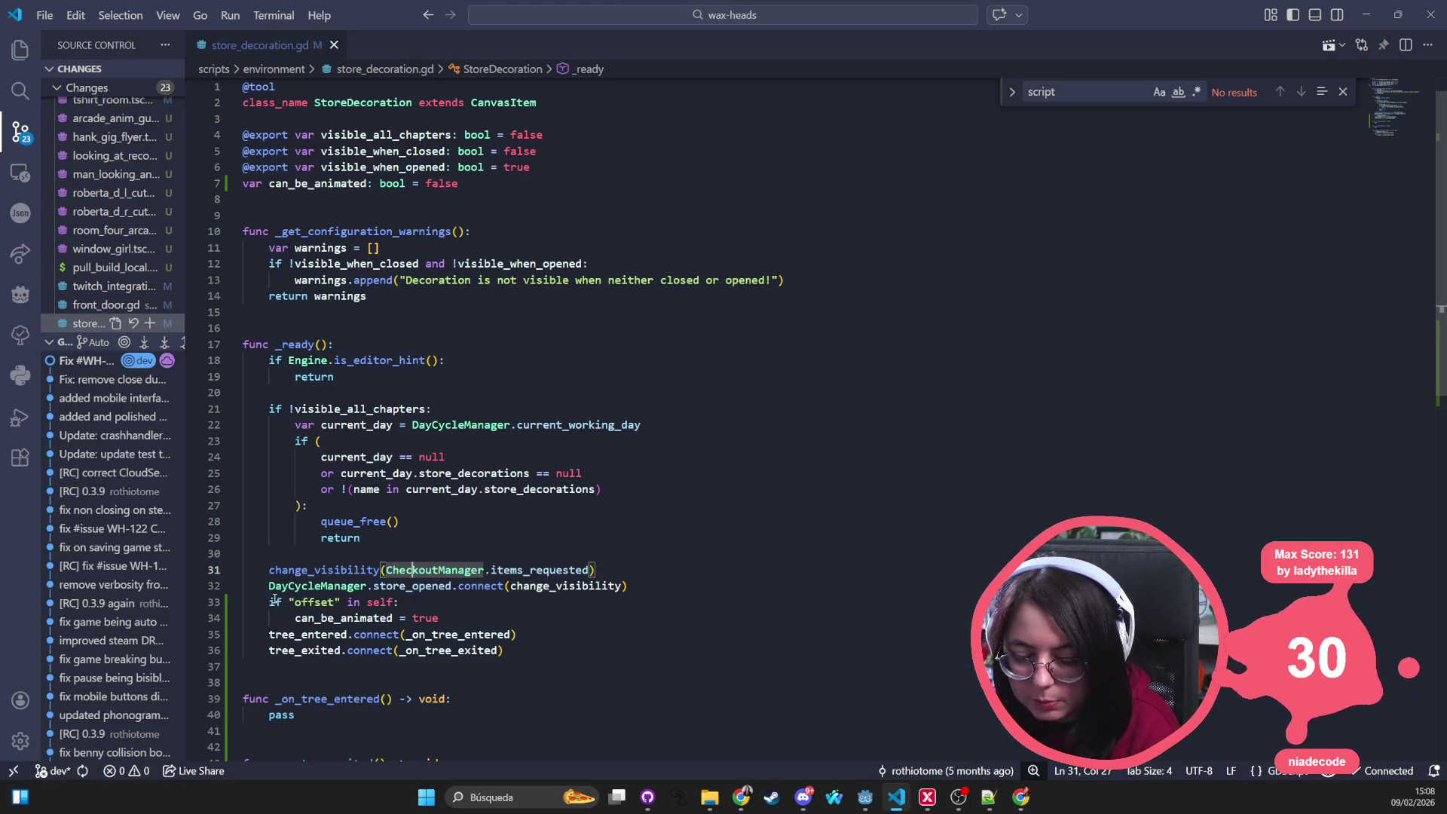
# Step: Have the AI review the if block on lines 33–34
pyautogui.moveTo(438, 618); pyautogui.dragTo(248, 607)
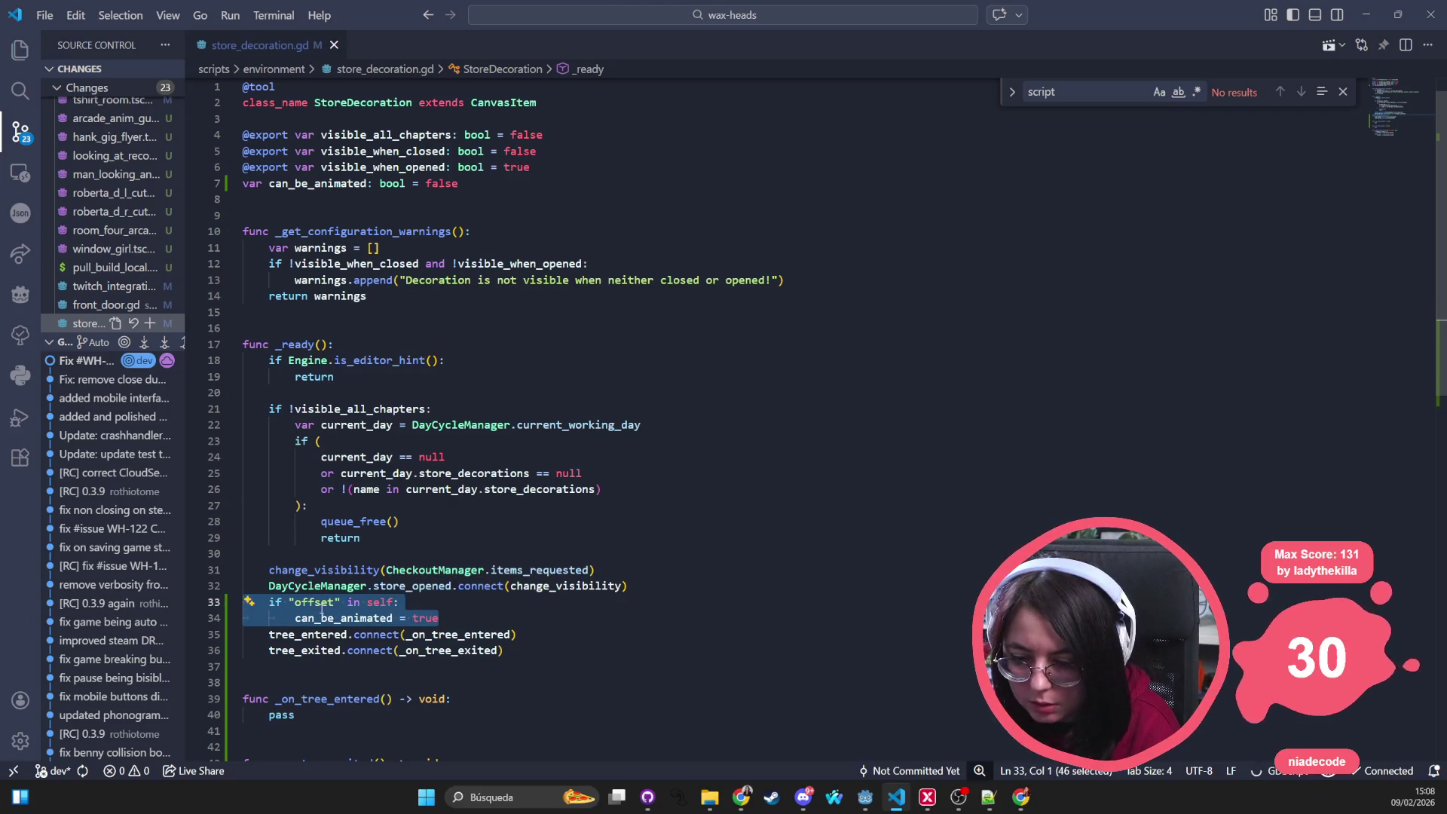
pyautogui.click(255, 602)
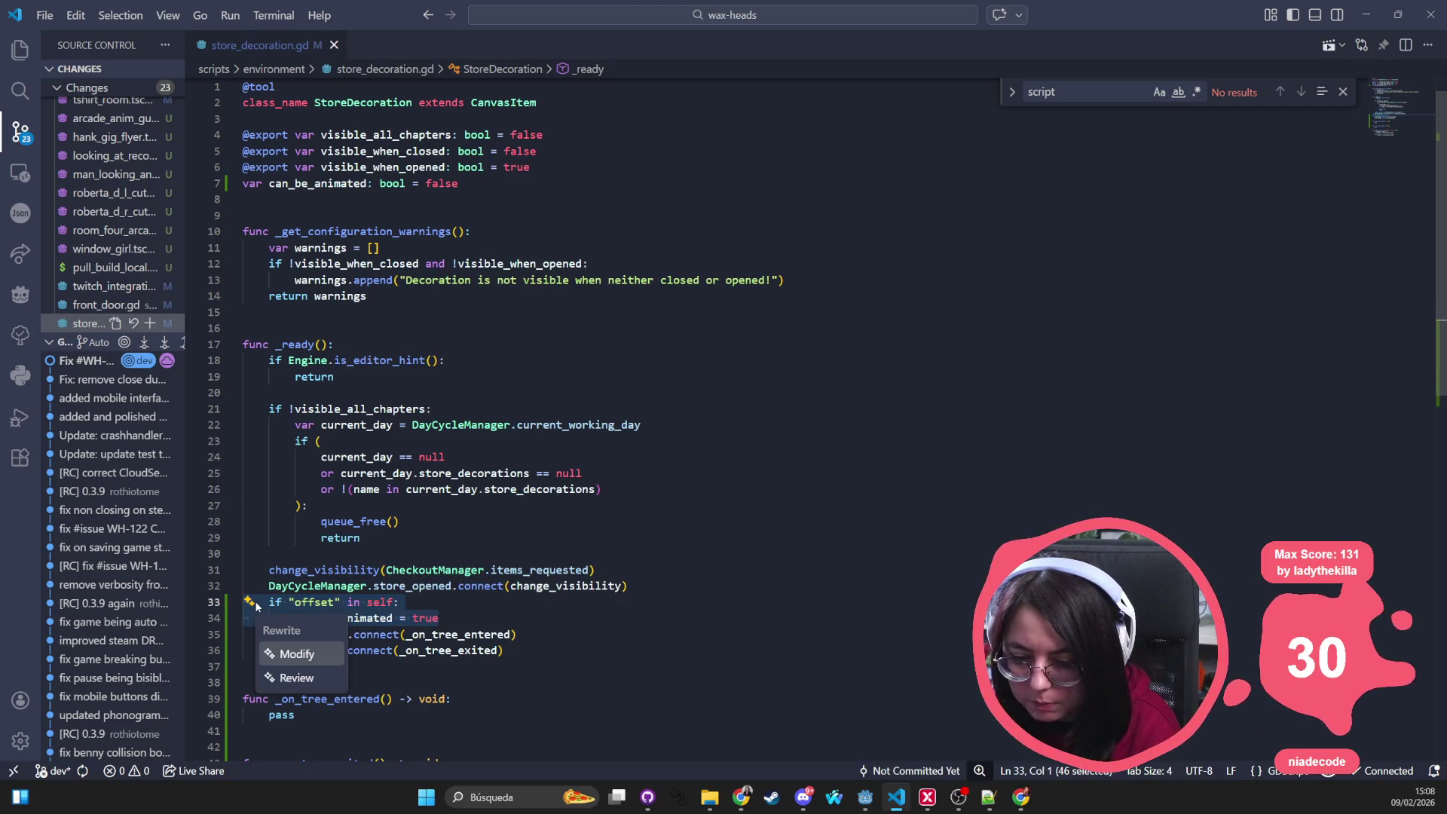
pyautogui.click(293, 676)
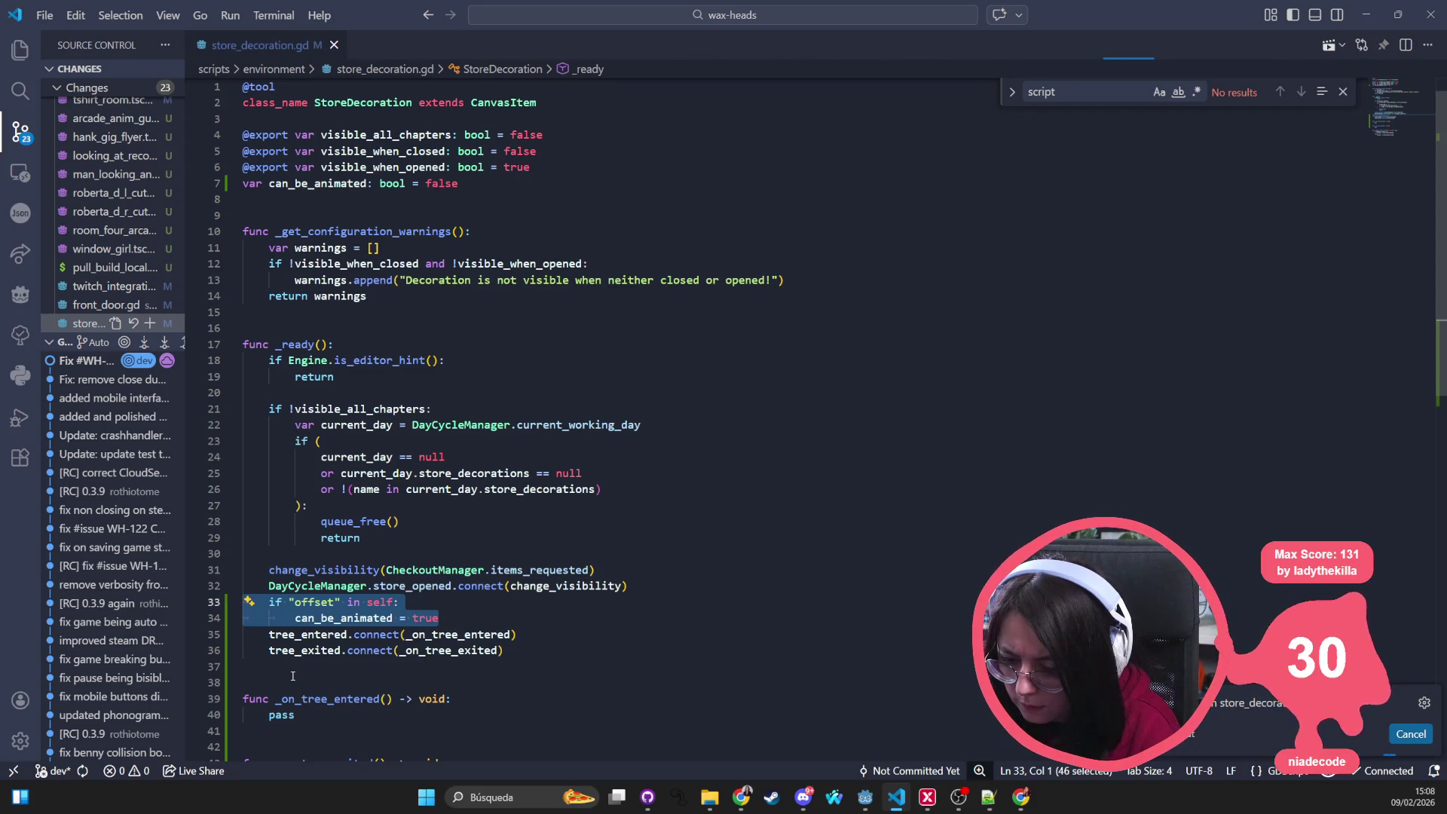
pyautogui.scroll(-2, 308, 472)
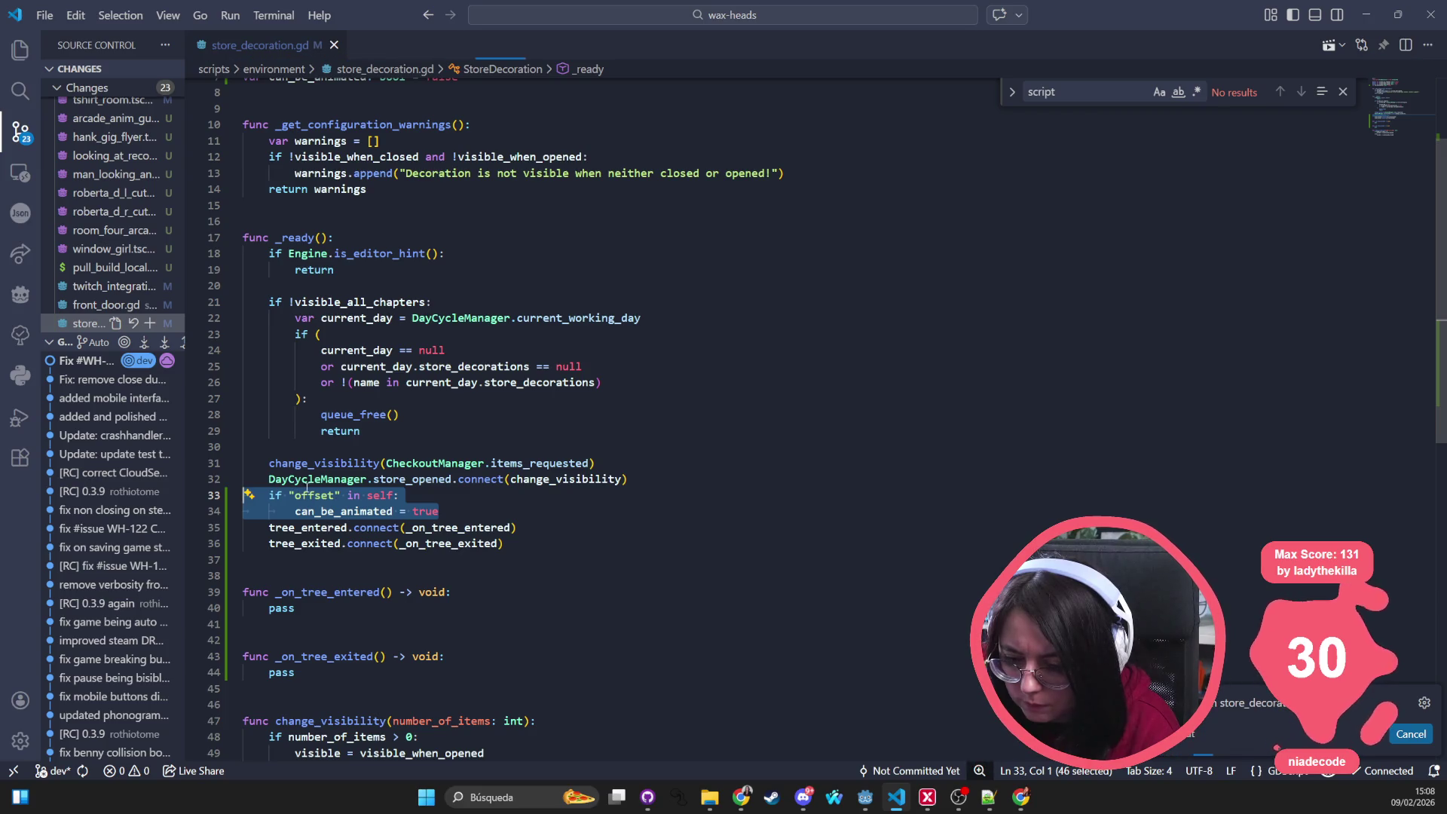
pyautogui.press('Right')
# Step: Add a print of the decoration name saying it can be animated, then run the game in Godot
pyautogui.press('Return')
pyautogui.write('print("I')
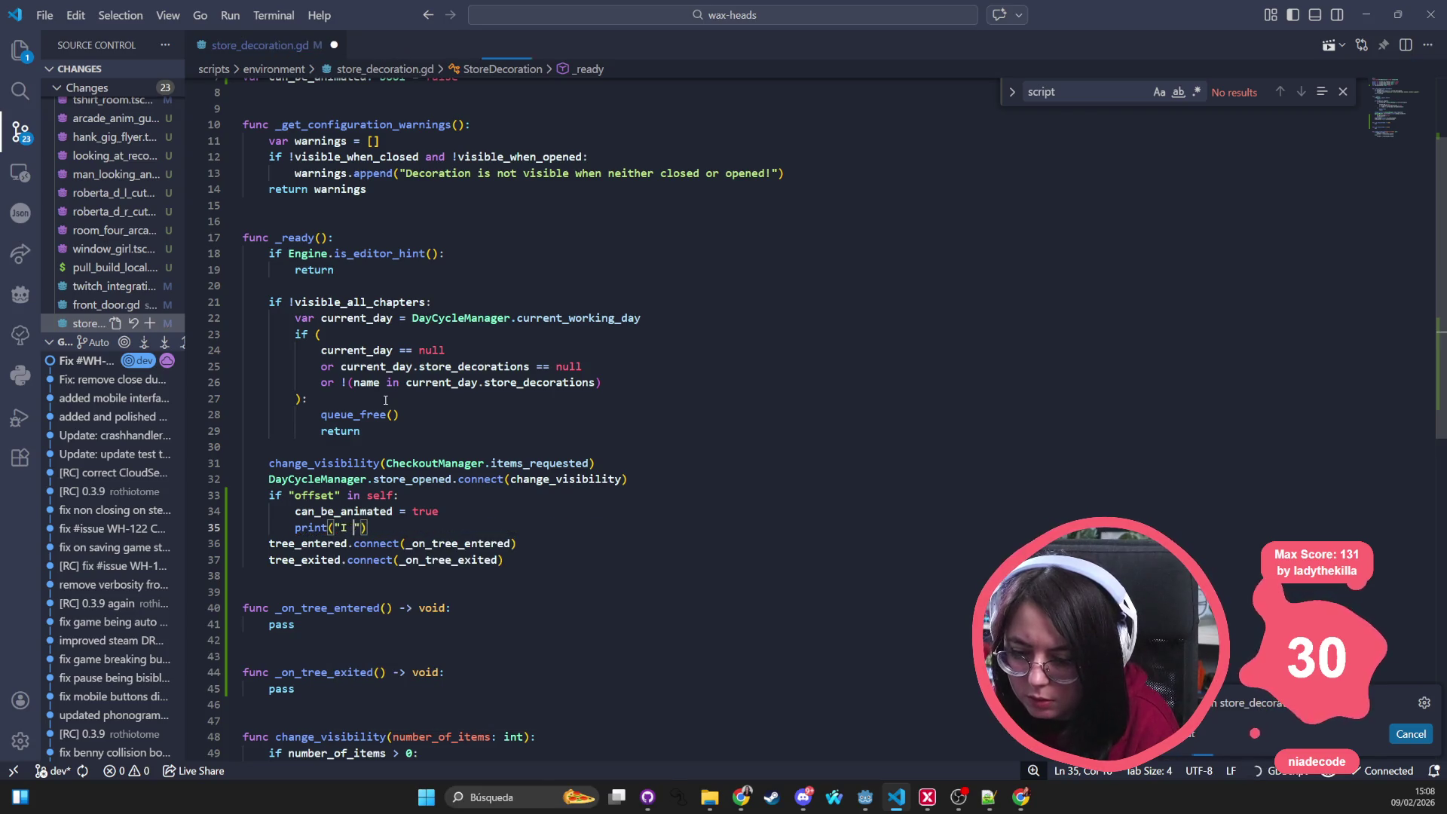
pyautogui.press('BackSpace')
pyautogui.write('D')
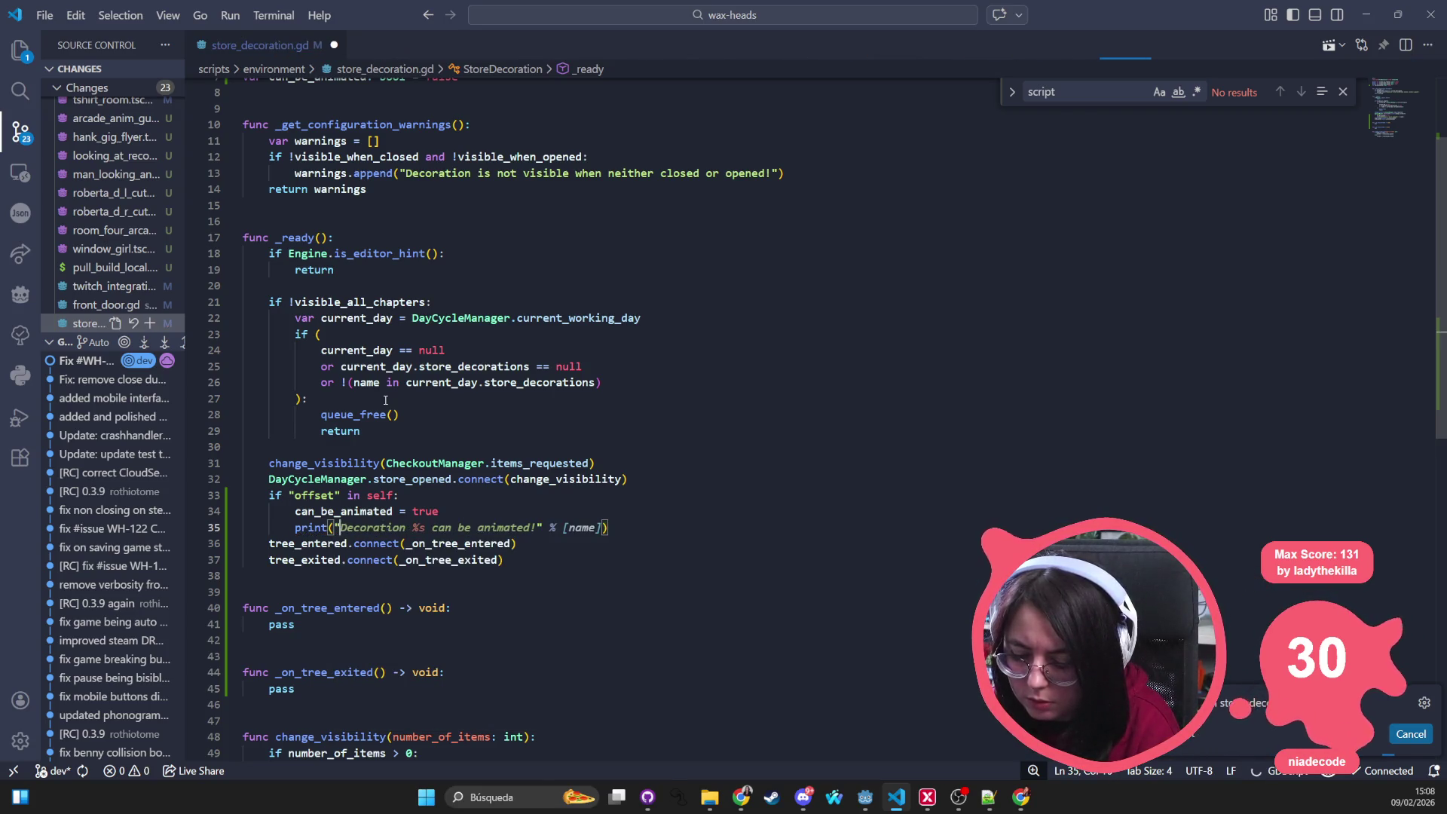
pyautogui.press('Tab')
pyautogui.click(676, 291)
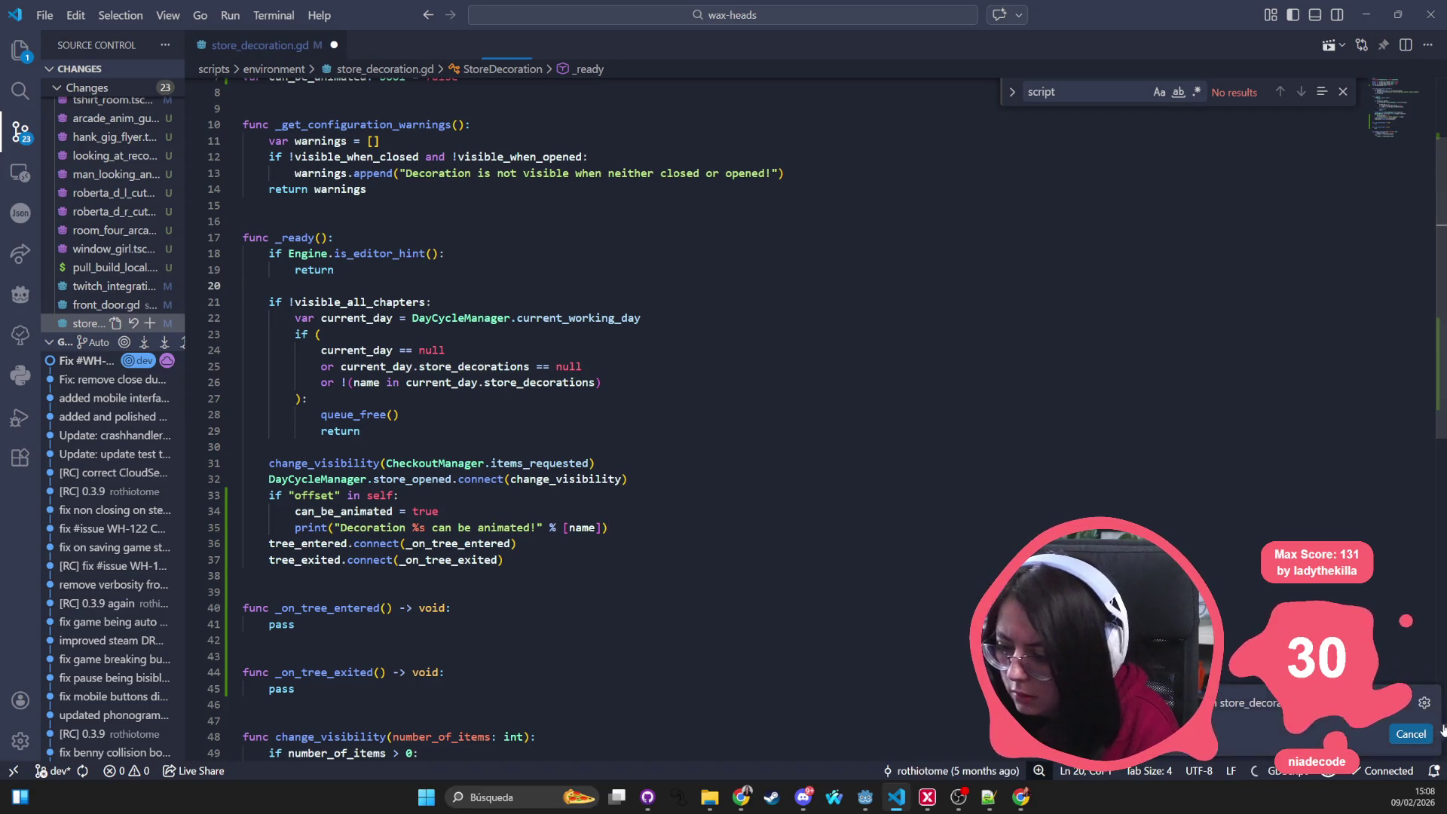
pyautogui.click(914, 449)
pyautogui.hotkey('alt', 'Tab')
pyautogui.hotkey('alt', 'Tab')
pyautogui.hotkey('alt', 'Tab')
pyautogui.click(1261, 33)
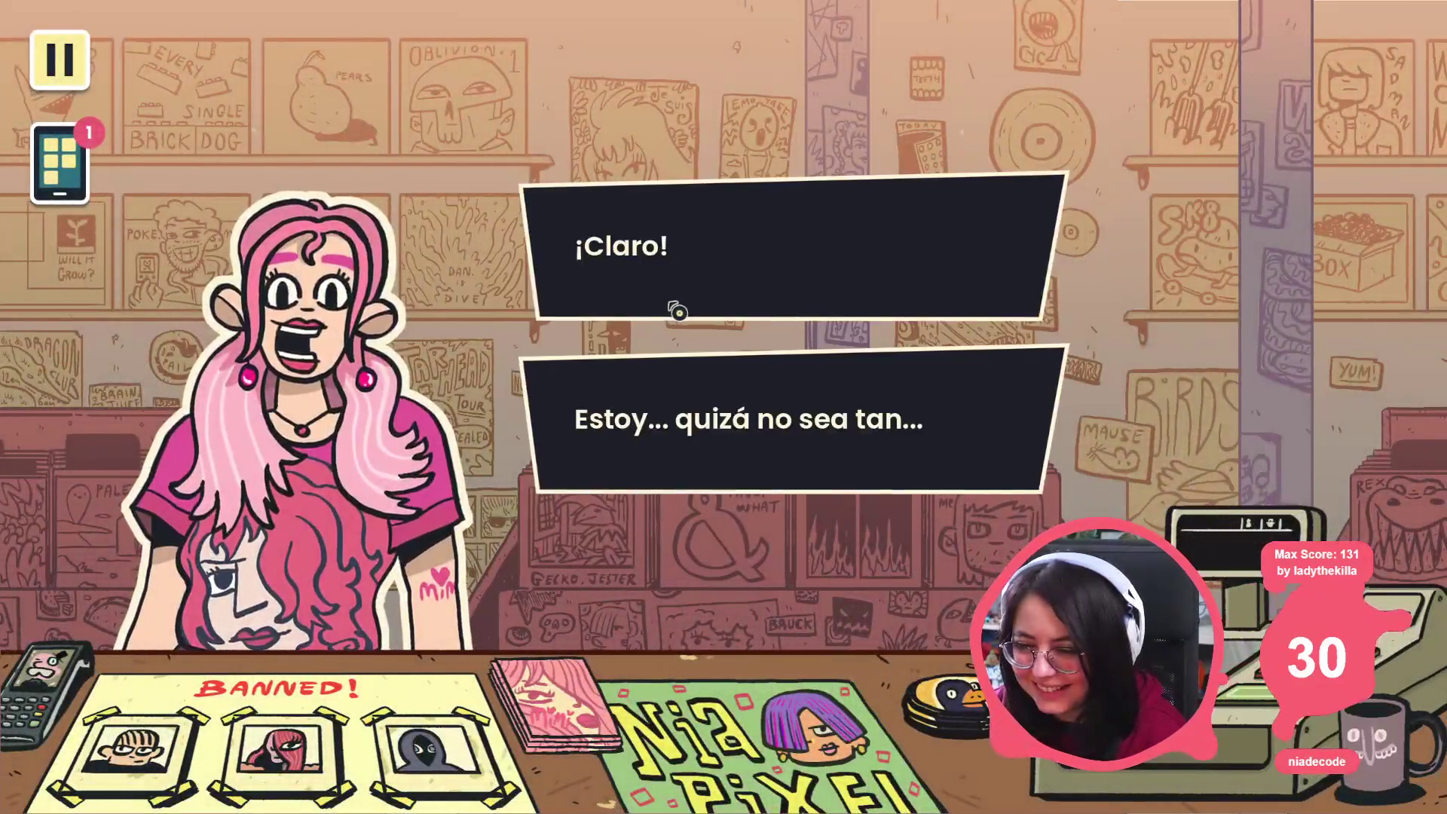
# Step: Play through the dialogue choosing ¡Claro! and Buscar álbum., then return to the editor
pyautogui.click(677, 311)
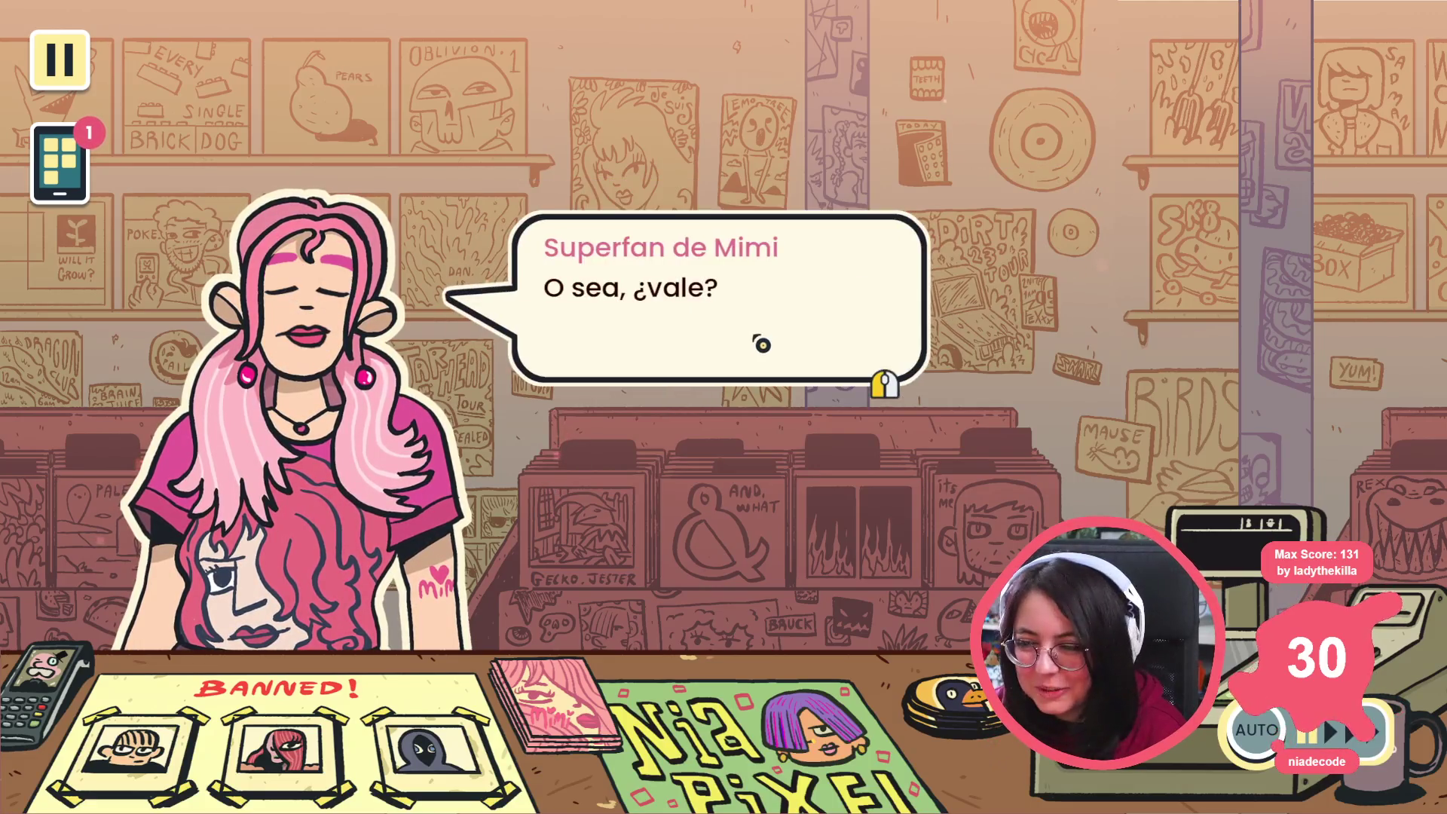
pyautogui.click(761, 344)
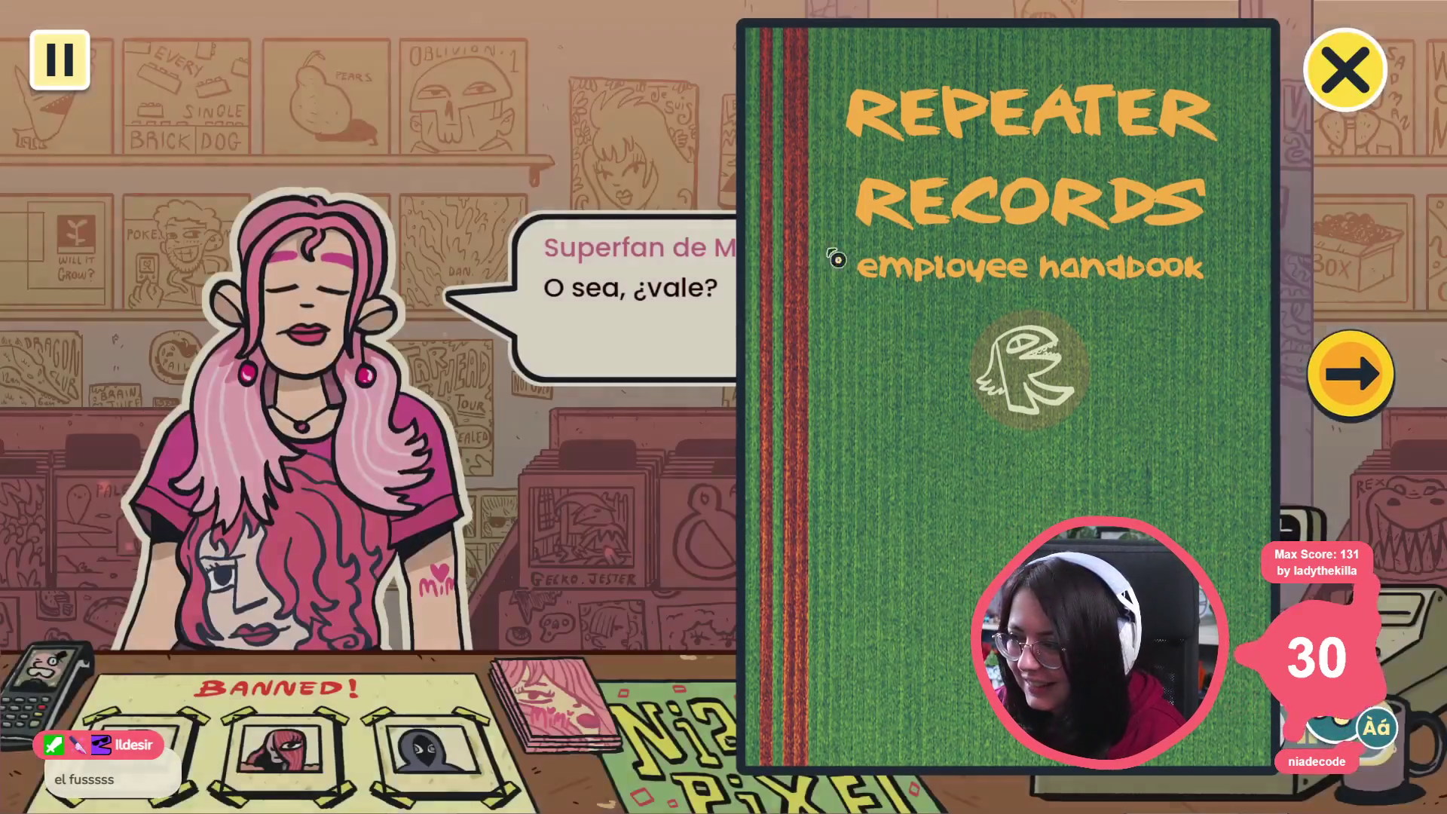
pyautogui.click(874, 252)
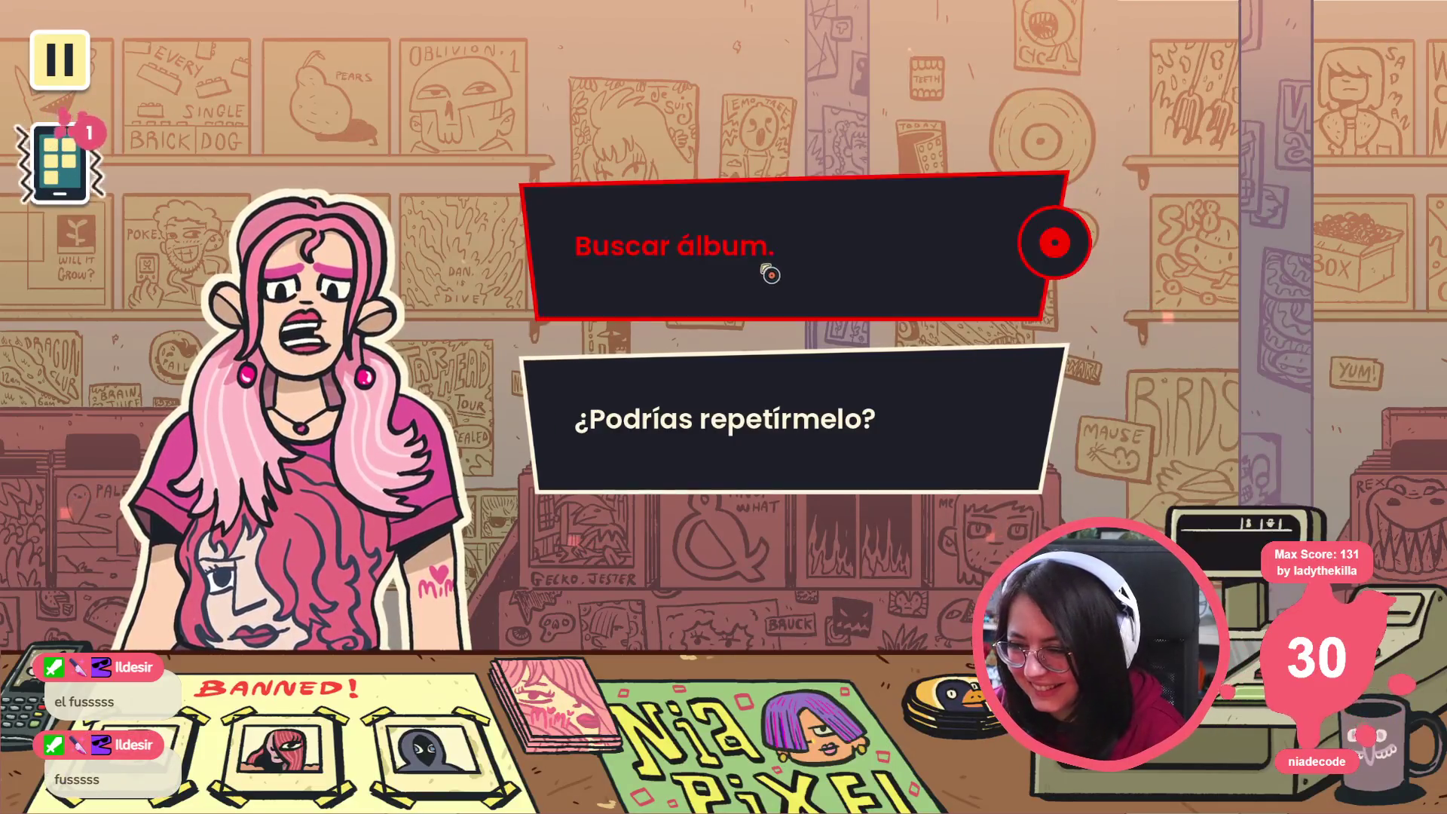
pyautogui.click(770, 274)
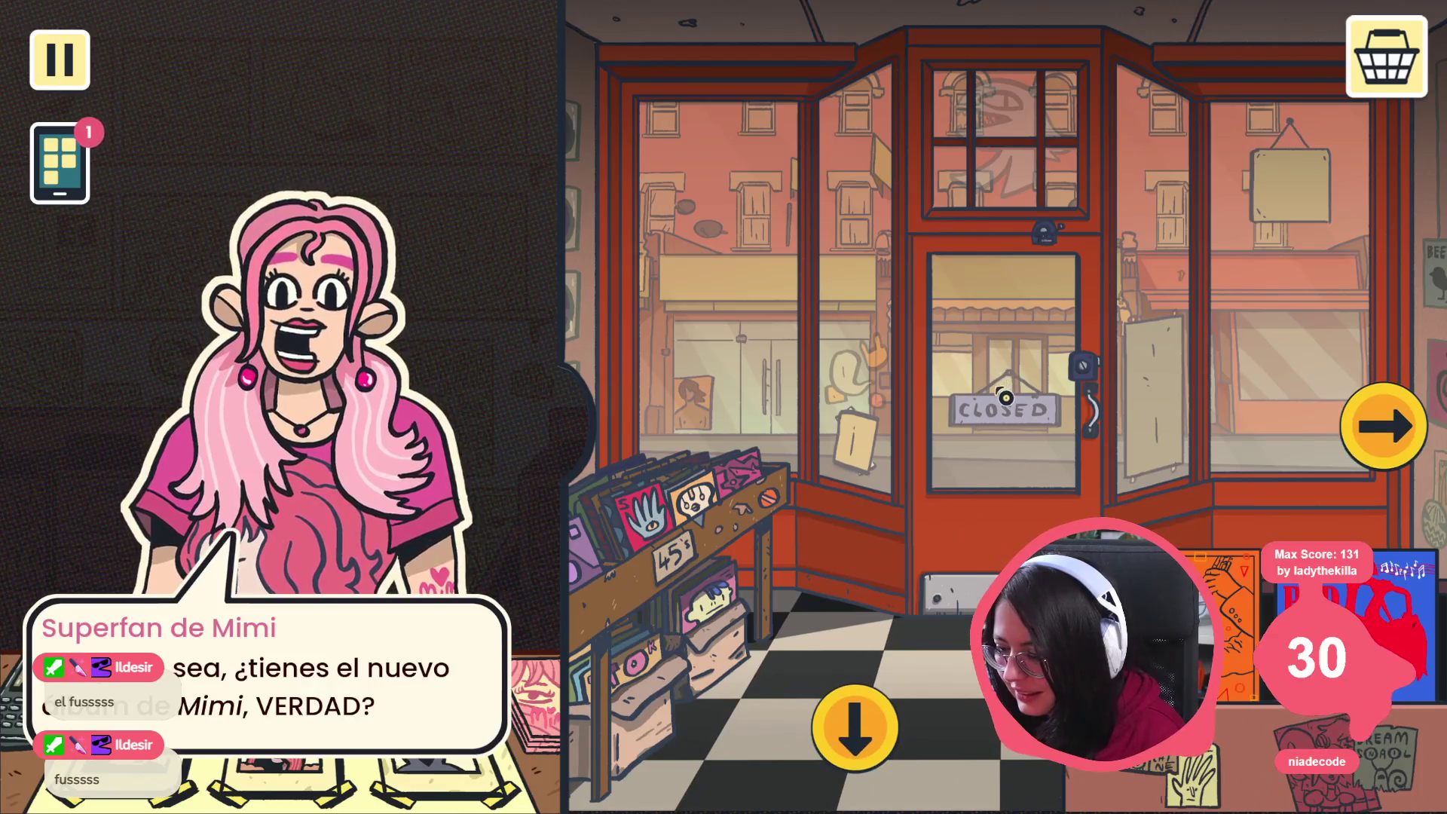
pyautogui.press('F8')
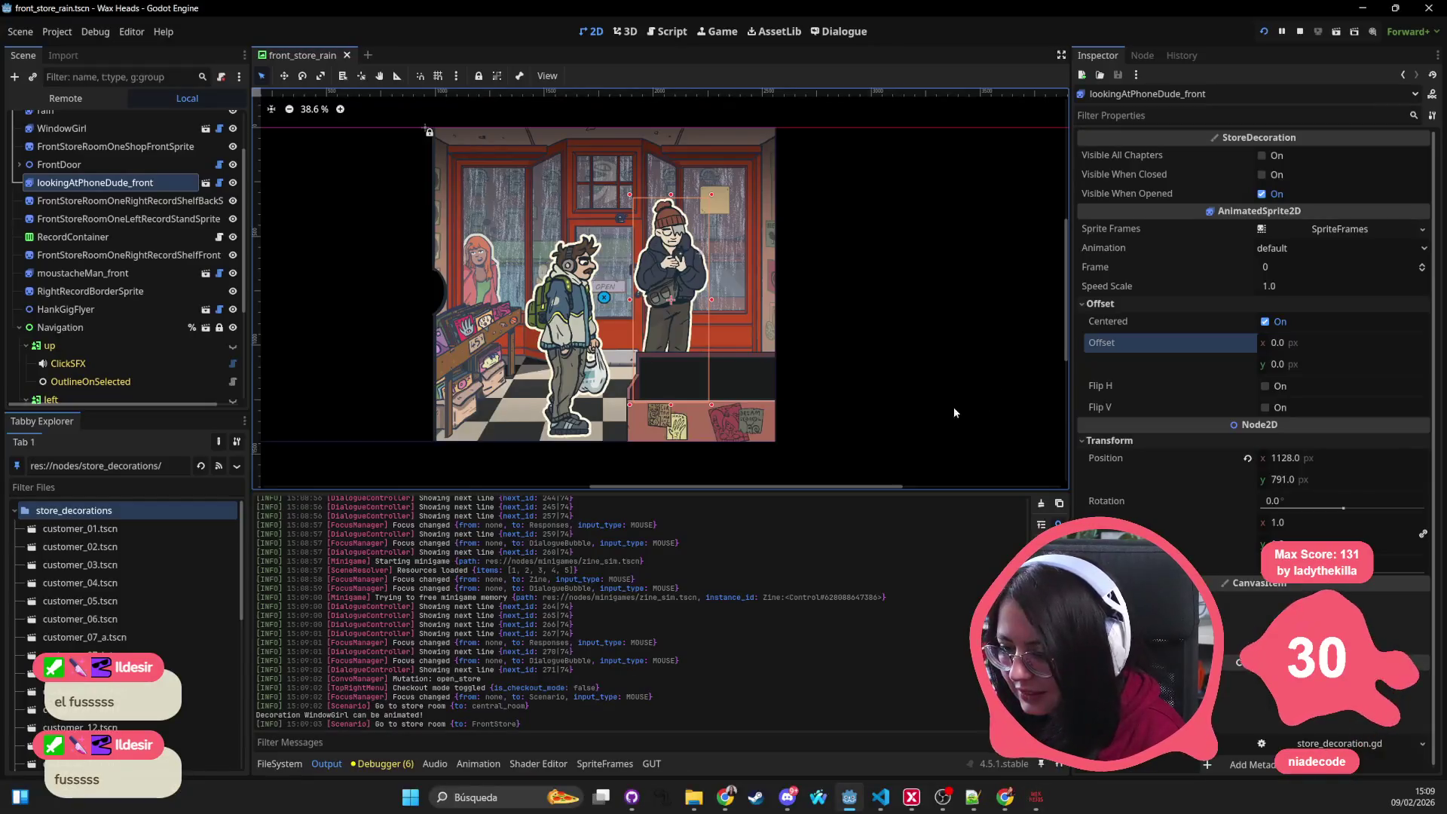
# Step: Filter the Output log by 'can' to list the animatable decorations
pyautogui.click(374, 742)
pyautogui.write('can')
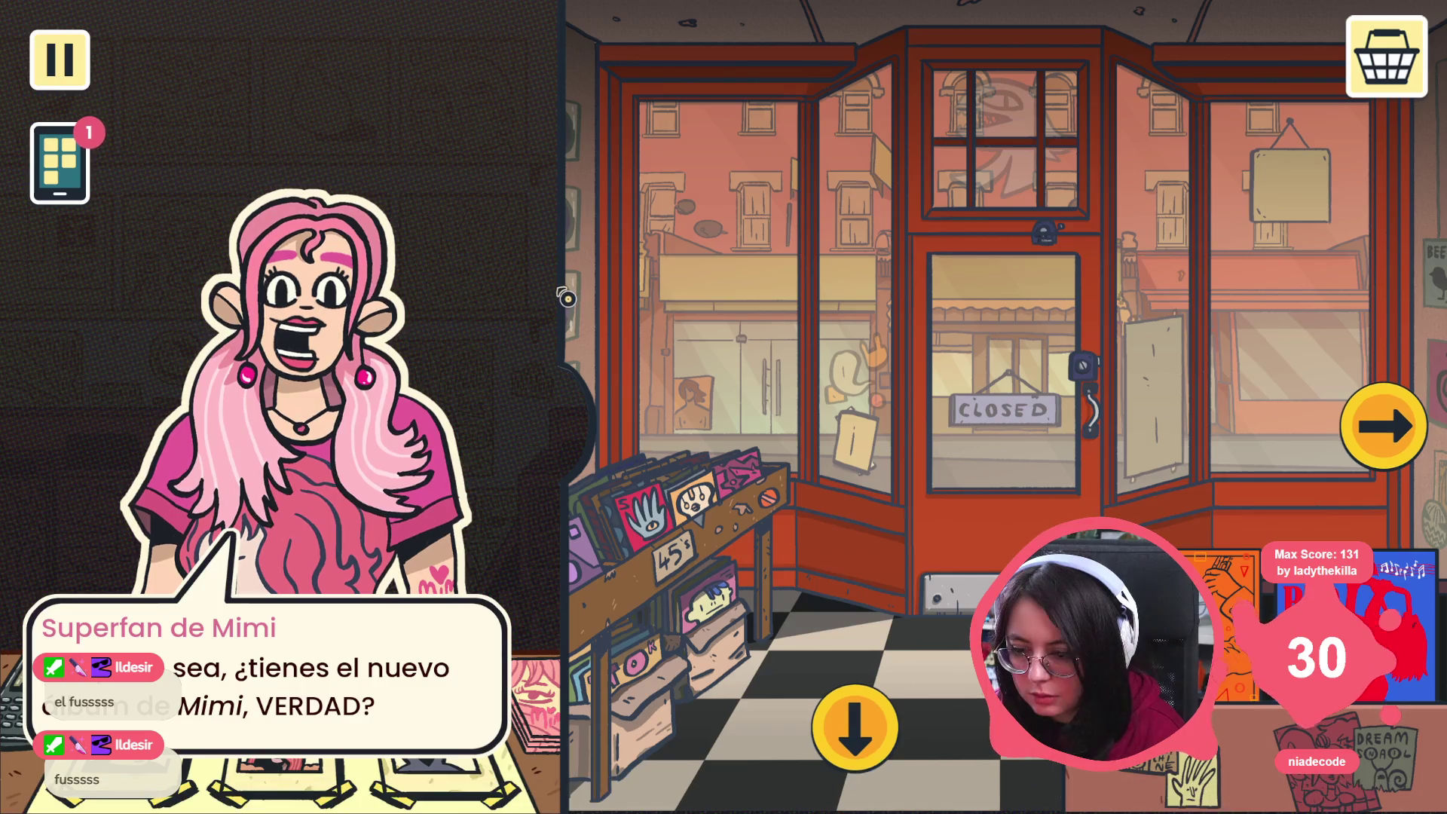
pyautogui.hotkey('alt', 'F4')
pyautogui.hotkey('alt', 'Tab')
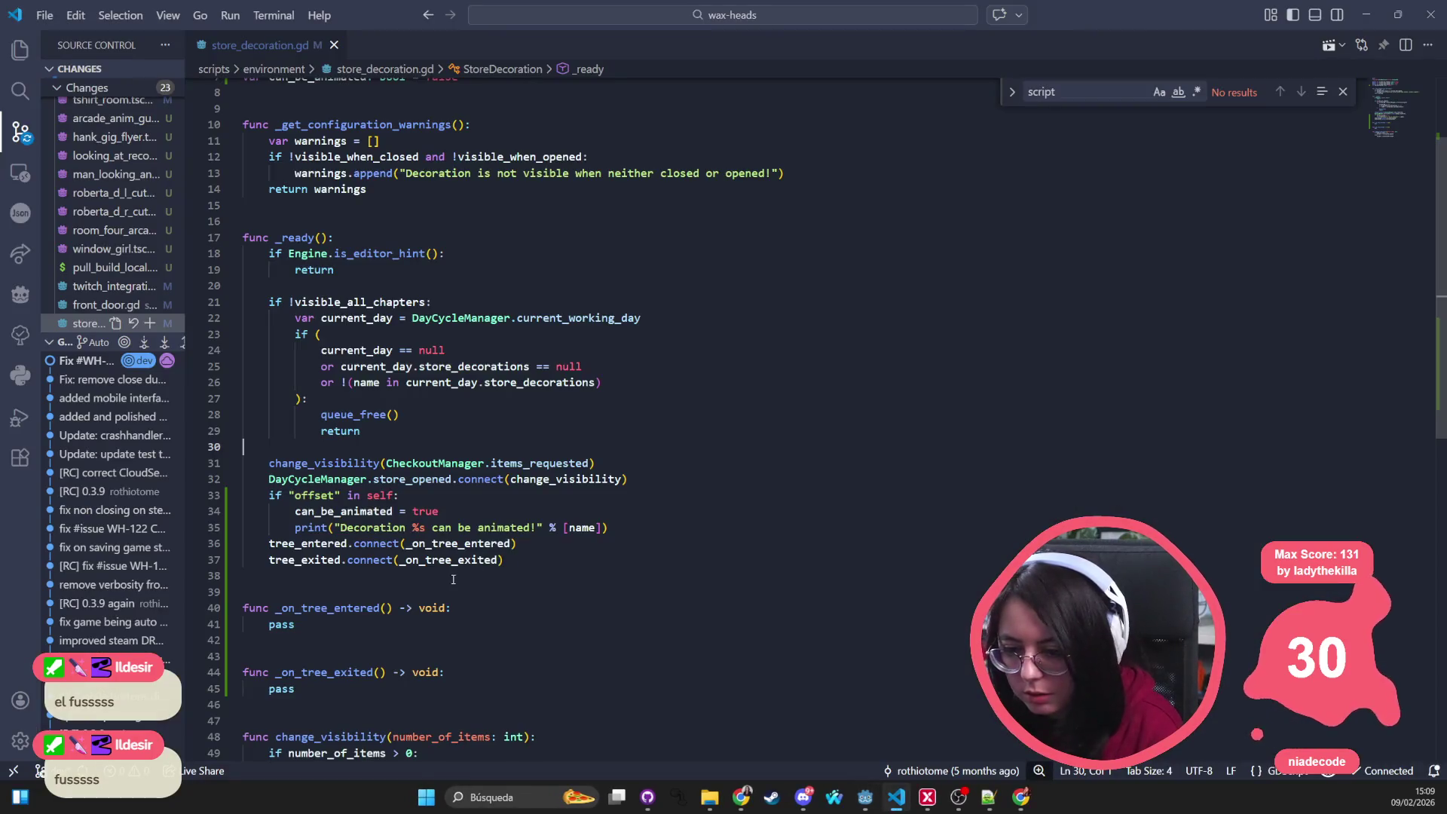
# Step: Add an else branch printing "Decoration %s can't be animated!" with the decoration name
pyautogui.press('Down')
pyautogui.press('End')
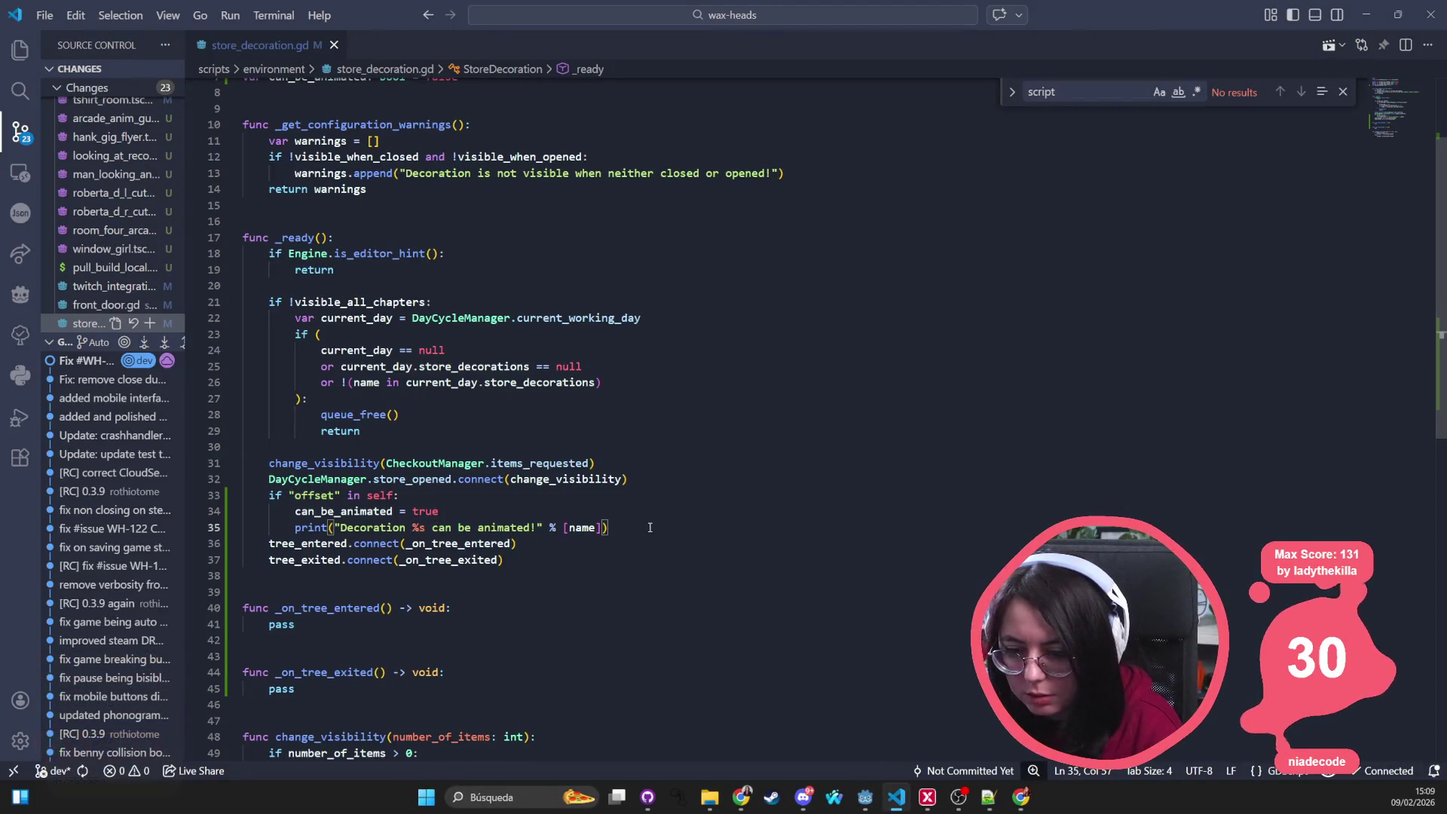
pyautogui.press('Return')
pyautogui.press('BackSpace')
pyautogui.write('e:')
pyautogui.press('Return')
pyautogui.press('Tab')
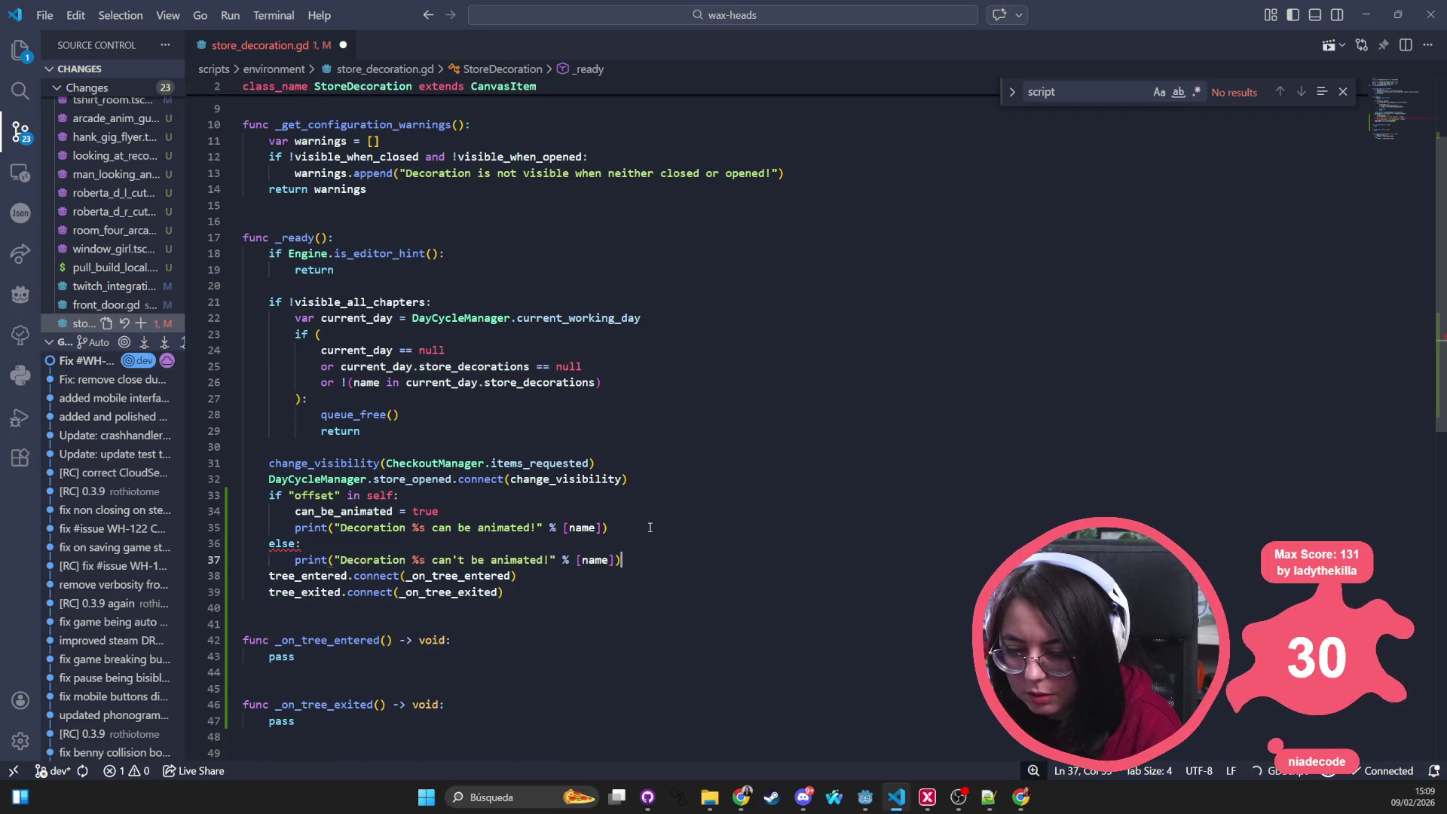
pyautogui.click(837, 419)
pyautogui.hotkey('alt', 'Tab')
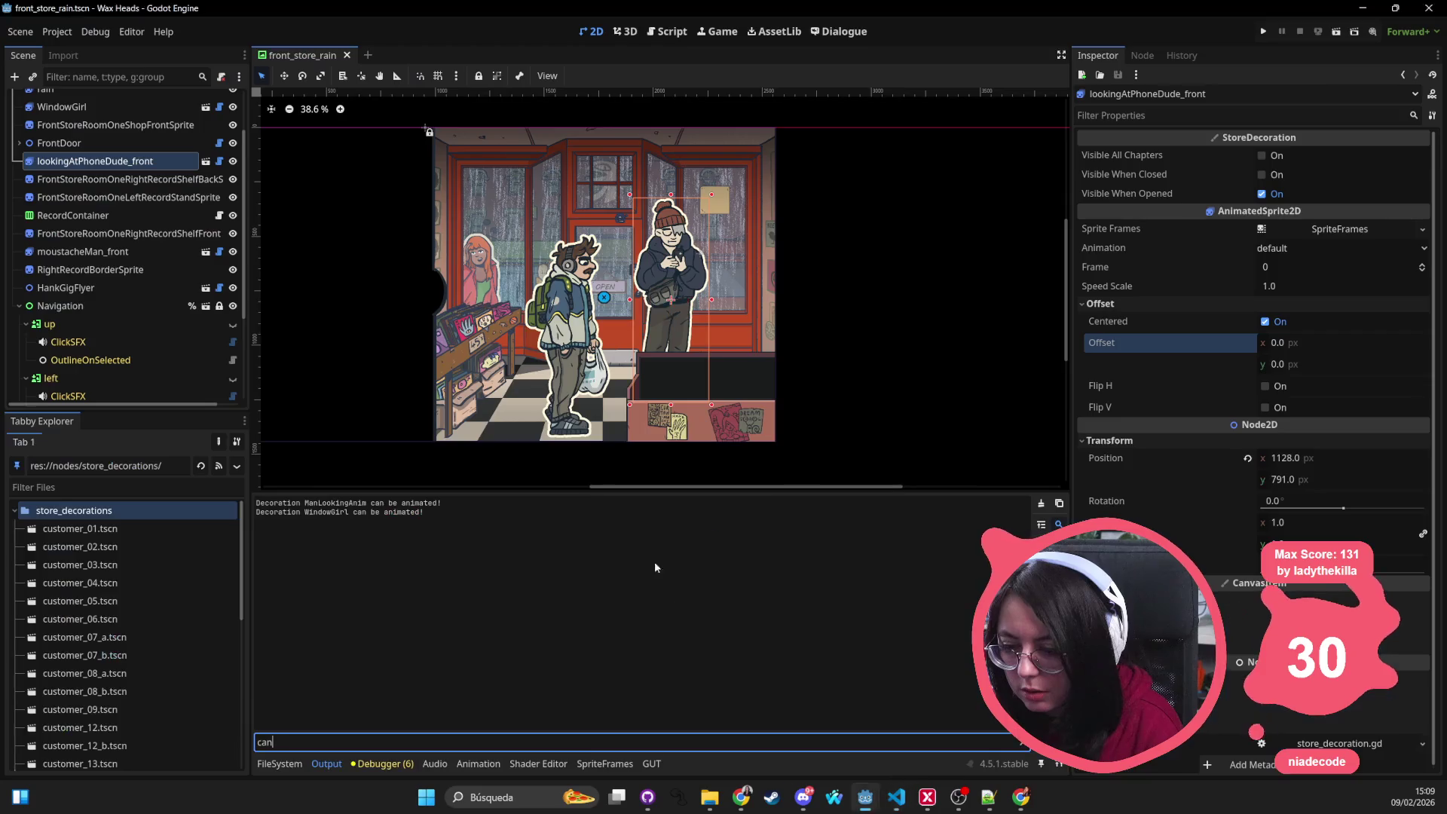
pyautogui.hotkey('alt', 'Tab')
# Step: Append :( to the failure message and :D to the success message, then rerun the game
pyautogui.click(554, 559)
pyautogui.write(':(" % [name')
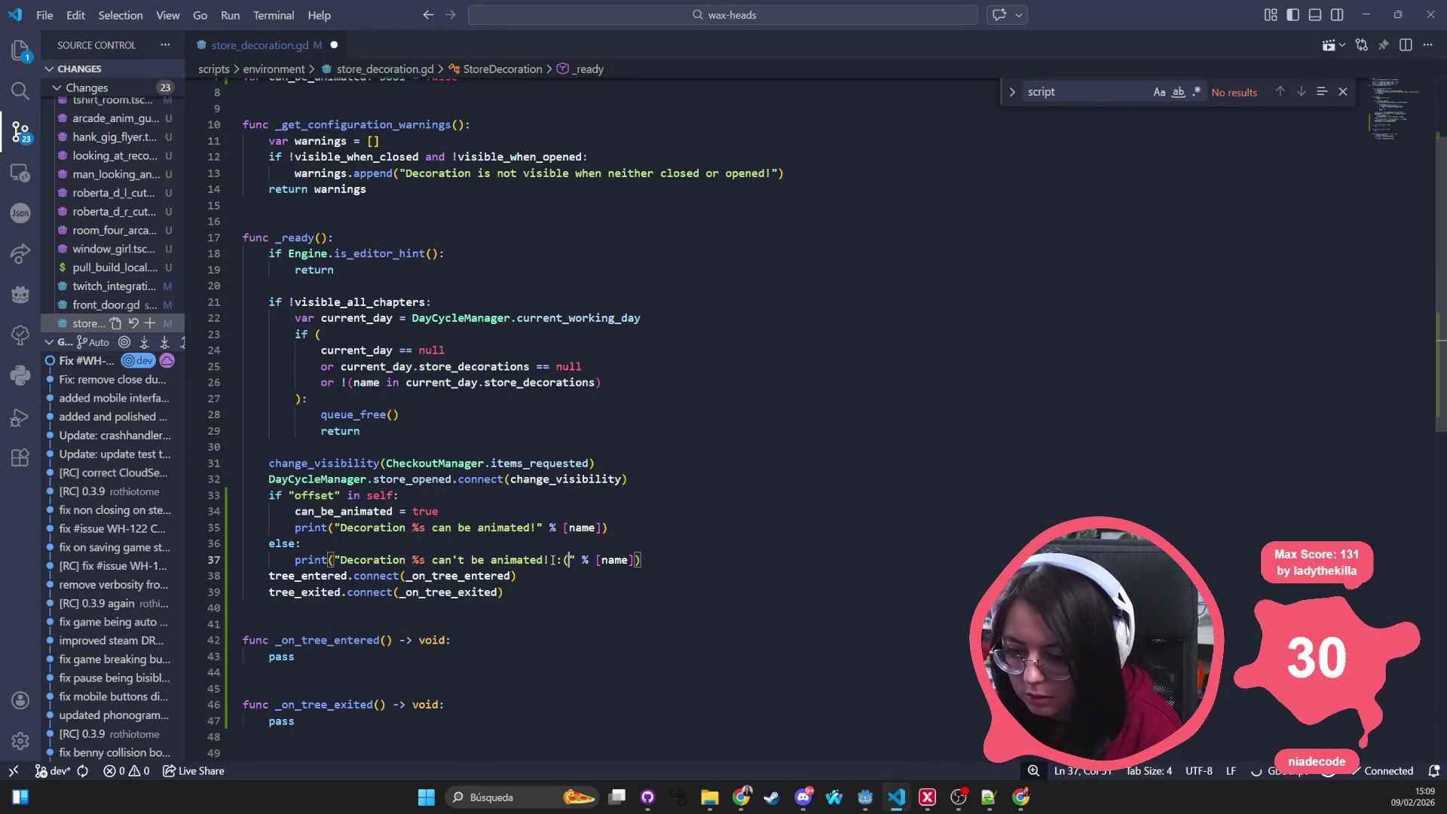
pyautogui.press('Up')
pyautogui.press('Up')
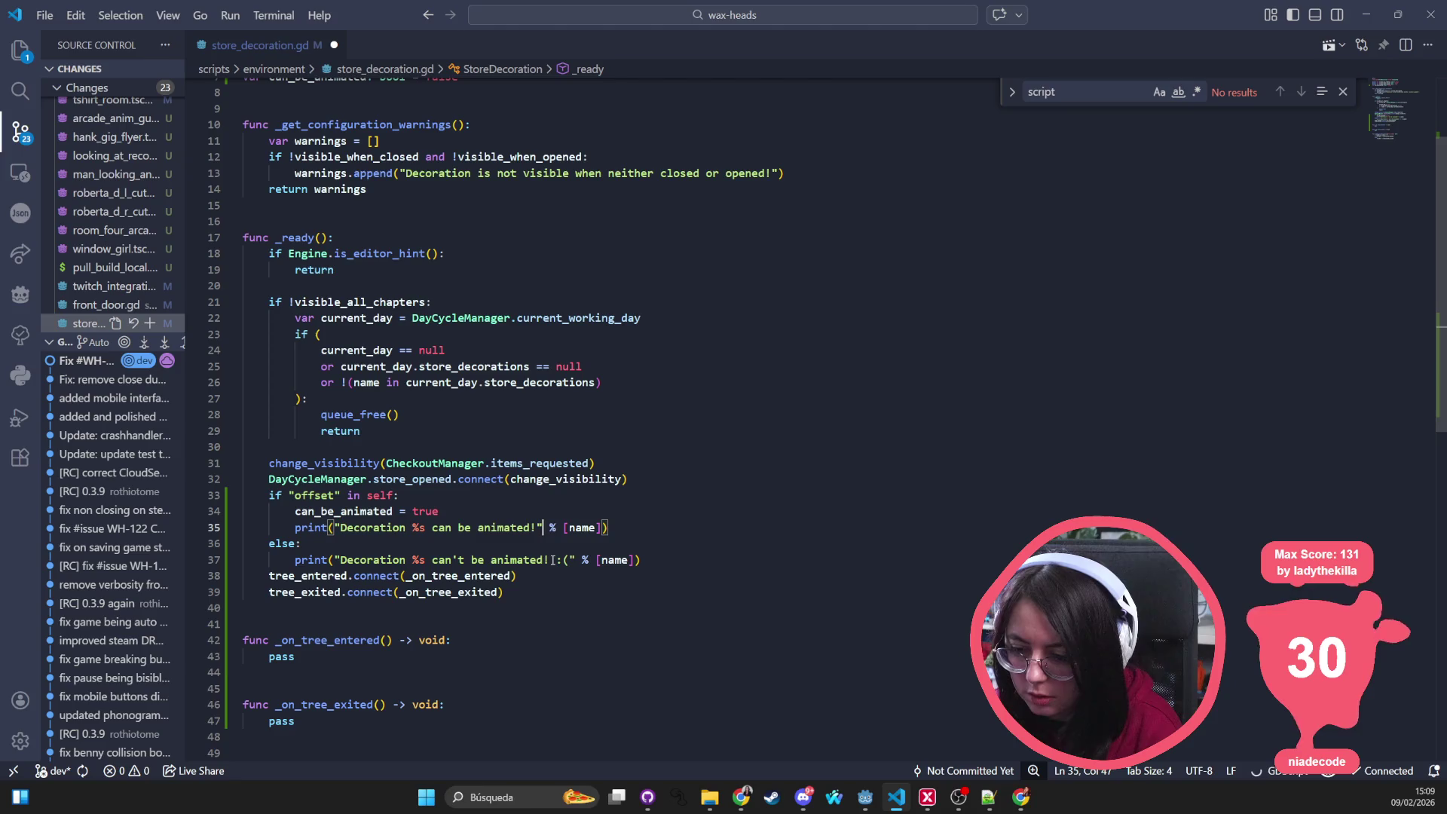
pyautogui.press('Left')
pyautogui.write(':D')
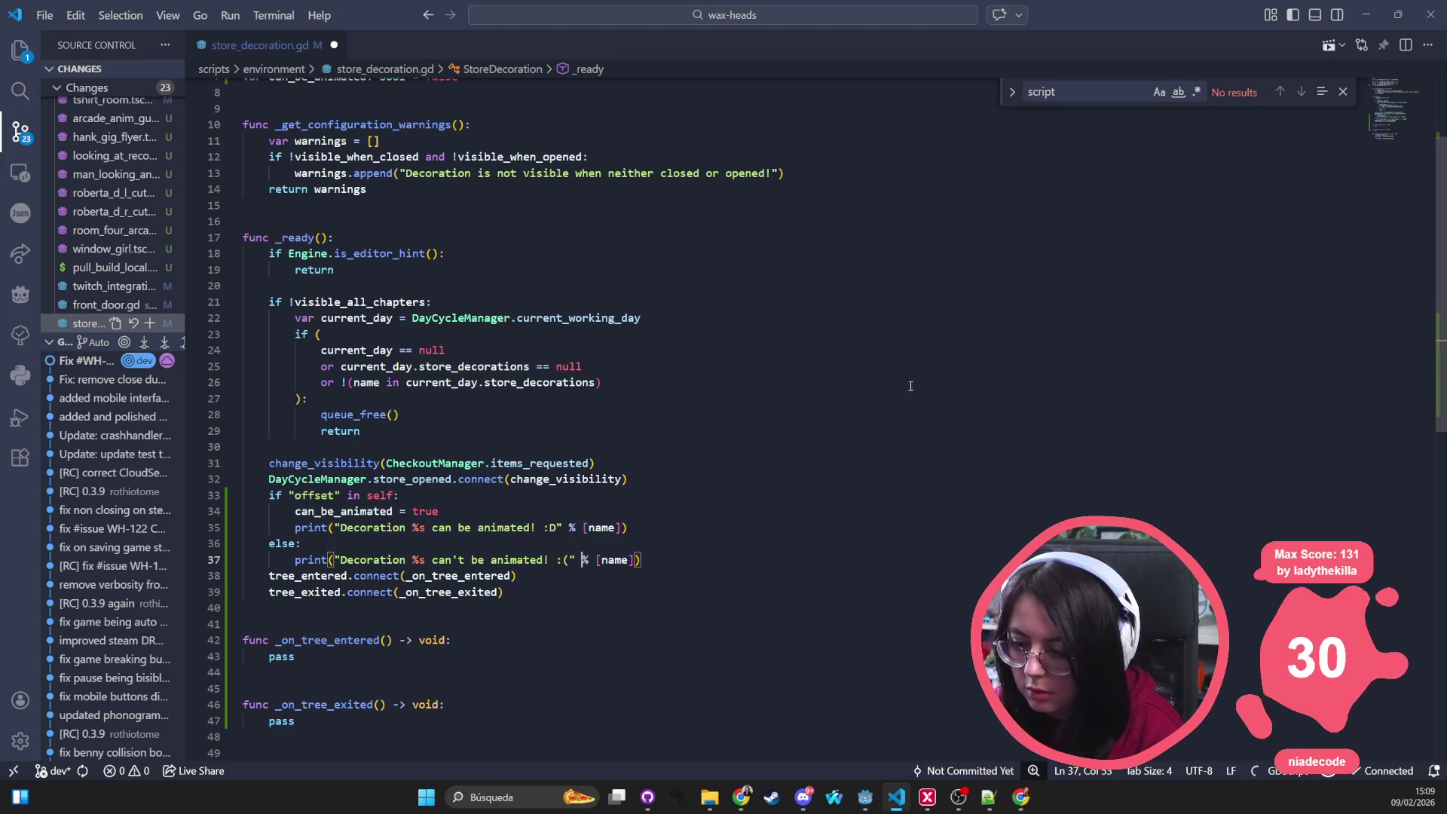
pyautogui.click(1365, 14)
pyautogui.click(1261, 31)
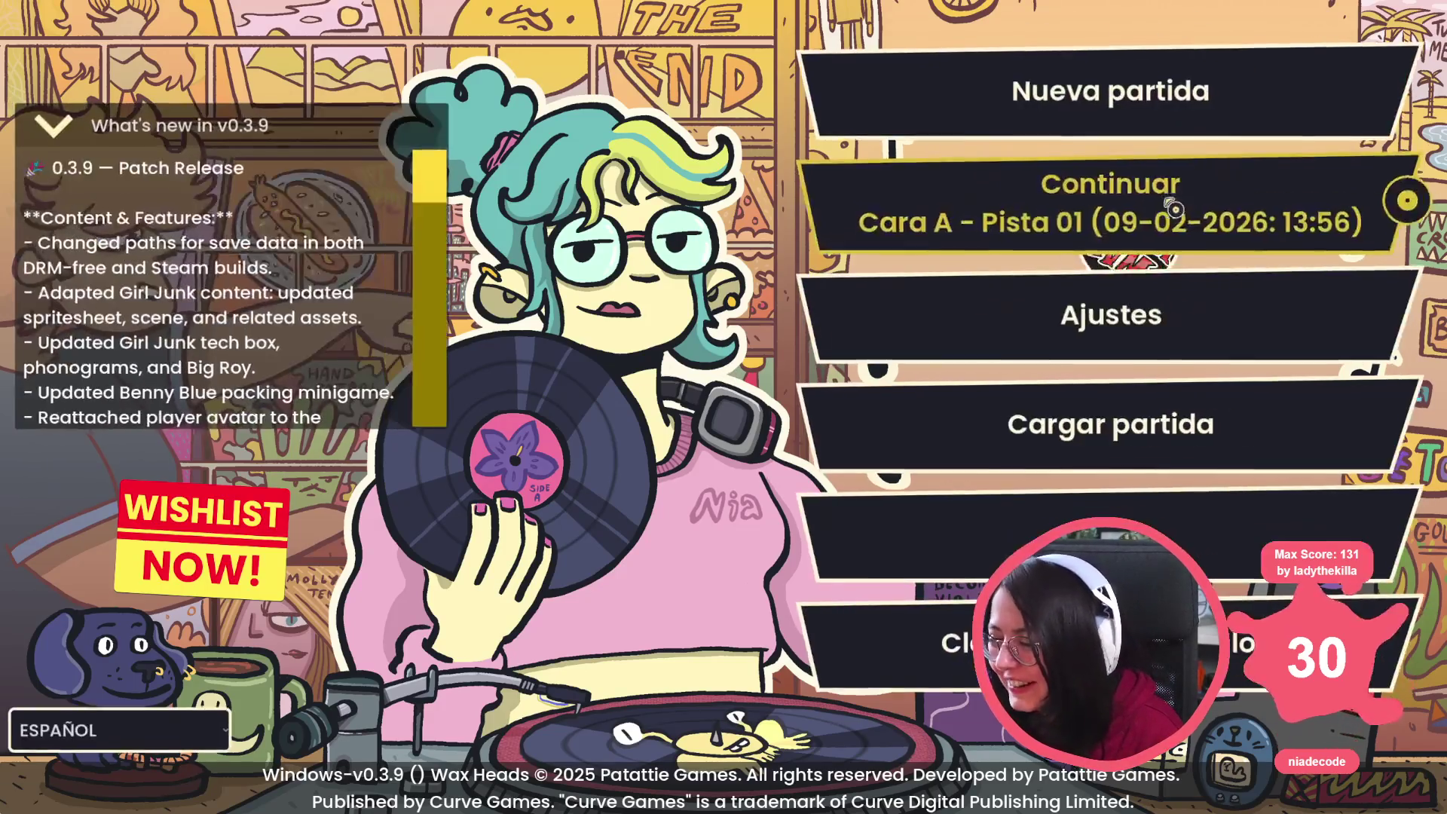
# Step: Continue the saved game, advance the dialogue, search for the album and reach the front door view
pyautogui.click(1085, 233)
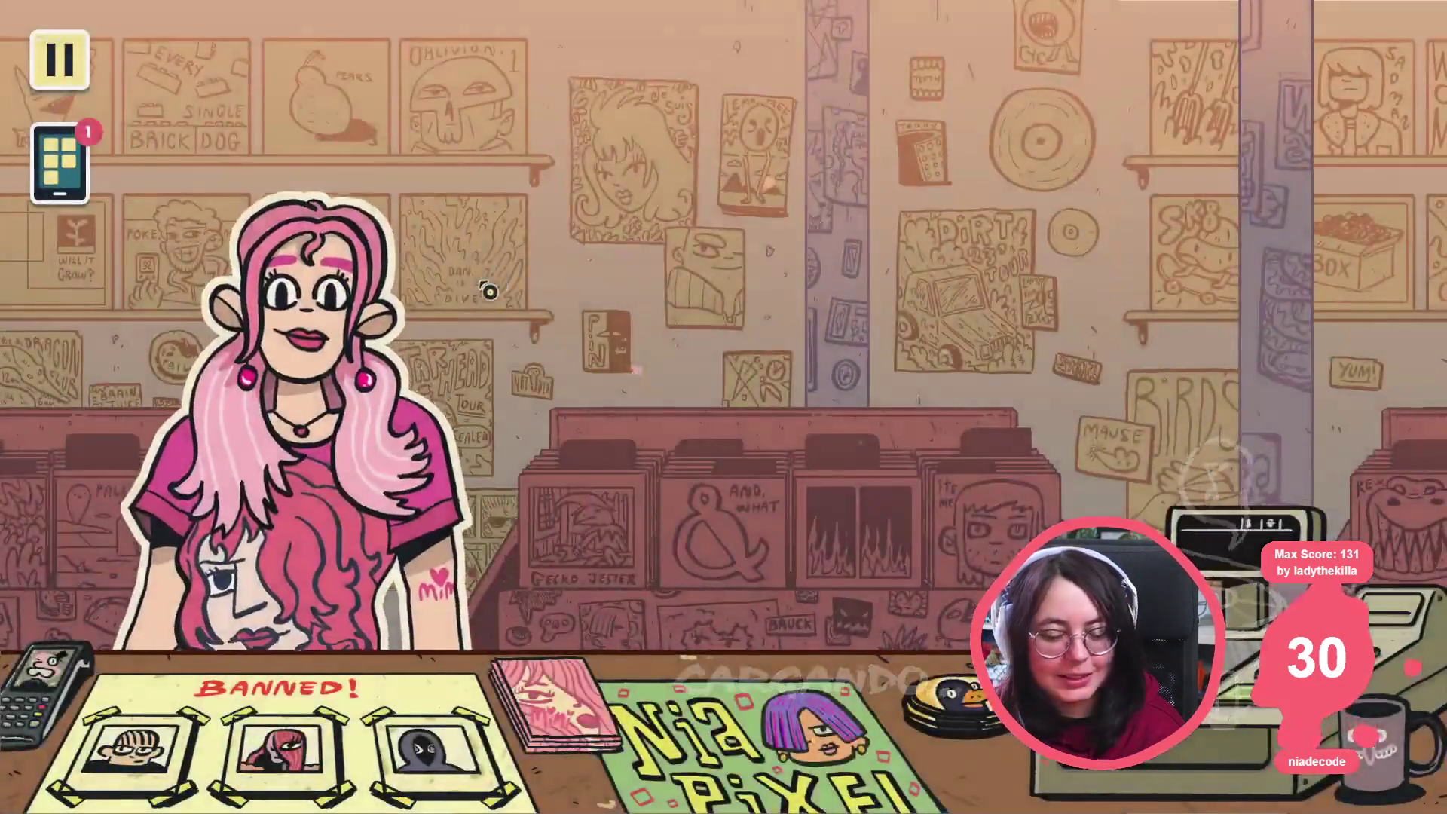
pyautogui.press('Return')
pyautogui.press('Return')
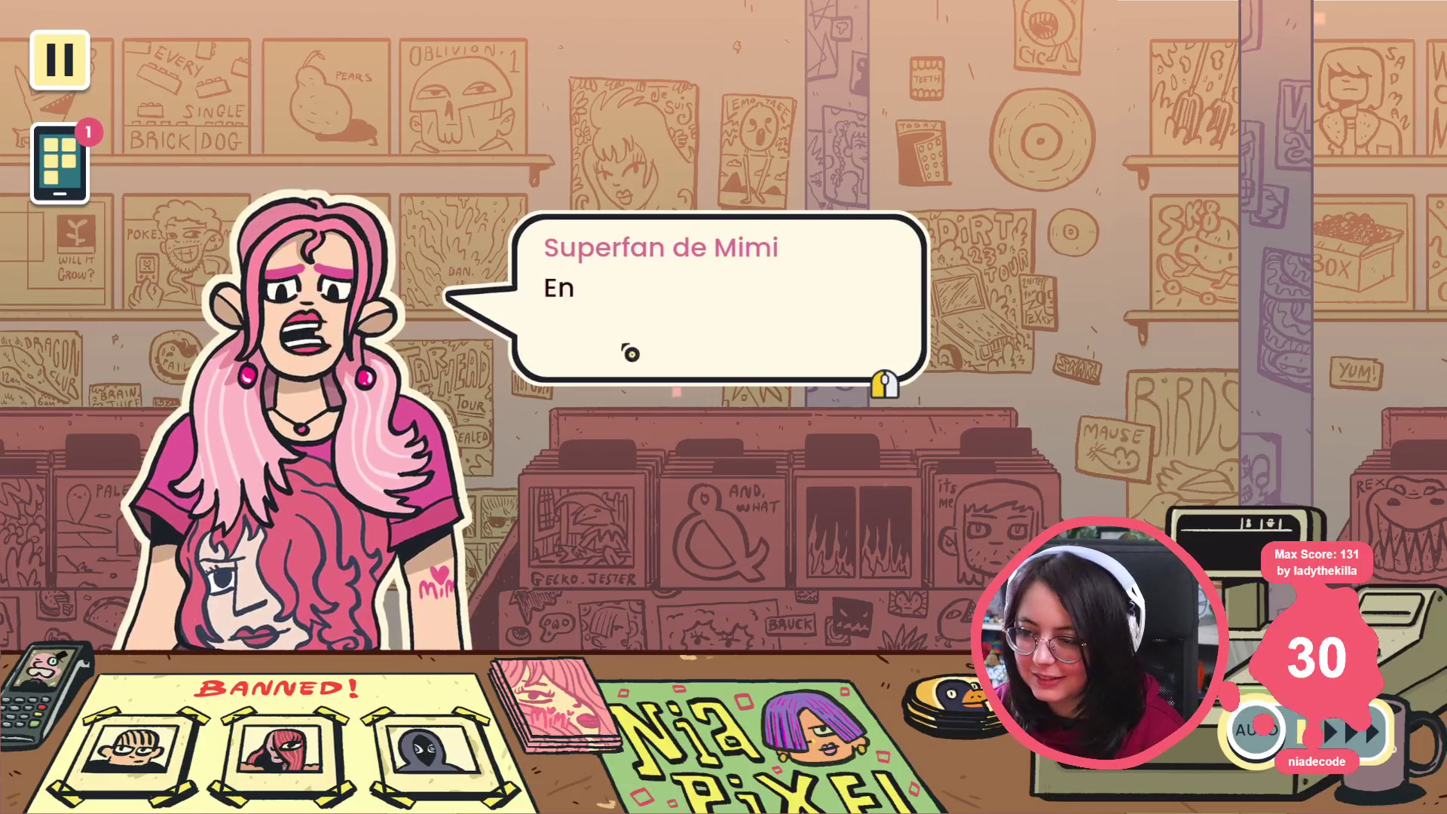
pyautogui.press('Return')
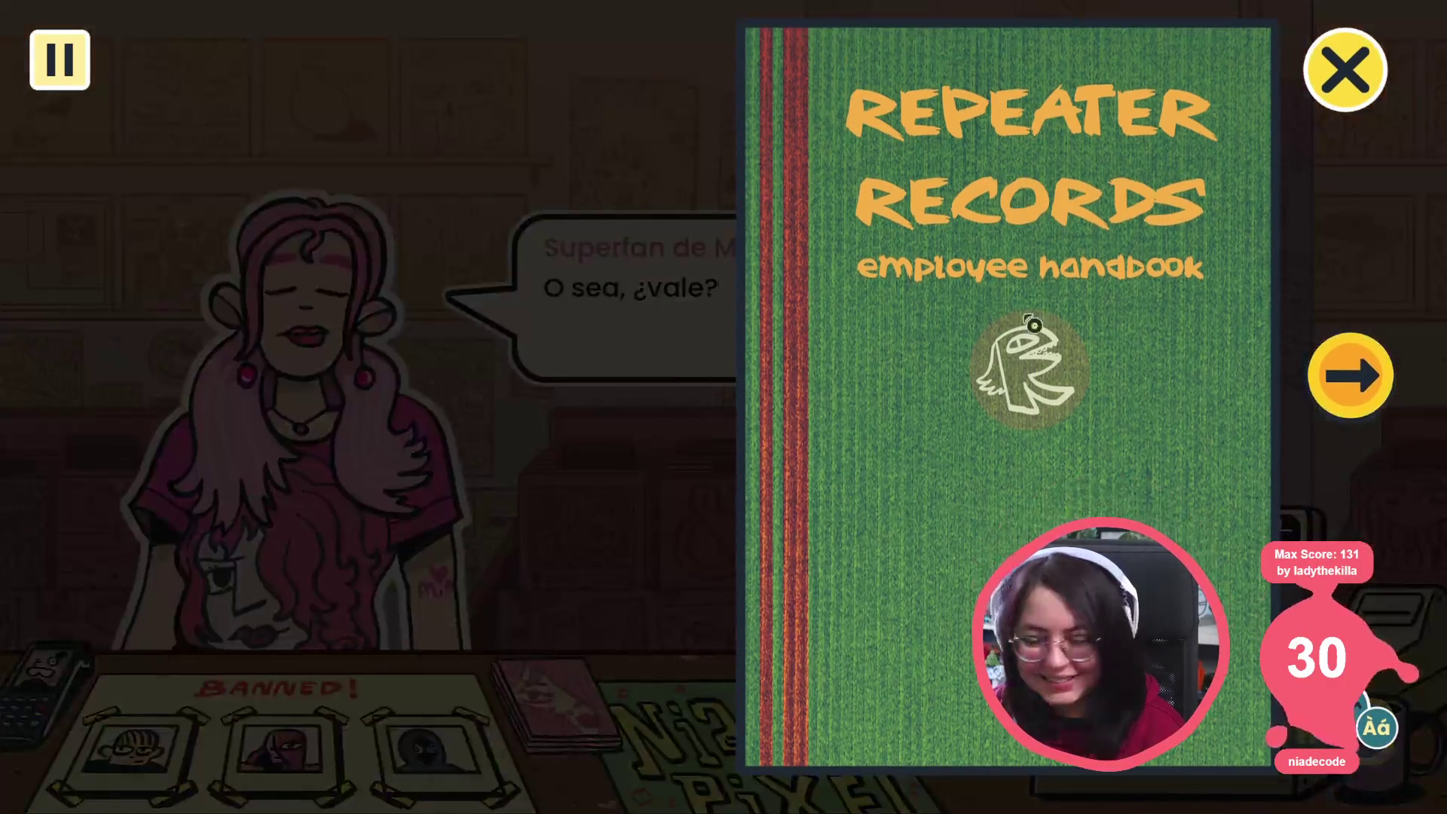
pyautogui.click(1337, 64)
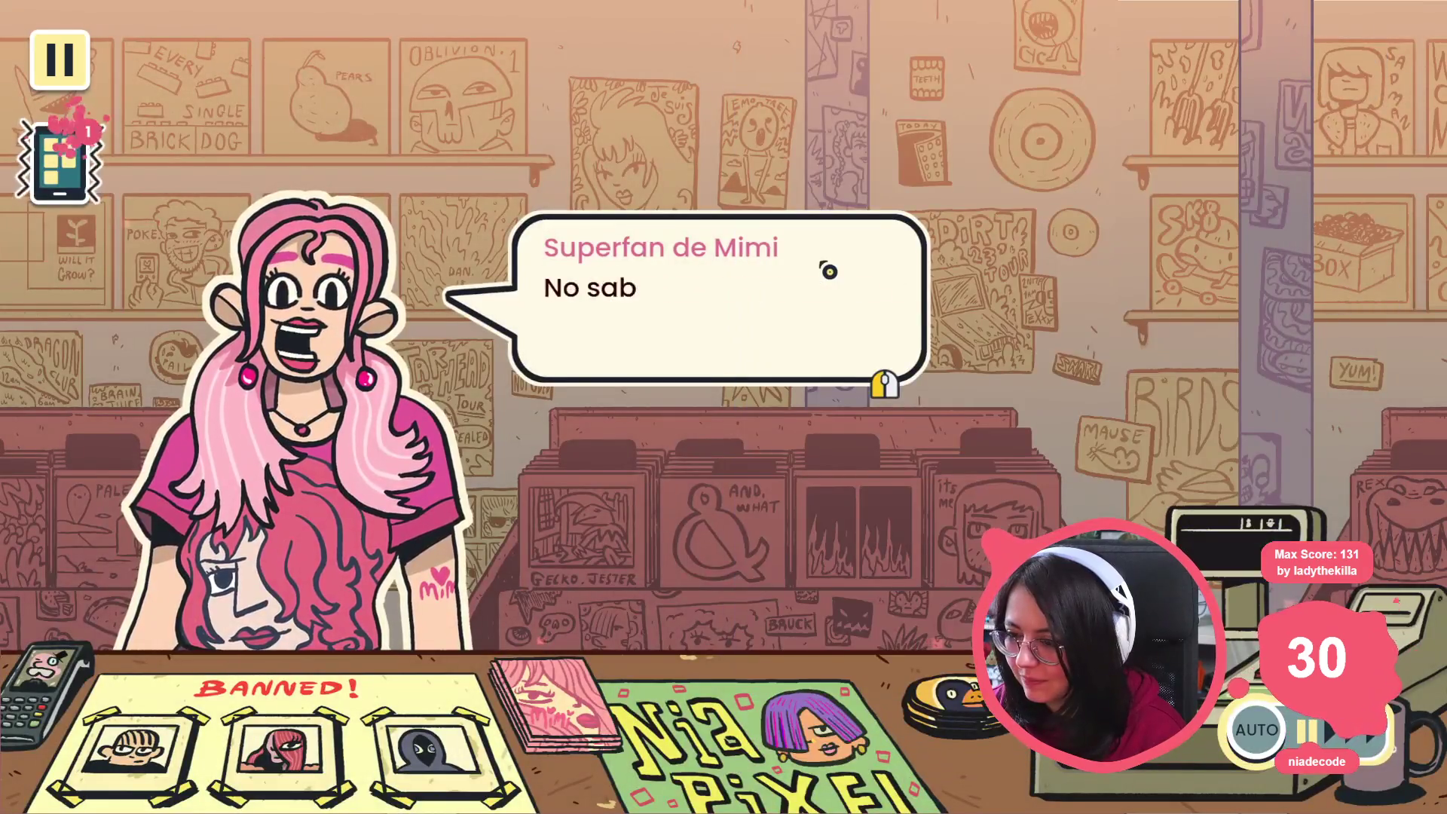
pyautogui.click(736, 255)
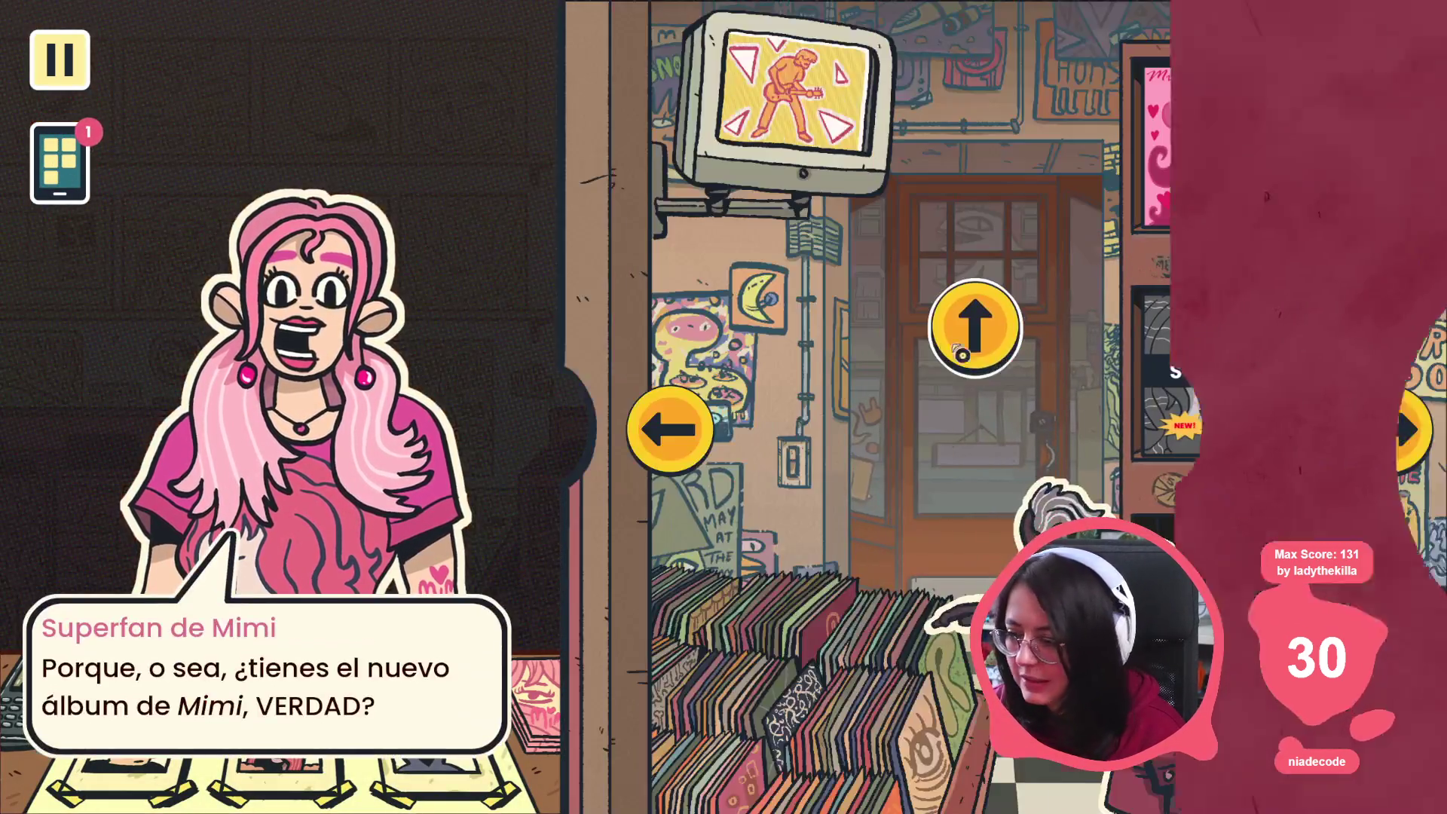
pyautogui.click(973, 327)
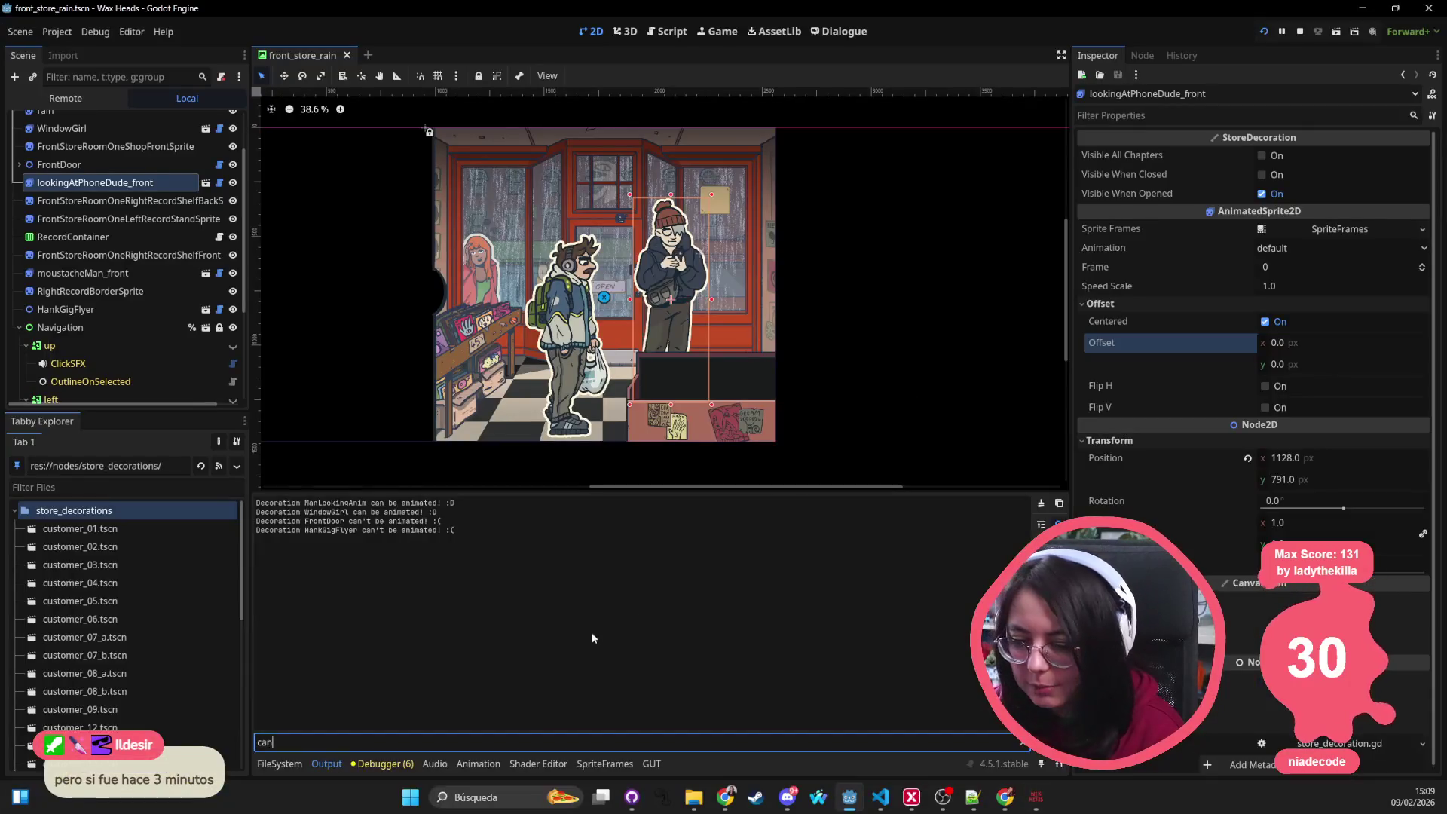
# Step: Read the Output log showing FrontDoor and HankGigFlyer can't be animated, then stop the game
pyautogui.moveTo(476, 531); pyautogui.dragTo(269, 502)
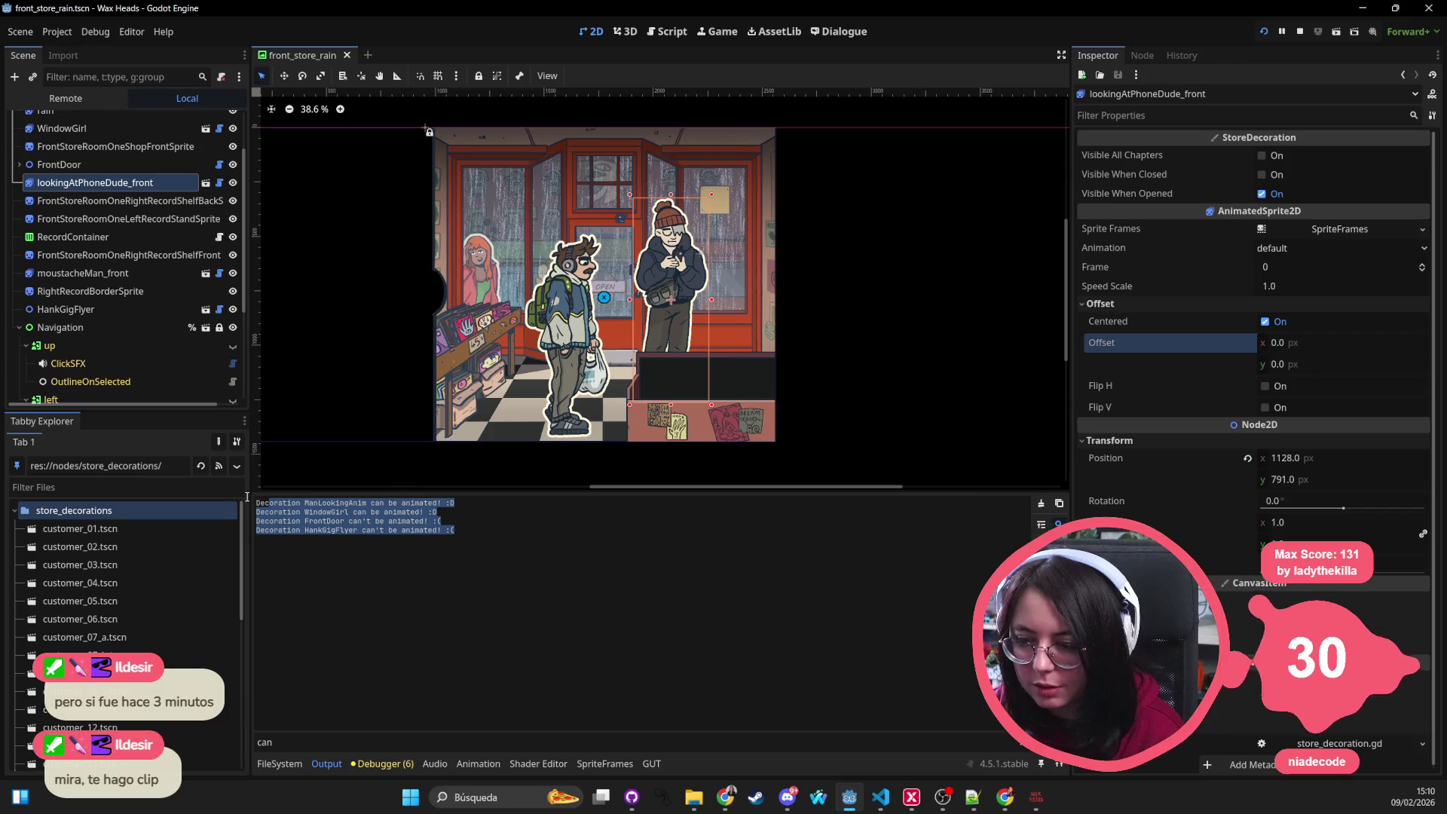
pyautogui.click(351, 532)
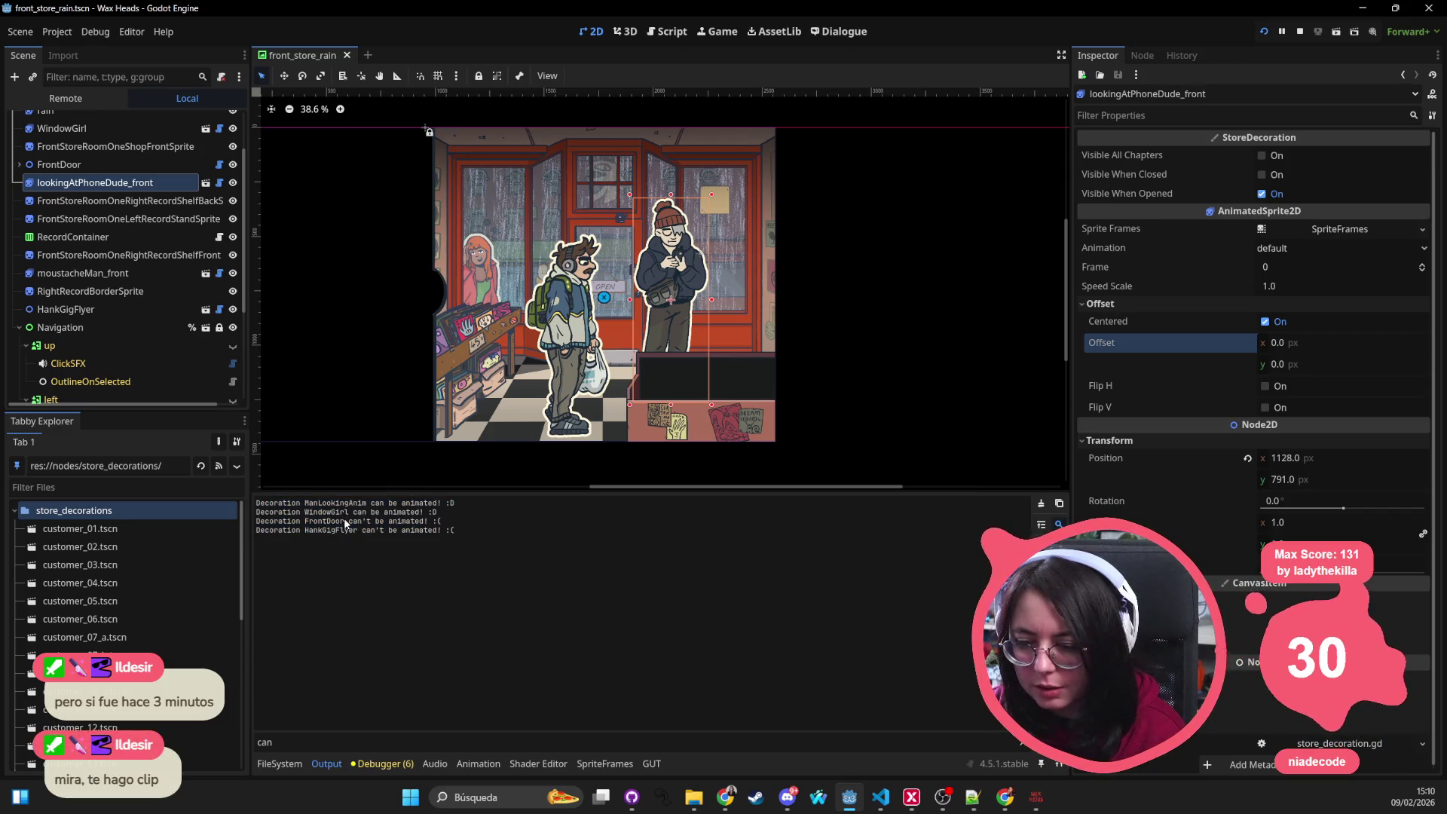
pyautogui.doubleClick(324, 521)
pyautogui.click(1296, 33)
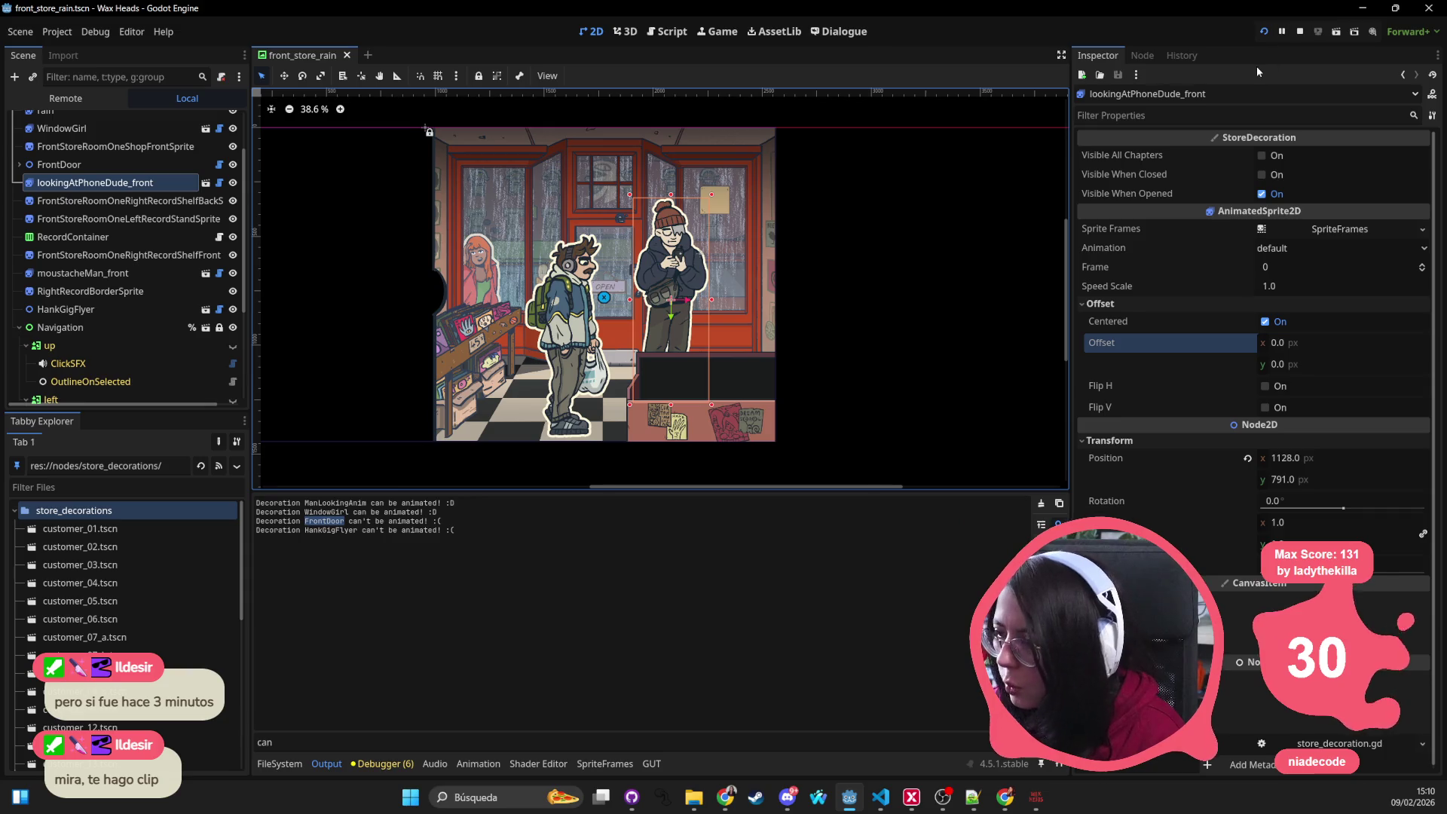
pyautogui.hotkey('alt', 'Tab')
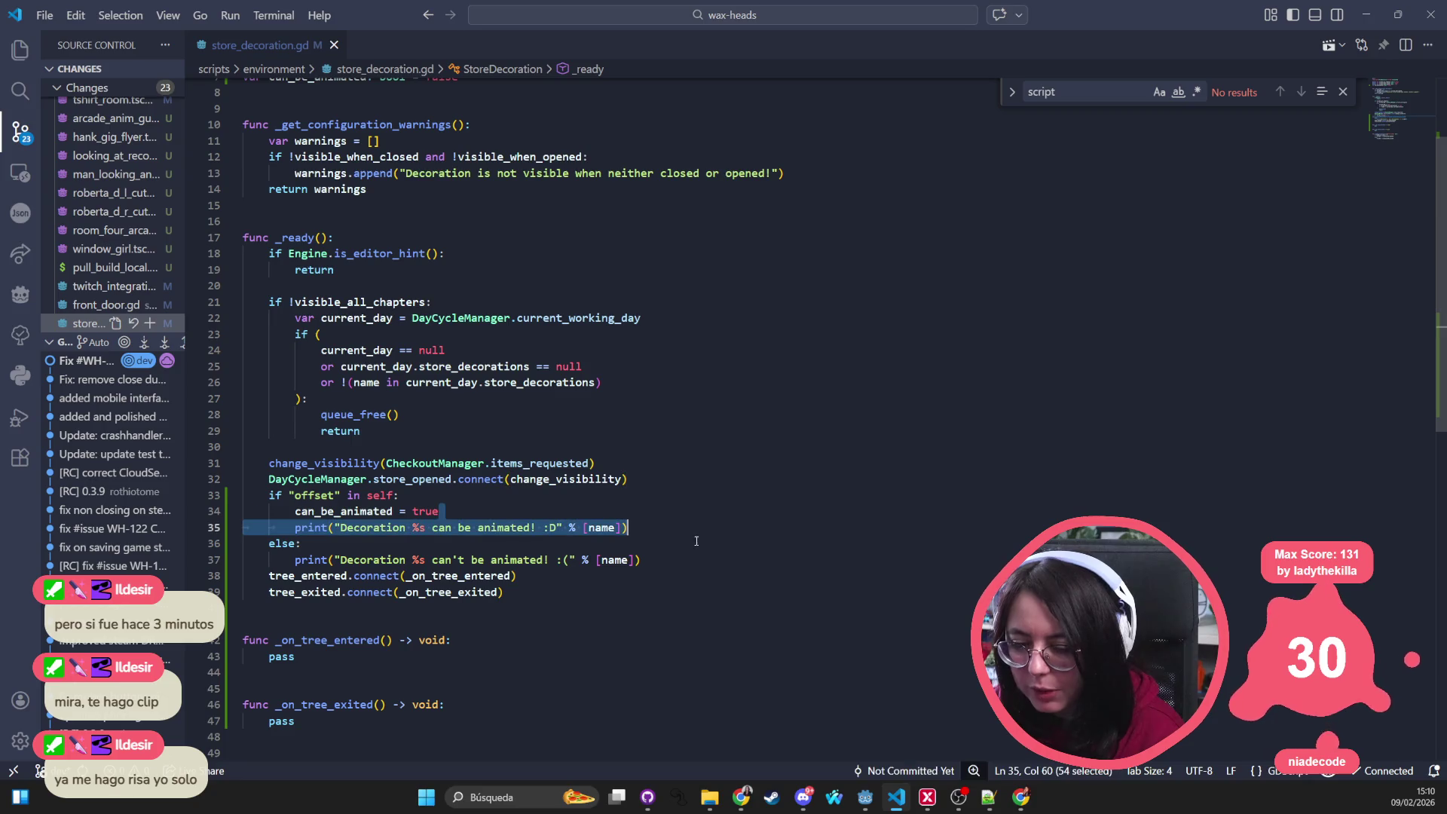
# Step: Delete lines 35–37 with the debug prints and else branch from _ready
pyautogui.moveTo(640, 559)
pyautogui.mouseDown()
pyautogui.moveTo(341, 510)
pyautogui.moveTo(237, 504)
pyautogui.moveTo(226, 523)
pyautogui.mouseUp()
pyautogui.press('BackSpace')
pyautogui.press('BackSpace')
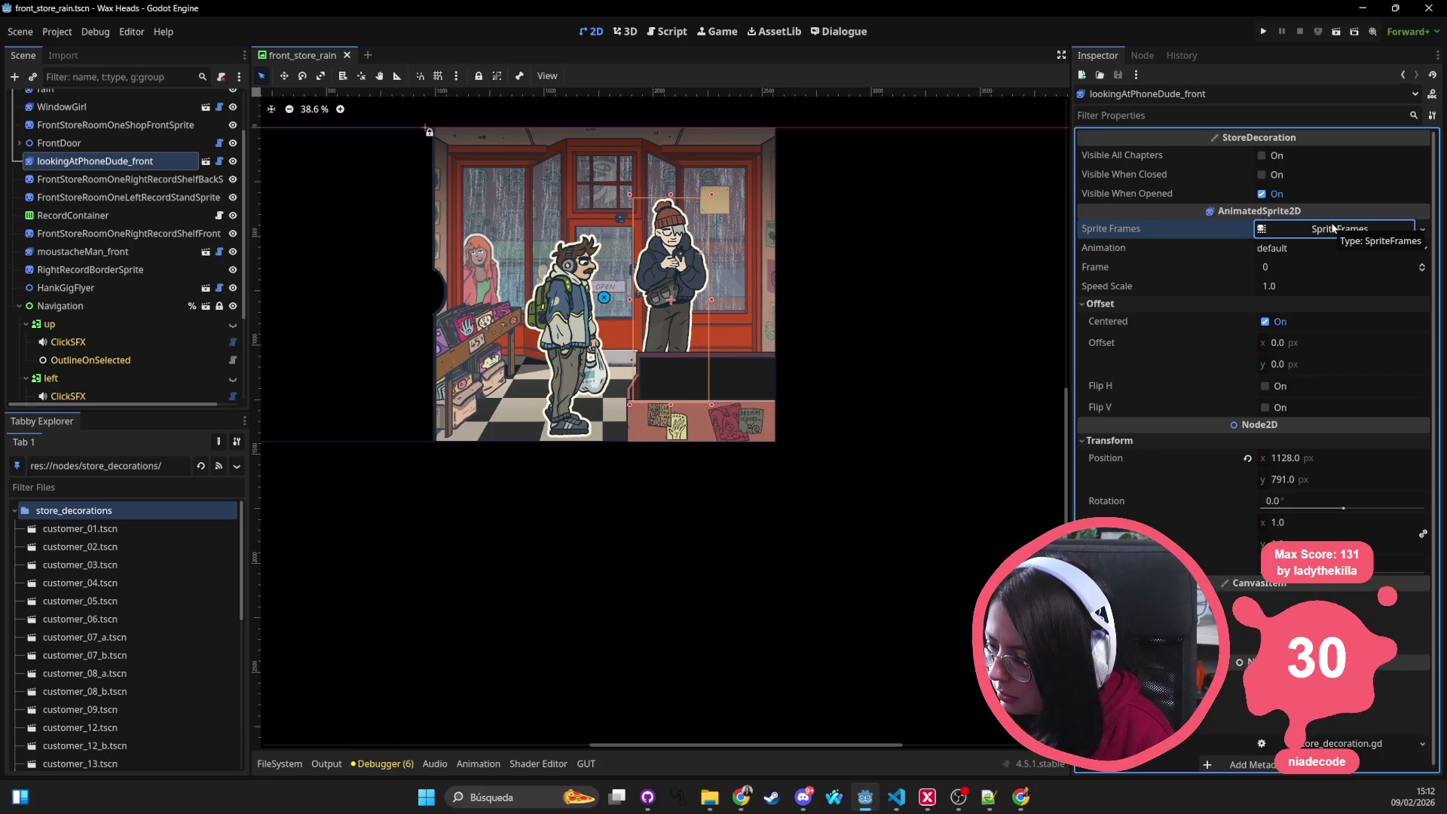
pyautogui.click(1288, 218)
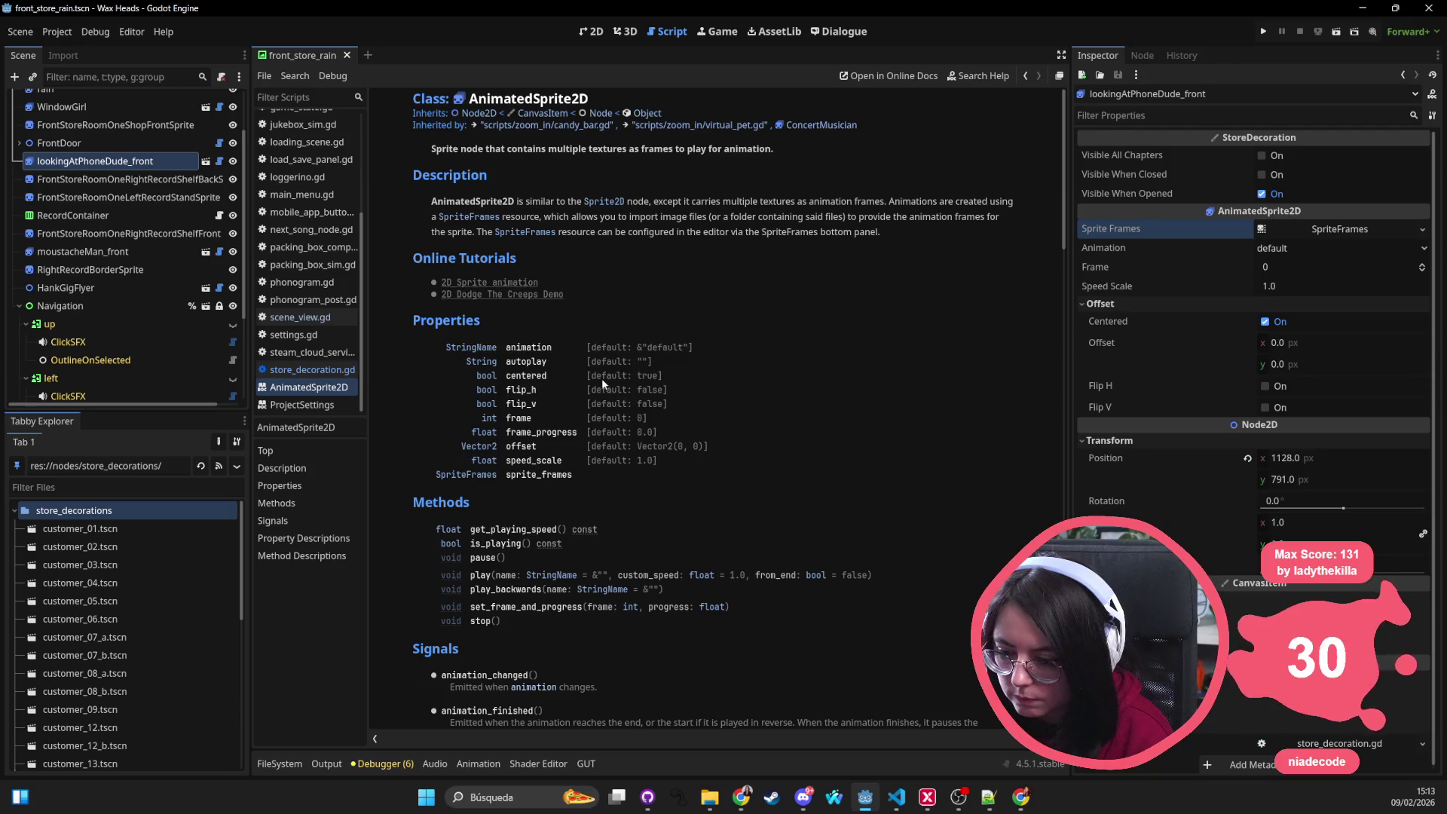
pyautogui.scroll(-6, 602, 379)
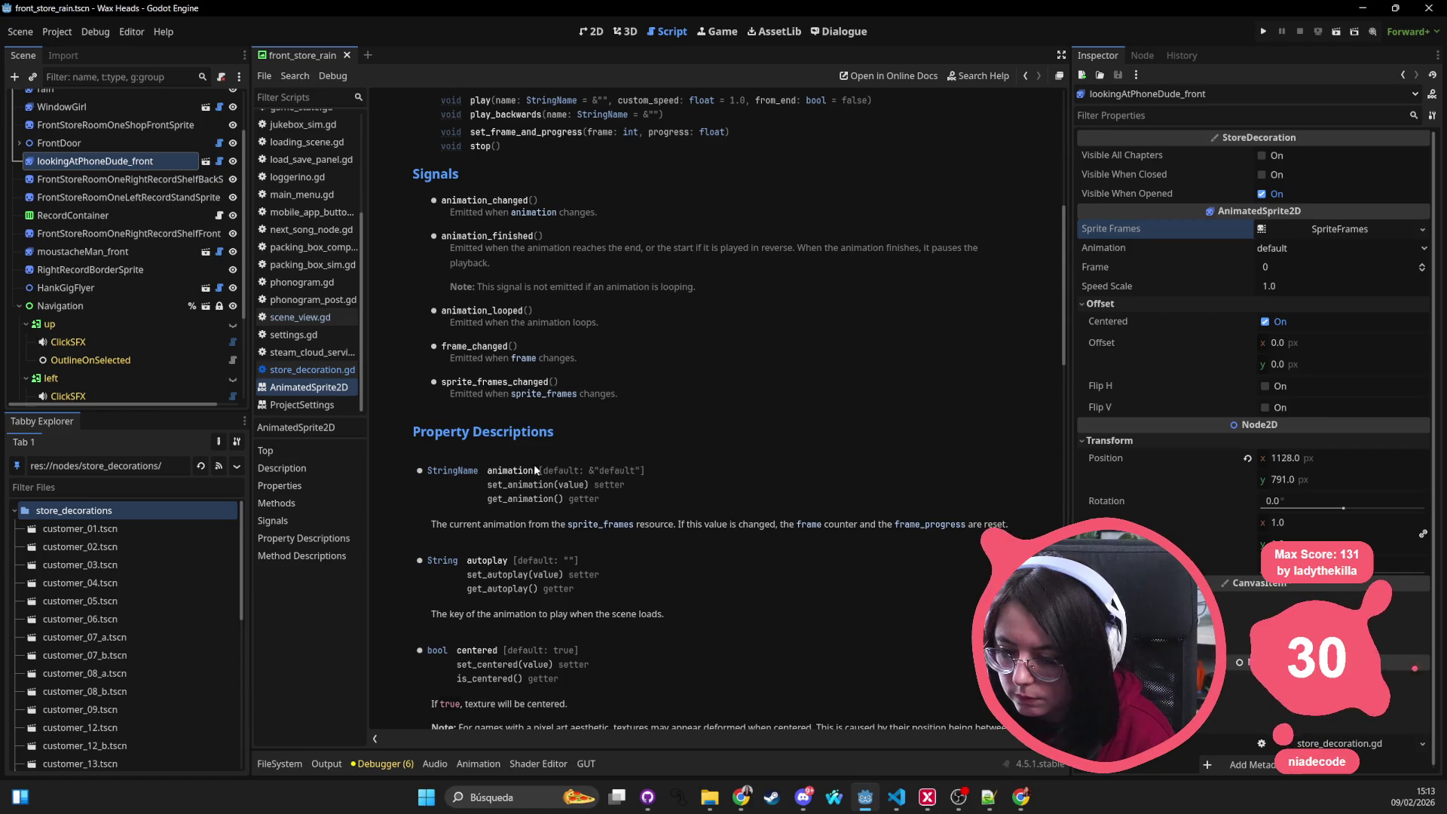
pyautogui.scroll(-1, 570, 530)
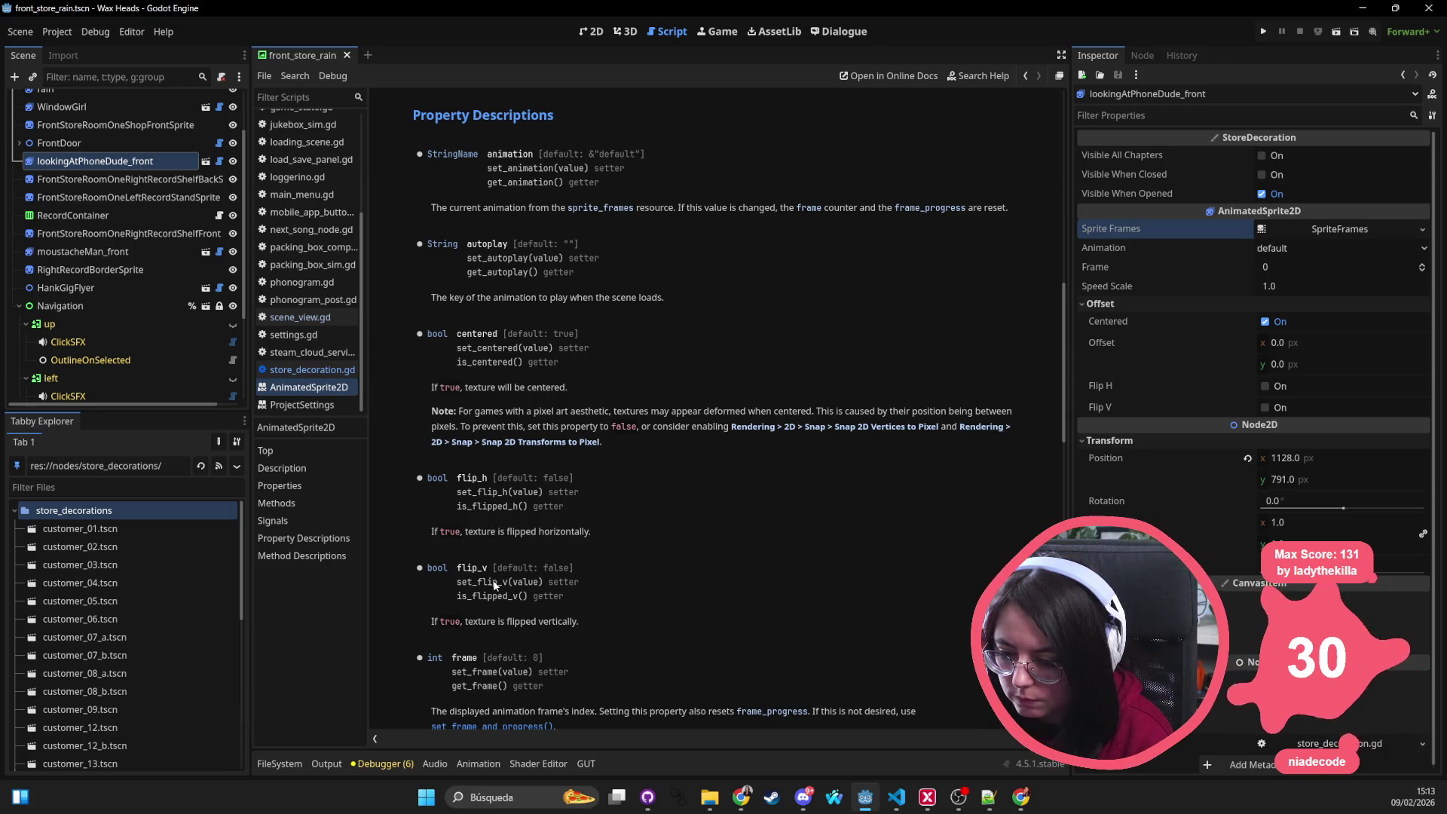
pyautogui.scroll(-3, 493, 582)
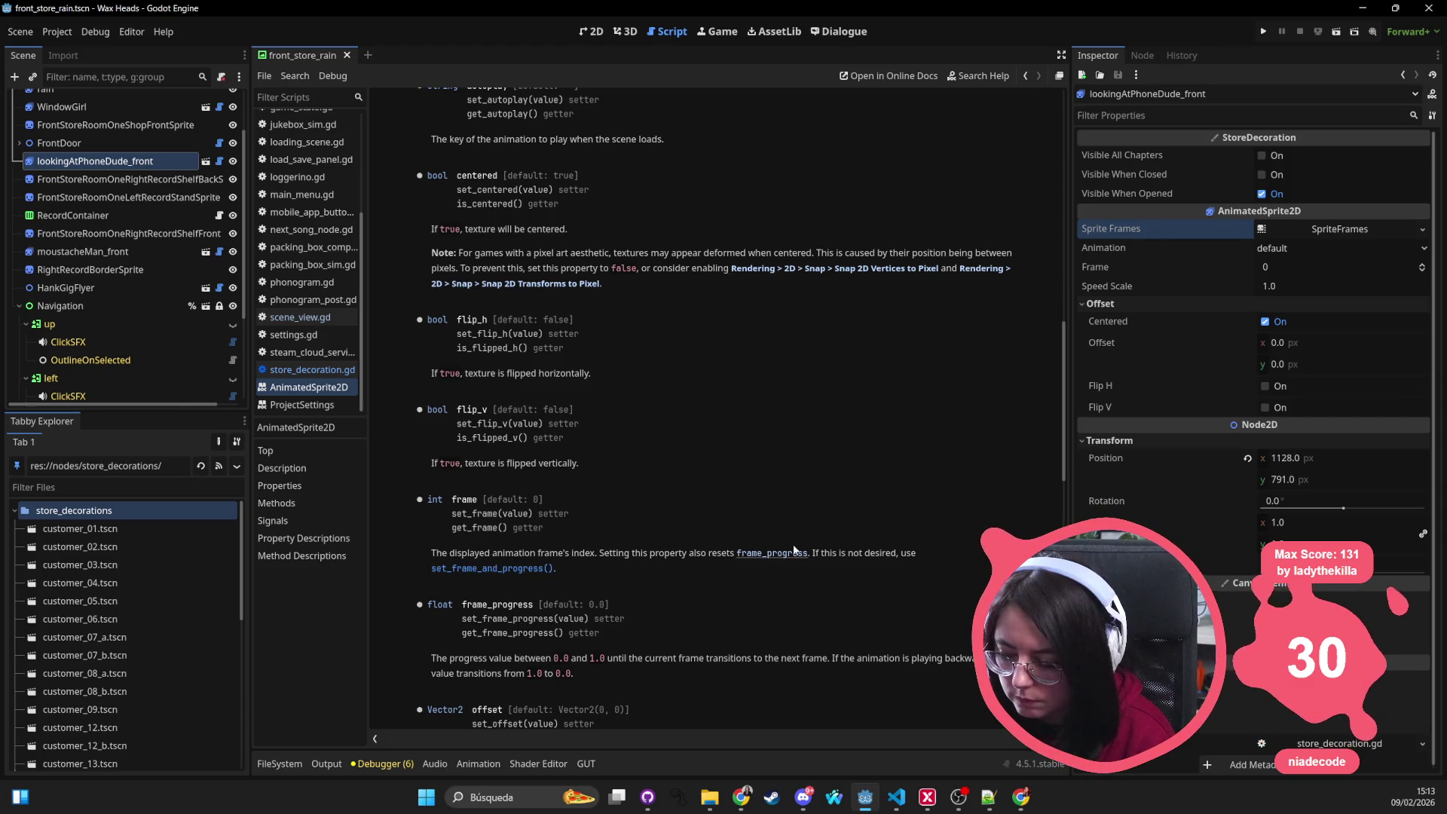
pyautogui.click(595, 32)
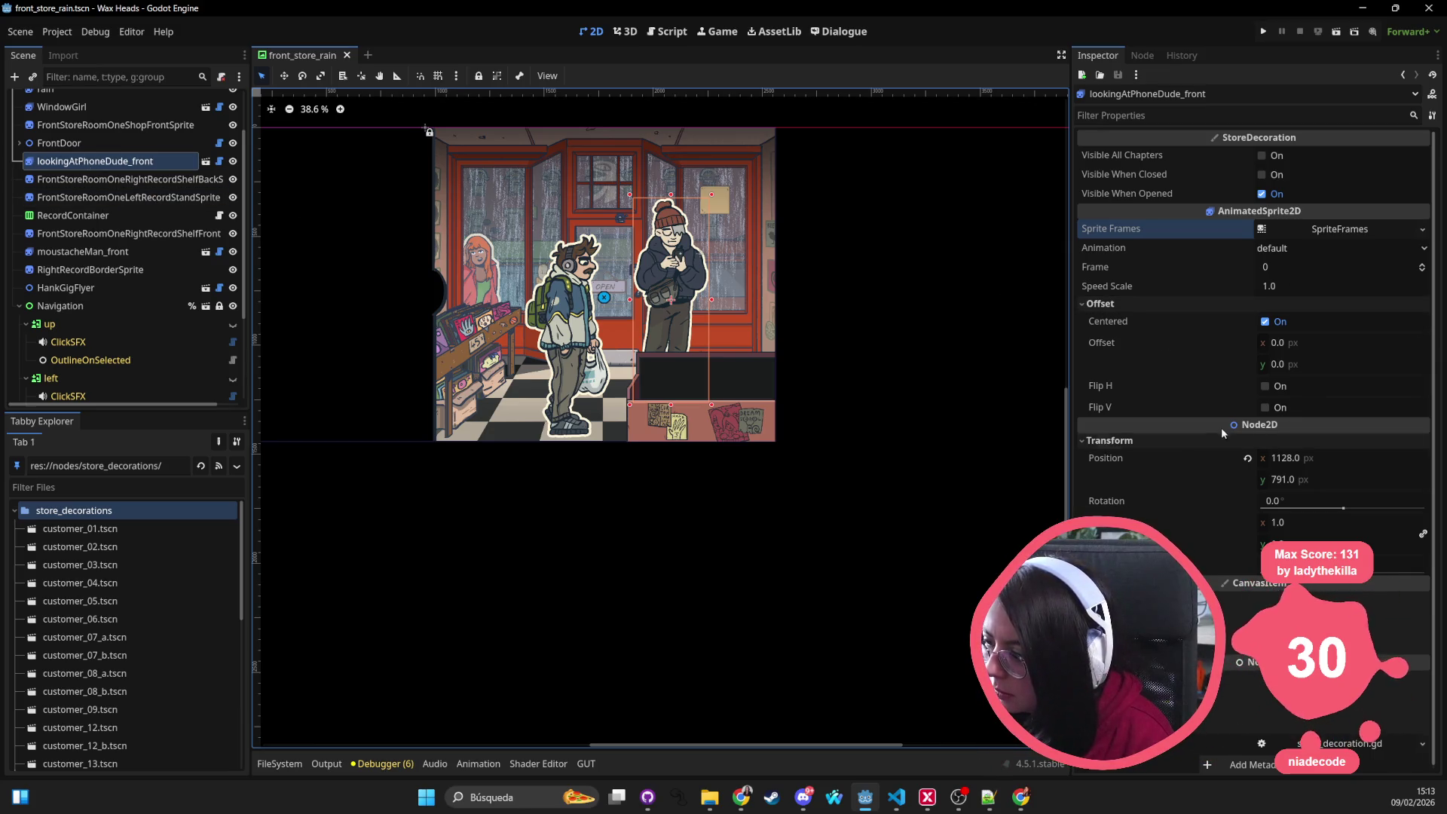
# Step: Trial-nudge the offset and squash lookingAtPhoneDude_front from the top, undoing each change
pyautogui.moveTo(1277, 342); pyautogui.dragTo(1263, 342)
pyautogui.hotkey('ctrl', 'z')
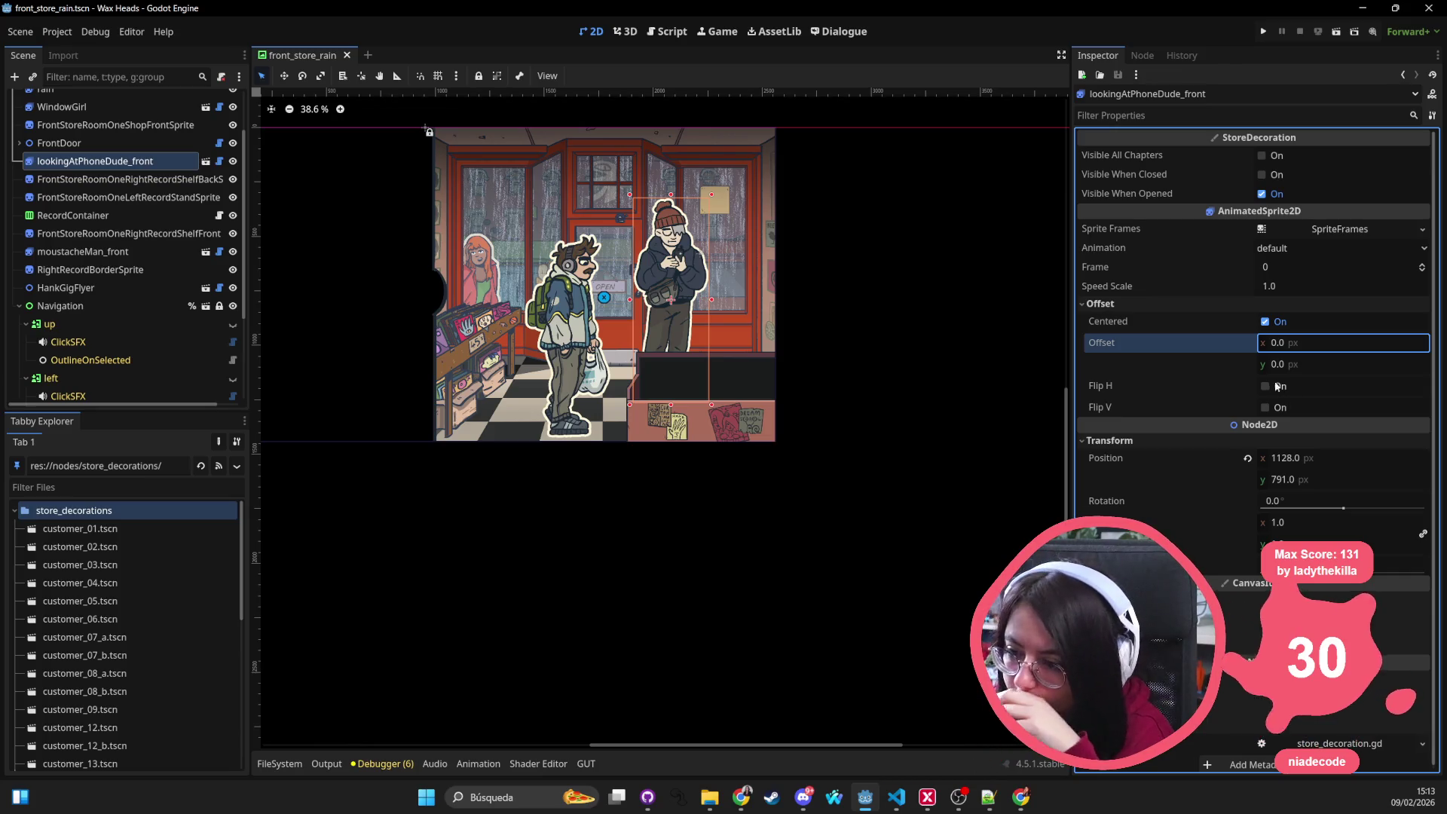
pyautogui.moveTo(671, 198)
pyautogui.mouseDown()
pyautogui.moveTo(659, 369)
pyautogui.moveTo(687, 216)
pyautogui.moveTo(667, 388)
pyautogui.moveTo(671, 171)
pyautogui.moveTo(654, 399)
pyautogui.moveTo(645, 271)
pyautogui.mouseUp()
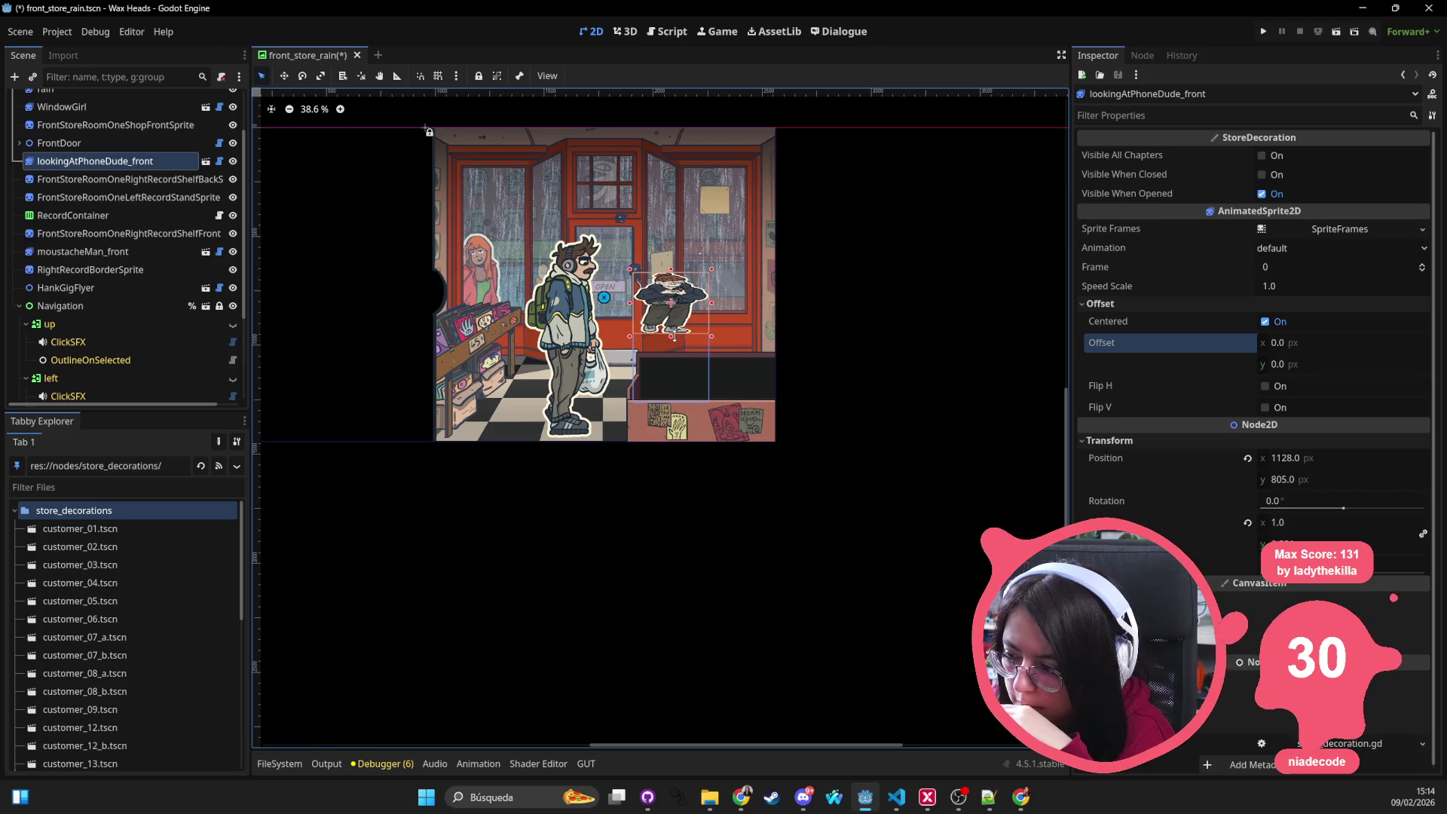
pyautogui.moveTo(672, 407)
pyautogui.mouseDown()
pyautogui.moveTo(671, 456)
pyautogui.moveTo(672, 421)
pyautogui.mouseUp()
pyautogui.hotkey('ctrl', 's')
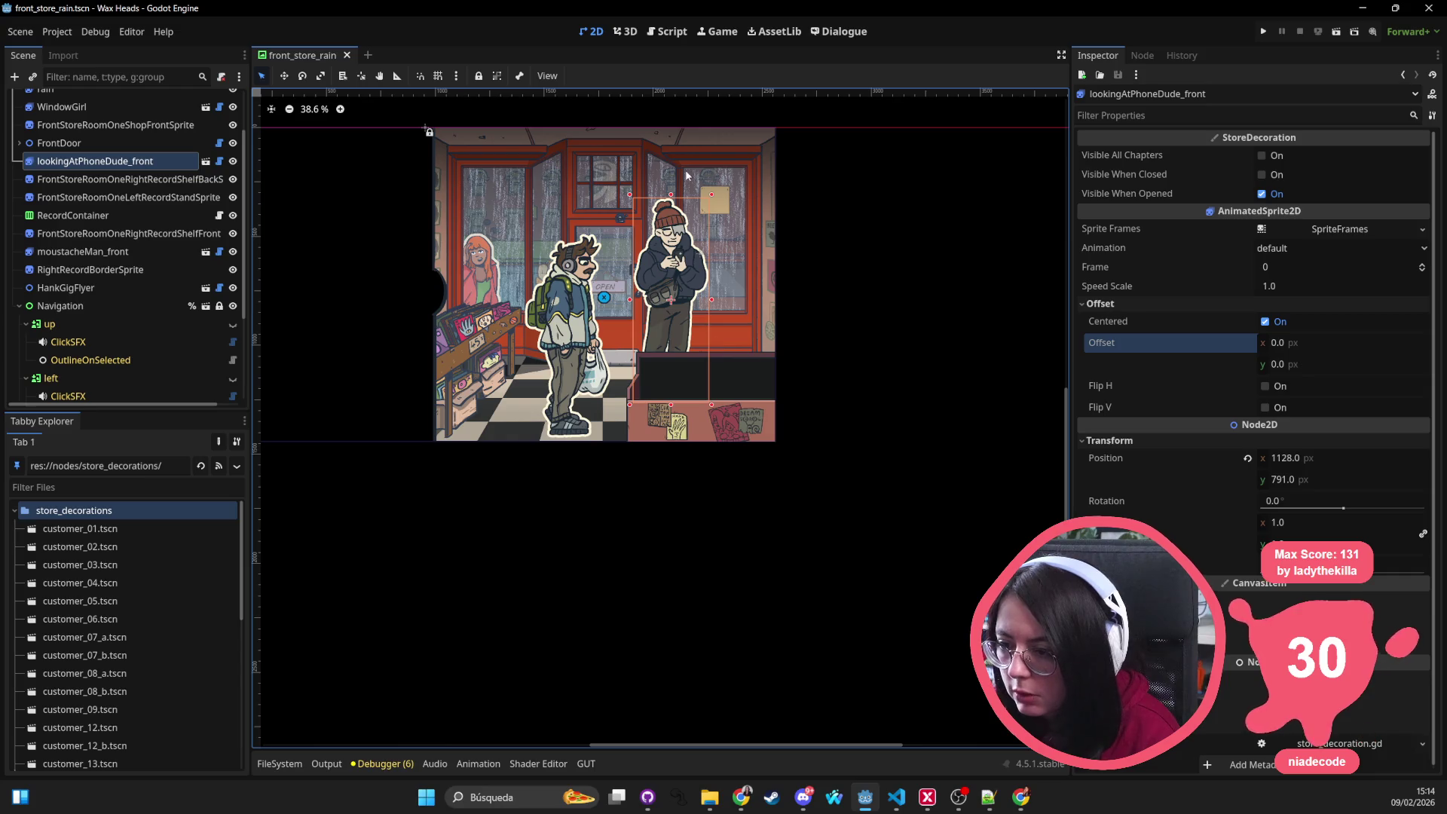
pyautogui.moveTo(673, 198); pyautogui.dragTo(672, 401)
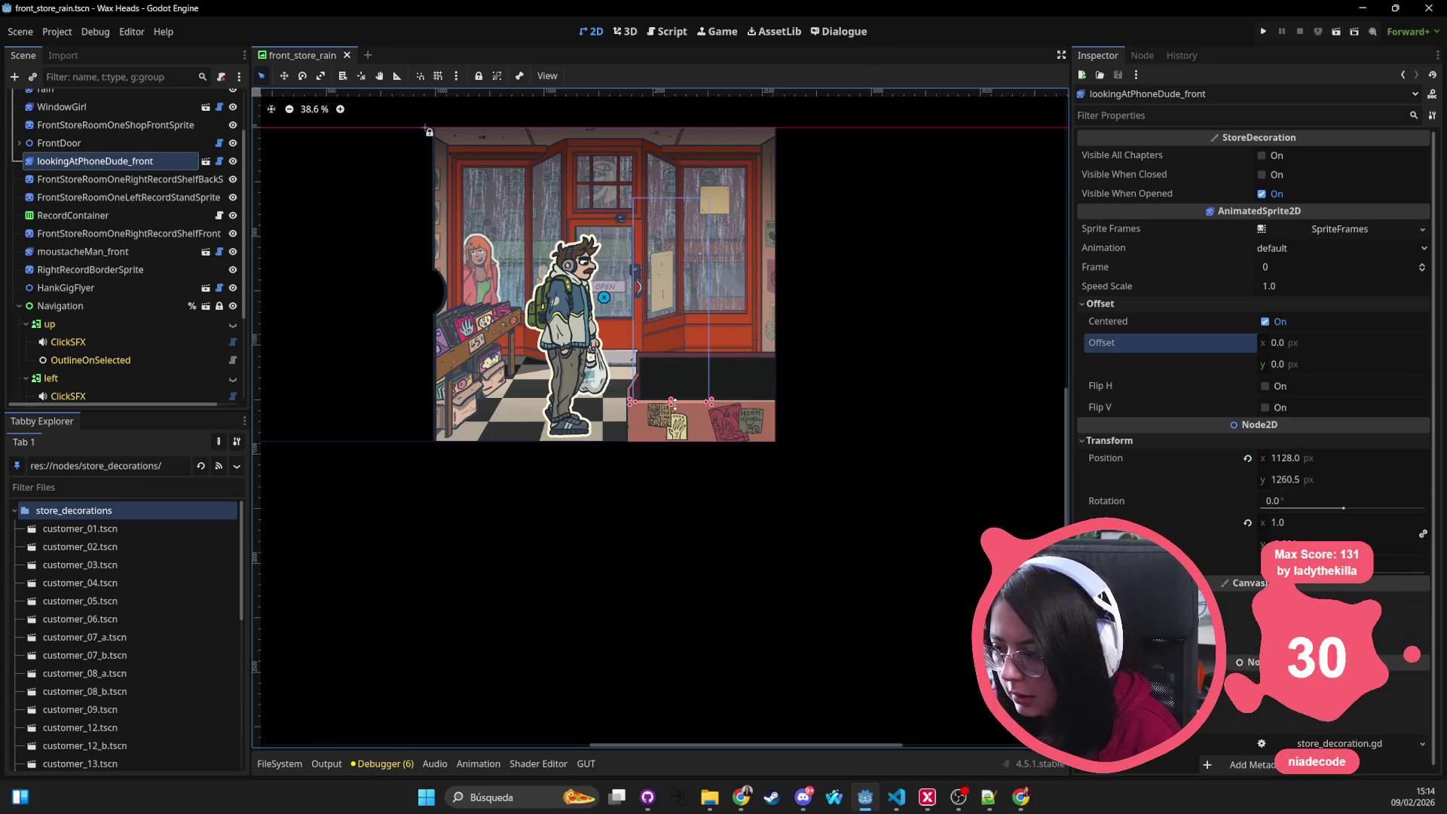
pyautogui.hotkey('ctrl', 'z')
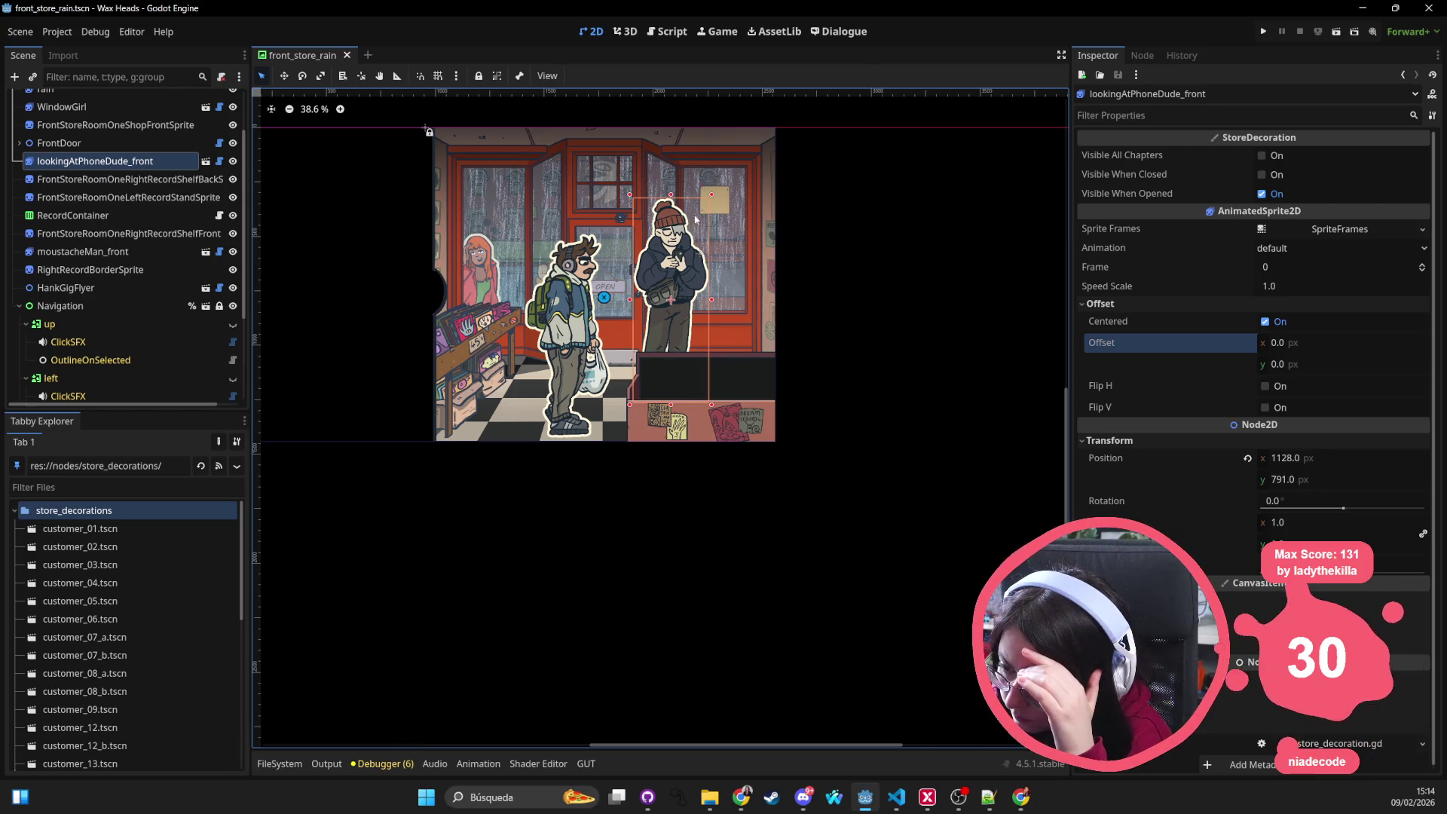
# Step: Try Scale 1.055, then unlink Scale and flatten its y value, undoing the trials
pyautogui.click(1311, 522)
pyautogui.write('1.055')
pyautogui.press('Tab')
pyautogui.moveTo(1311, 522); pyautogui.dragTo(1228, 522)
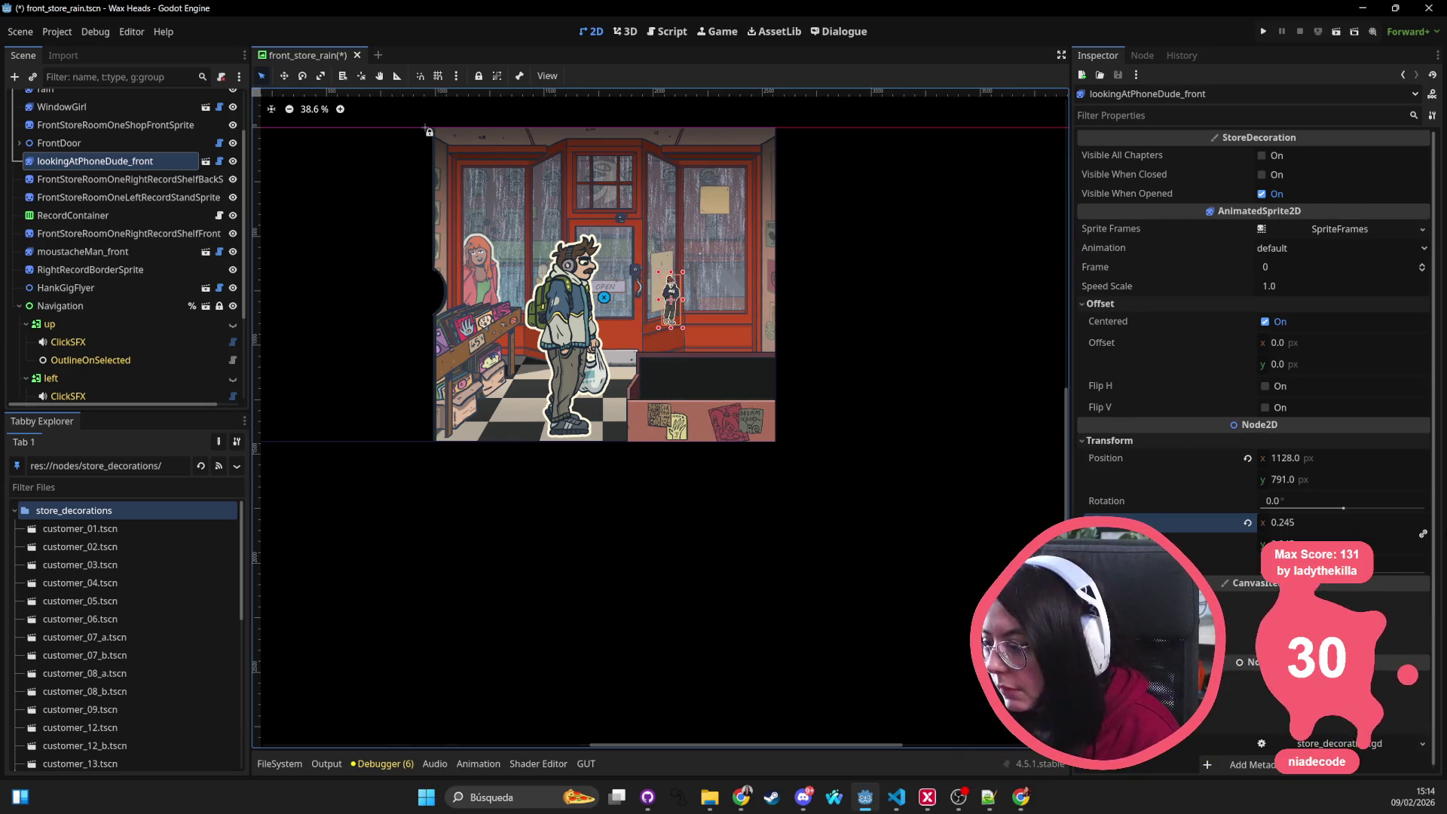
pyautogui.hotkey('ctrl', 'z')
pyautogui.click(1423, 533)
pyautogui.moveTo(1326, 543); pyautogui.dragTo(1277, 544)
pyautogui.hotkey('ctrl', 'z')
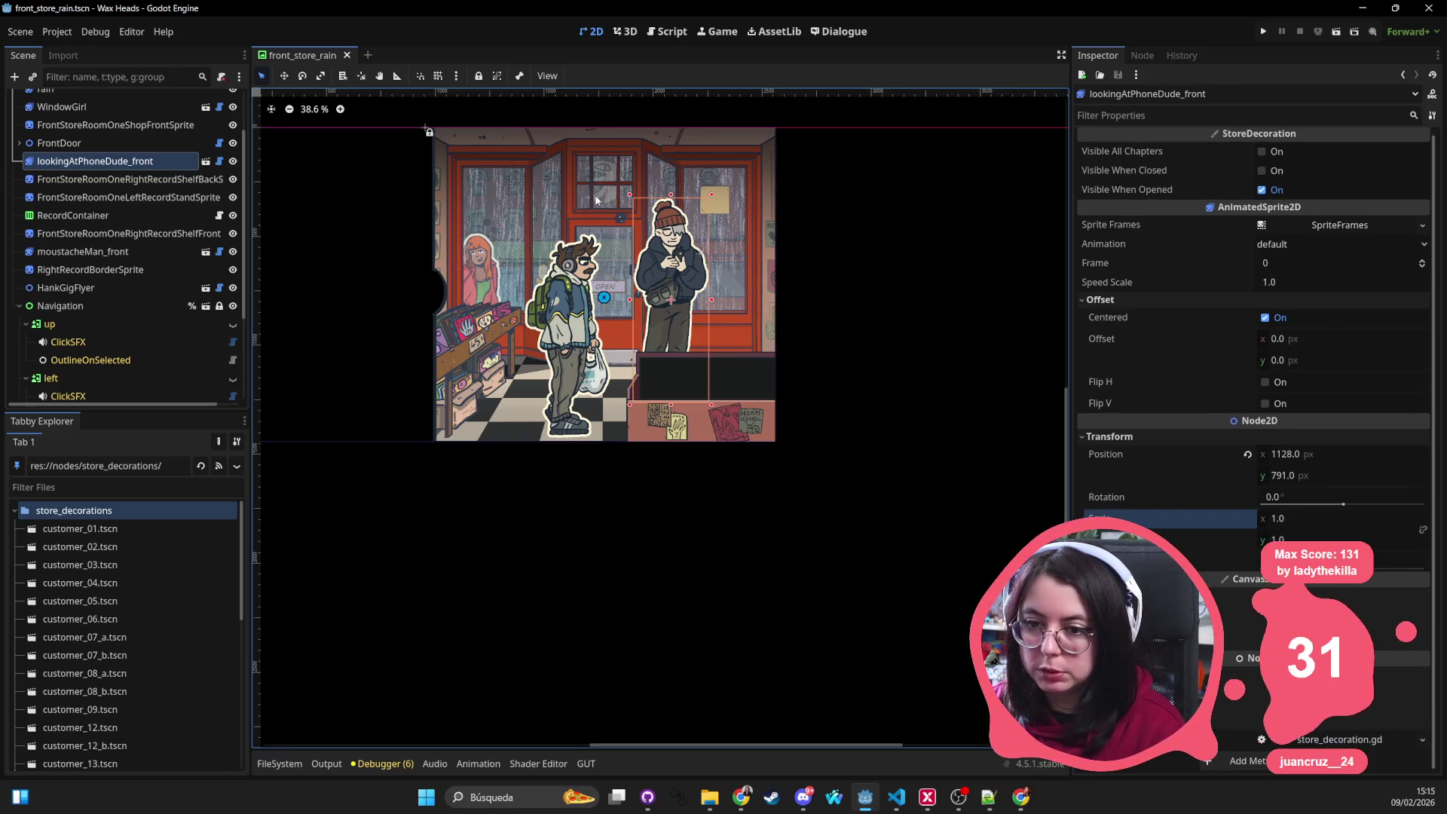
# Step: Select FrontStoreRoomOneShopFrontSprite to inspect its properties
pyautogui.click(154, 126)
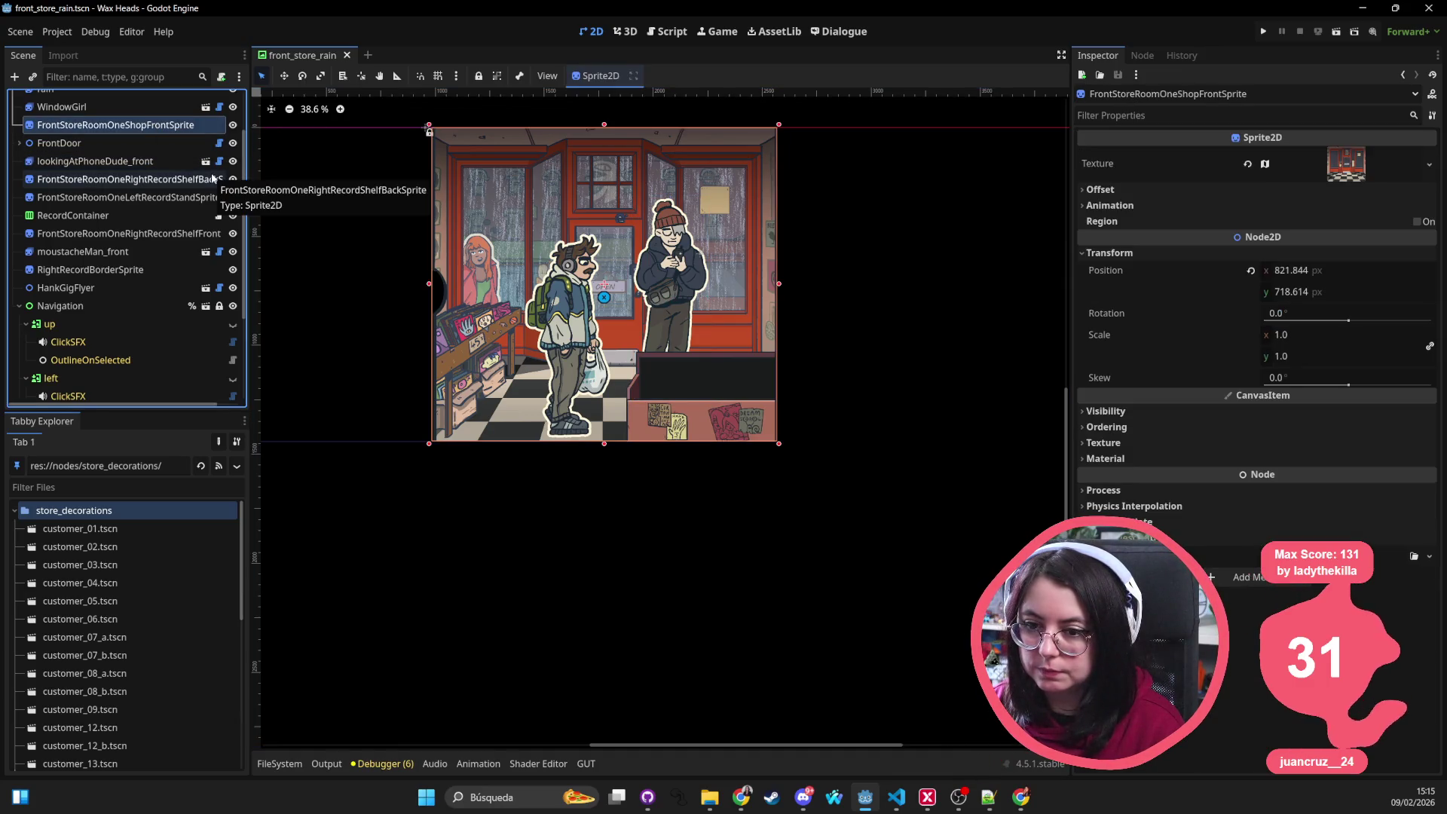
# Step: Select moustacheMan_front, trial-squash it from the top, and undo every change
pyautogui.click(576, 298)
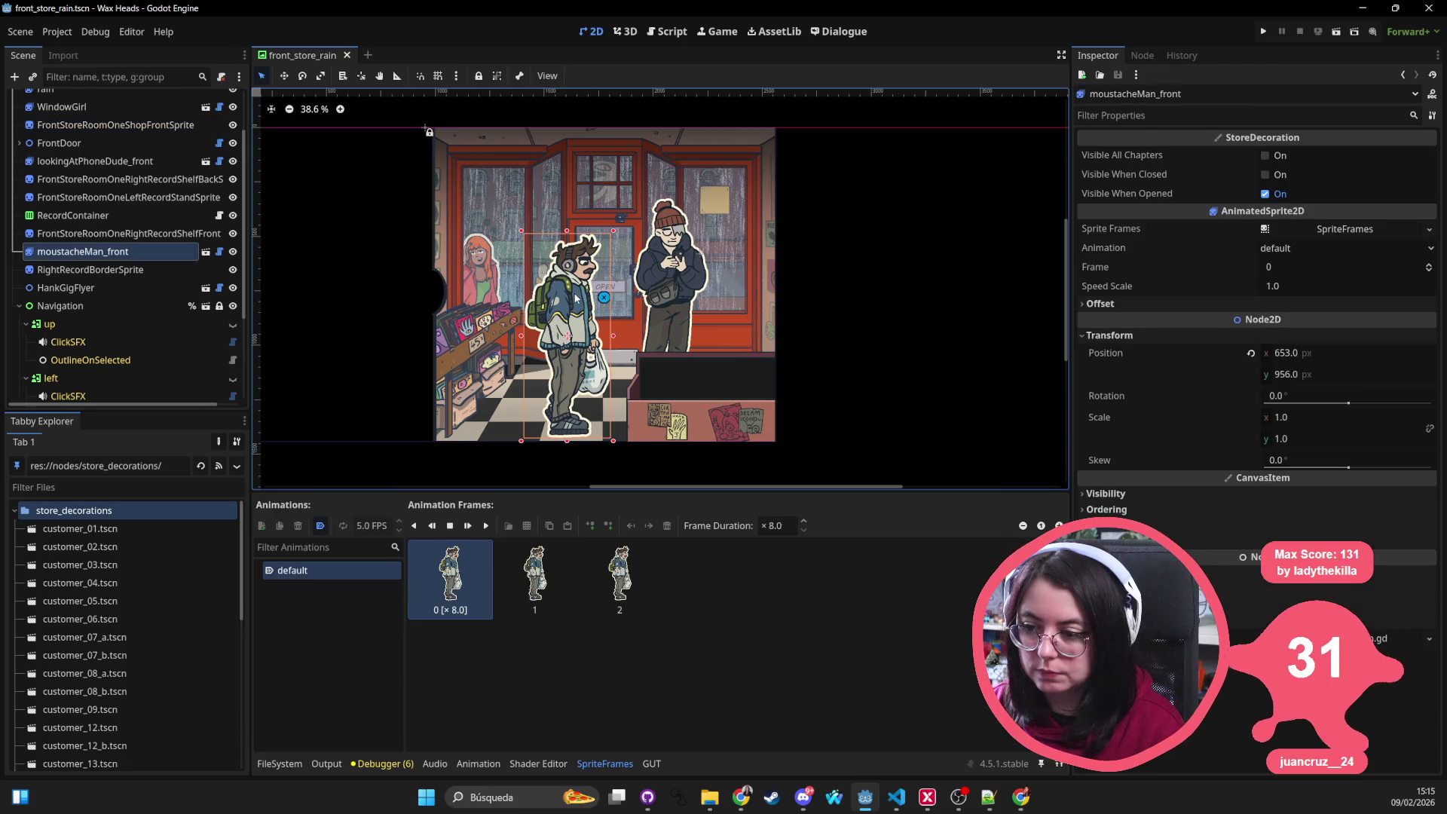
pyautogui.moveTo(569, 234); pyautogui.dragTo(556, 286)
pyautogui.hotkey('ctrl', 'z')
pyautogui.click(572, 239)
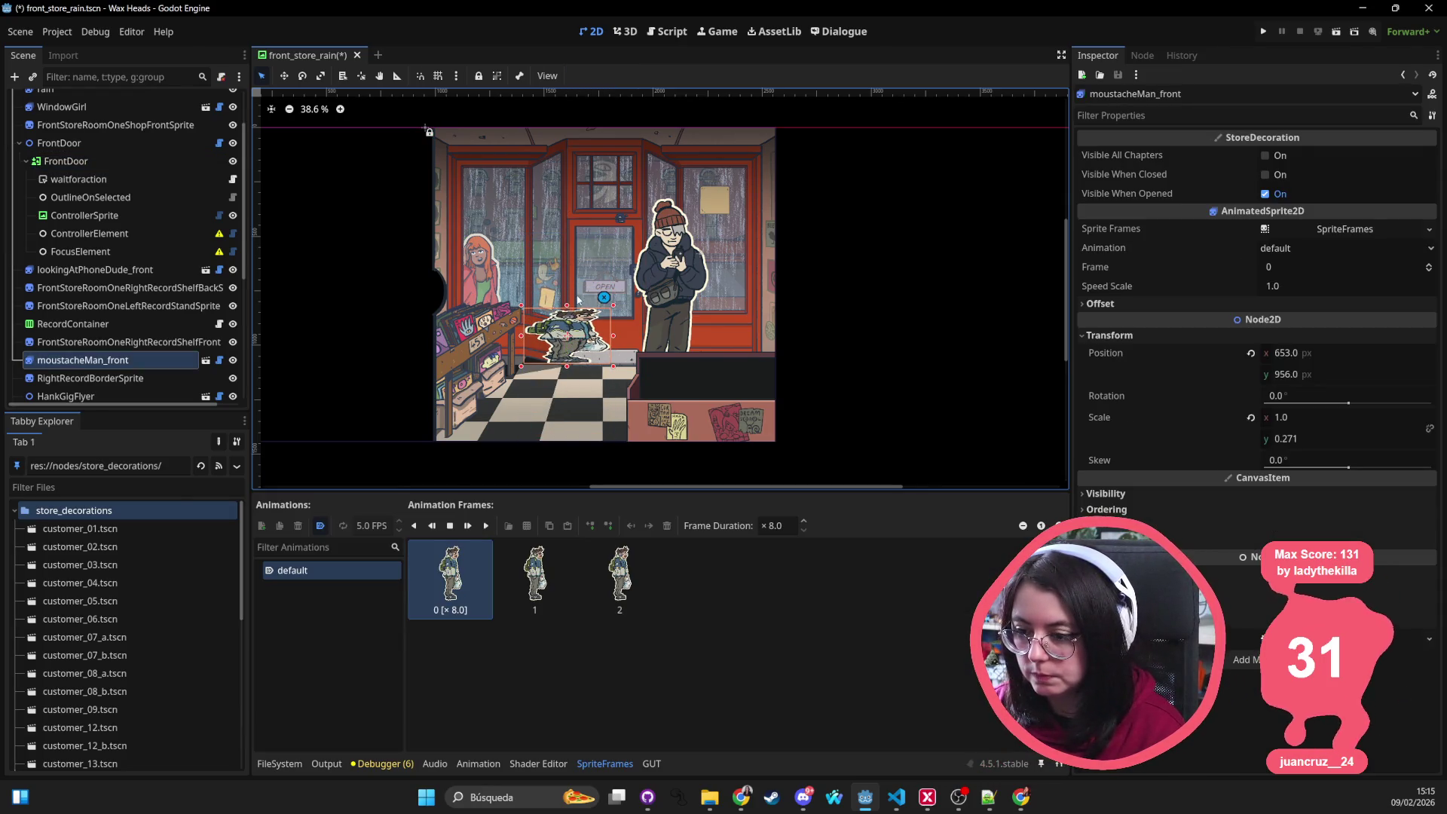
pyautogui.hotkey('ctrl', 'z')
pyautogui.moveTo(566, 230)
pyautogui.mouseDown()
pyautogui.moveTo(535, 430)
pyautogui.moveTo(546, 223)
pyautogui.mouseUp()
pyautogui.hotkey('ctrl', 'z')
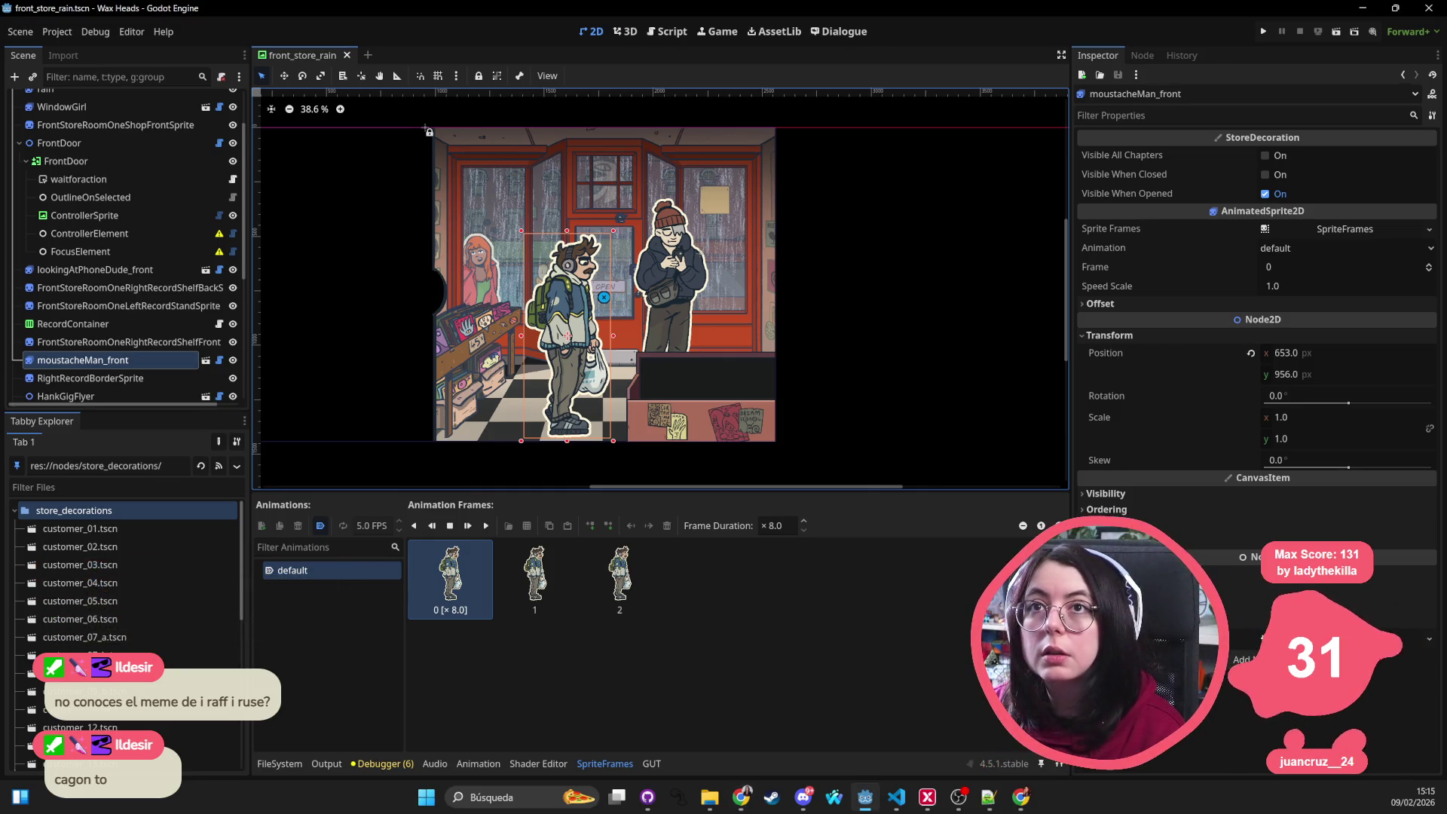
pyautogui.hotkey('alt', 'Tab')
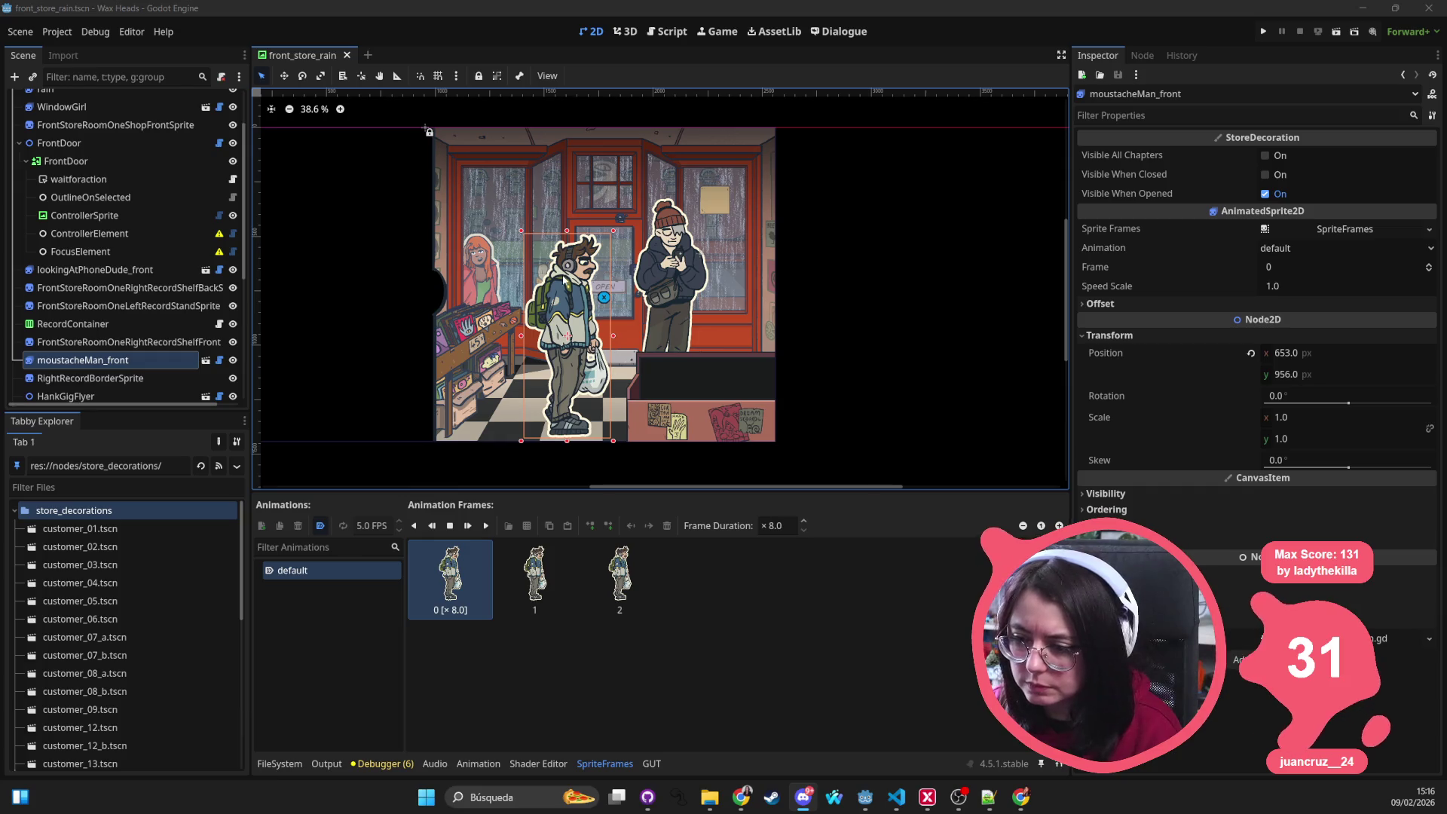
# Step: Open customer_06.tscn from the store_decorations folder
pyautogui.click(205, 360)
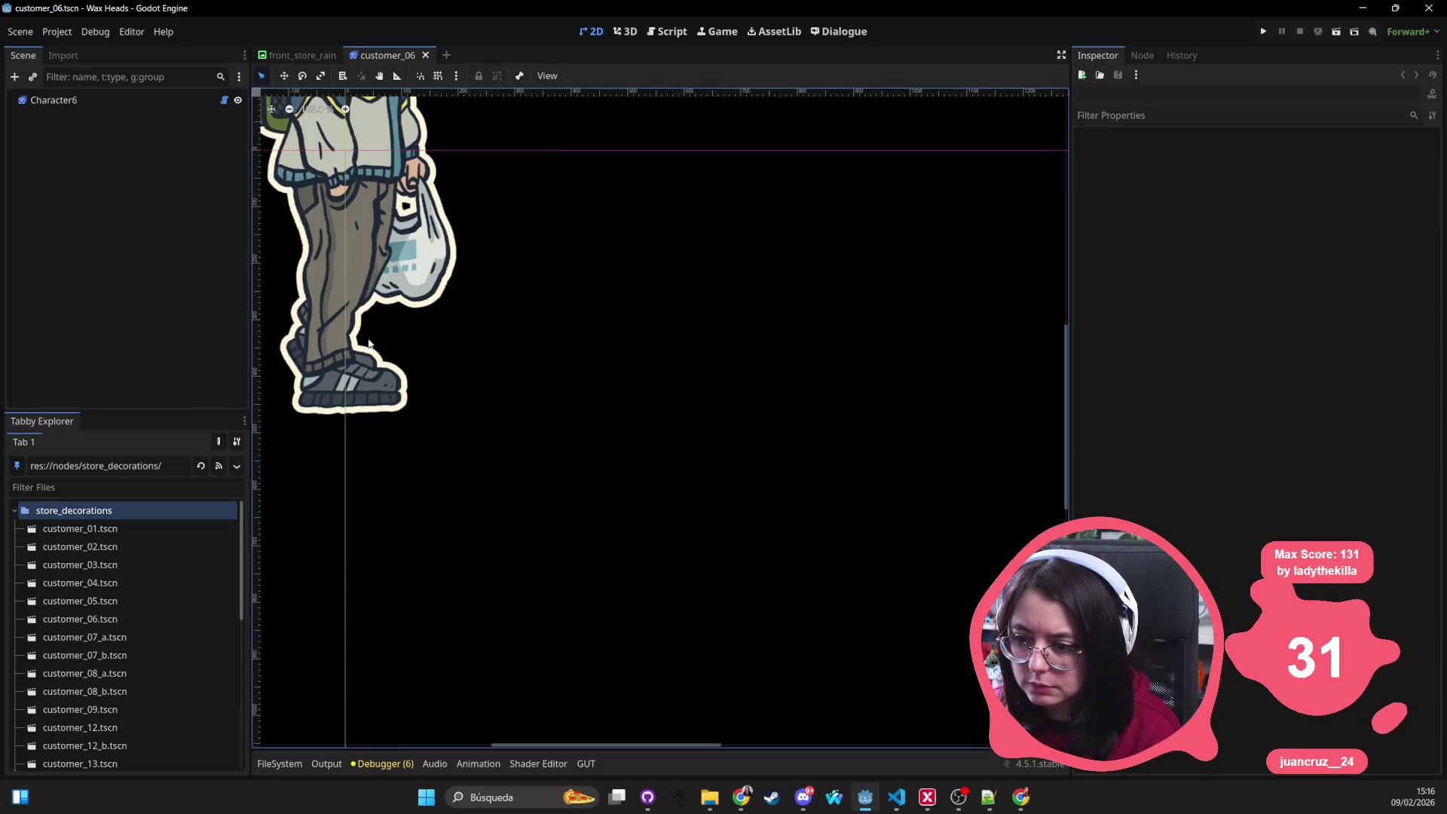
pyautogui.scroll(-5, 432, 309)
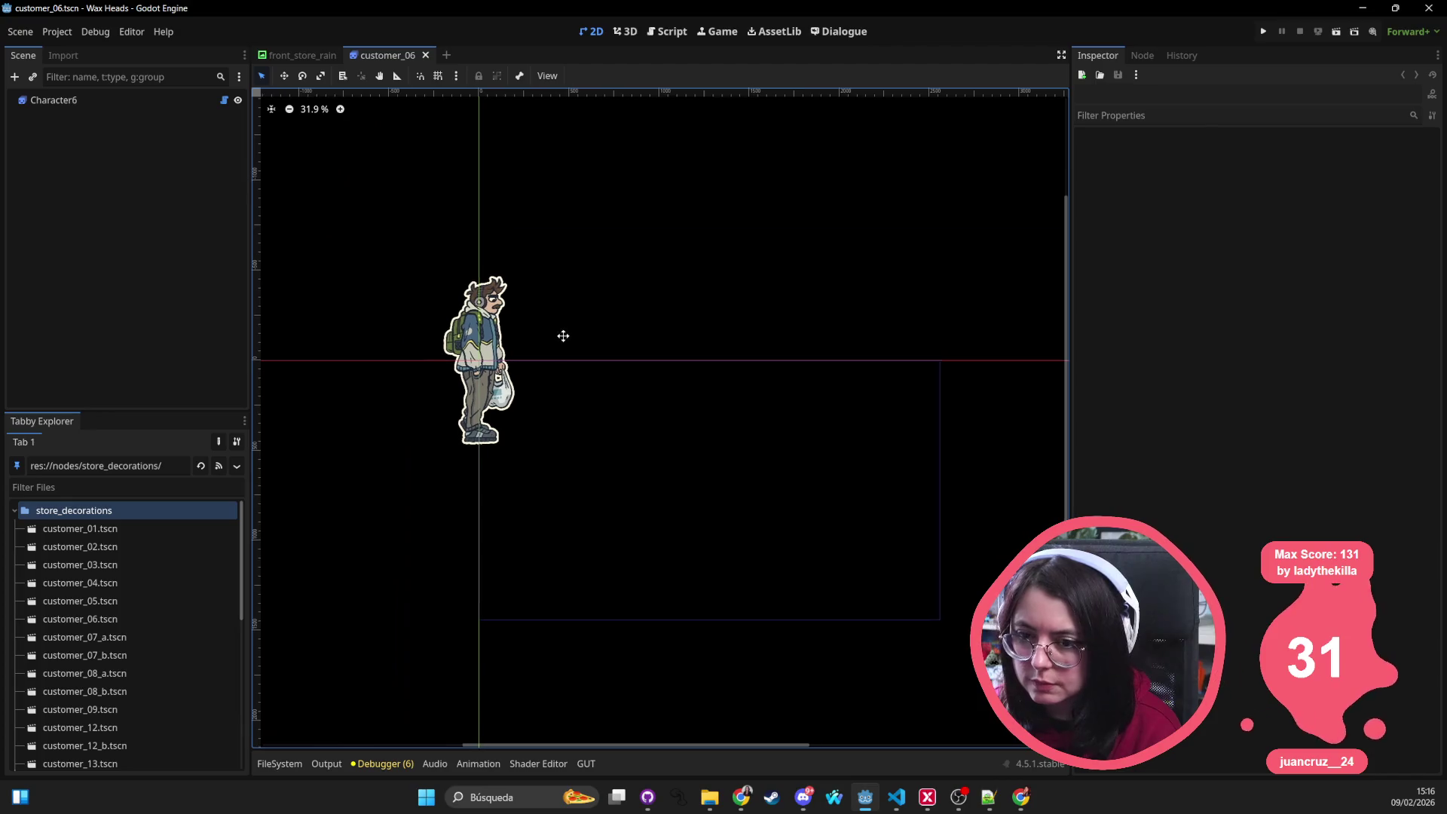
pyautogui.hscroll(-2, 558, 336)
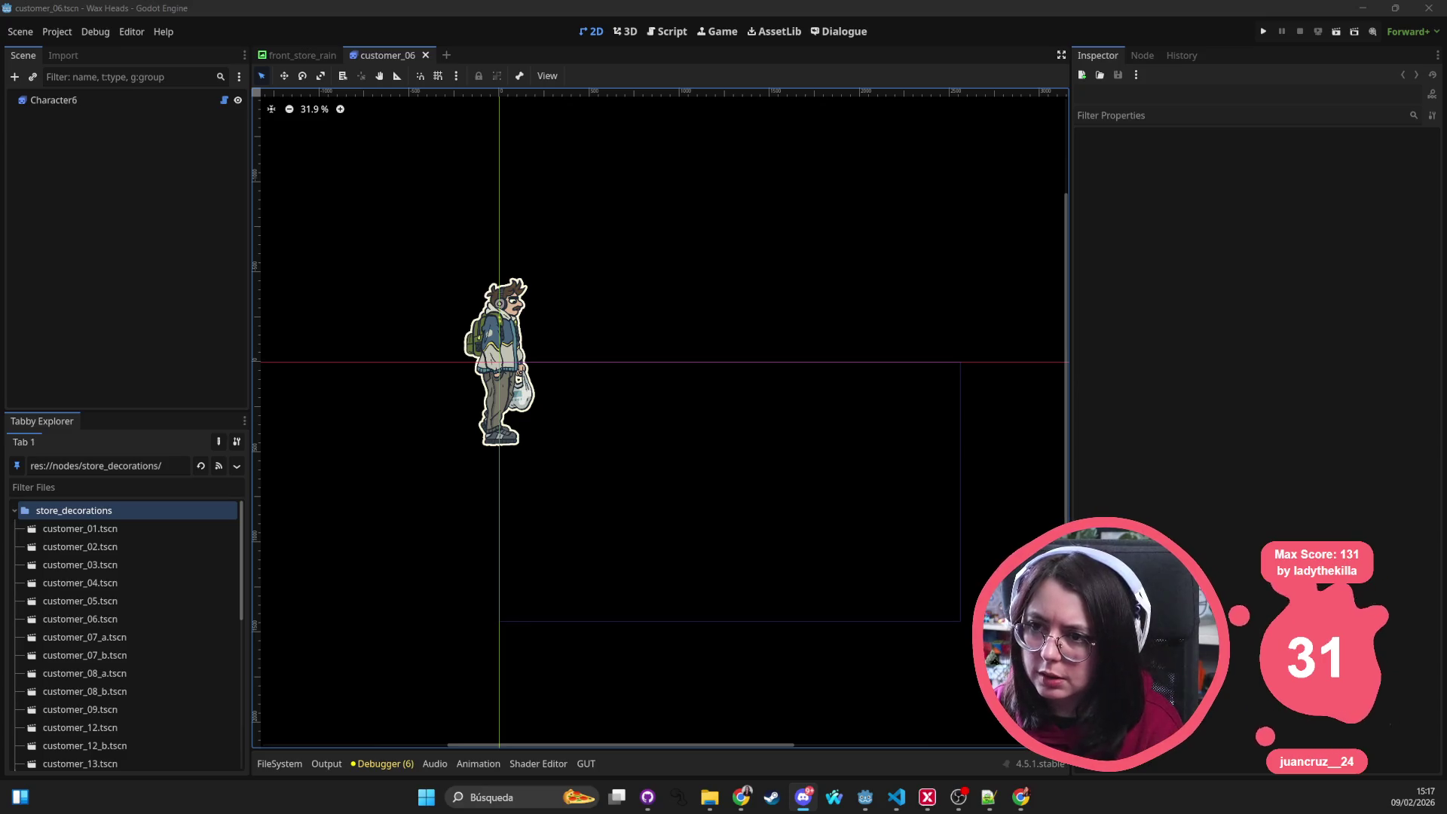
# Step: Select Character6, move it upward, and trial-drag the sprite's offset values
pyautogui.click(280, 763)
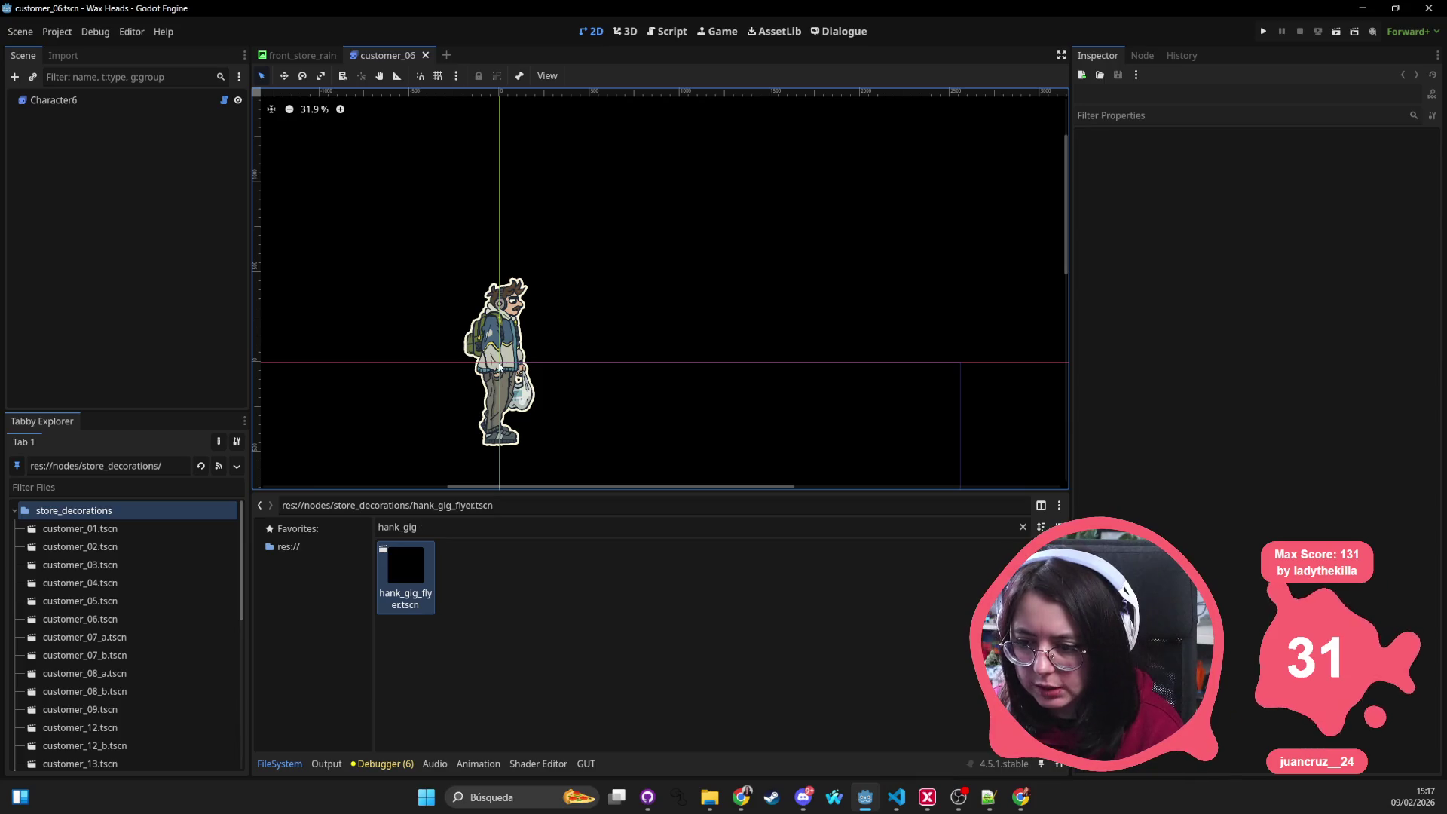
pyautogui.click(499, 366)
pyautogui.moveTo(515, 350); pyautogui.dragTo(513, 261)
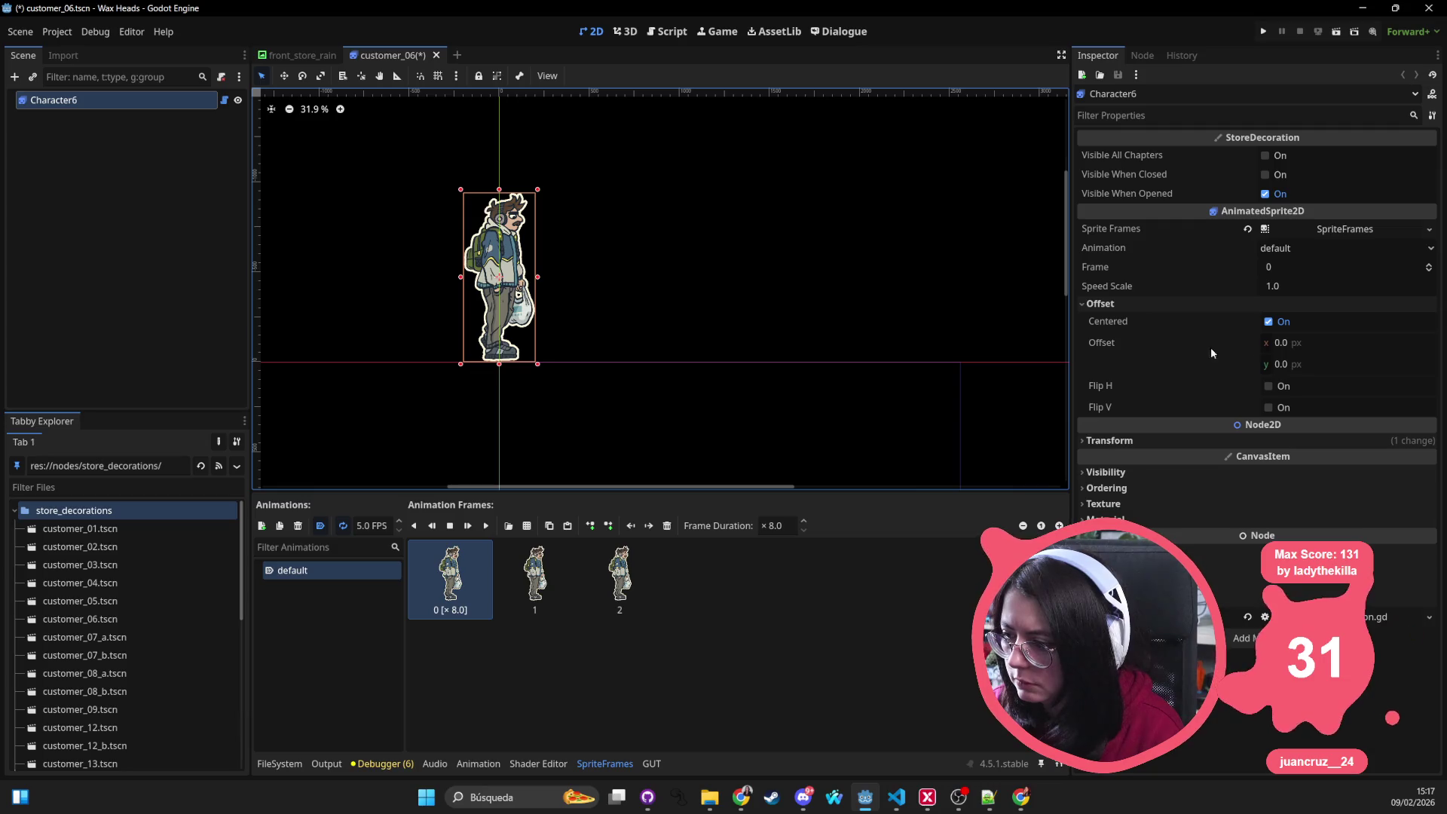
pyautogui.moveTo(1273, 346)
pyautogui.mouseDown()
pyautogui.moveTo(1274, 364)
pyautogui.moveTo(1229, 364)
pyautogui.mouseUp()
pyautogui.moveTo(1336, 368); pyautogui.dragTo(1299, 368)
pyautogui.hotkey('ctrl', 'z')
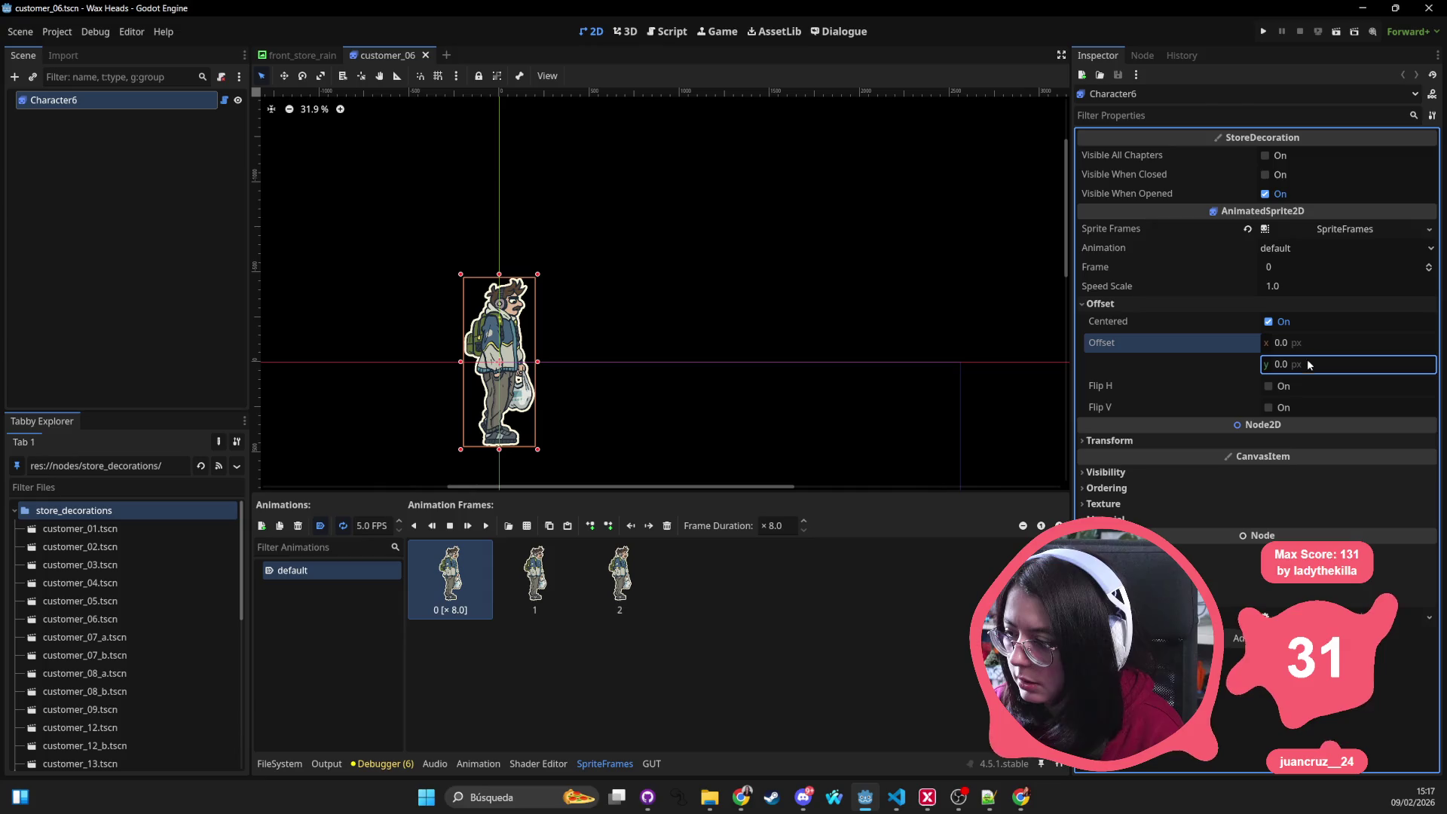
pyautogui.moveTo(1309, 362); pyautogui.dragTo(1280, 364)
# Step: Try a vertical offset of 1200, then undo it
pyautogui.click(1317, 365)
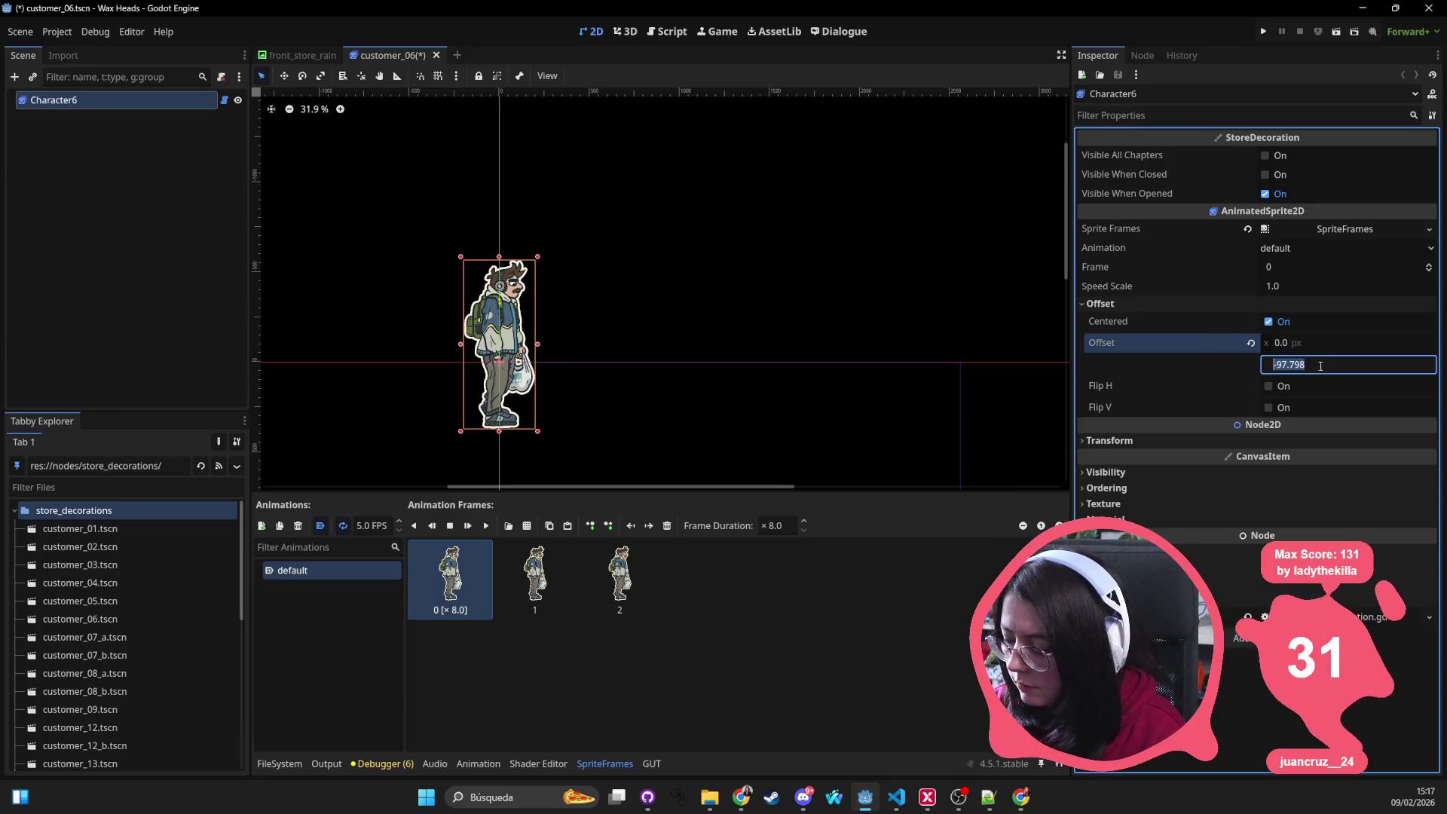
pyautogui.write('1200')
pyautogui.press('Return')
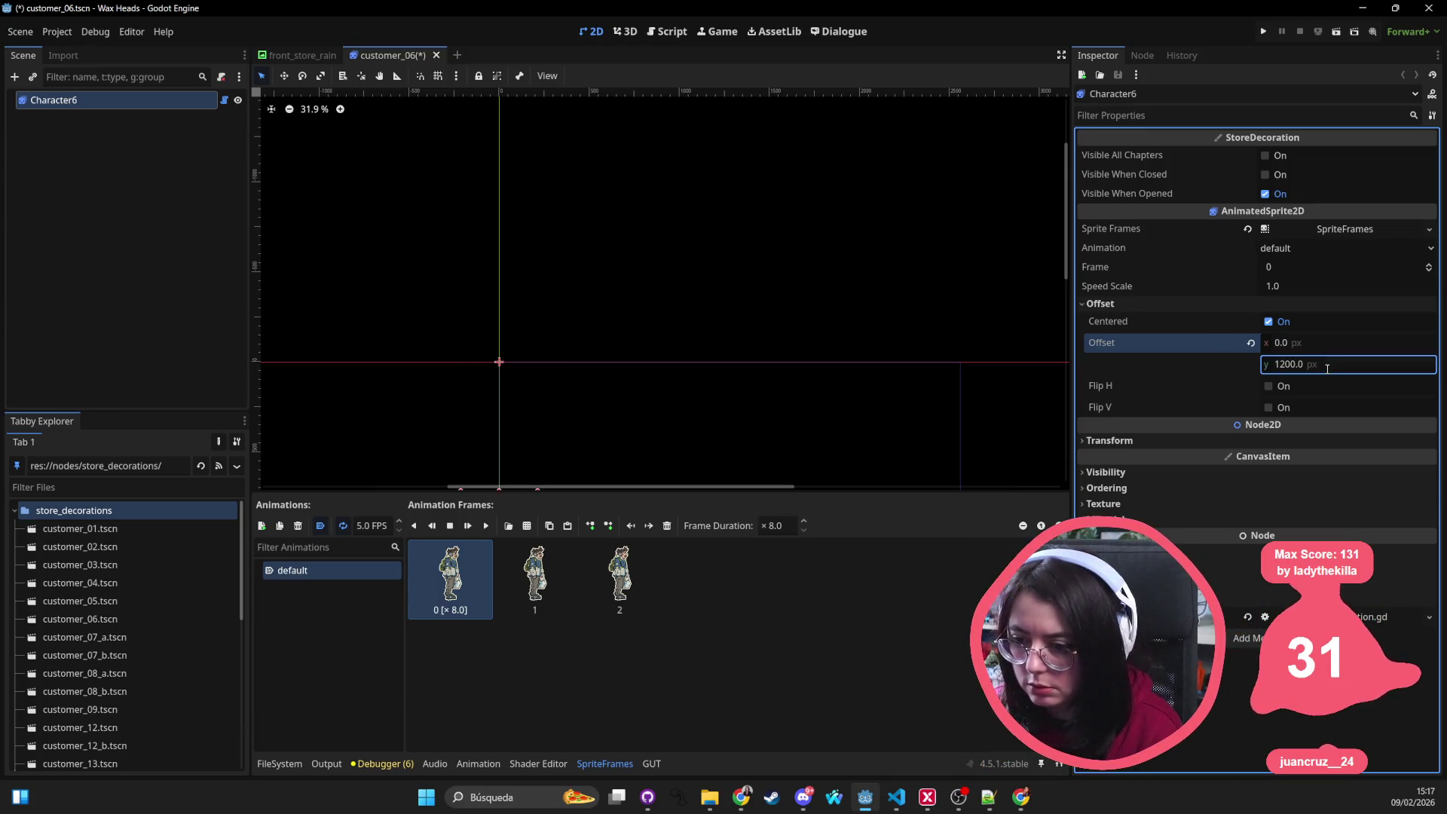
pyautogui.click(1327, 367)
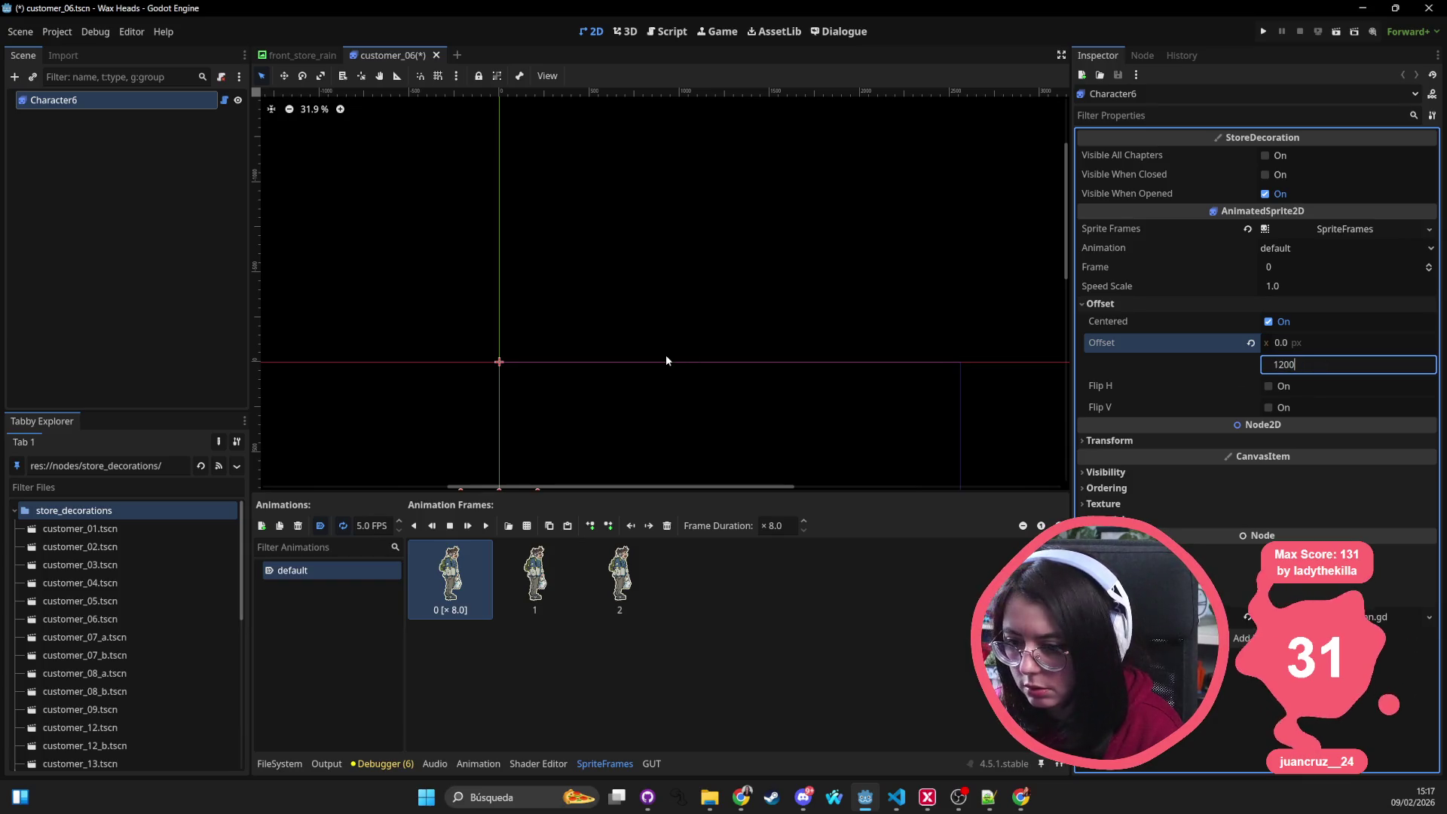
pyautogui.press('Escape')
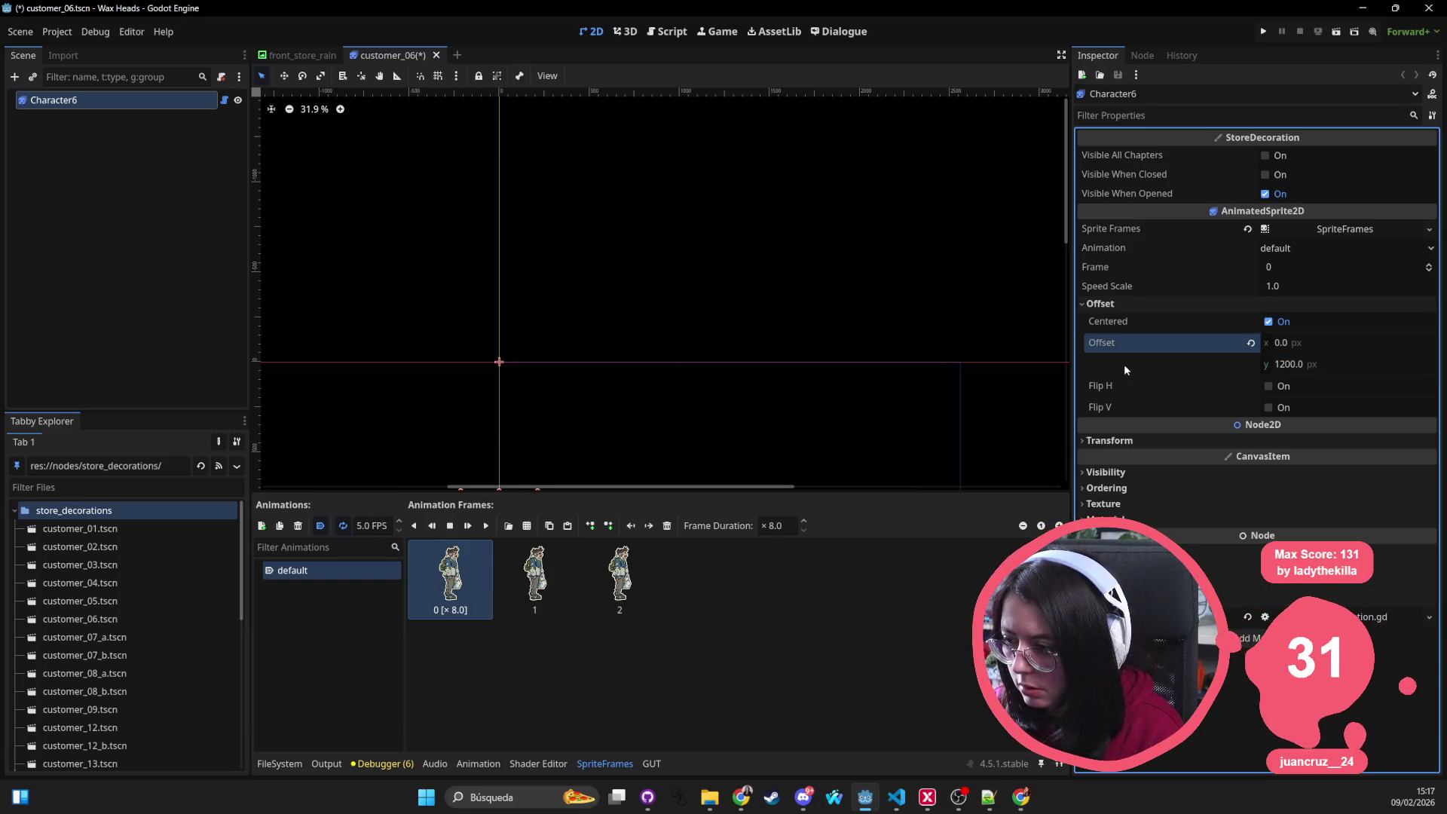
pyautogui.hotkey('ctrl', 'z')
# Step: Set the vertical offset to -400 and fine-tune it to -468.84
pyautogui.click(1325, 364)
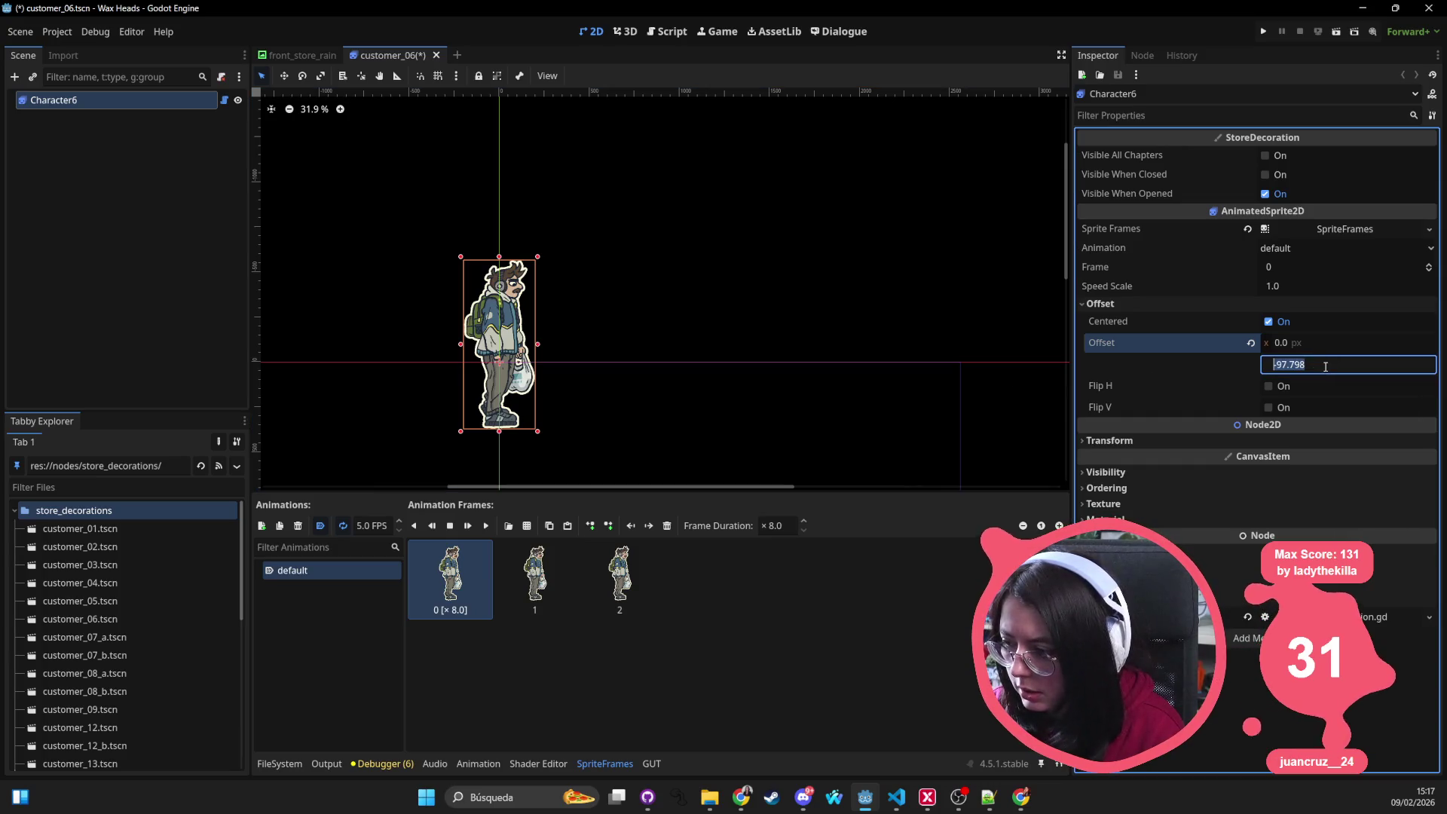
pyautogui.write('-400')
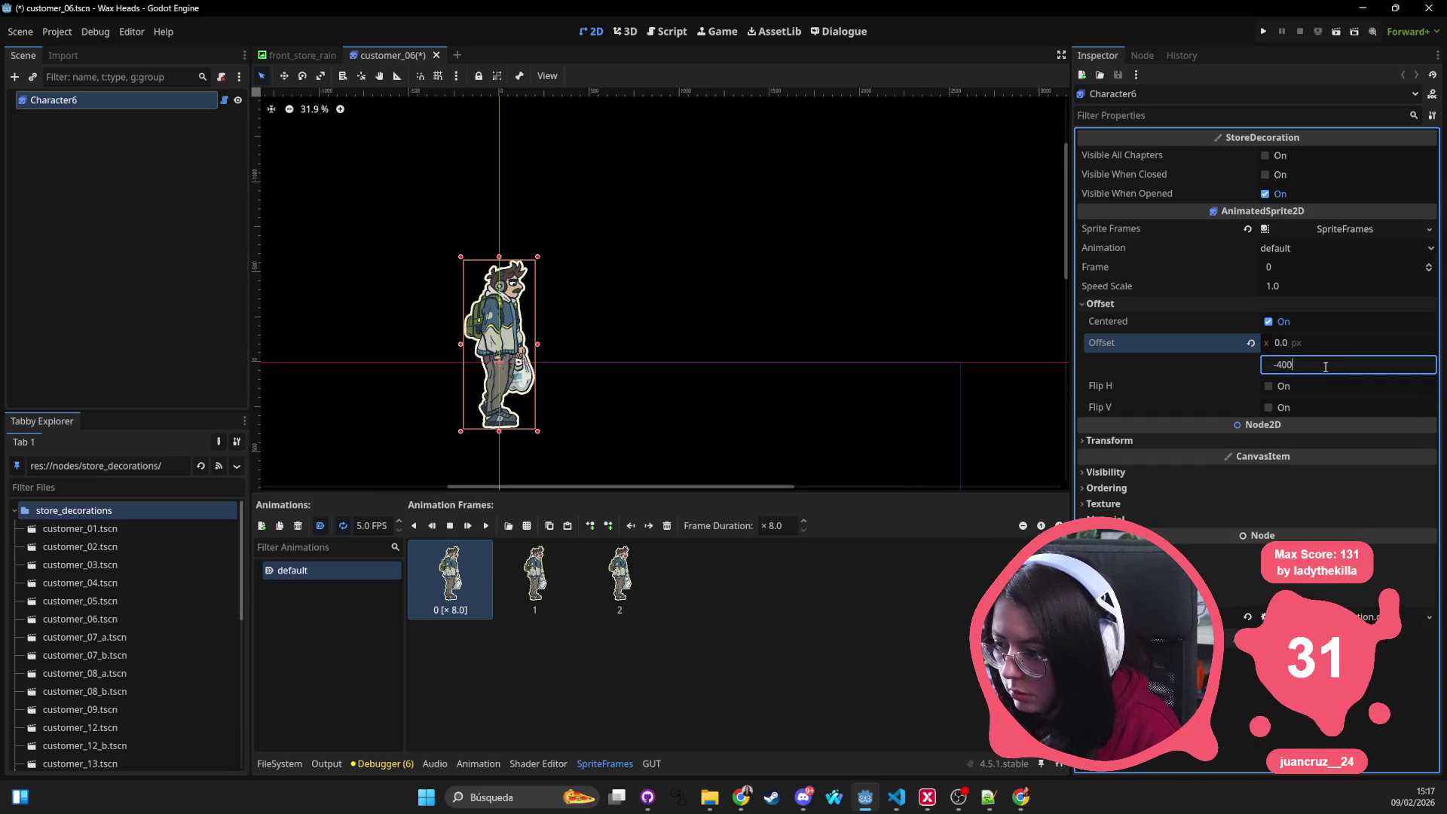
pyautogui.press('Return')
pyautogui.moveTo(1325, 364); pyautogui.dragTo(1304, 370)
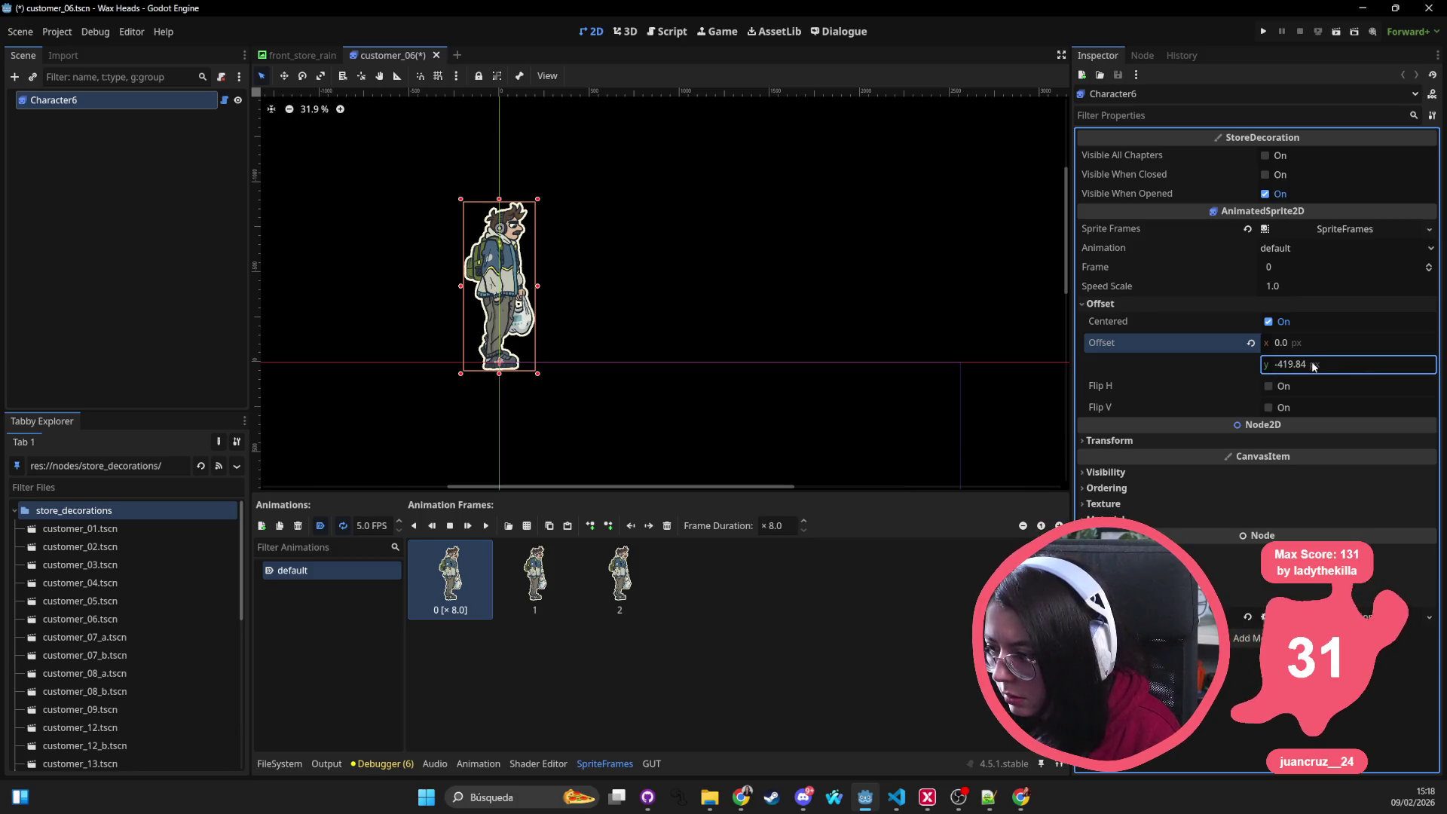
pyautogui.click(1299, 365)
pyautogui.click(1281, 368)
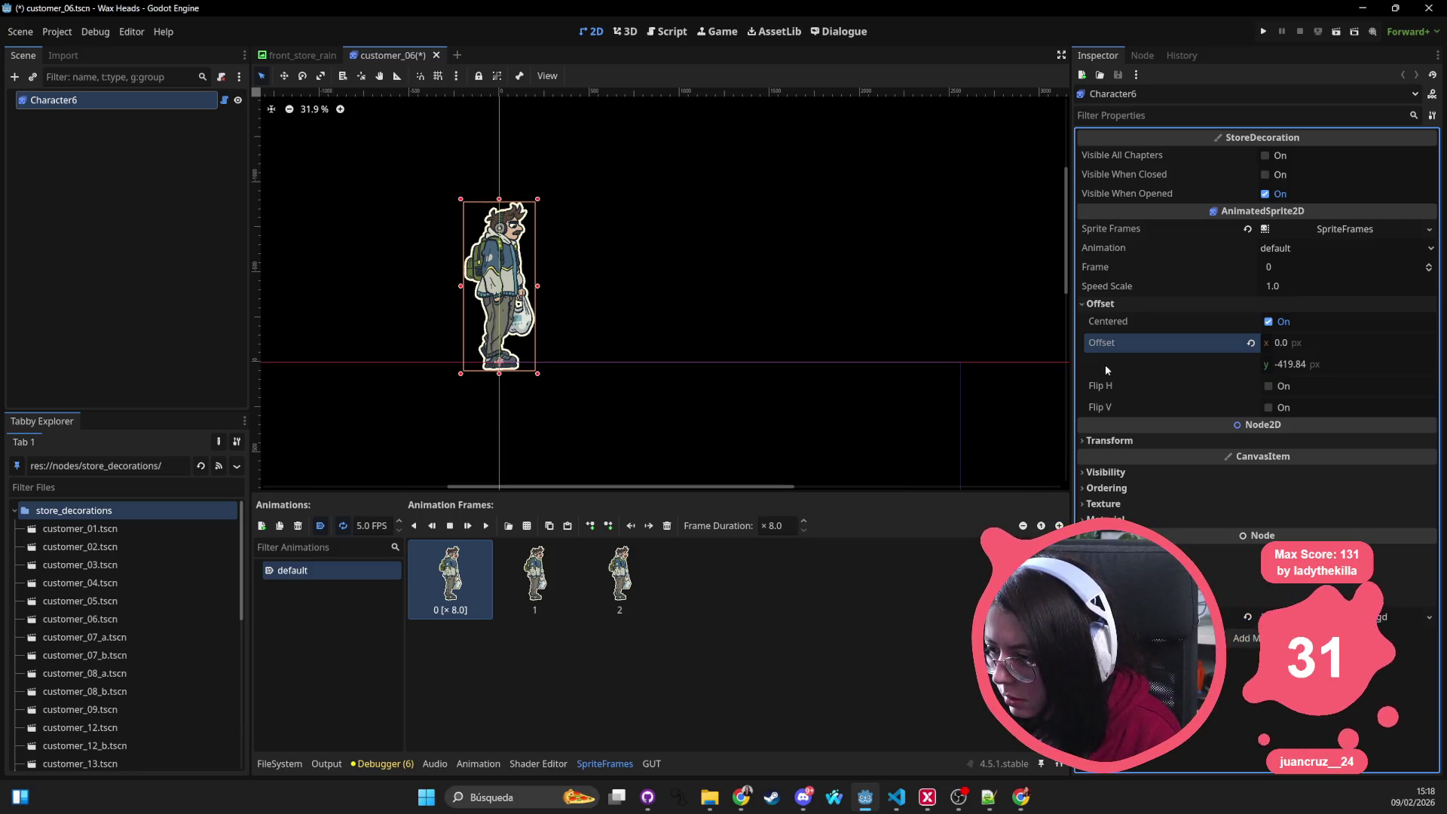
pyautogui.doubleClick(1282, 368)
pyautogui.press('Return')
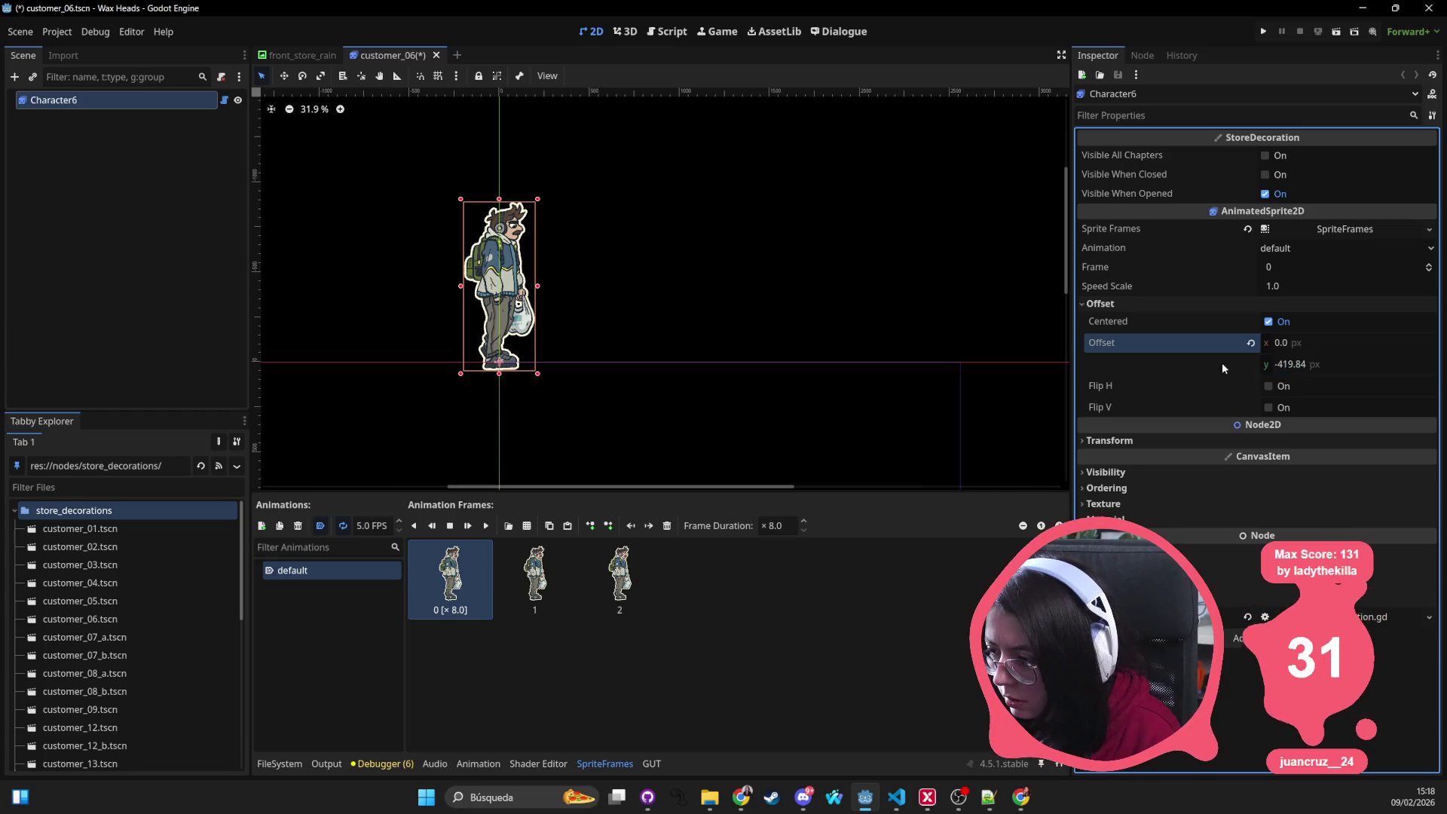
pyautogui.click(1287, 365)
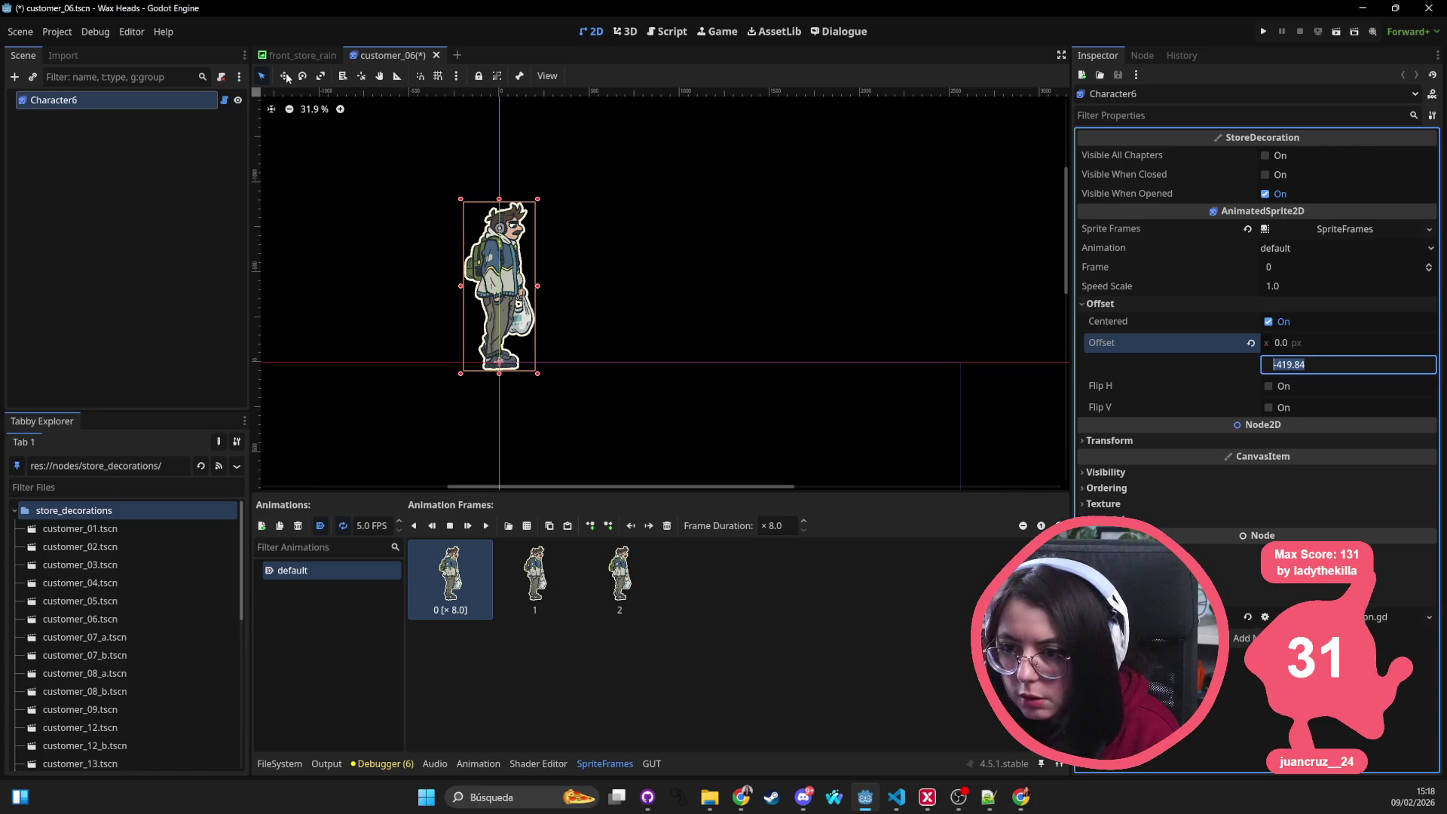
# Step: Place the pivot at the character's feet, reset Position to 0,0, and save customer_06
pyautogui.click(363, 78)
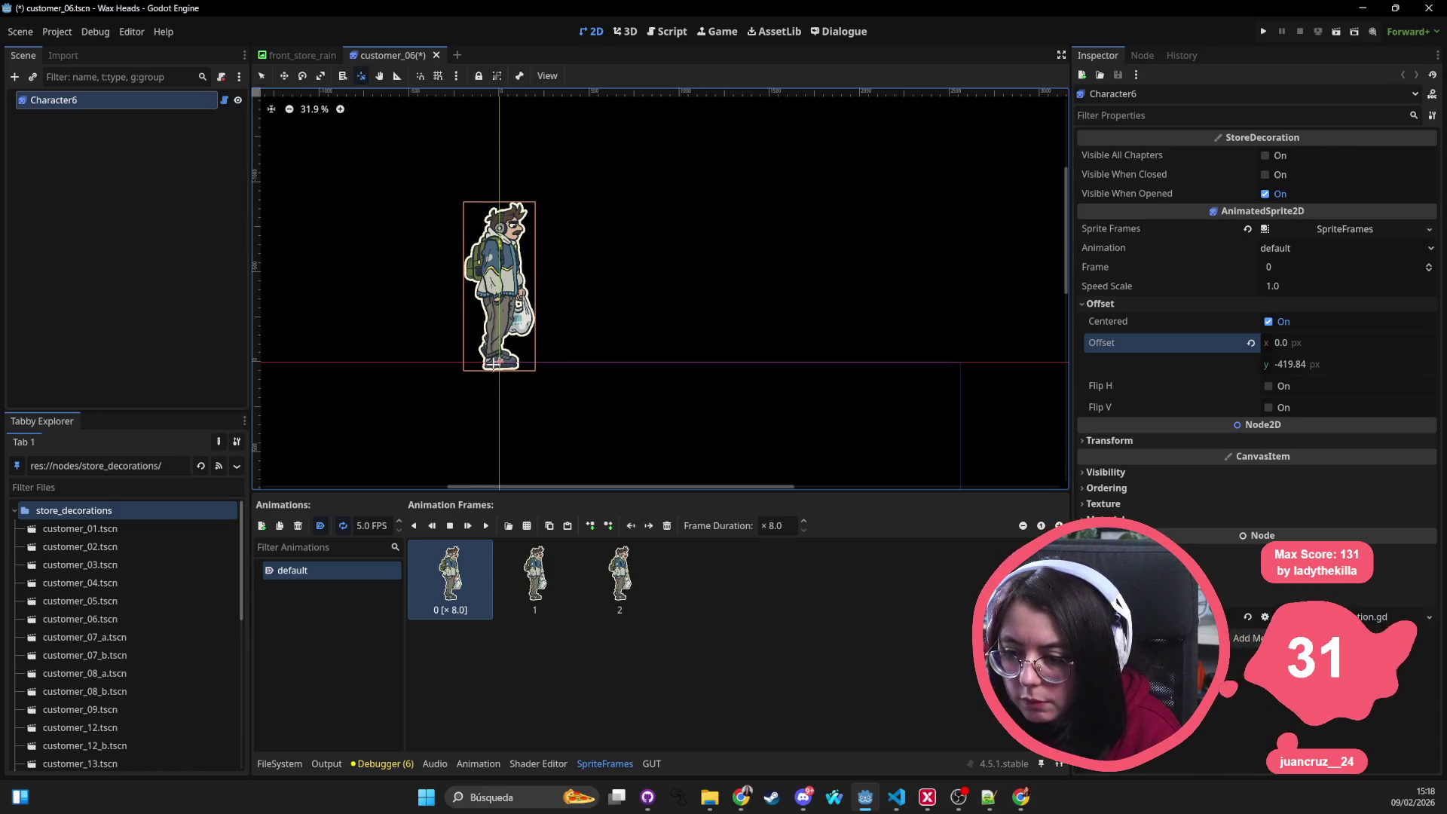
pyautogui.click(608, 468)
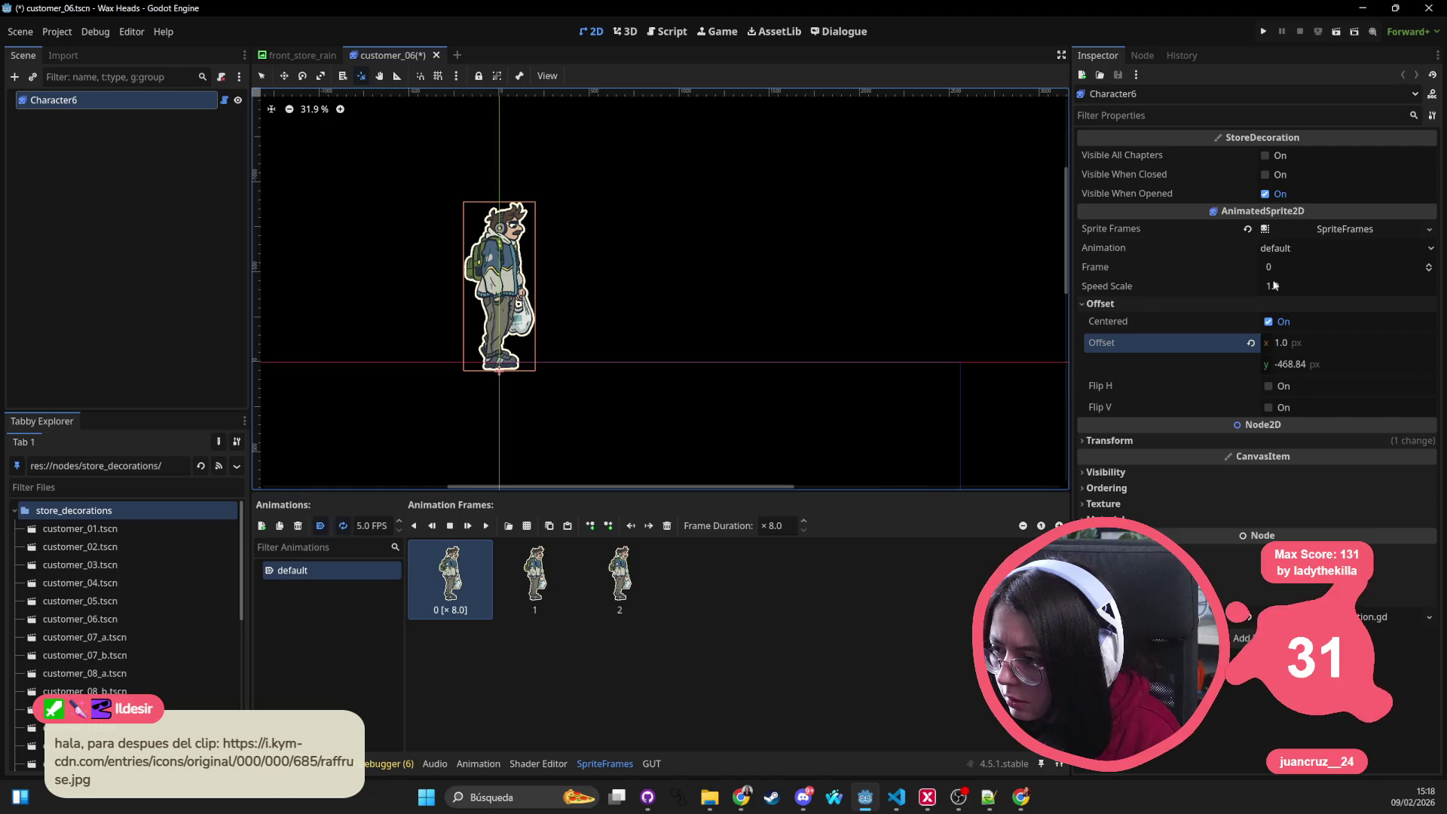
pyautogui.click(1183, 441)
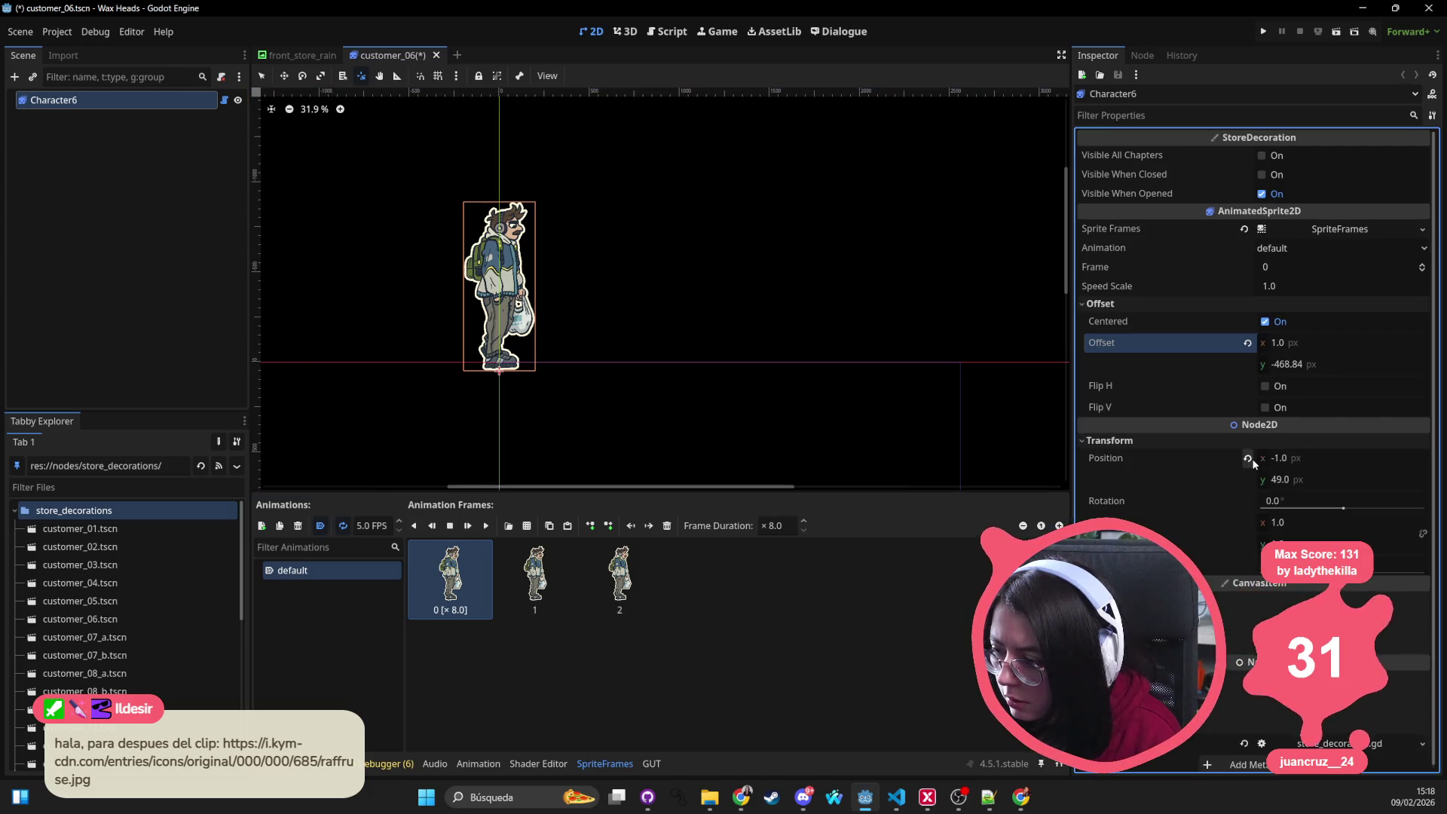
pyautogui.click(1248, 458)
pyautogui.hotkey('ctrl', 's')
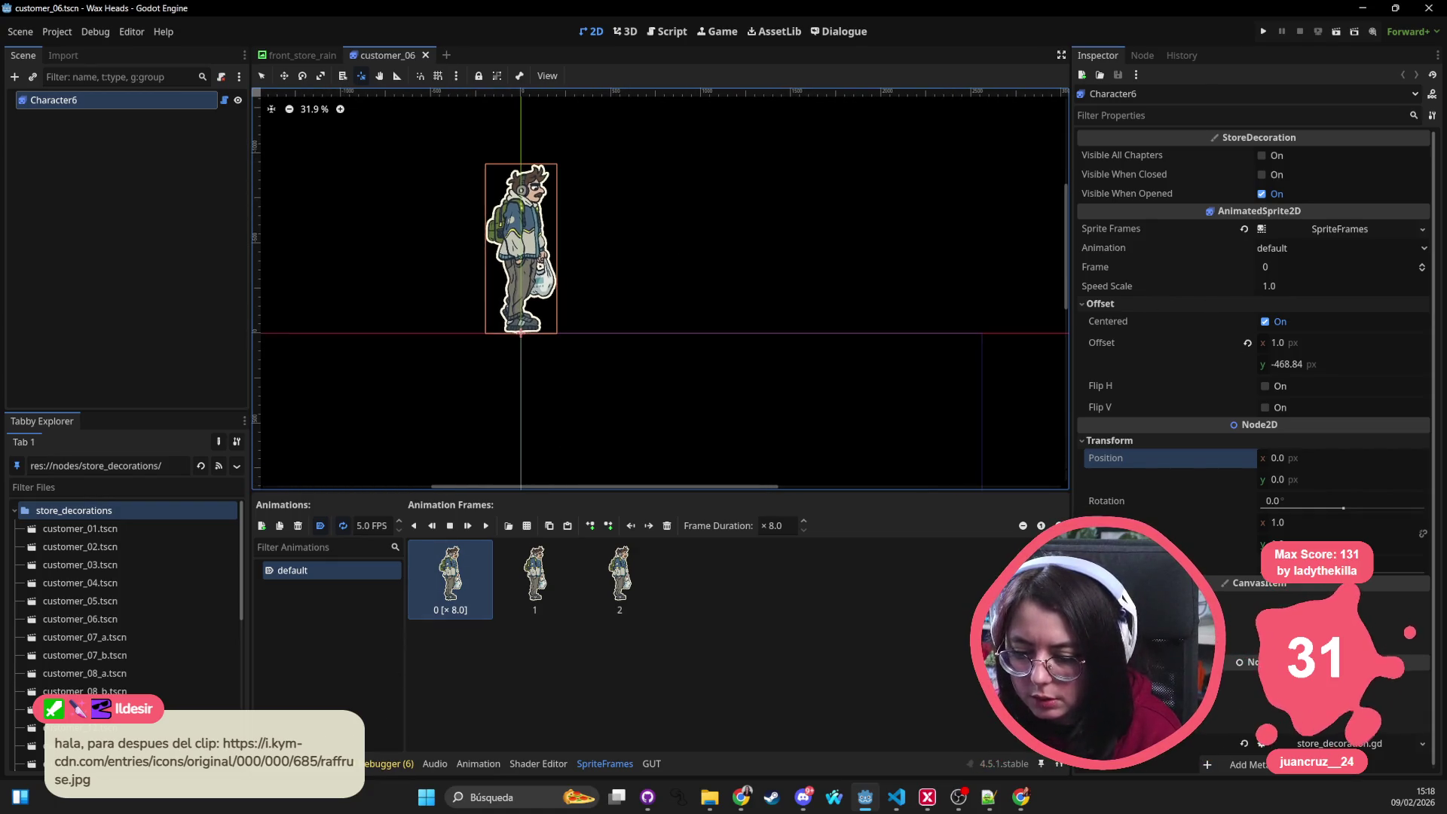
# Step: Clear the FileSystem filter, reset arcade_anim_guy's ArcadeAnimGuy root to Position 0,0, and save
pyautogui.click(278, 763)
pyautogui.click(429, 525)
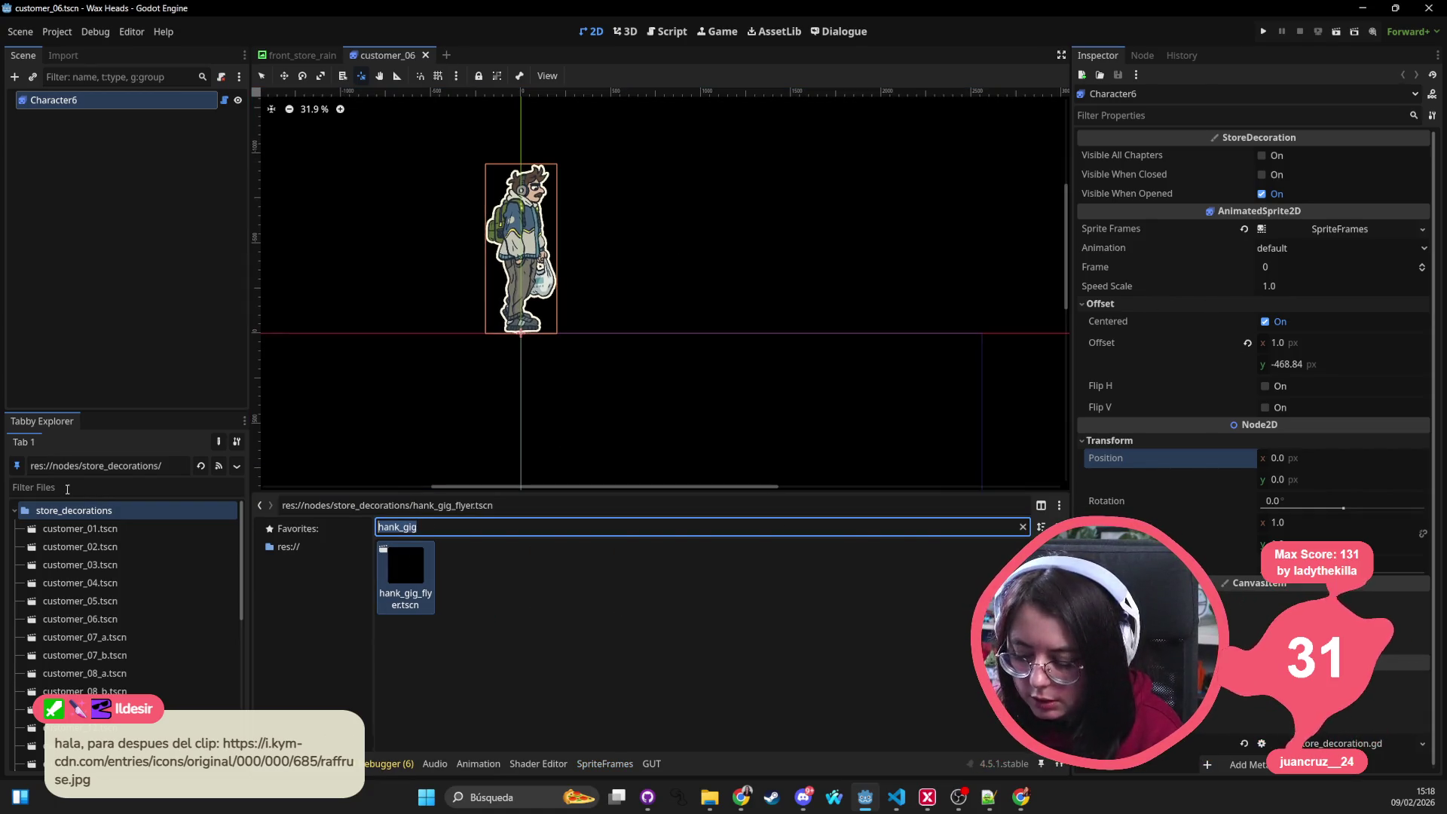
pyautogui.hotkey('ctrl', 'a')
pyautogui.press('BackSpace')
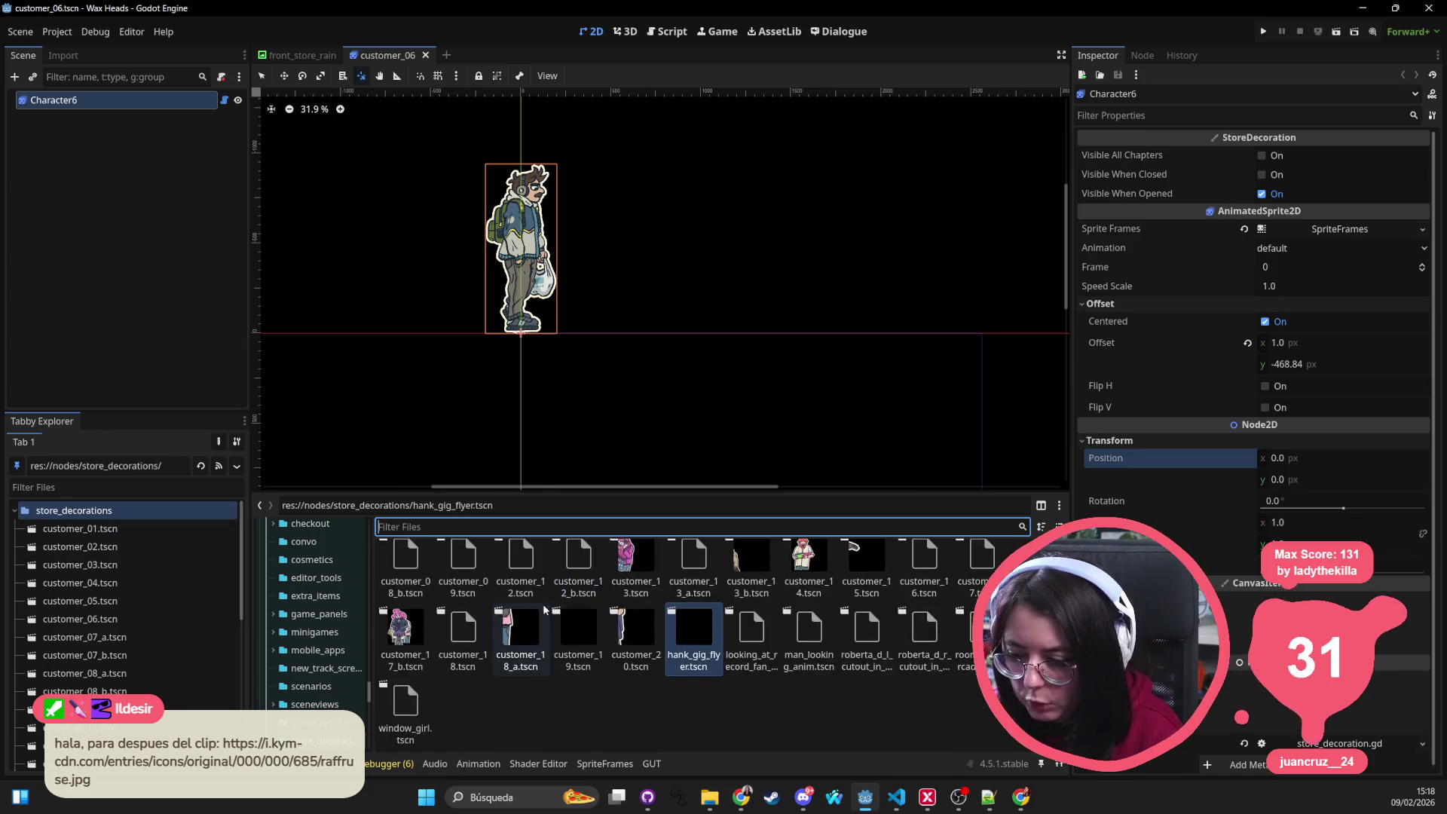
pyautogui.doubleClick(464, 572)
pyautogui.scroll(-1, 436, 356)
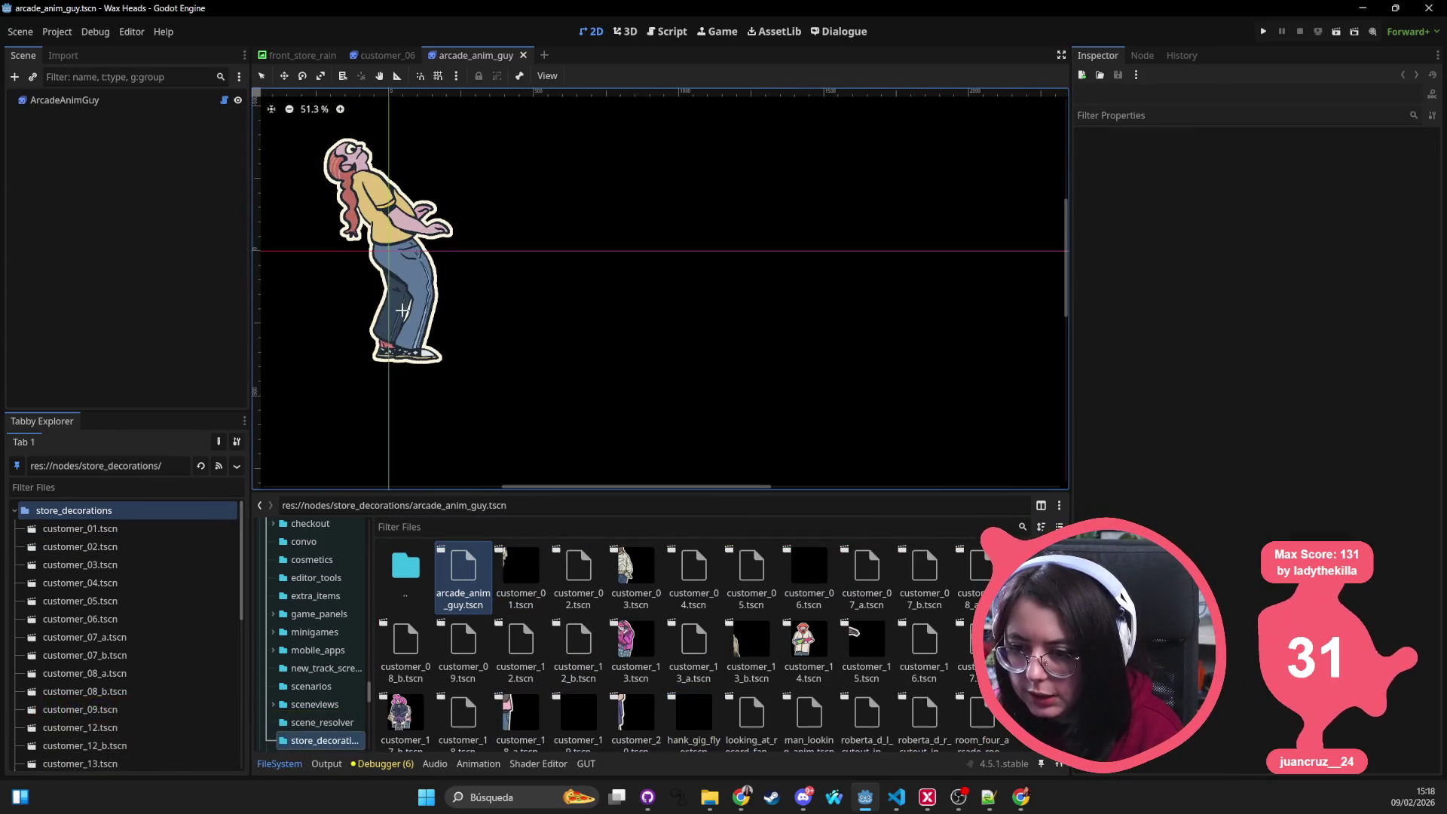
pyautogui.click(121, 100)
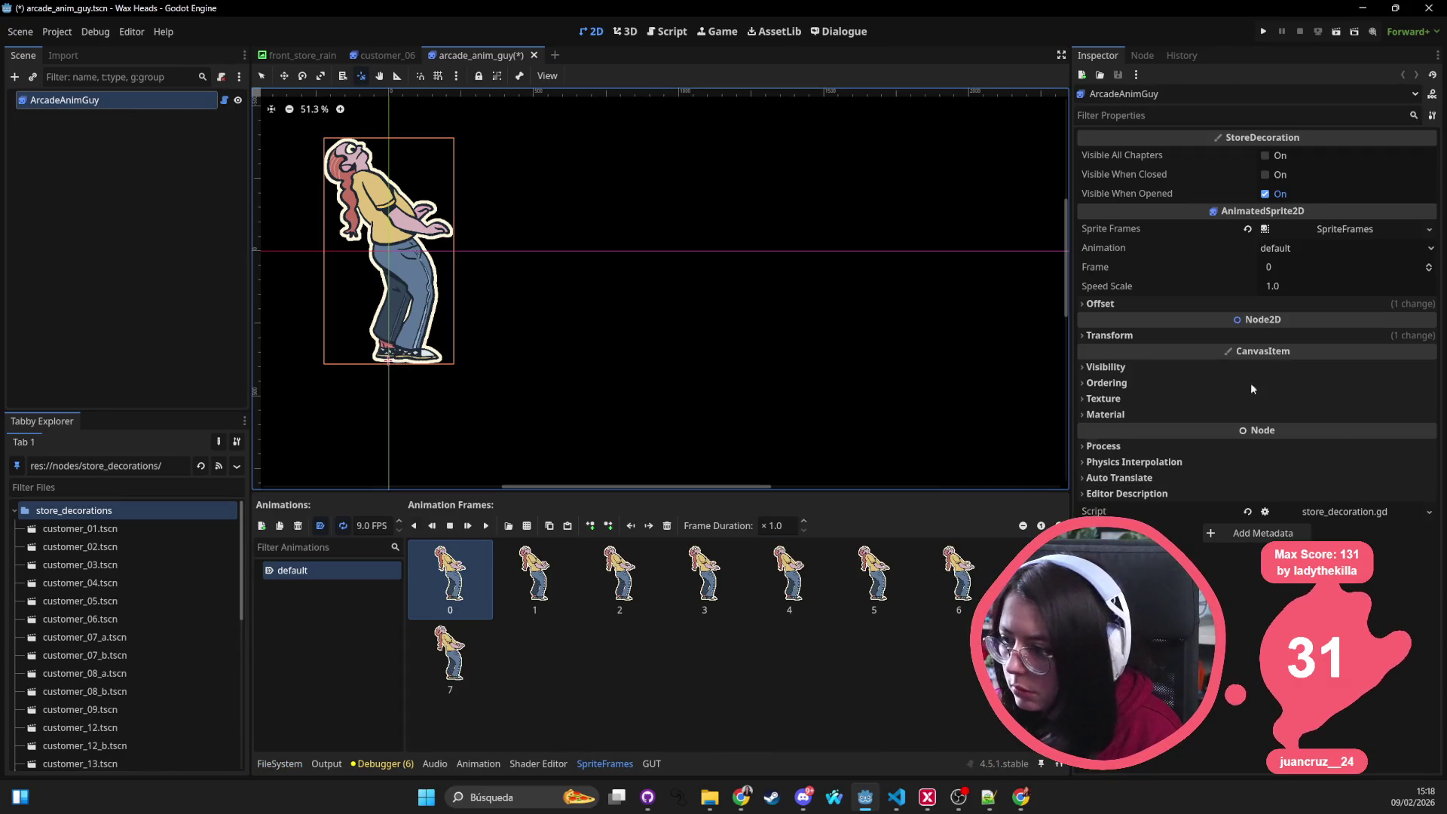
pyautogui.click(1153, 335)
pyautogui.click(1251, 353)
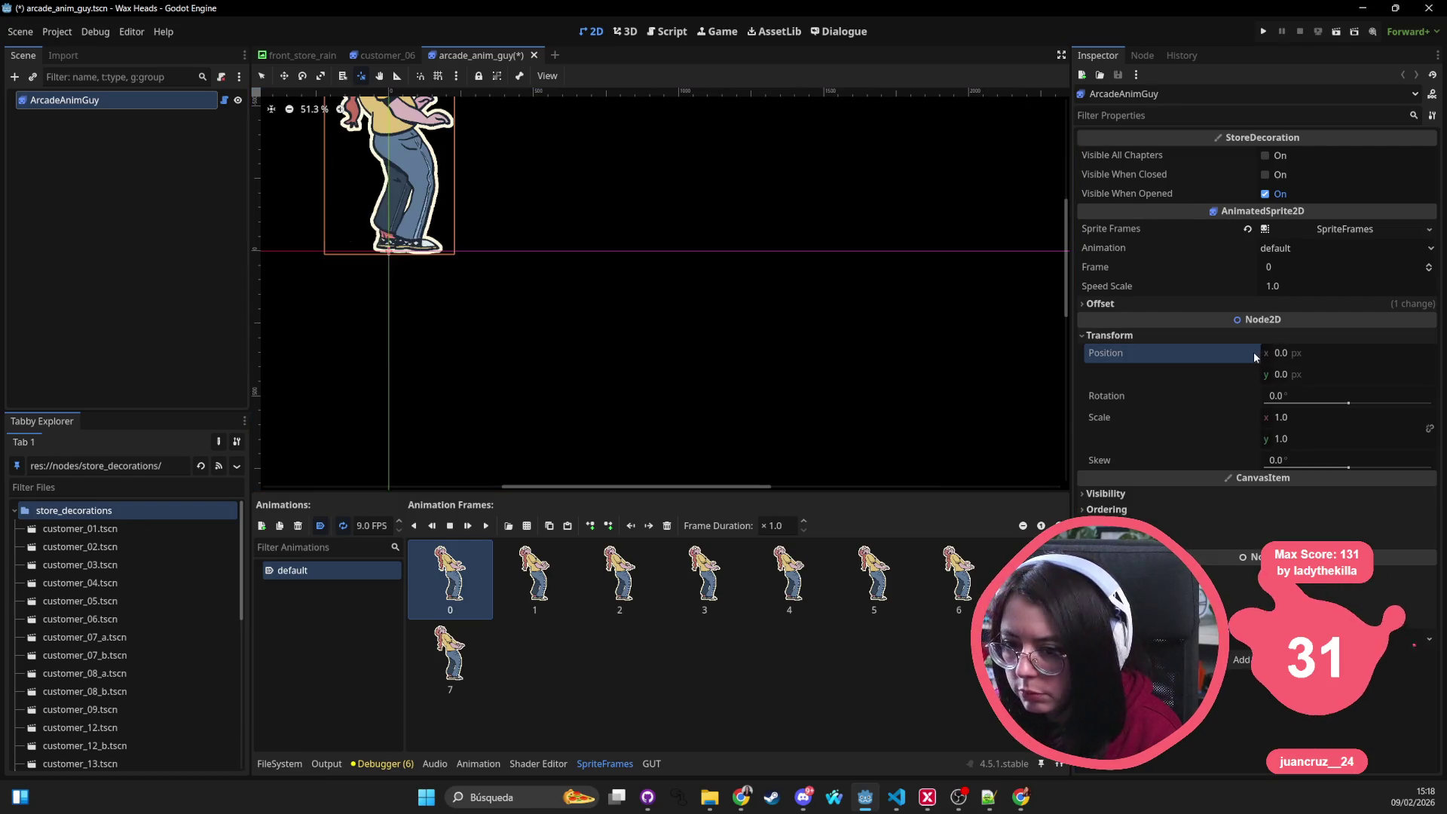
pyautogui.hotkey('ctrl', 's')
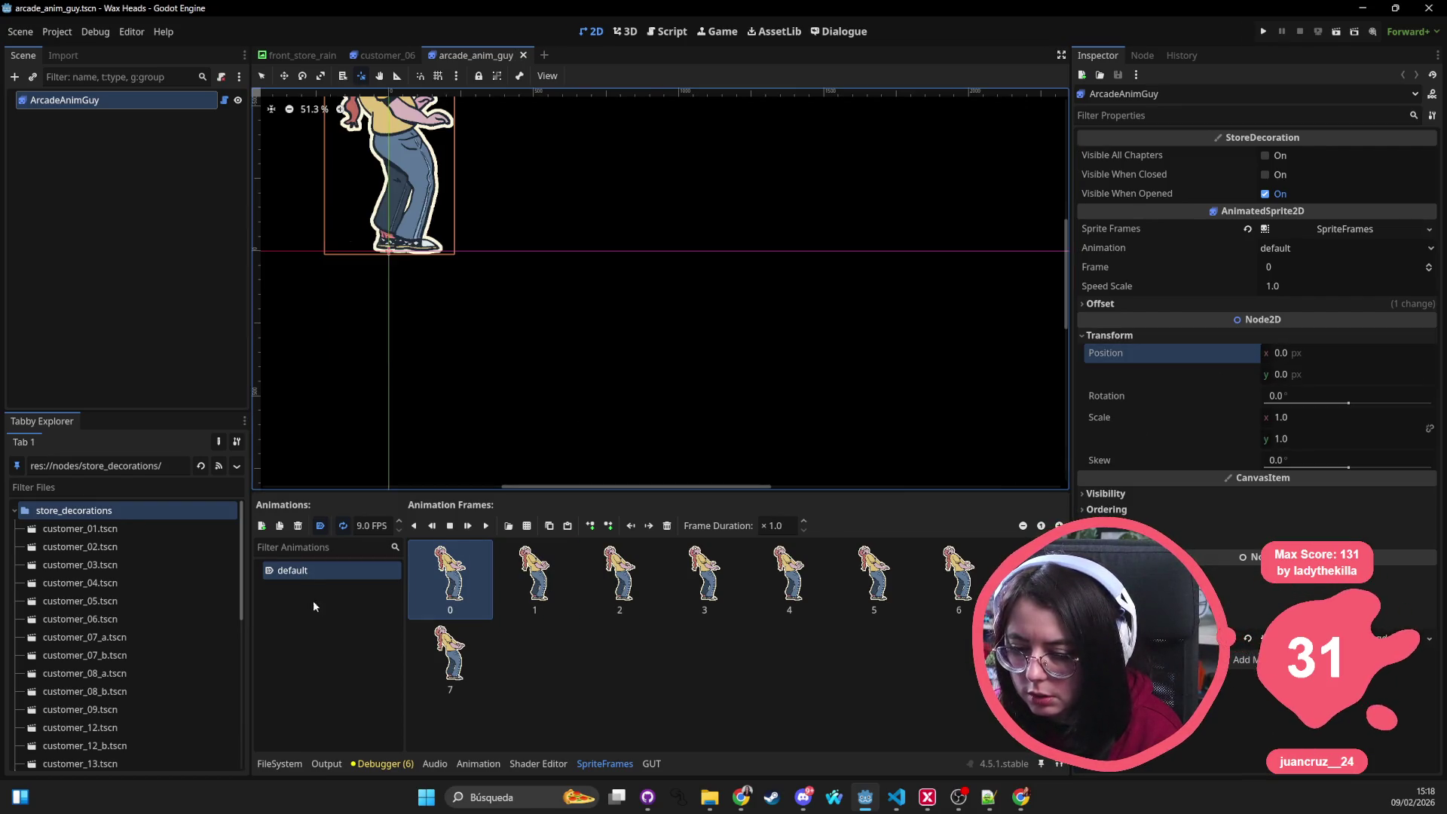
# Step: In customer_01, keep the sprite offset, reset the Character1 root to Position 0,0, and save
pyautogui.click(282, 765)
pyautogui.doubleClick(516, 587)
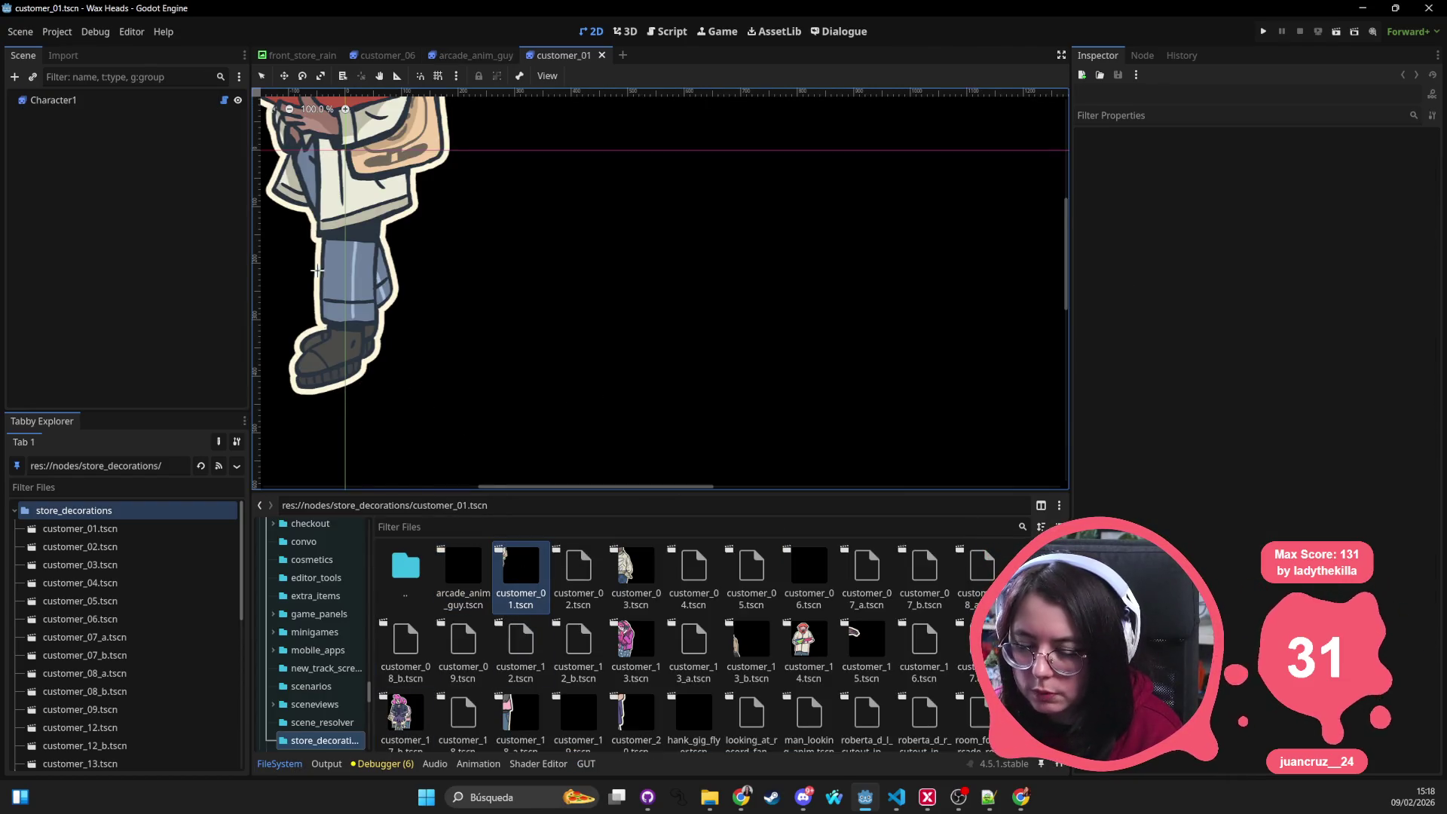
pyautogui.click(335, 392)
pyautogui.click(335, 391)
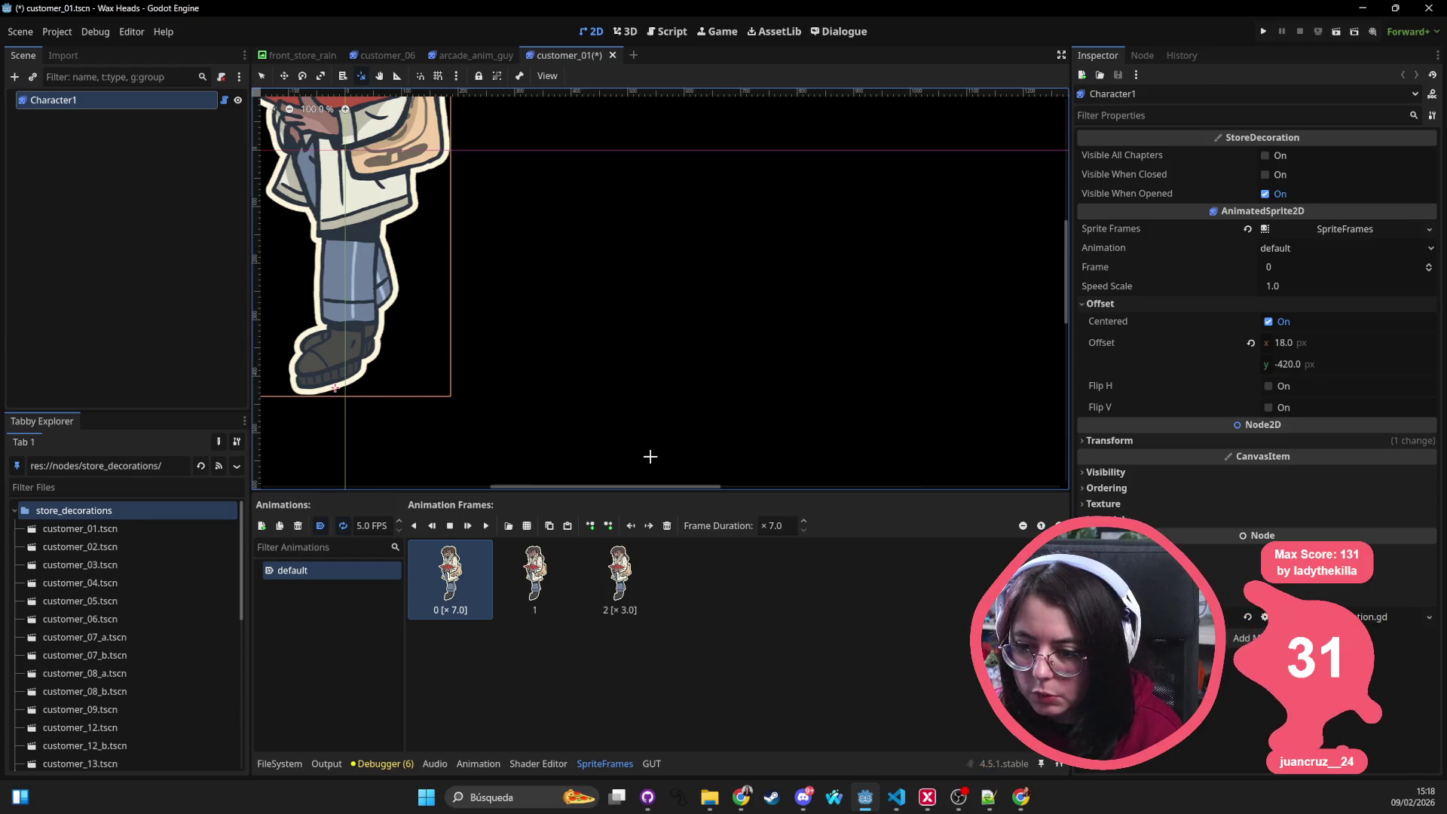
pyautogui.click(1251, 343)
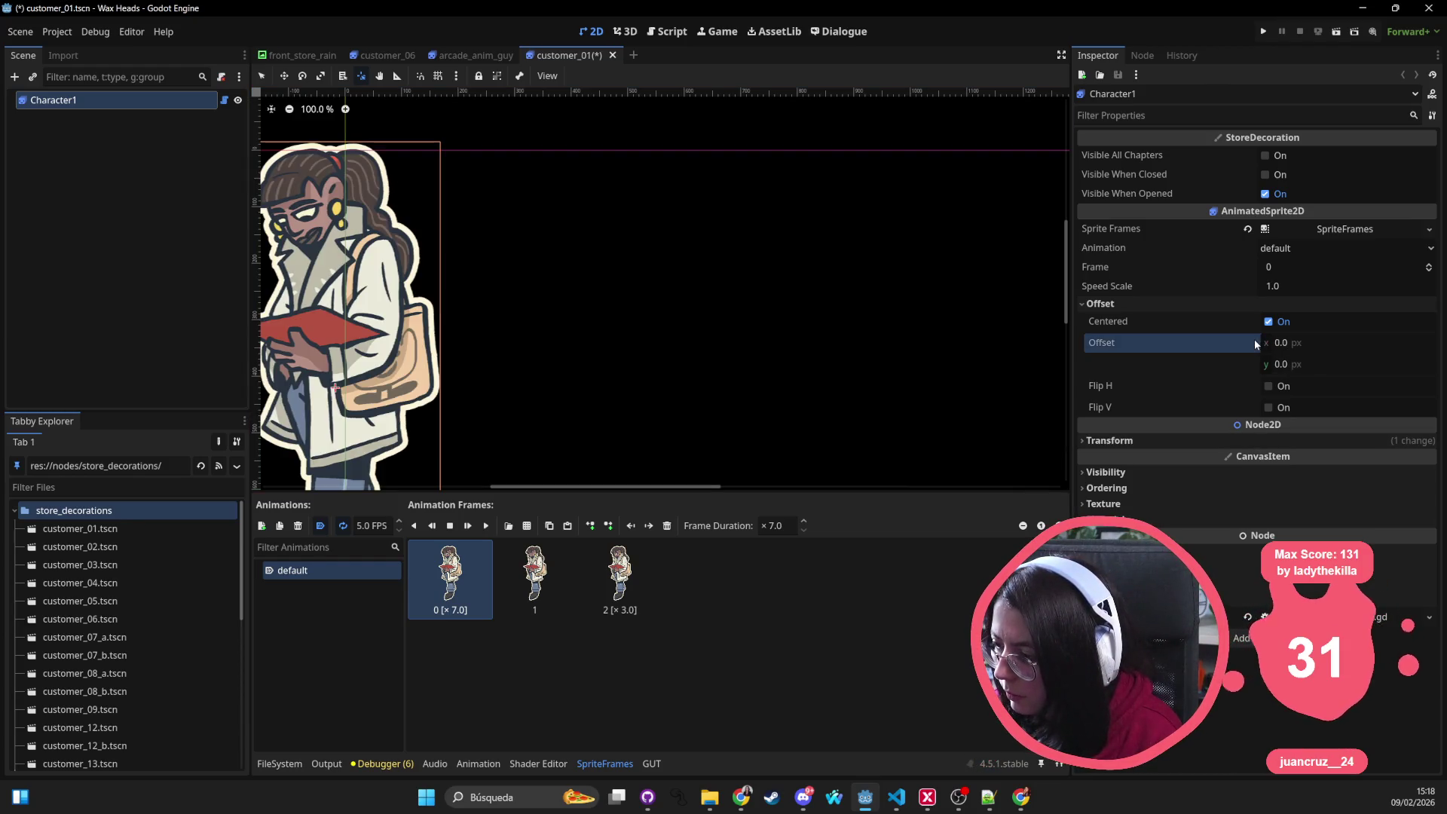
pyautogui.hotkey('ctrl', 'z')
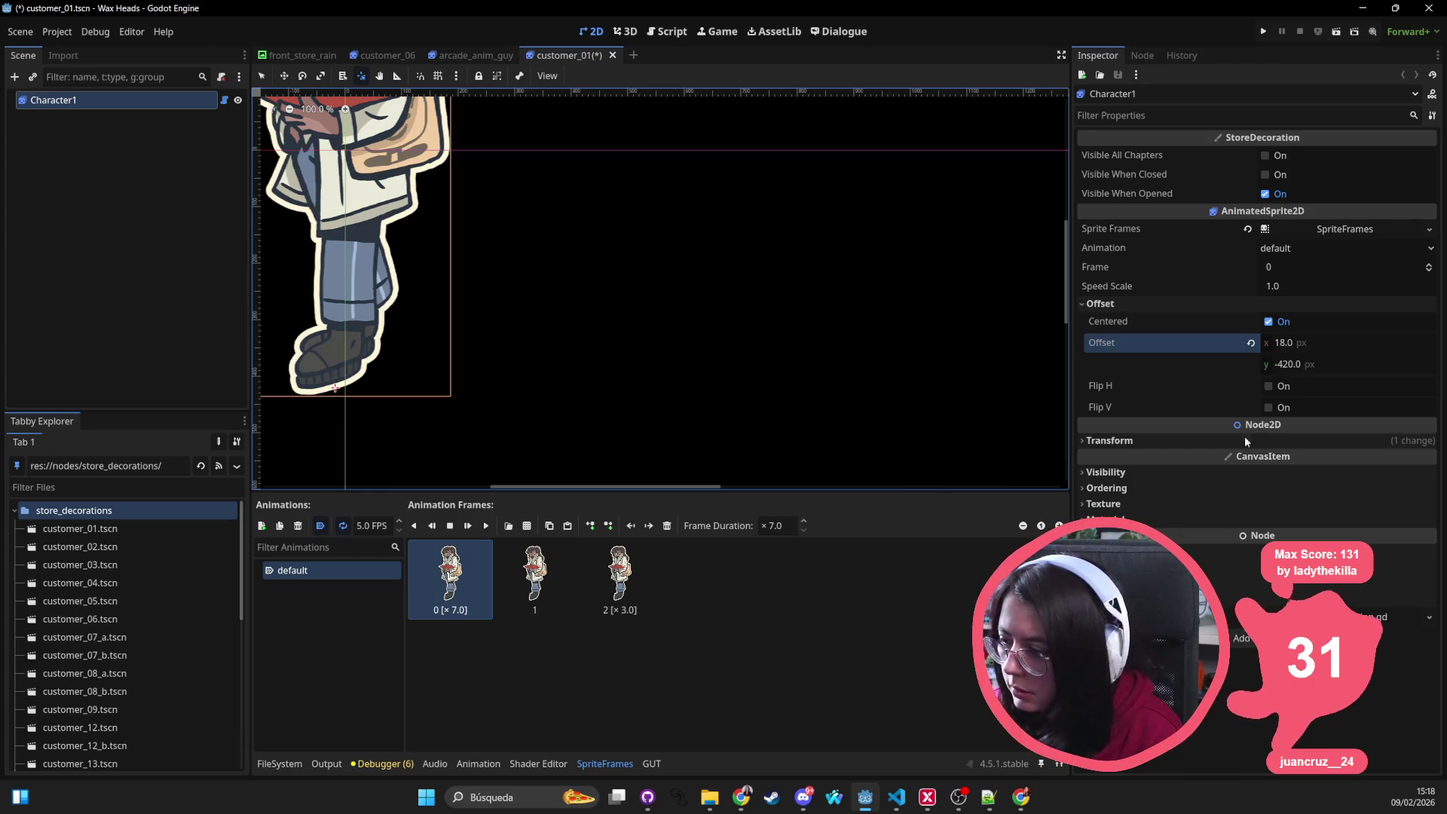
pyautogui.click(1109, 440)
pyautogui.click(1247, 458)
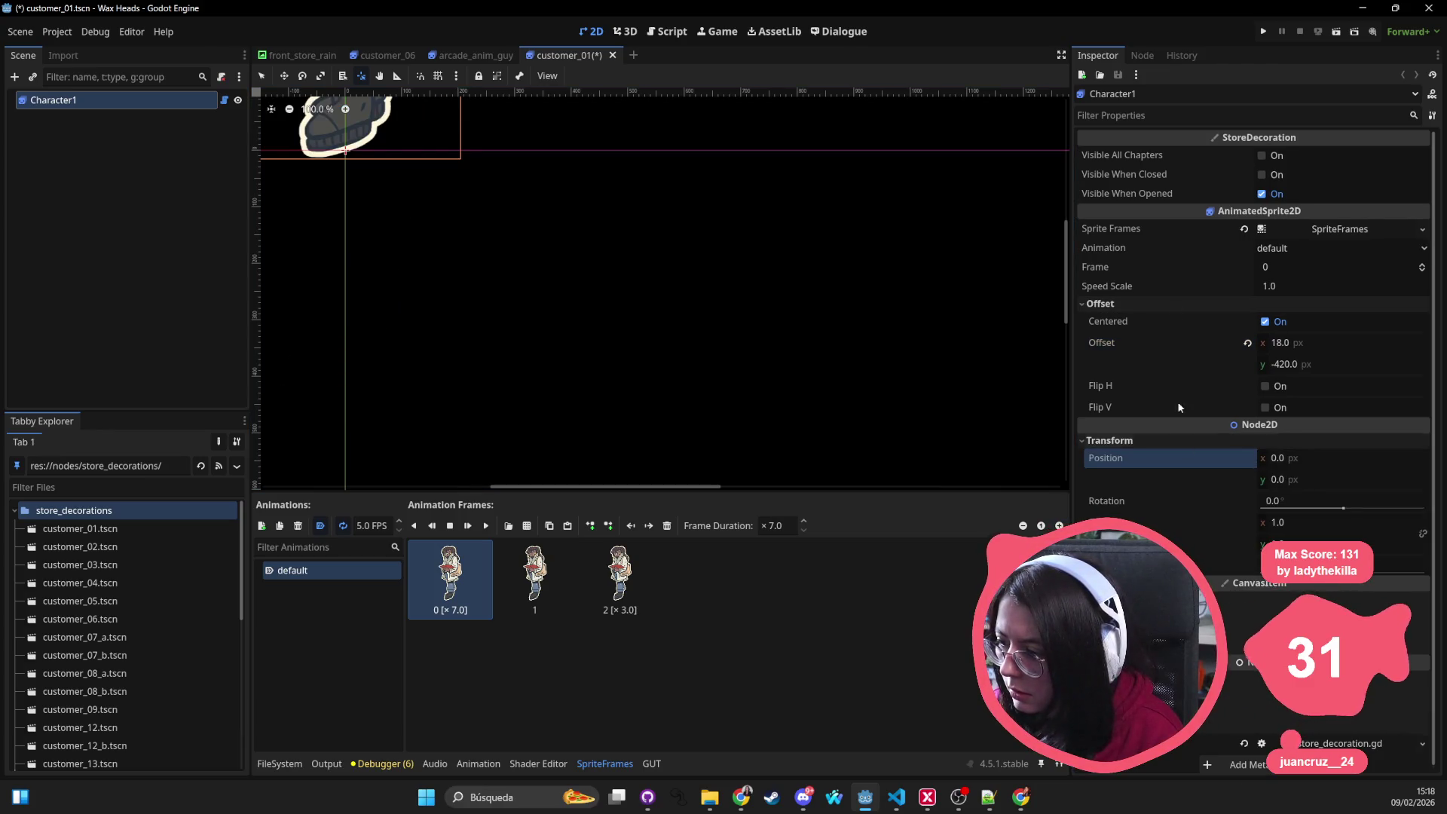
pyautogui.click(1181, 116)
pyautogui.write('tr')
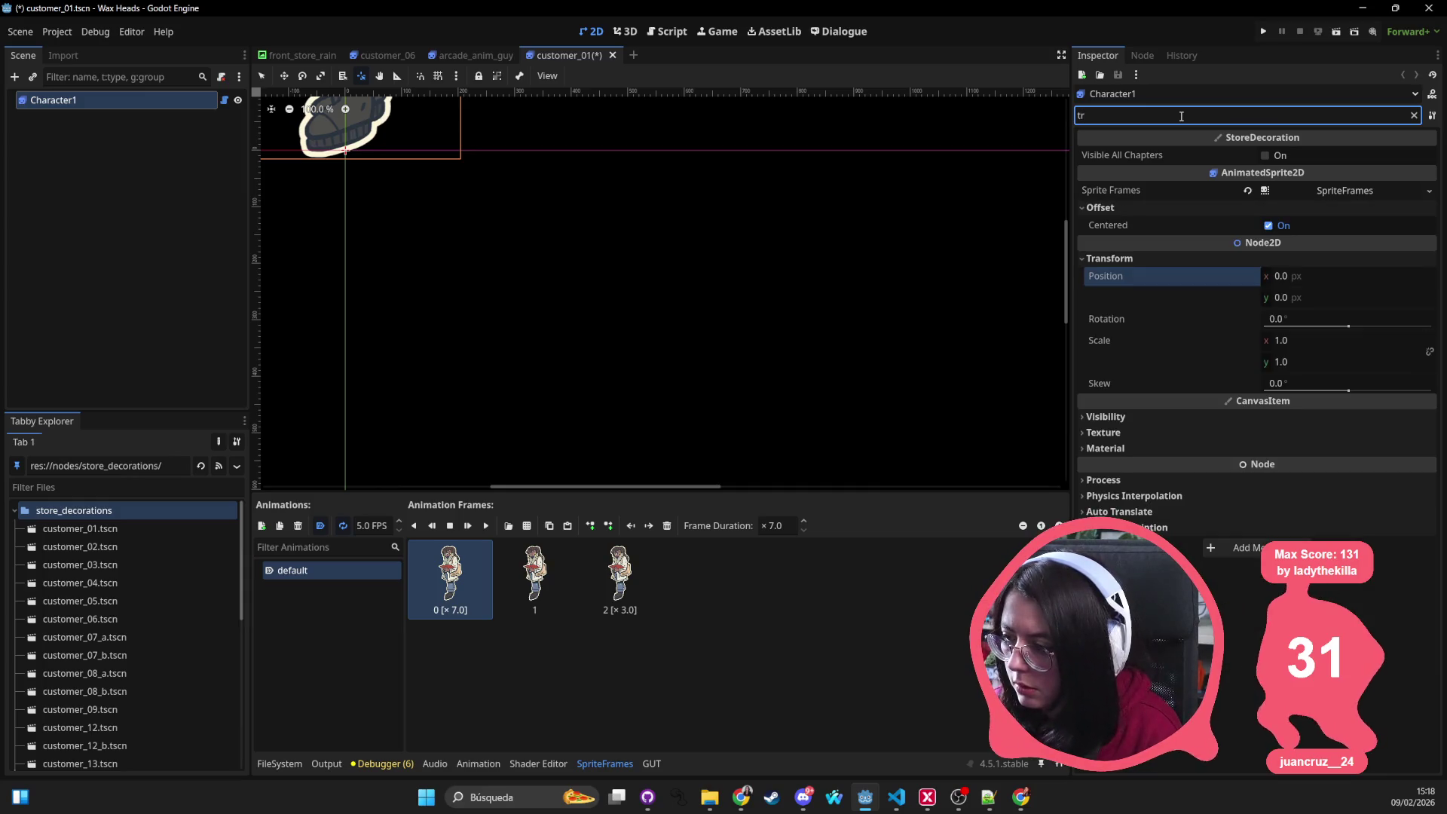
pyautogui.press('BackSpace')
pyautogui.press('BackSpace')
pyautogui.write('positi')
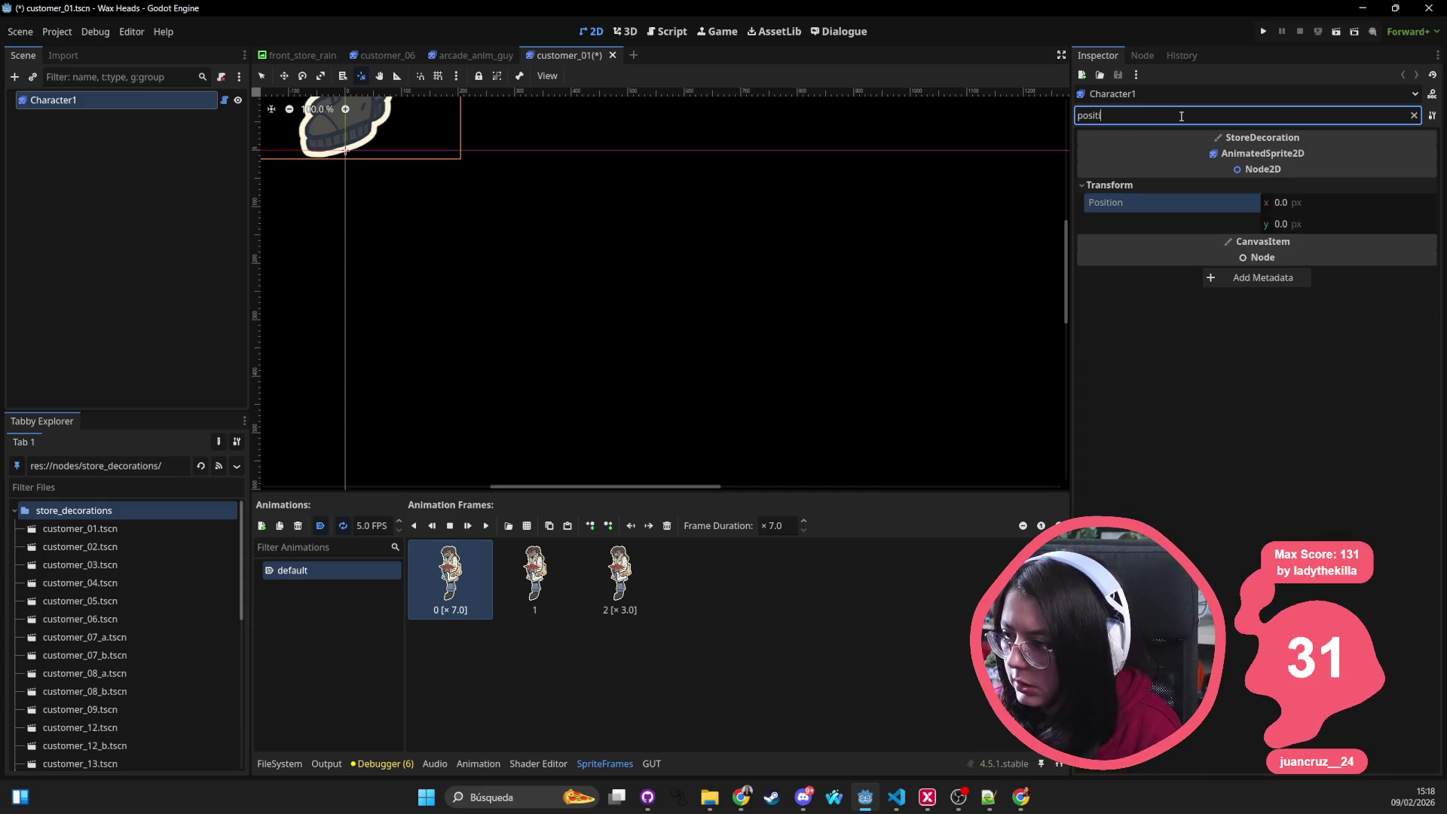
pyautogui.hotkey('ctrl', 's')
# Step: Reset customer_02's Customer2 root node to Position 0,0 and save the scene
pyautogui.click(282, 763)
pyautogui.doubleClick(570, 578)
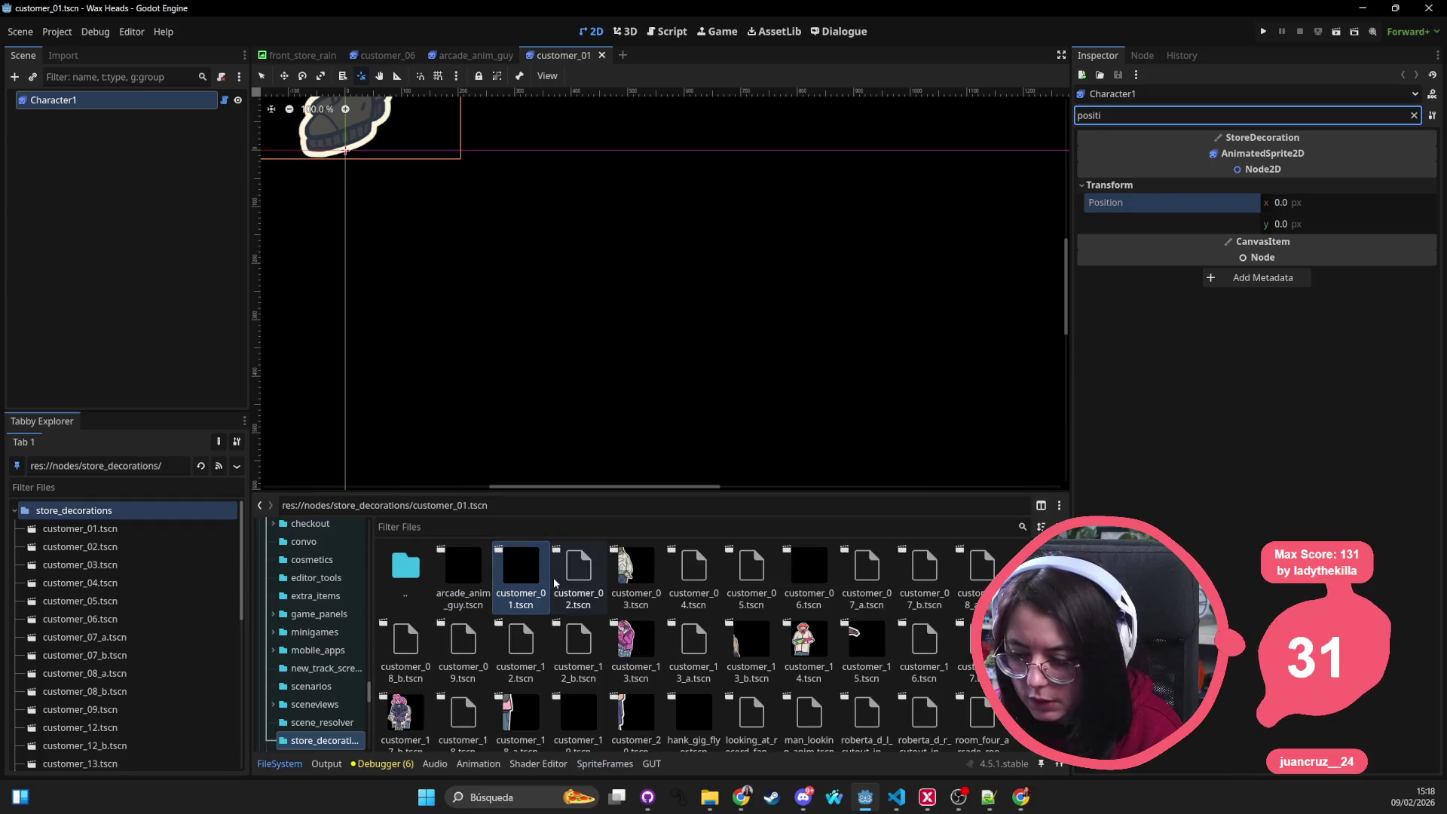
pyautogui.click(444, 118)
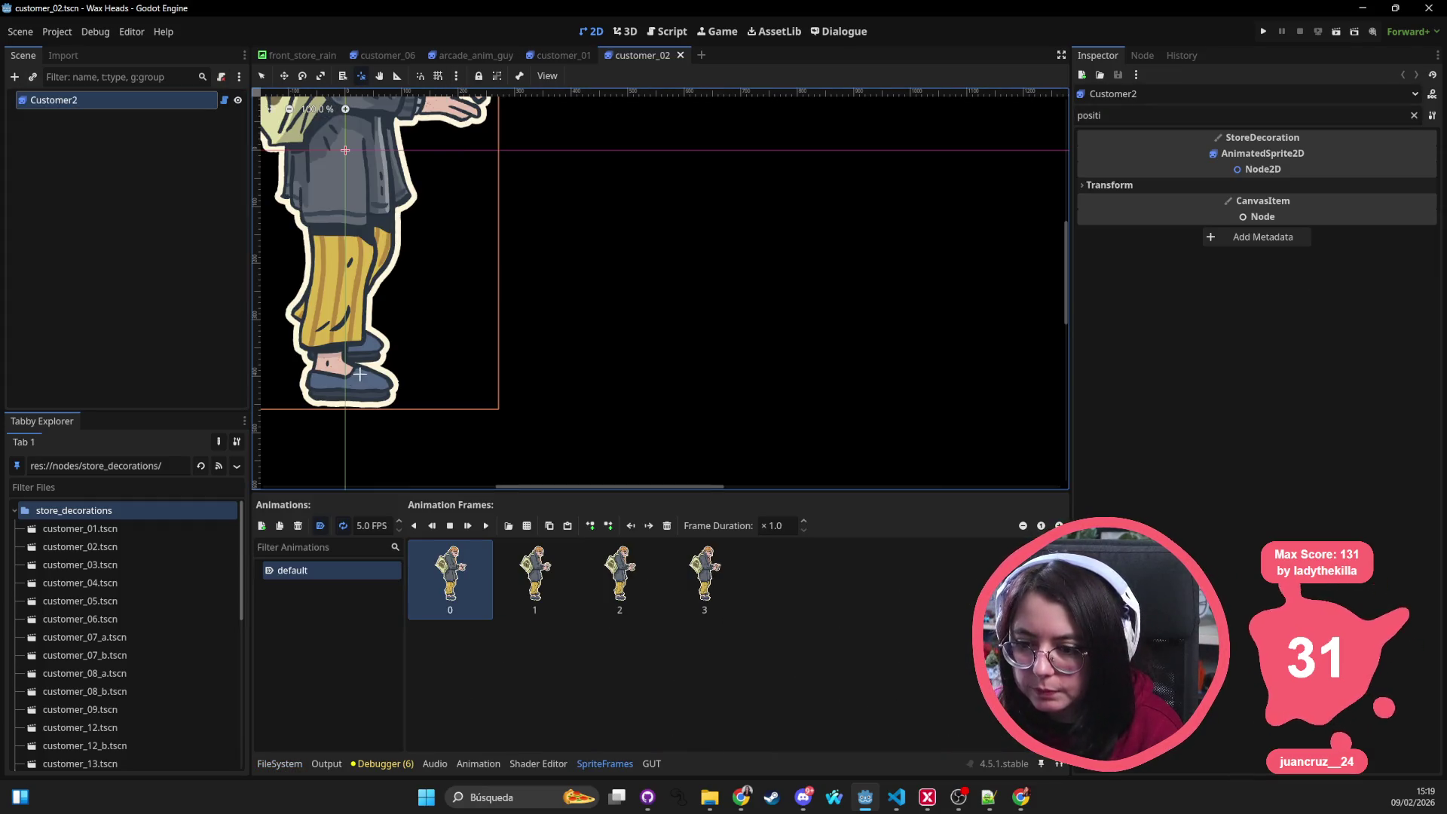
pyautogui.click(346, 403)
pyautogui.click(1189, 184)
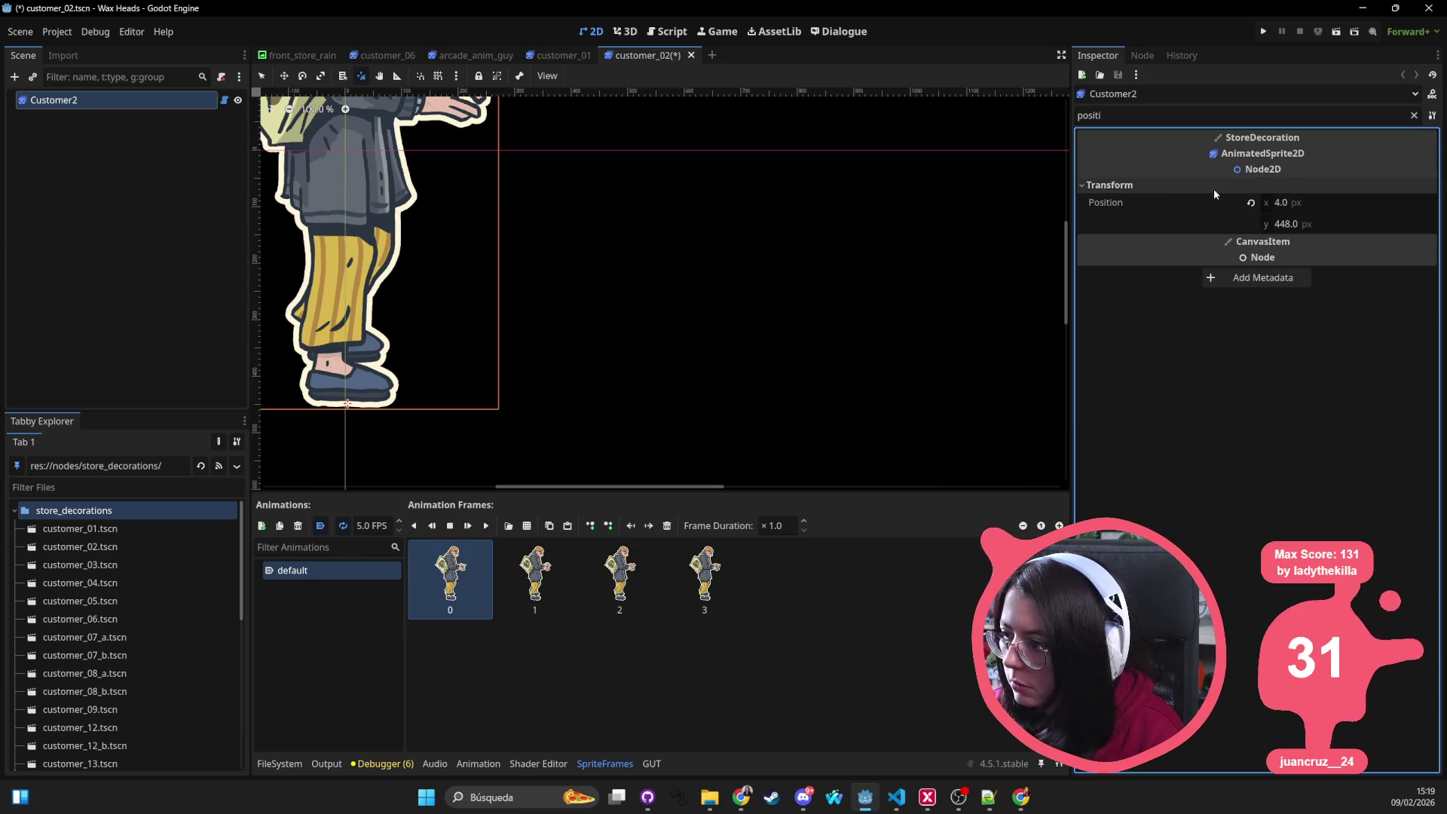
pyautogui.click(1251, 202)
pyautogui.scroll(5, 640, 271)
pyautogui.scroll(-3, 633, 401)
pyautogui.hotkey('ctrl', 's')
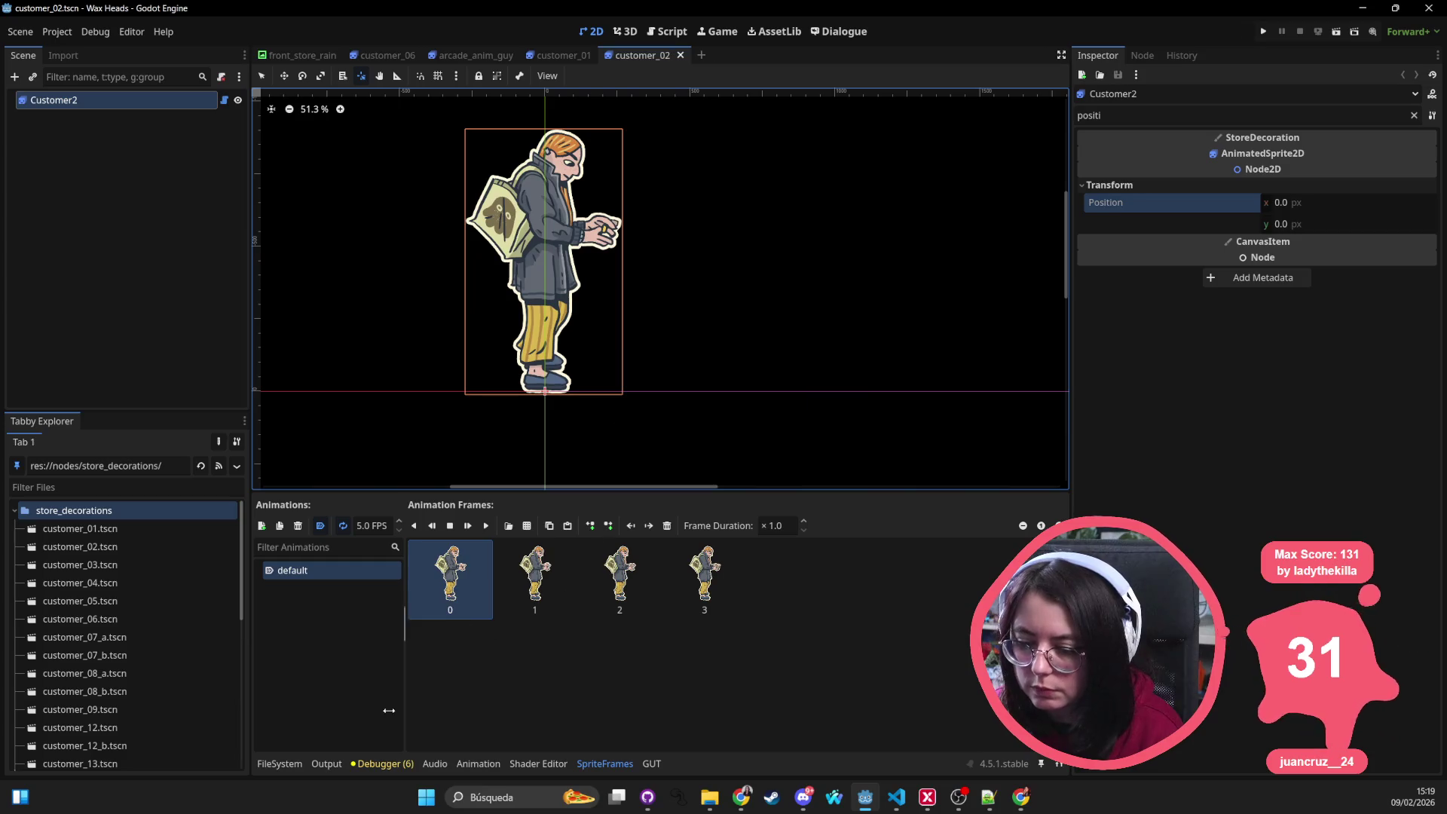
# Step: Open customer_03 and reset its Customer3 root node to Position 0,0
pyautogui.click(272, 762)
pyautogui.doubleClick(636, 572)
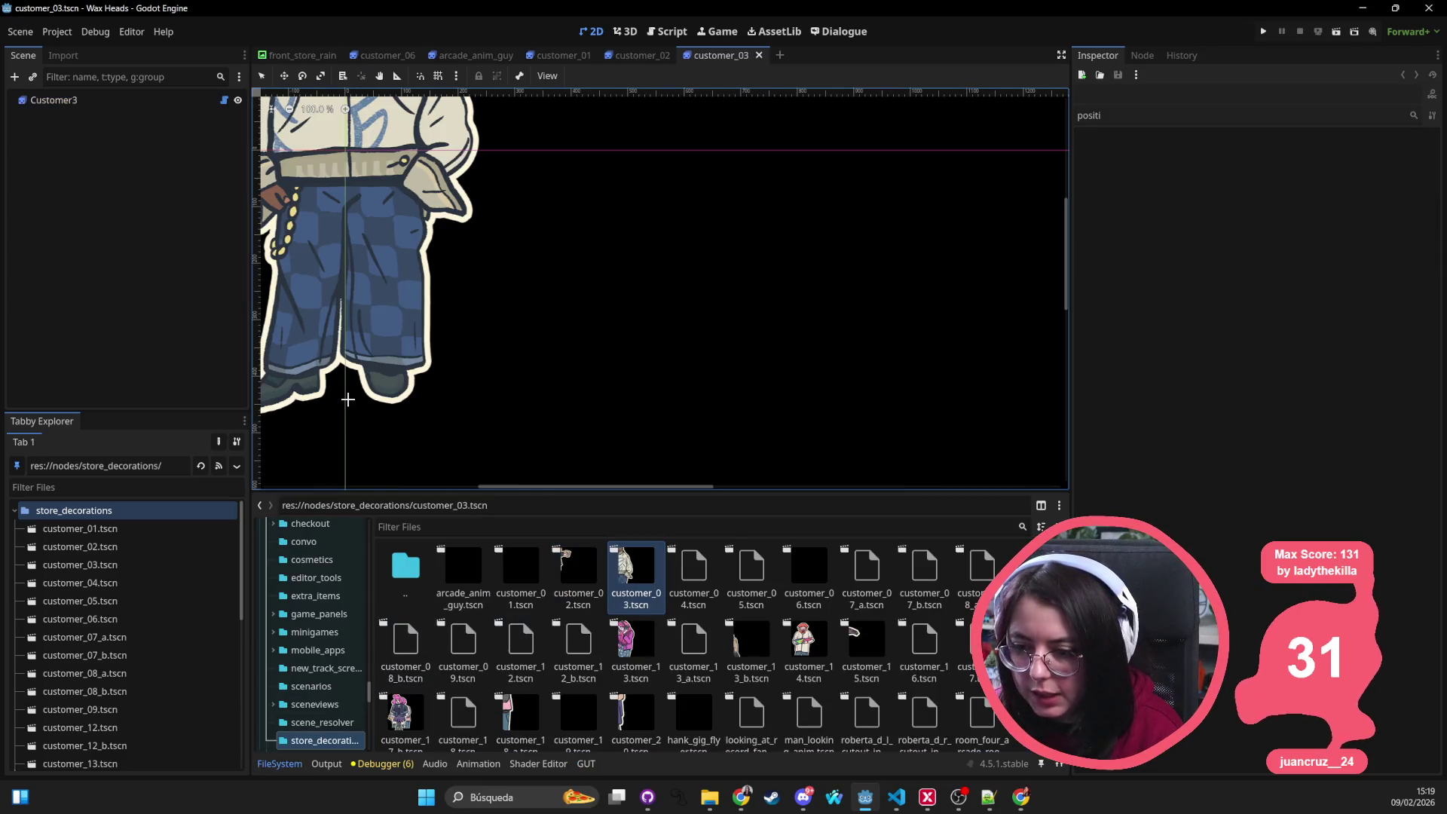
pyautogui.click(367, 256)
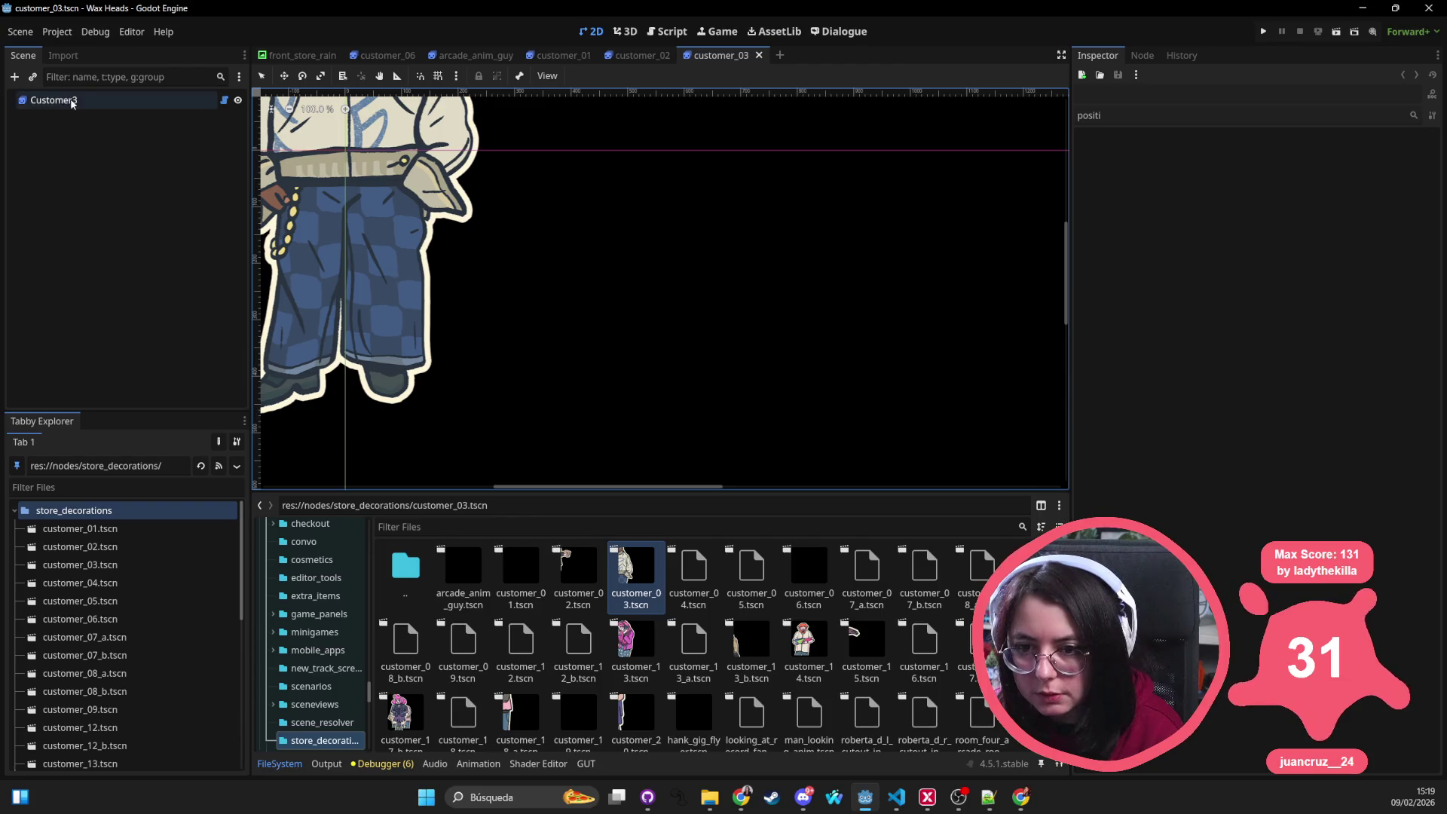
pyautogui.moveTo(318, 419); pyautogui.dragTo(342, 414)
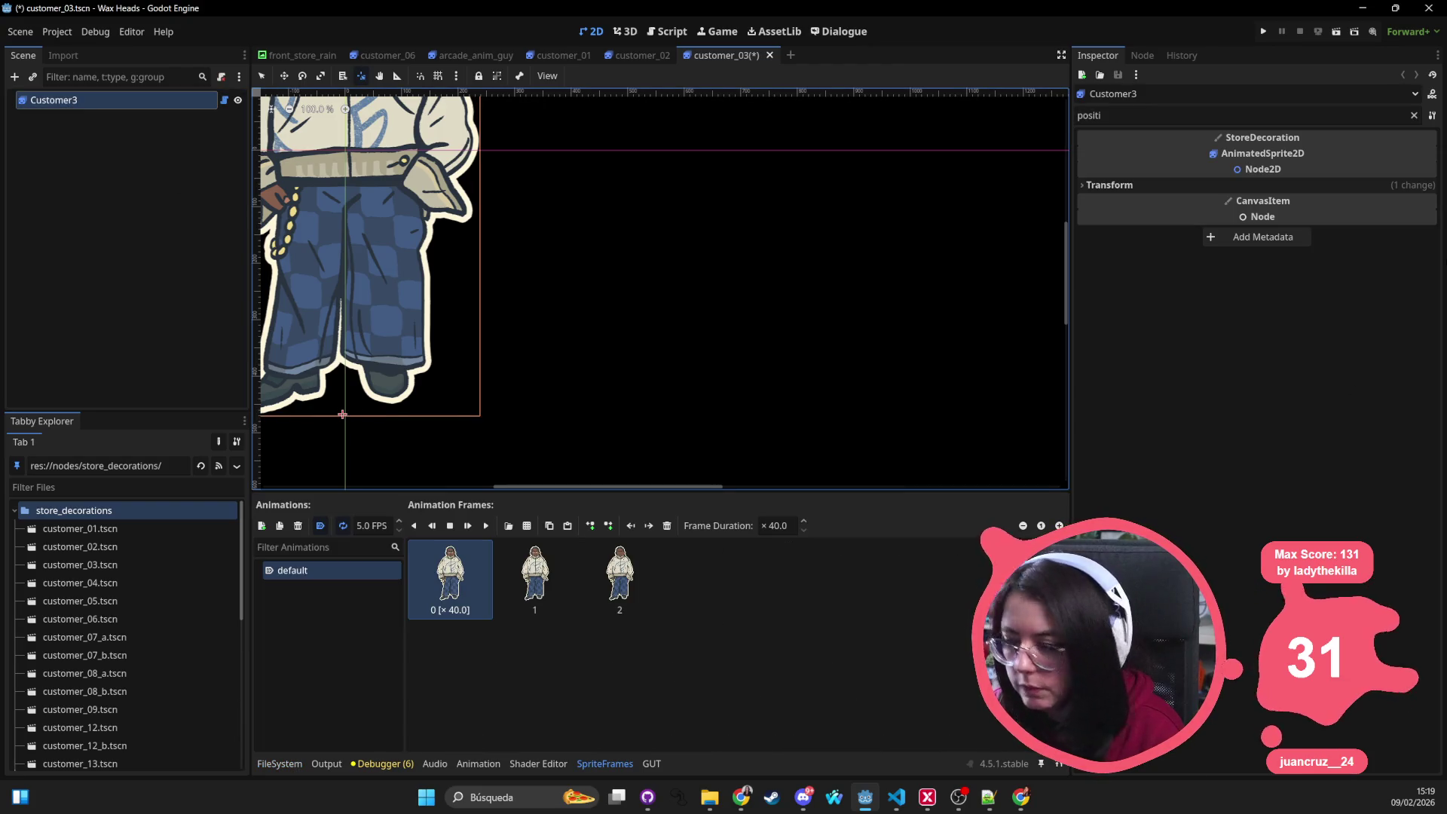
pyautogui.click(1324, 186)
pyautogui.click(1250, 202)
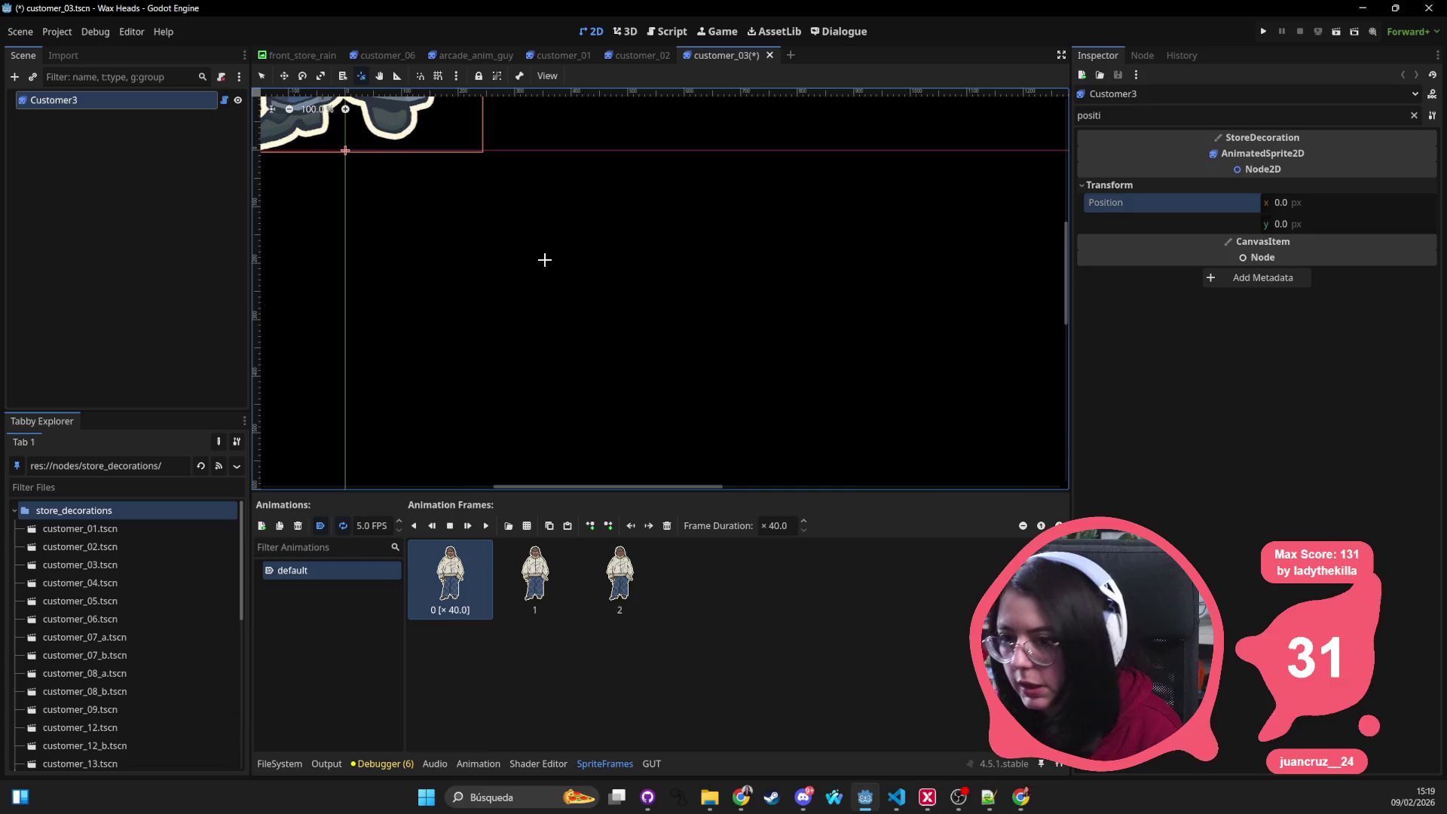
pyautogui.scroll(-5, 601, 267)
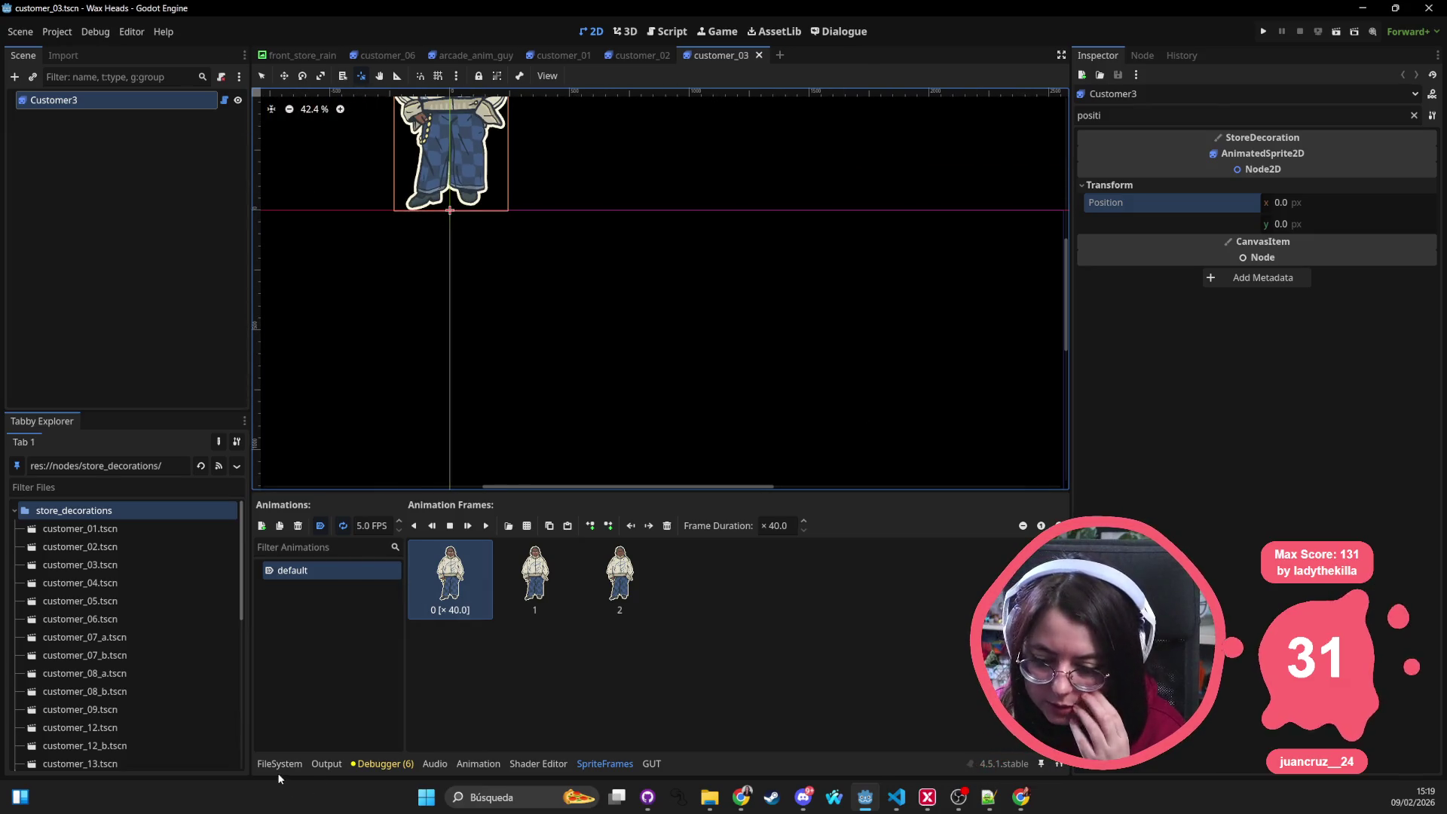
# Step: Reset customer_04's Customer4 root node to Position 0,0 and save the scene
pyautogui.click(279, 764)
pyautogui.doubleClick(693, 580)
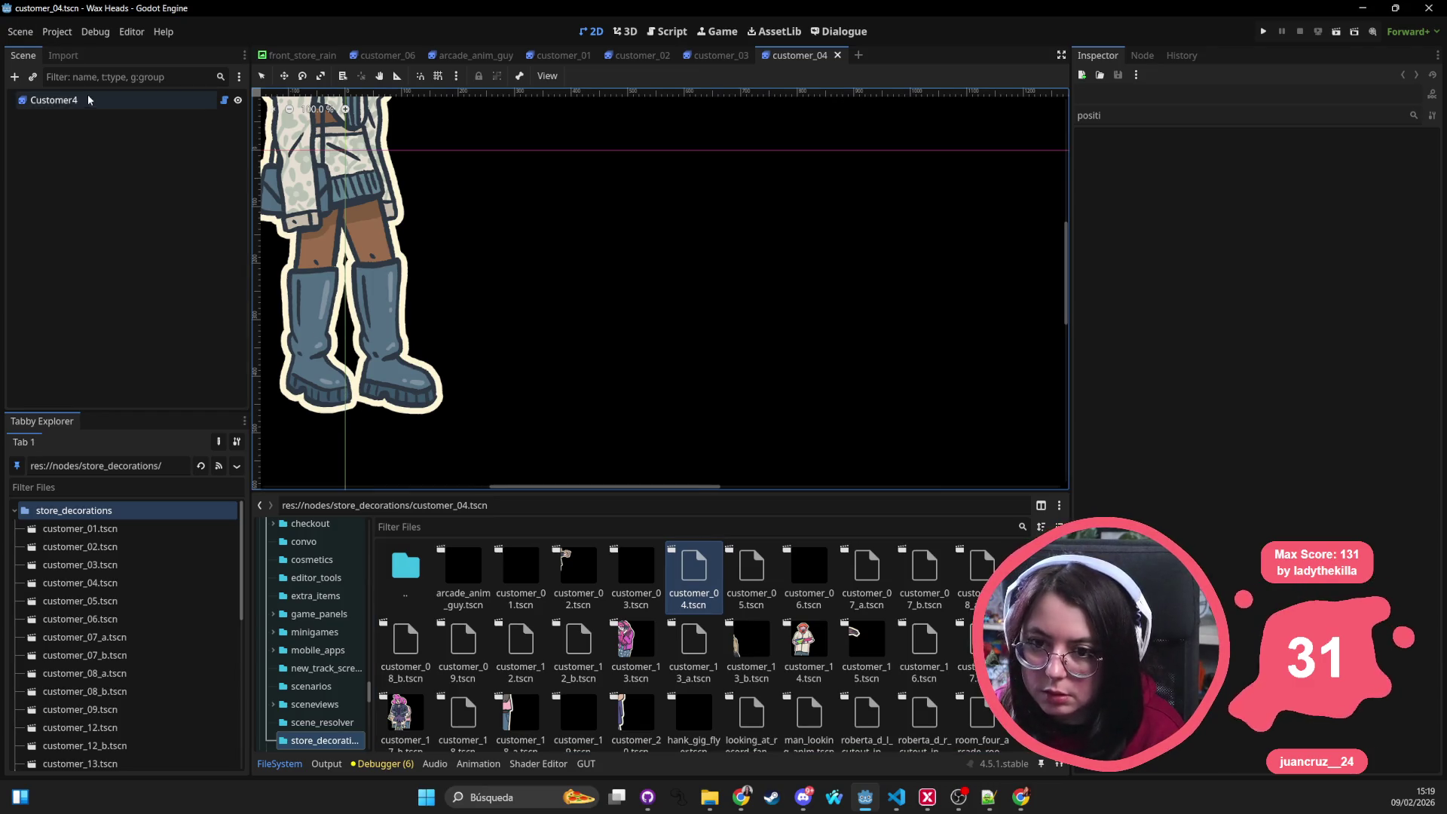
pyautogui.click(353, 410)
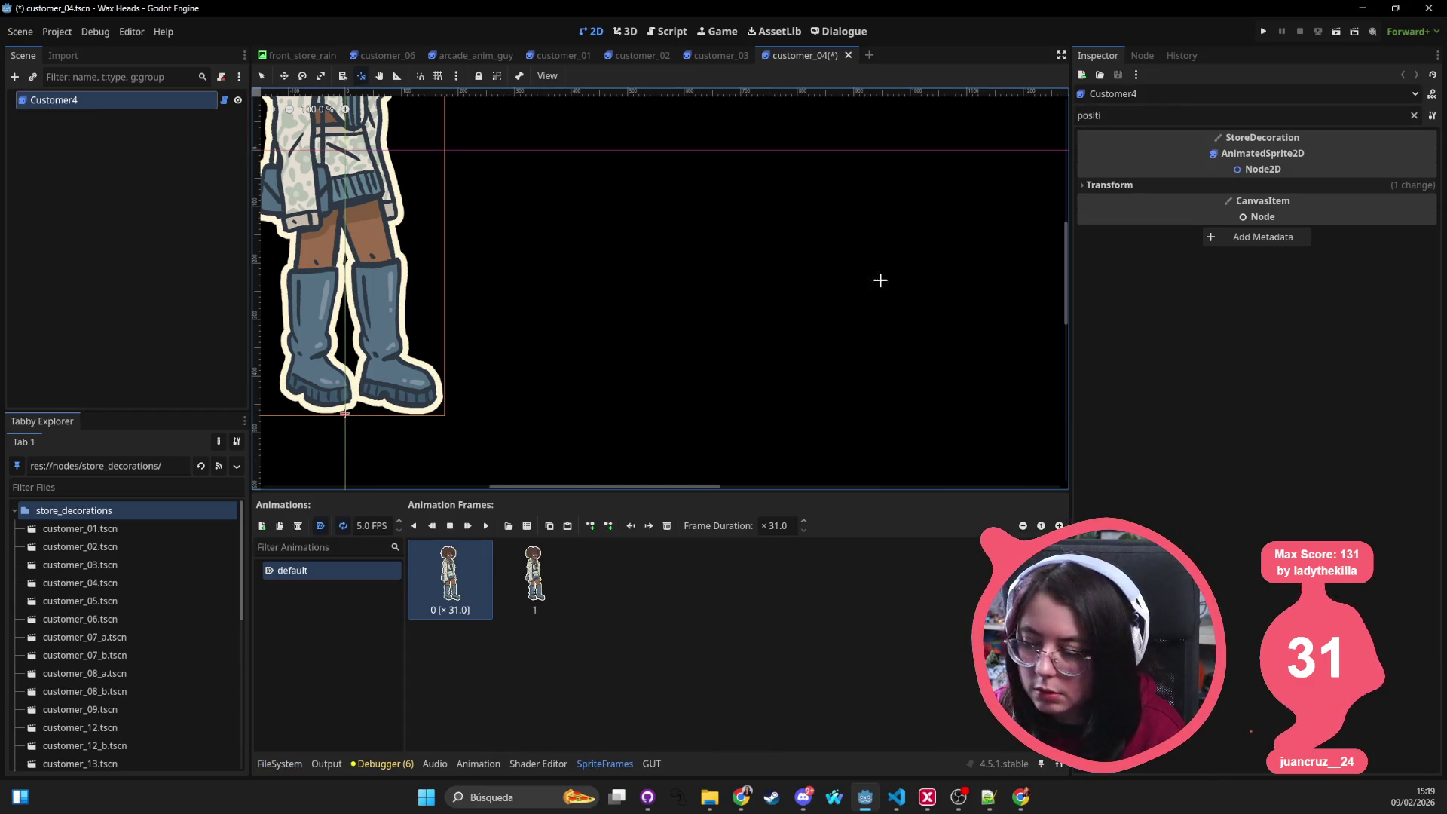
pyautogui.click(1307, 186)
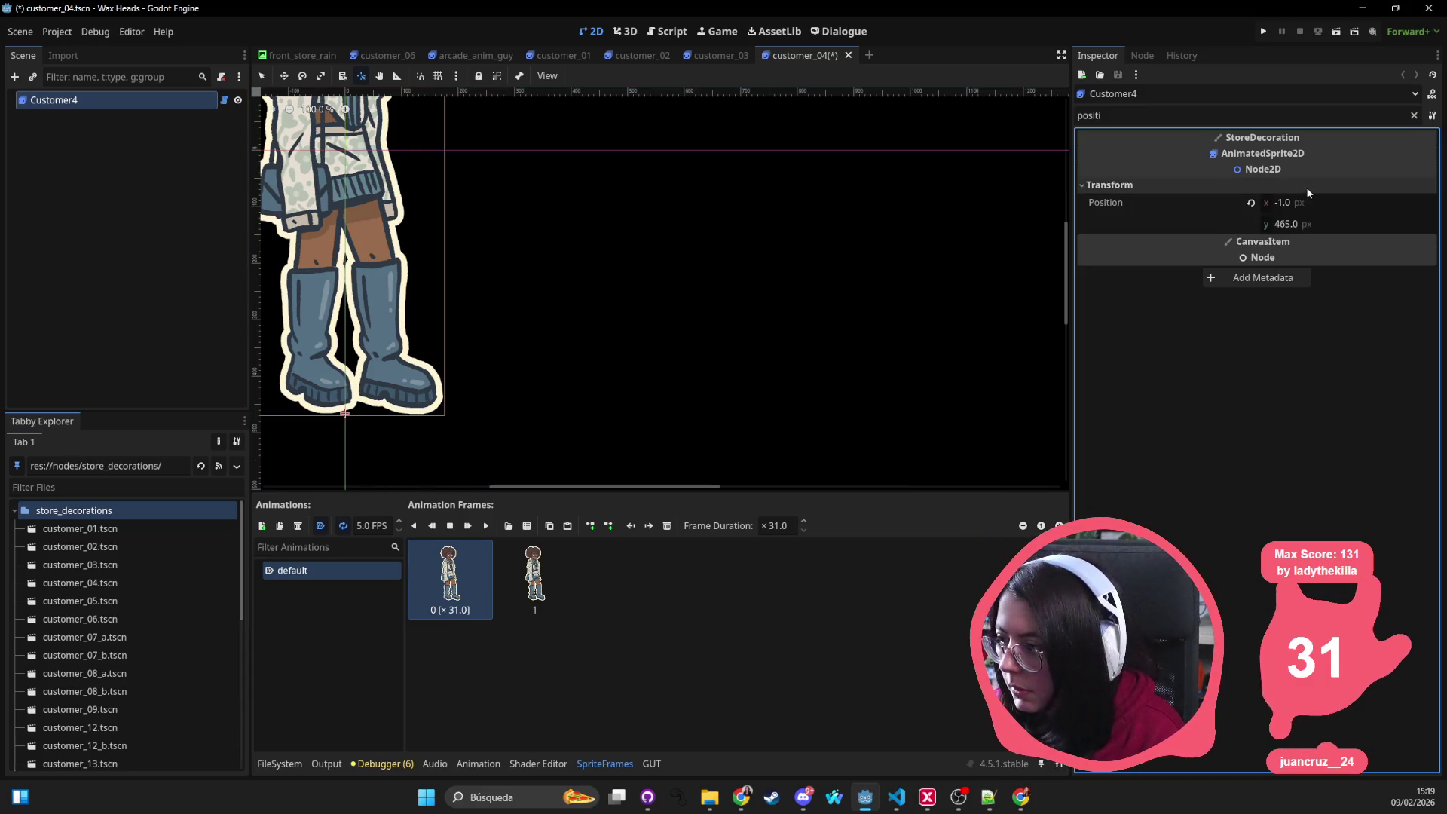
pyautogui.click(1250, 202)
pyautogui.hotkey('ctrl', 's')
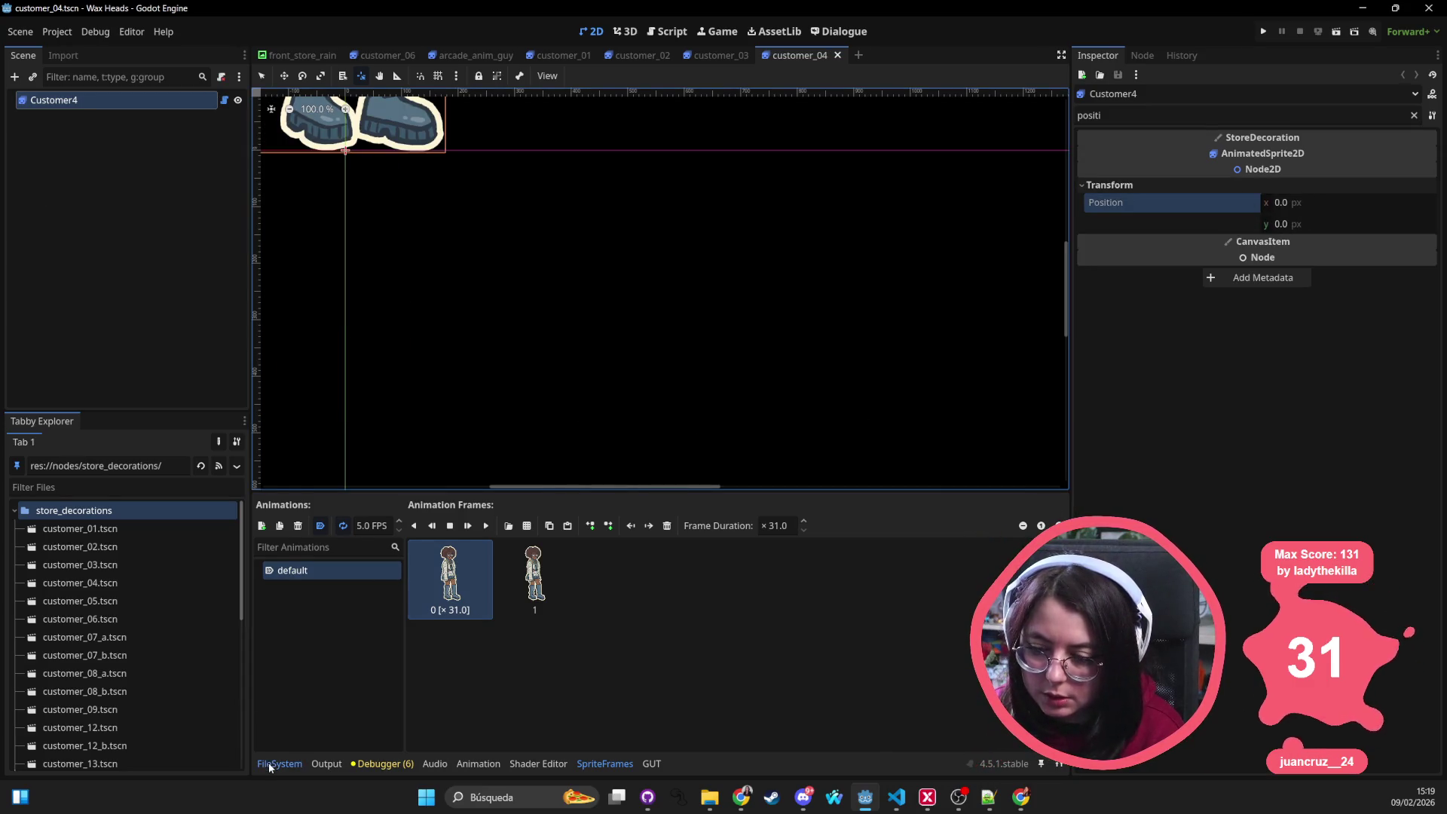
# Step: Reset customer_05's Customer5 root node to Position 0,0 and save the scene
pyautogui.click(279, 763)
pyautogui.doubleClick(751, 573)
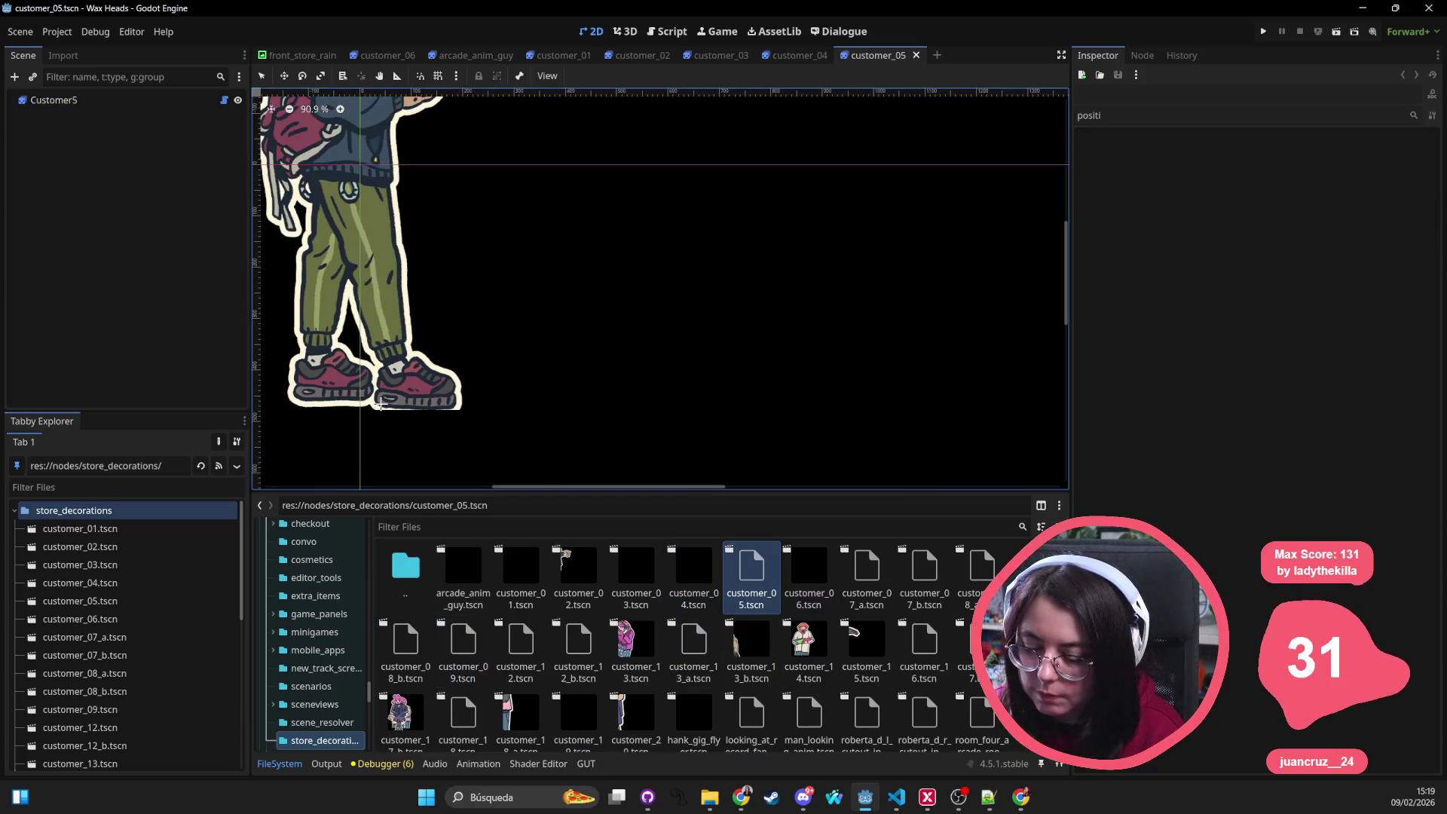
pyautogui.click(53, 100)
pyautogui.moveTo(360, 407); pyautogui.dragTo(362, 409)
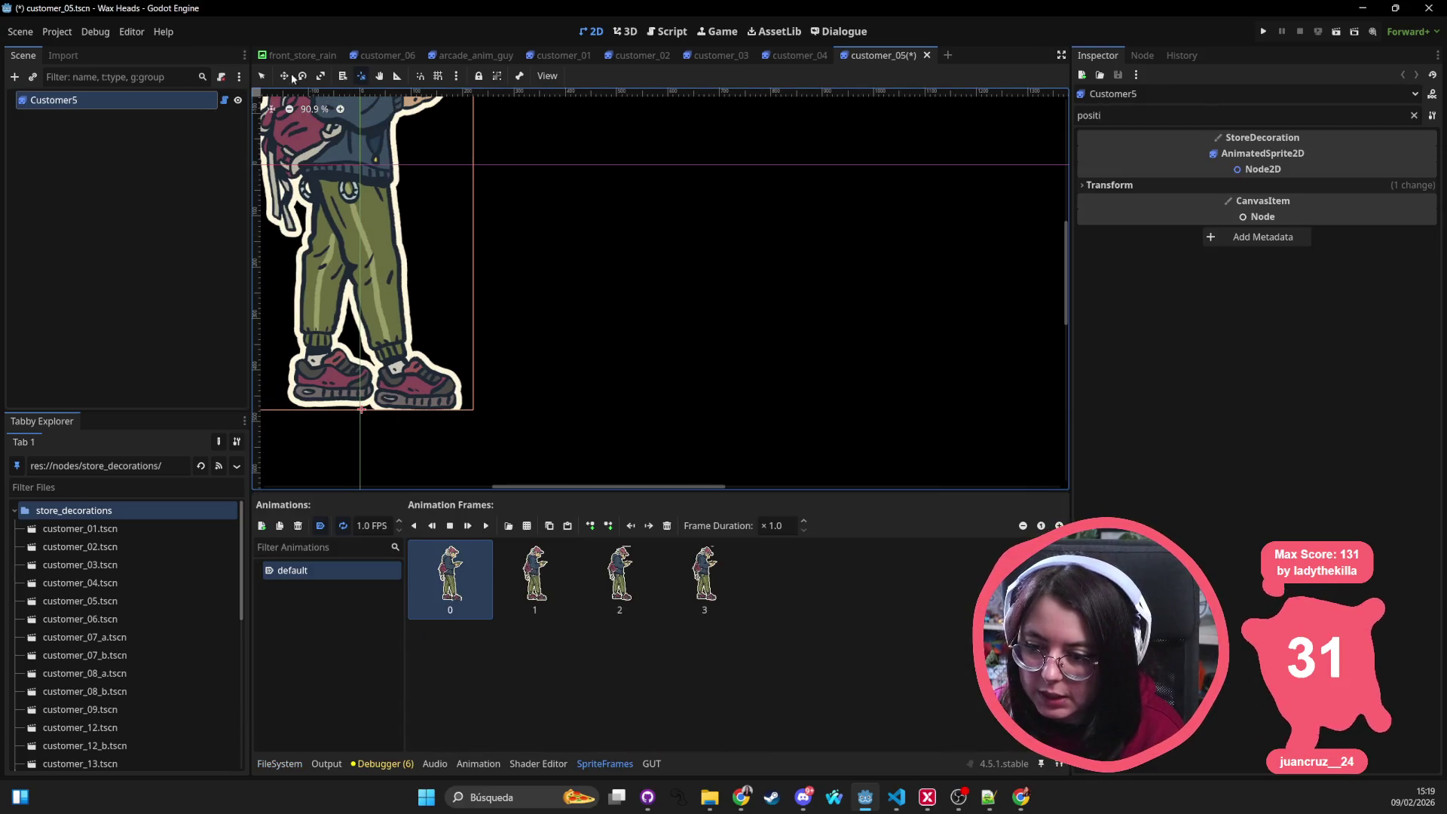
pyautogui.click(1380, 188)
pyautogui.click(1249, 205)
pyautogui.hotkey('ctrl', 's')
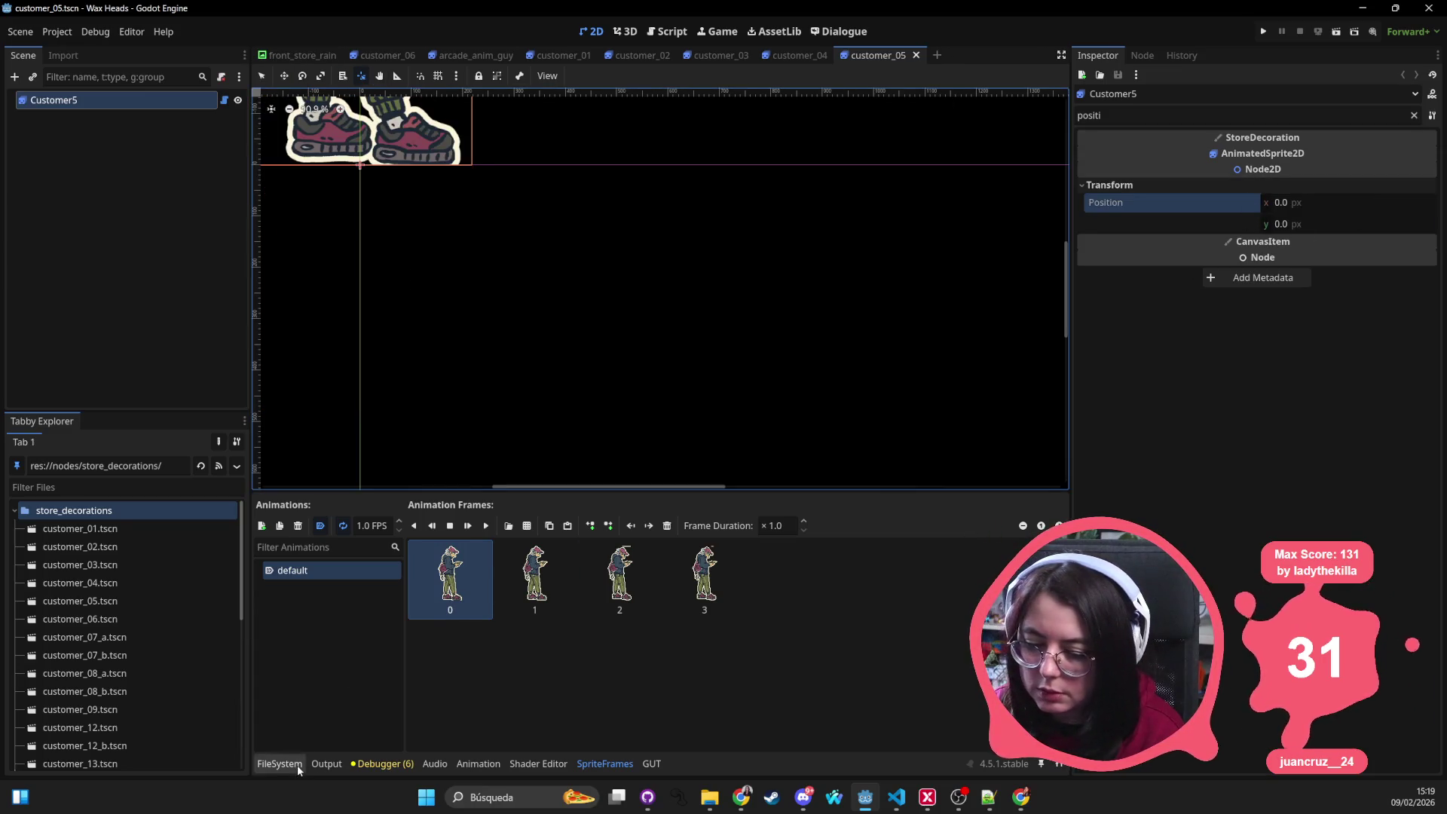
# Step: Check customer_06 (already at 0,0), then open customer_07_a and select its Character7A root
pyautogui.click(297, 766)
pyautogui.doubleClick(809, 577)
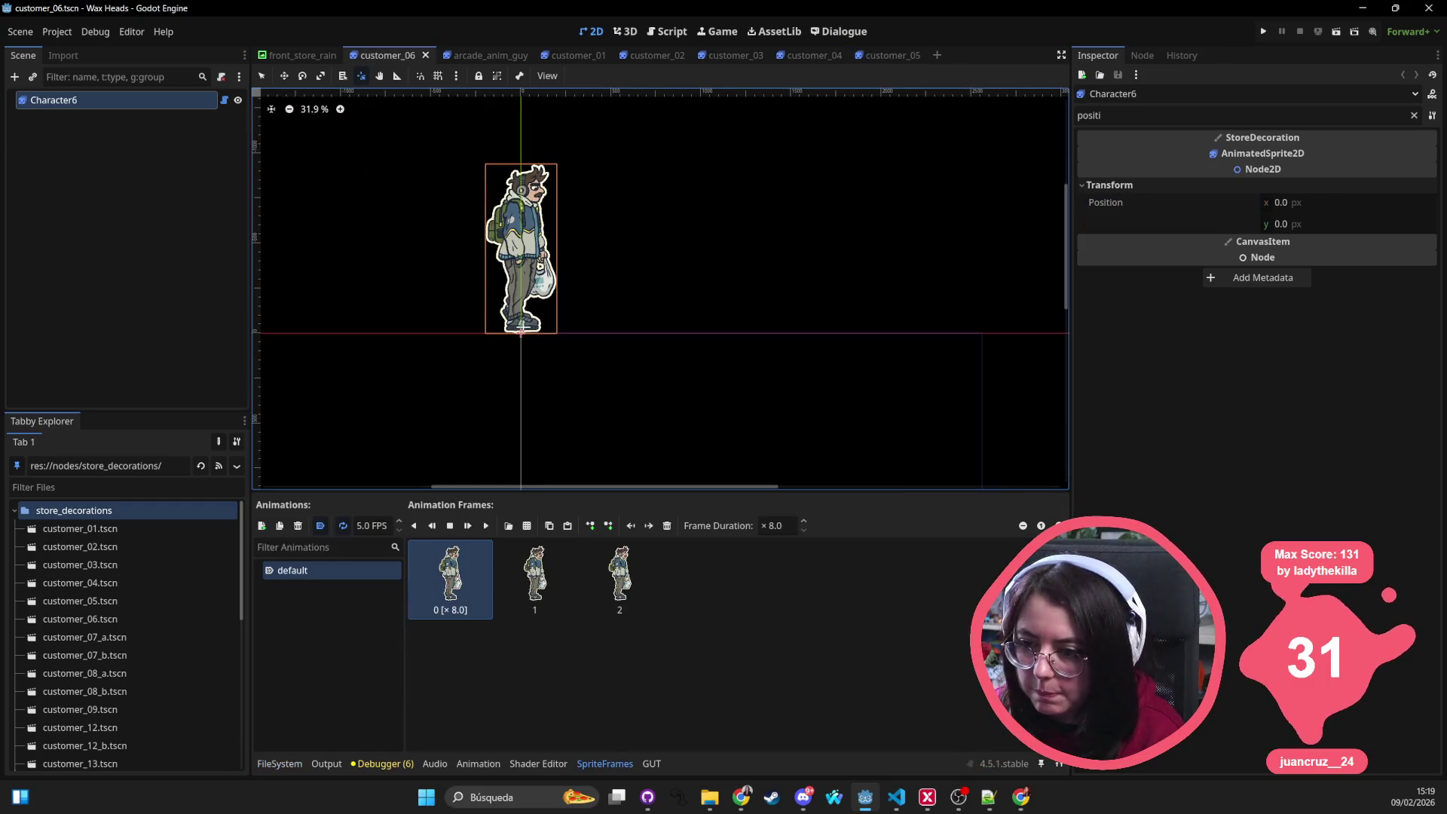
pyautogui.click(275, 766)
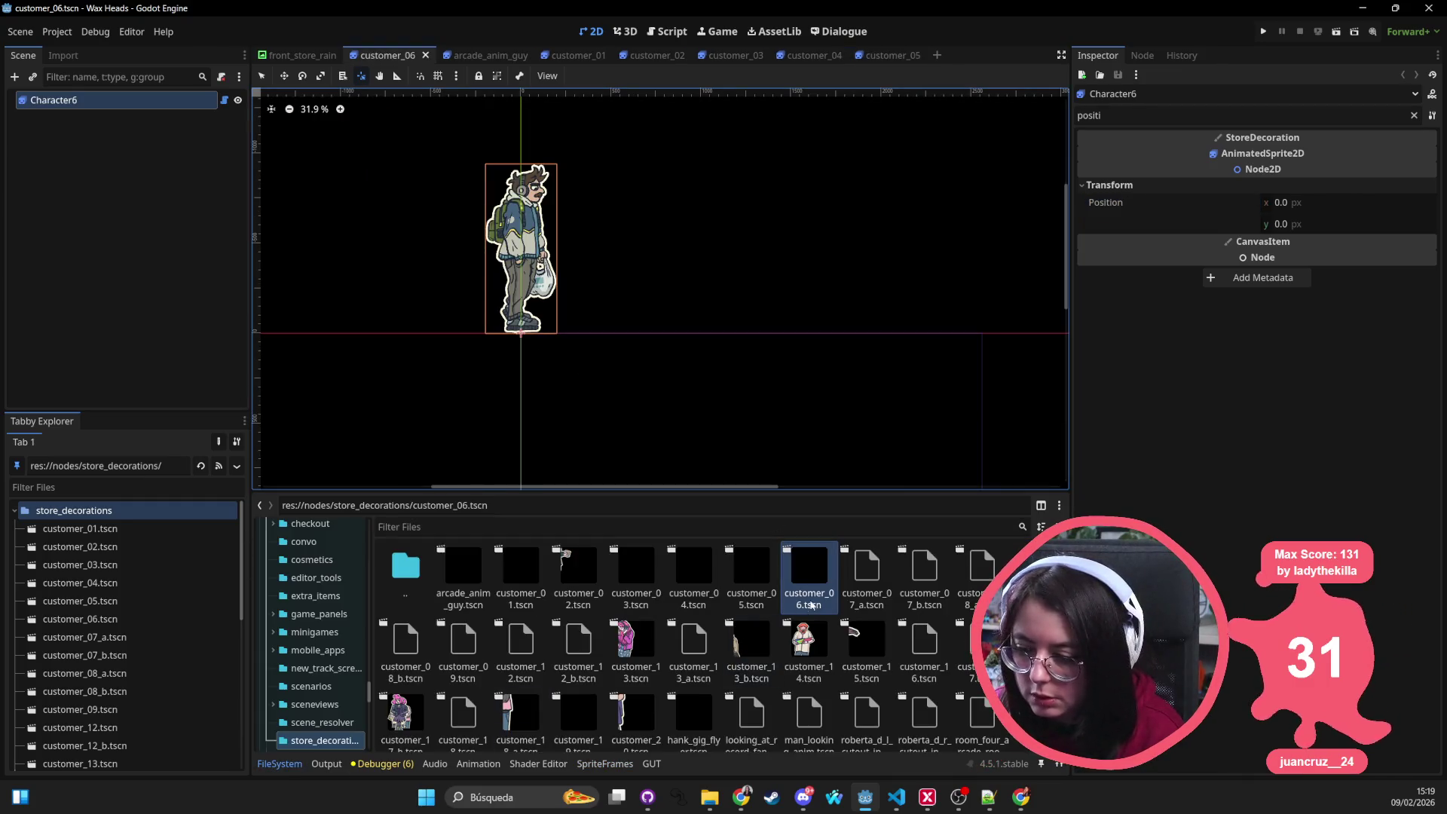
pyautogui.doubleClick(867, 577)
pyautogui.click(181, 100)
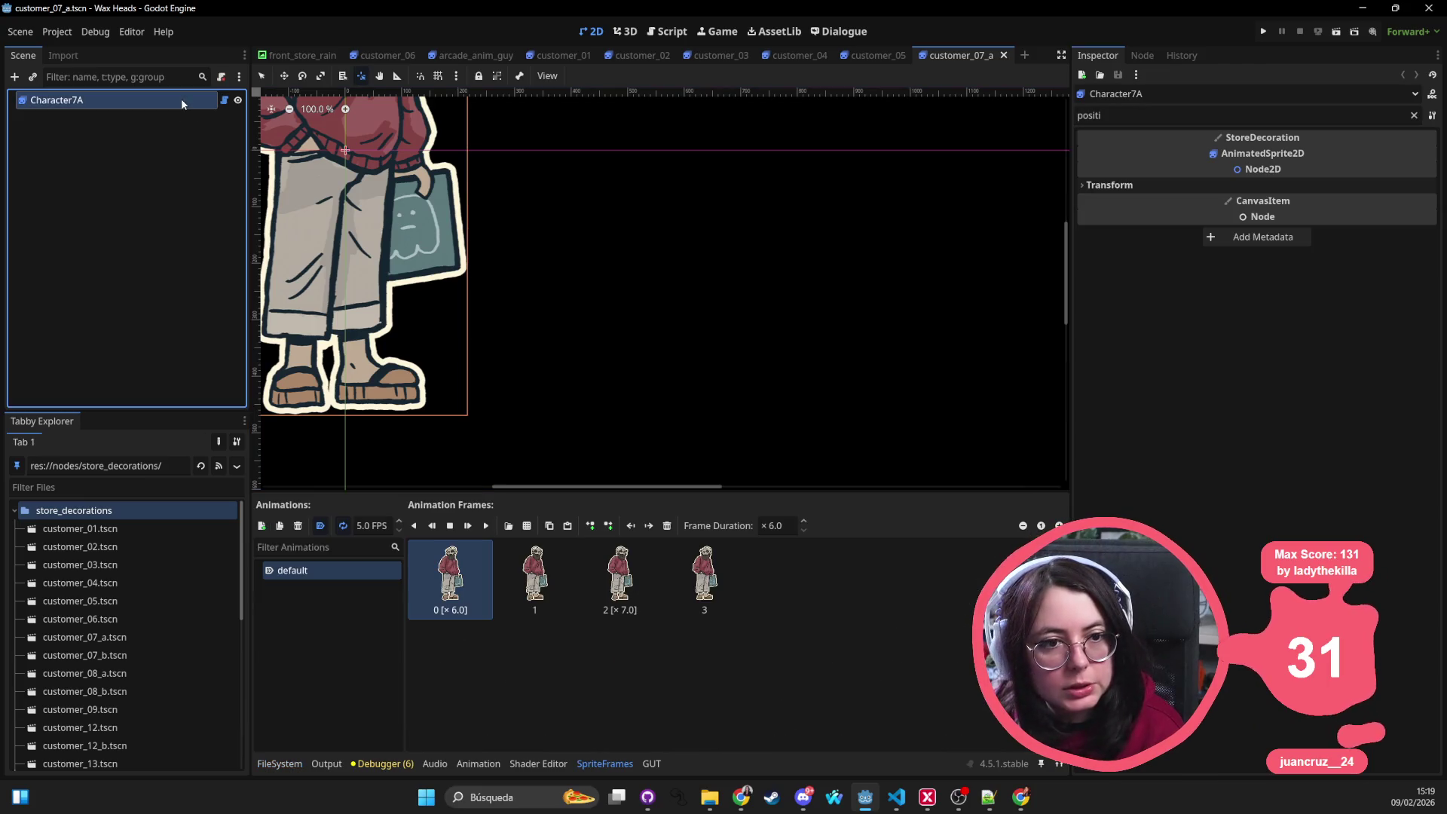
# Step: Reset customer_07_a's Character7A root to Position 0,0 and save the scene
pyautogui.scroll(-6, 415, 218)
pyautogui.moveTo(452, 311); pyautogui.dragTo(550, 365)
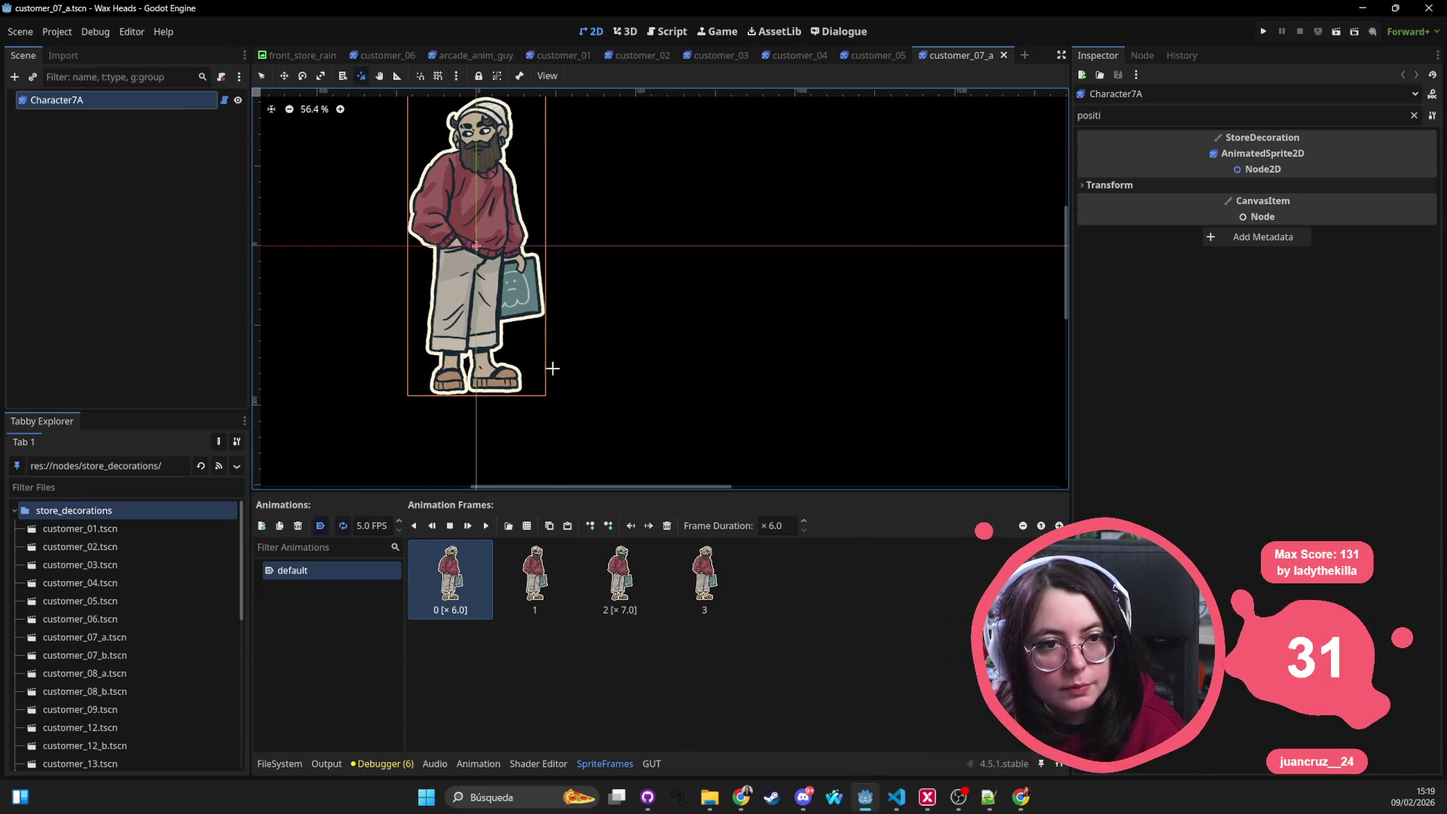
pyautogui.click(477, 394)
pyautogui.click(1242, 184)
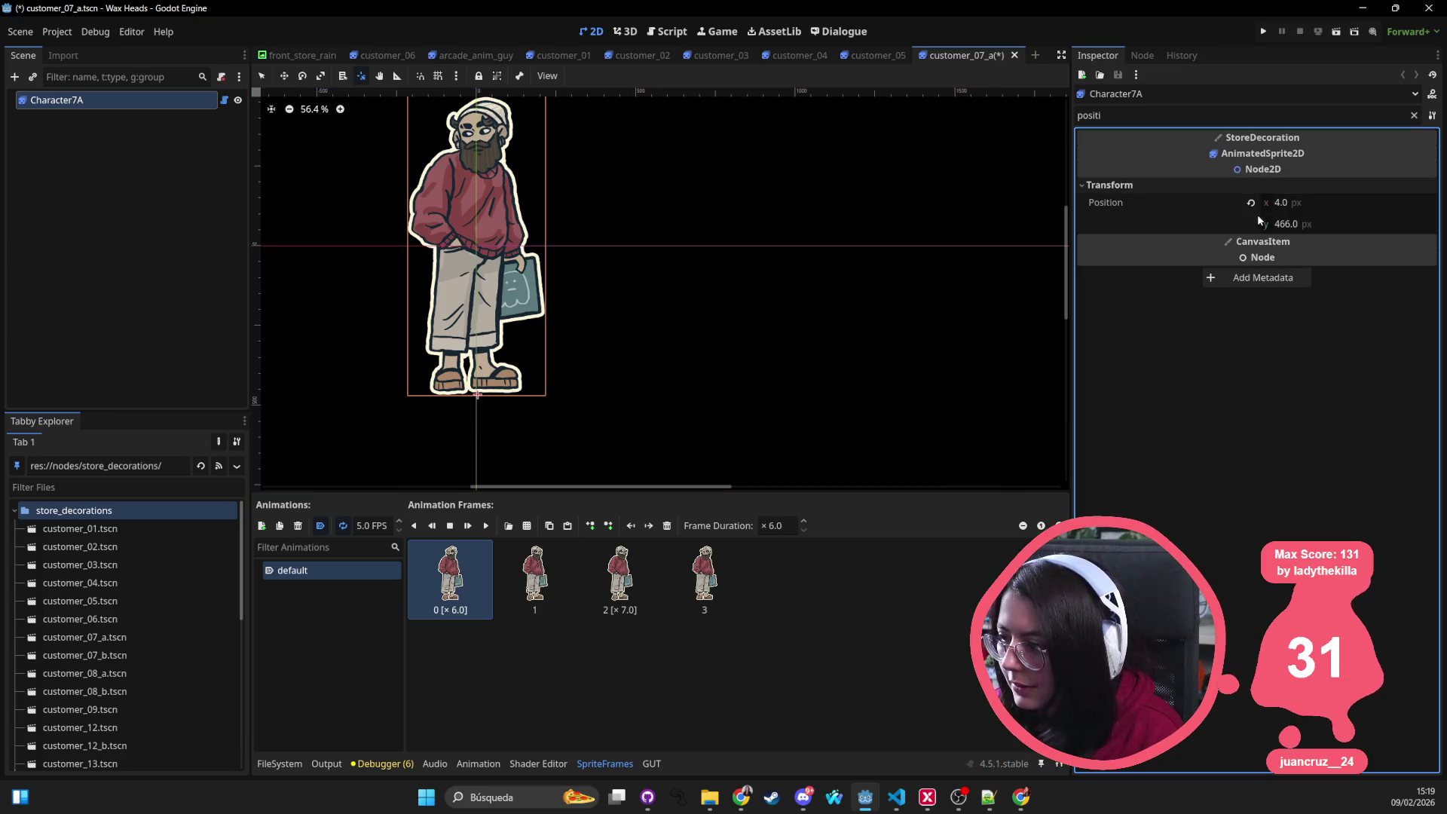
pyautogui.click(1251, 203)
pyautogui.hotkey('ctrl', 's')
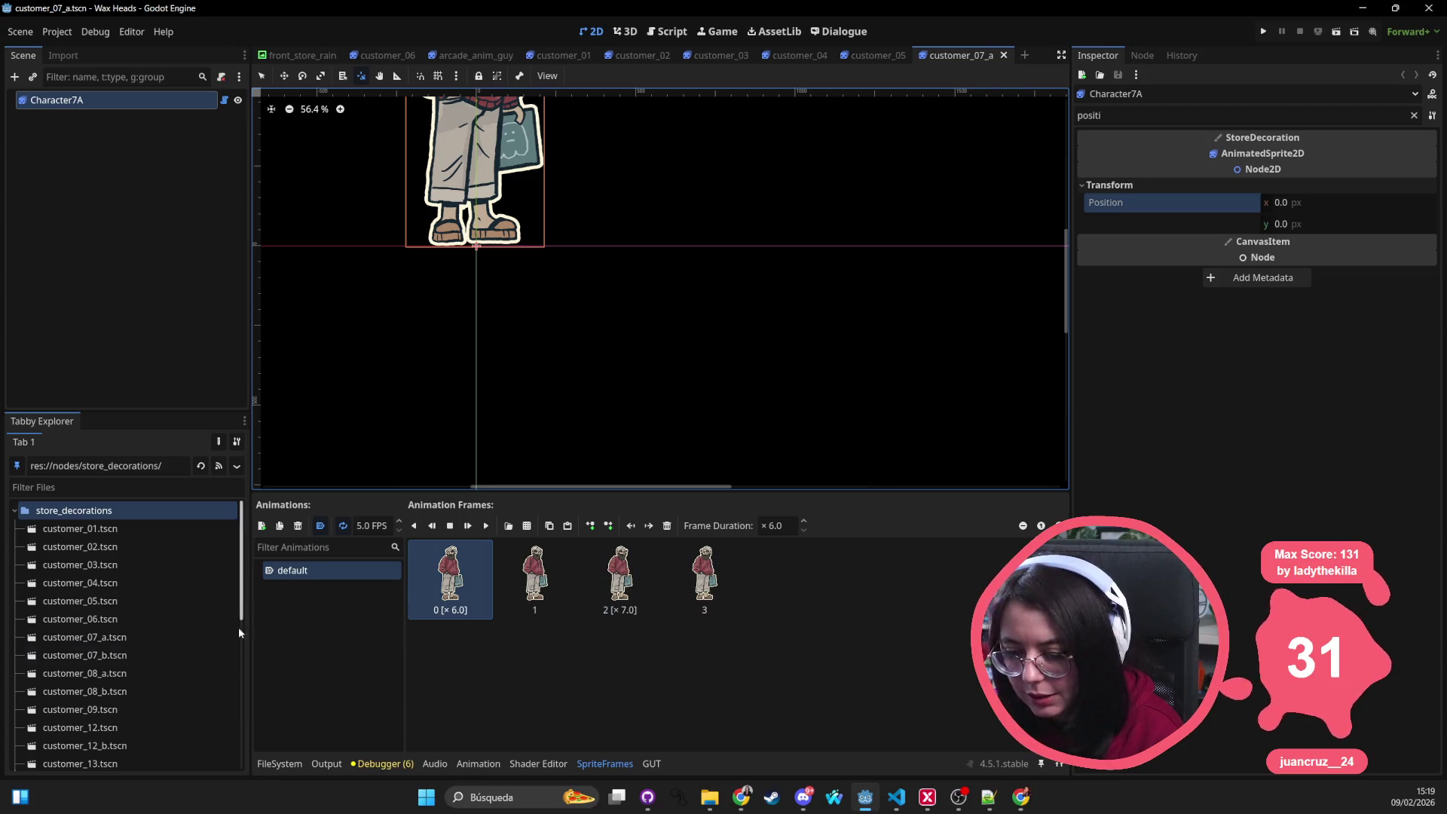
# Step: Reset customer_07_b's Character7B root to Position 0,0 and save the scene
pyautogui.click(279, 763)
pyautogui.doubleClick(923, 576)
pyautogui.click(133, 100)
pyautogui.click(346, 414)
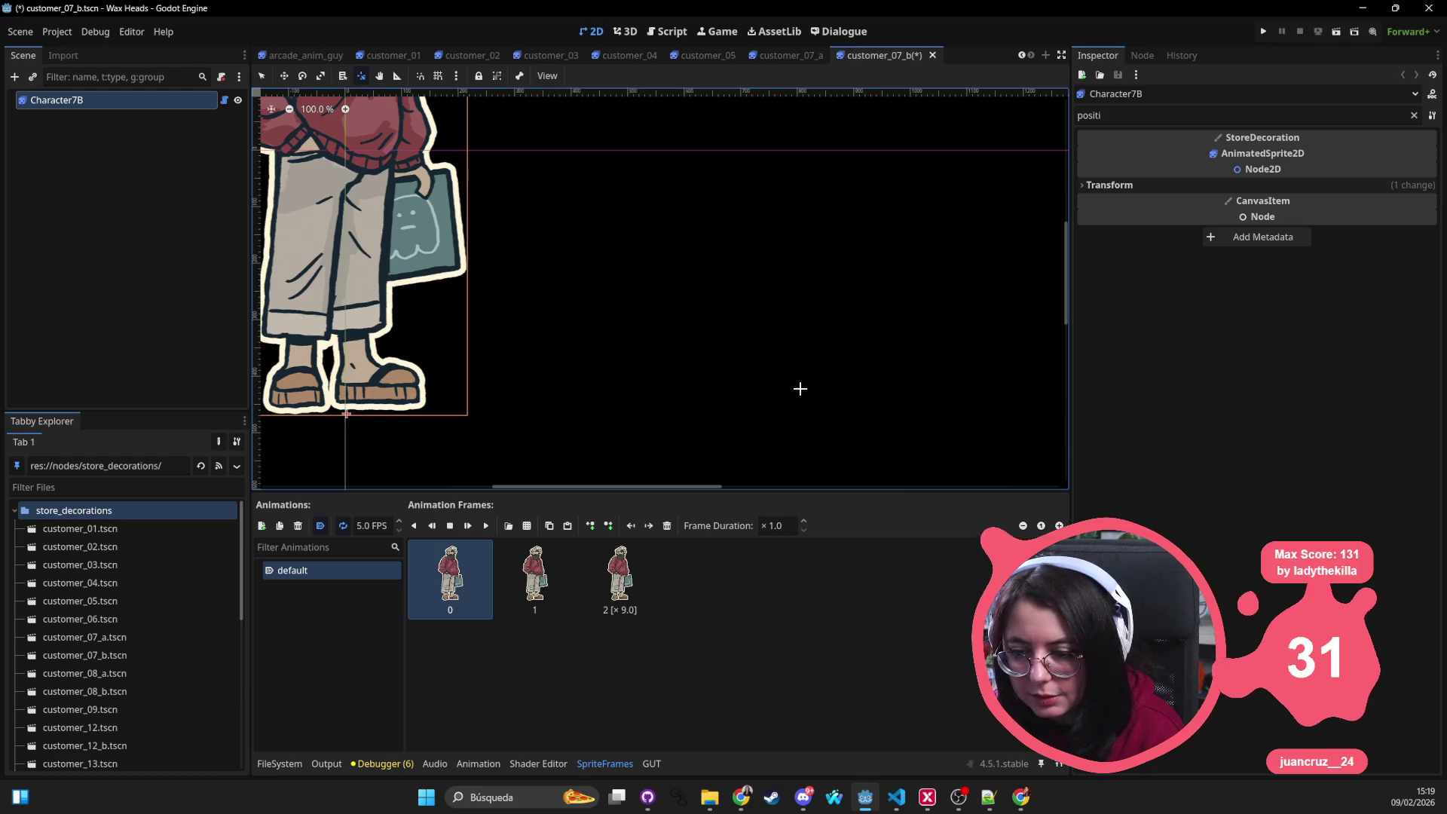
pyautogui.click(1189, 185)
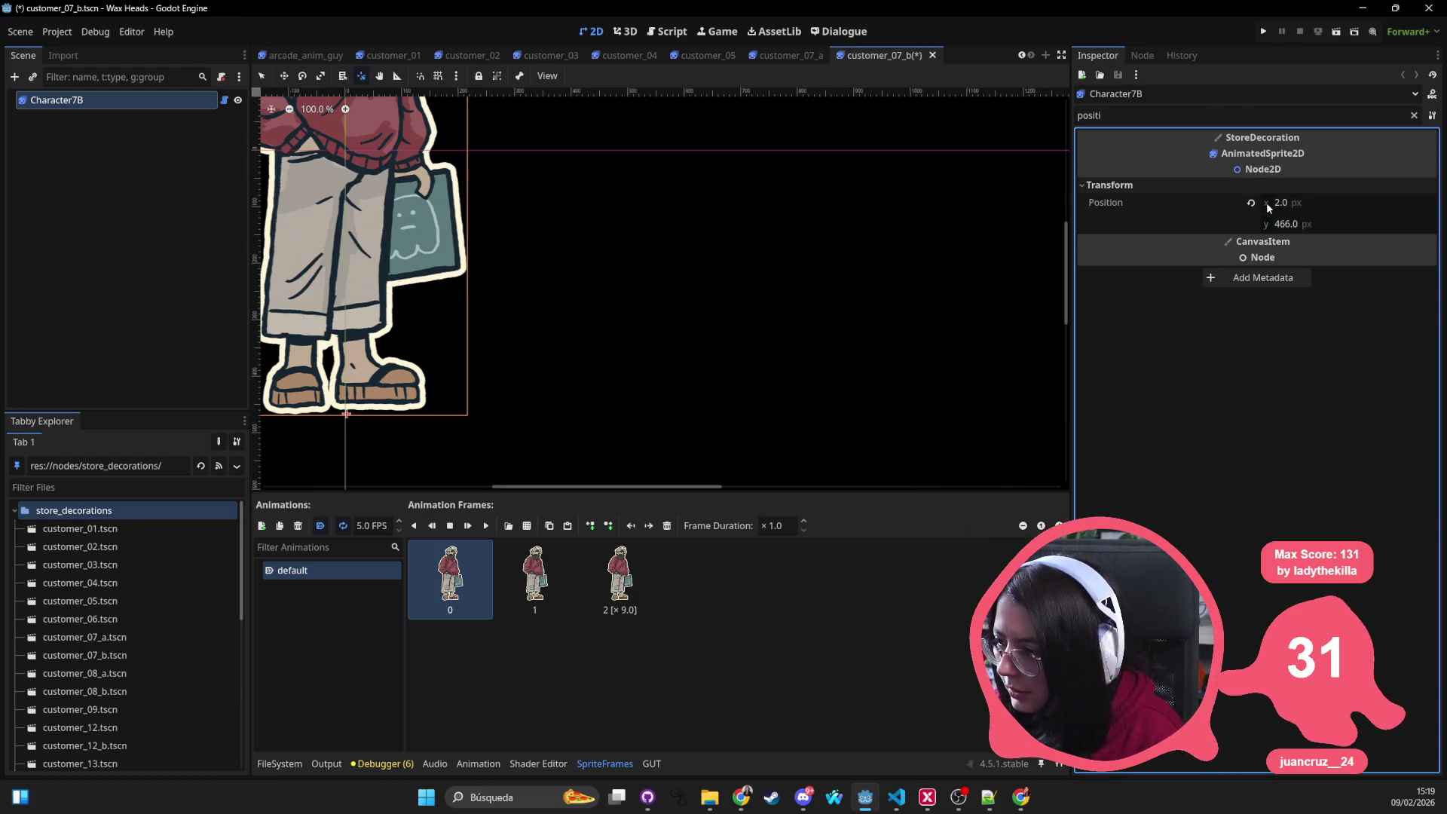
pyautogui.click(1250, 203)
pyautogui.hotkey('ctrl', 's')
# Step: Reset customer_08_a's Character8A root to Position 0,0 and save the scene
pyautogui.click(279, 763)
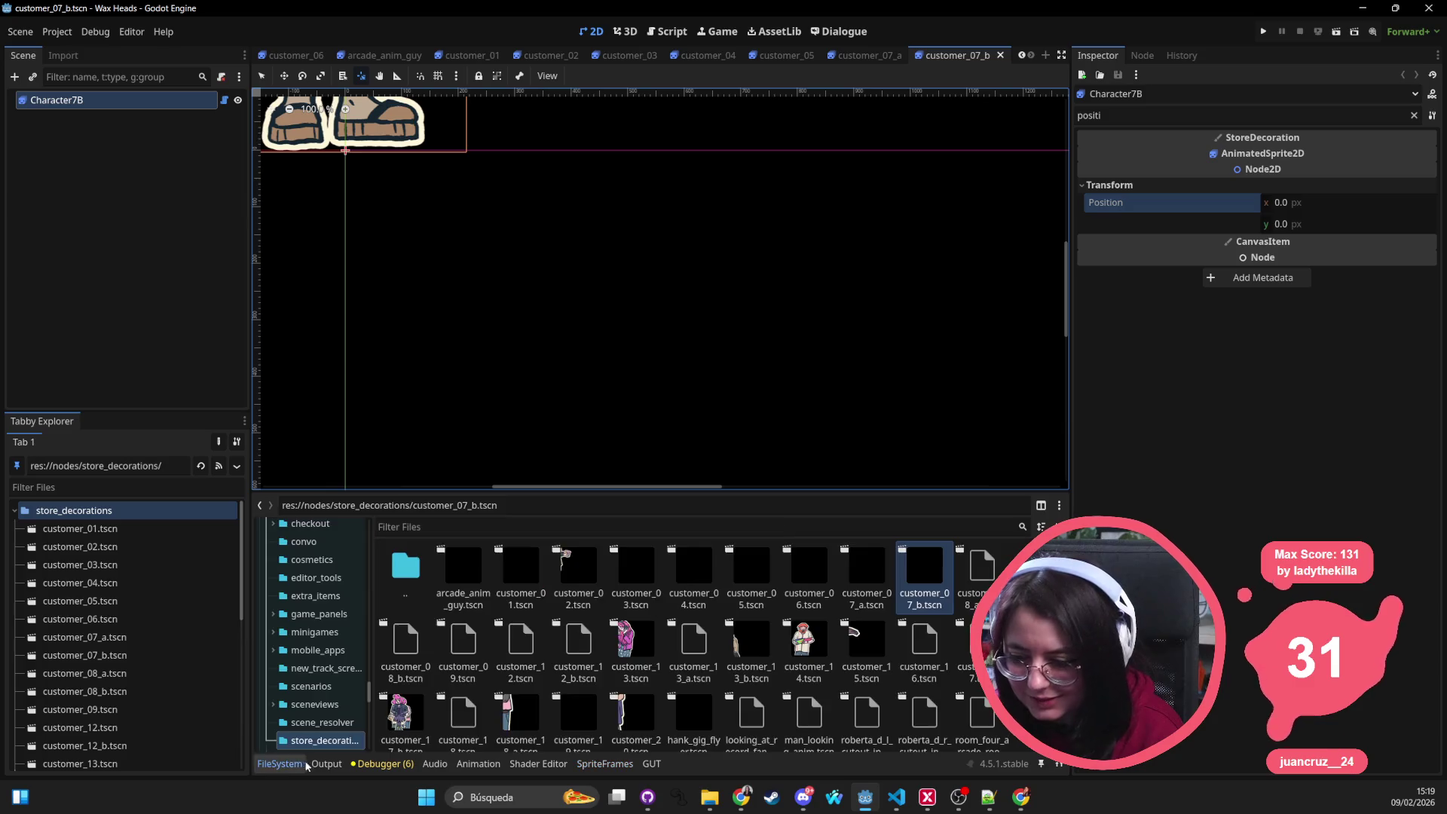
pyautogui.doubleClick(982, 569)
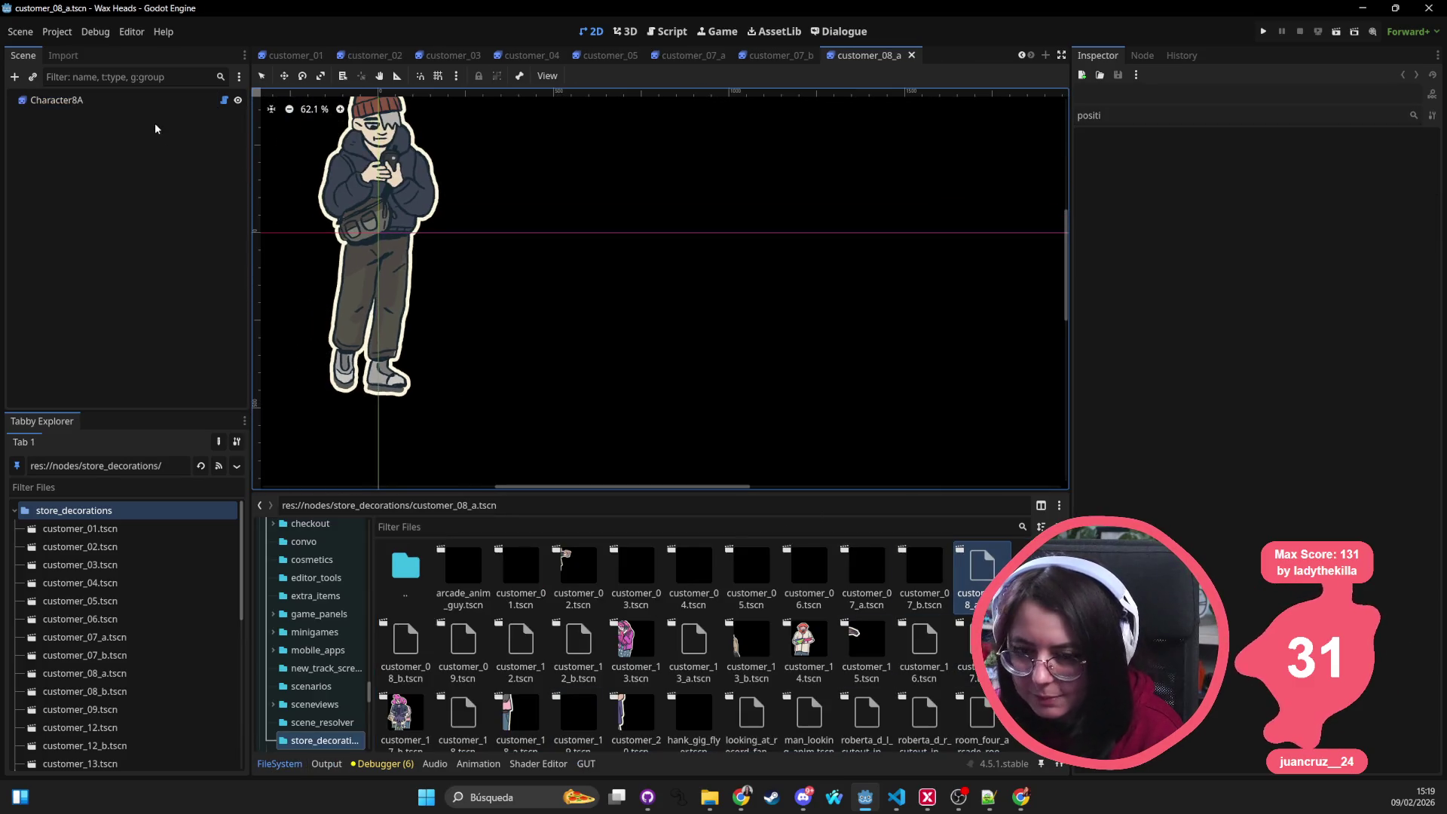
pyautogui.click(174, 100)
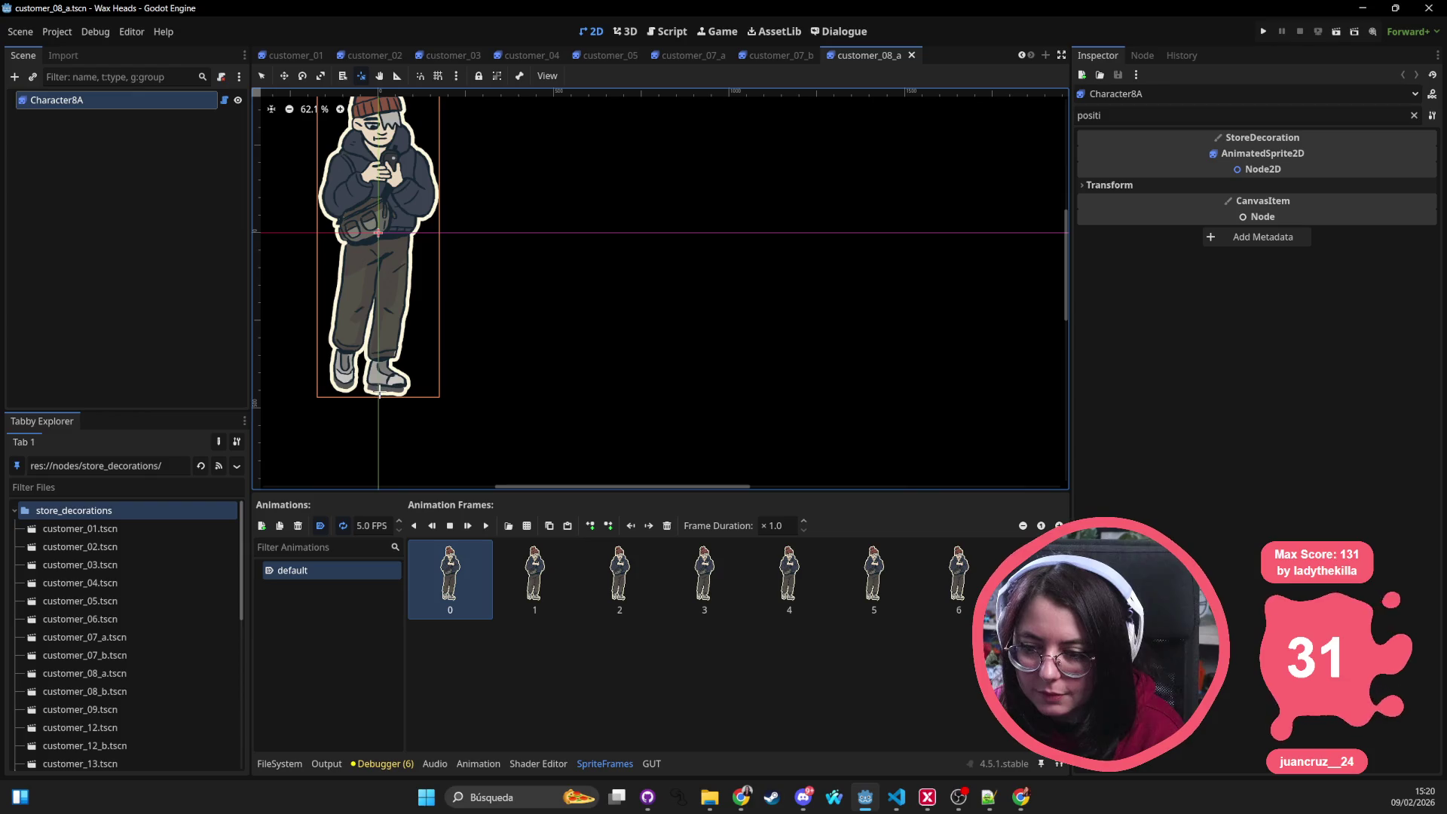
pyautogui.click(379, 393)
pyautogui.click(1213, 185)
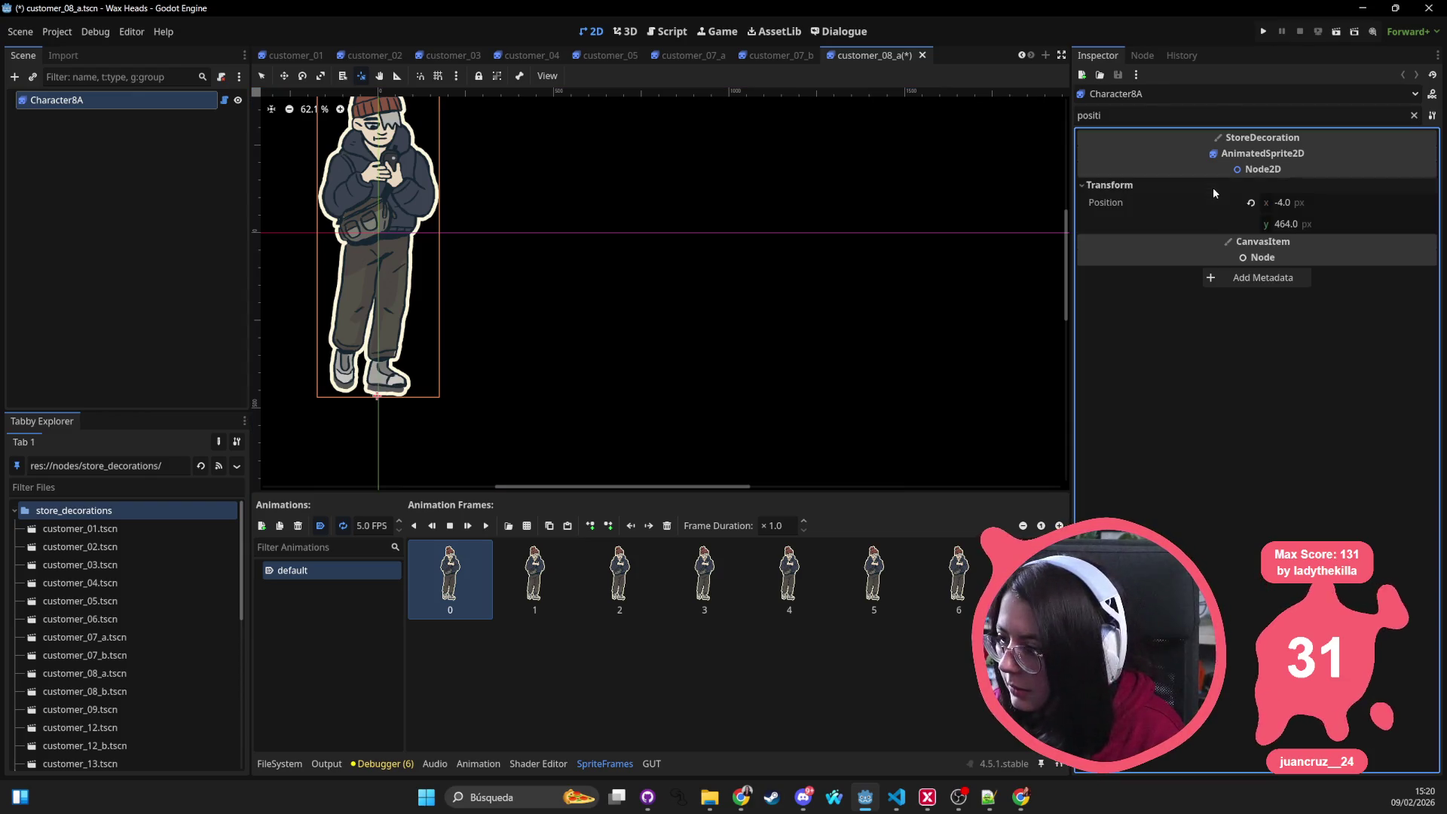
pyautogui.click(1251, 203)
pyautogui.hotkey('ctrl', 's')
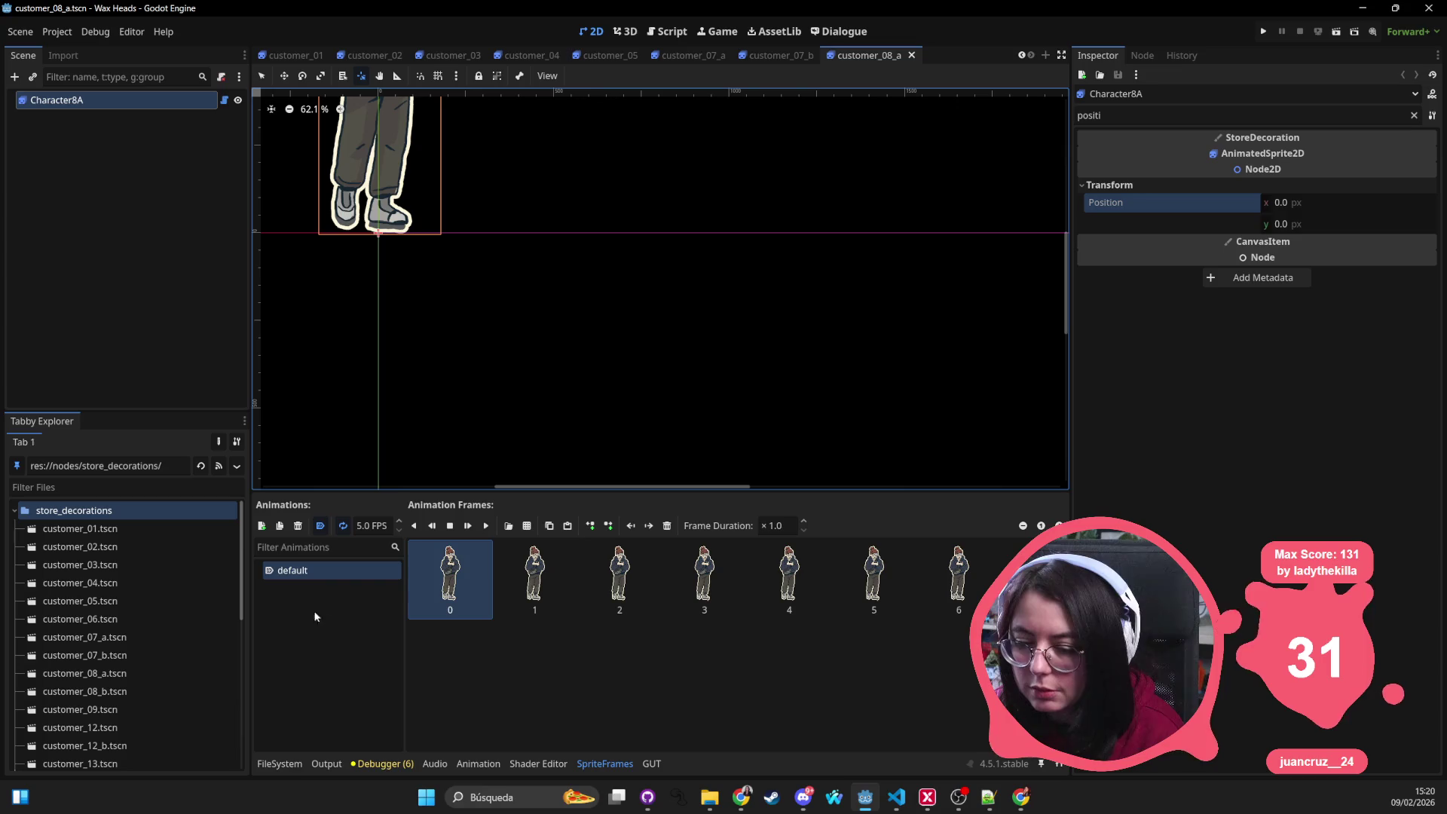
# Step: Reset customer_08_b's Character8B root to Position 0,0 and save the scene
pyautogui.click(288, 765)
pyautogui.doubleClick(399, 652)
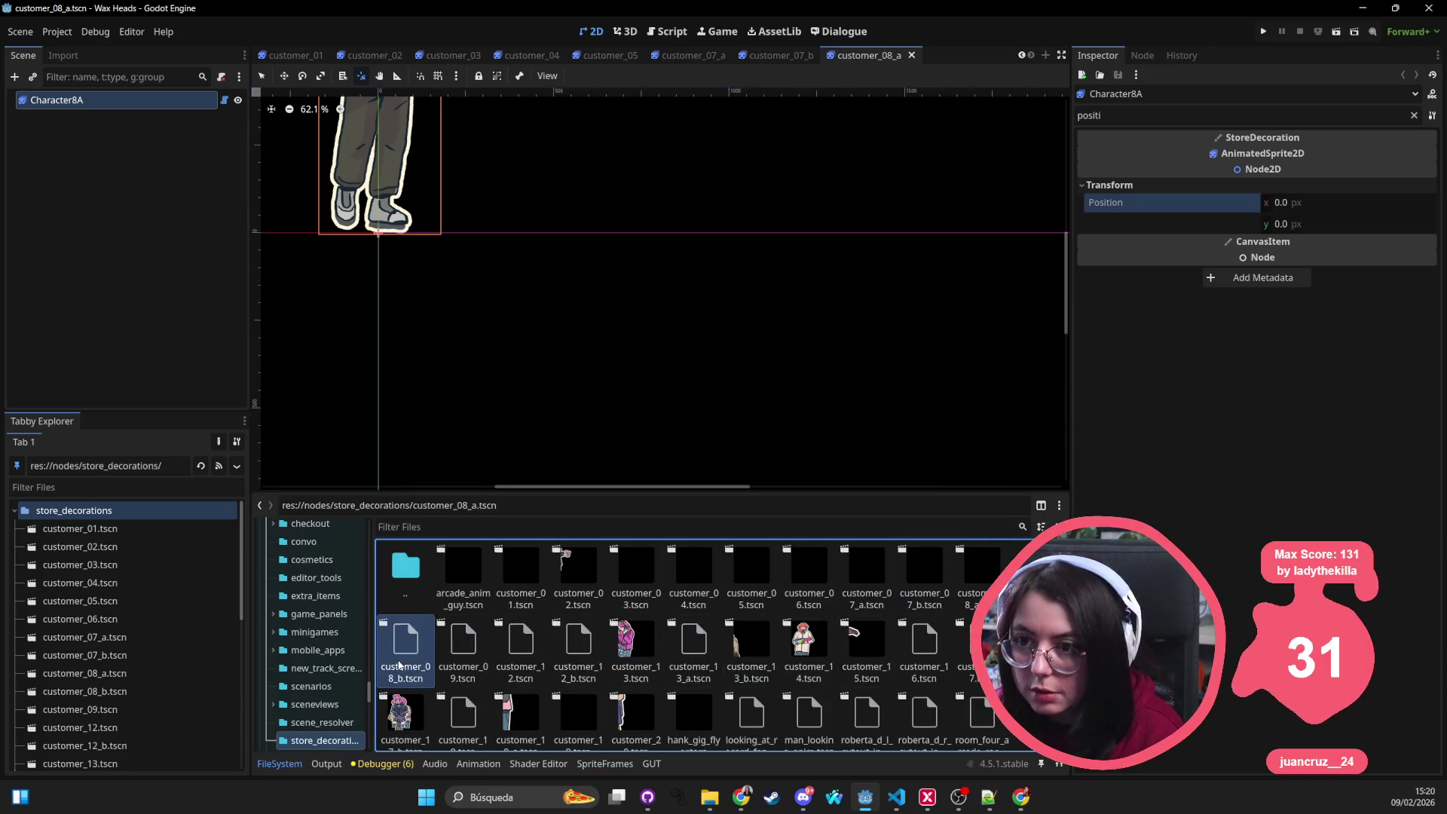
pyautogui.click(68, 100)
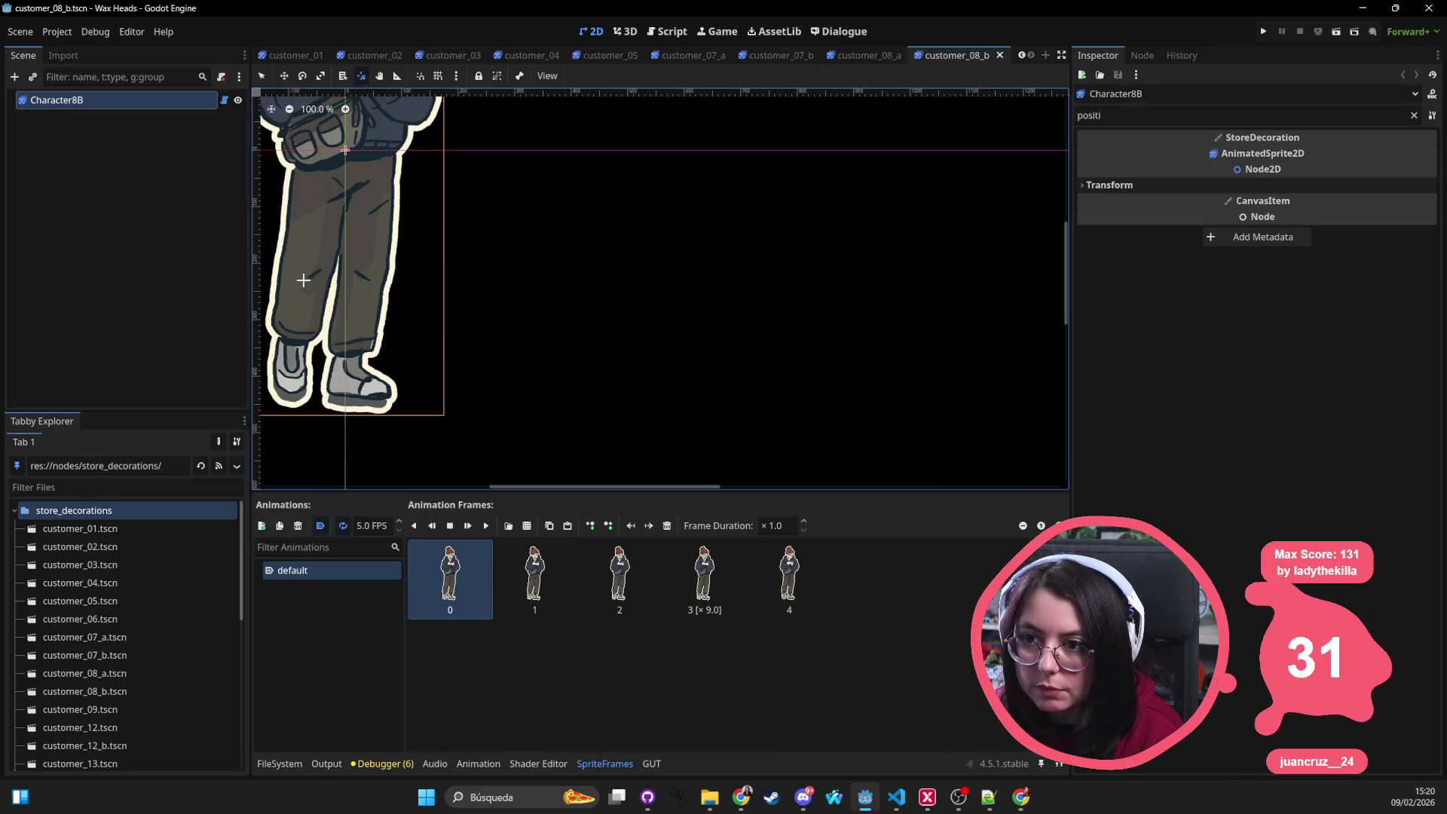
pyautogui.click(342, 416)
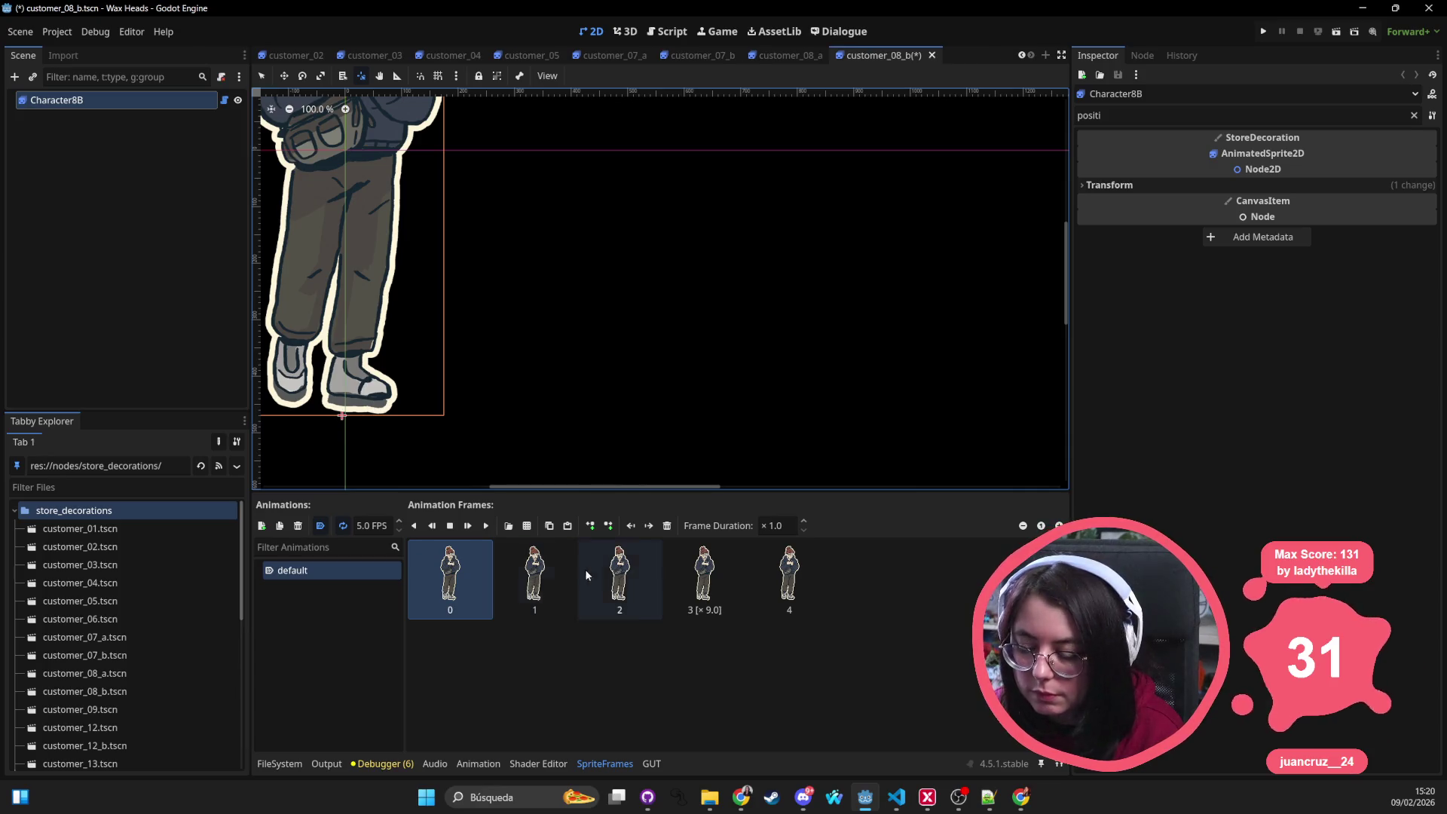
pyautogui.click(272, 768)
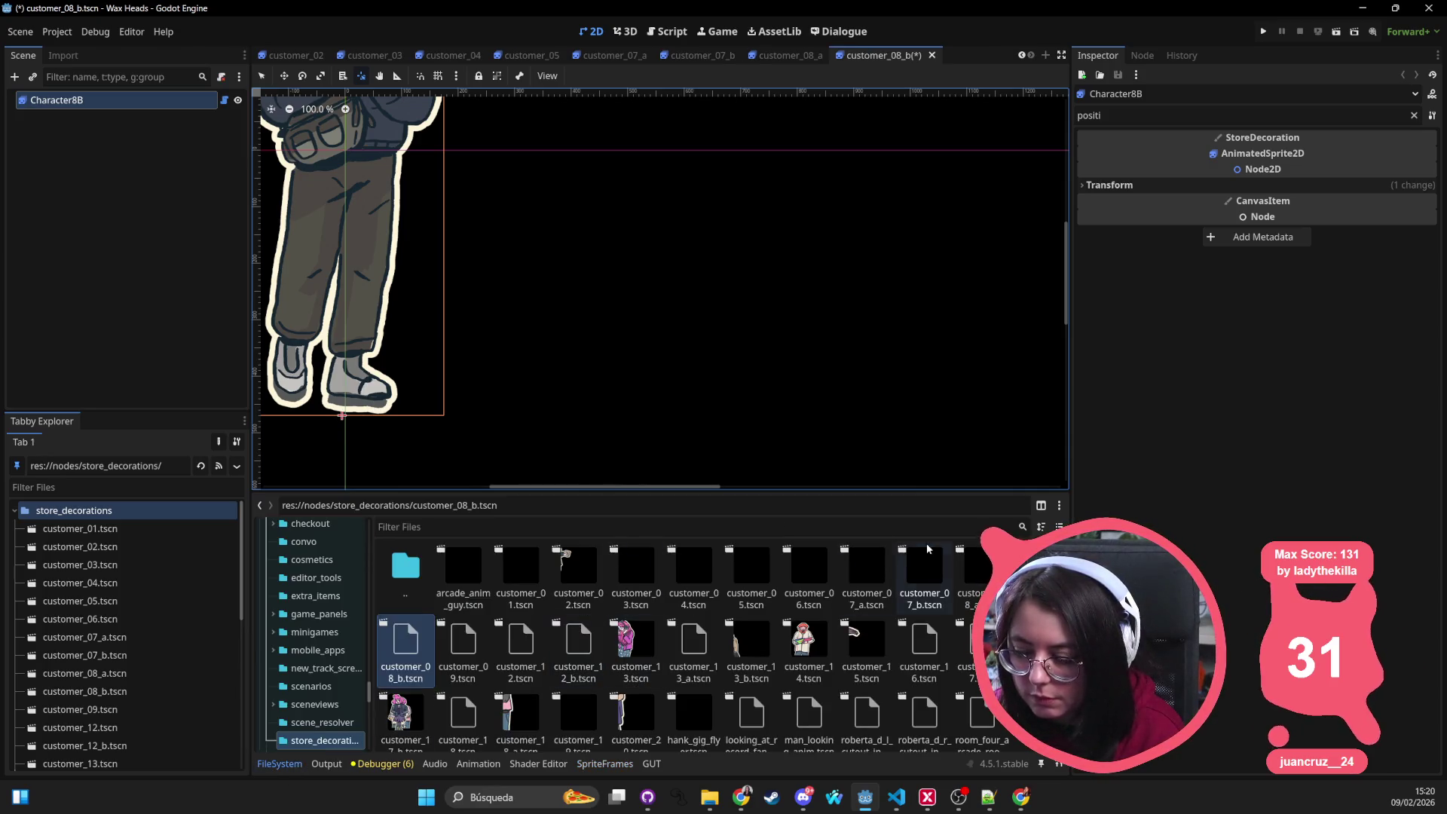
pyautogui.click(1281, 186)
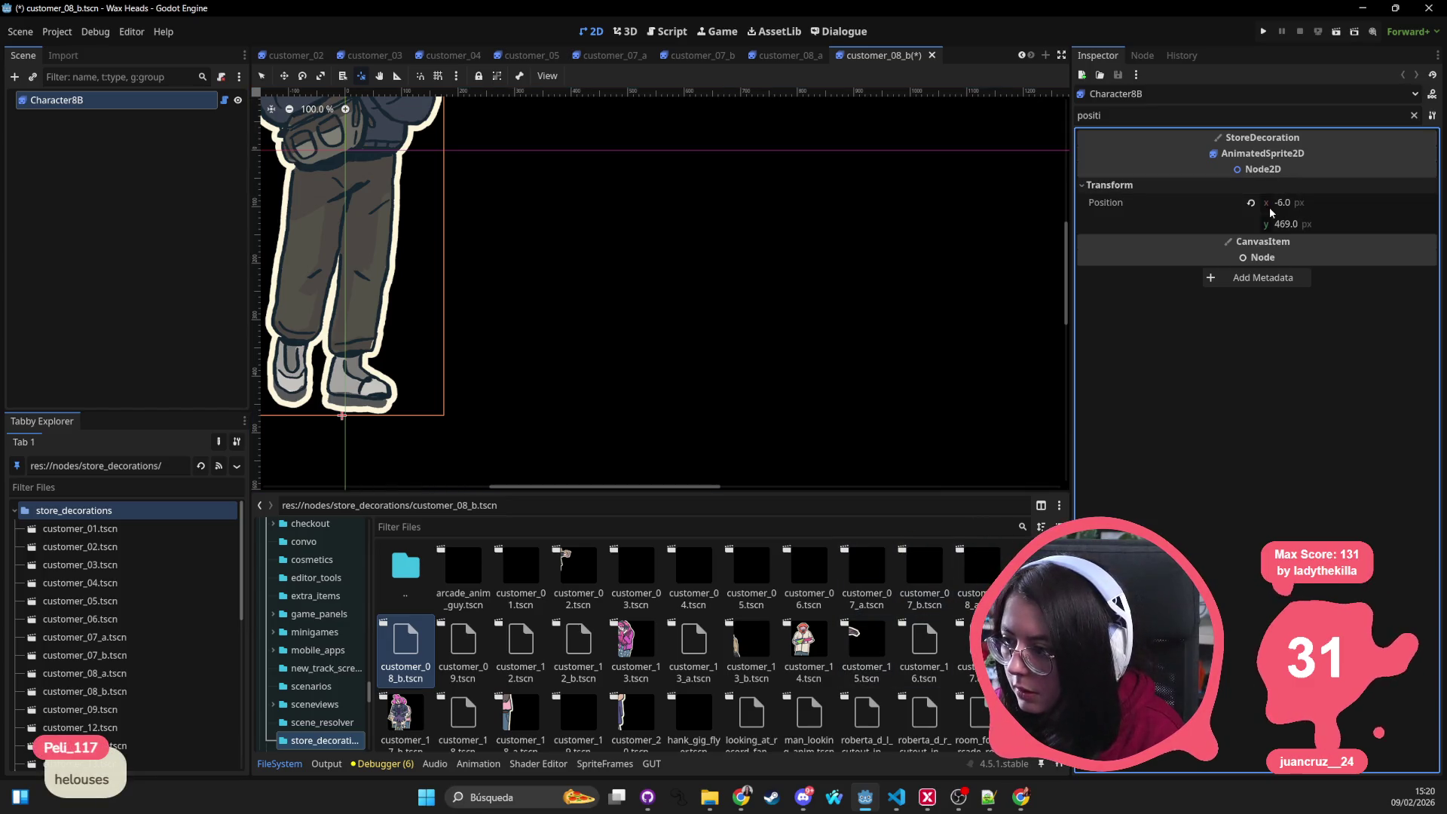
pyautogui.click(1250, 203)
pyautogui.hotkey('ctrl', 's')
# Step: Reset customer_09's Character9 root from 8,361 to Position 0,0 and save it
pyautogui.scroll(-3, 644, 226)
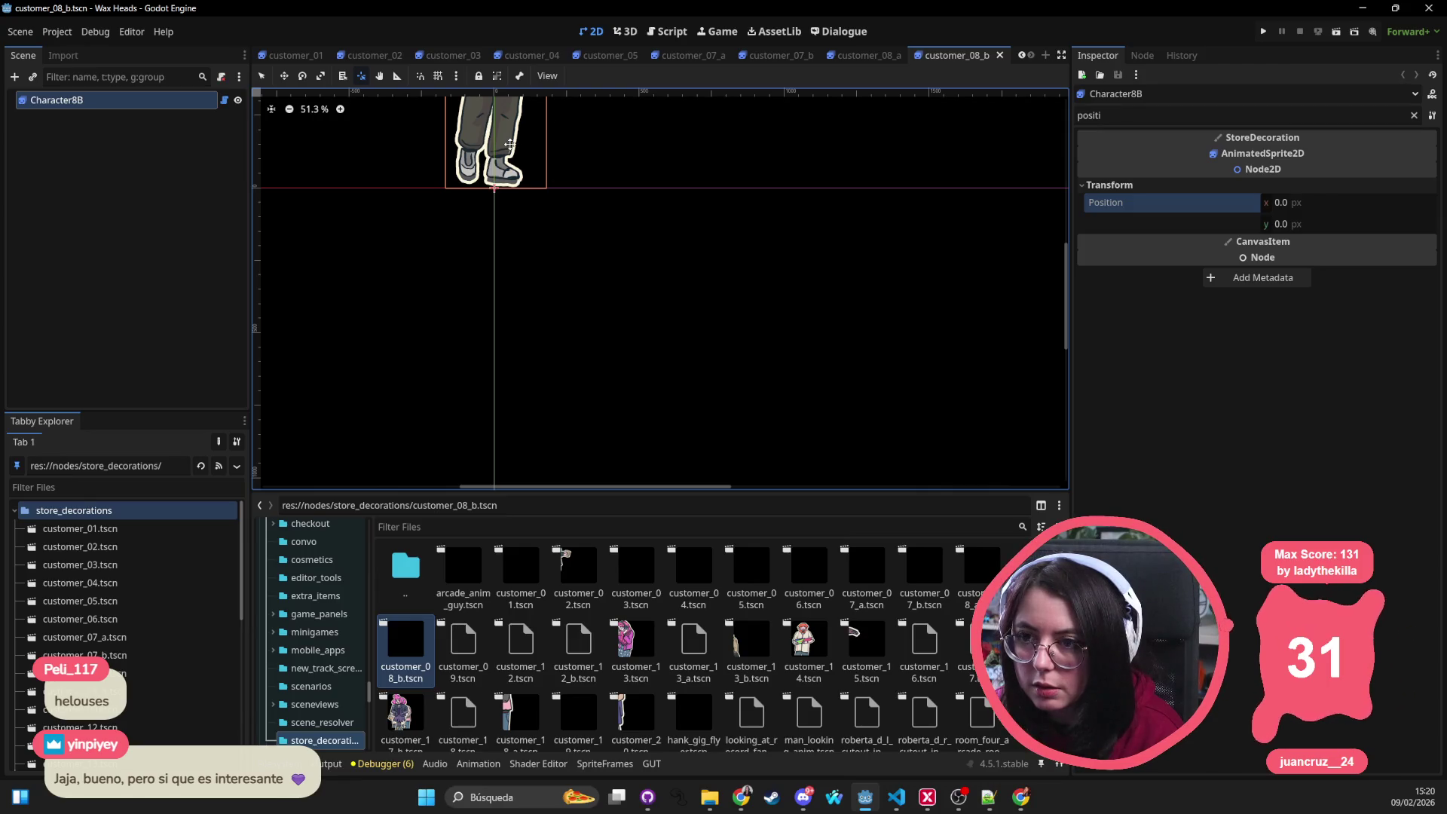
pyautogui.scroll(1, 608, 173)
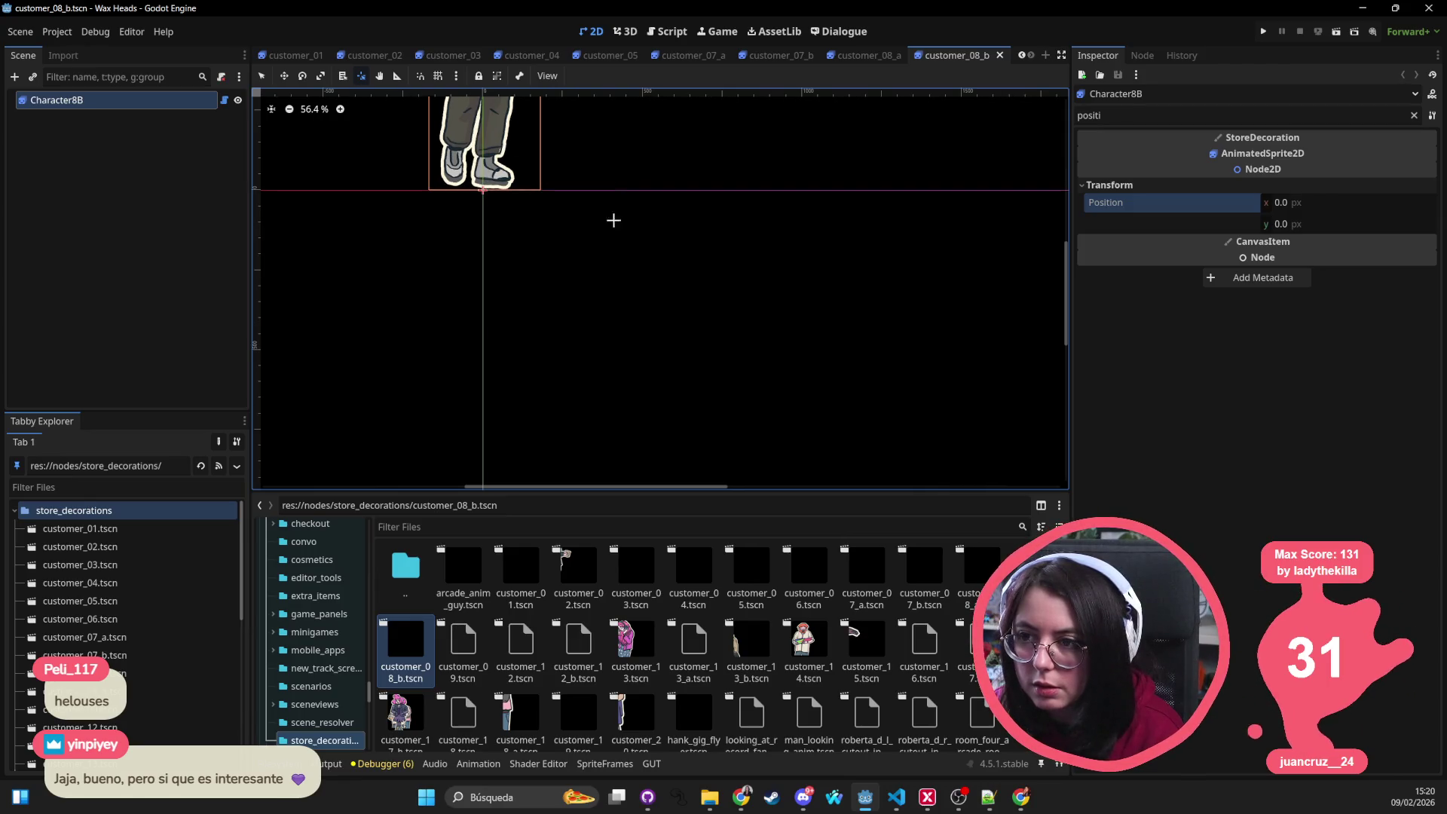
pyautogui.doubleClick(463, 641)
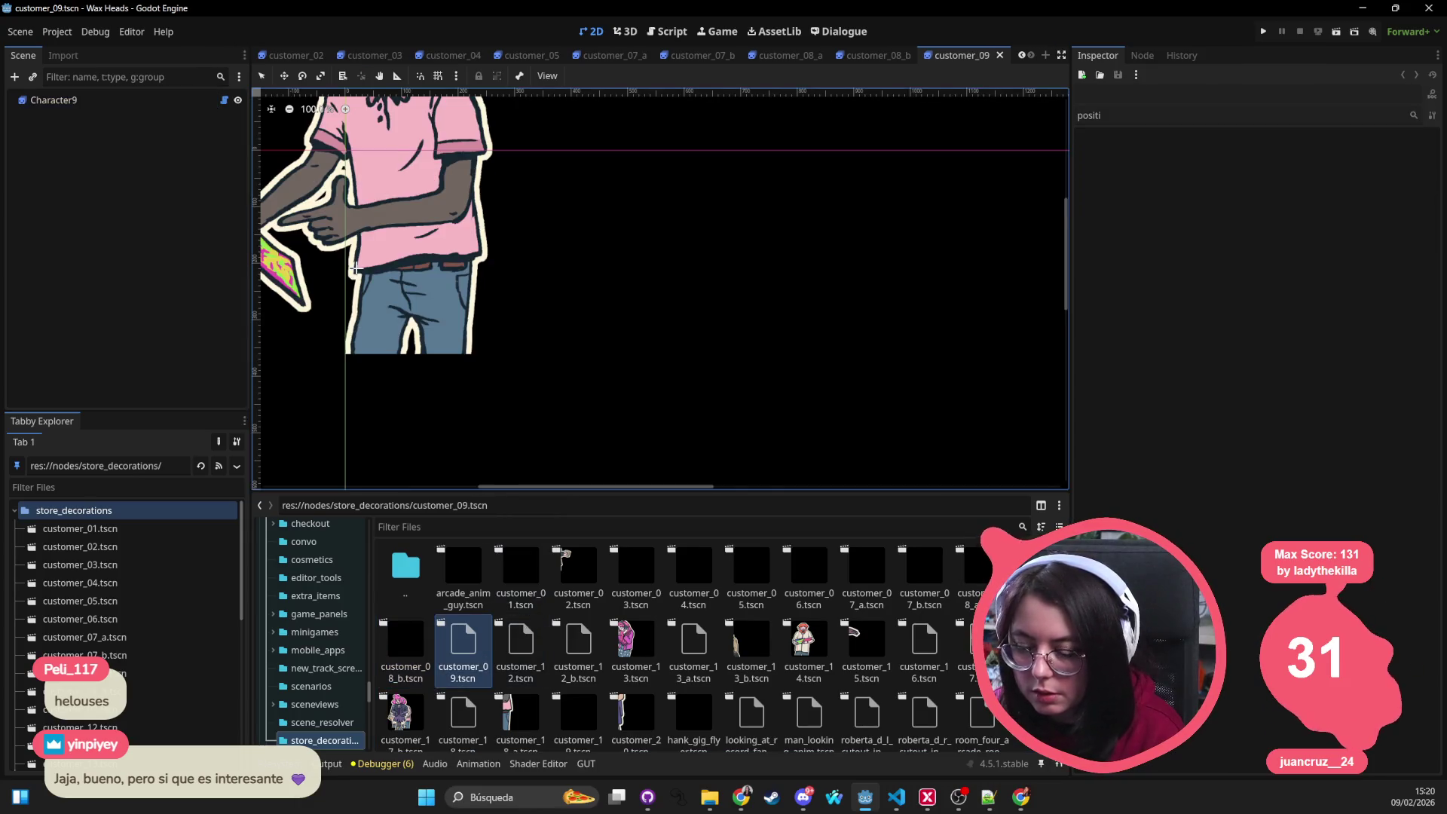
pyautogui.click(120, 101)
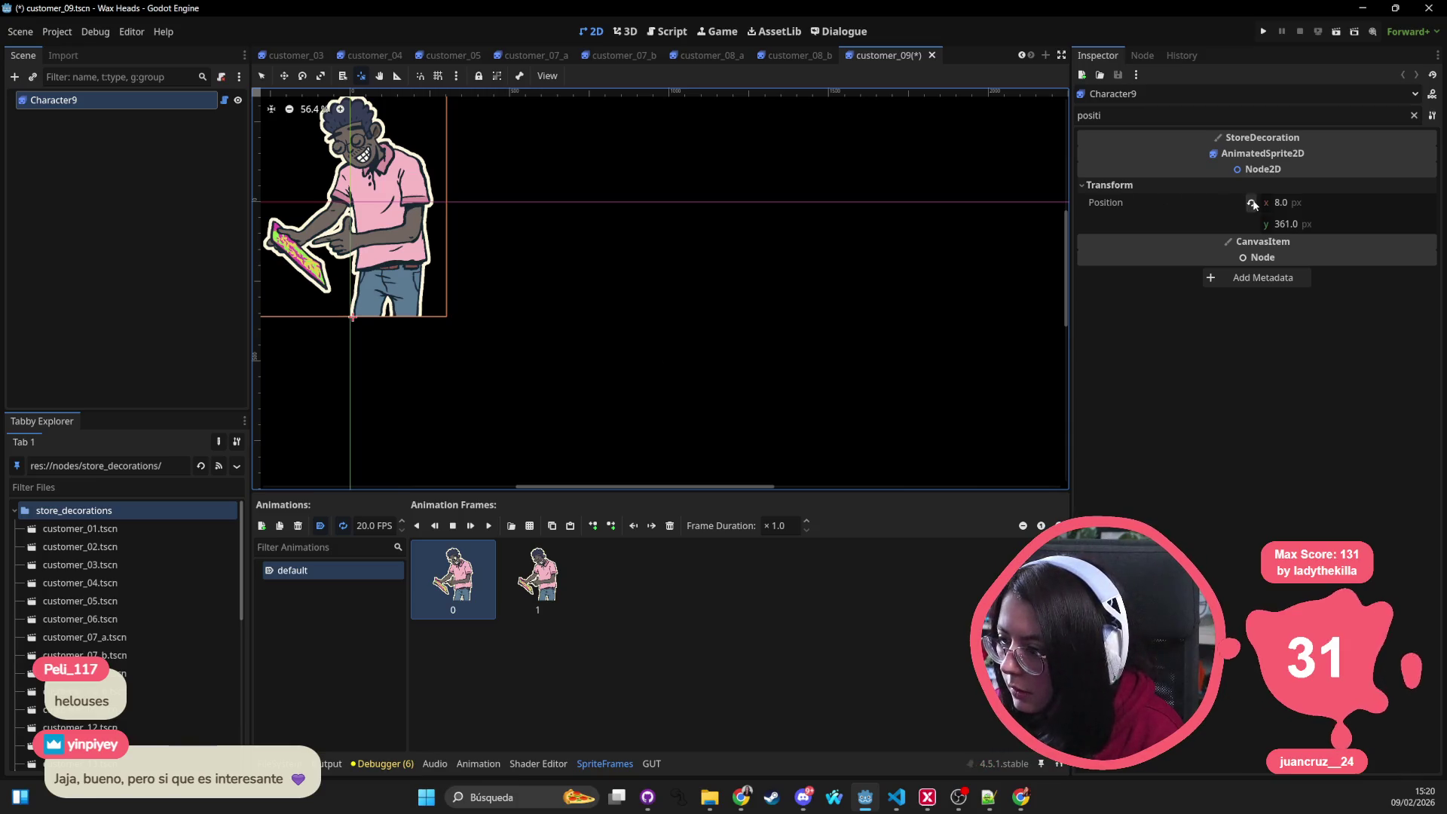
pyautogui.click(1250, 202)
pyautogui.hotkey('ctrl', 's')
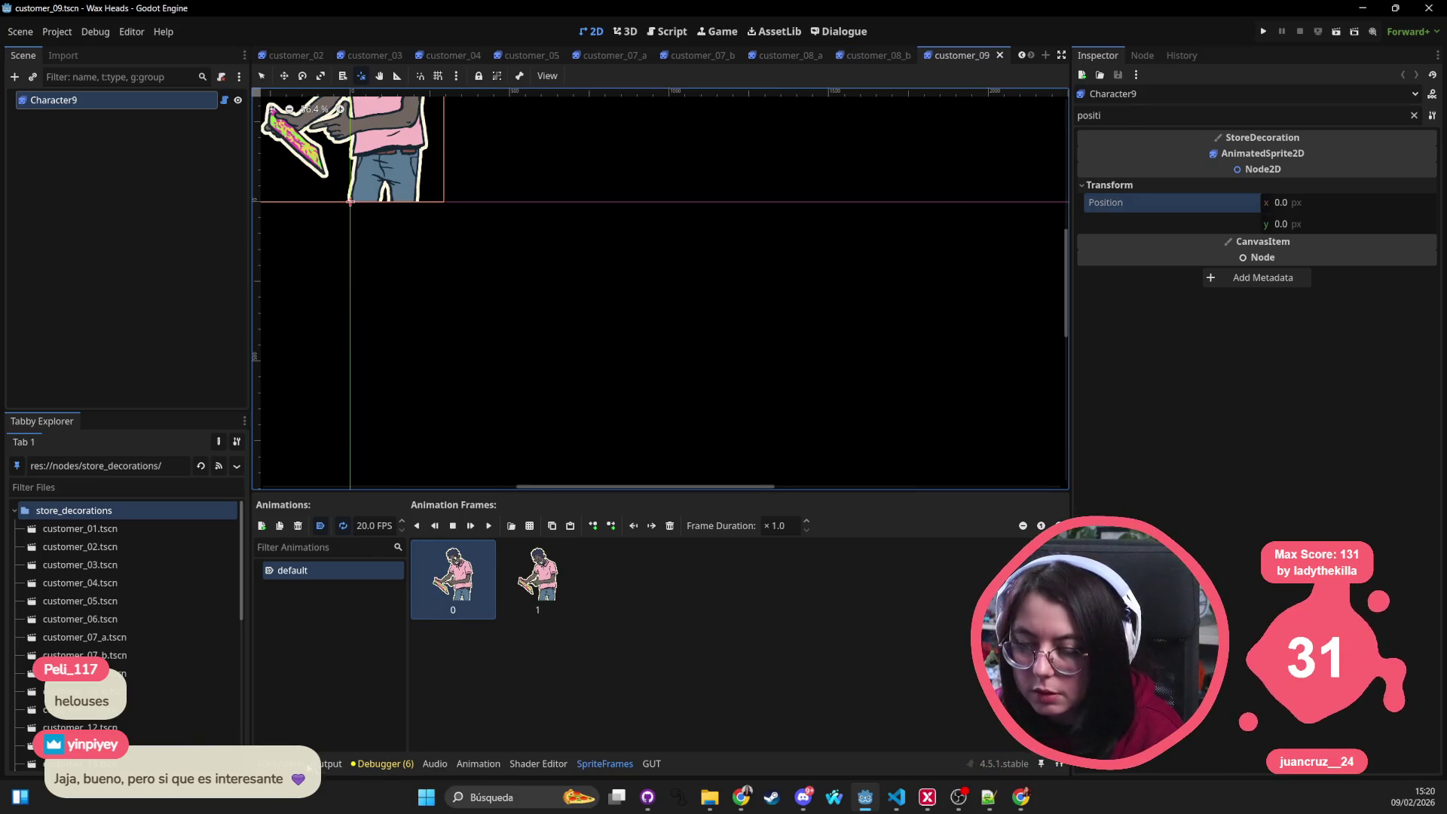
pyautogui.click(279, 764)
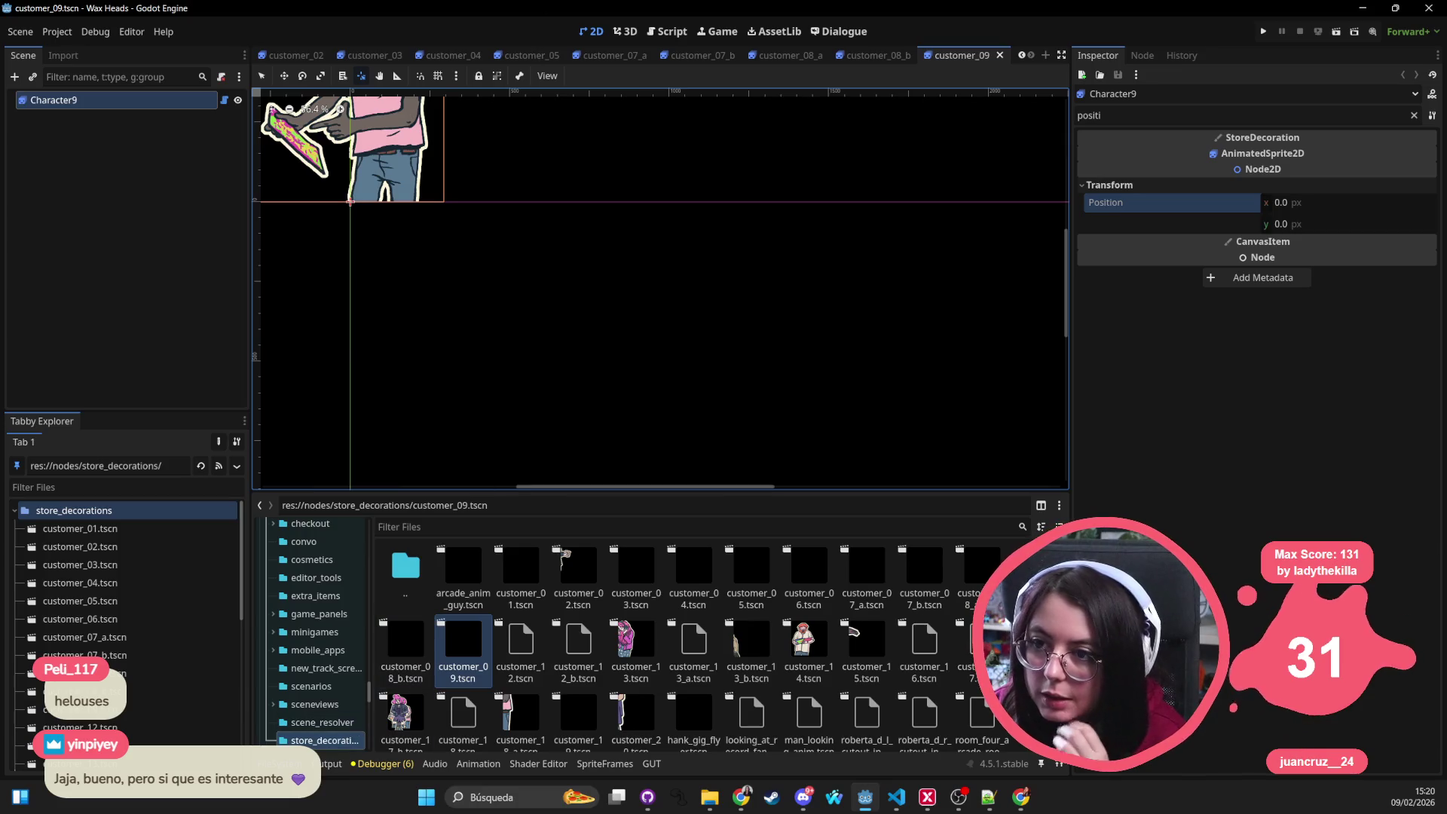
pyautogui.hotkey('alt', 'Tab')
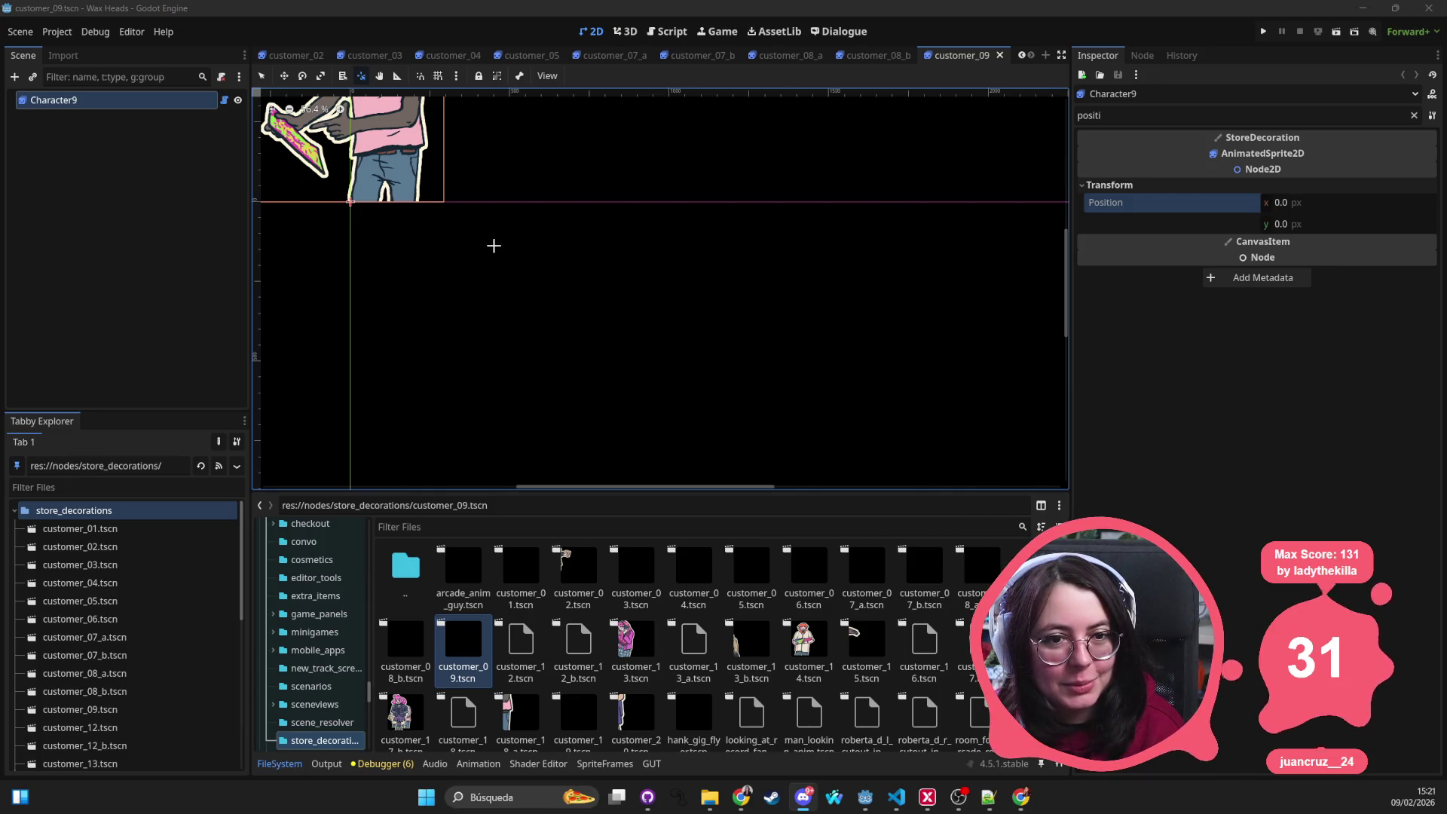
pyautogui.doubleClick(521, 642)
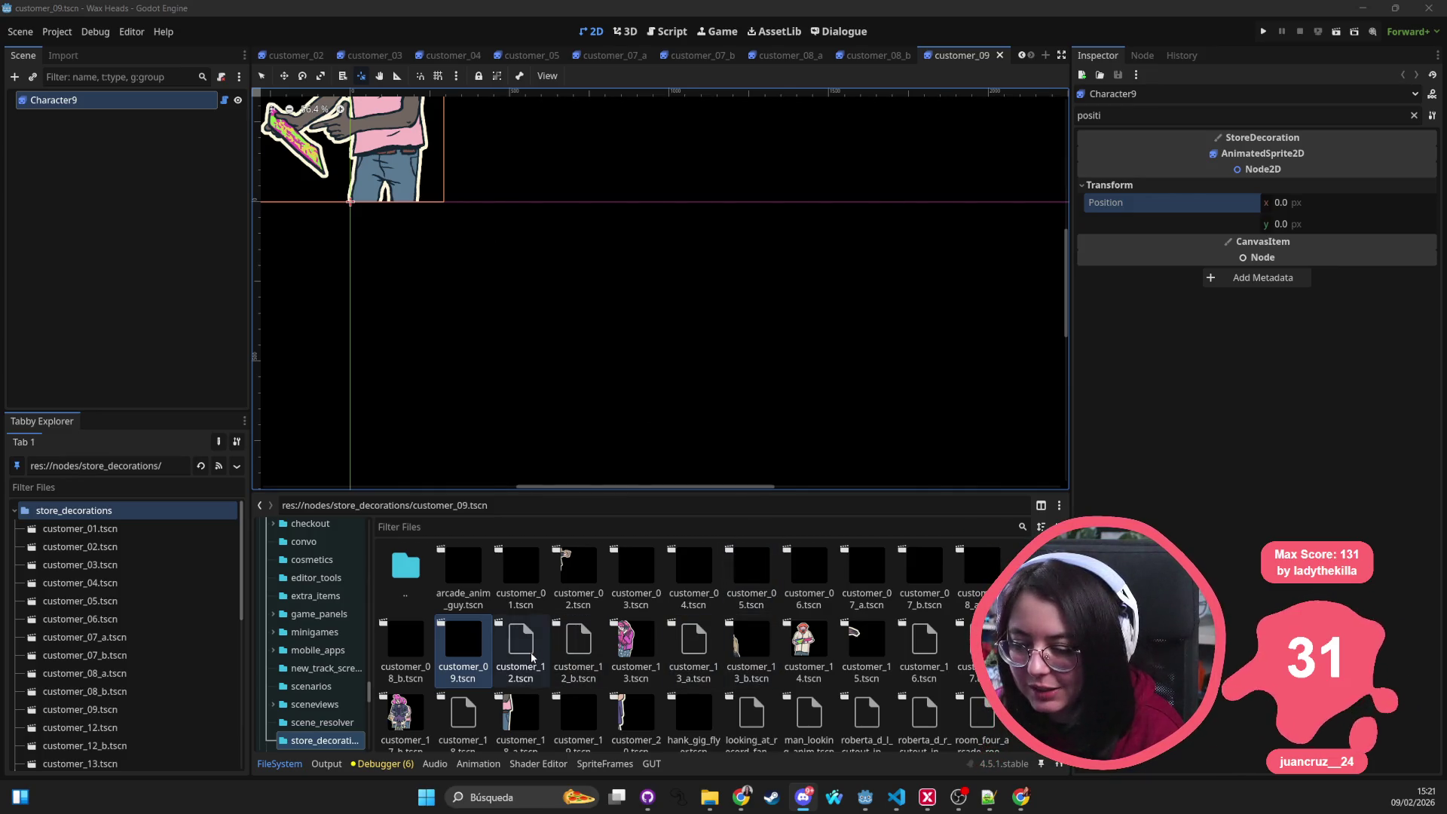
# Step: Reset customer_12's Character12A root to Position 0,0 and save the scene
pyautogui.click(117, 101)
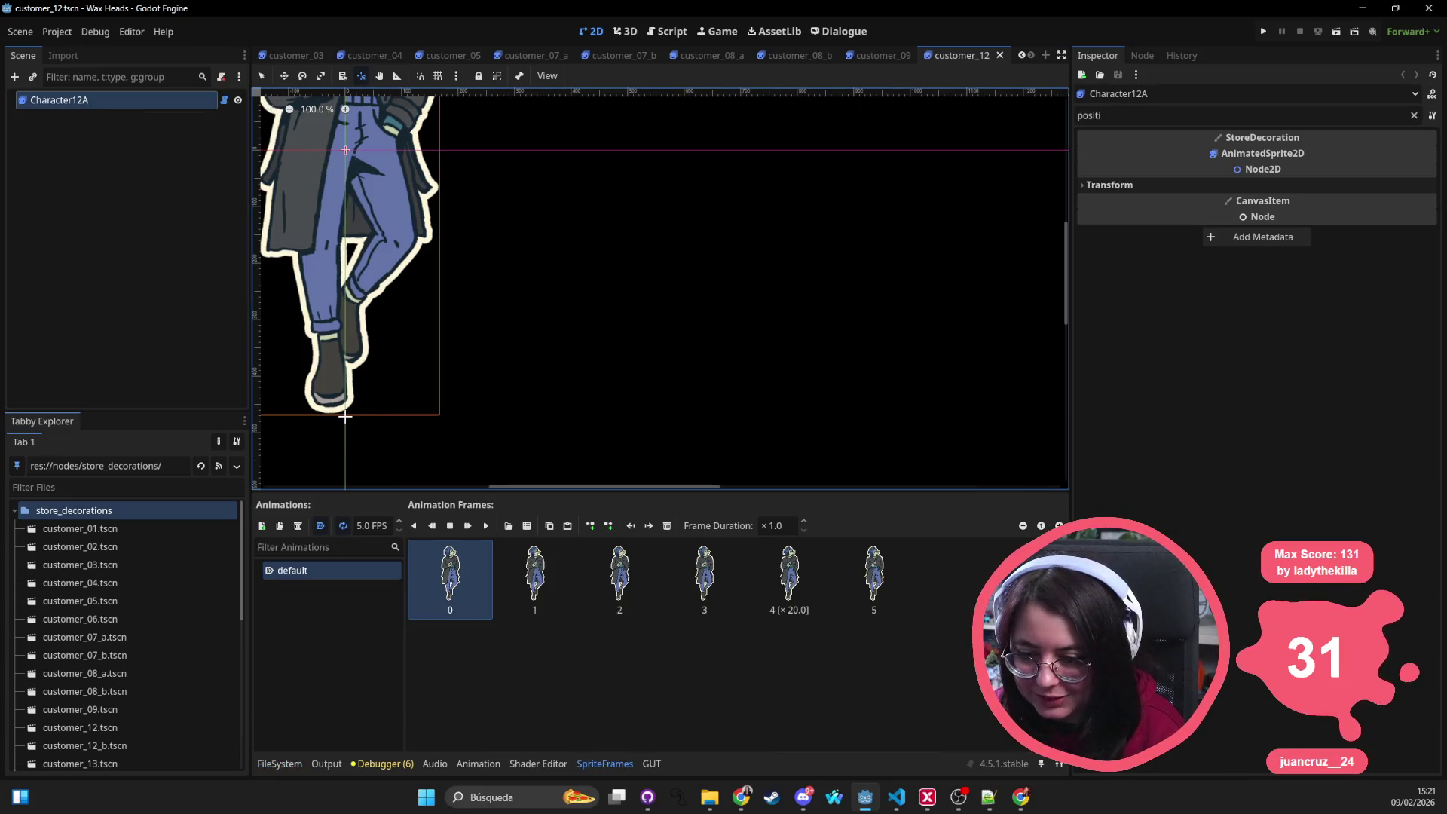
pyautogui.click(1115, 186)
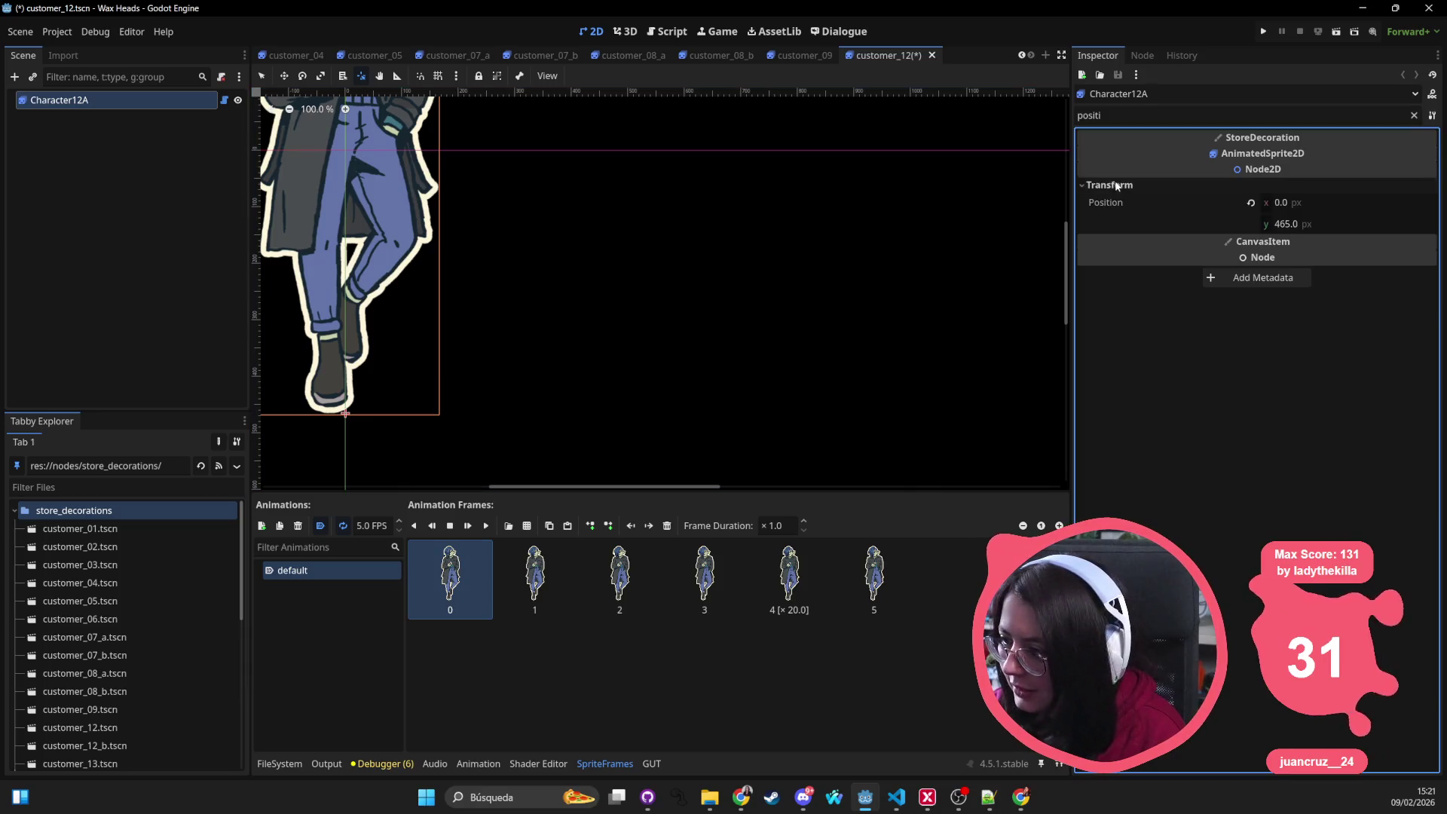
pyautogui.click(1250, 204)
pyautogui.hotkey('ctrl', 's')
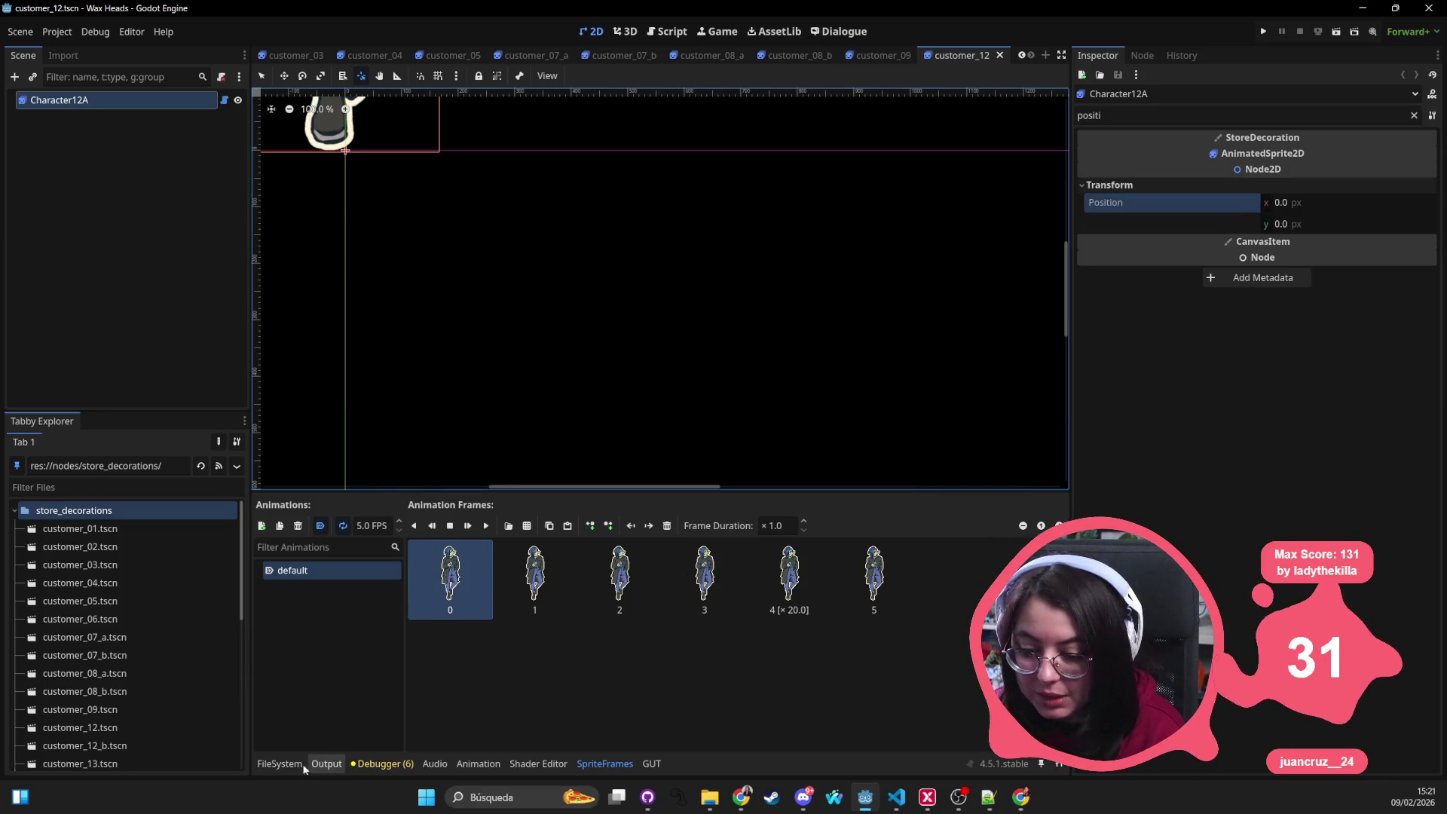
# Step: Reset customer_12_b's Character12B root to Position 0,0 and save the scene
pyautogui.click(279, 763)
pyautogui.doubleClick(578, 648)
pyautogui.click(312, 407)
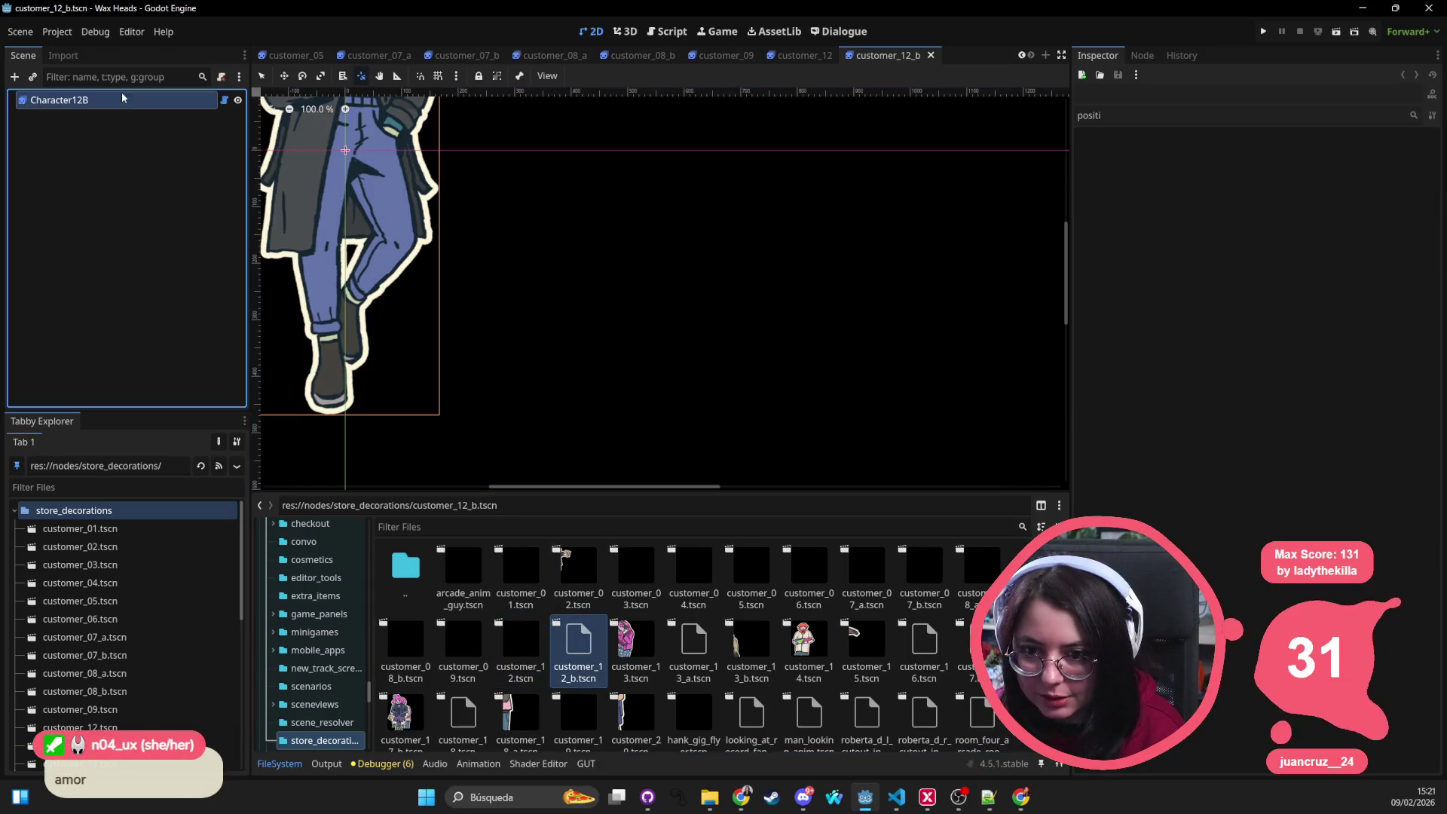
pyautogui.moveTo(341, 415); pyautogui.dragTo(340, 417)
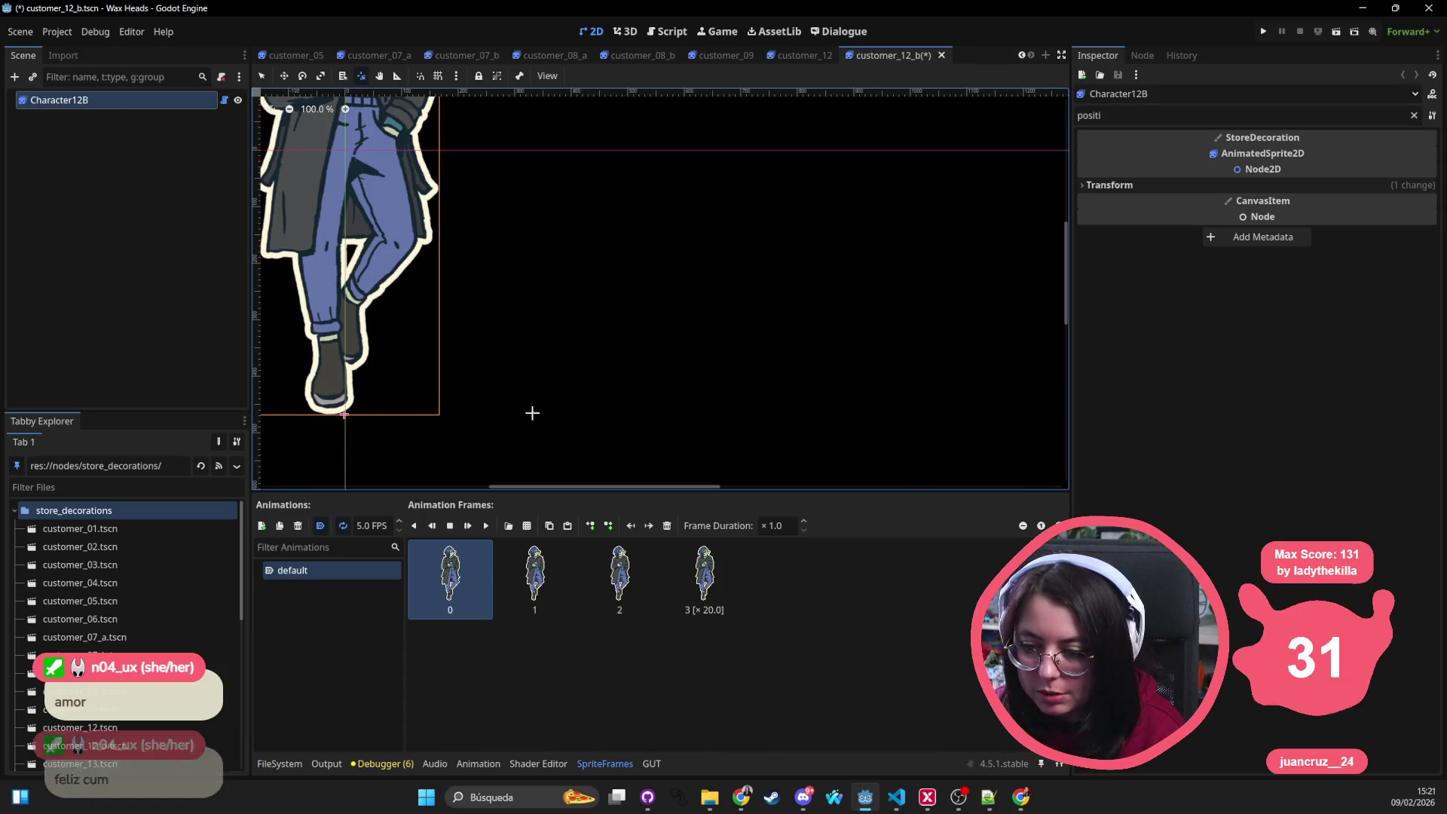
pyautogui.click(1224, 187)
pyautogui.click(1250, 203)
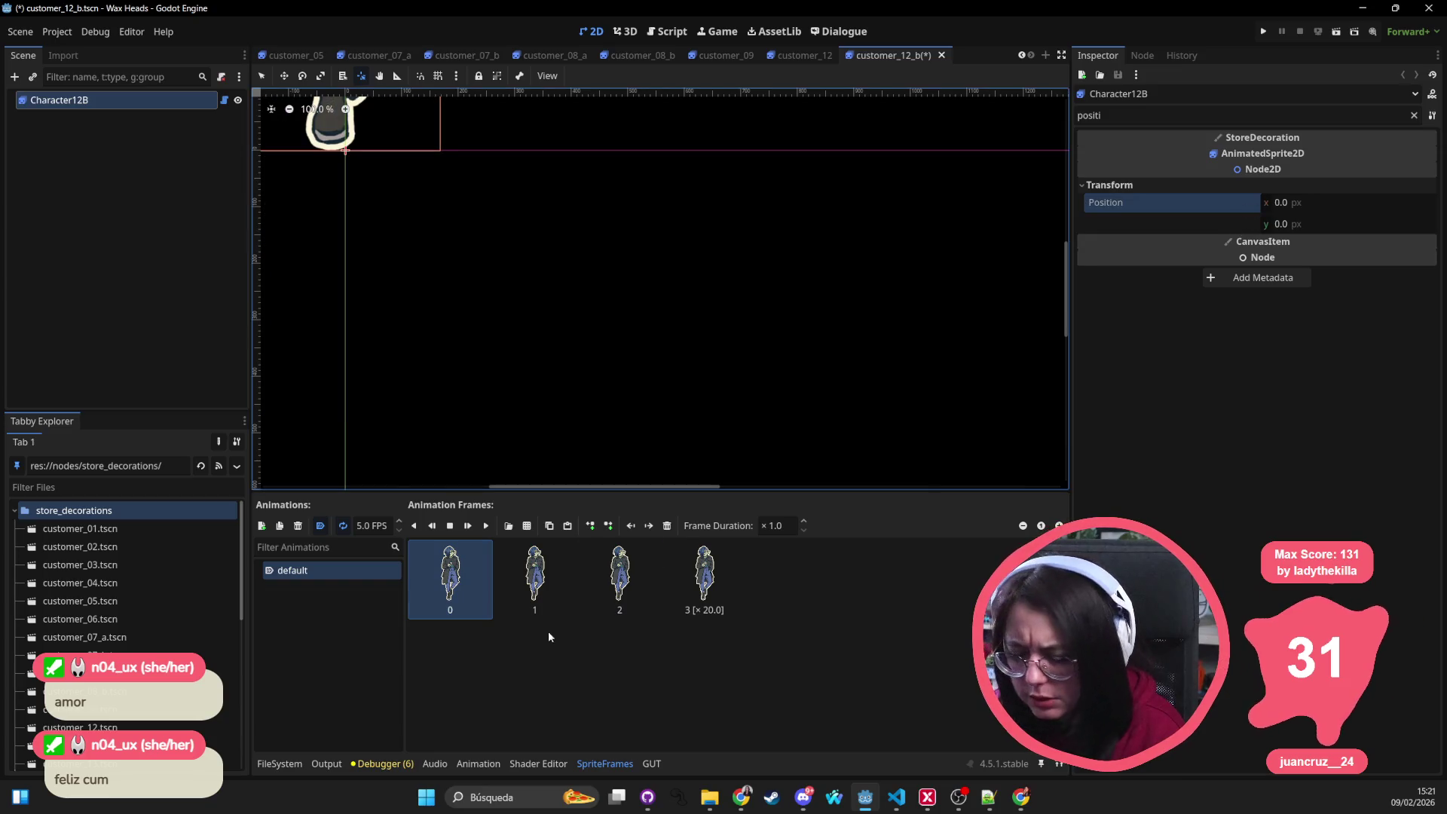
pyautogui.hotkey('ctrl', 's')
pyautogui.click(280, 763)
pyautogui.doubleClick(635, 647)
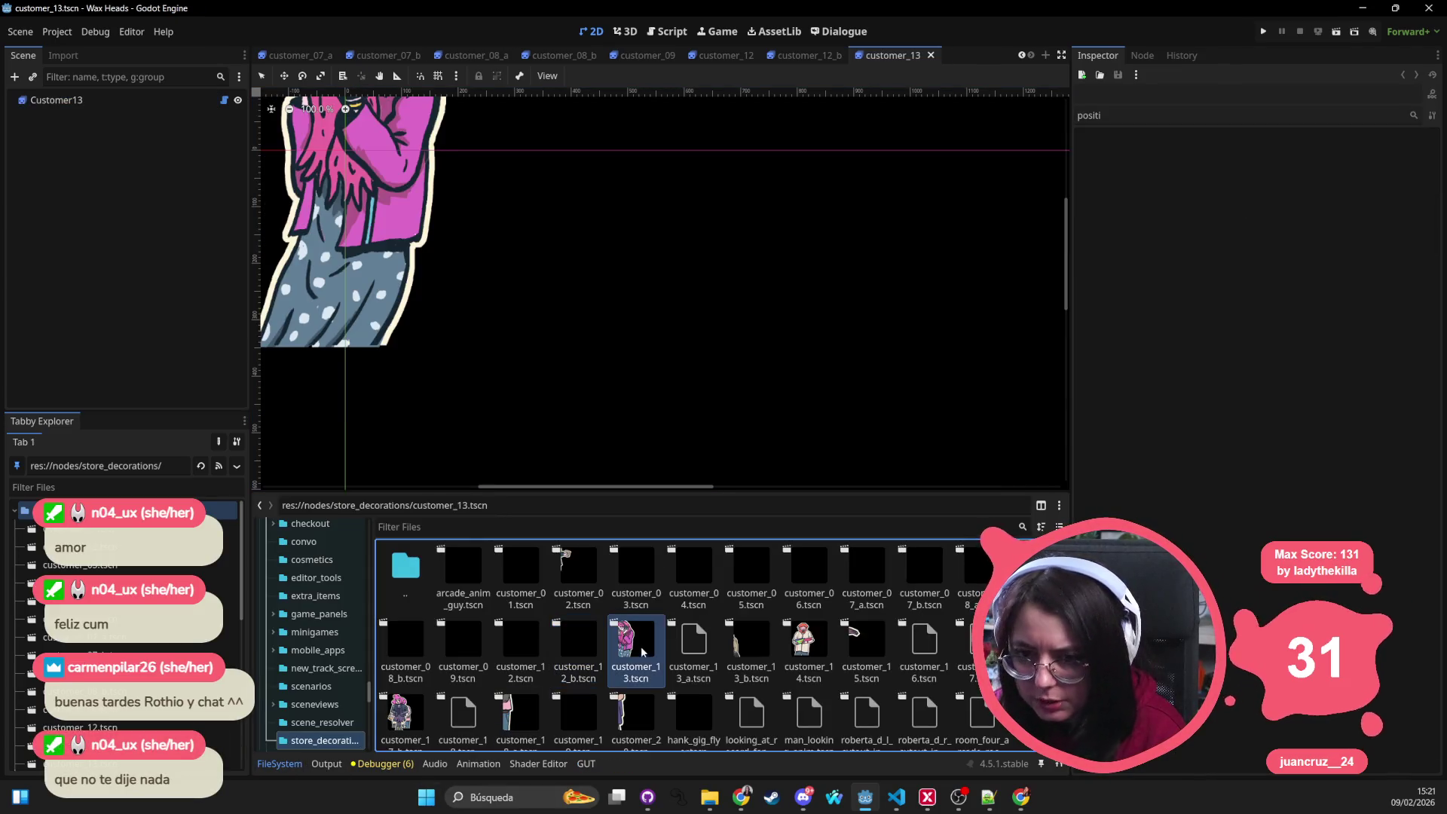
# Step: Reset customer_13's Customer13 root node to Position 0,0
pyautogui.click(302, 283)
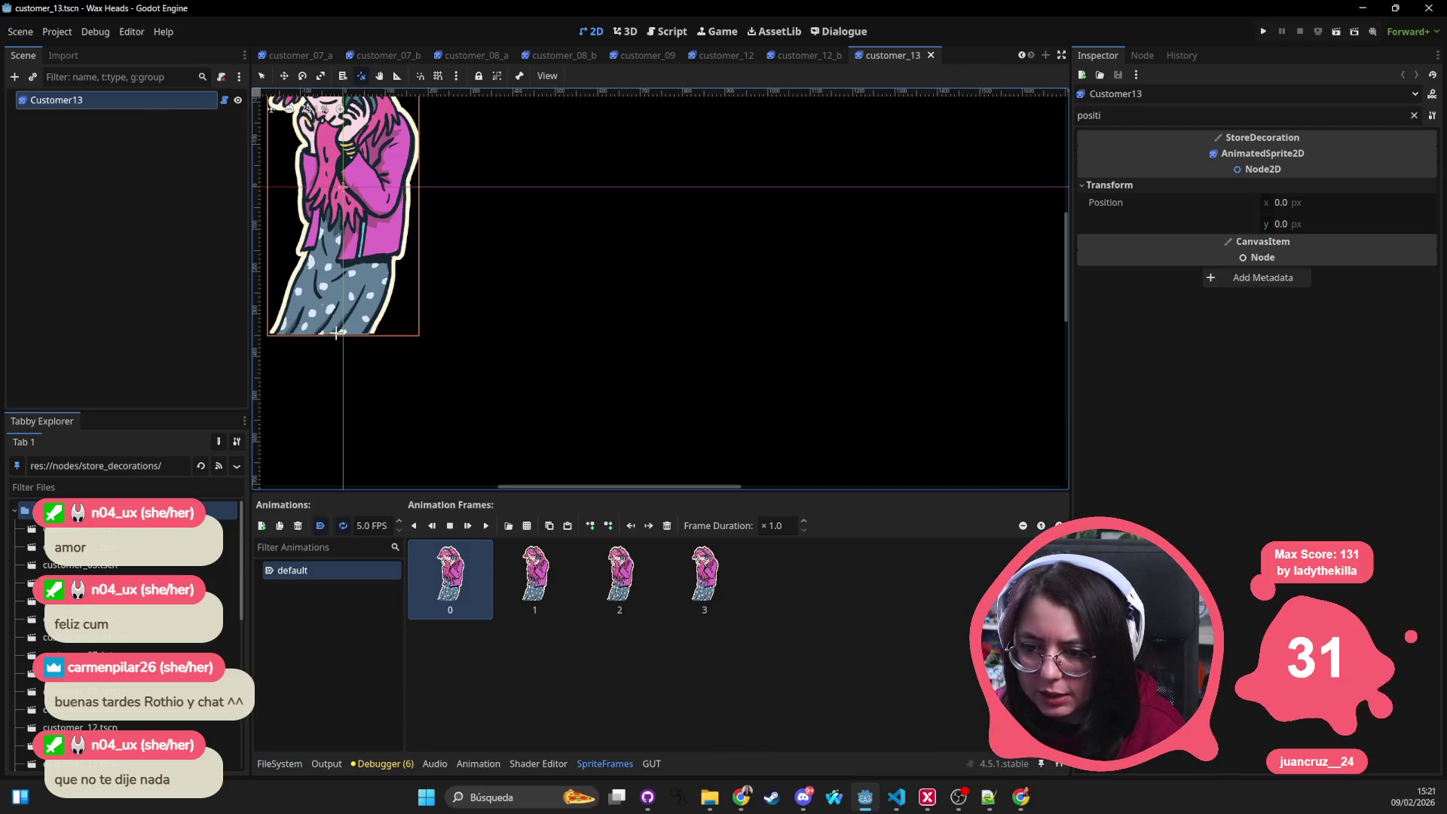
pyautogui.moveTo(343, 333); pyautogui.dragTo(344, 336)
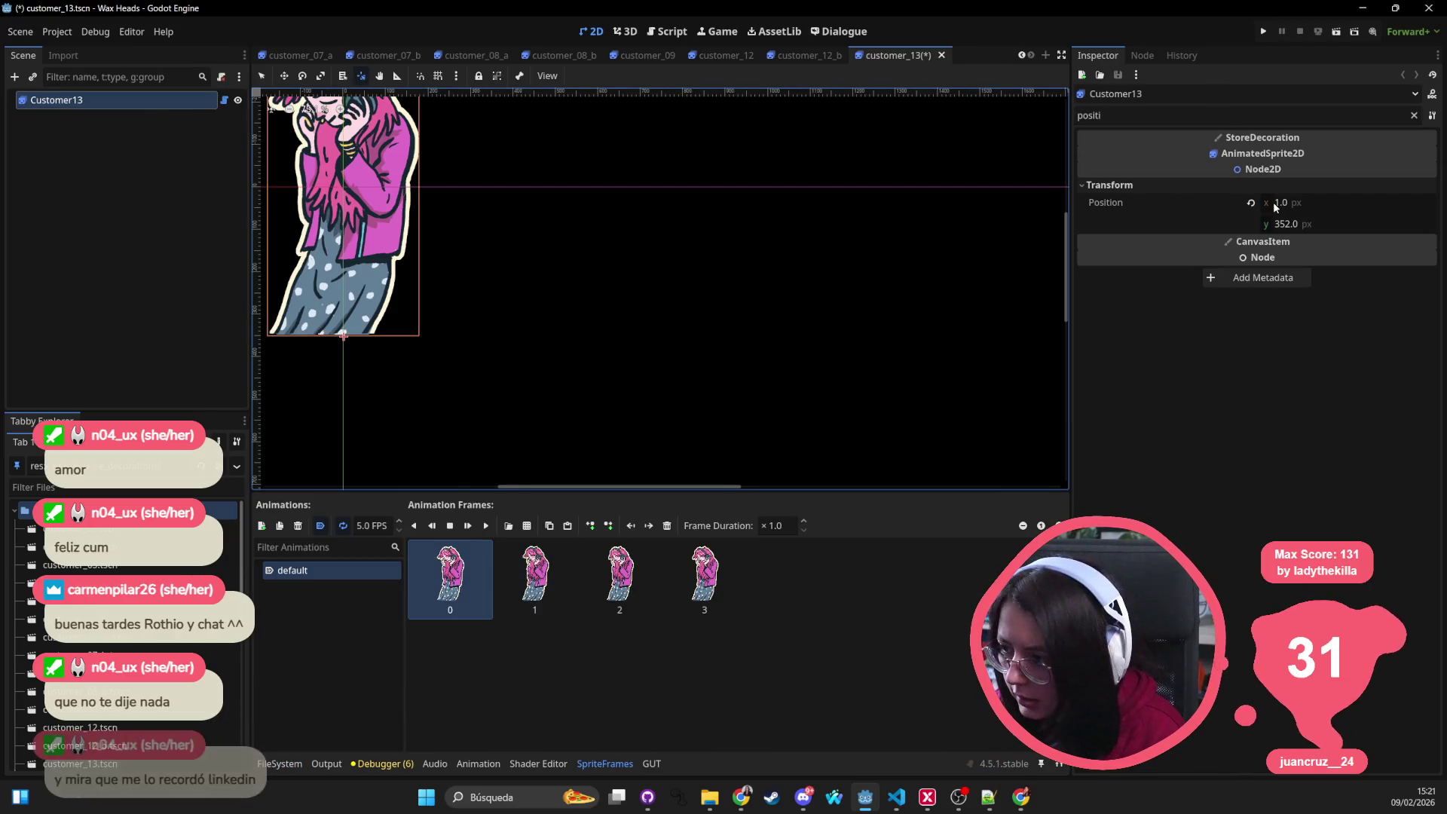
pyautogui.click(1250, 202)
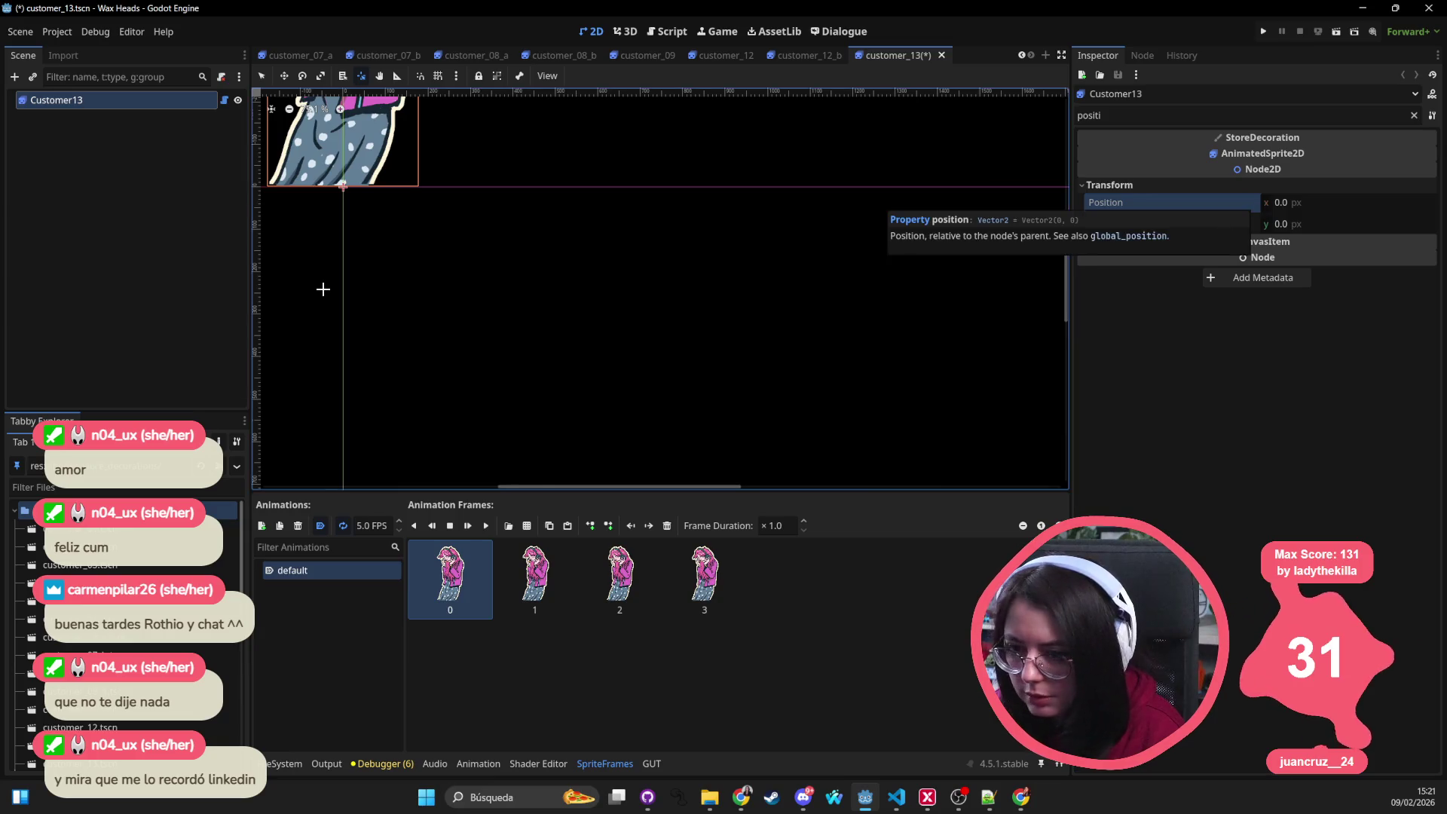
pyautogui.scroll(-3, 324, 287)
# Step: Reset customer_13_a's Character13A root to Position 0,0 and save the scene
pyautogui.click(279, 763)
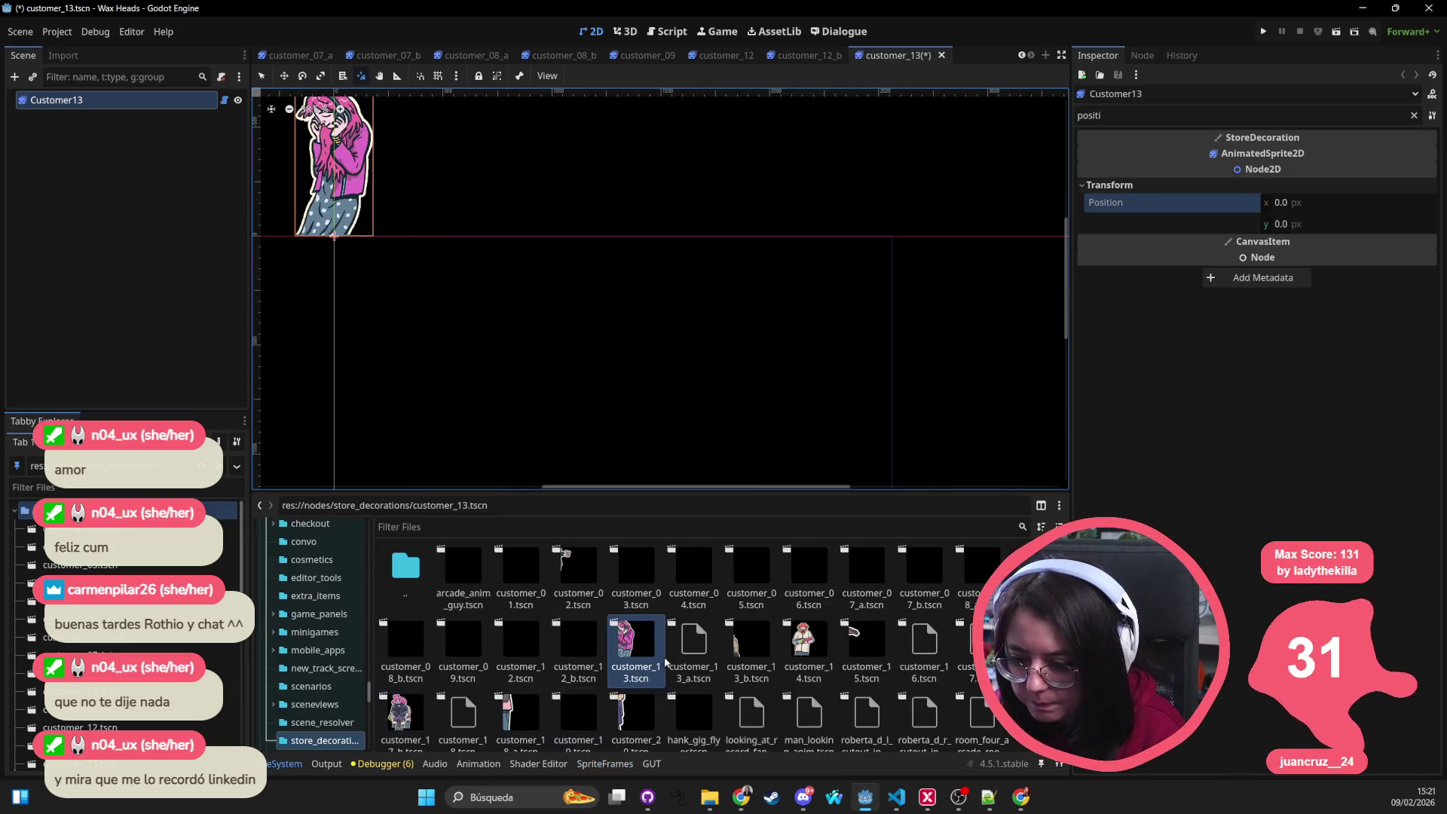
pyautogui.doubleClick(693, 641)
pyautogui.click(121, 100)
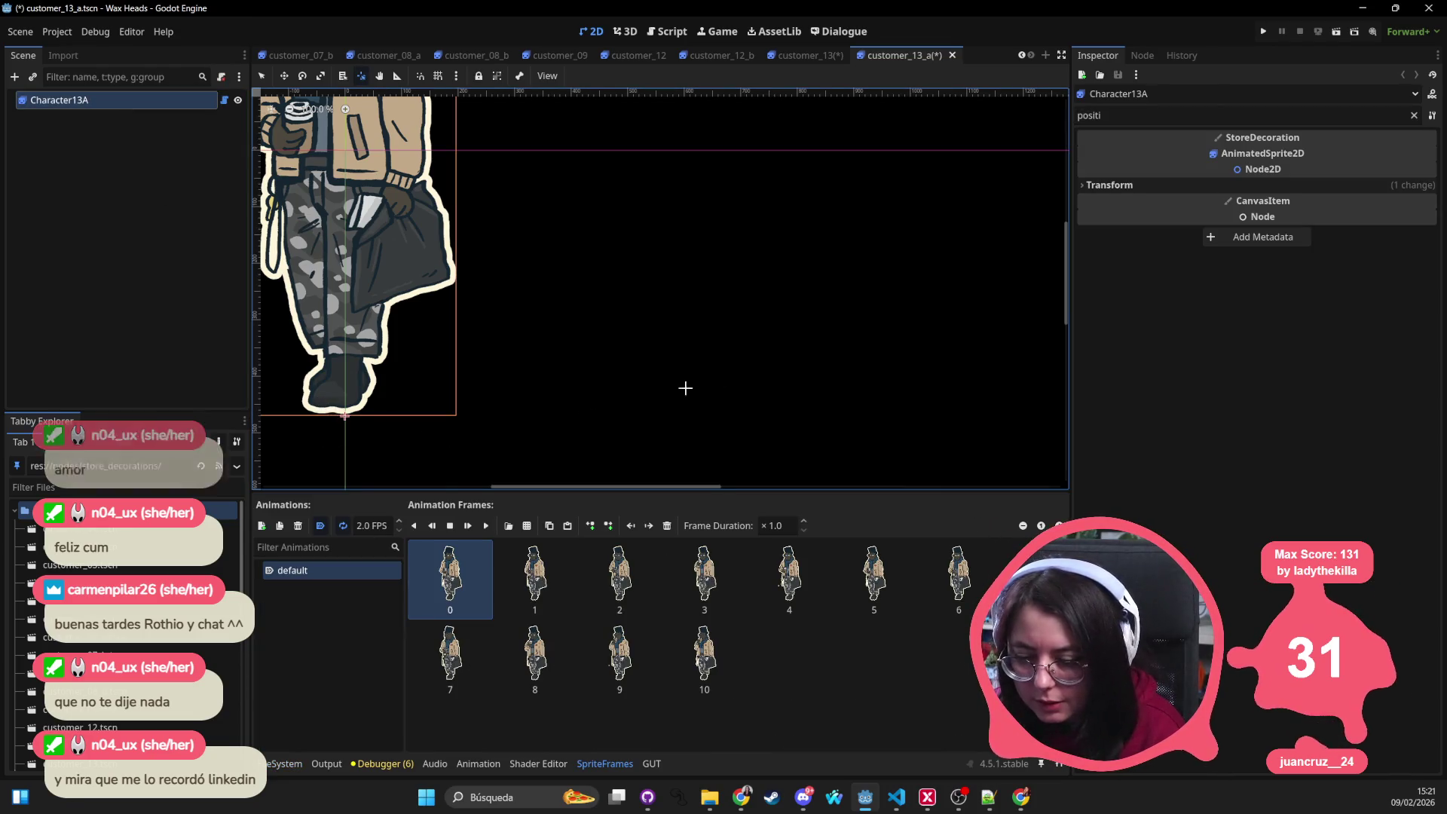
pyautogui.click(1301, 184)
pyautogui.click(1250, 202)
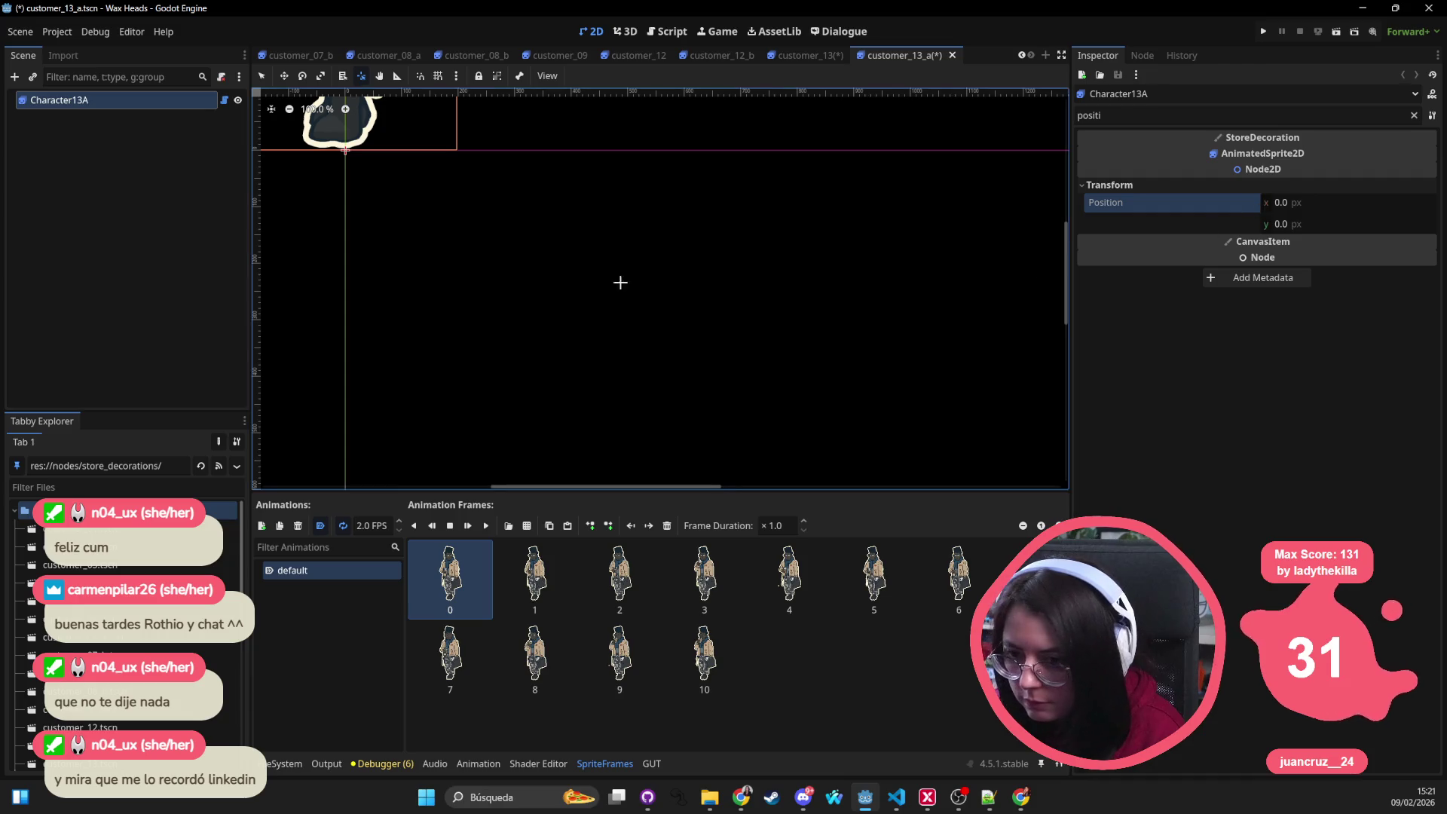
pyautogui.scroll(-3, 570, 274)
pyautogui.hotkey('ctrl', 's')
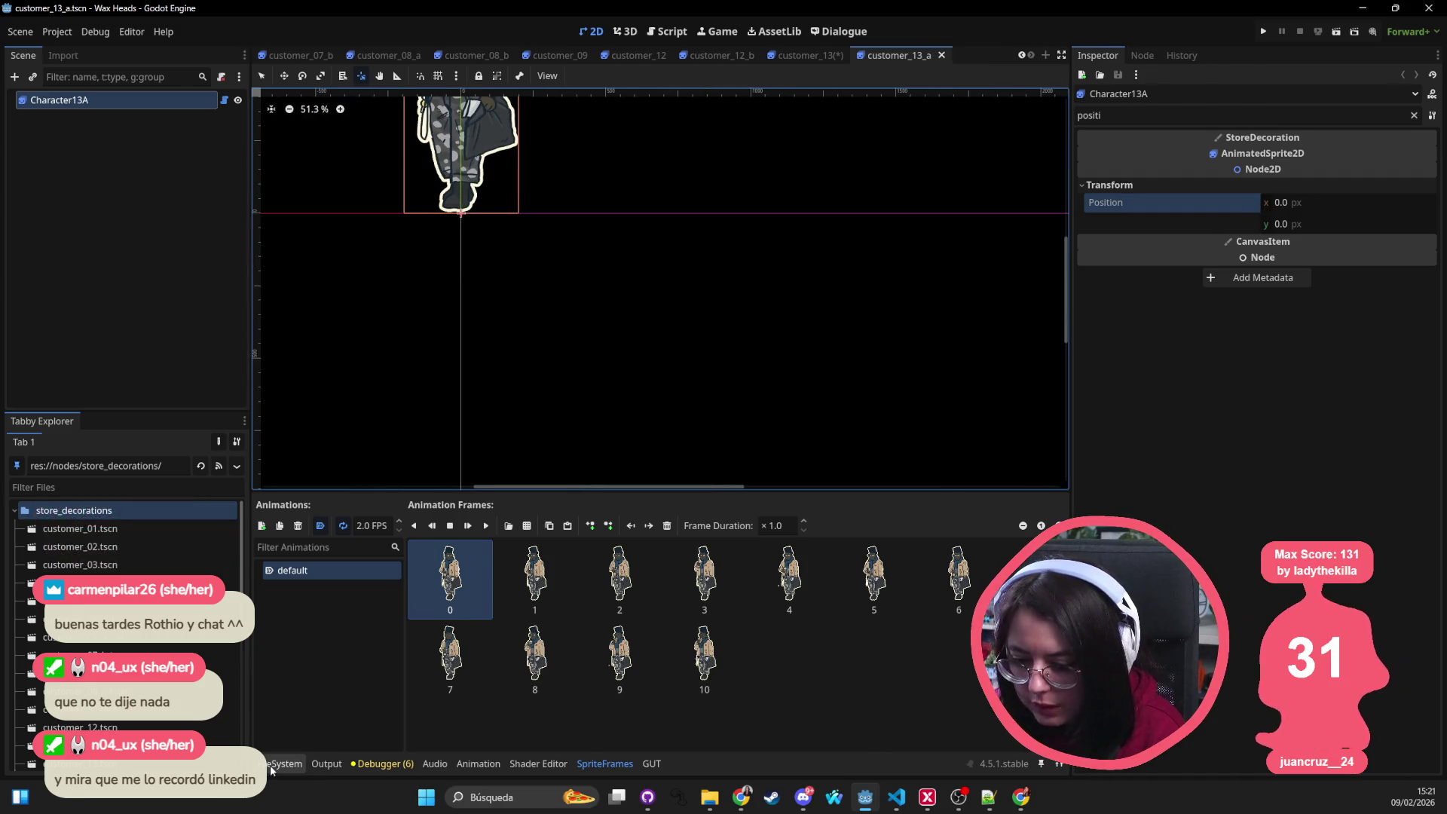
# Step: Reset customer_13_b's Customer13B root to Position 0,0 and save the scene
pyautogui.click(285, 764)
pyautogui.doubleClick(758, 647)
pyautogui.click(76, 99)
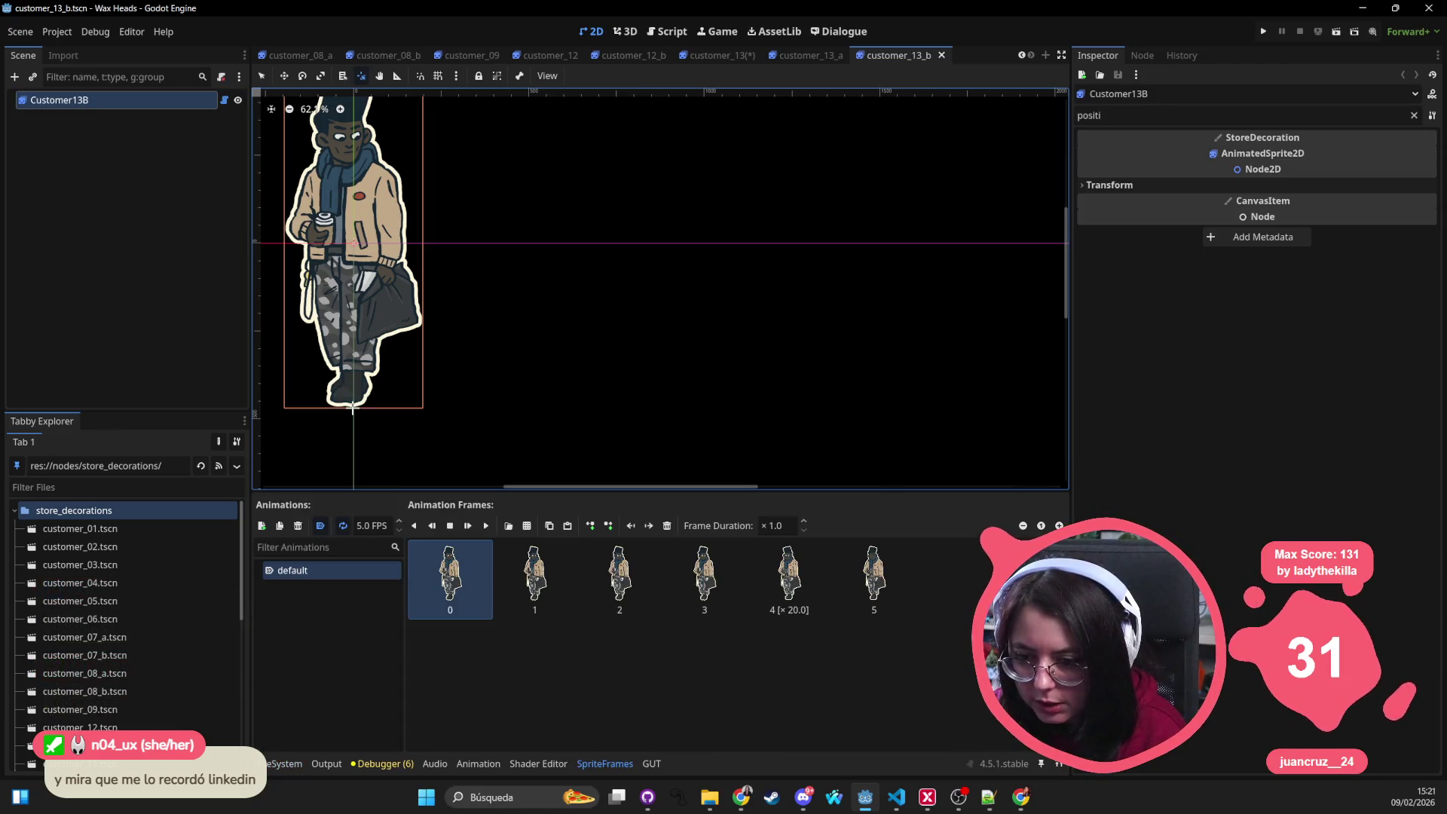
pyautogui.click(1122, 186)
pyautogui.click(1250, 203)
pyautogui.hotkey('ctrl', 's')
pyautogui.click(285, 763)
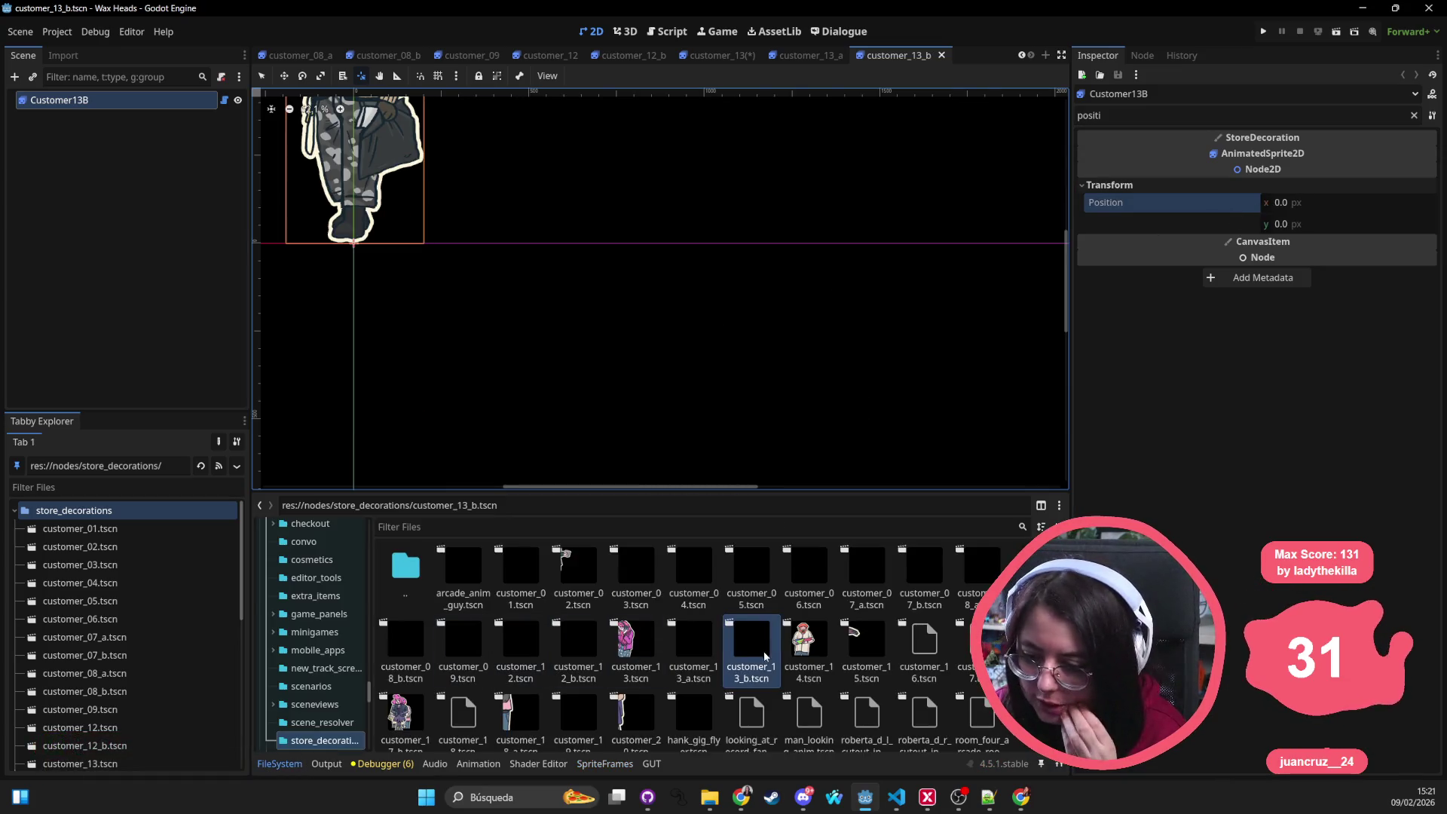
pyautogui.doubleClick(804, 642)
# Step: Undo the last change and reset Customer14's root Position to 0, 0
pyautogui.click(87, 100)
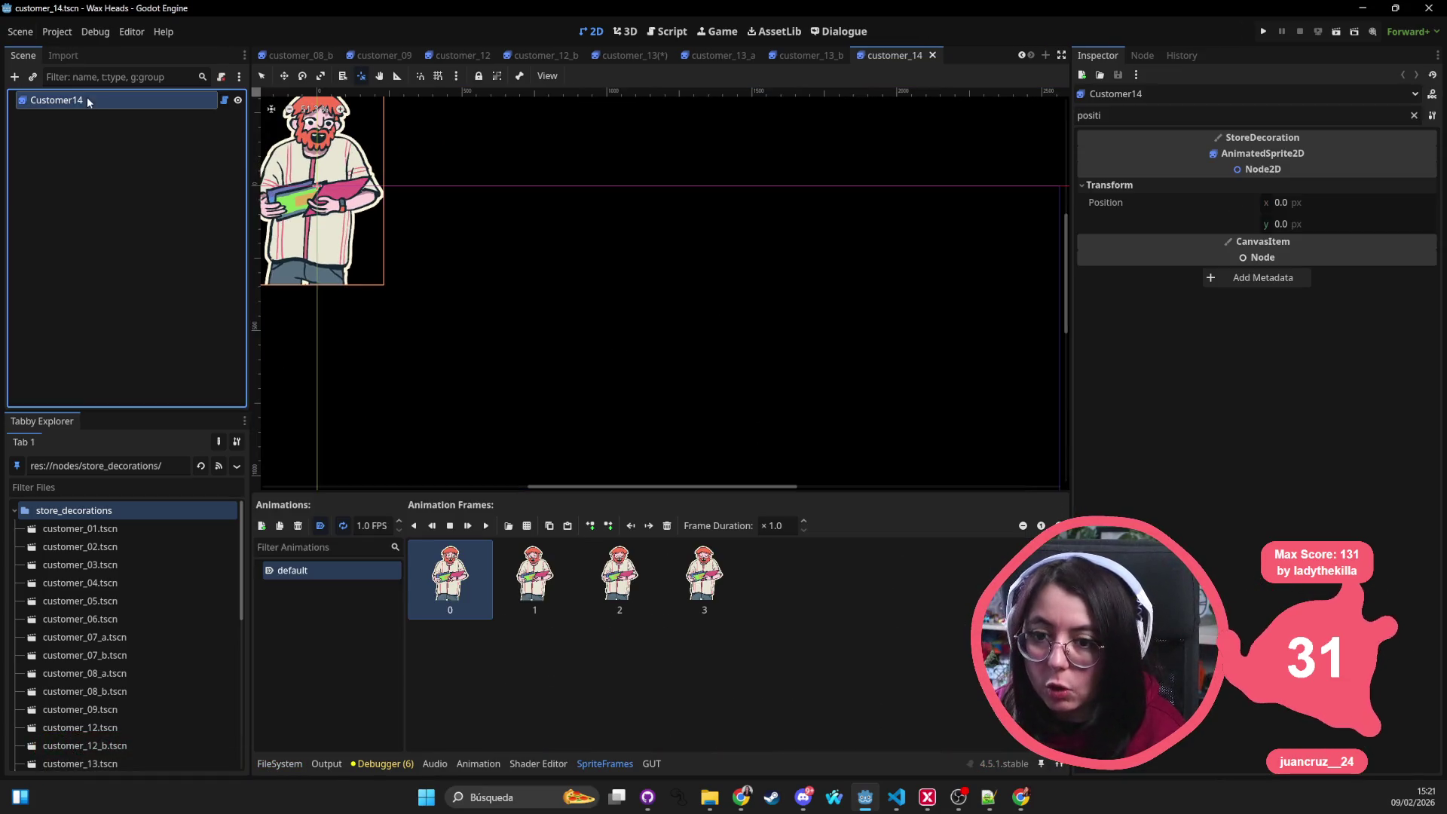
pyautogui.hotkey('ctrl', 'z')
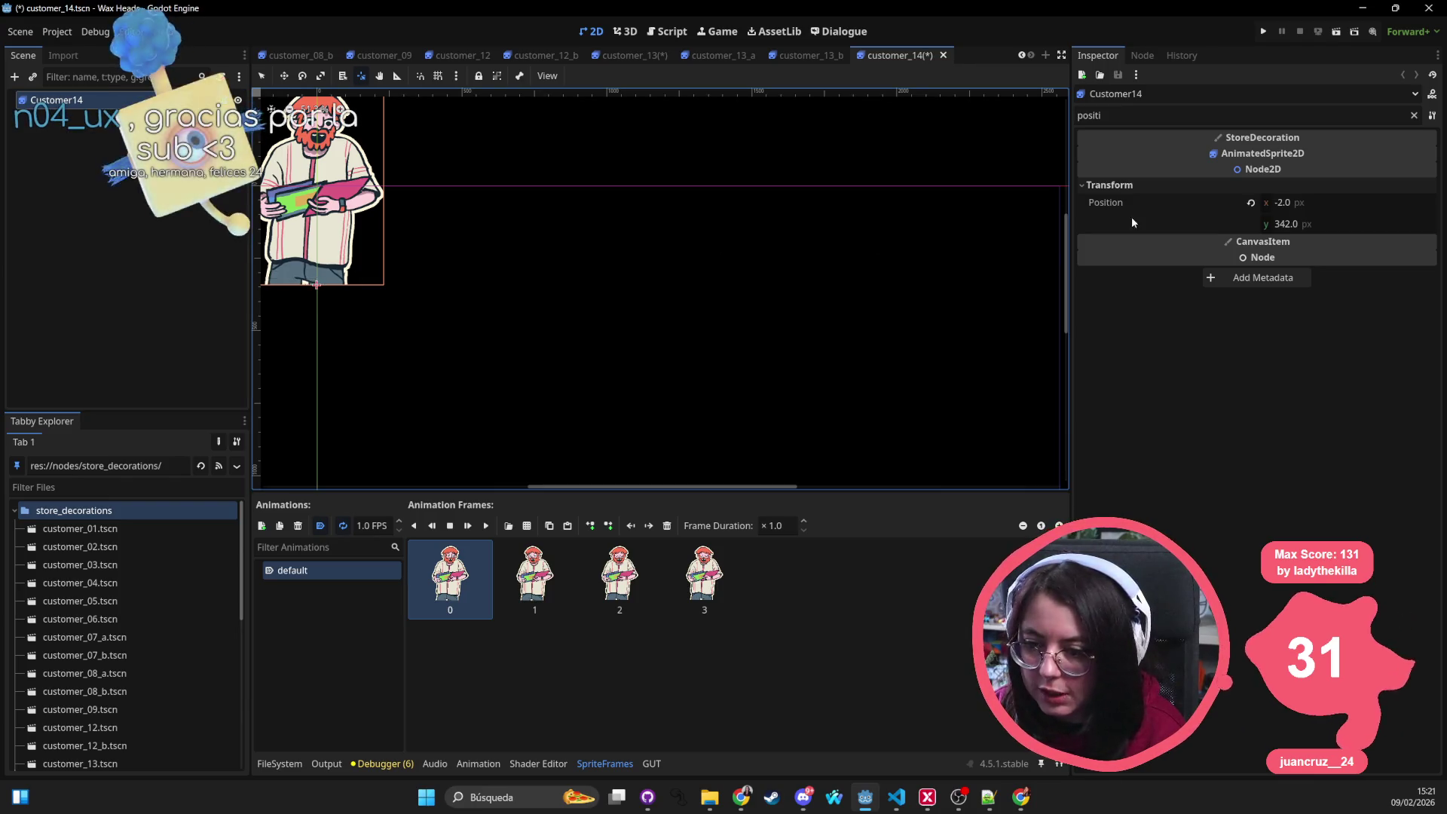
pyautogui.click(1251, 203)
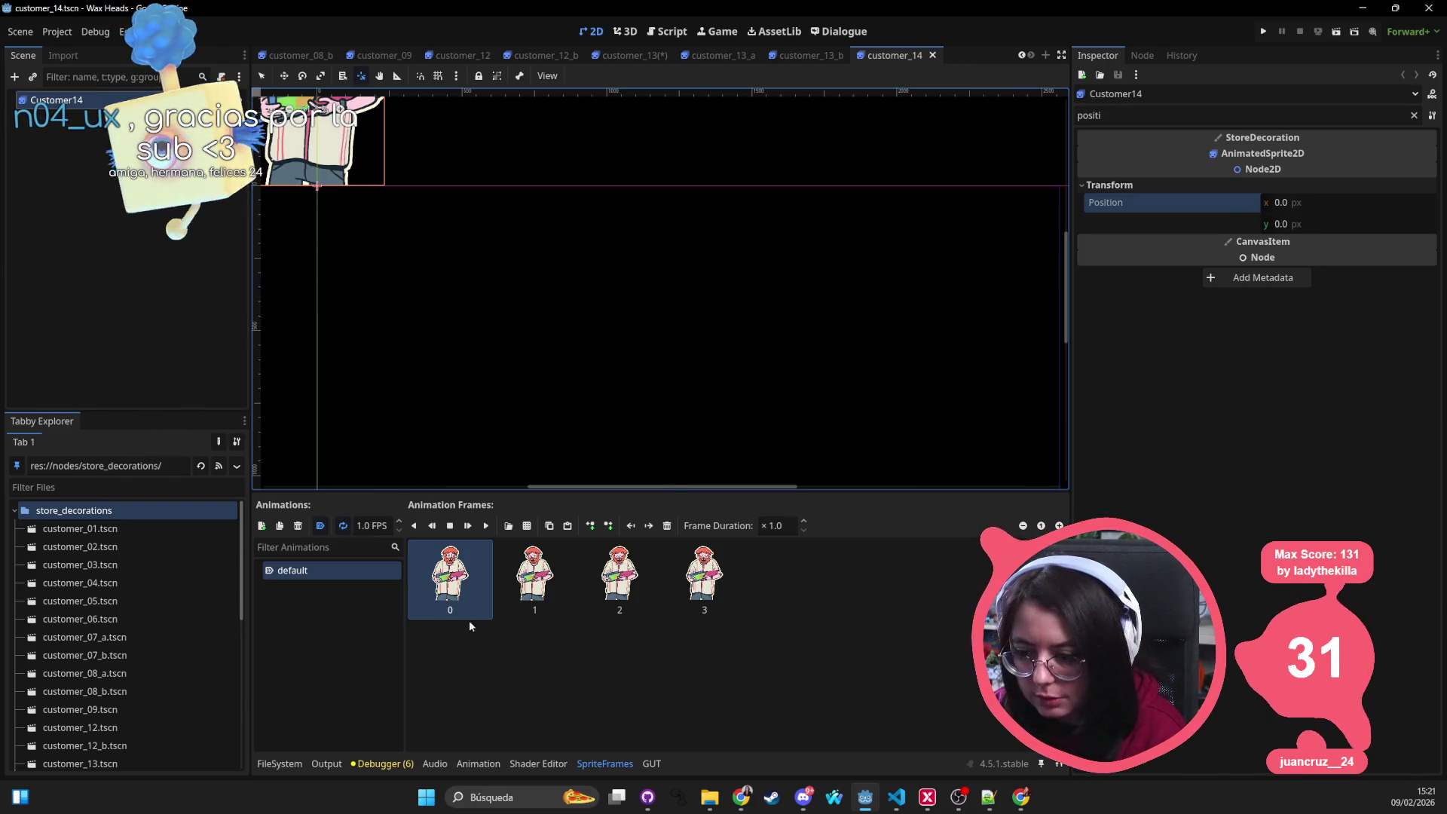
# Step: Open customer_15, reset the Customer15 root to Position 0, 0, and save it
pyautogui.click(273, 765)
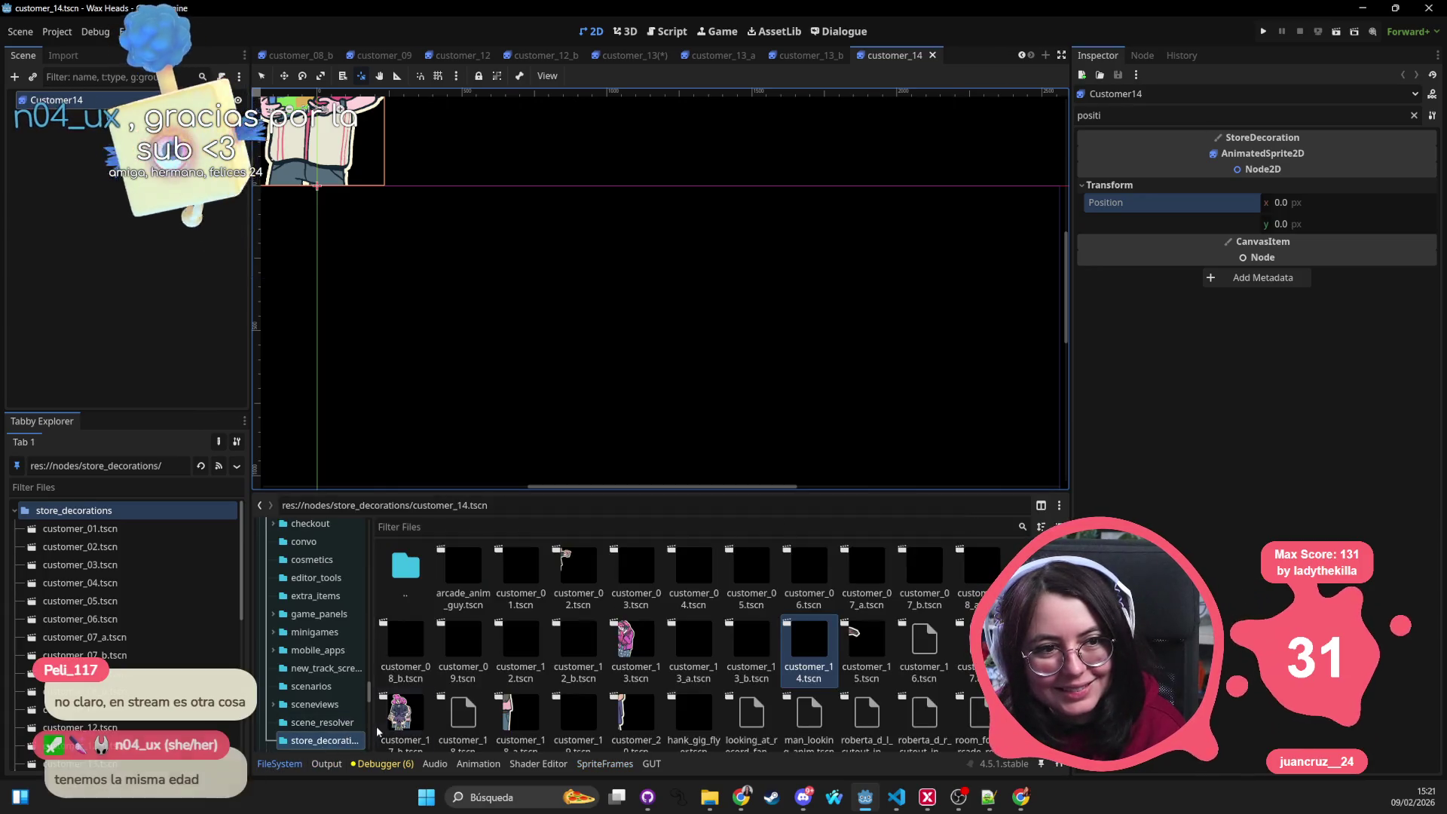
pyautogui.doubleClick(866, 641)
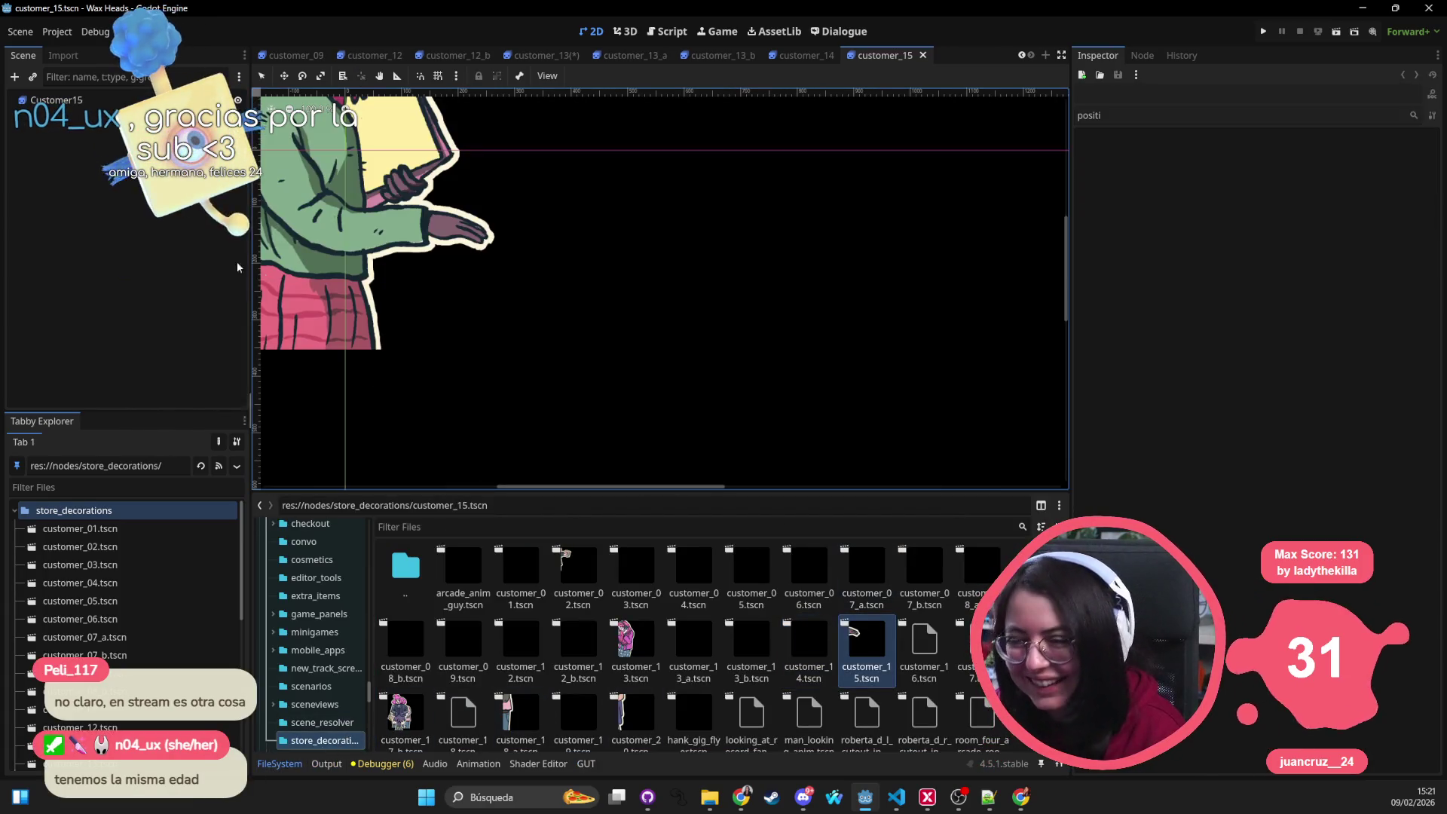
pyautogui.click(346, 348)
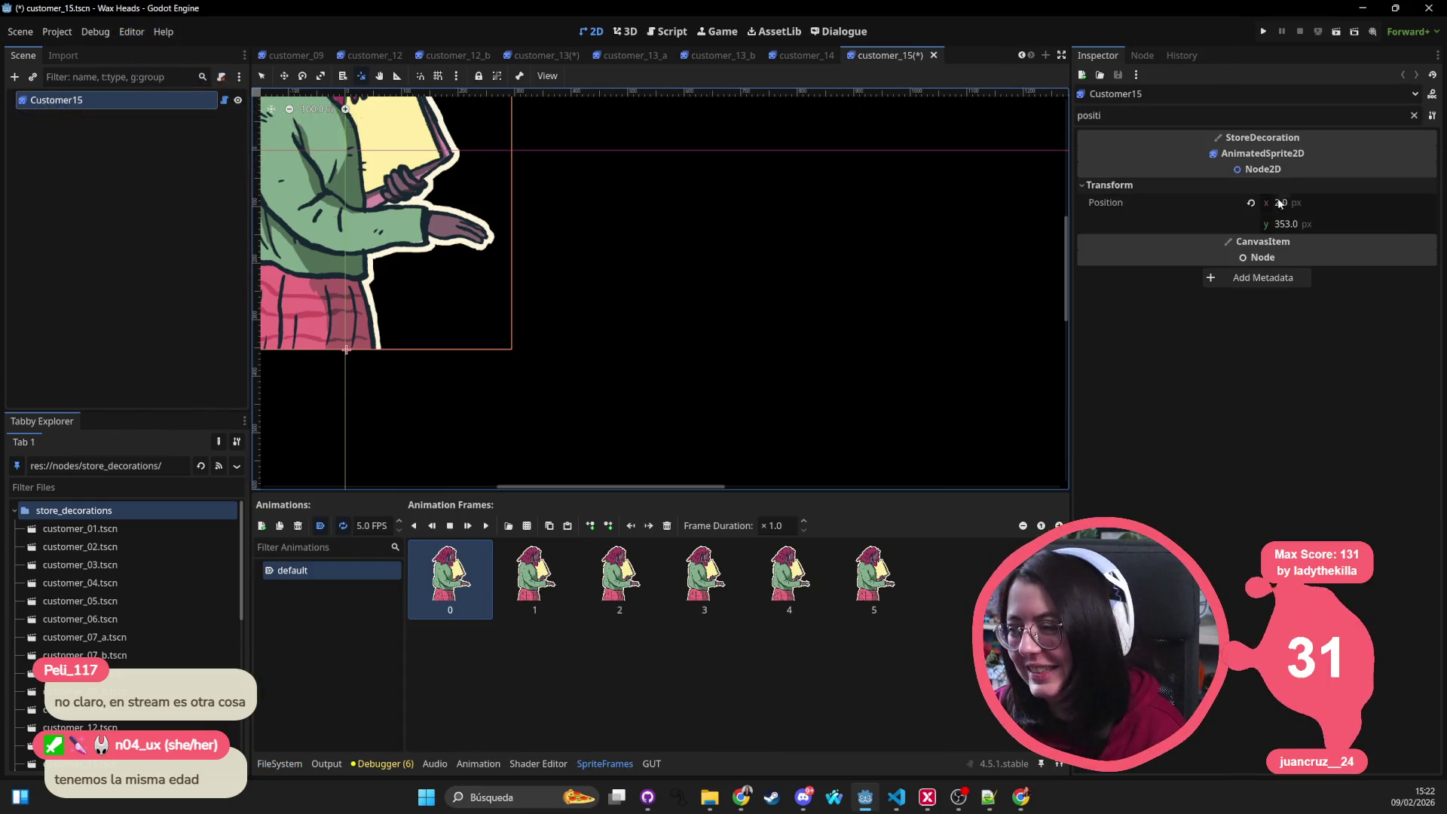
pyautogui.click(1251, 203)
pyautogui.scroll(-3, 403, 231)
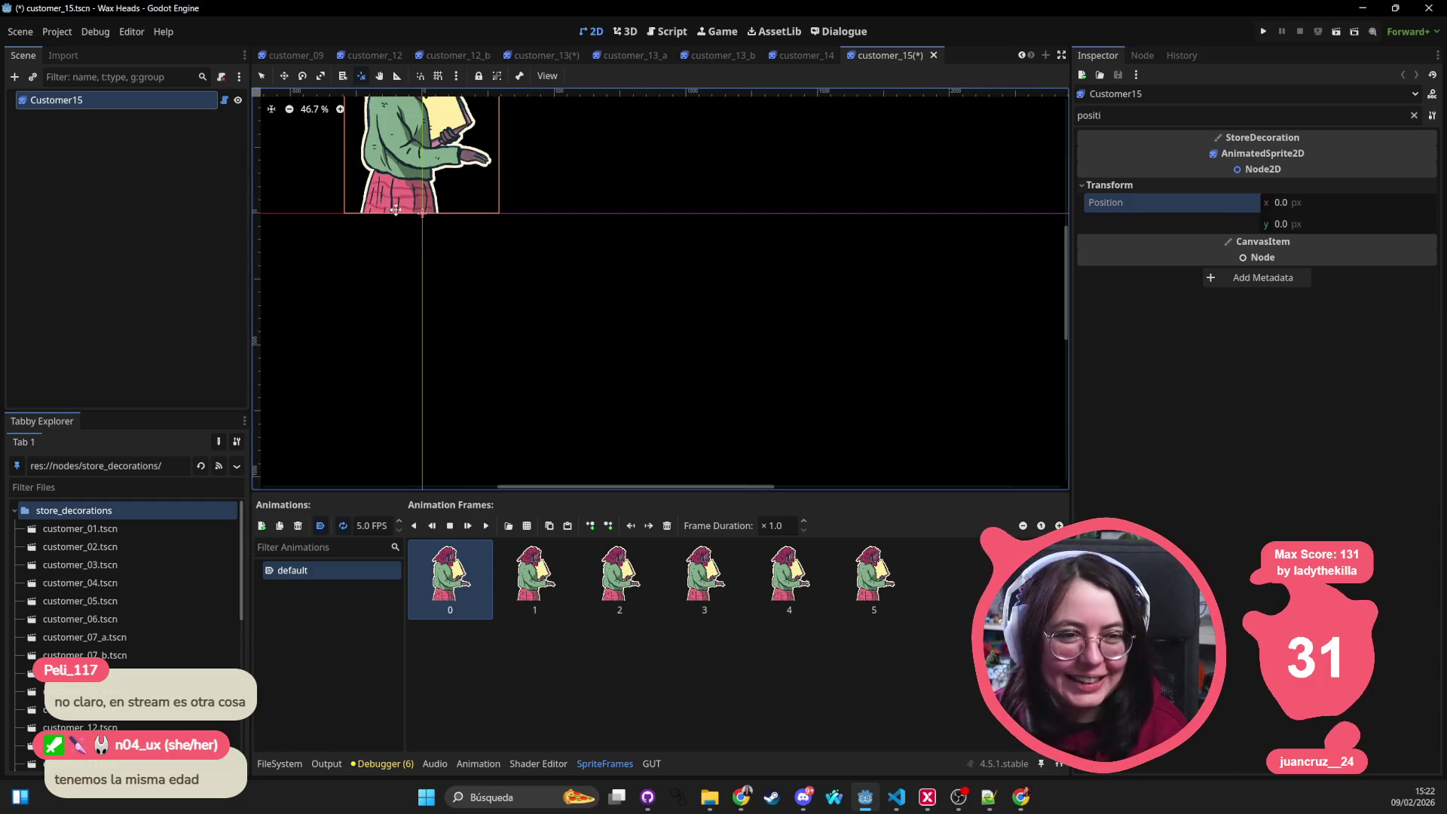
pyautogui.moveTo(405, 204); pyautogui.dragTo(543, 437)
pyautogui.hotkey('ctrl', 's')
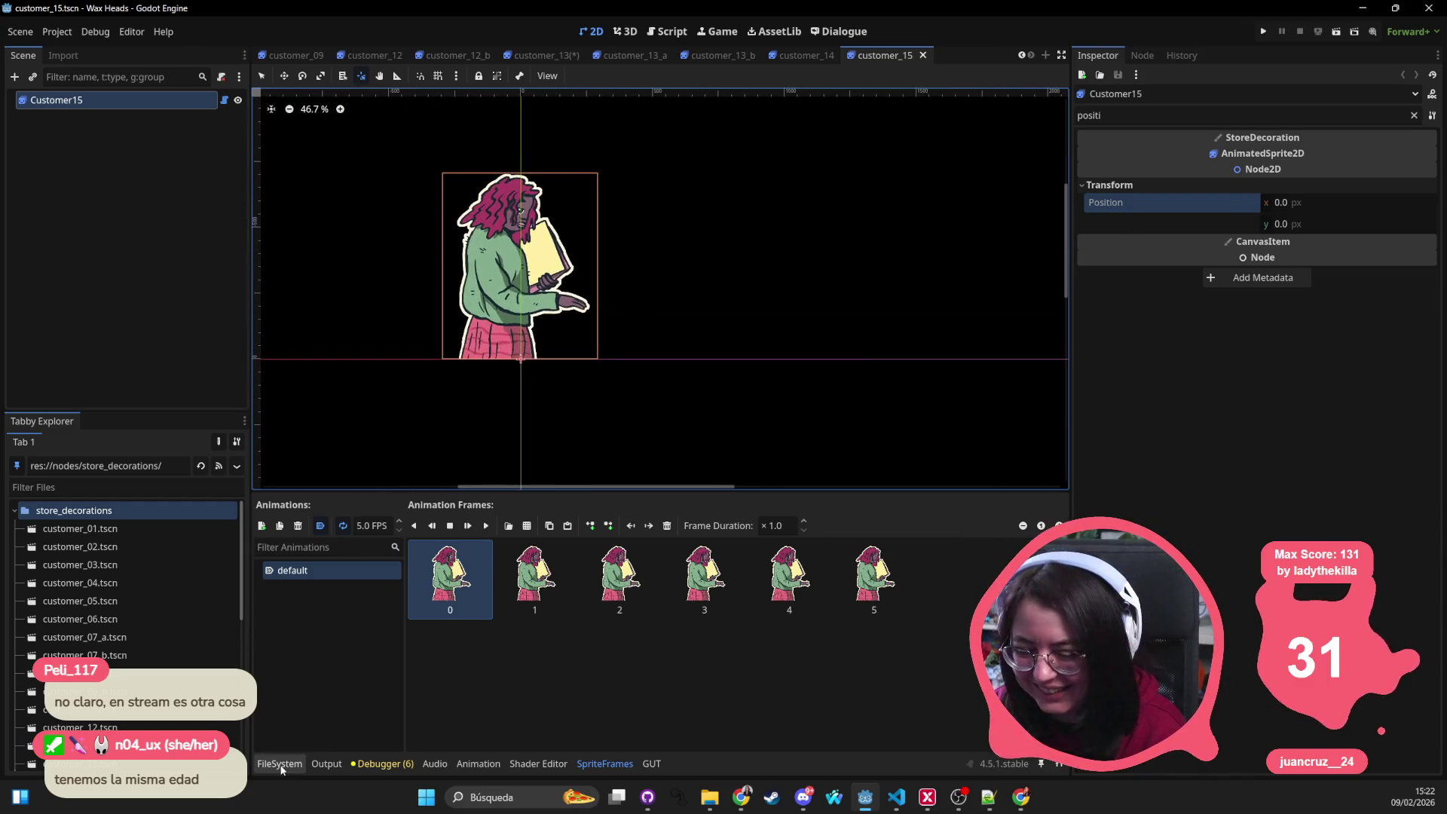
# Step: Open customer_16, set the Customer16 pivot at the sprite's feet, and zero its Position
pyautogui.click(279, 763)
pyautogui.doubleClick(924, 645)
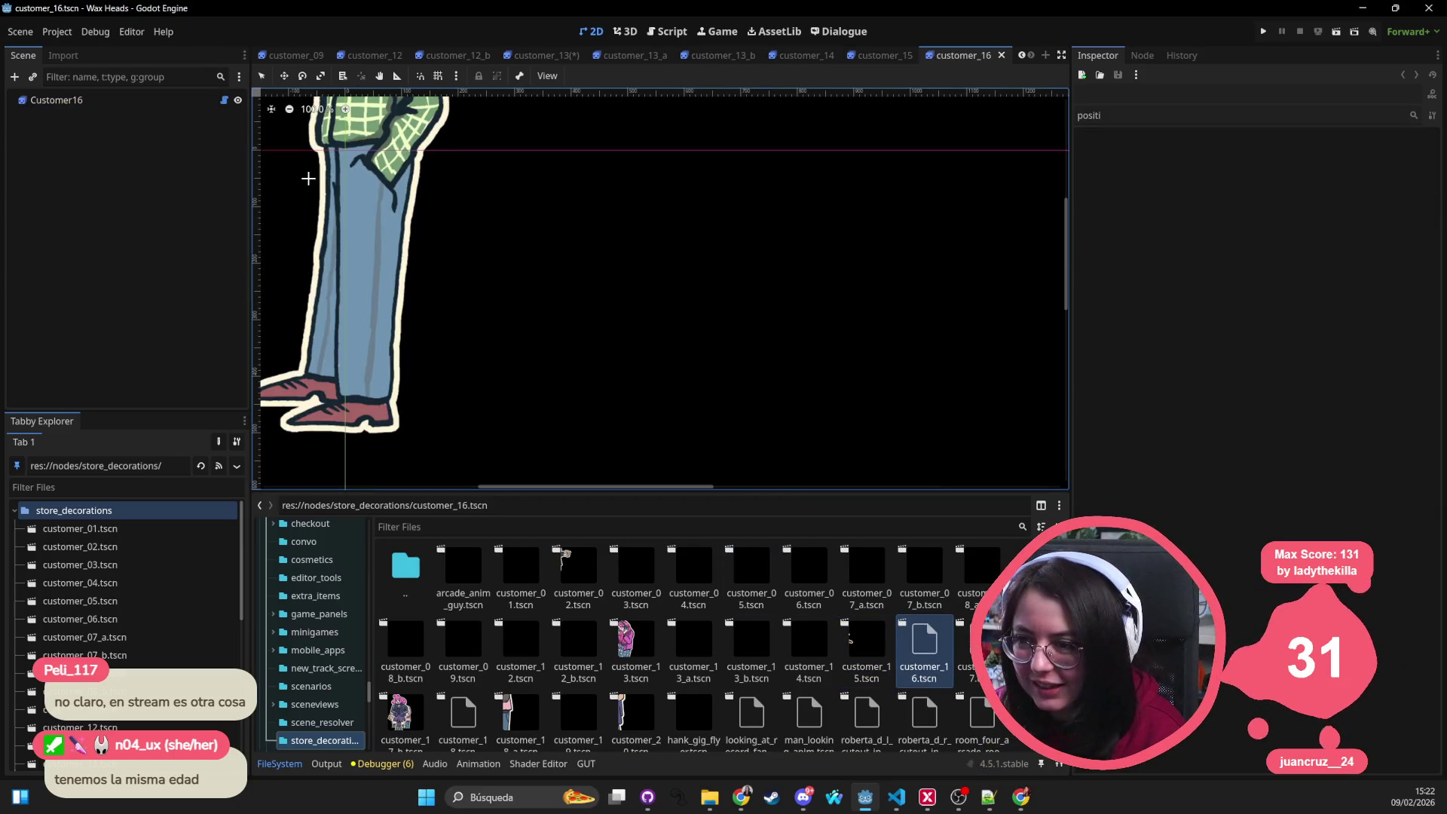
pyautogui.scroll(-4, 331, 177)
pyautogui.click(348, 184)
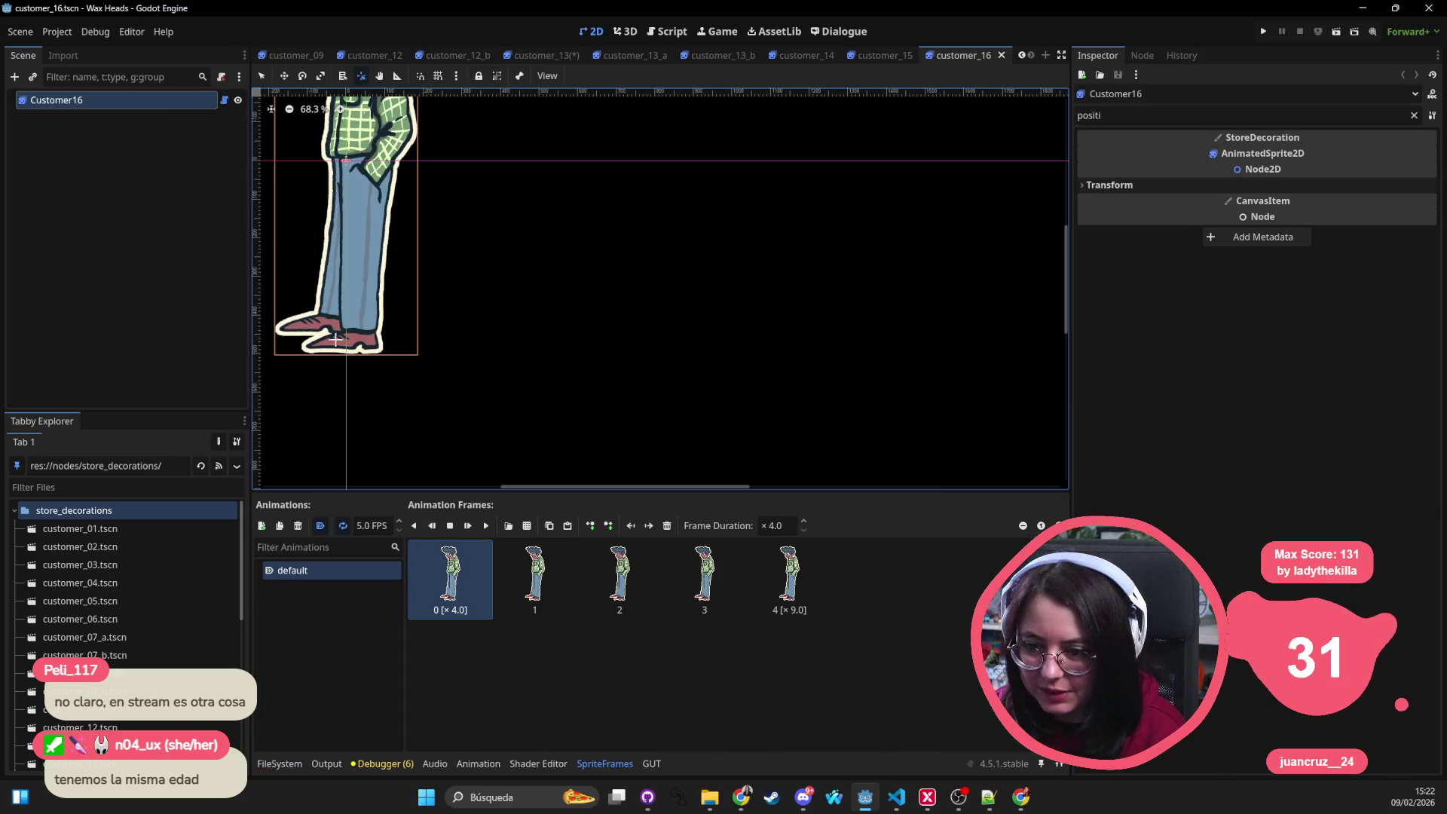
pyautogui.click(346, 353)
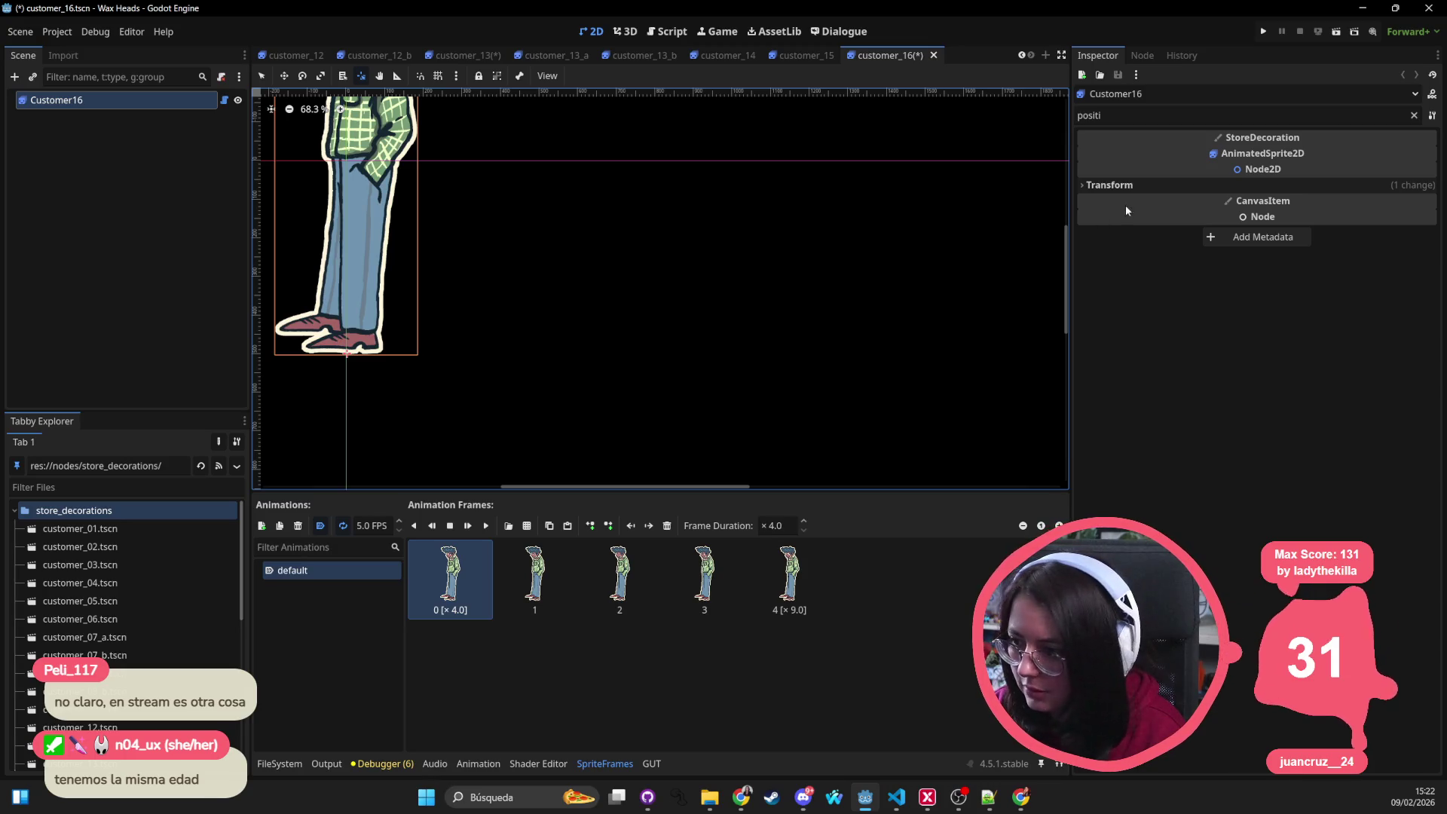
pyautogui.click(1109, 185)
pyautogui.click(1259, 203)
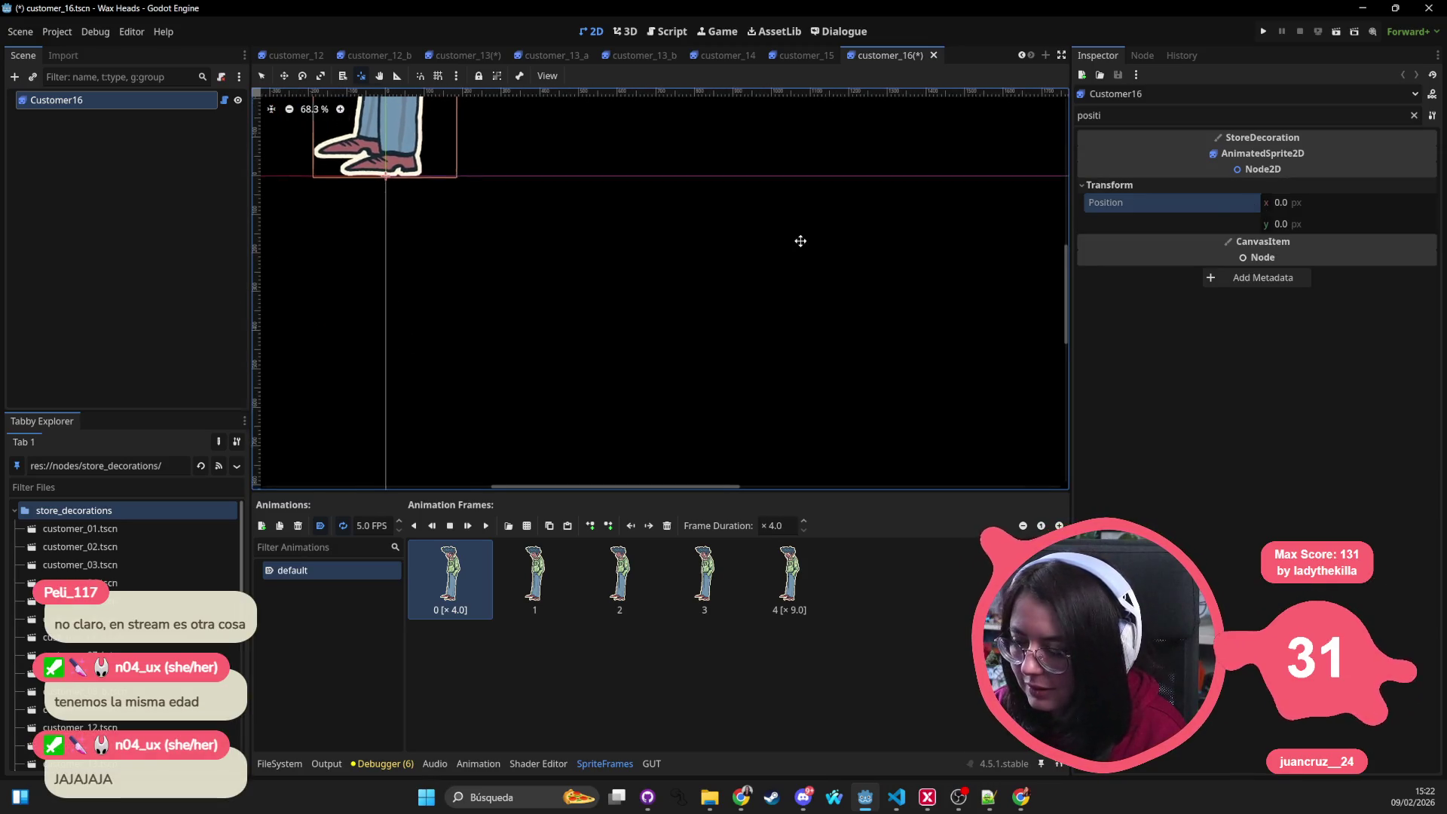
pyautogui.hotkey('ctrl', 's')
pyautogui.middleClick(969, 60)
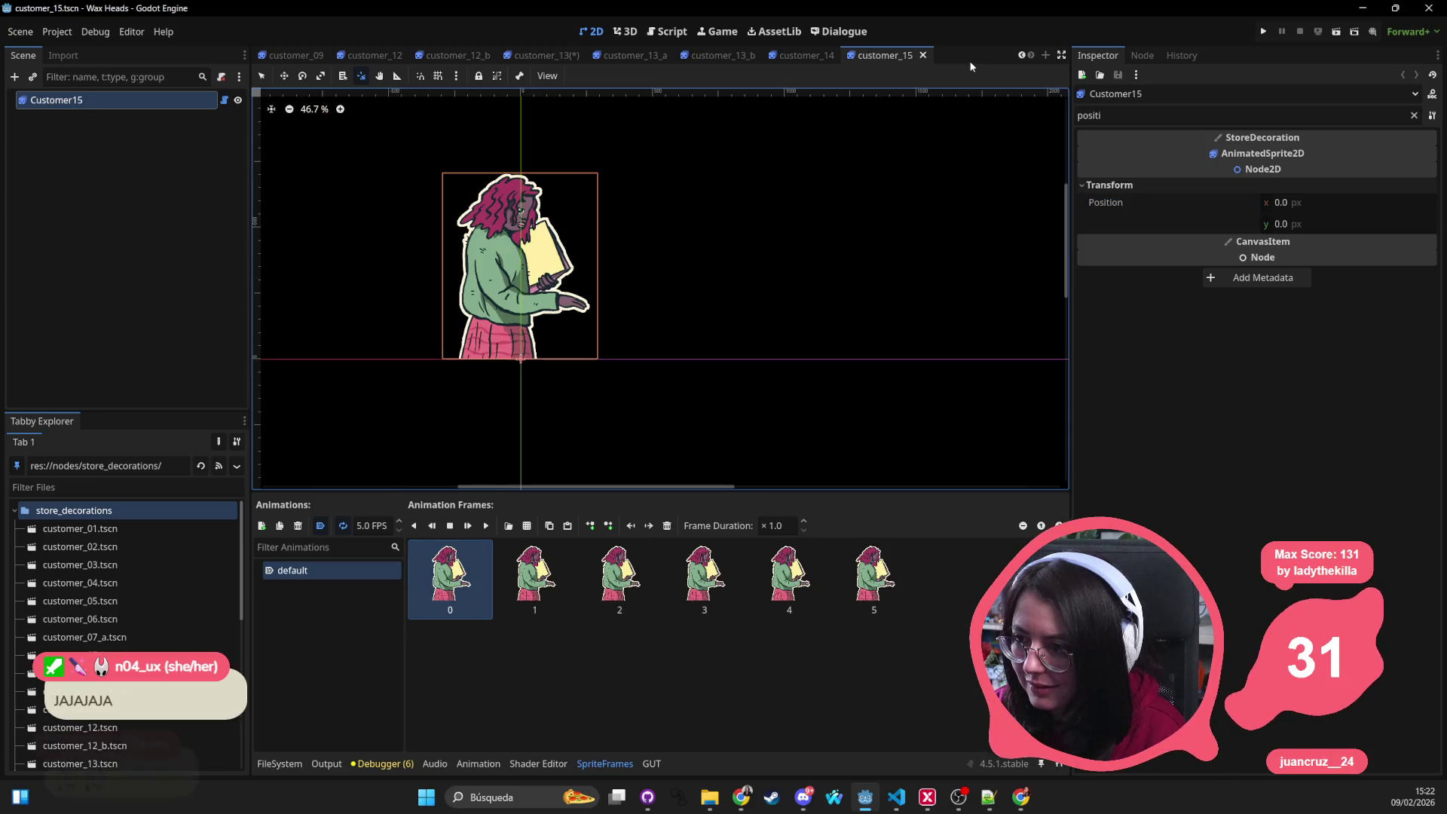
# Step: Close the customer_14, customer_13_b, customer_13_a and customer_13 tabs, saving customer_13 first
pyautogui.click(859, 58)
pyautogui.middleClick(871, 56)
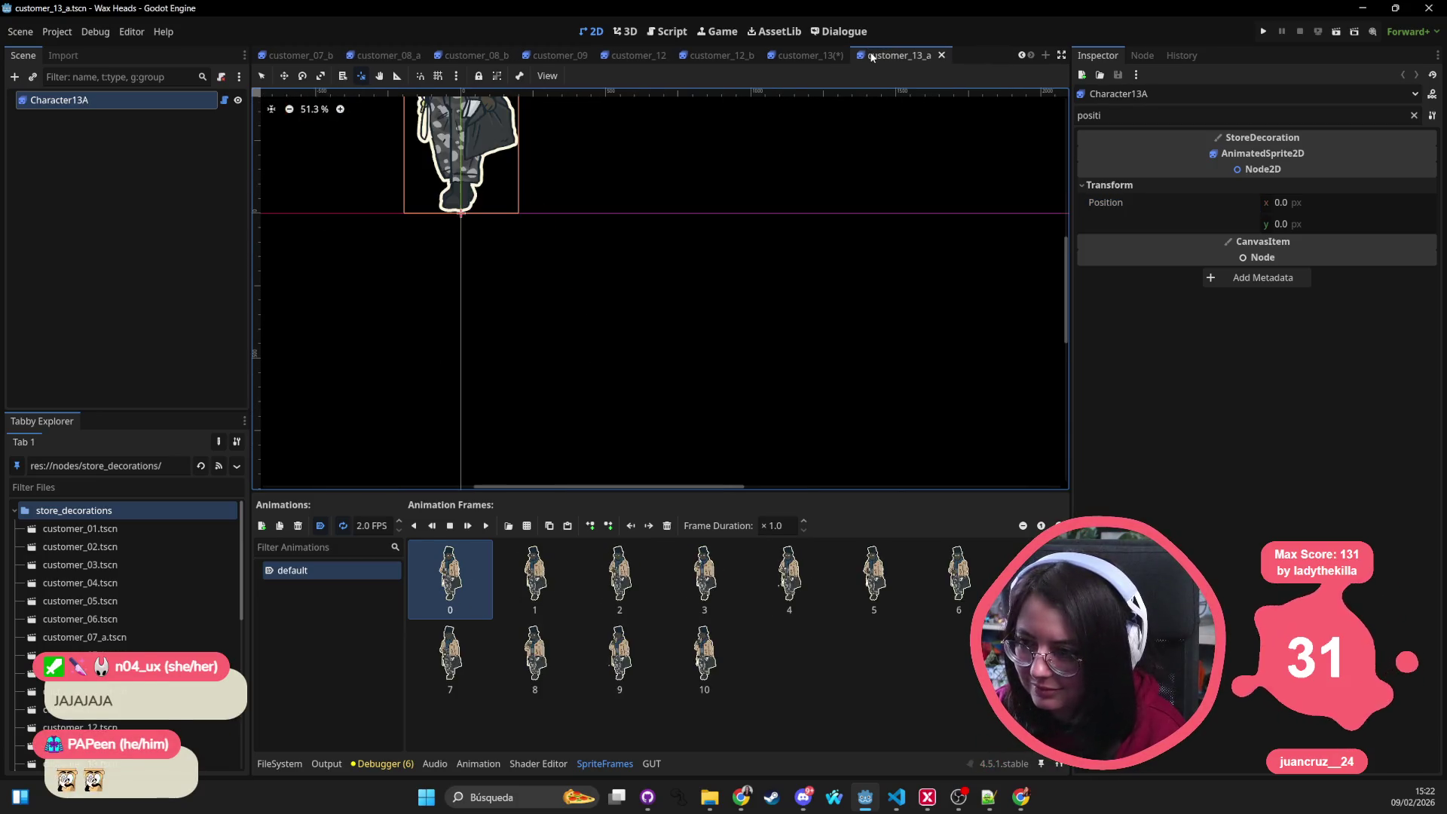
pyautogui.middleClick(872, 56)
pyautogui.middleClick(872, 56)
pyautogui.hotkey('ctrl', 's')
pyautogui.middleClick(872, 56)
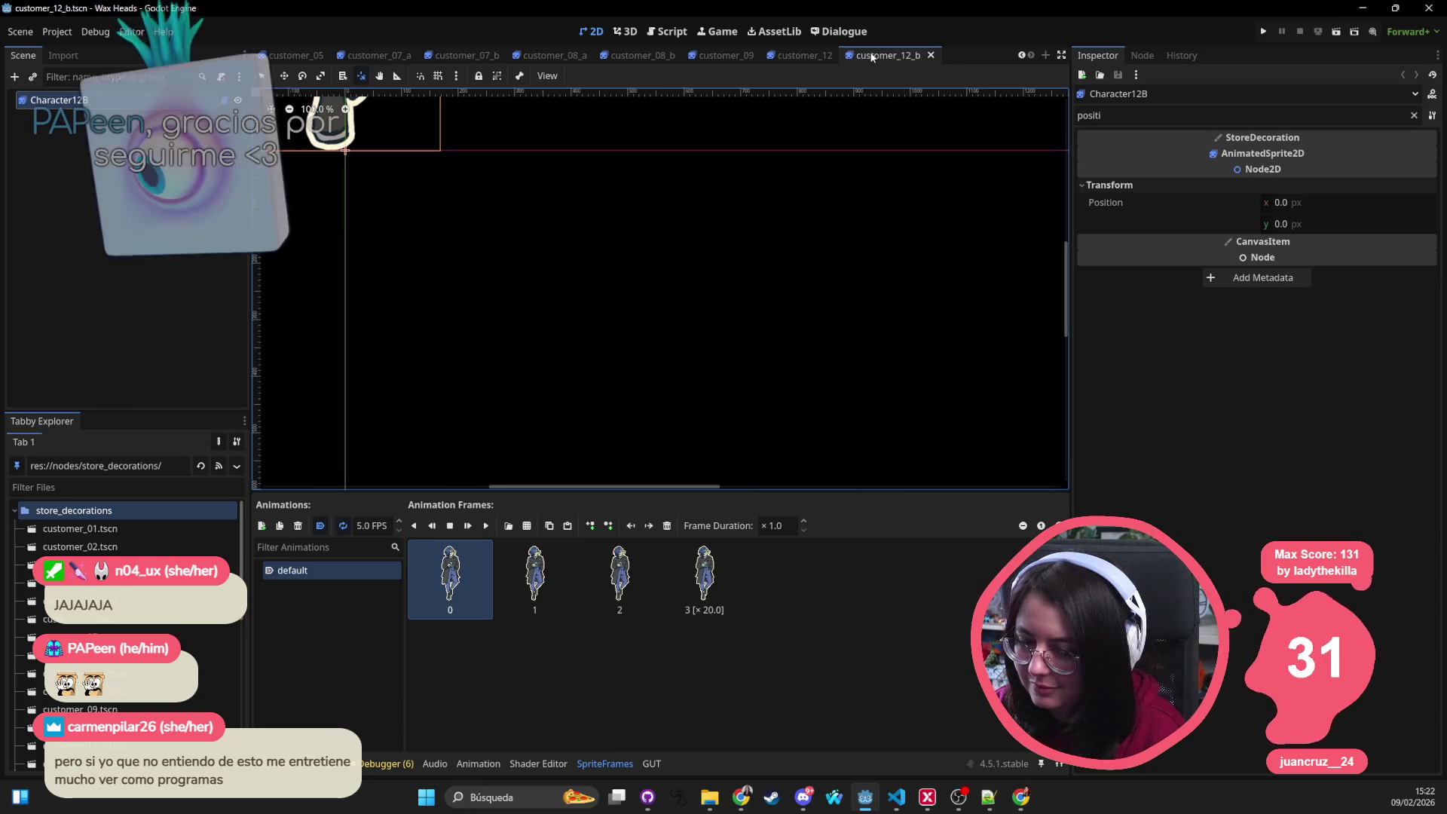
# Step: Close customer_12_b and the remaining older customer tabs, leaving only front_store_rain
pyautogui.middleClick(872, 57)
pyautogui.middleClick(871, 57)
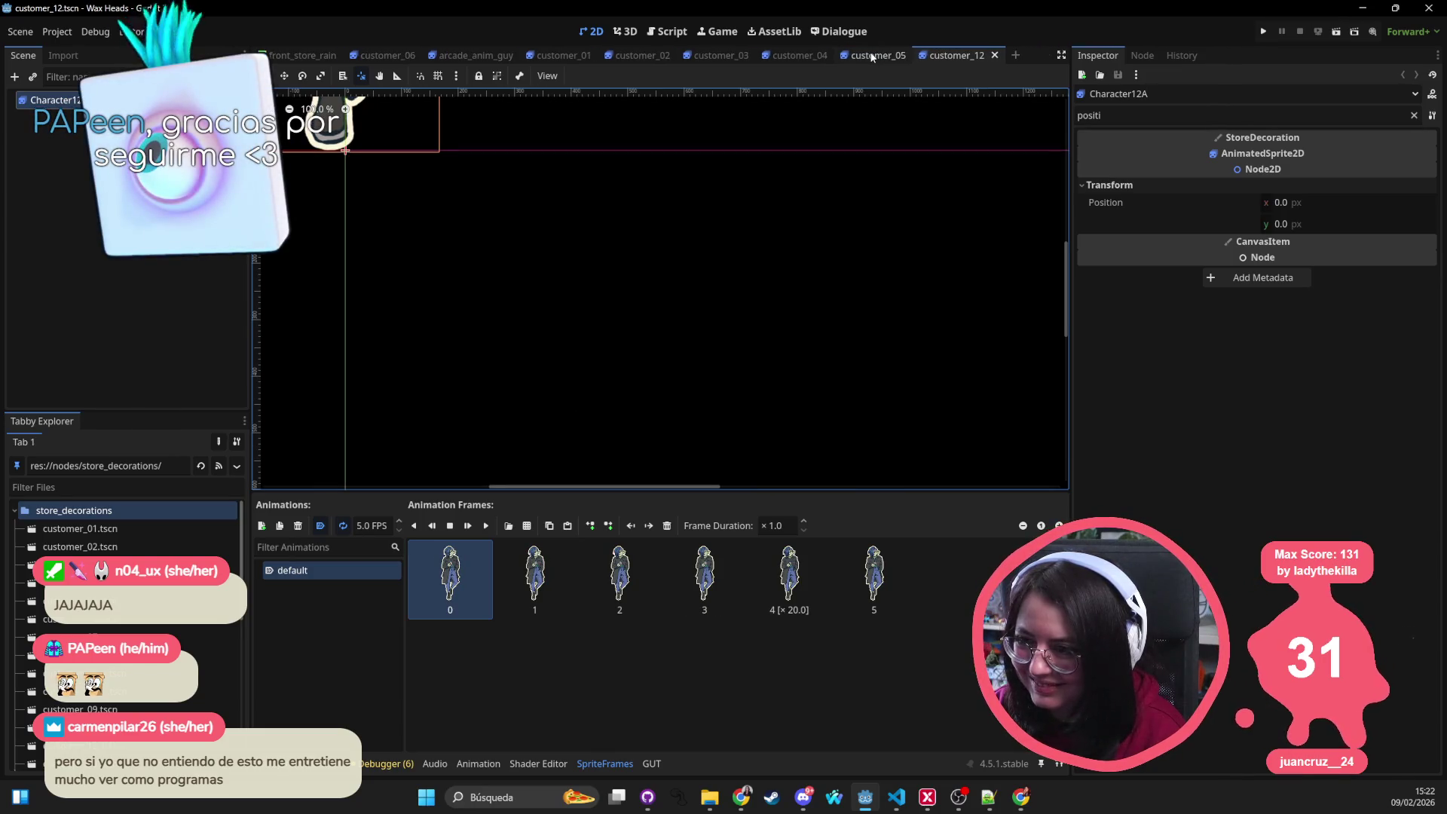
pyautogui.middleClick(872, 56)
pyautogui.middleClick(871, 56)
pyautogui.middleClick(532, 56)
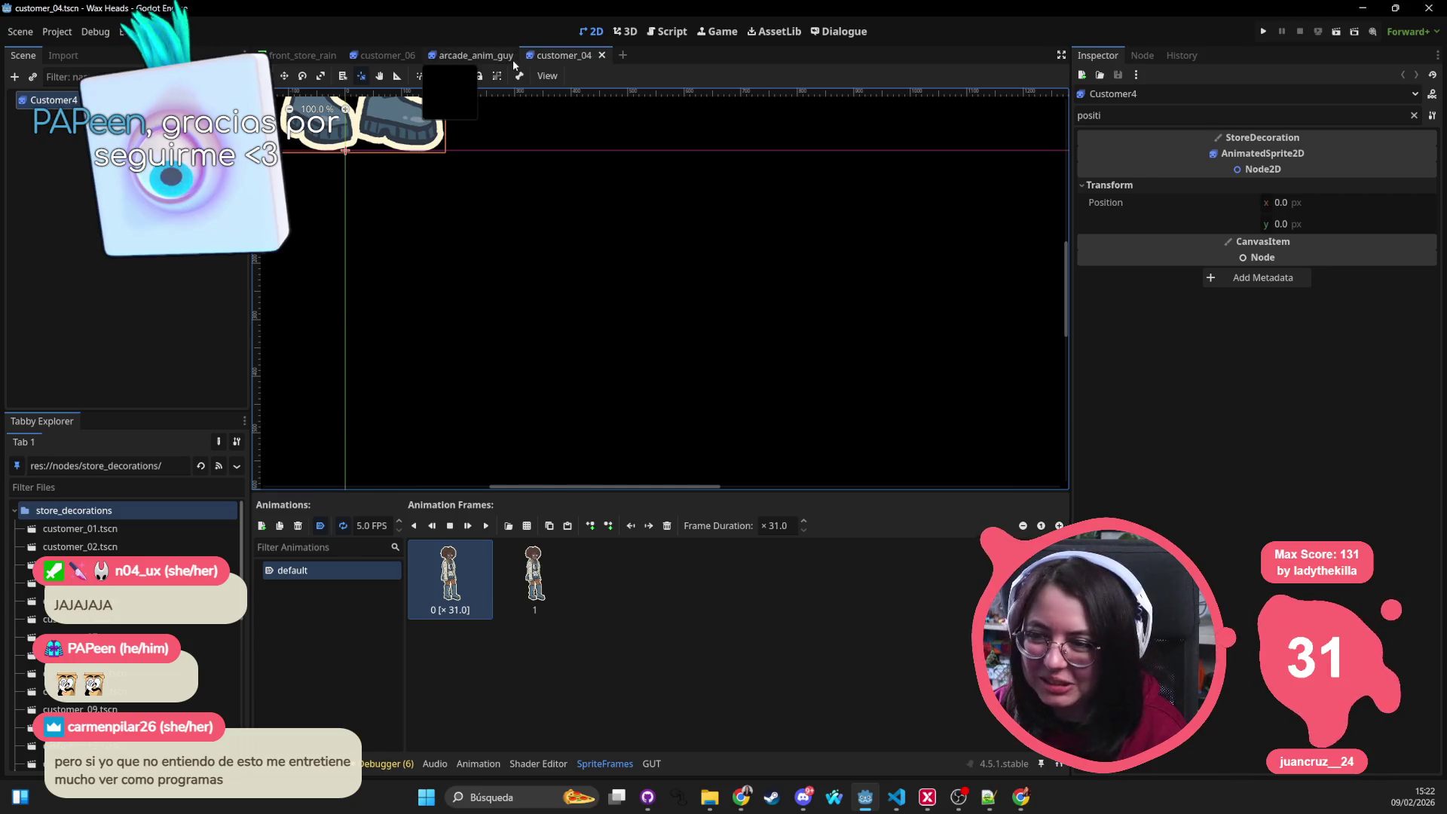
pyautogui.middleClick(444, 60)
pyautogui.middleClick(444, 60)
pyautogui.middleClick(444, 60)
pyautogui.middleClick(386, 57)
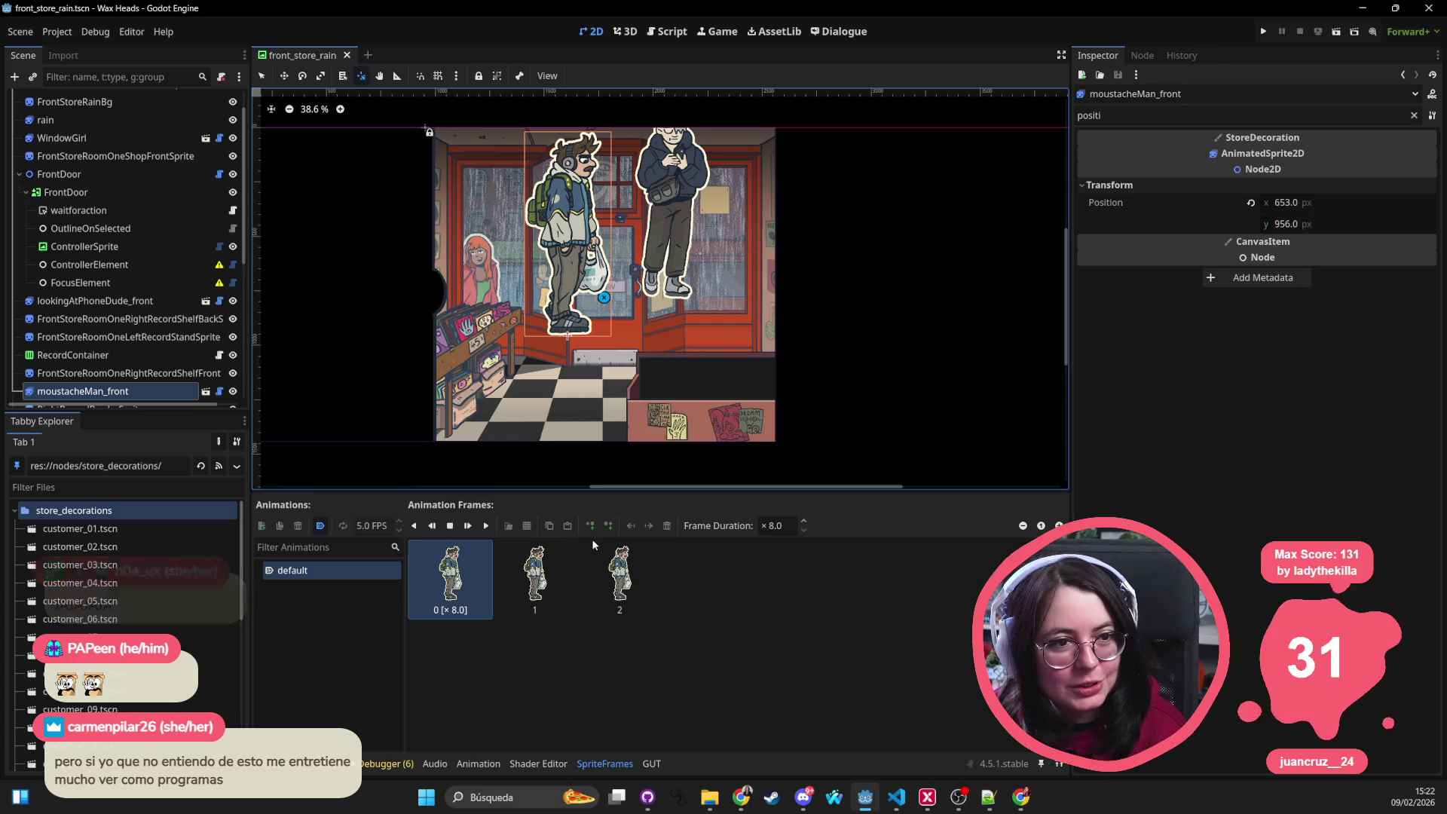
pyautogui.click(301, 763)
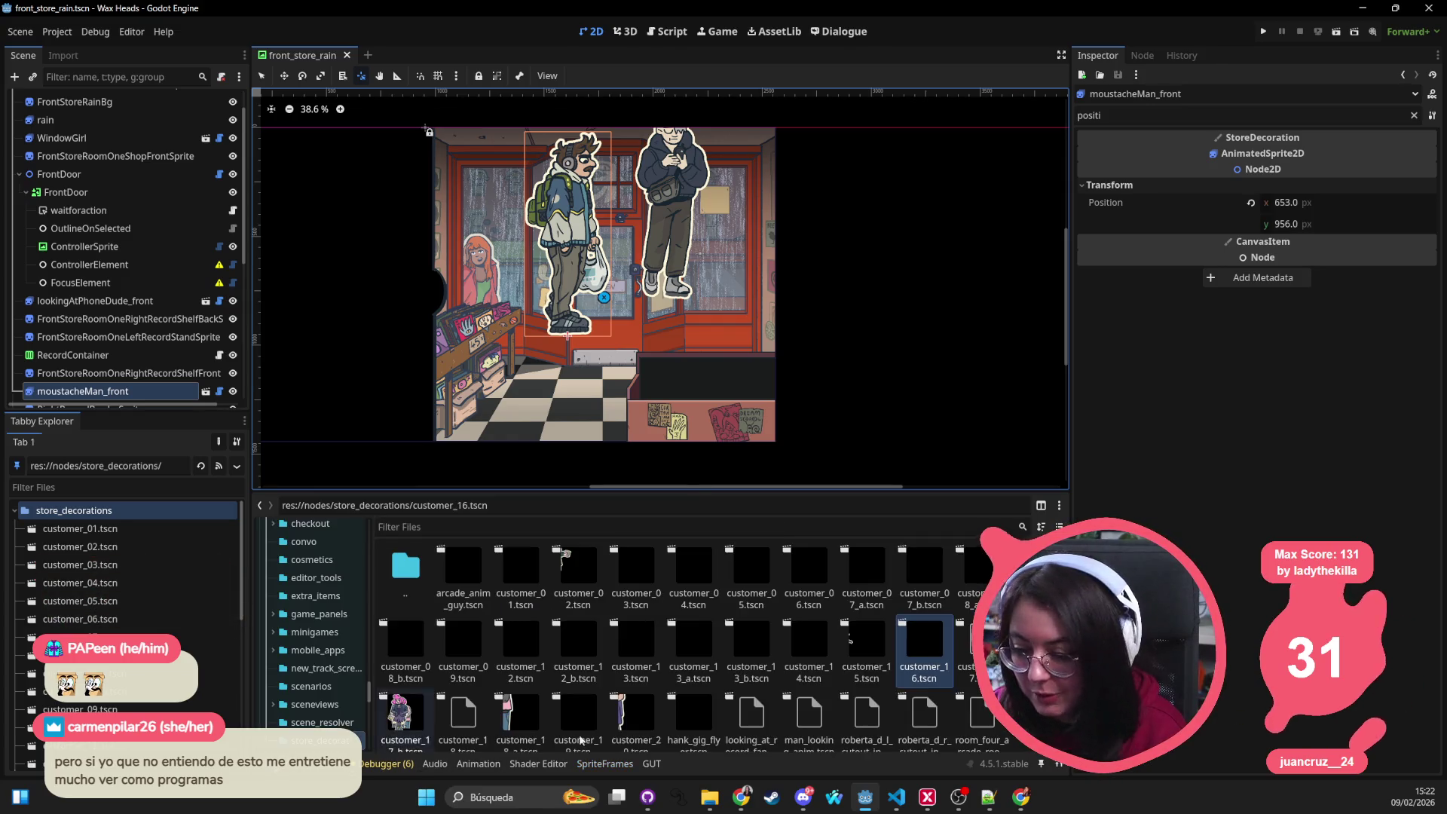
# Step: Reset Customer17's root Position to 0, 0 in customer_17, save it and close the tab
pyautogui.doubleClick(973, 646)
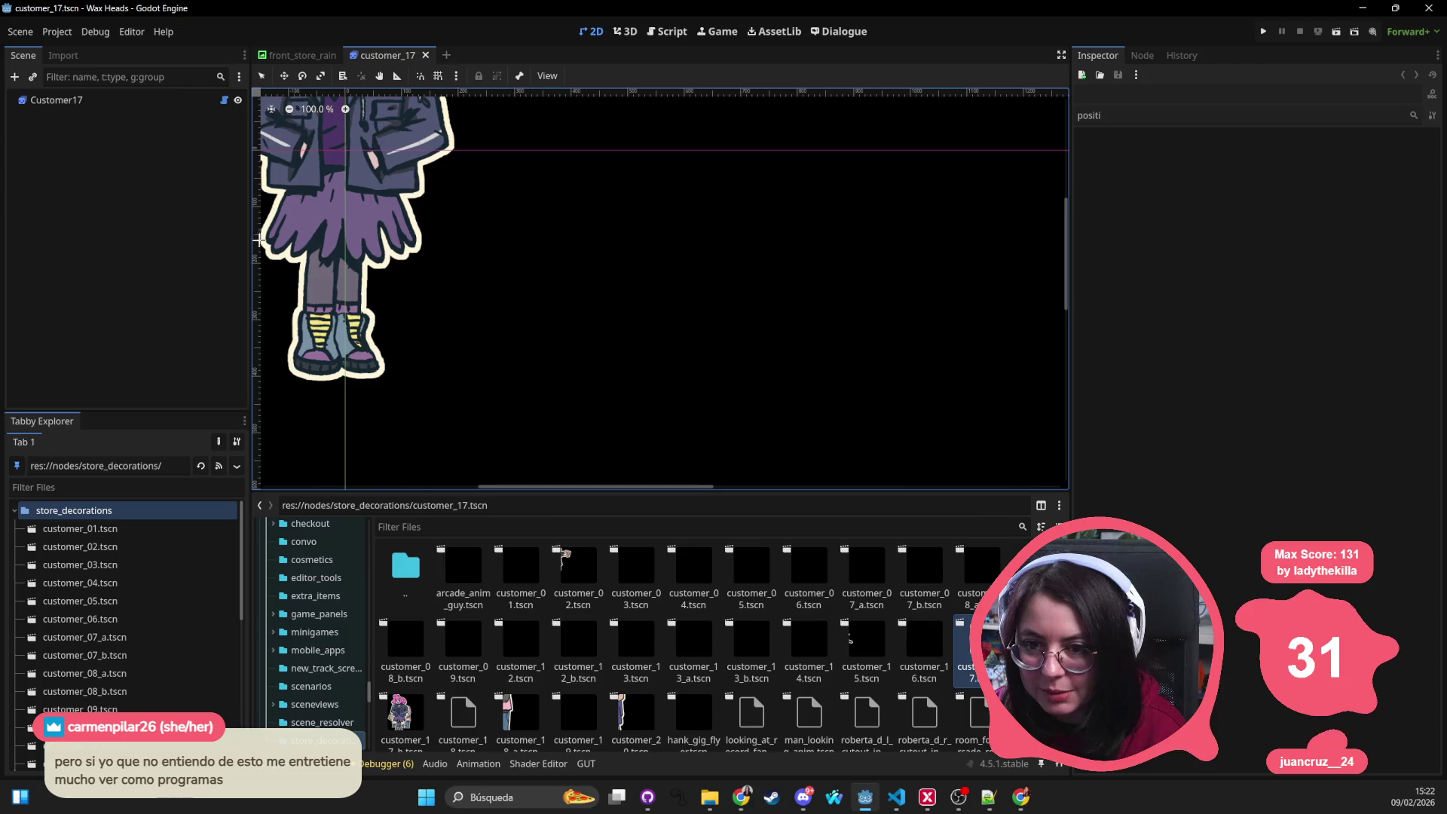
pyautogui.click(345, 372)
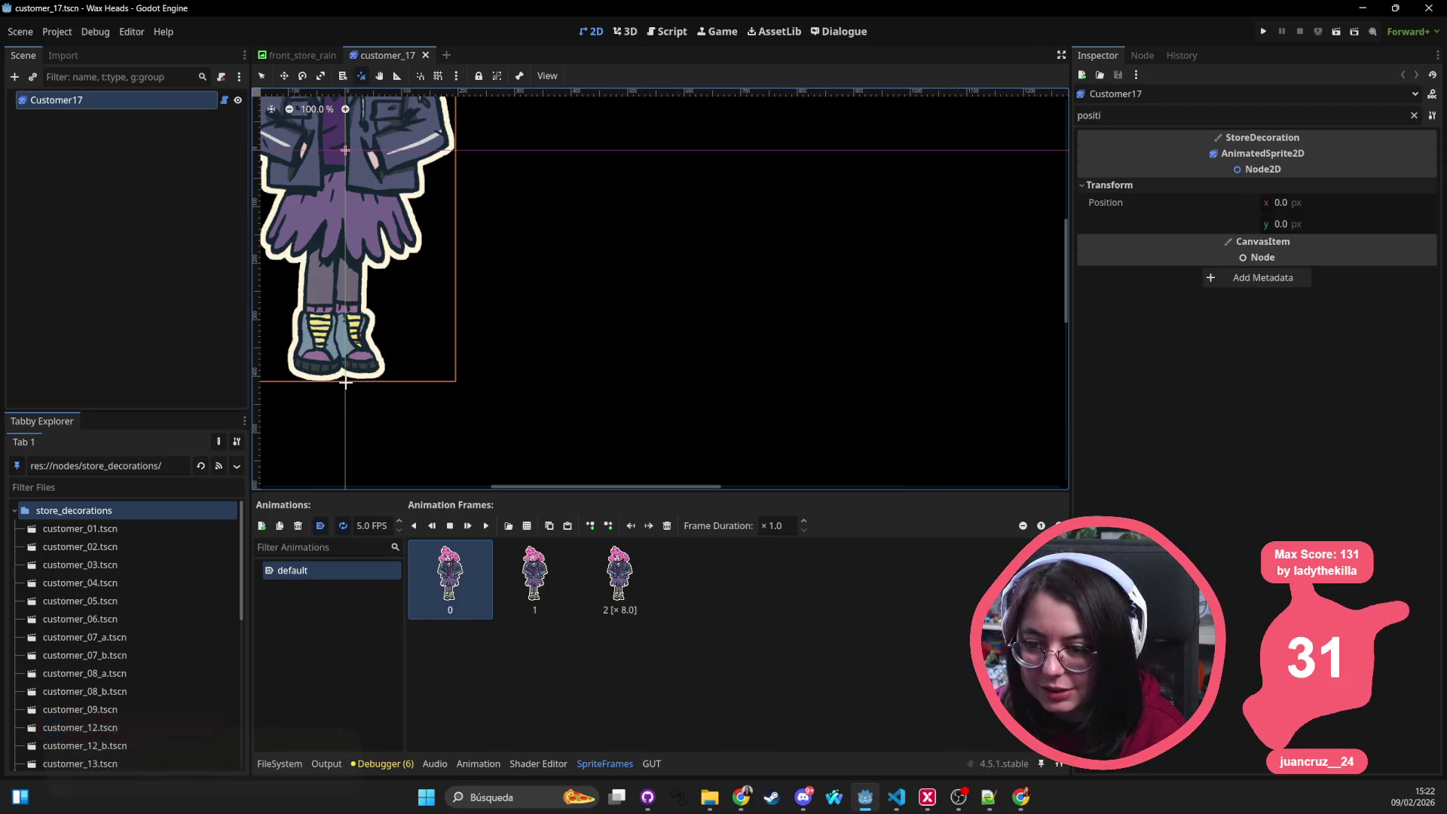
pyautogui.click(1105, 202)
pyautogui.hotkey('ctrl', 's')
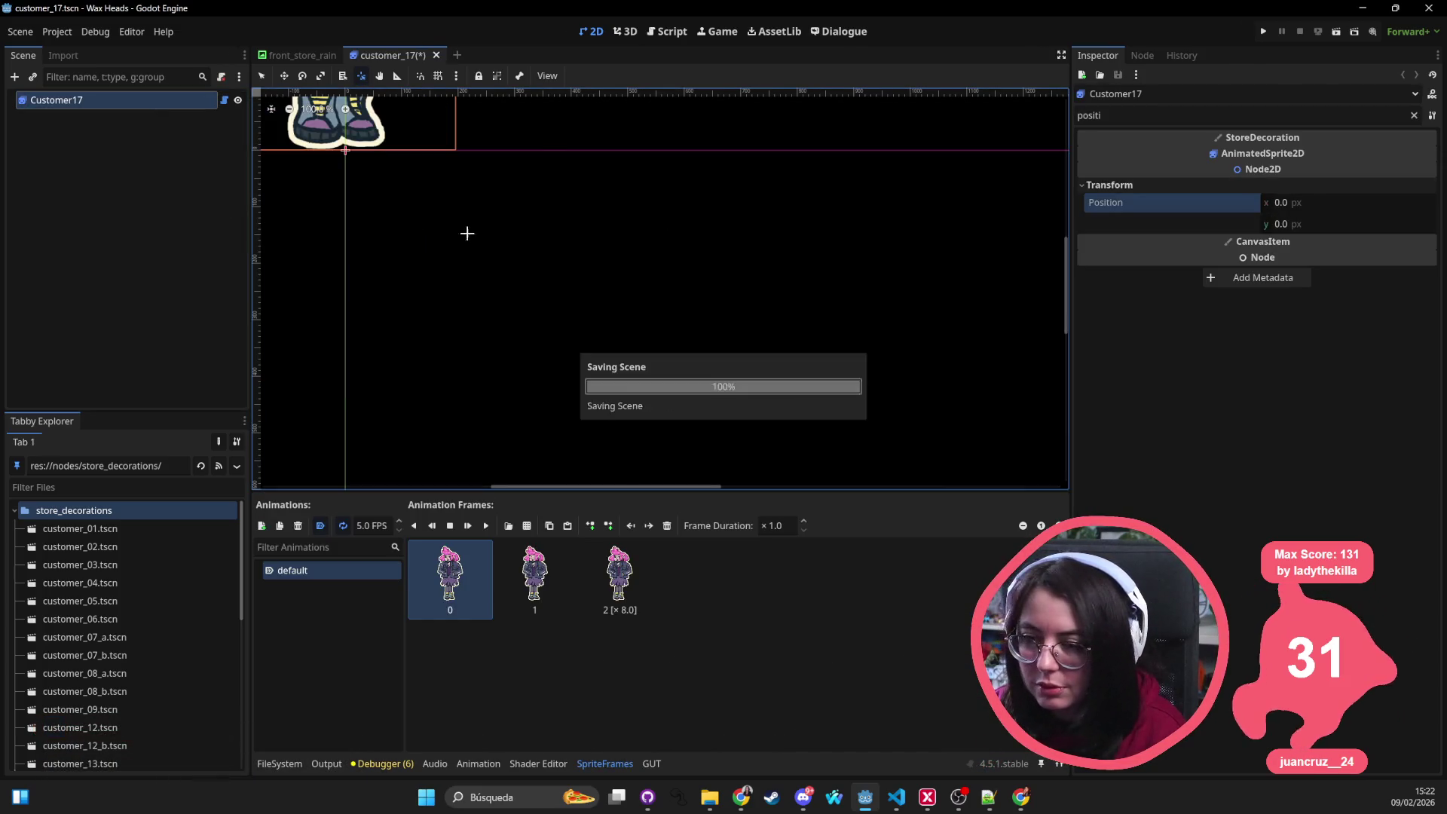
pyautogui.middleClick(405, 52)
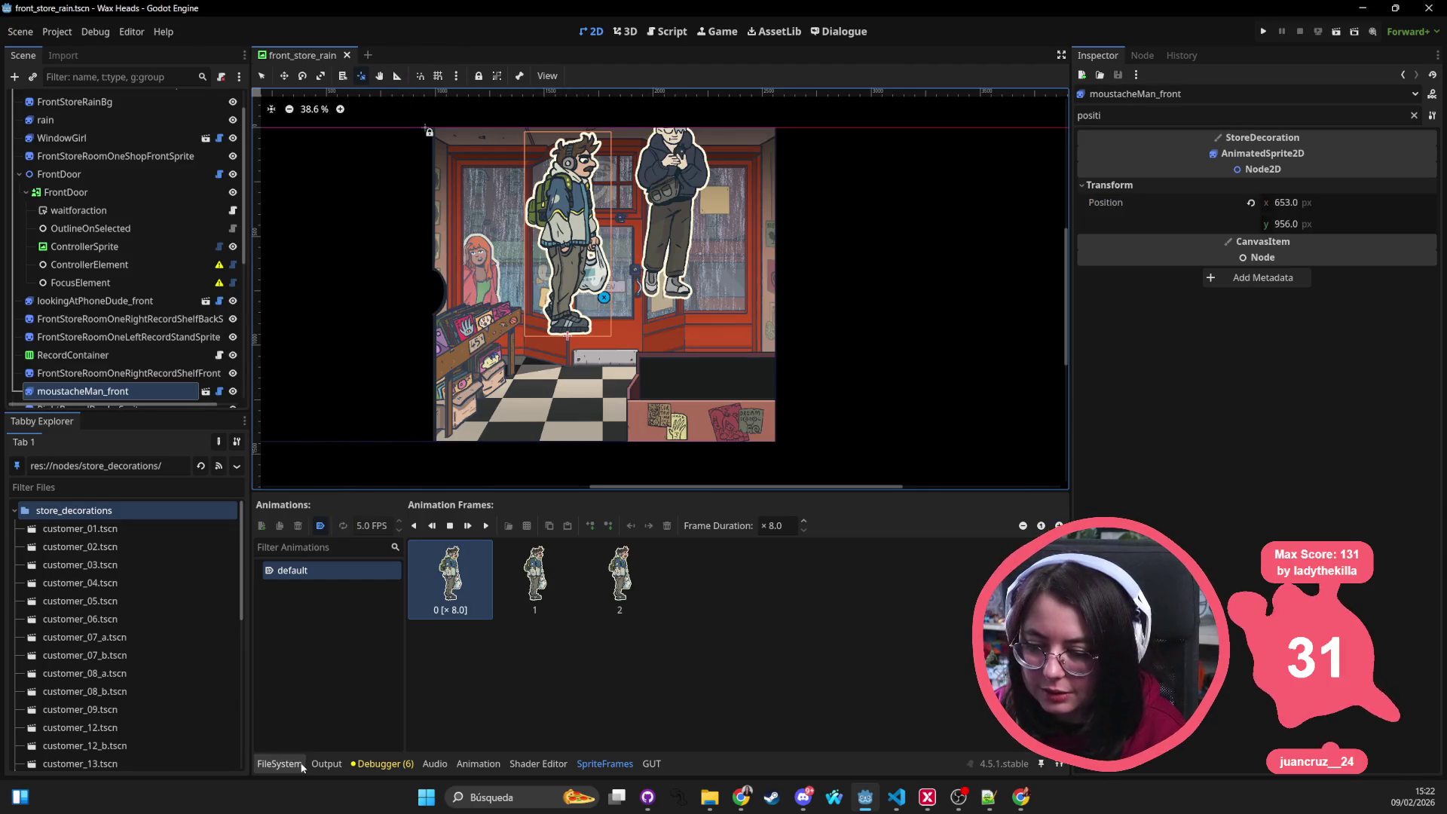
# Step: Open customer_17_b, set the Customer17B pivot at the sprite's feet, zero its Position, and save
pyautogui.click(279, 763)
pyautogui.doubleClick(400, 714)
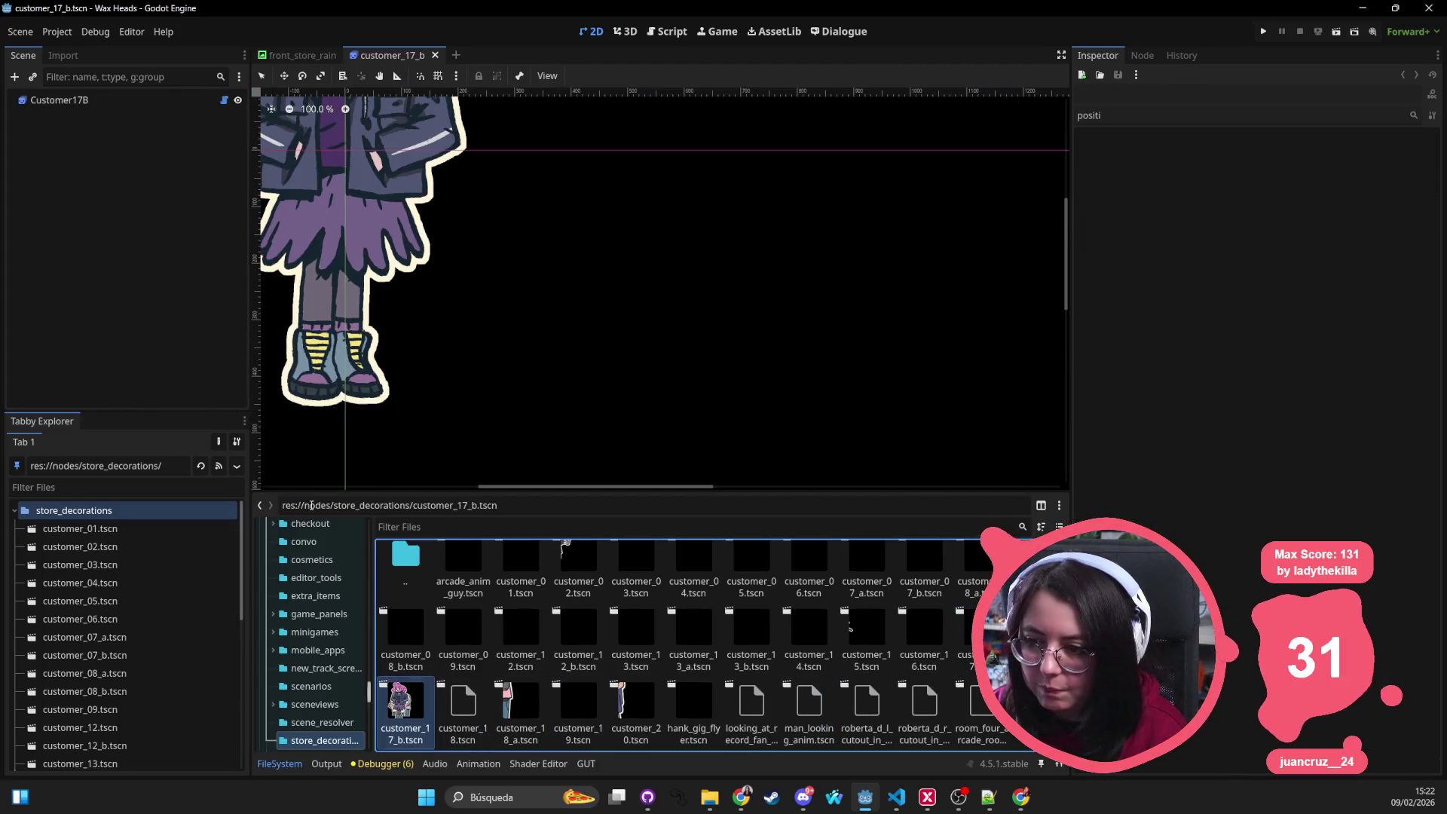
pyautogui.click(106, 100)
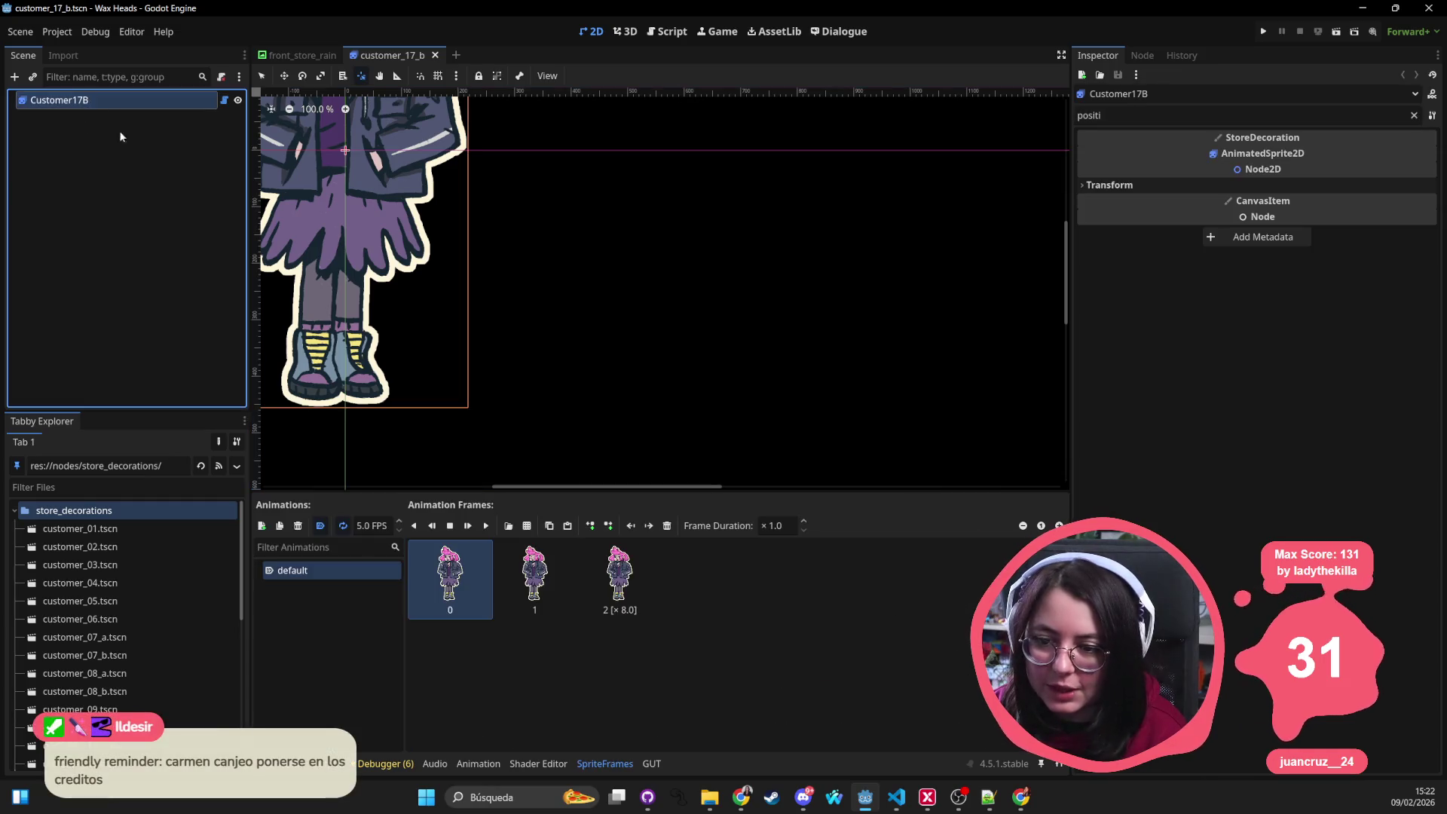
pyautogui.click(345, 407)
pyautogui.click(1315, 187)
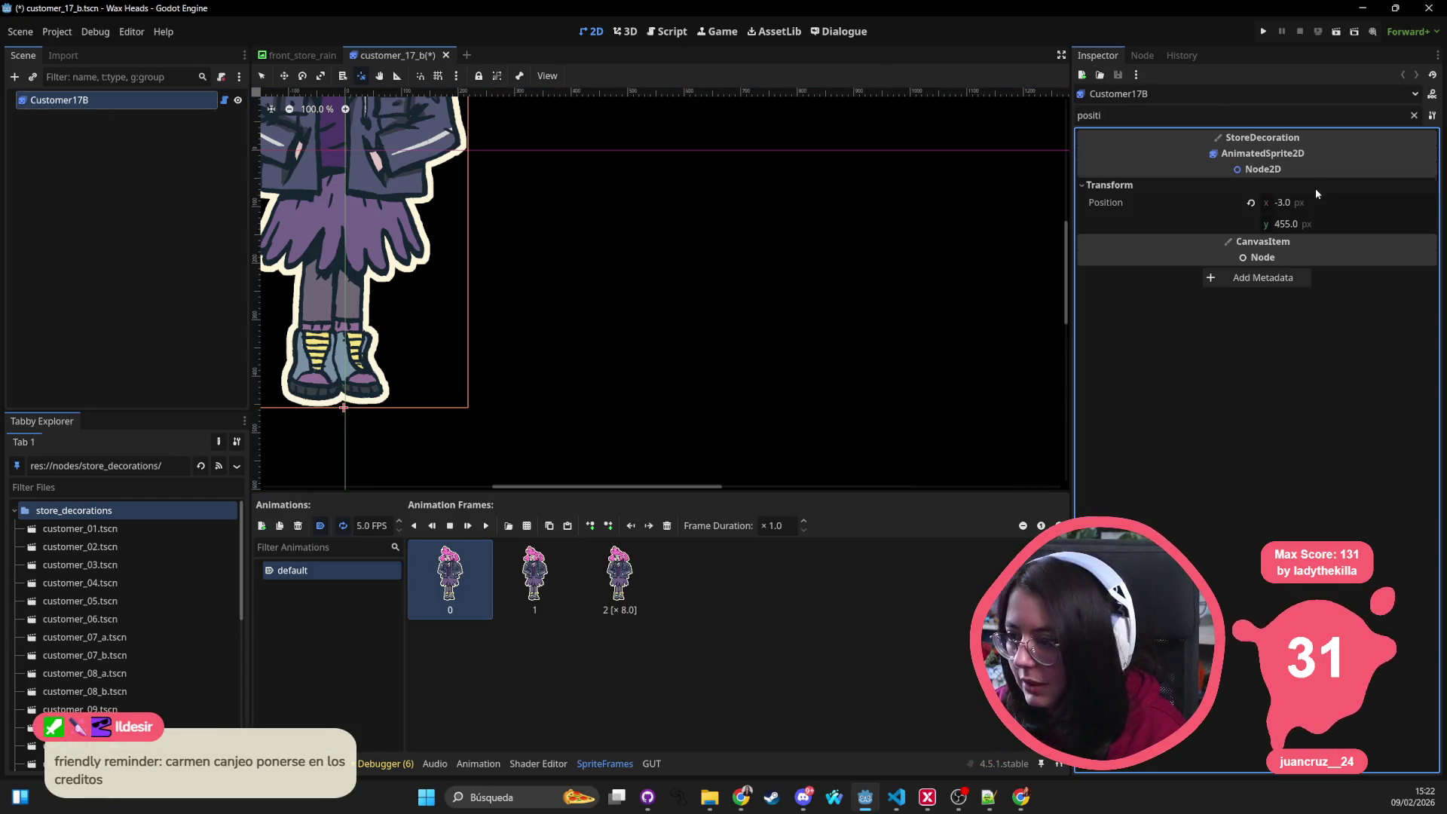
pyautogui.click(1251, 202)
pyautogui.hotkey('ctrl', 's')
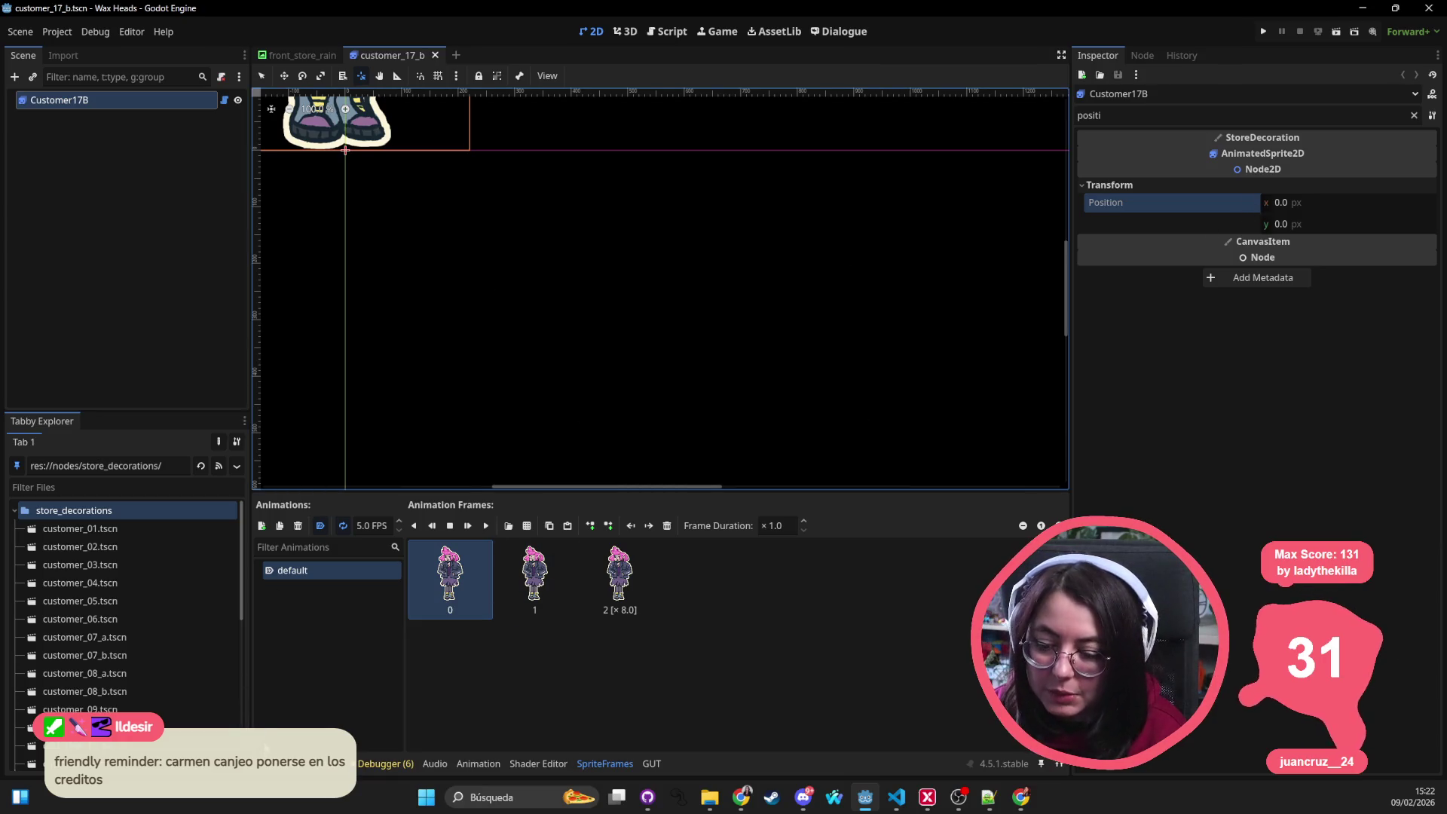
# Step: Open customer_18, set the Customer18 pivot at the sprite's feet, and reset Position to 0, 0
pyautogui.click(266, 748)
pyautogui.doubleClick(463, 708)
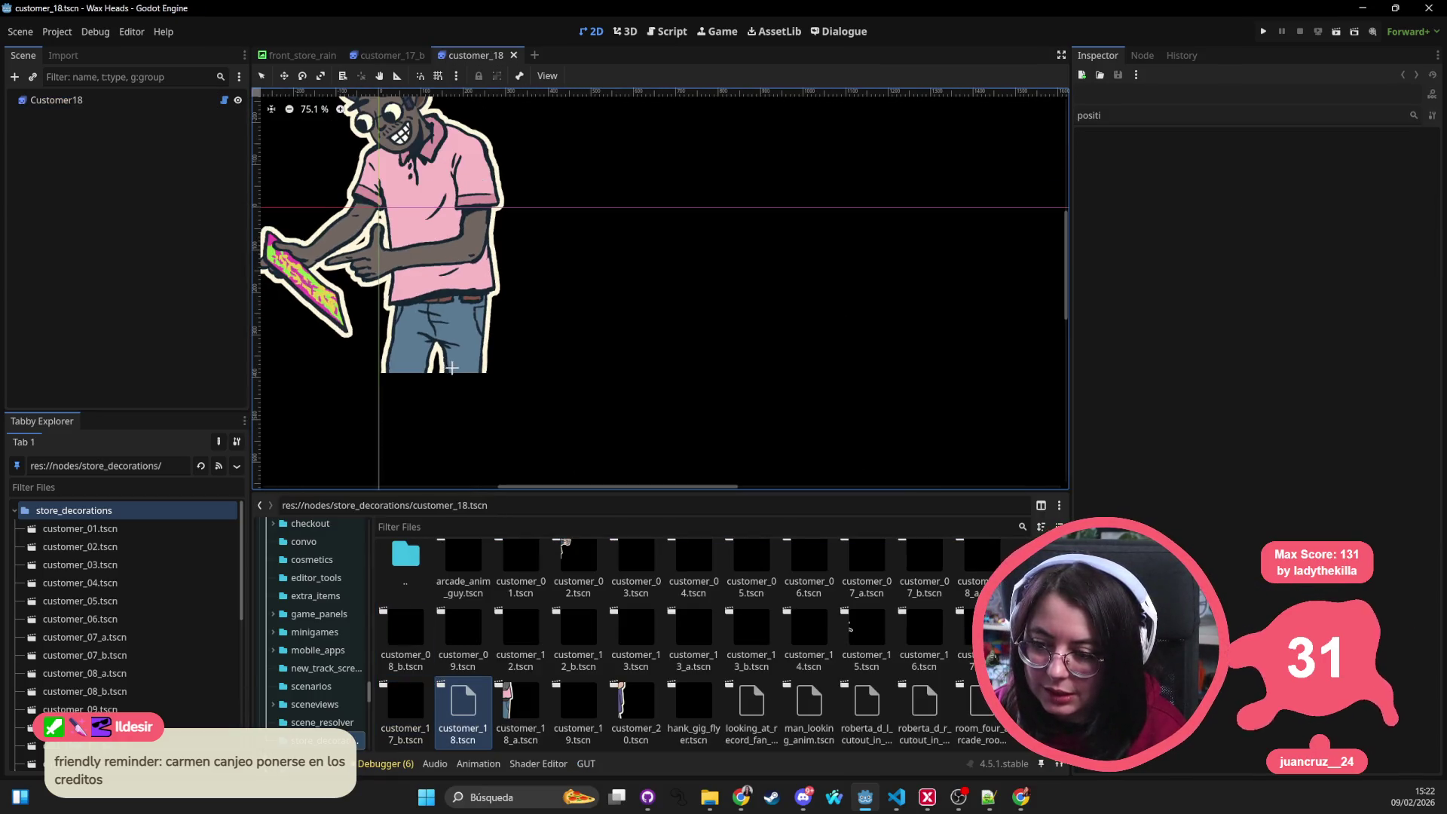
pyautogui.click(57, 99)
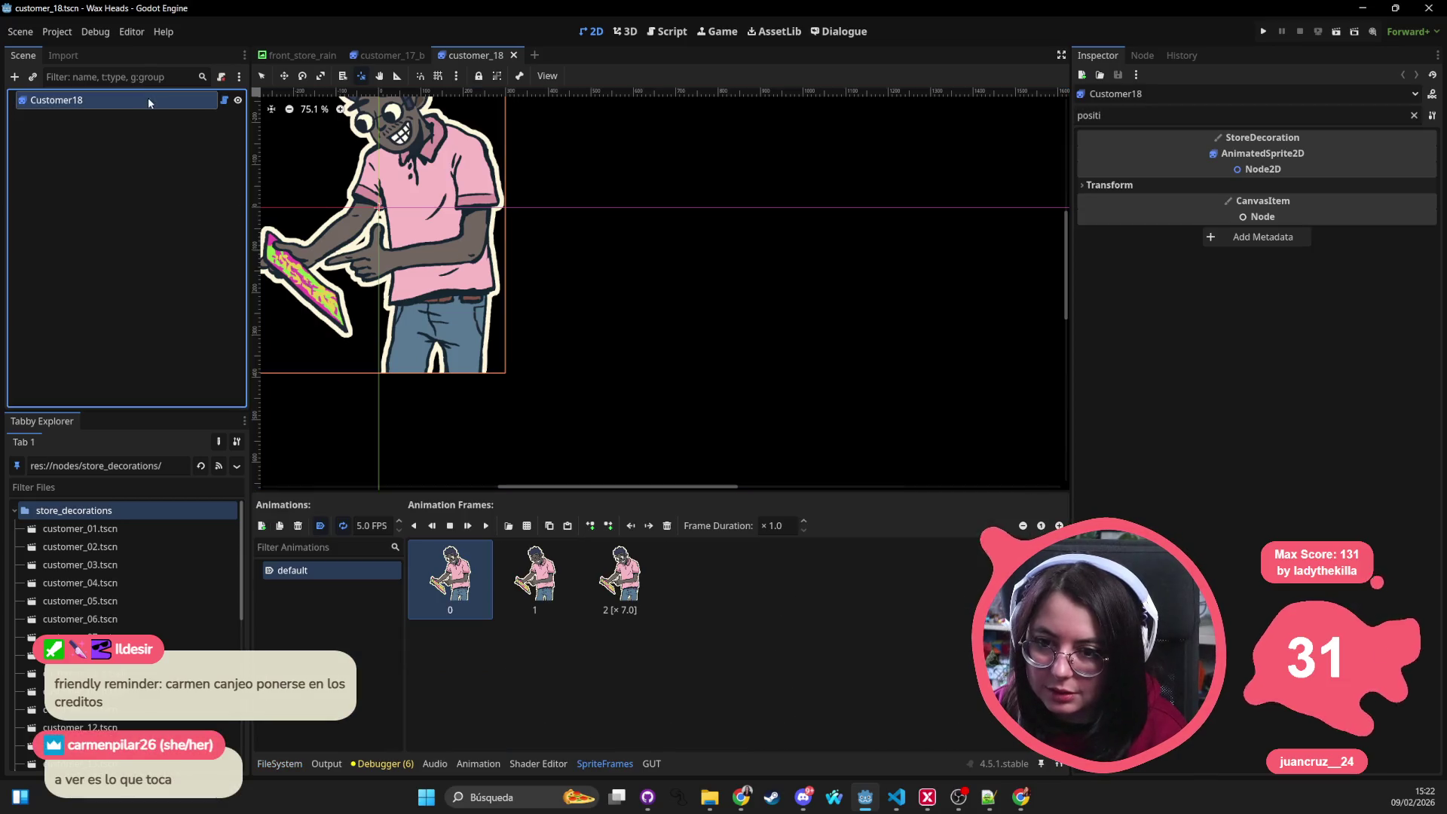
pyautogui.moveTo(437, 374); pyautogui.dragTo(449, 376)
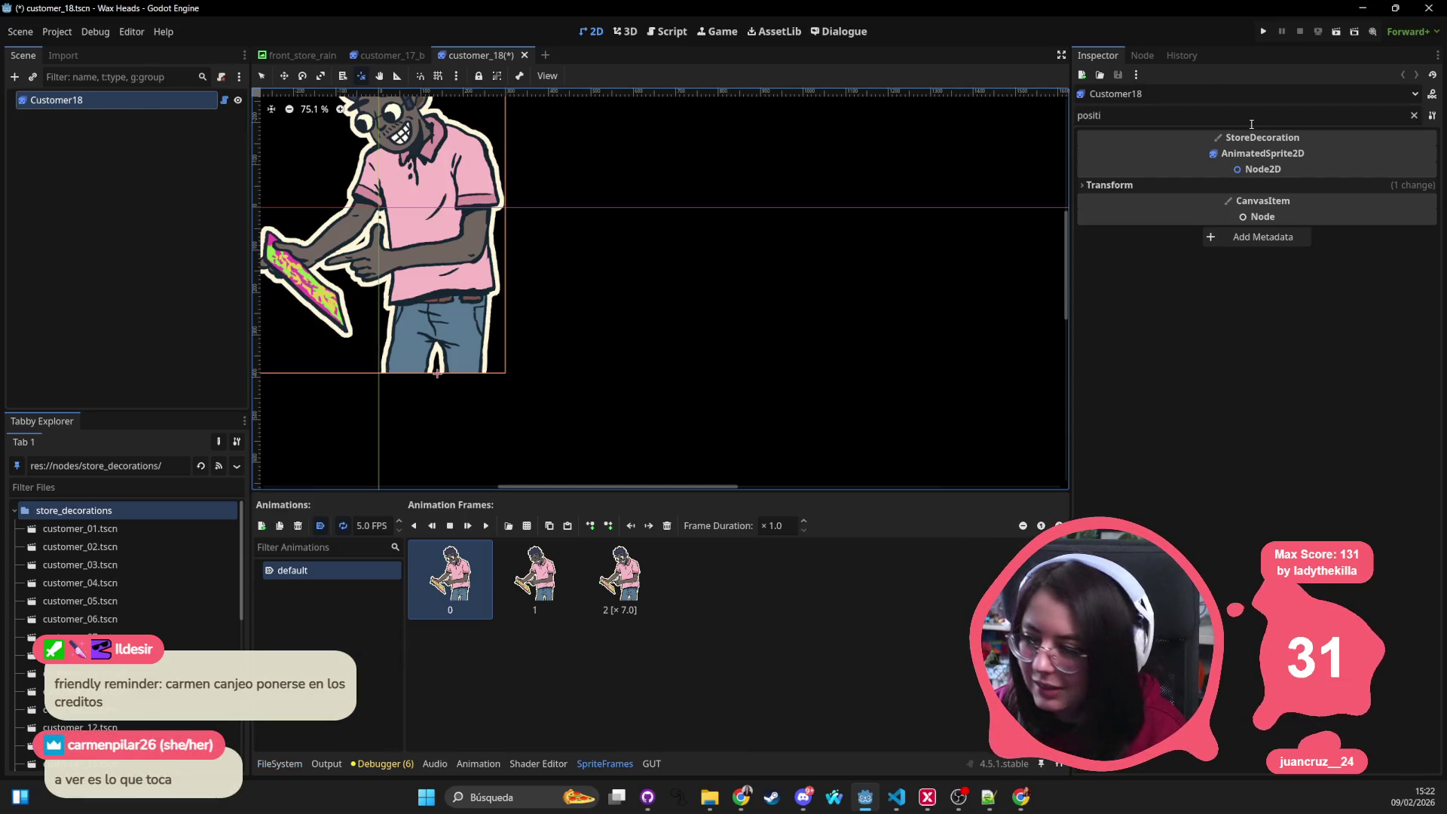
pyautogui.click(1219, 186)
pyautogui.click(1259, 203)
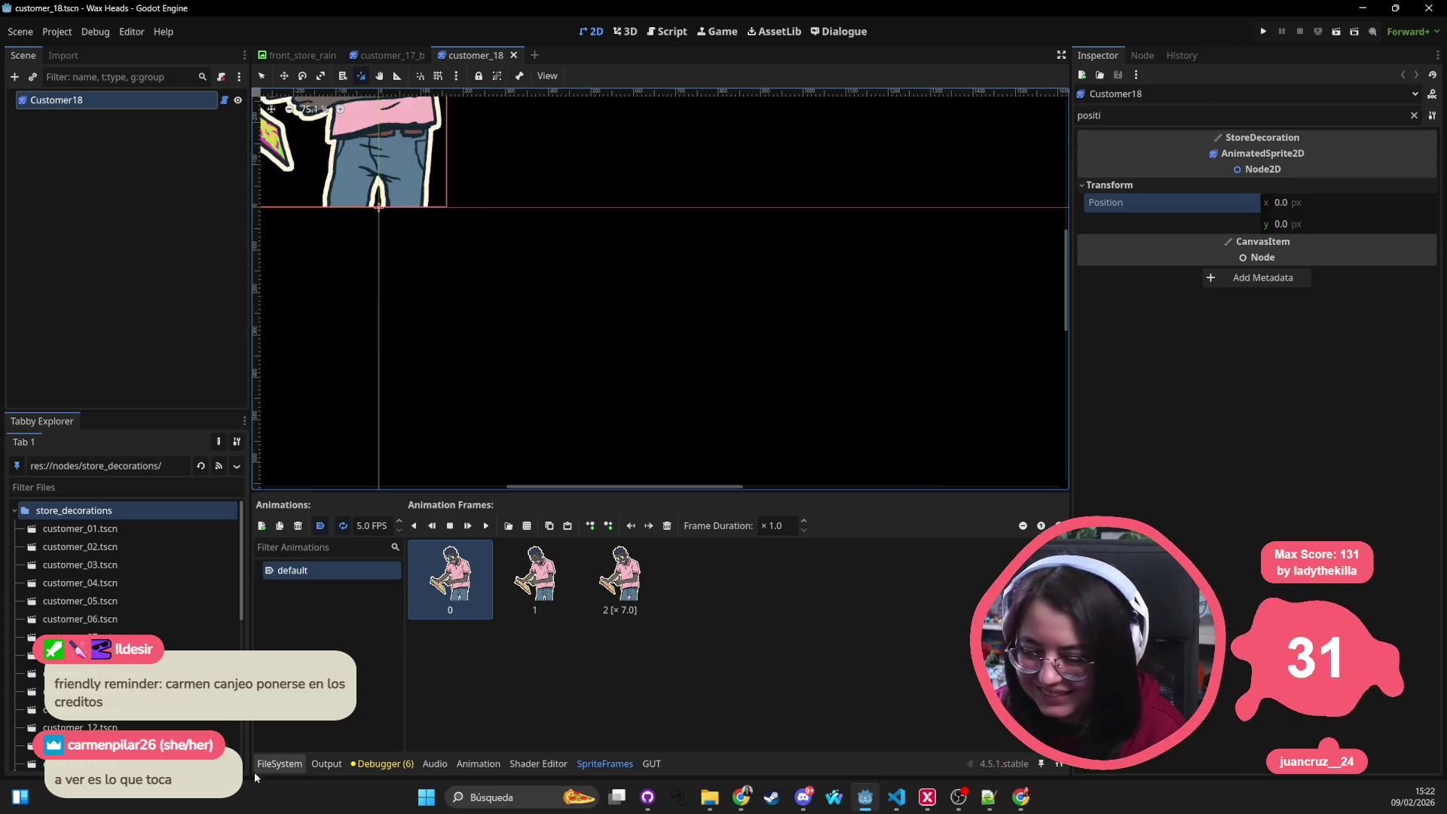
# Step: Open customer_18_a, set the Customer18A pivot at the feet, zero its Position, and save
pyautogui.click(279, 763)
pyautogui.doubleClick(519, 708)
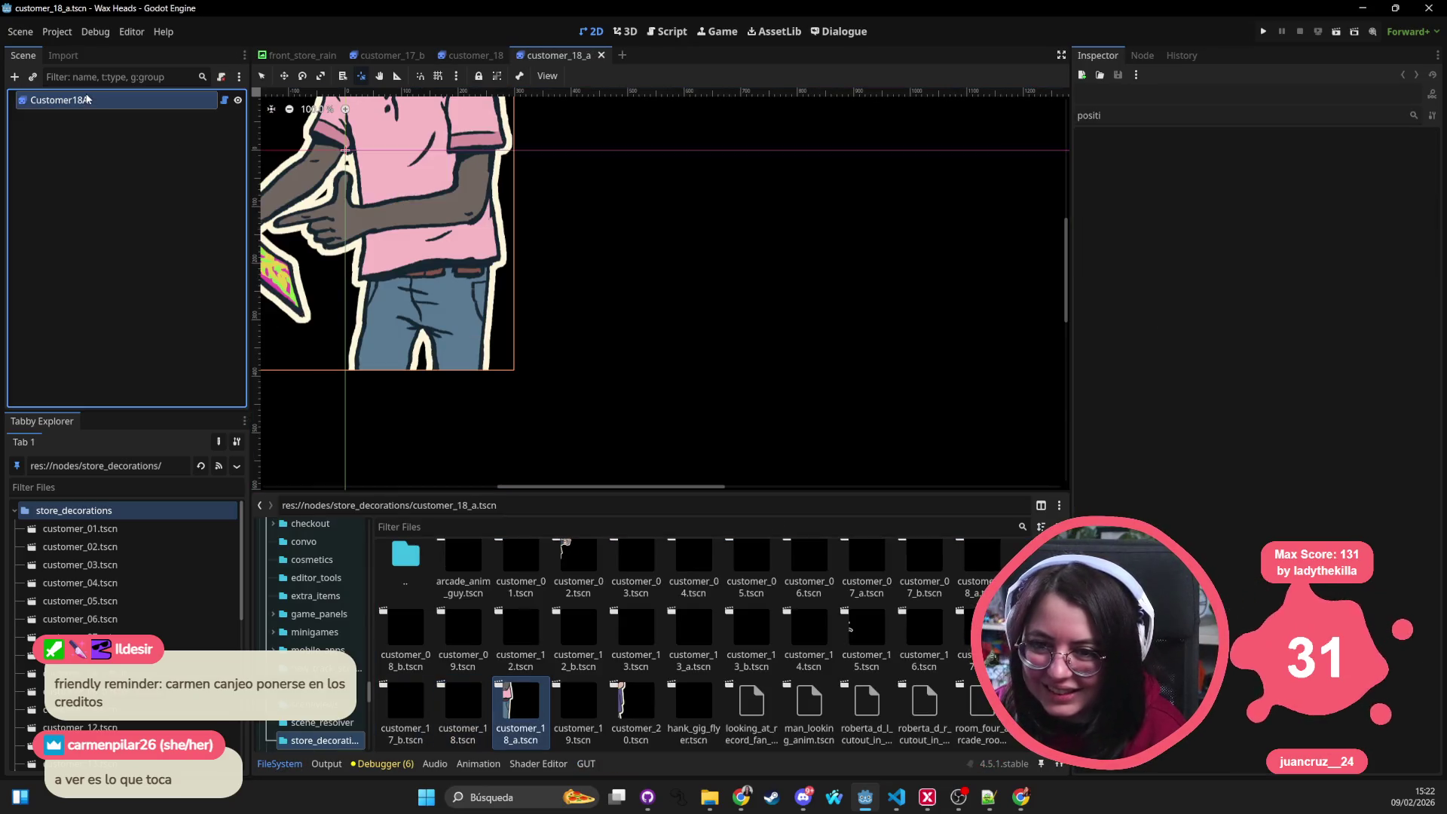
pyautogui.click(87, 99)
pyautogui.click(419, 369)
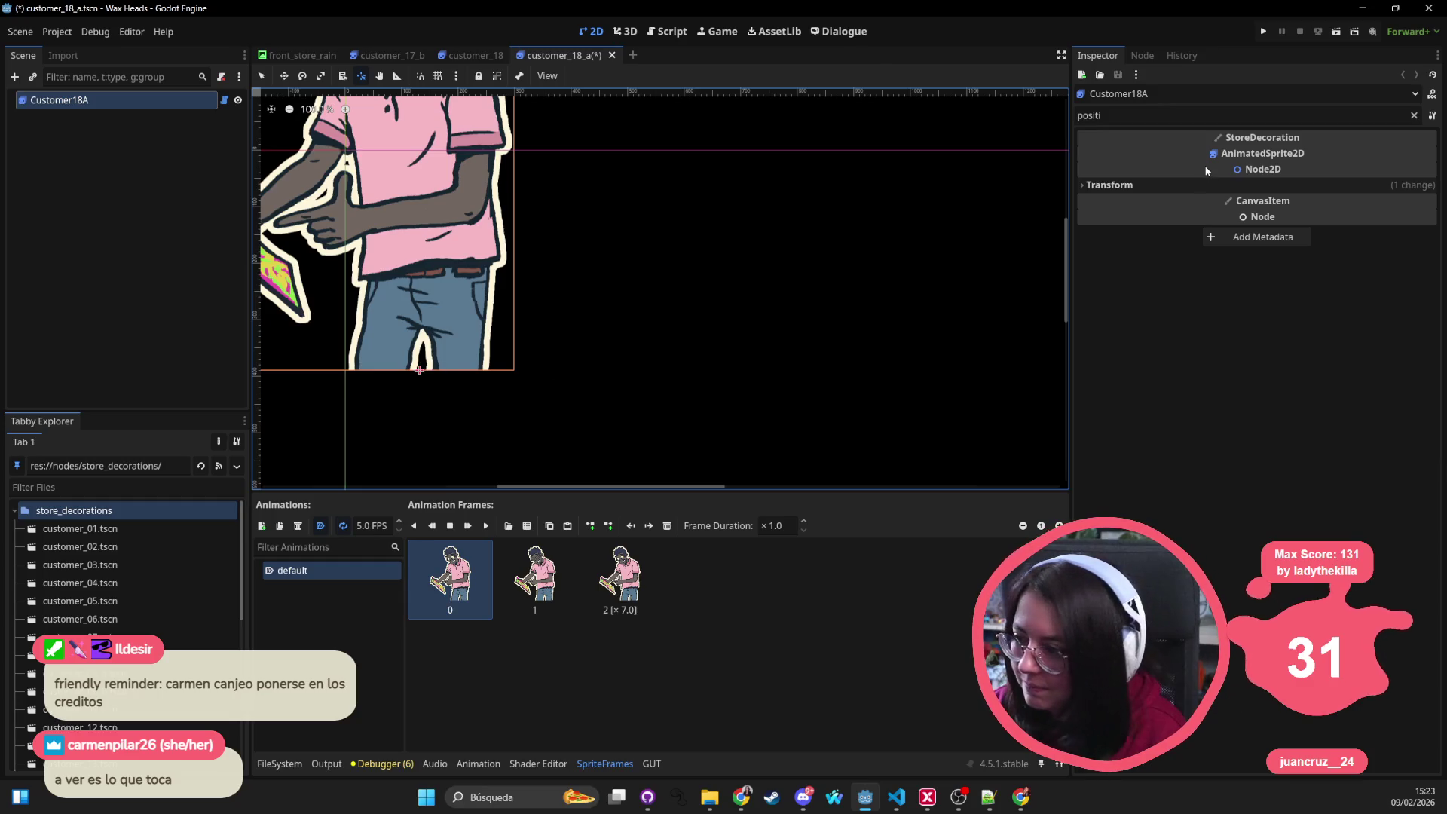
pyautogui.click(1198, 185)
pyautogui.click(1205, 202)
pyautogui.hotkey('ctrl', 's')
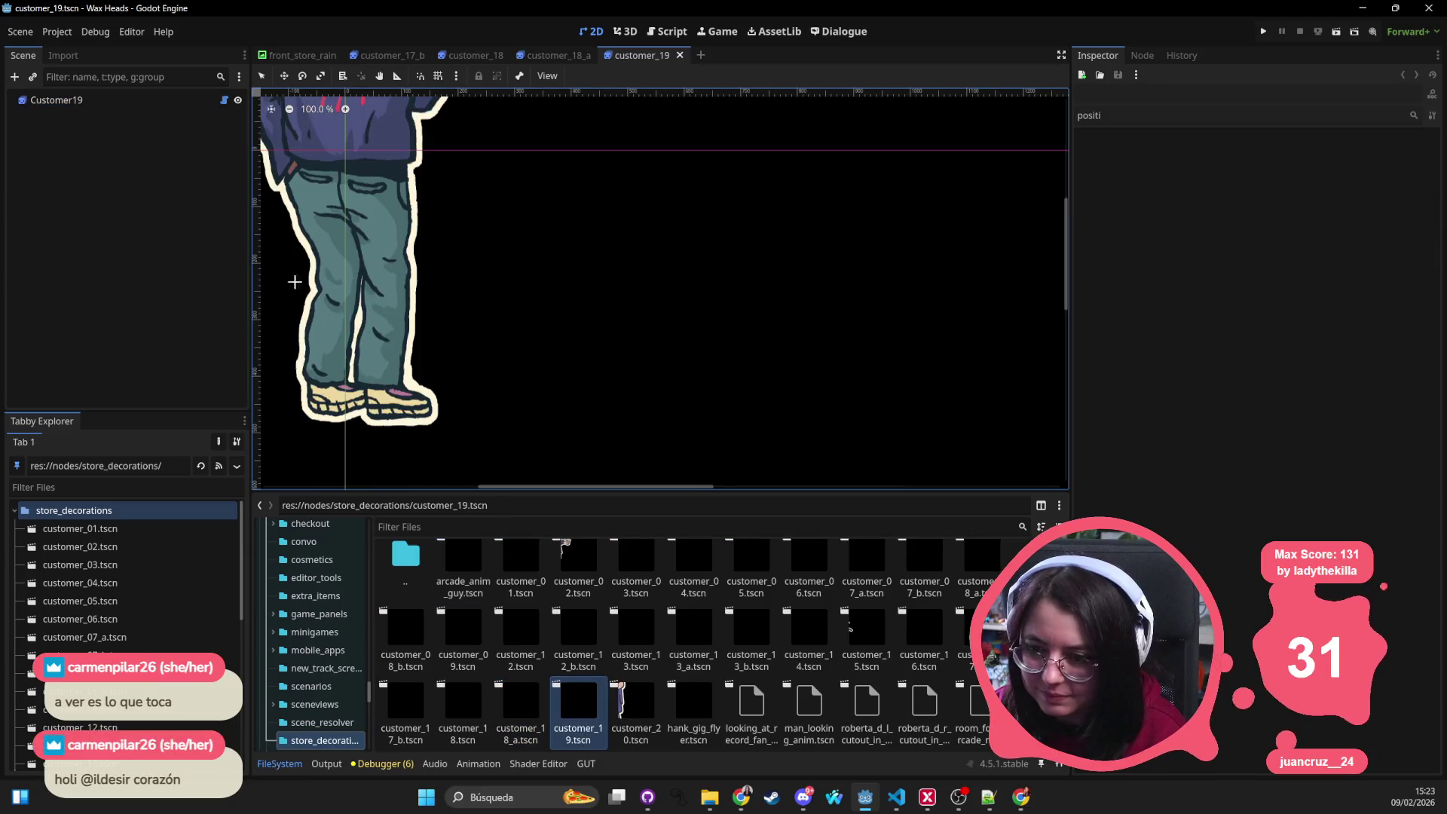
# Step: Set Customer19's pivot at the sprite's feet, reset Position to 0, 0, and save customer_19
pyautogui.click(138, 99)
pyautogui.press('v')
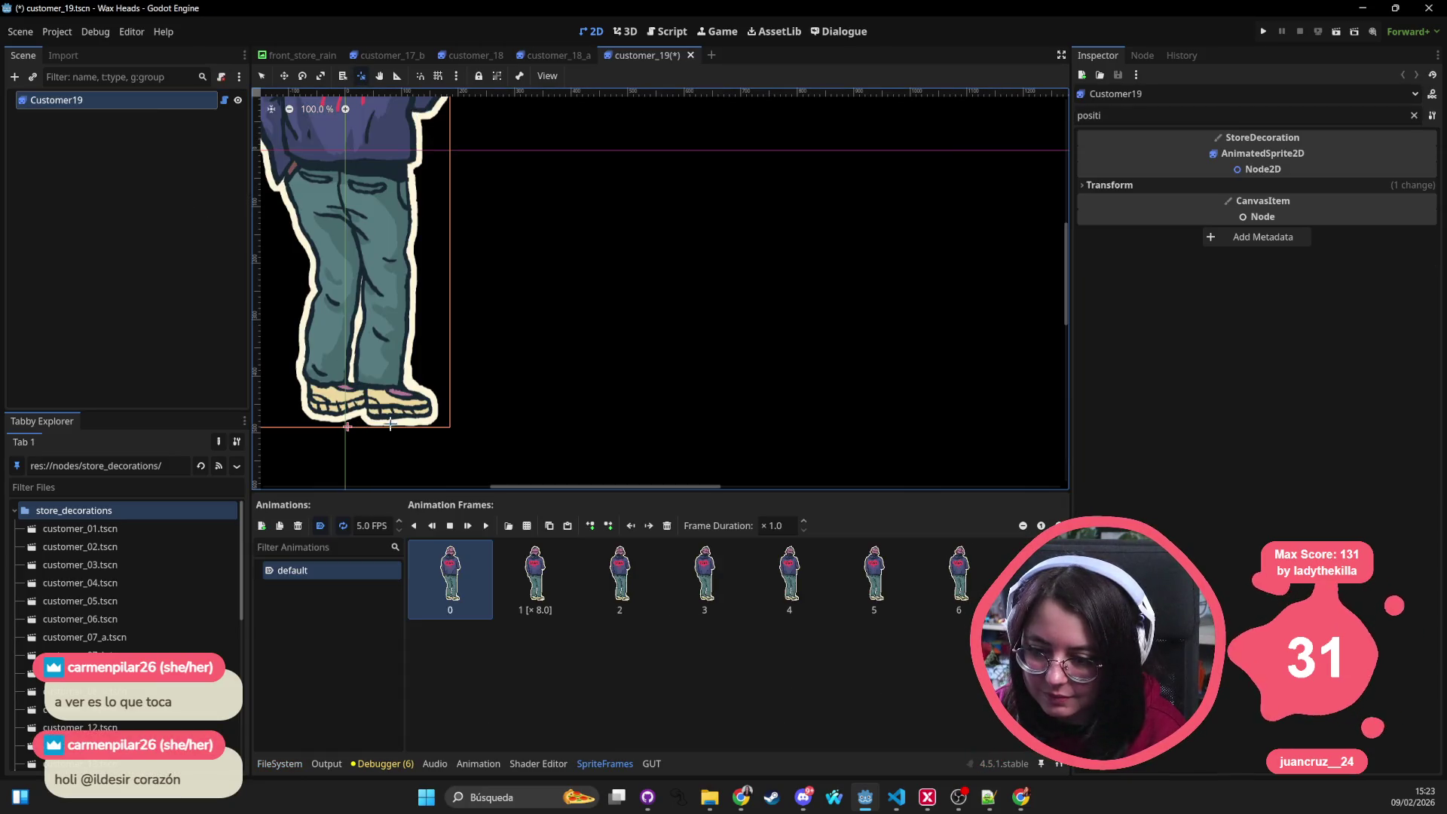
pyautogui.click(1182, 184)
pyautogui.click(1249, 203)
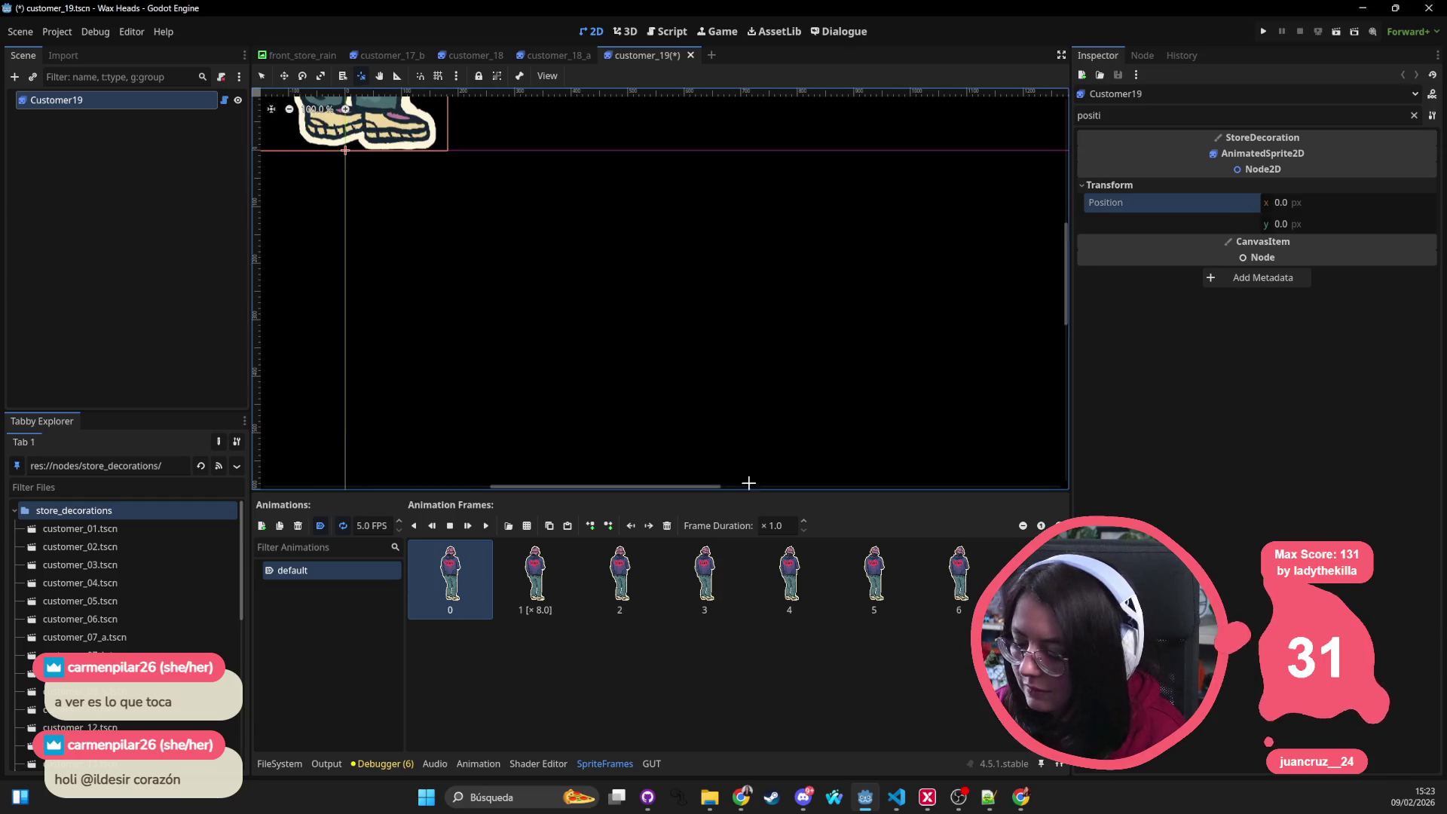
pyautogui.hotkey('ctrl', 's')
# Step: Open customer_20, set the root pivot at the feet, zero its Position, and save
pyautogui.doubleClick(638, 697)
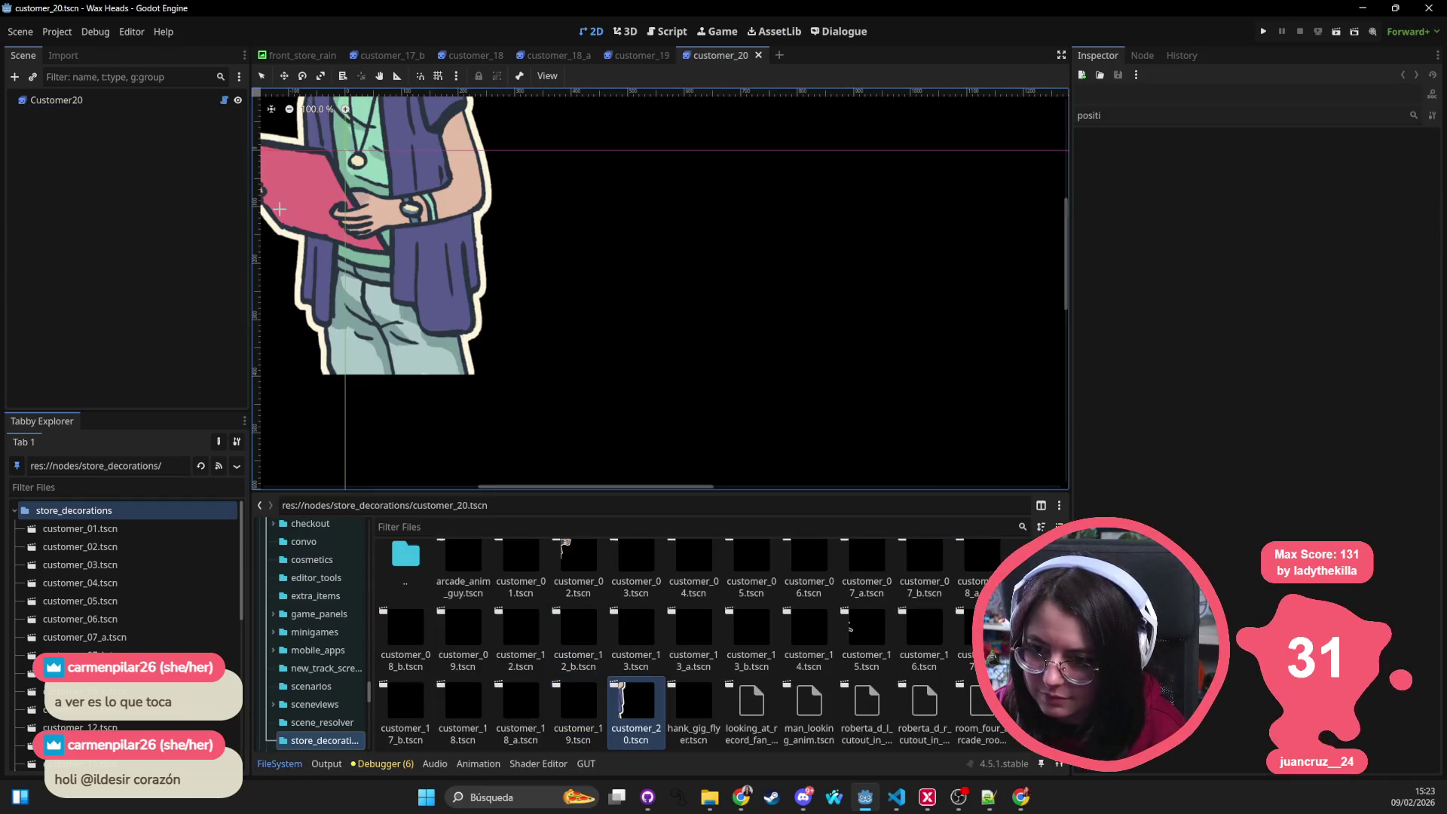
pyautogui.press('v')
pyautogui.scroll(-4, 389, 375)
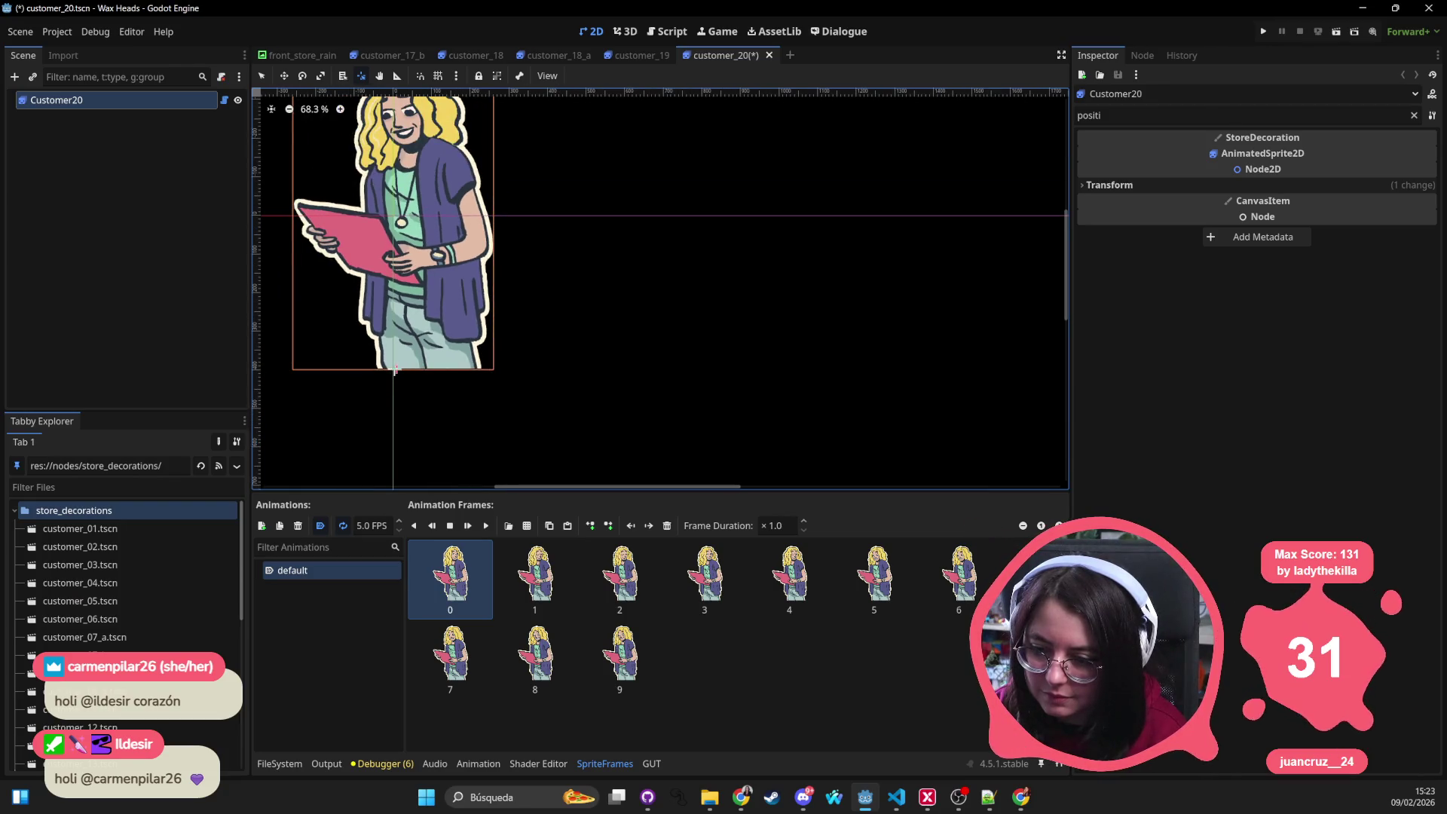
pyautogui.click(1210, 184)
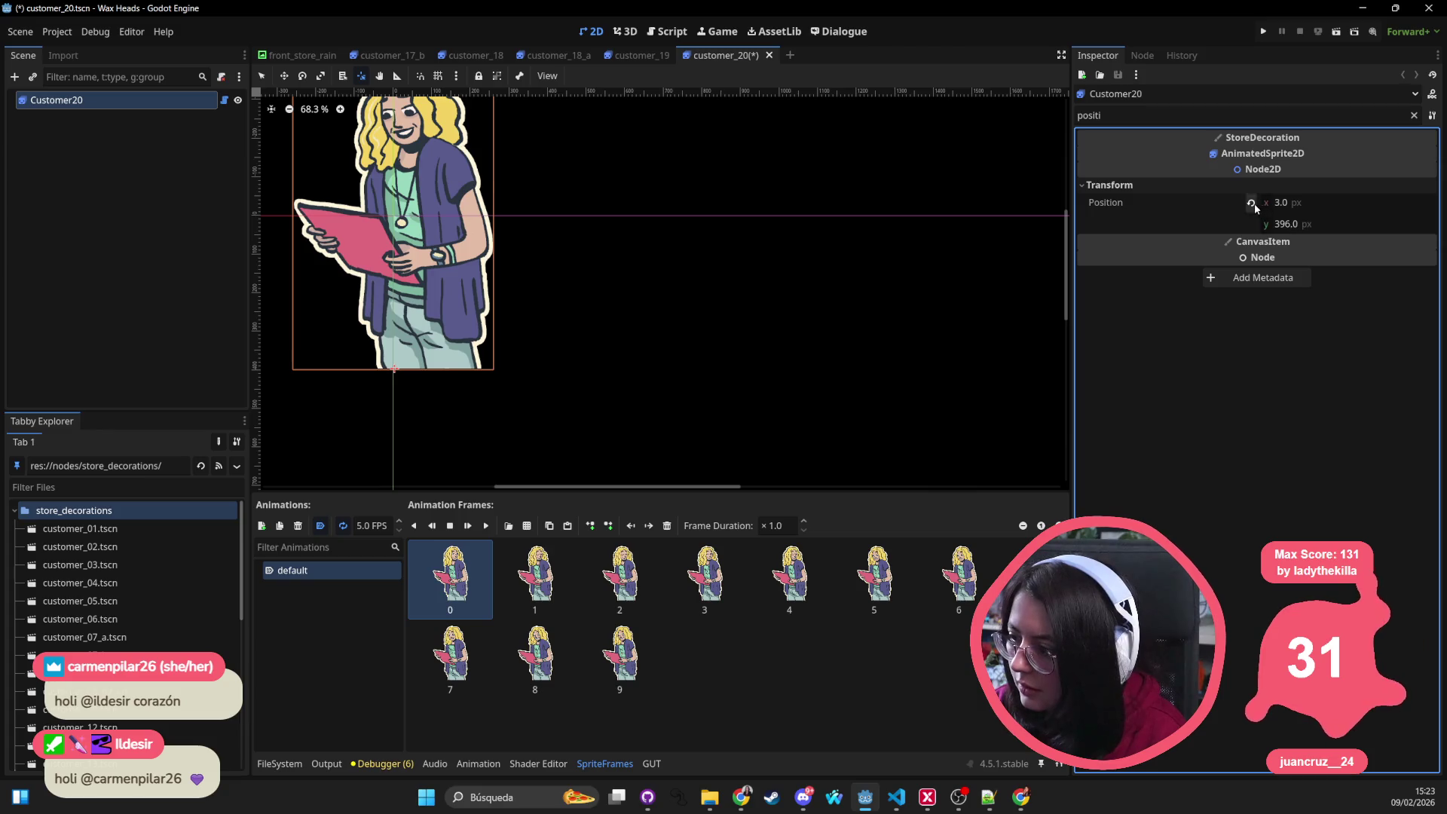
pyautogui.click(1250, 203)
pyautogui.hotkey('ctrl', 's')
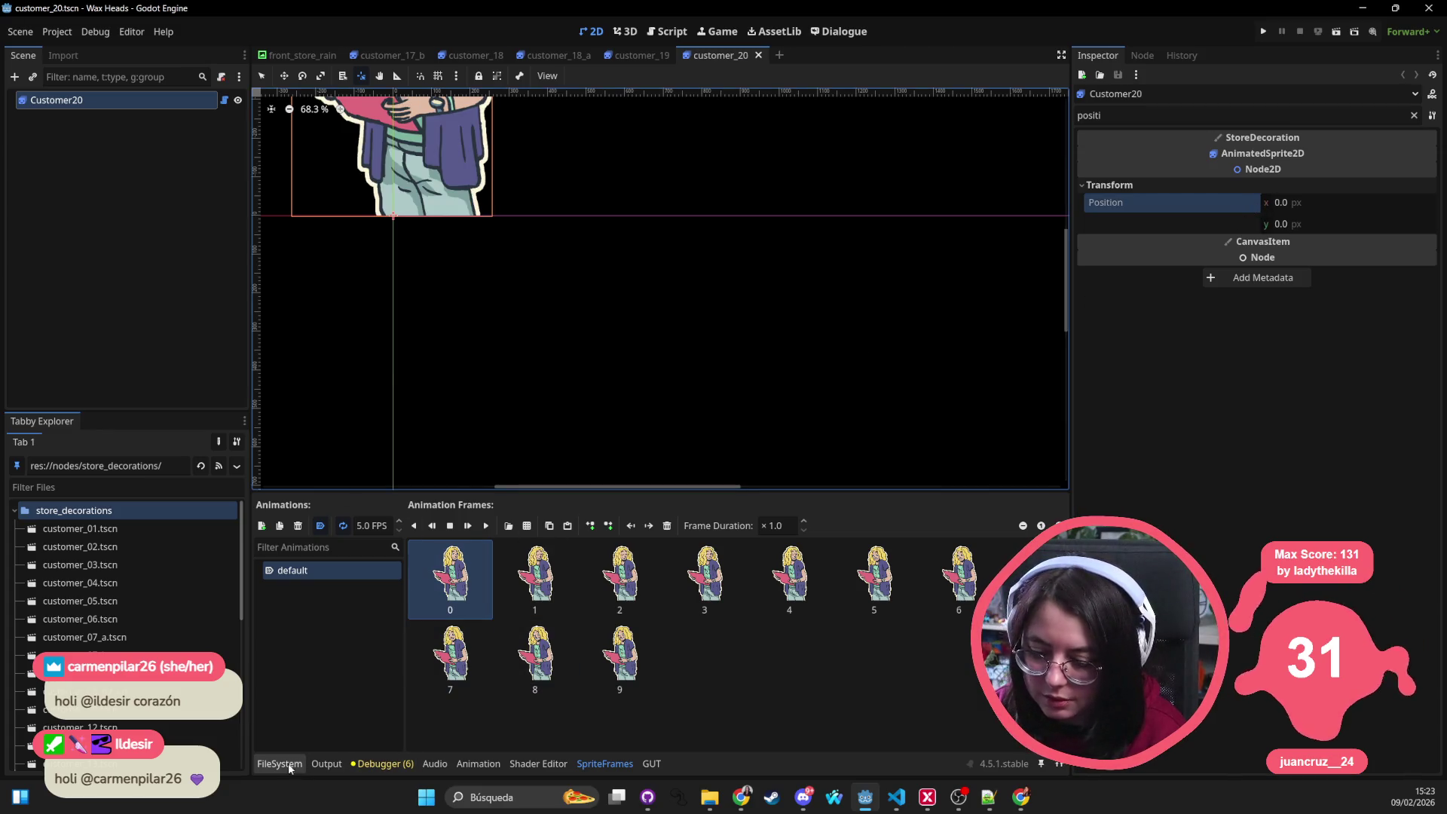
# Step: Open looking_at_record_fan_room, set the root pivot at the sprite's bottom, zero Position, and save
pyautogui.click(278, 763)
pyautogui.doubleClick(693, 705)
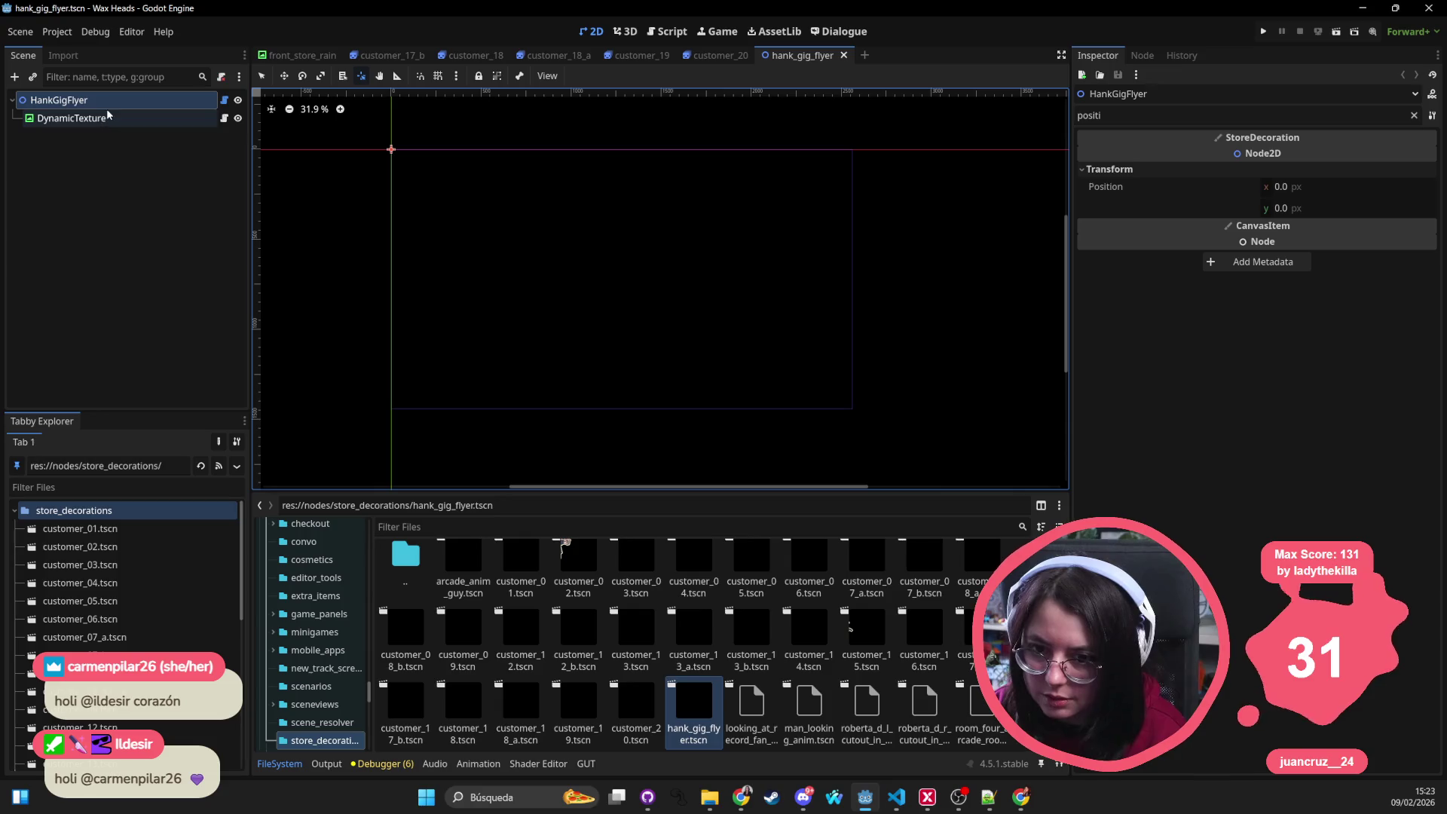
pyautogui.doubleClick(751, 704)
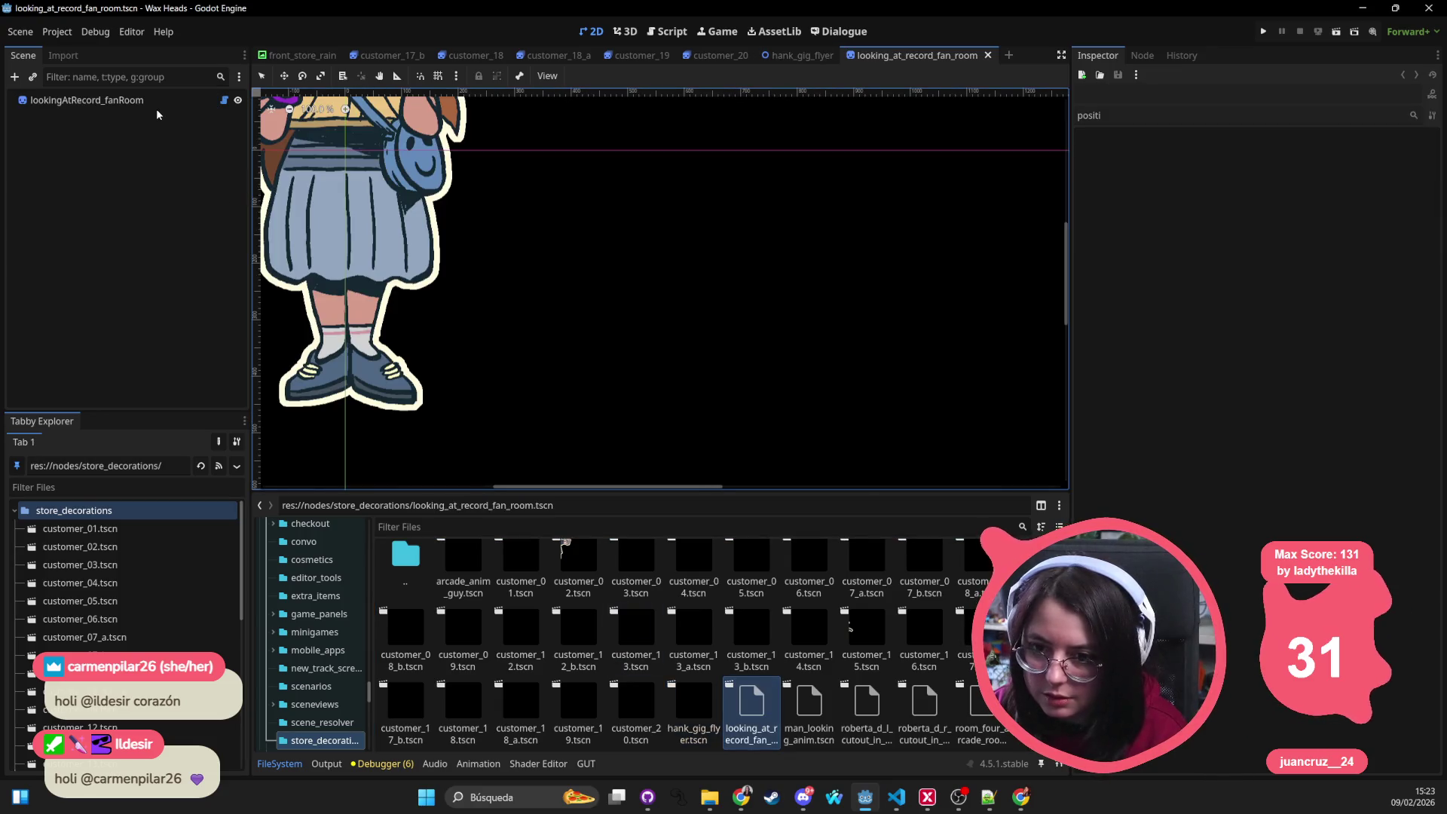
pyautogui.click(158, 102)
pyautogui.click(346, 401)
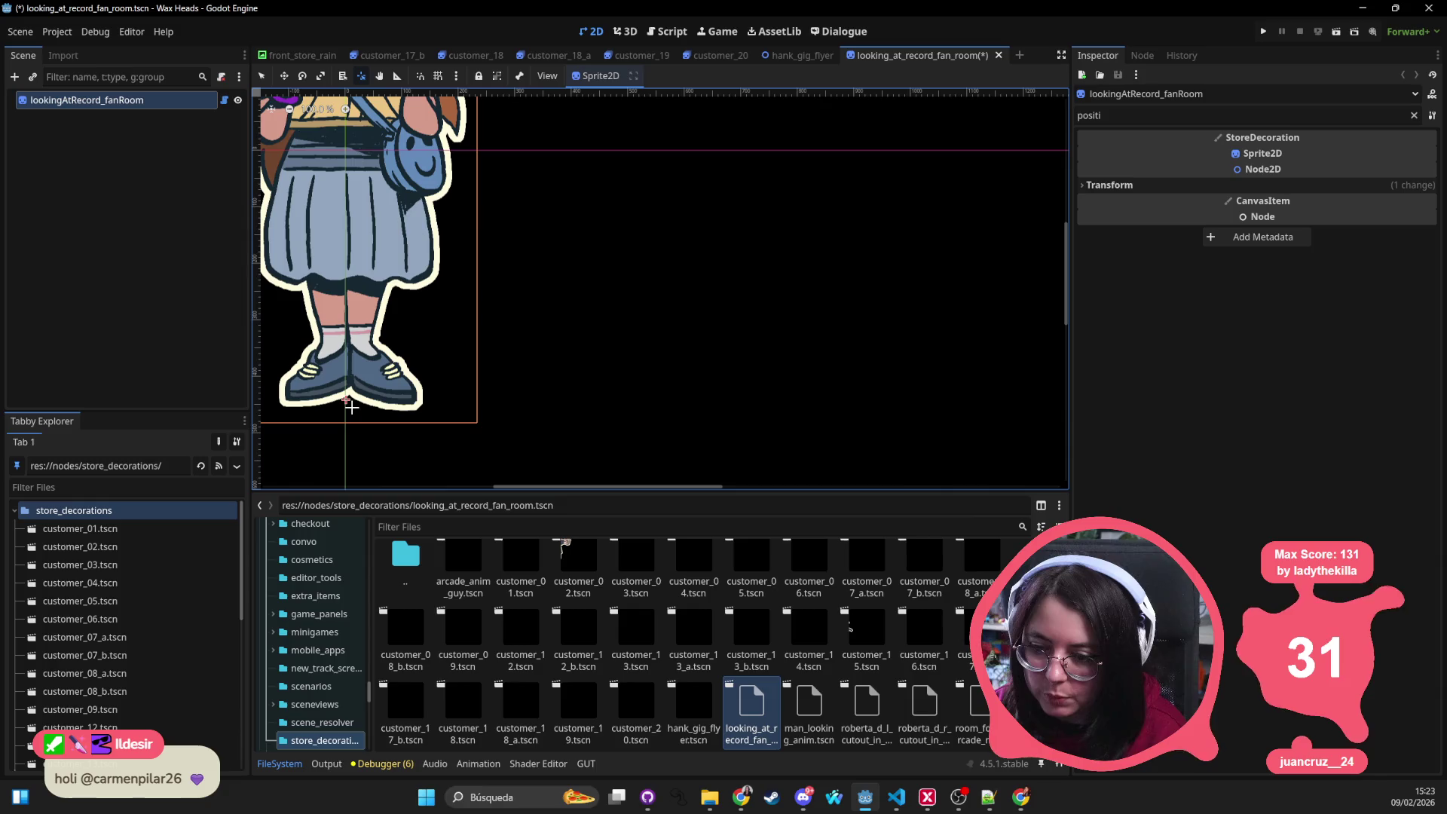
pyautogui.click(1262, 186)
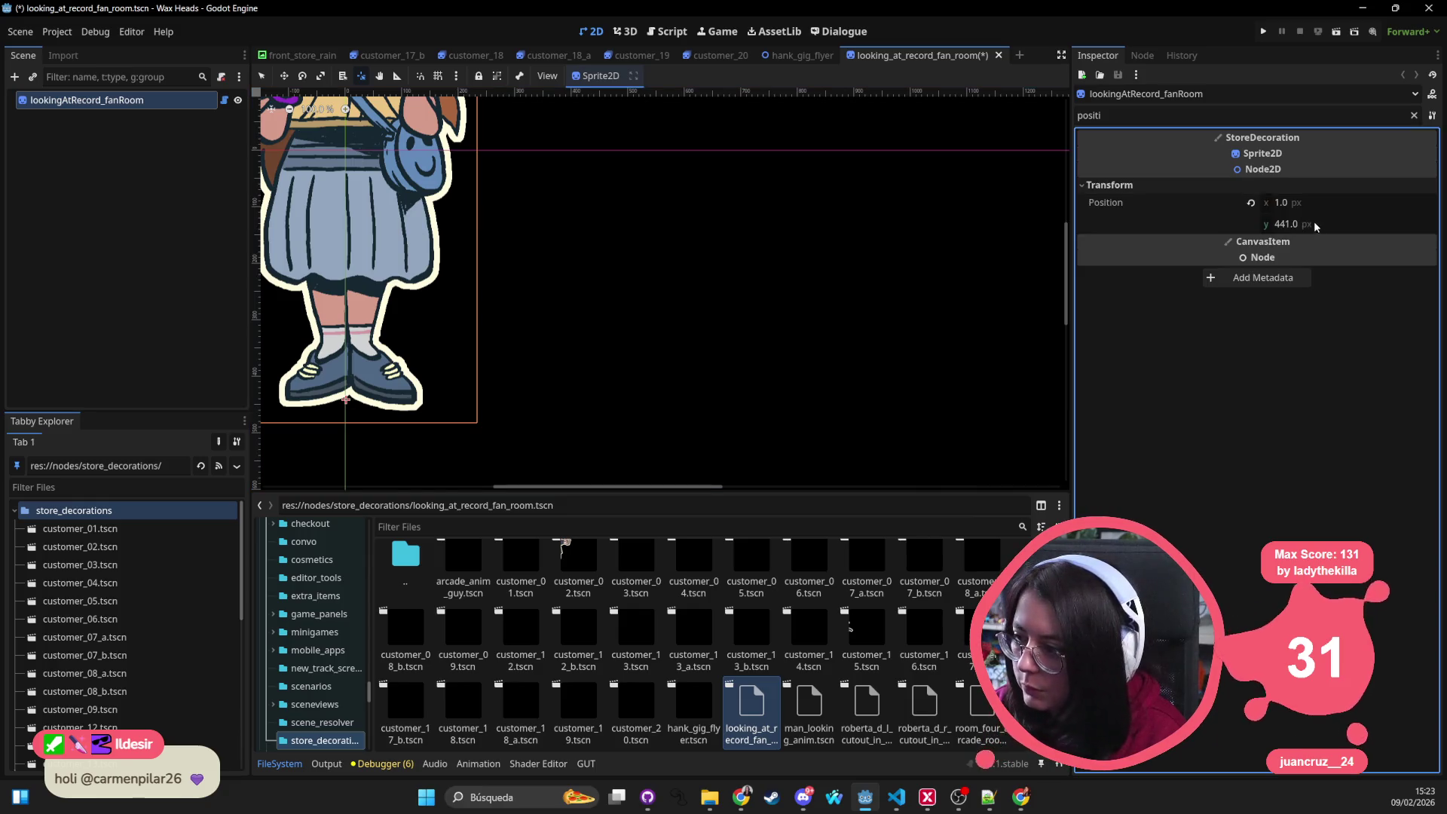
pyautogui.click(1250, 203)
pyautogui.hotkey('ctrl', 's')
# Step: Open man_looking_anim, set the root pivot at the feet, reset Position to 0, 0, and save
pyautogui.doubleClick(787, 733)
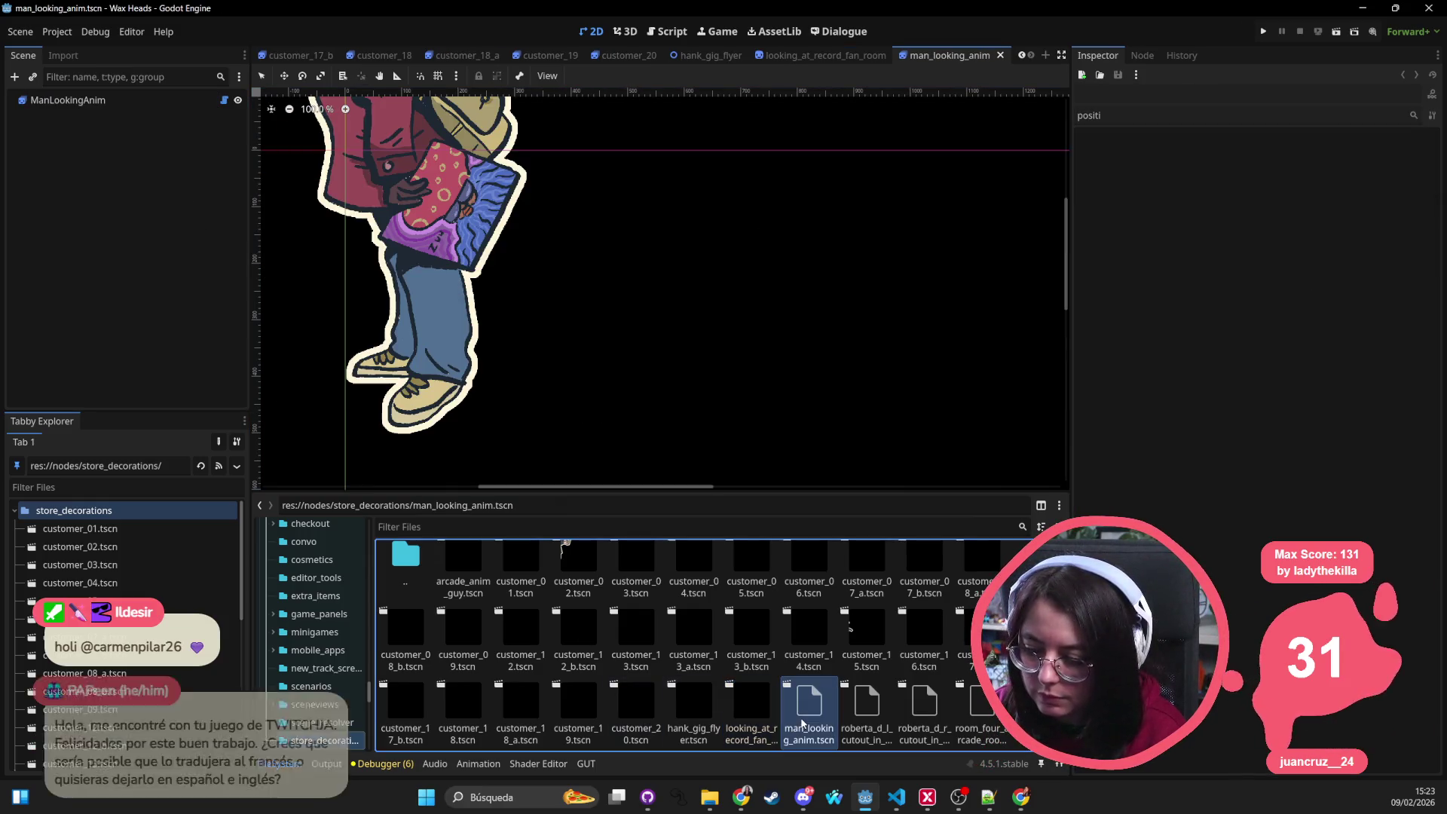
pyautogui.click(346, 430)
pyautogui.click(1132, 186)
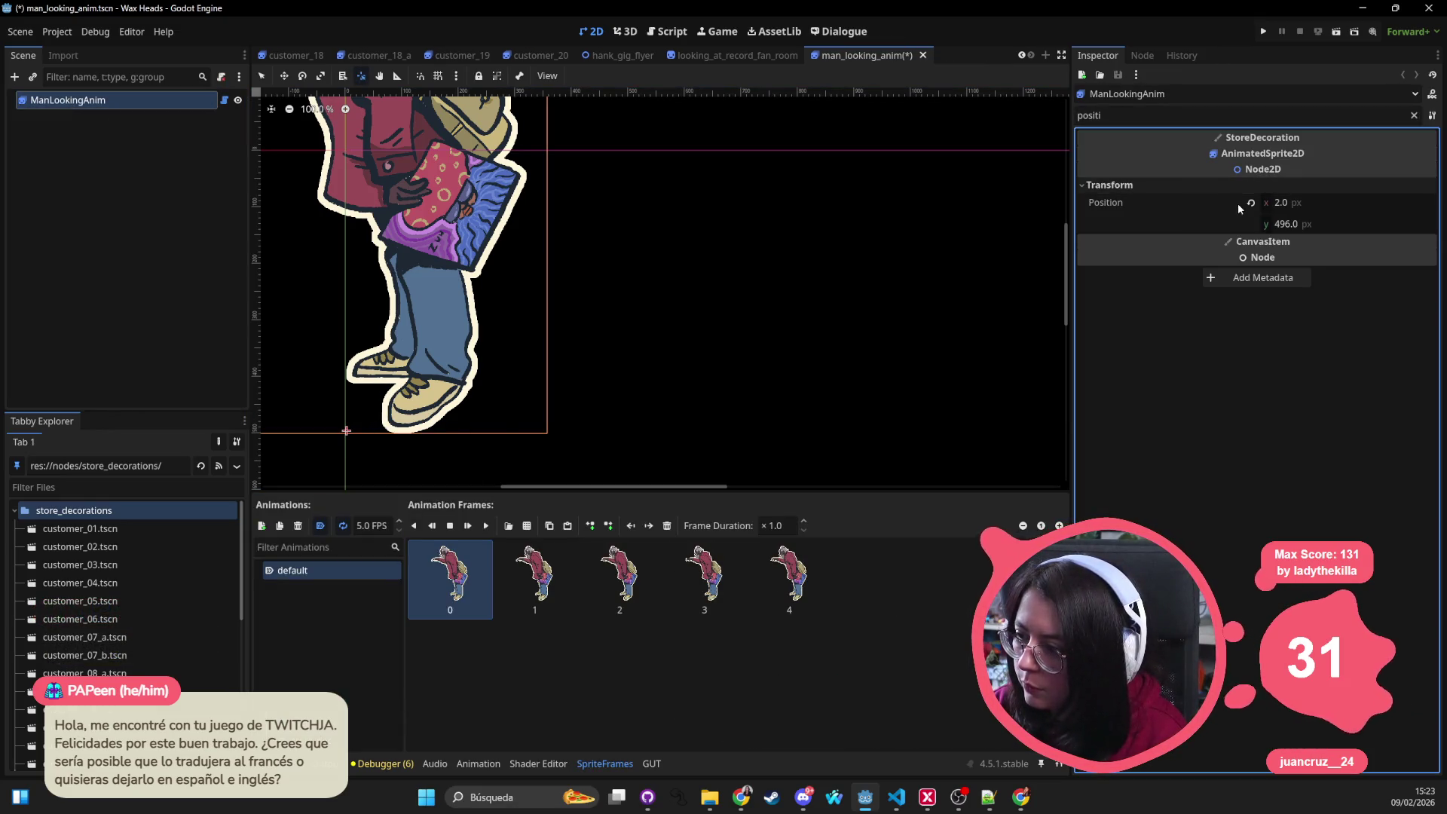
pyautogui.click(1251, 202)
pyautogui.hotkey('ctrl', 's')
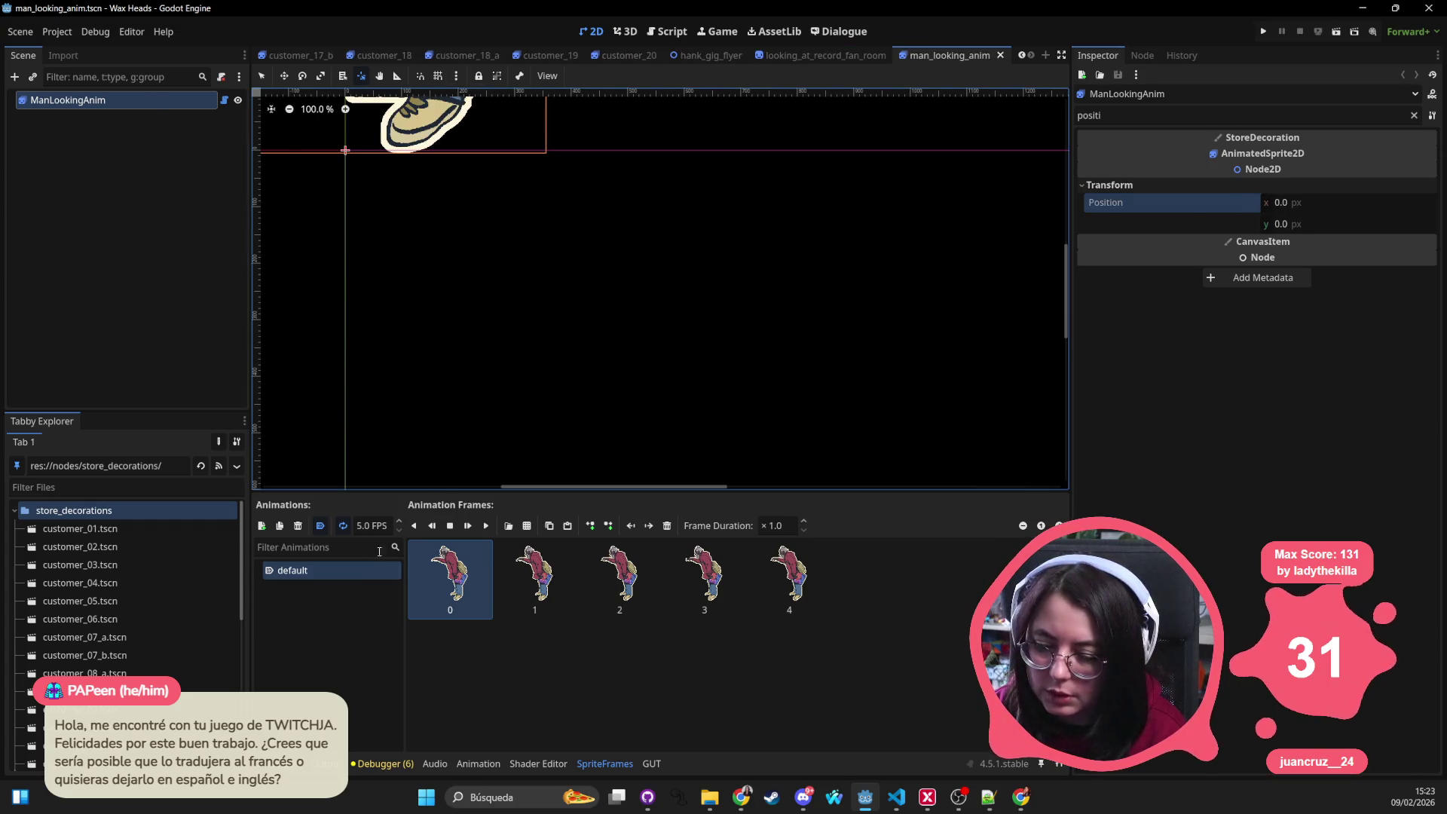
# Step: Open roberta_d_l_cutout_in_color, set the root pivot at the sprite's bottom, zero Position, and save
pyautogui.click(280, 763)
pyautogui.doubleClick(866, 704)
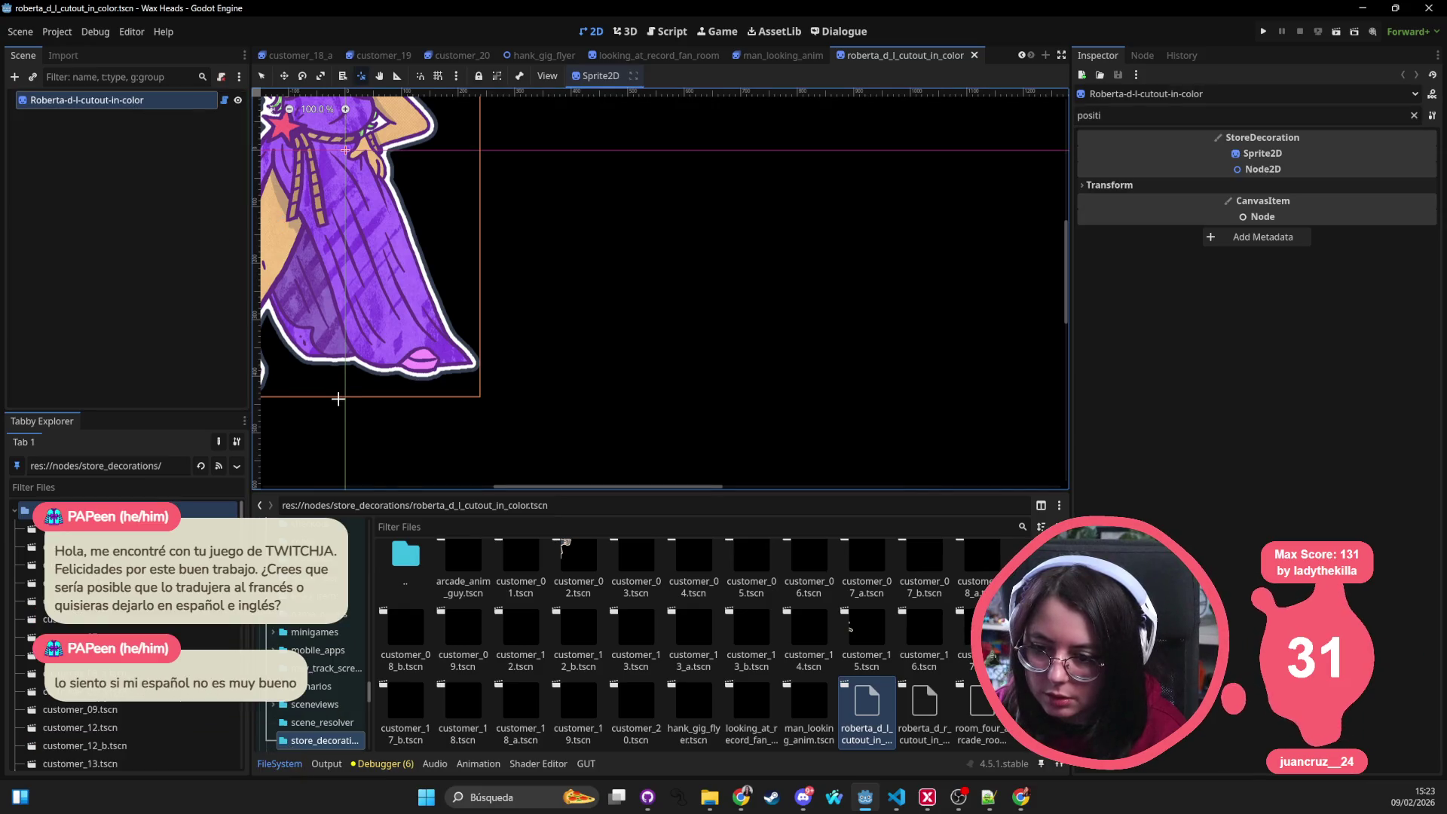
pyautogui.click(346, 397)
pyautogui.click(1141, 186)
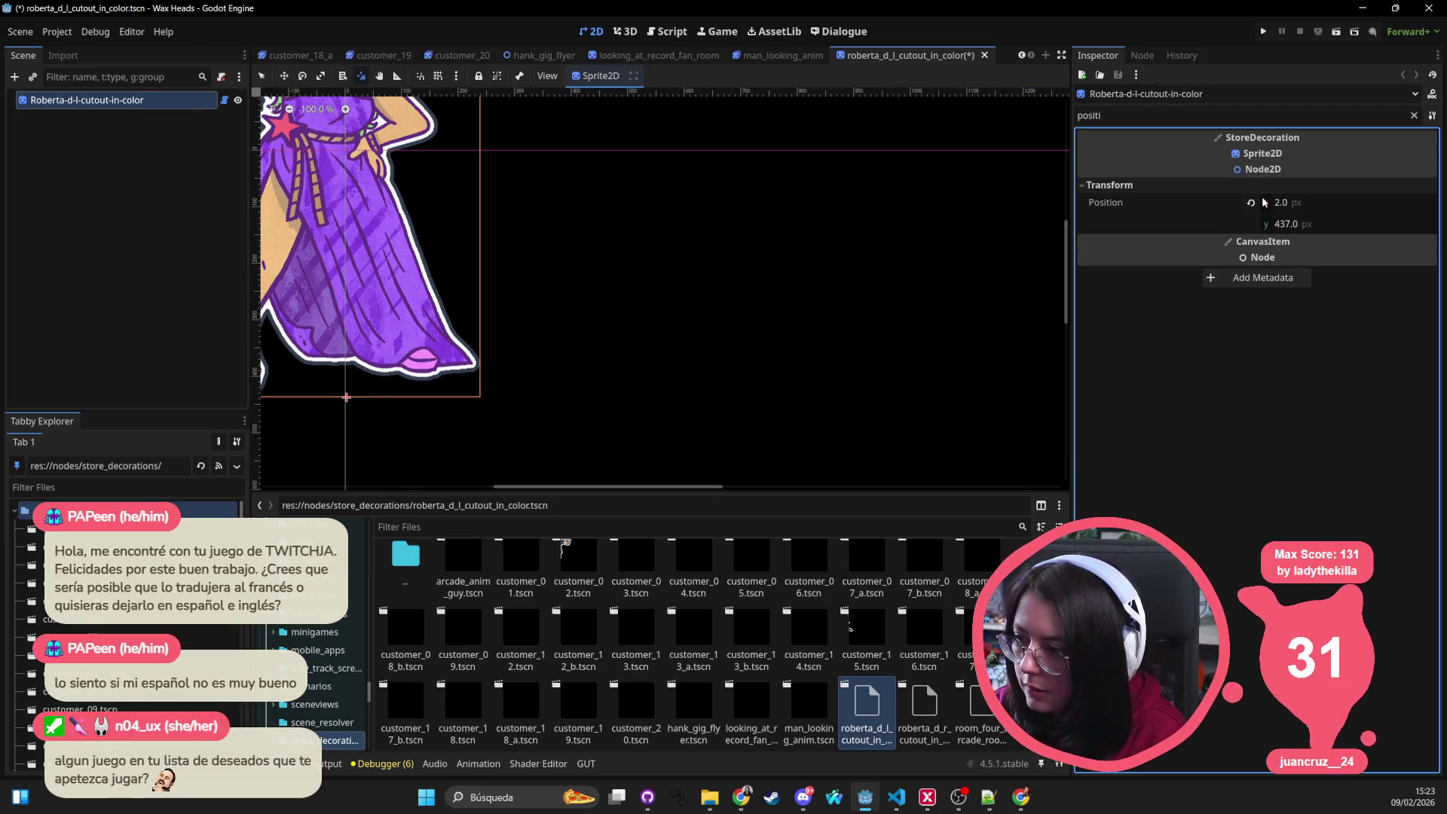
pyautogui.click(1256, 204)
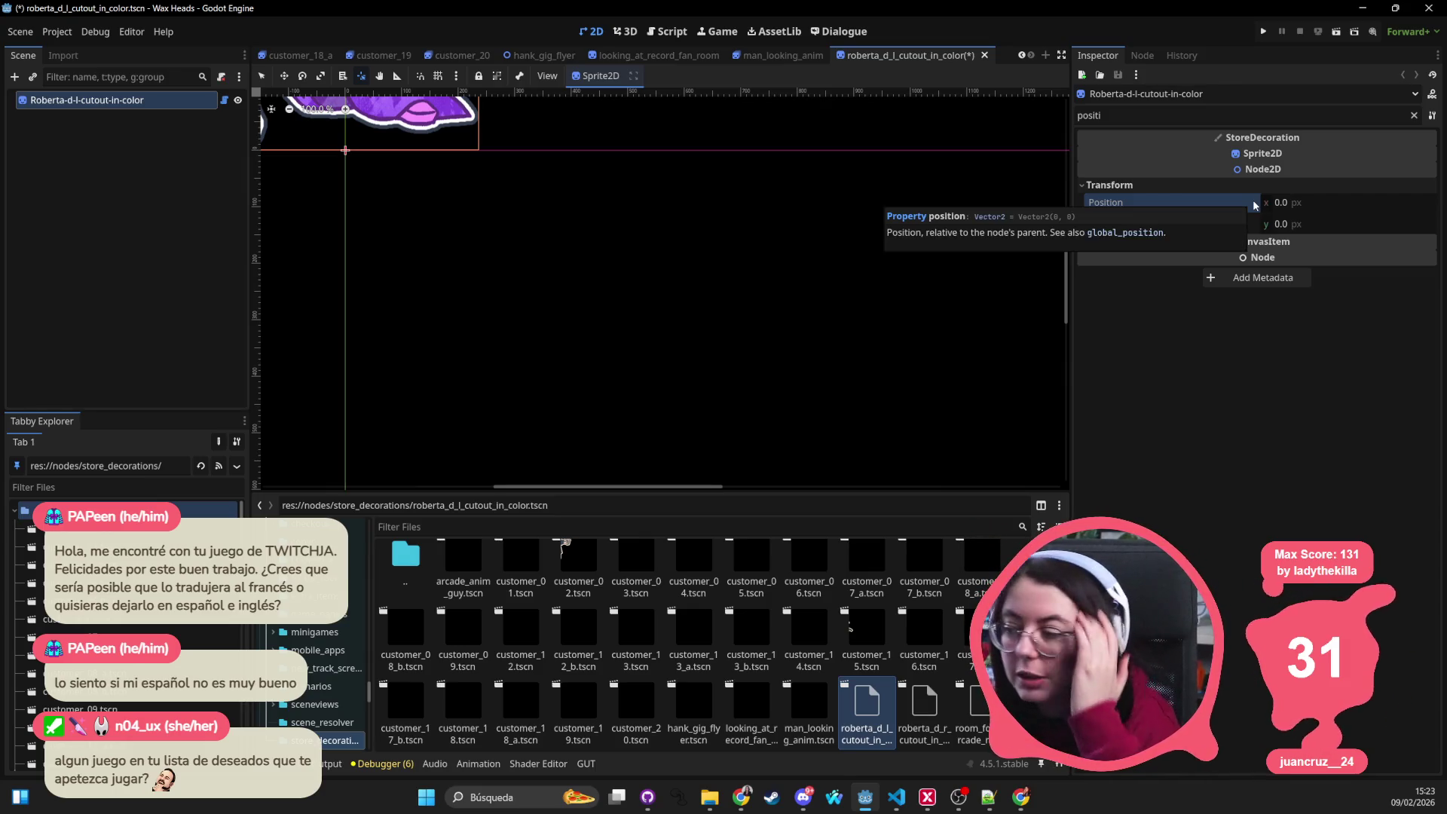
pyautogui.scroll(5, 656, 216)
pyautogui.hotkey('ctrl', 's')
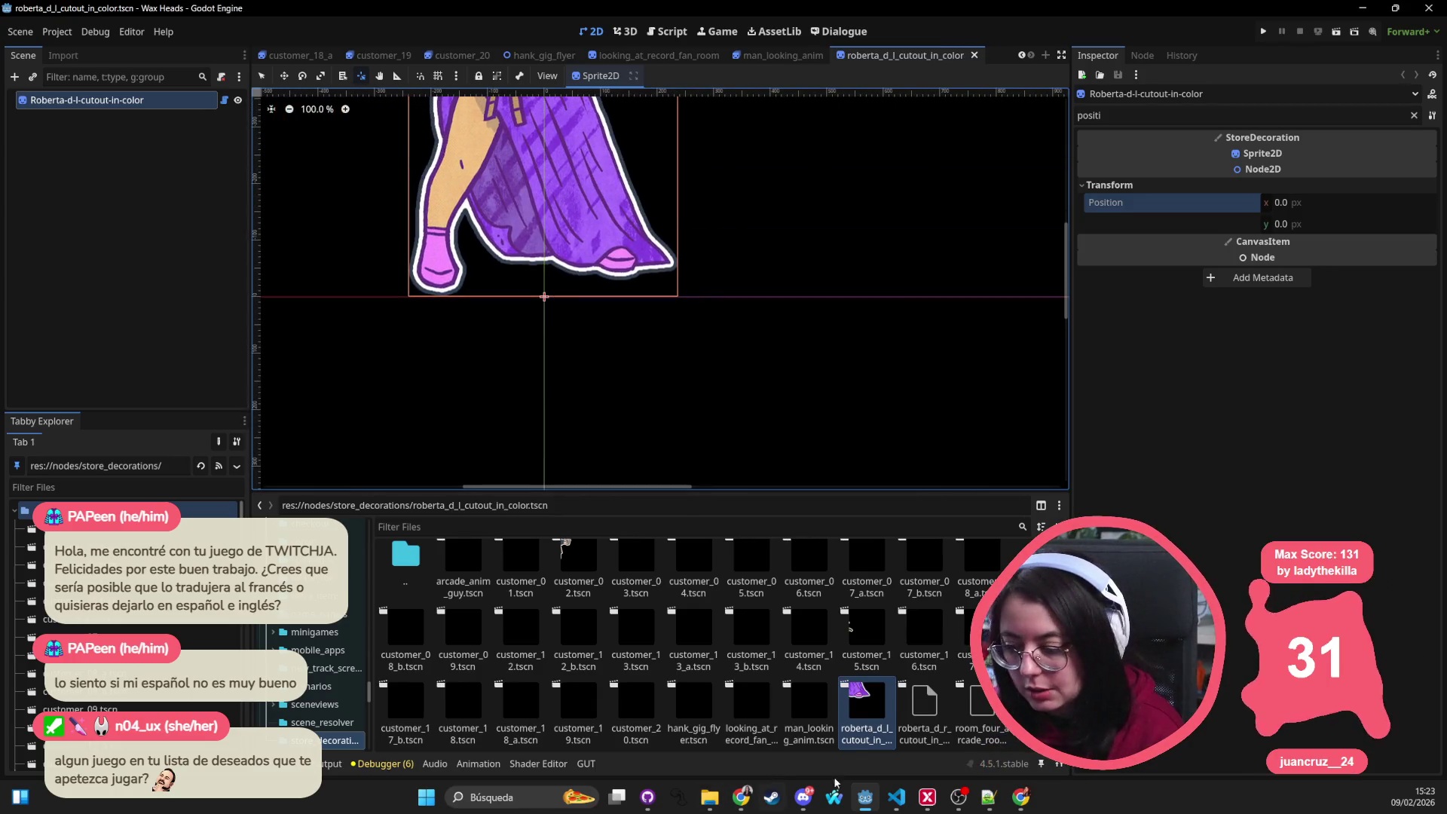
pyautogui.click(896, 796)
# Step: Open twitch_integration.gd and add a commented viewer username on a new line after the list
pyautogui.hotkey('ctrl', 'p')
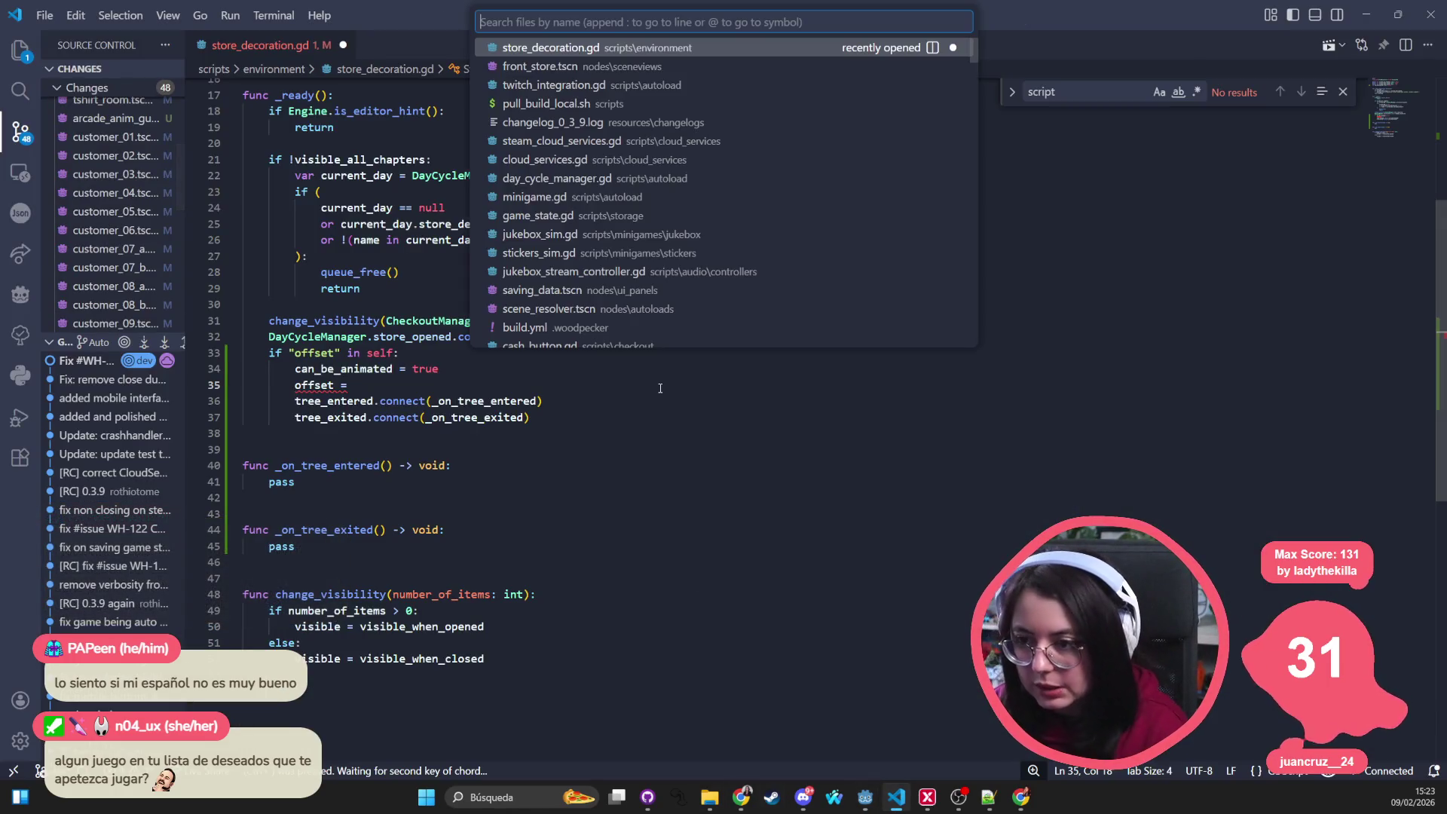
pyautogui.write('twitch')
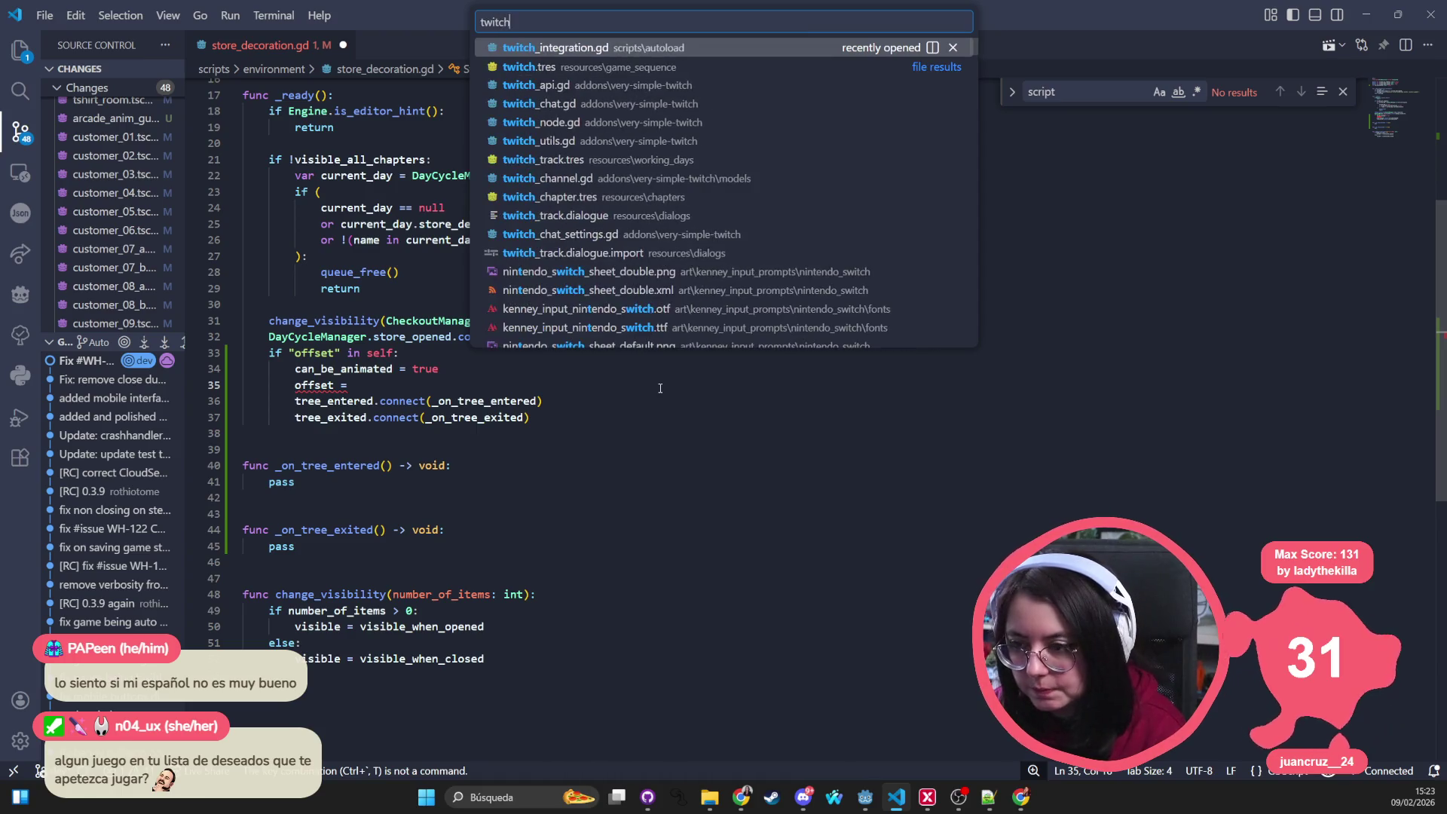
pyautogui.press('Return')
pyautogui.click(365, 382)
pyautogui.write('+')
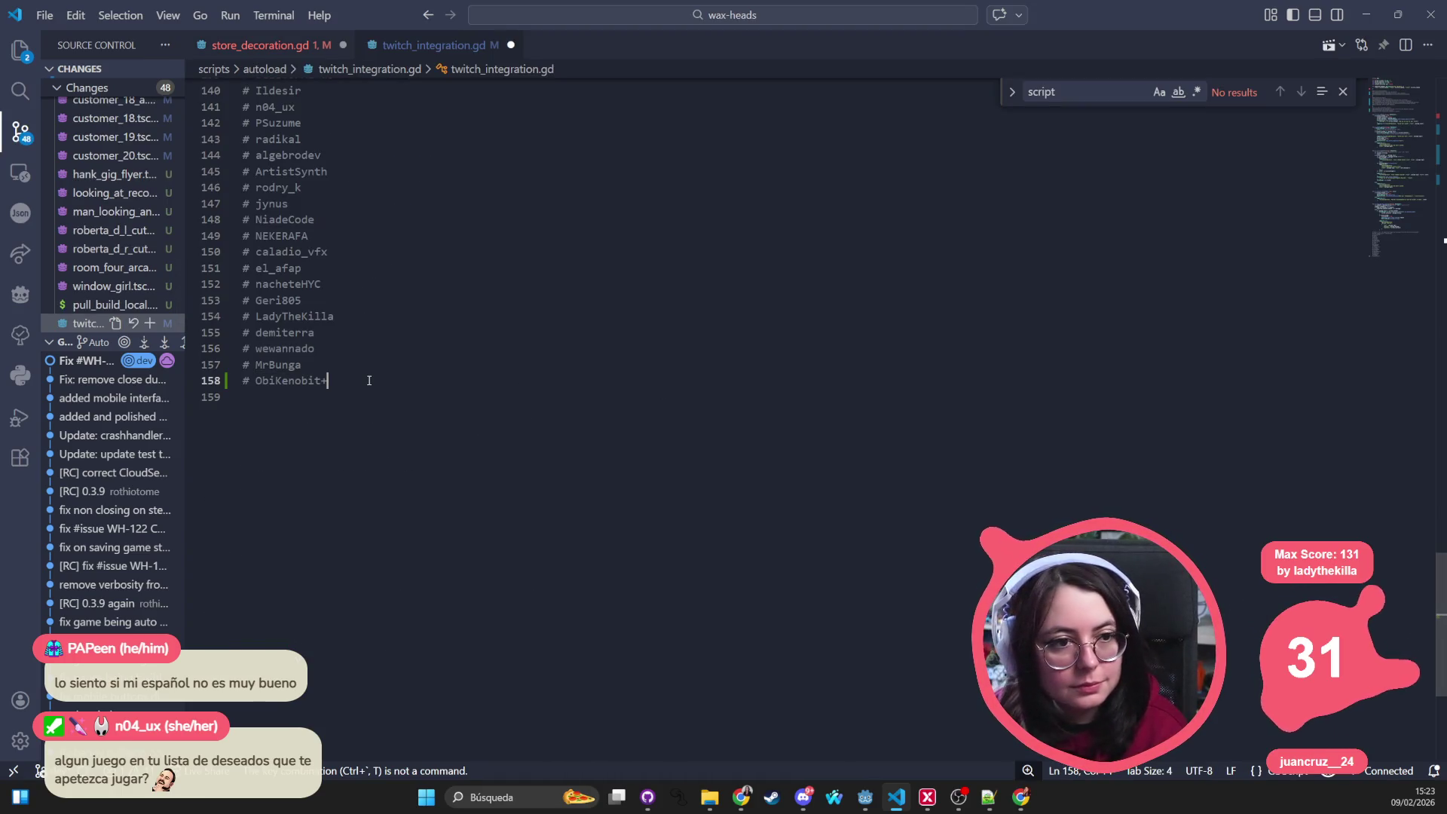
pyautogui.press('BackSpace')
pyautogui.press('Return')
pyautogui.write('ca')
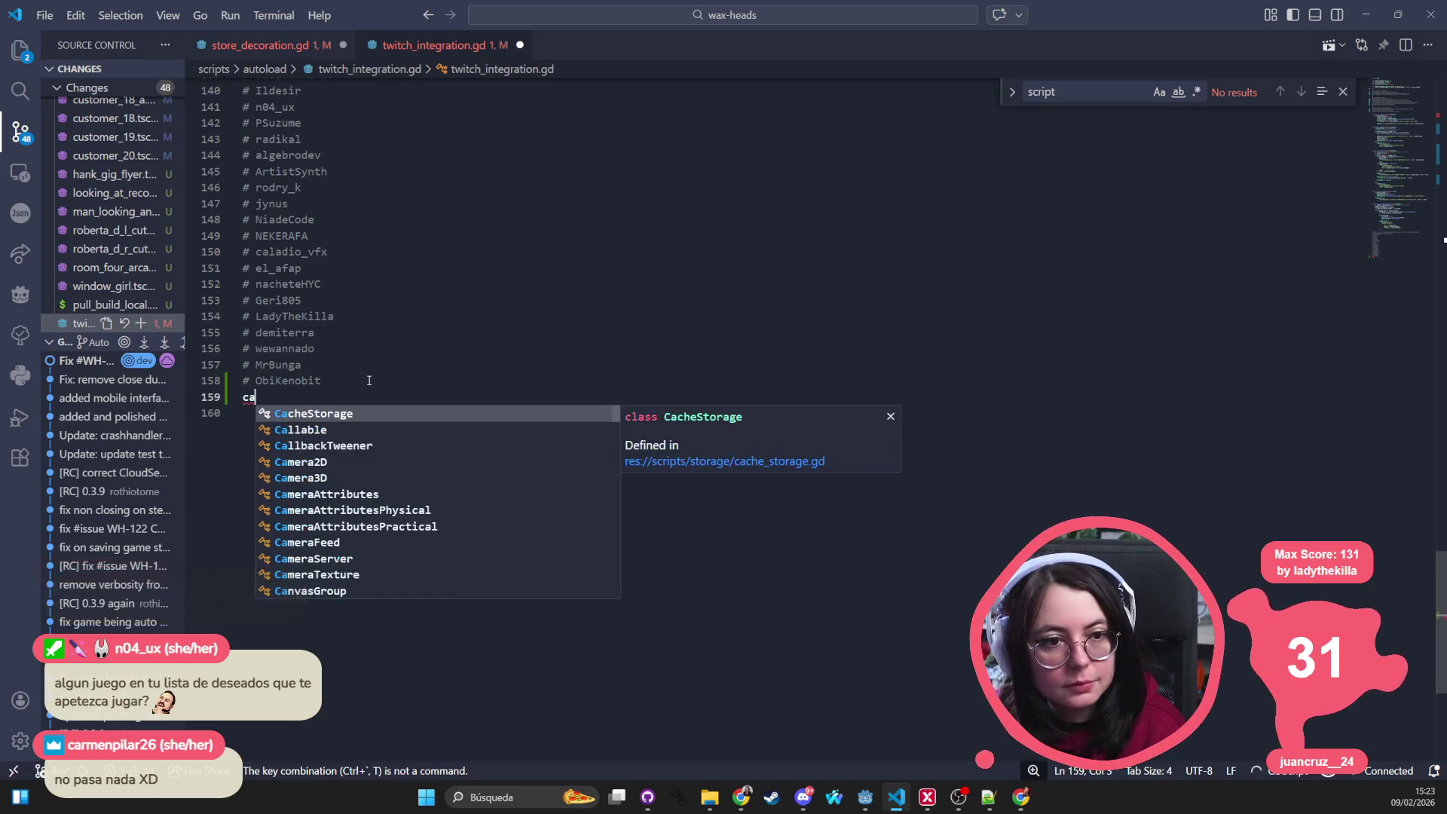
pyautogui.press('BackSpace')
pyautogui.write('# carmenpil')
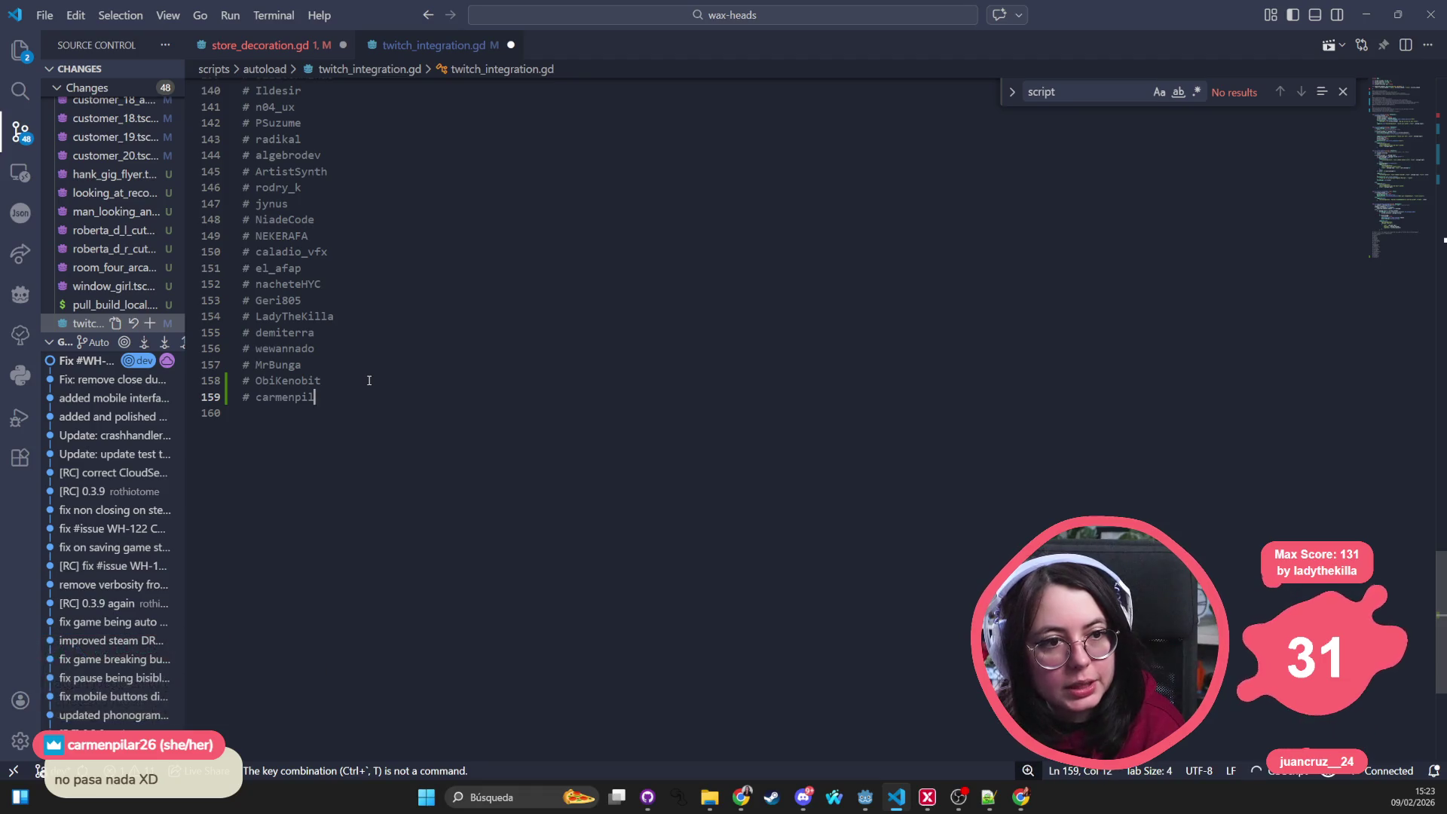
pyautogui.write('ar26')
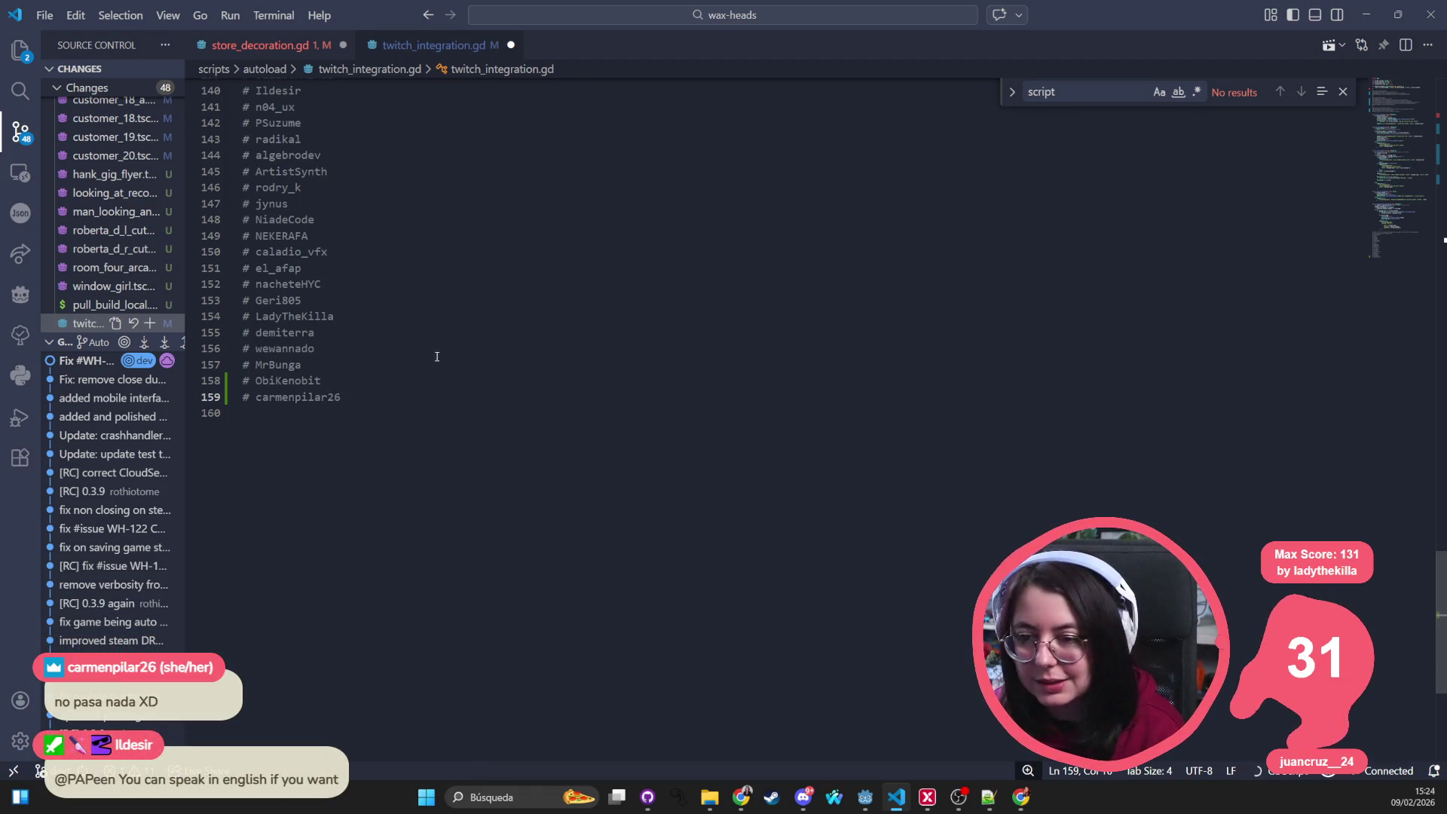
# Step: Save and close twitch_integration.gd, returning to the Godot editor
pyautogui.click(419, 358)
pyautogui.hotkey('ctrl', 's')
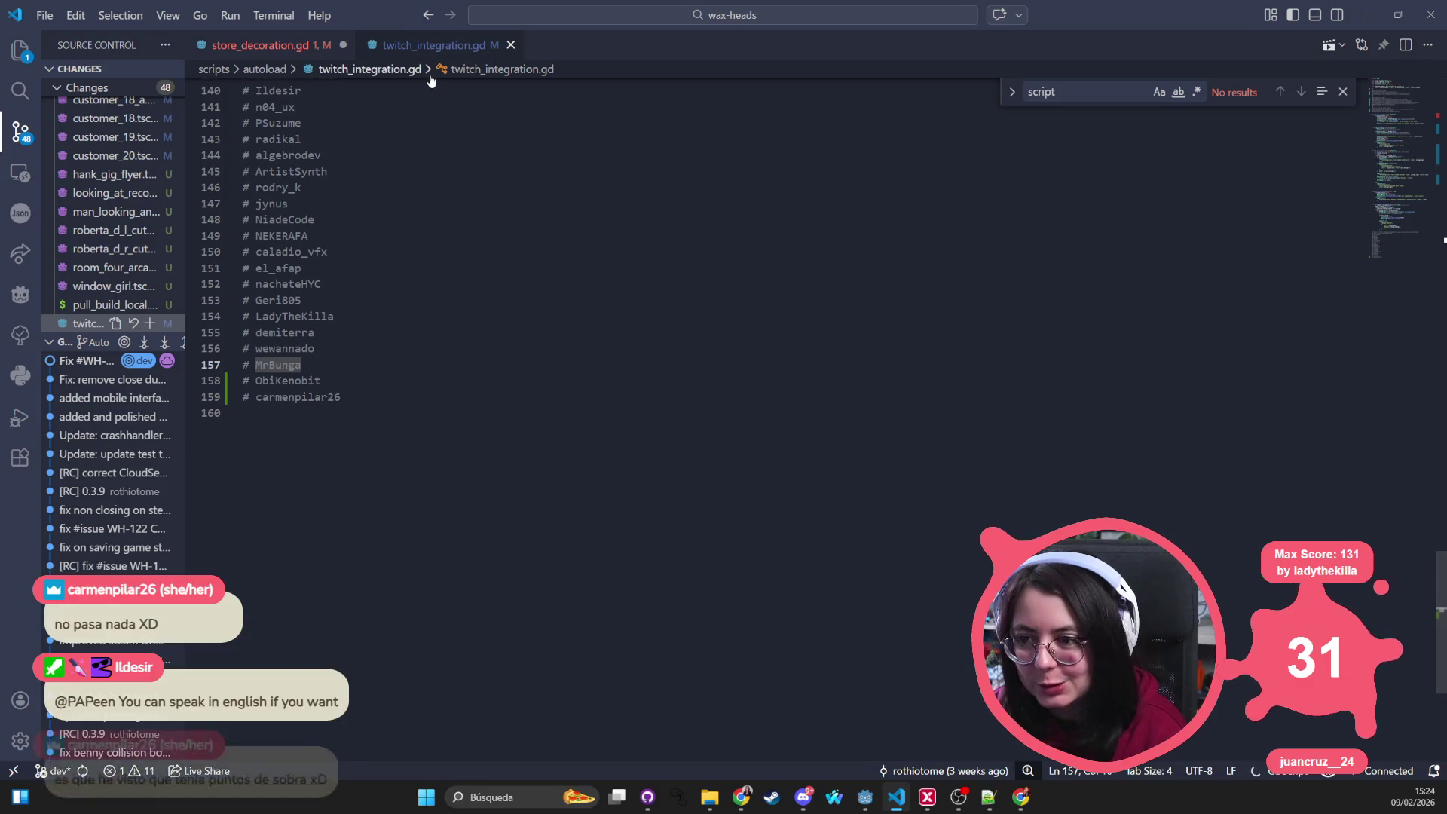
pyautogui.hotkey('ctrl', 'w')
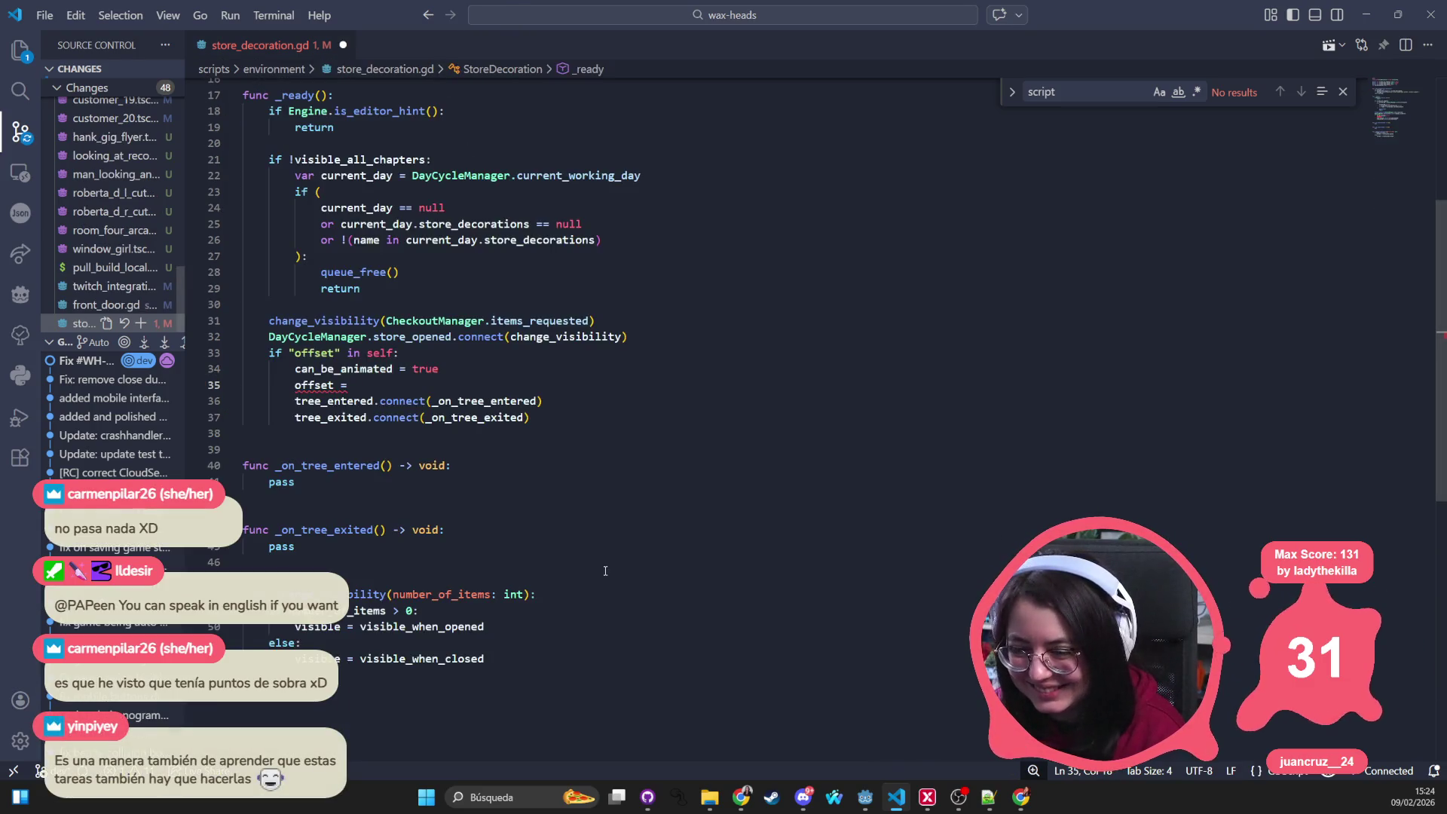
pyautogui.hotkey('alt', 'Tab')
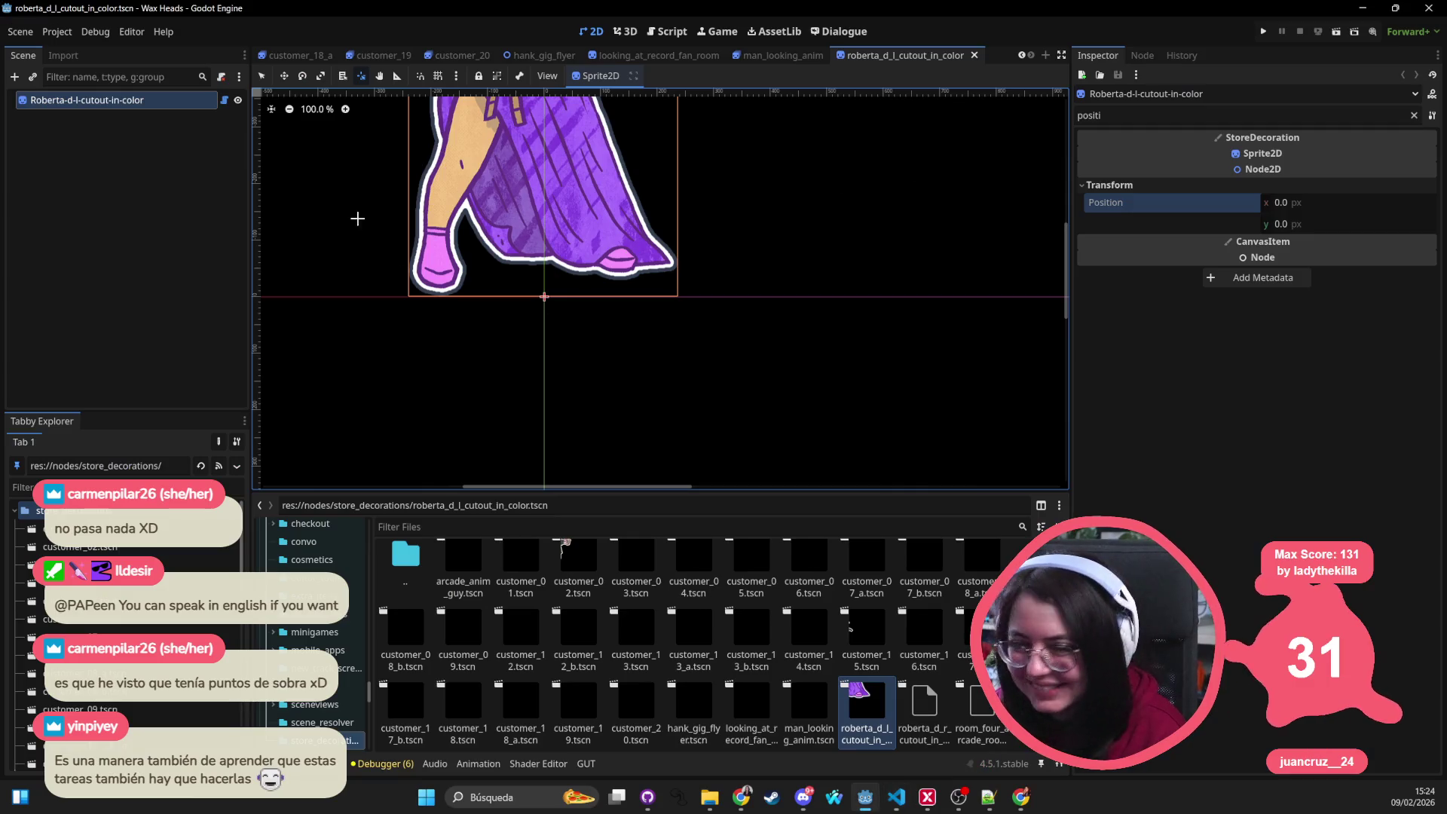
# Step: Open roberta_d_r_cutout_in_colour, reset its root Position to 0, 0, and save
pyautogui.doubleClick(910, 713)
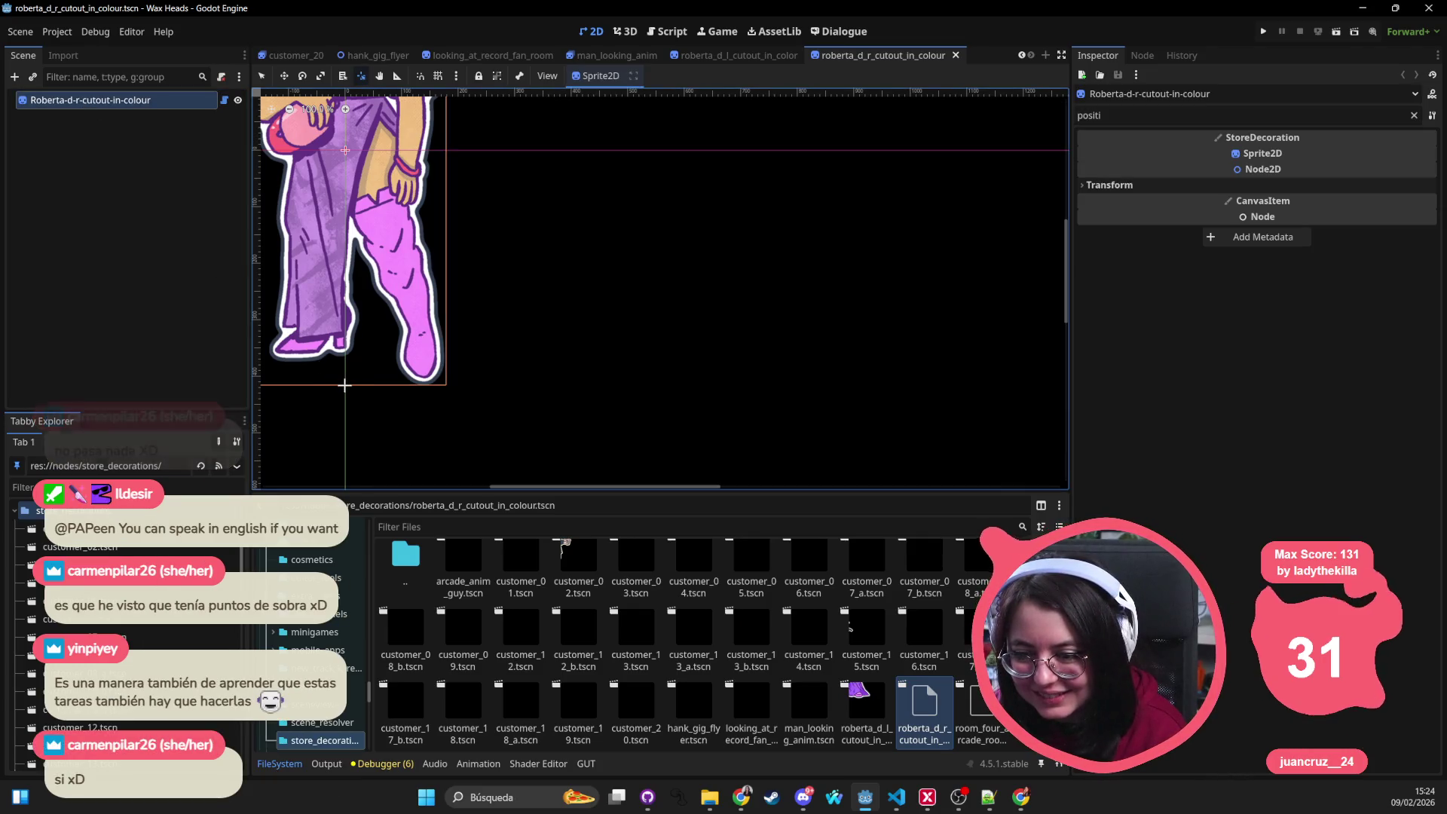
pyautogui.click(1273, 185)
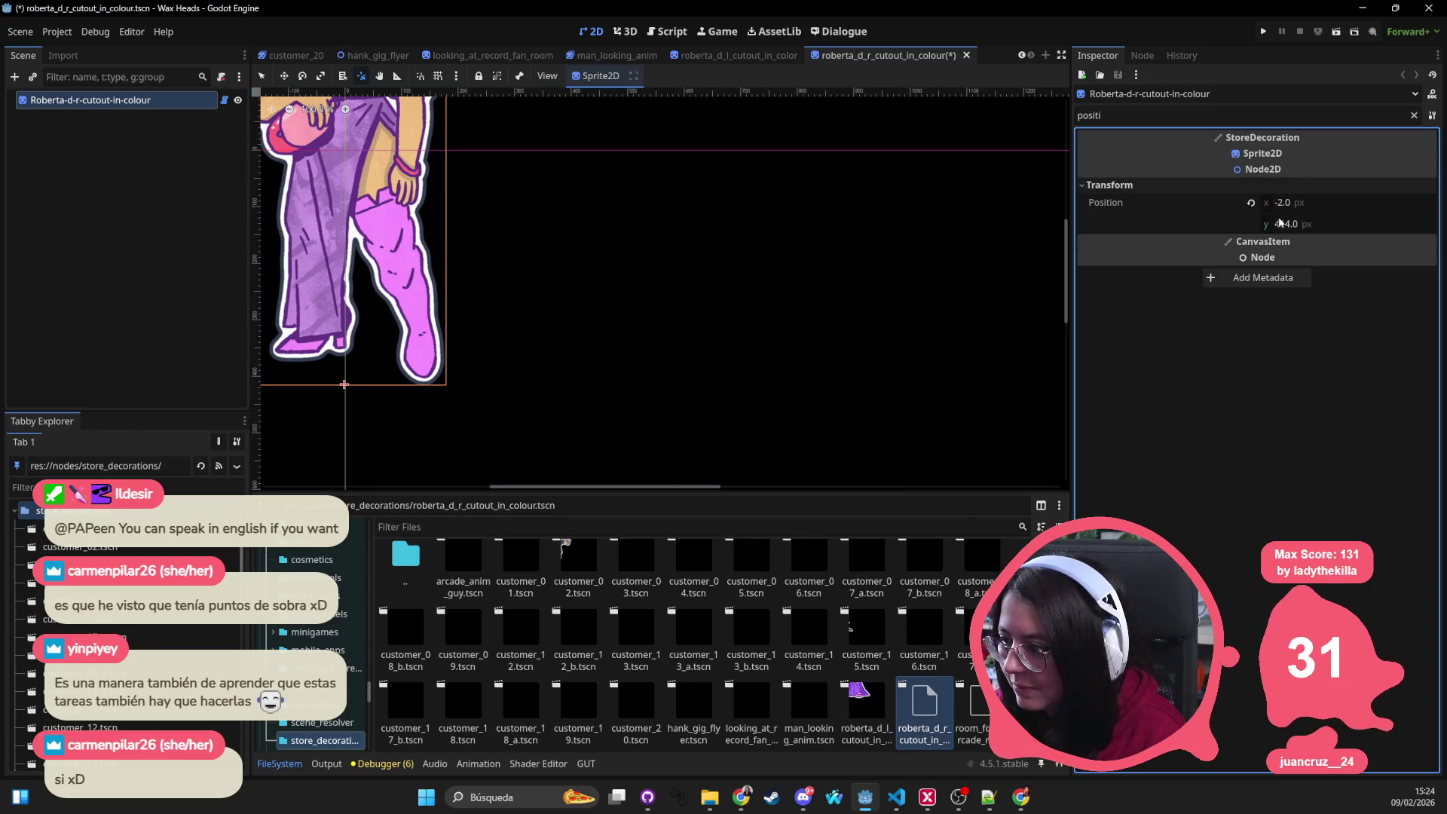
pyautogui.click(1250, 202)
pyautogui.hotkey('ctrl', 's')
# Step: Open room_four_arcade_room_lady_idle, reset its root Position to 0, 0, and save
pyautogui.doubleClick(980, 704)
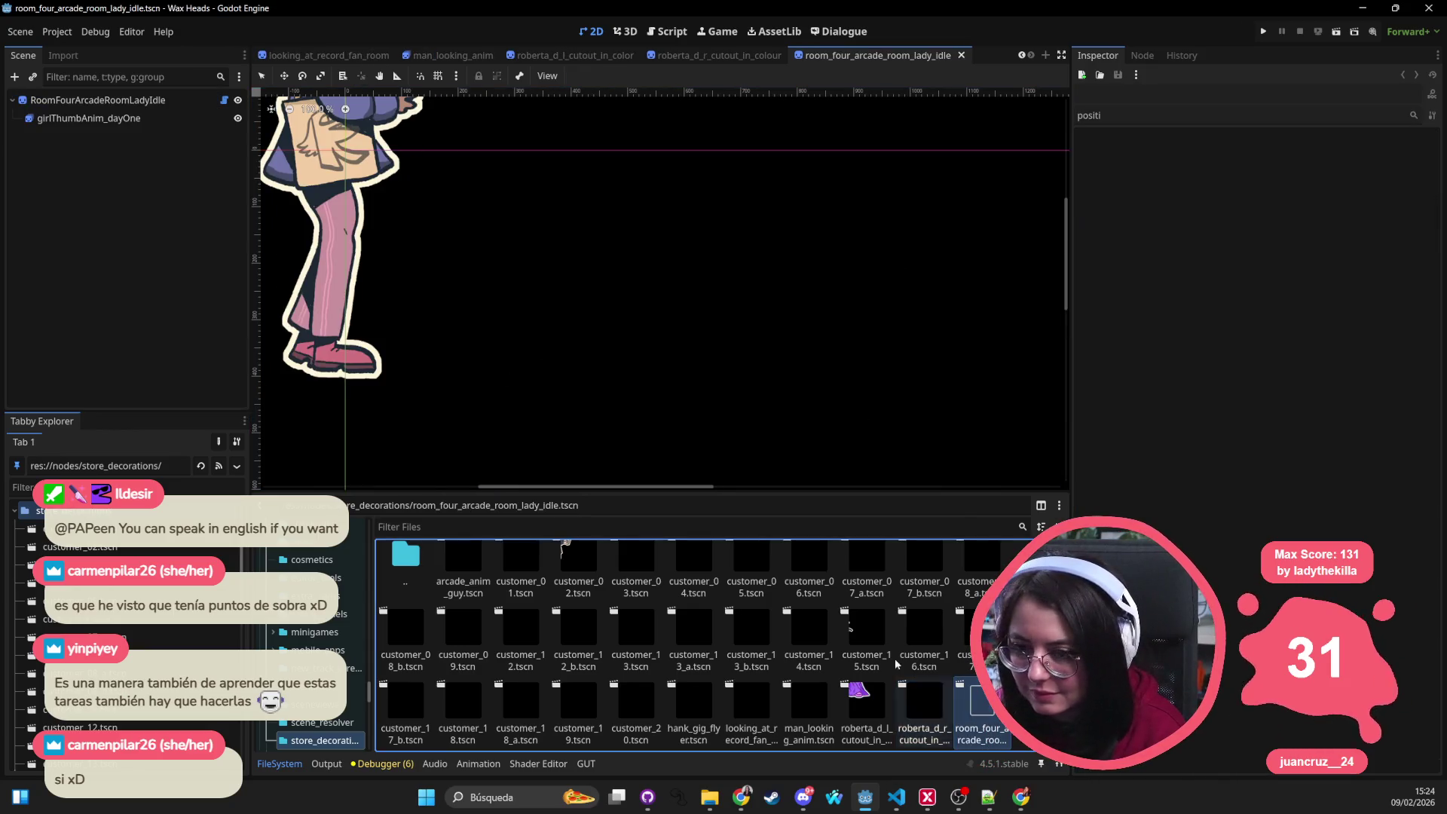
pyautogui.click(383, 369)
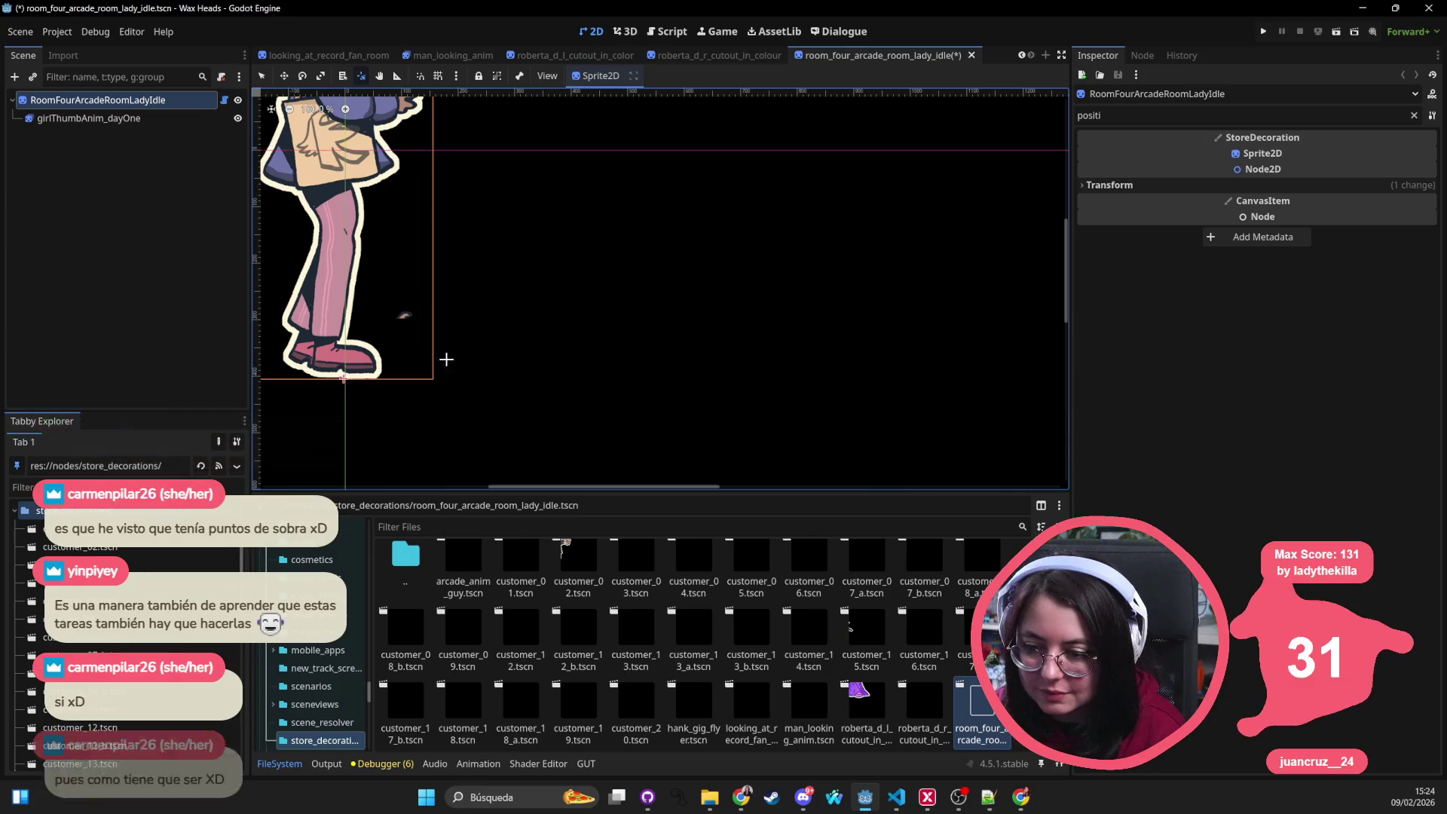
pyautogui.click(1288, 185)
pyautogui.click(1262, 201)
pyautogui.hotkey('ctrl', 's')
# Step: Open window_girl, zero the WindowGirl root Position and save, then close room_four_arcade_room_lady_idle
pyautogui.scroll(-1, 527, 641)
pyautogui.doubleClick(405, 708)
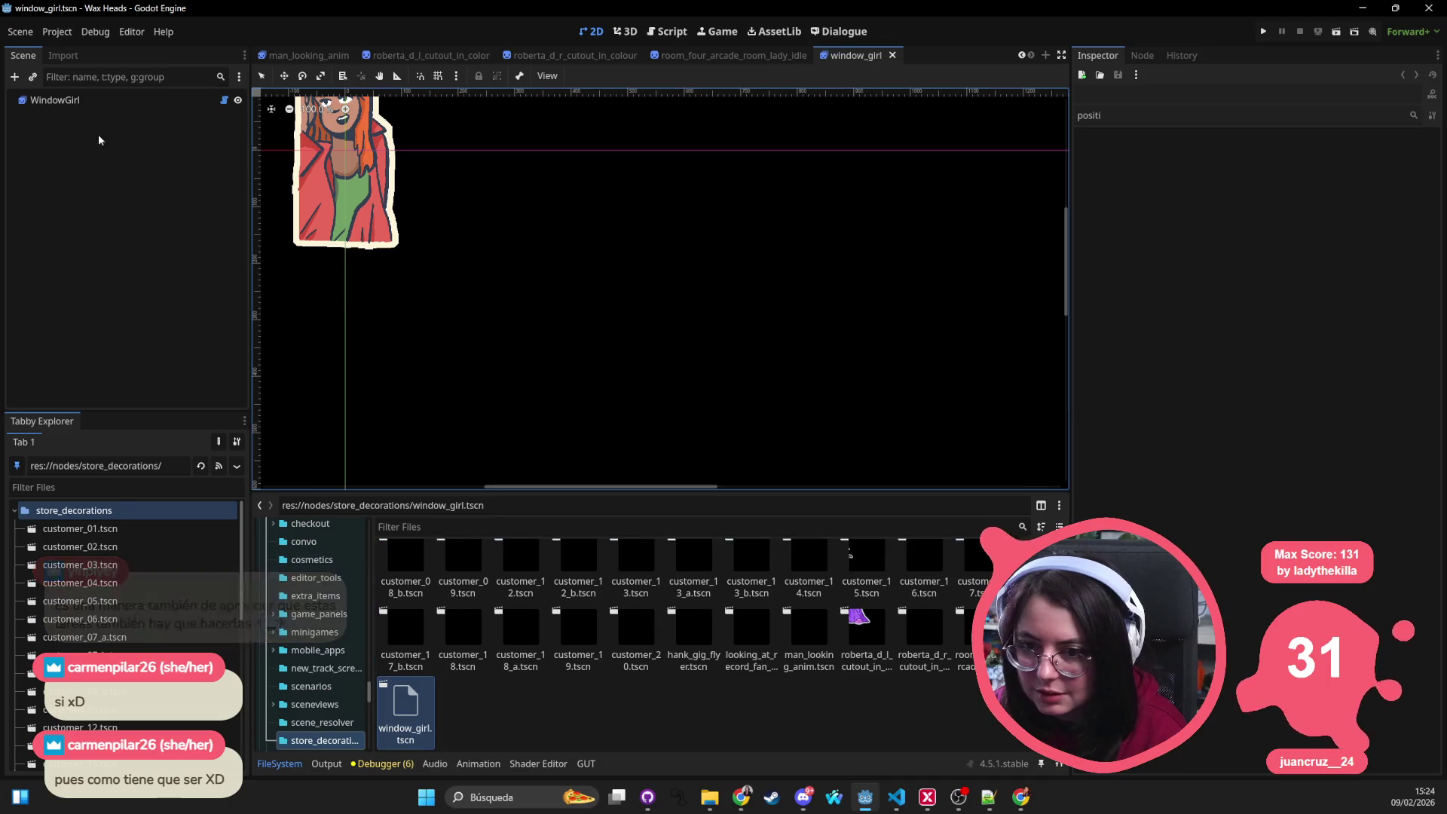
pyautogui.click(67, 100)
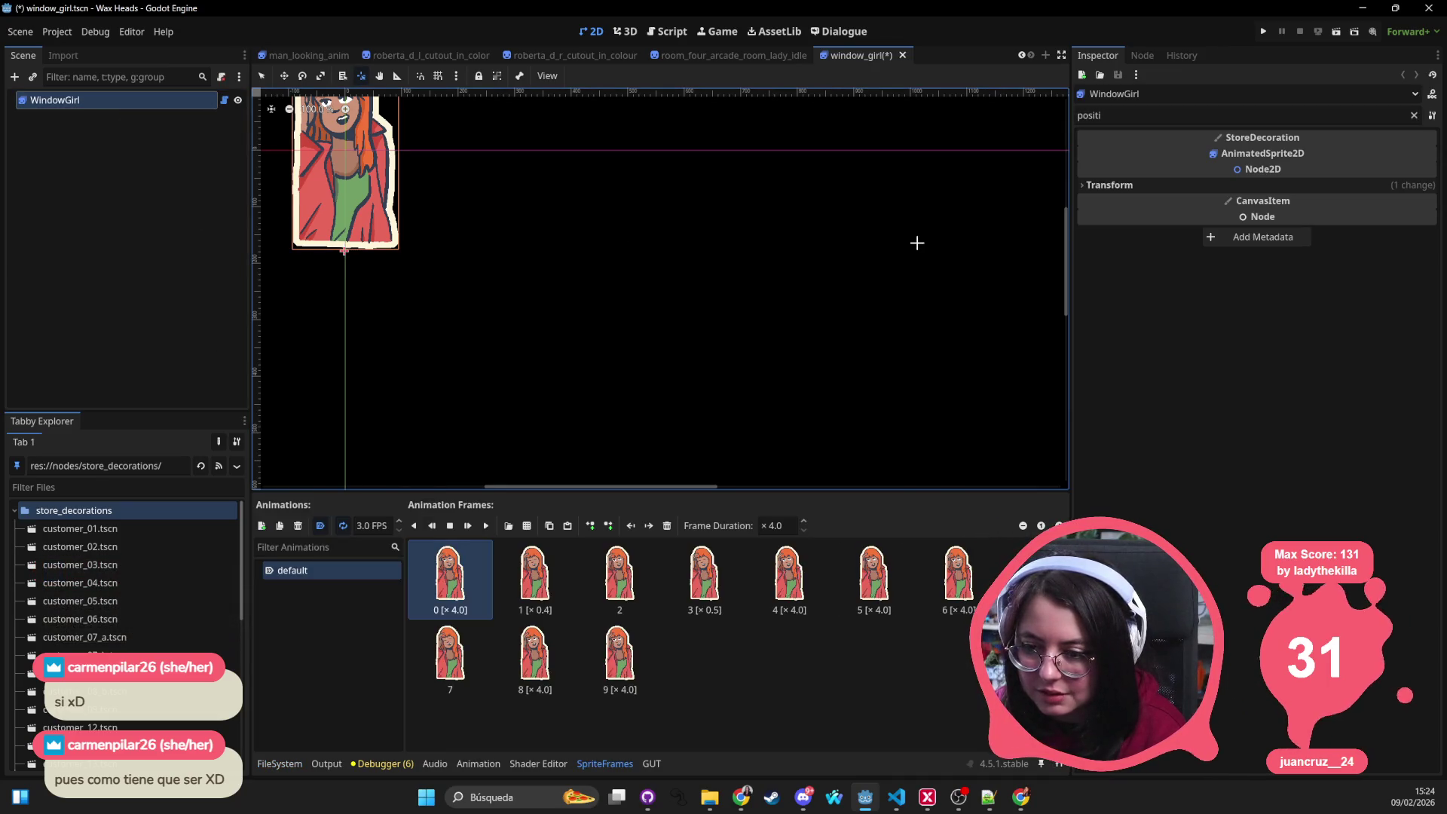
pyautogui.click(1240, 185)
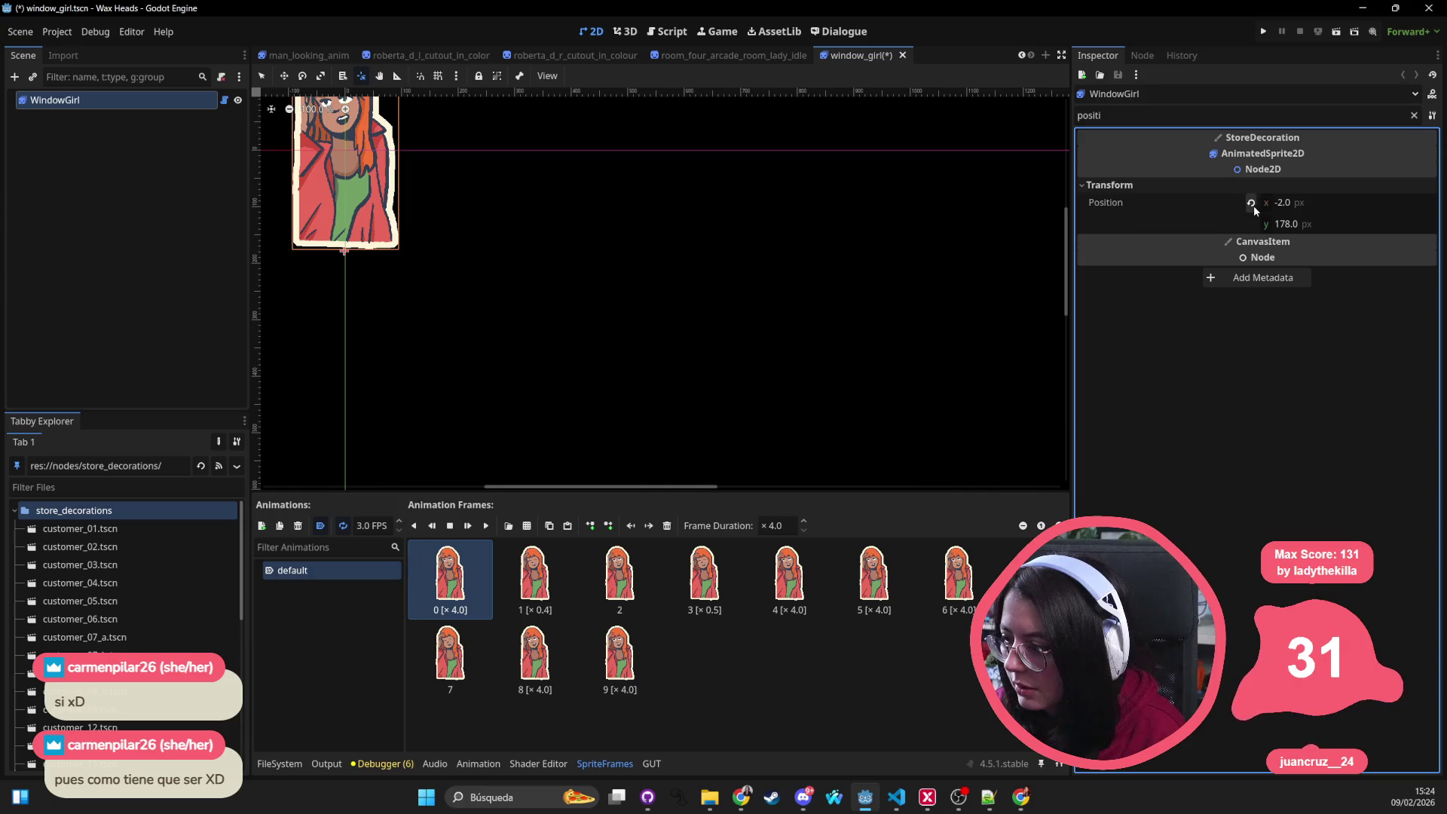
pyautogui.click(1251, 203)
pyautogui.hotkey('ctrl', 's')
pyautogui.scroll(-2, 497, 284)
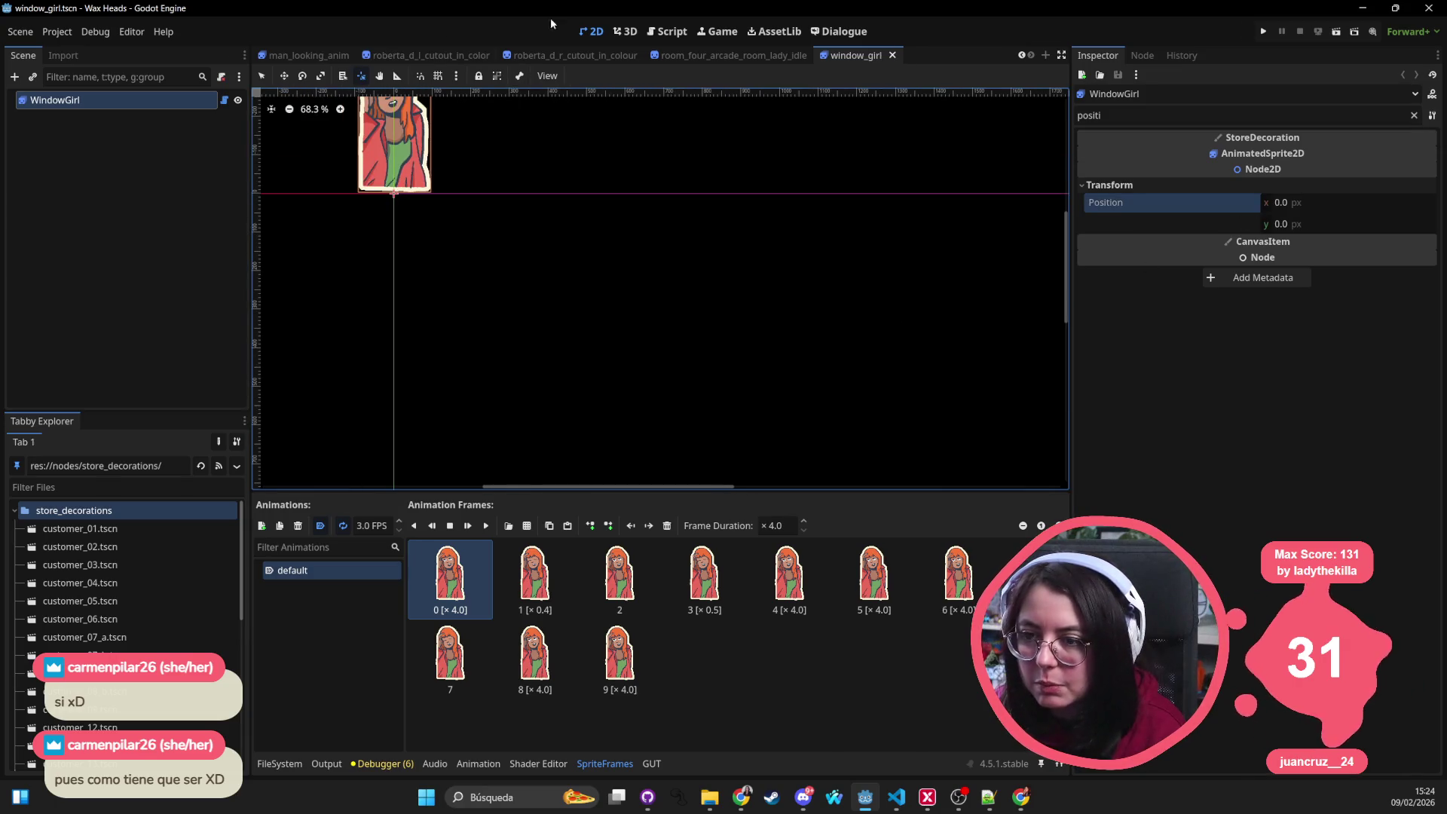
pyautogui.middleClick(731, 55)
# Step: Close the remaining open scene tabs, keeping only front_store_rain
pyautogui.middleClick(475, 56)
pyautogui.middleClick(475, 56)
pyautogui.middleClick(452, 55)
pyautogui.middleClick(376, 56)
pyautogui.middleClick(377, 56)
pyautogui.middleClick(377, 56)
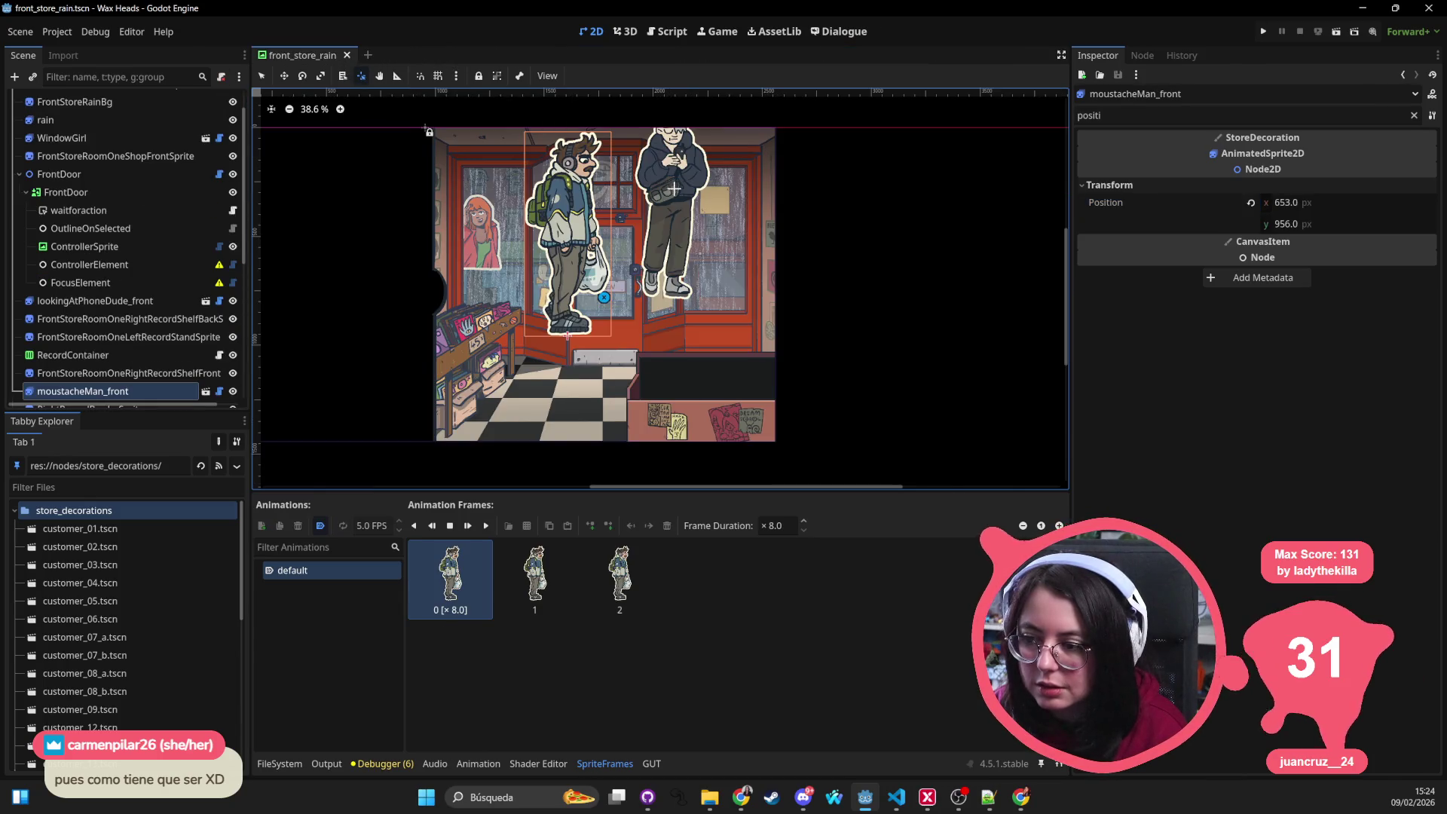
pyautogui.scroll(-2, 674, 186)
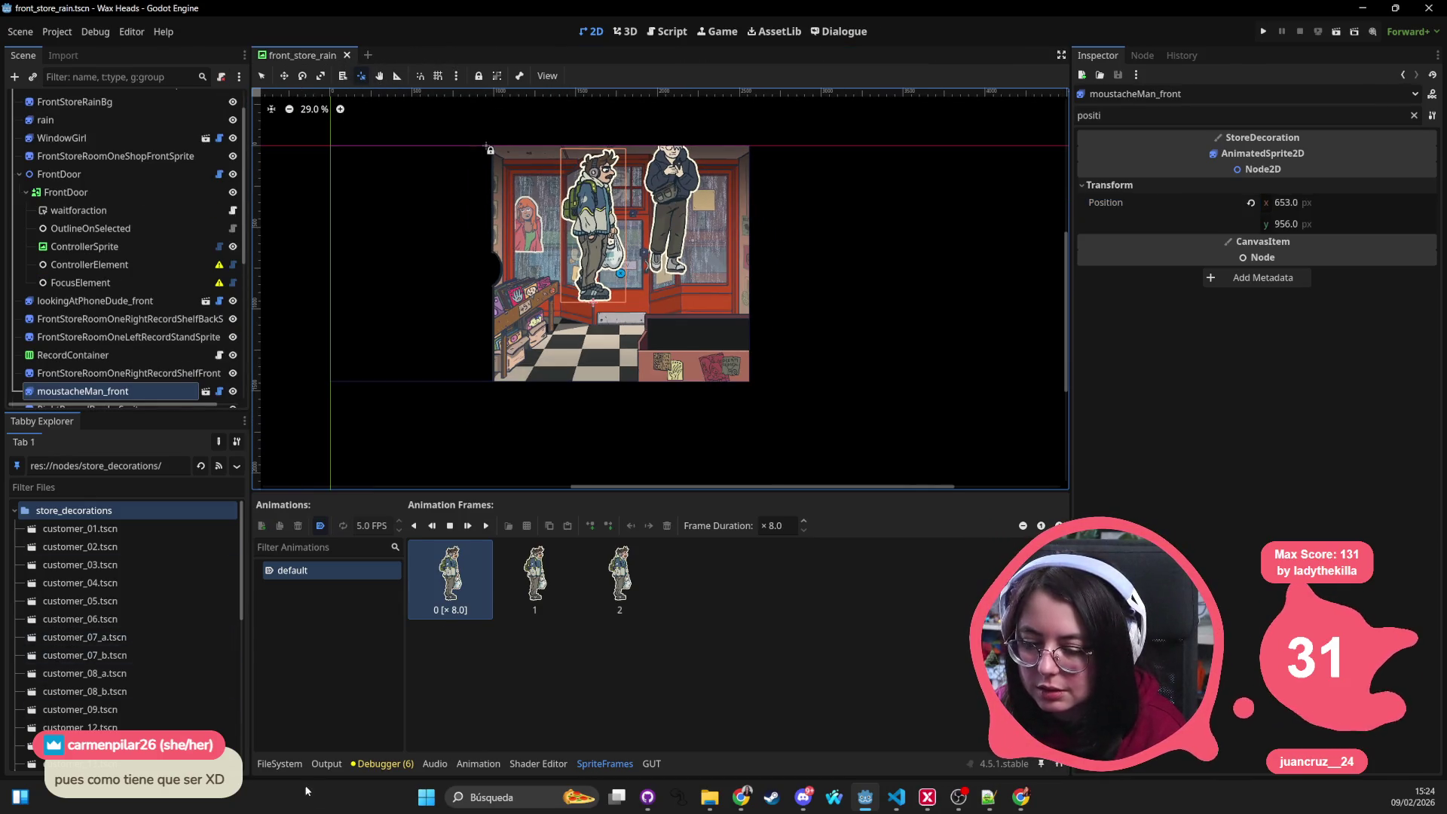
# Step: Show the store_decorations scene files in the bottom panel and capture a screenshot region
pyautogui.click(280, 763)
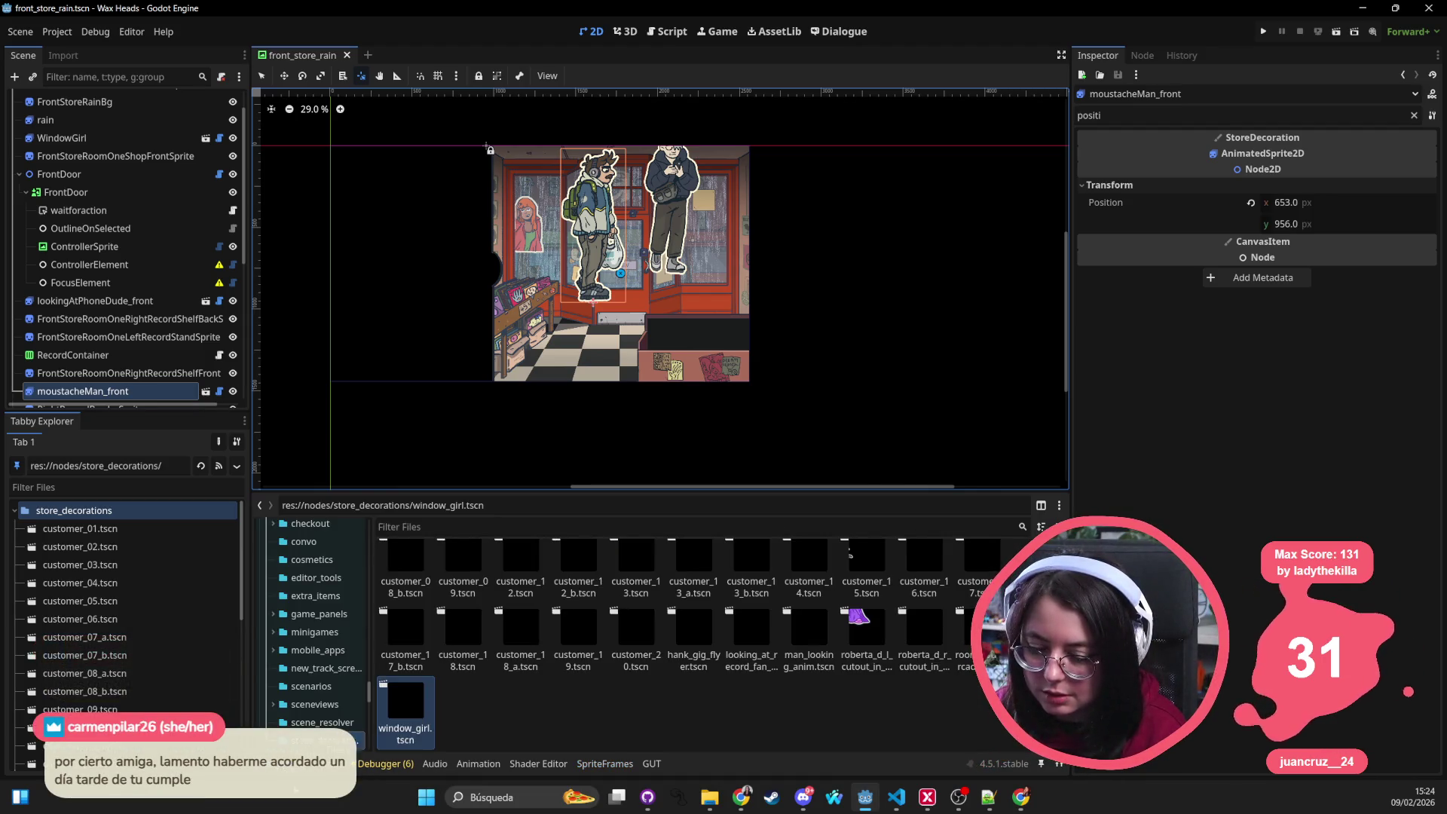
pyautogui.press('super+shift+s')
pyautogui.moveTo(450, 406)
pyautogui.mouseDown()
pyautogui.moveTo(823, 136)
pyautogui.moveTo(832, 106)
pyautogui.mouseUp()
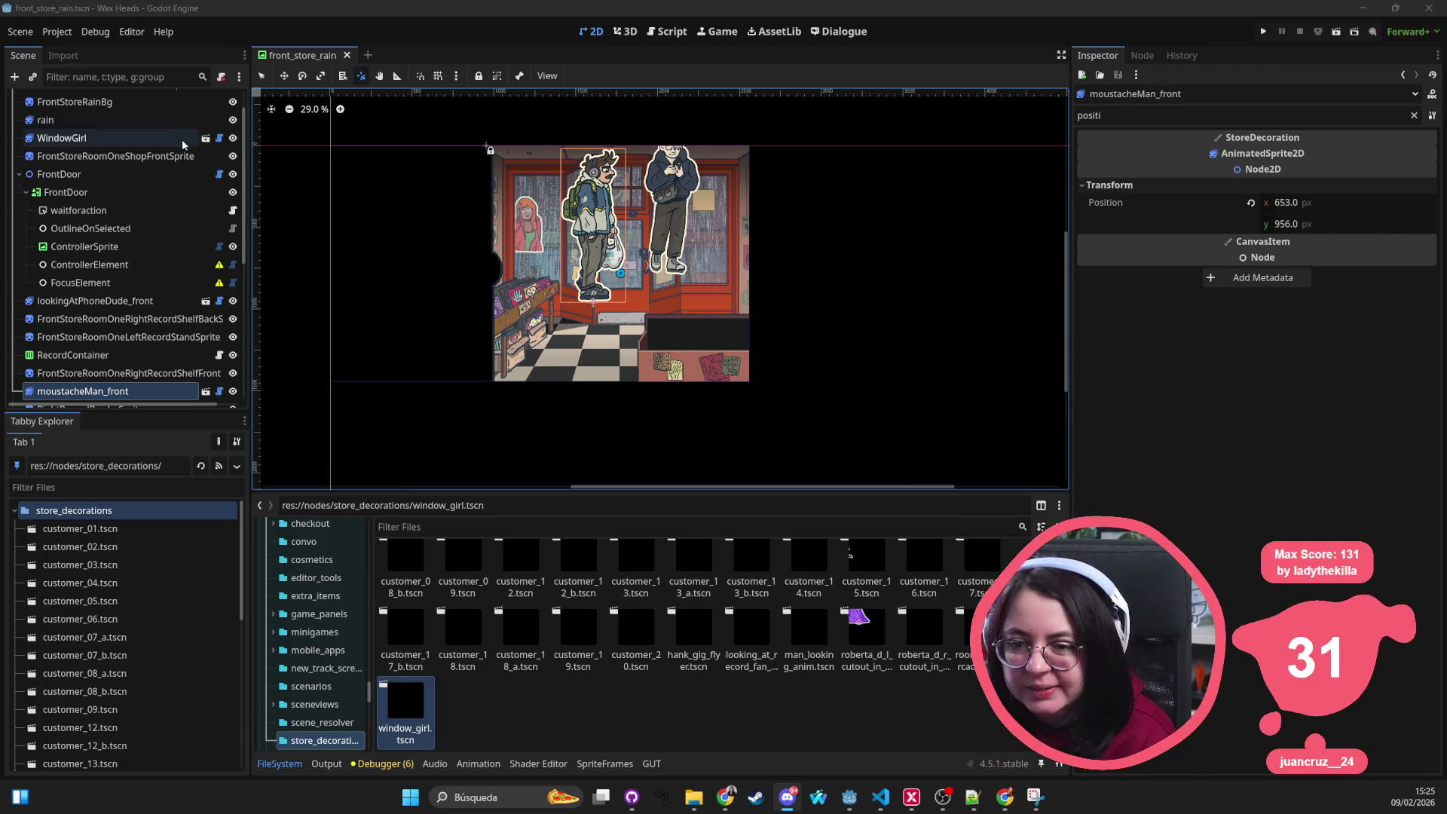
pyautogui.scroll(2, 128, 248)
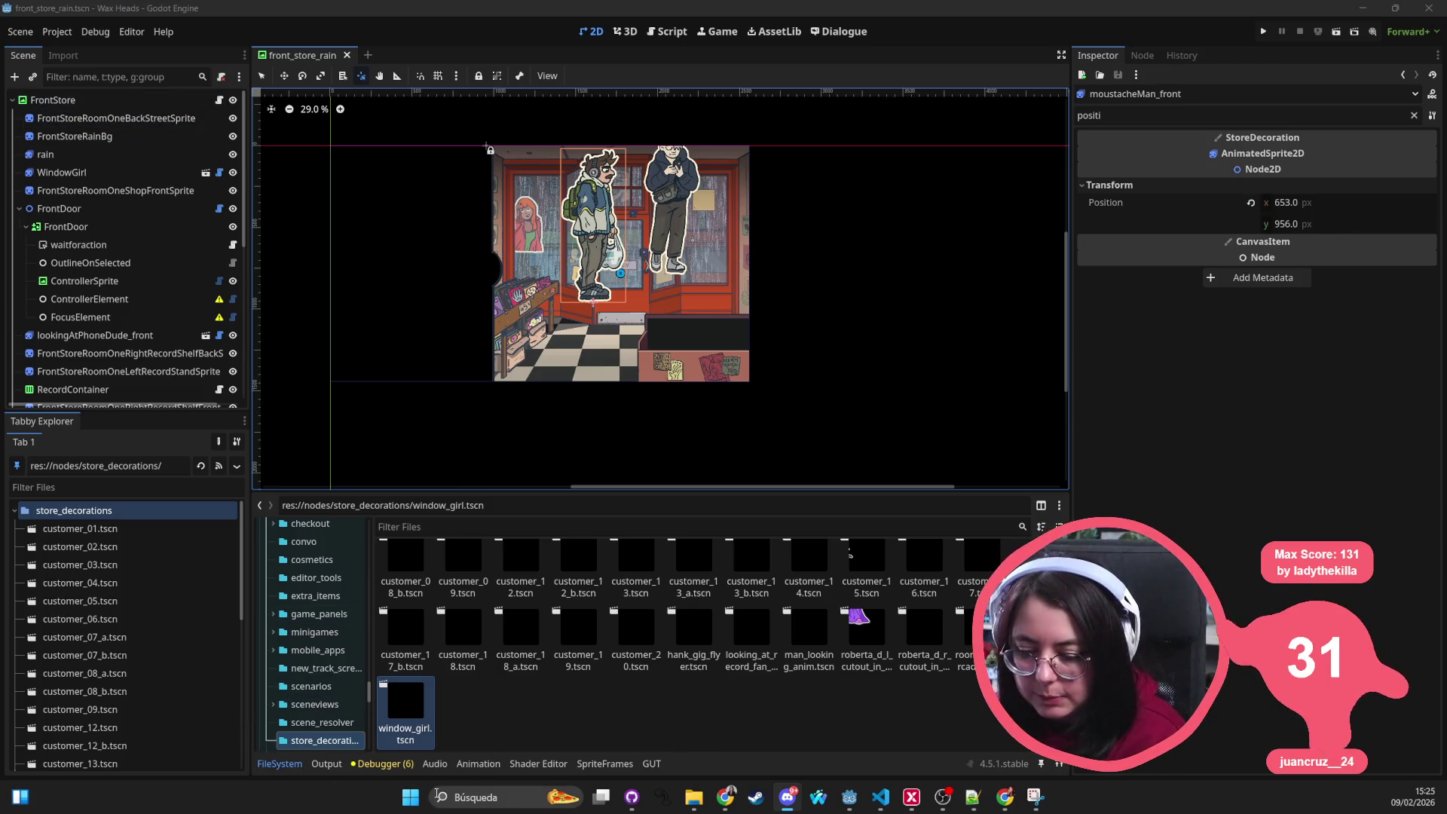
# Step: Filter the Scene tree by type with 't:StoreDecoratio' to list only StoreDecoration nodes
pyautogui.click(169, 76)
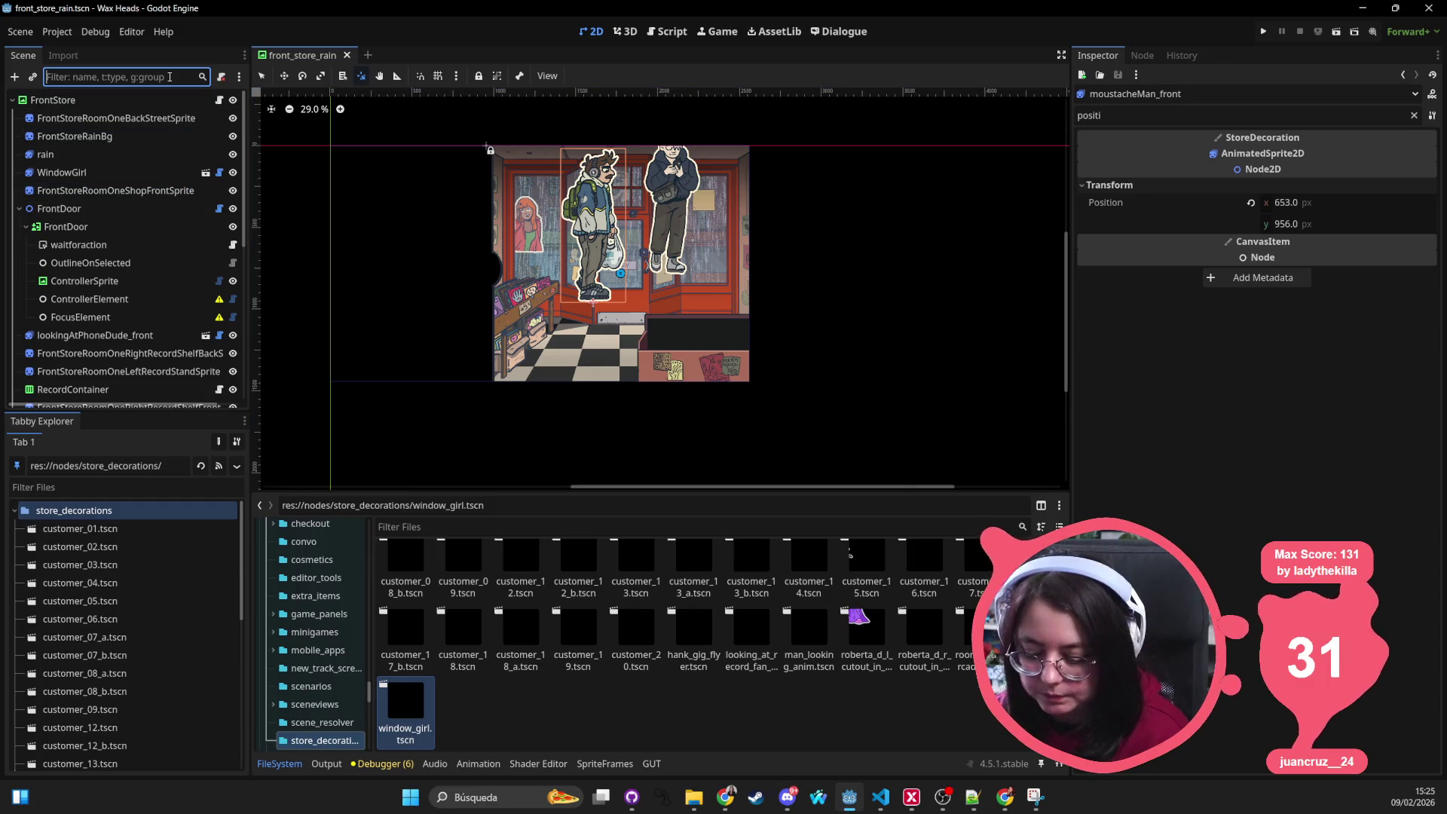
pyautogui.write('t:stor')
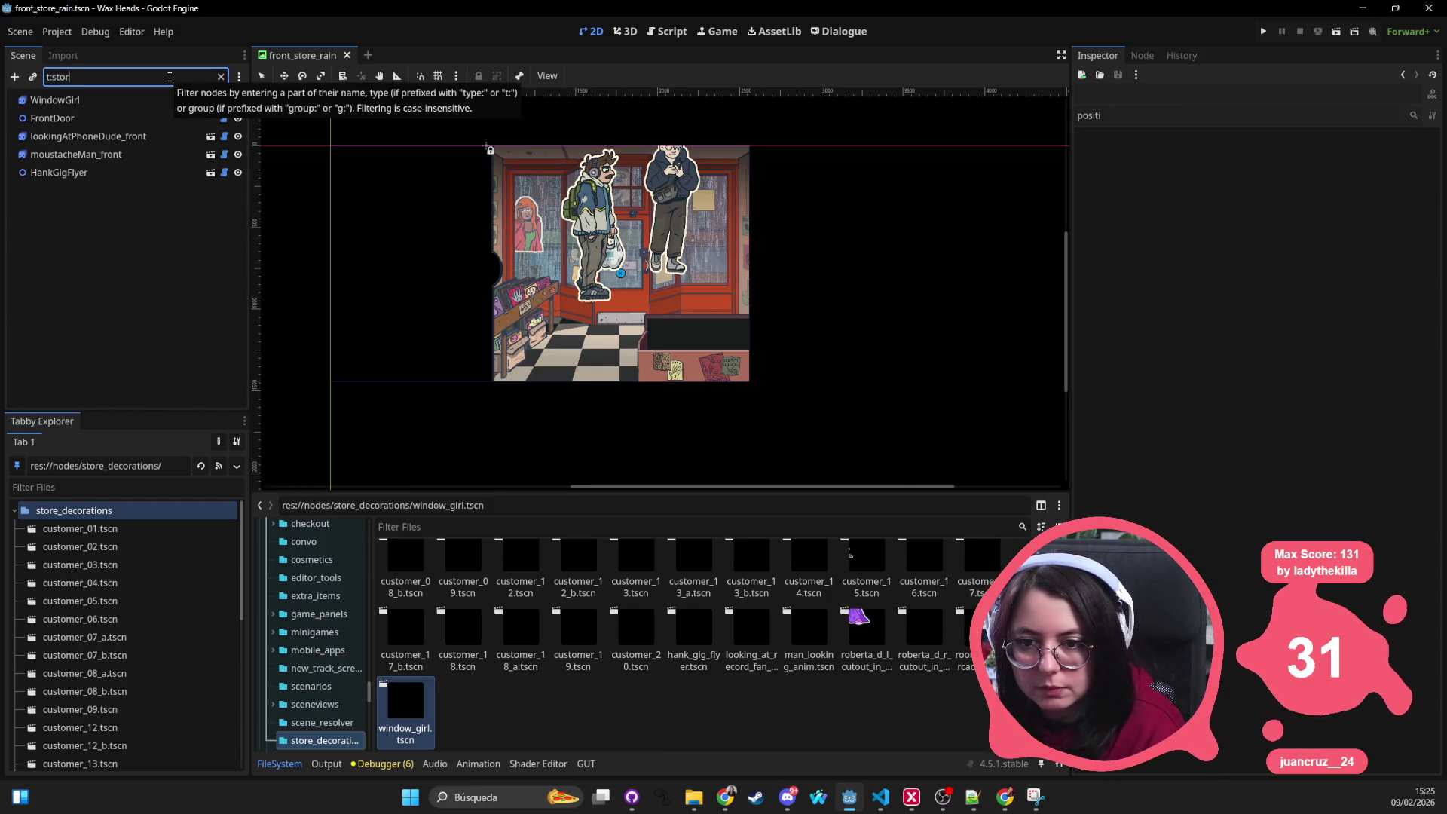
pyautogui.write('e_decoration')
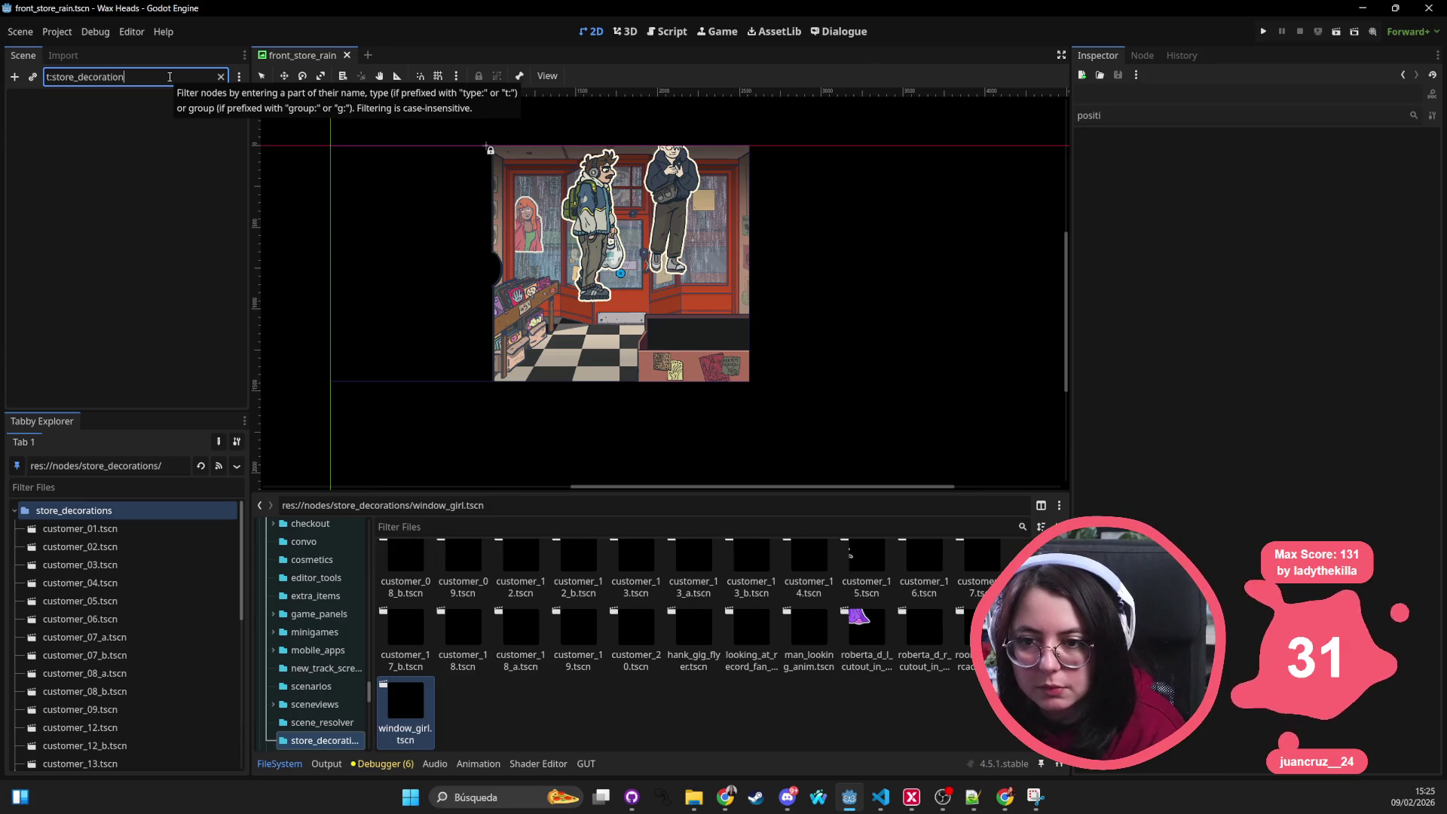
pyautogui.hotkey('ctrl', 'BackSpace')
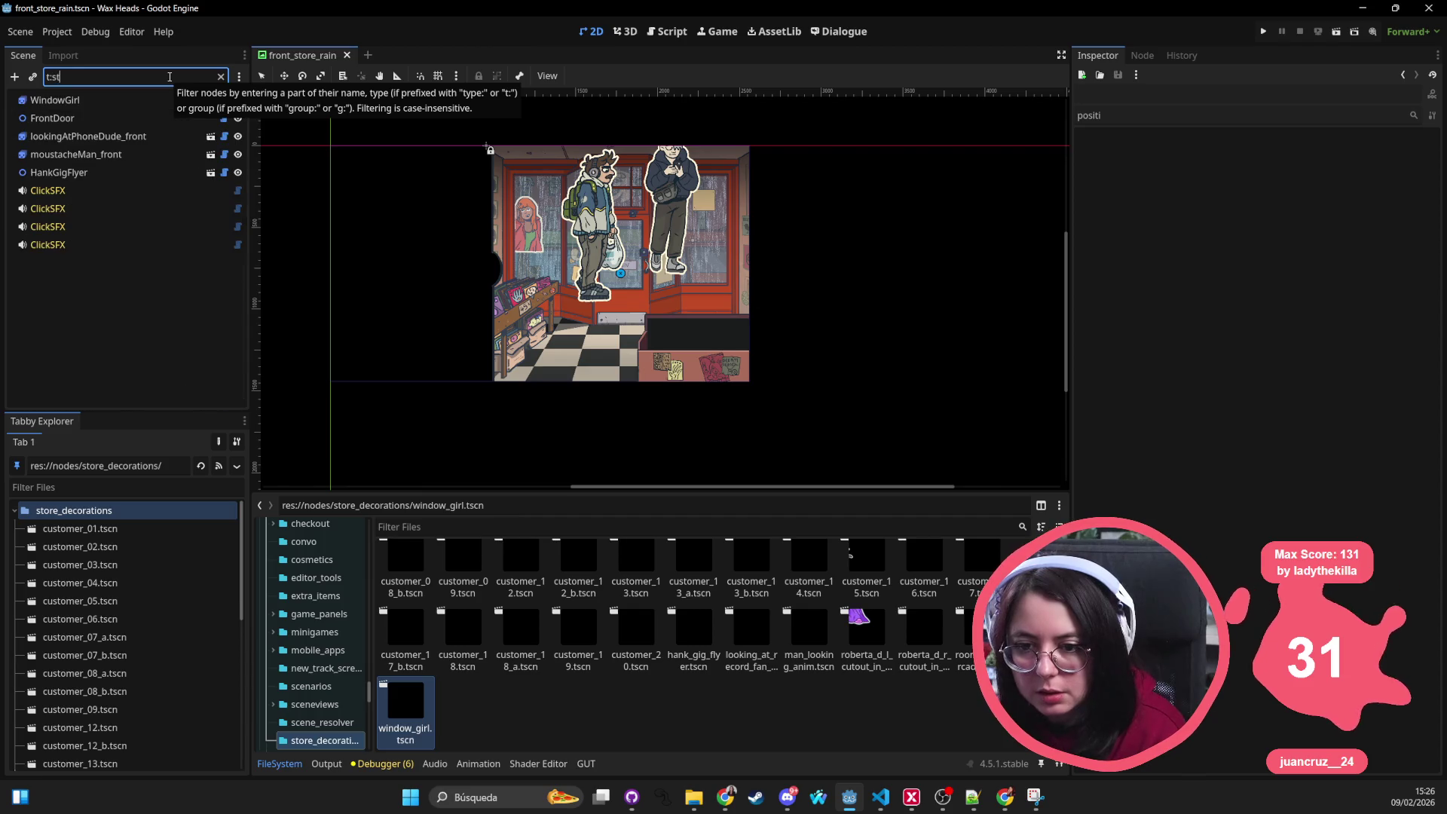
pyautogui.write('s')
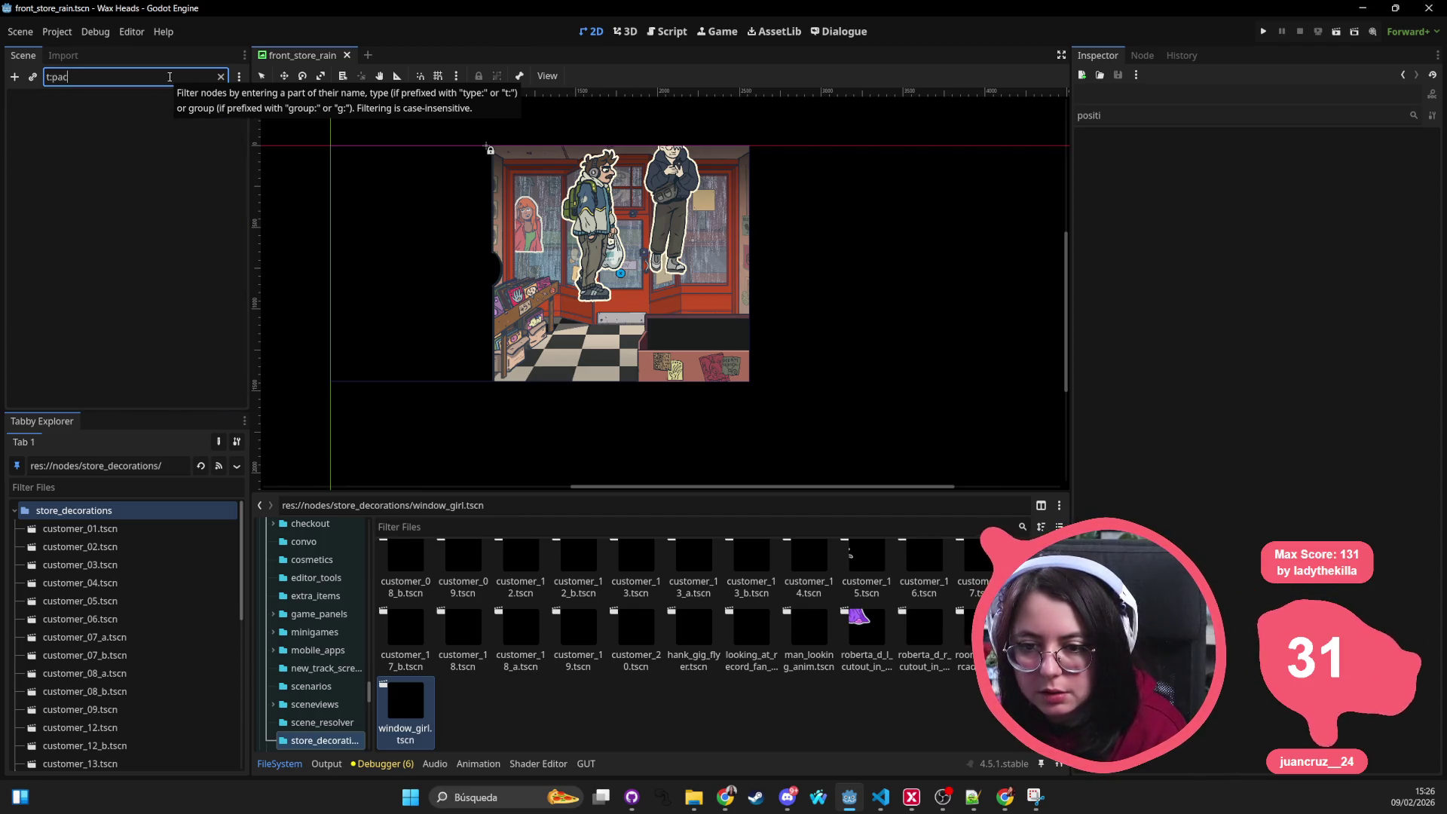
pyautogui.press('BackSpace')
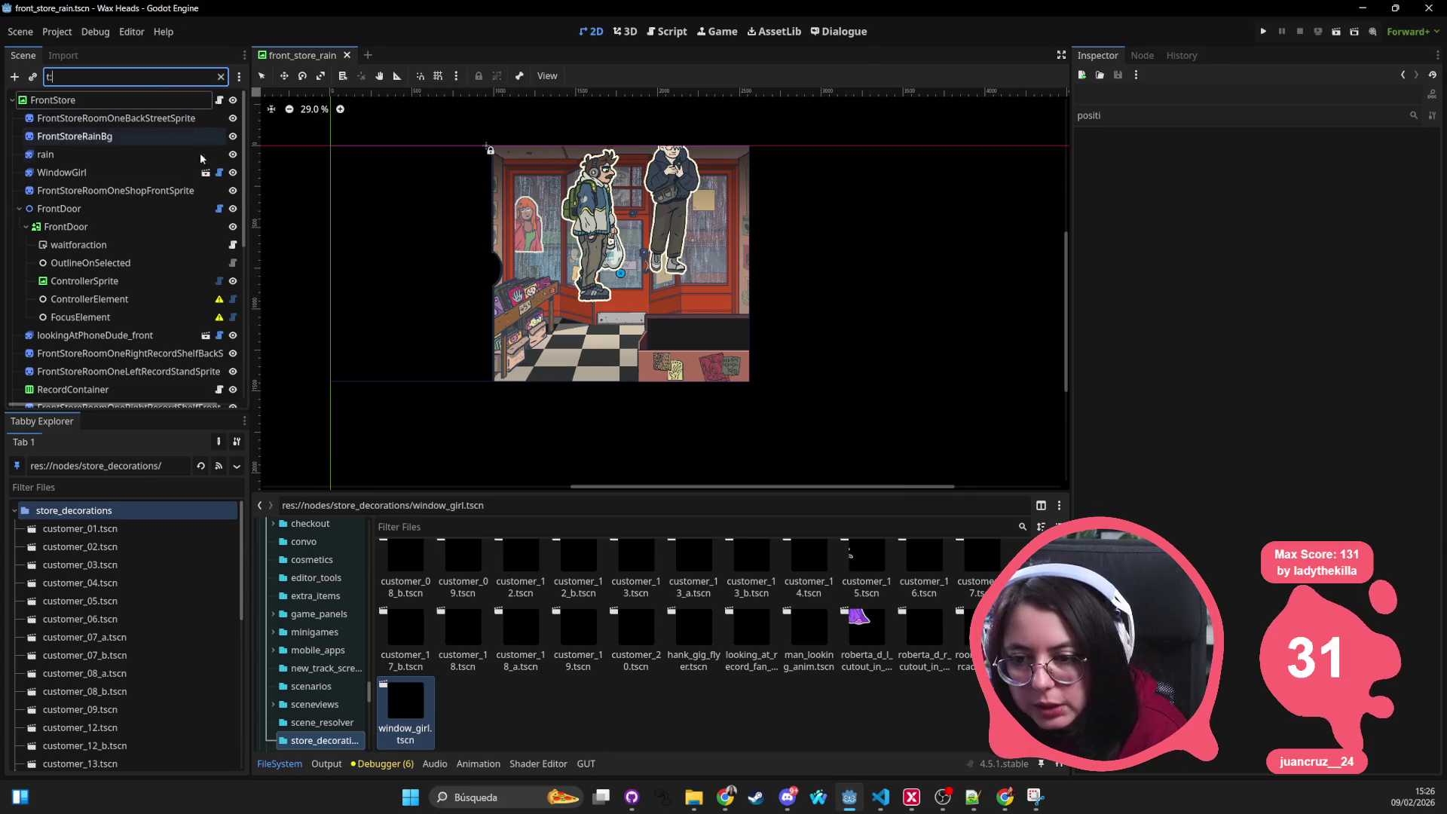
pyautogui.write('StoreDecoration')
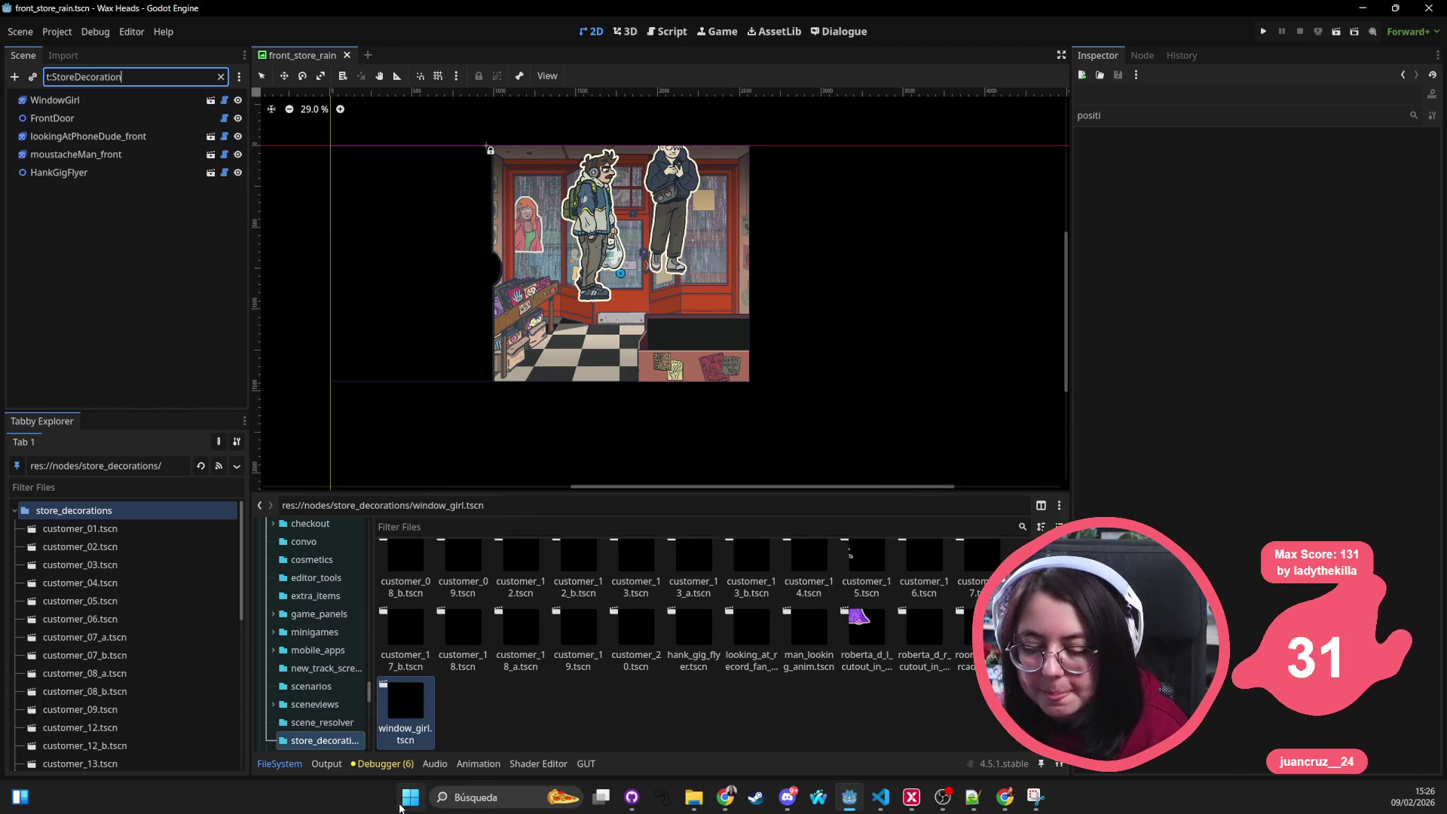
# Step: Launch Snipping Tool and capture the filtered node list
pyautogui.click(419, 805)
pyautogui.write('snipping Tool')
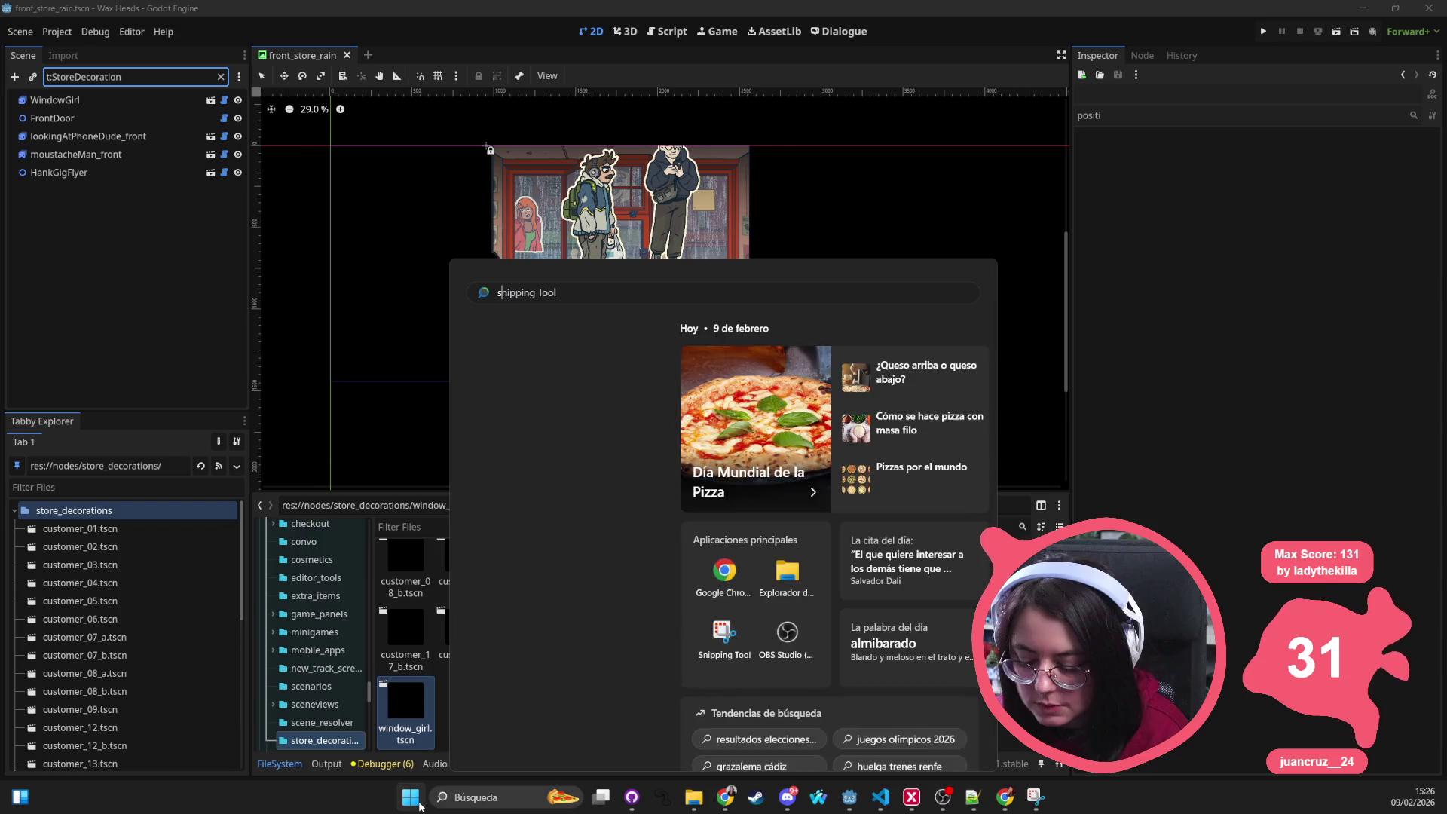
pyautogui.press('Return')
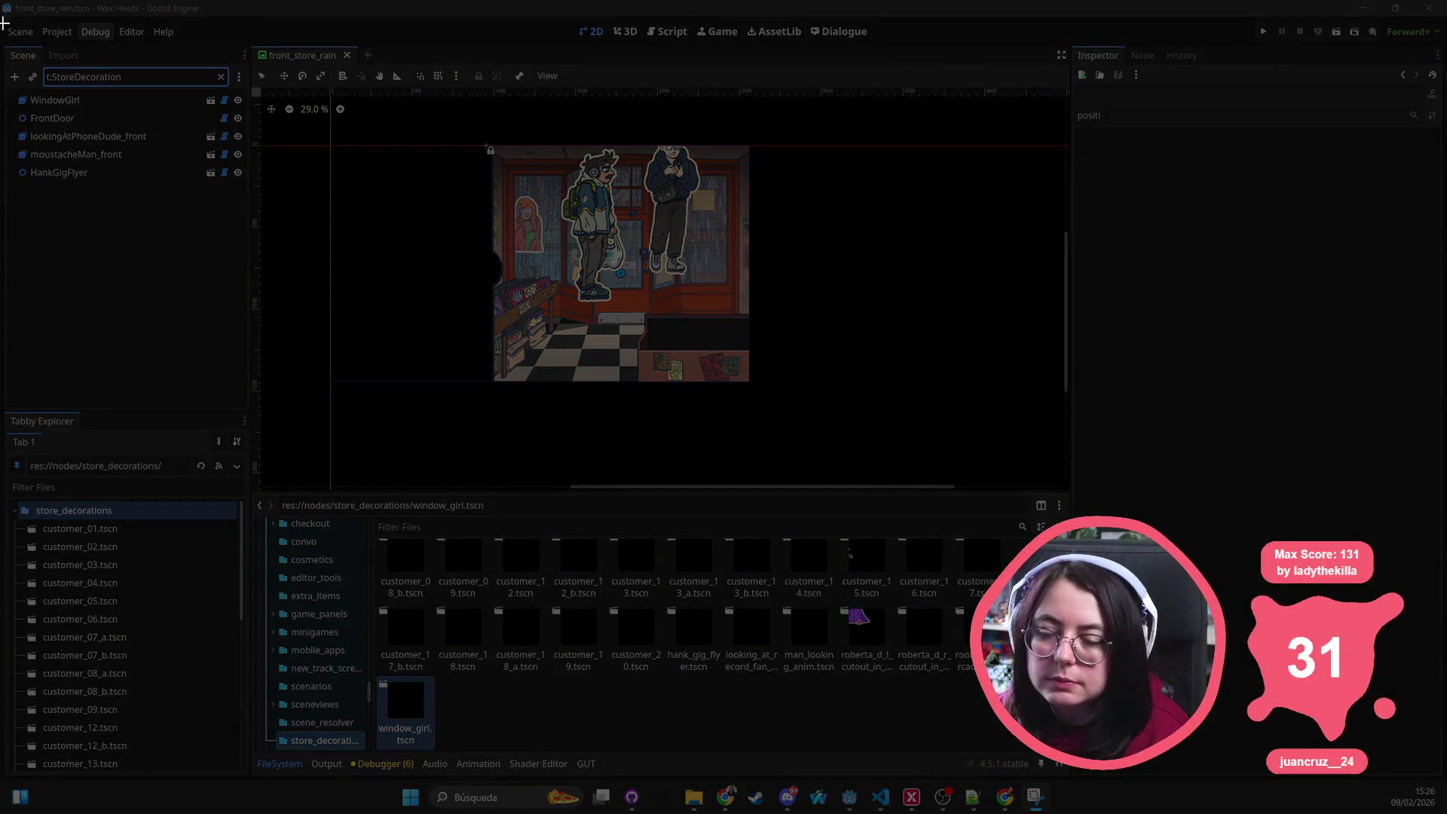
pyautogui.moveTo(2, 21); pyautogui.dragTo(278, 297)
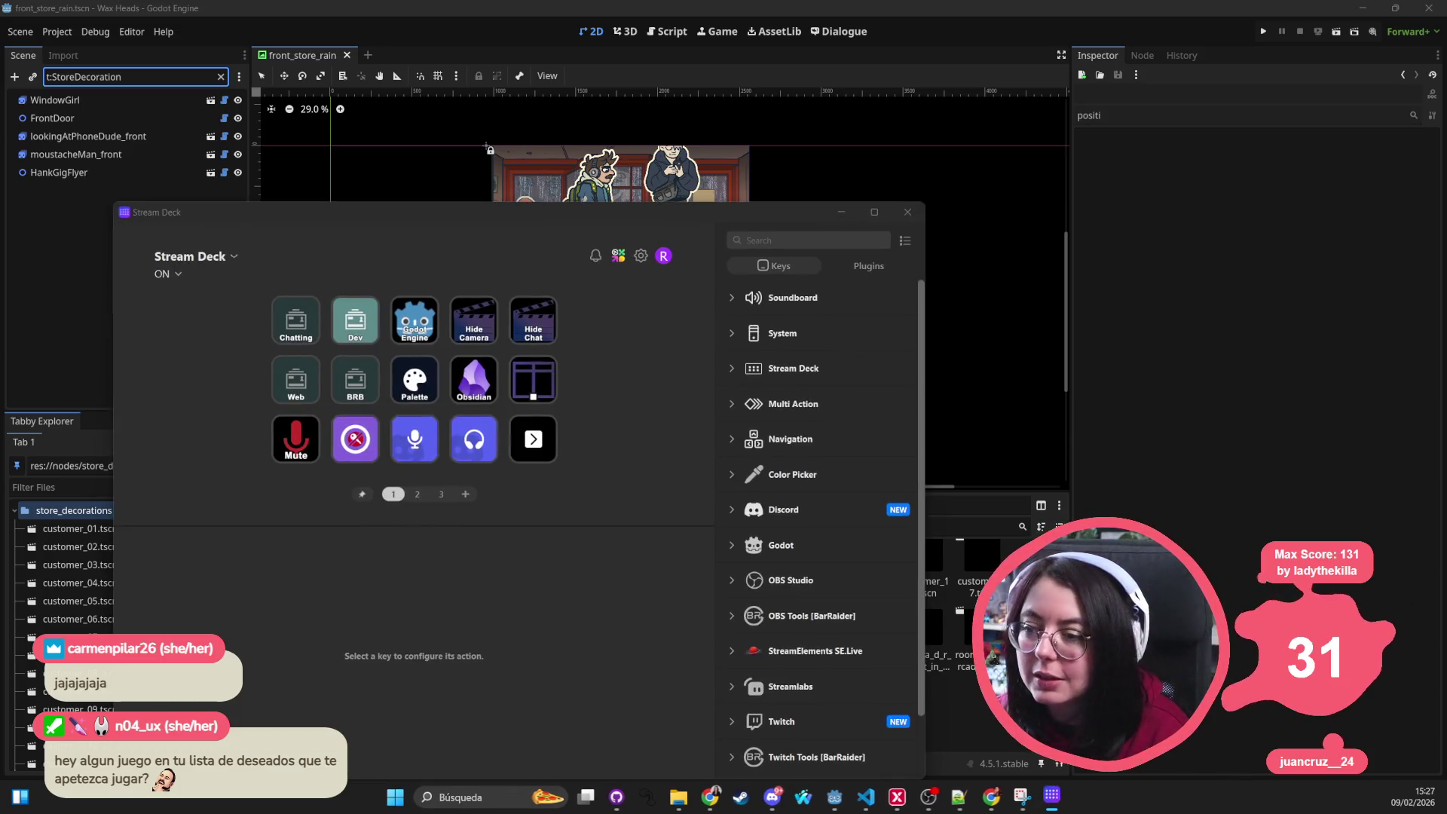
# Step: Move the Stream Deck window up and to the right, then switch to the Steam wishlist browser
pyautogui.moveTo(576, 212)
pyautogui.mouseDown()
pyautogui.moveTo(661, 131)
pyautogui.moveTo(668, 186)
pyautogui.mouseUp()
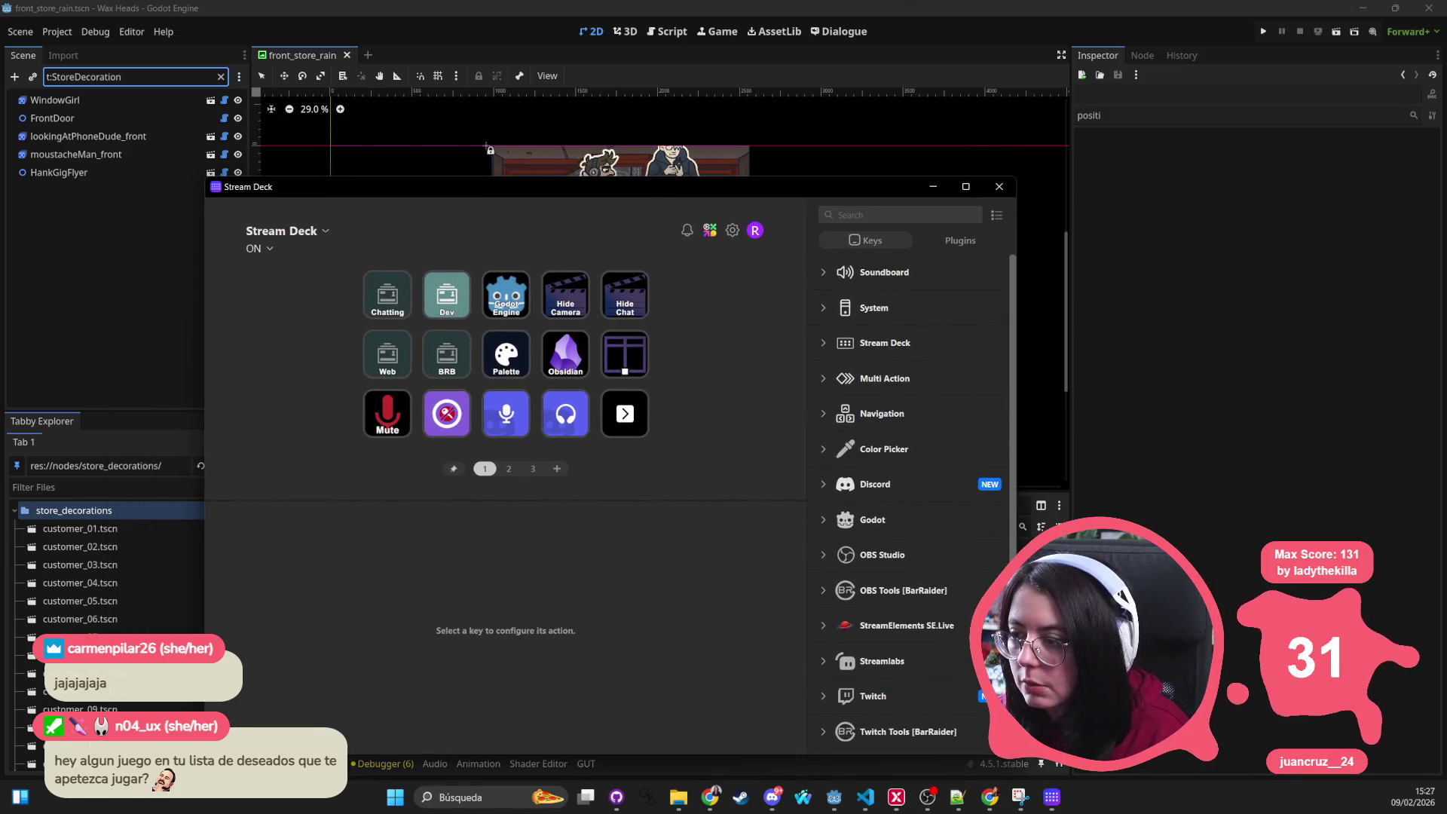
pyautogui.hotkey('alt', 'Tab')
pyautogui.hotkey('alt', 'Tab')
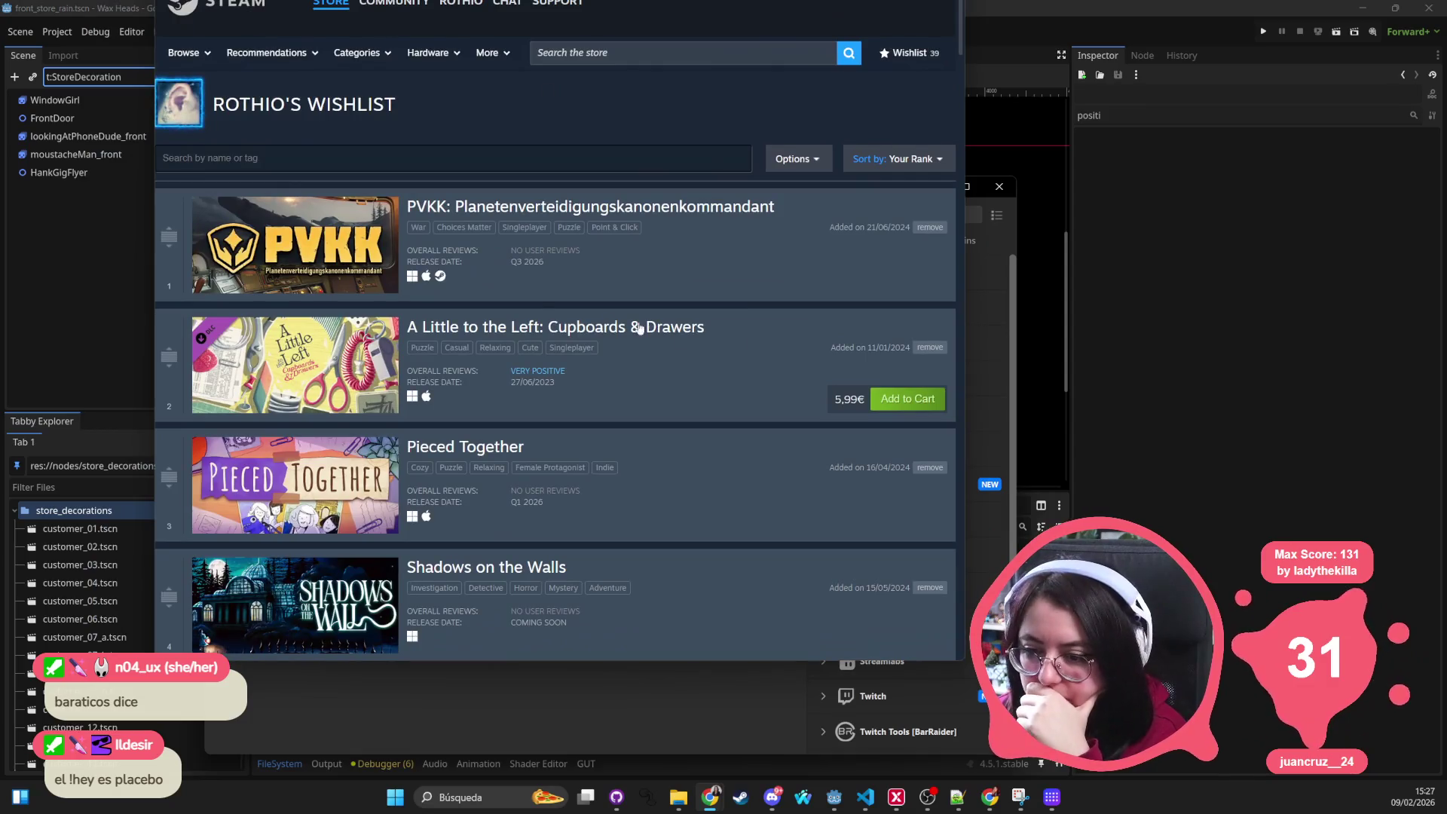
pyautogui.scroll(-4, 571, 288)
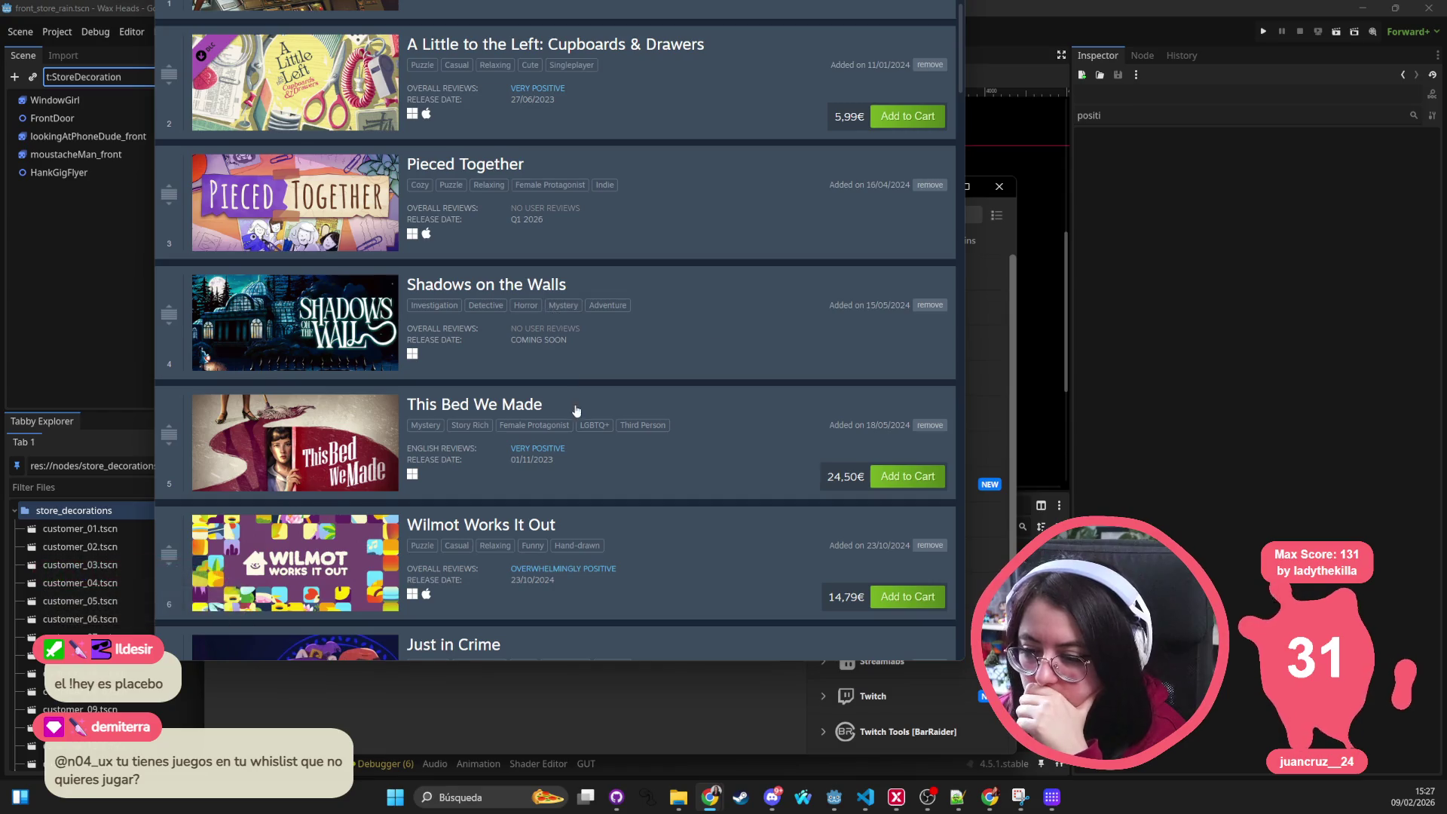
pyautogui.scroll(-2, 528, 291)
pyautogui.scroll(-4, 473, 278)
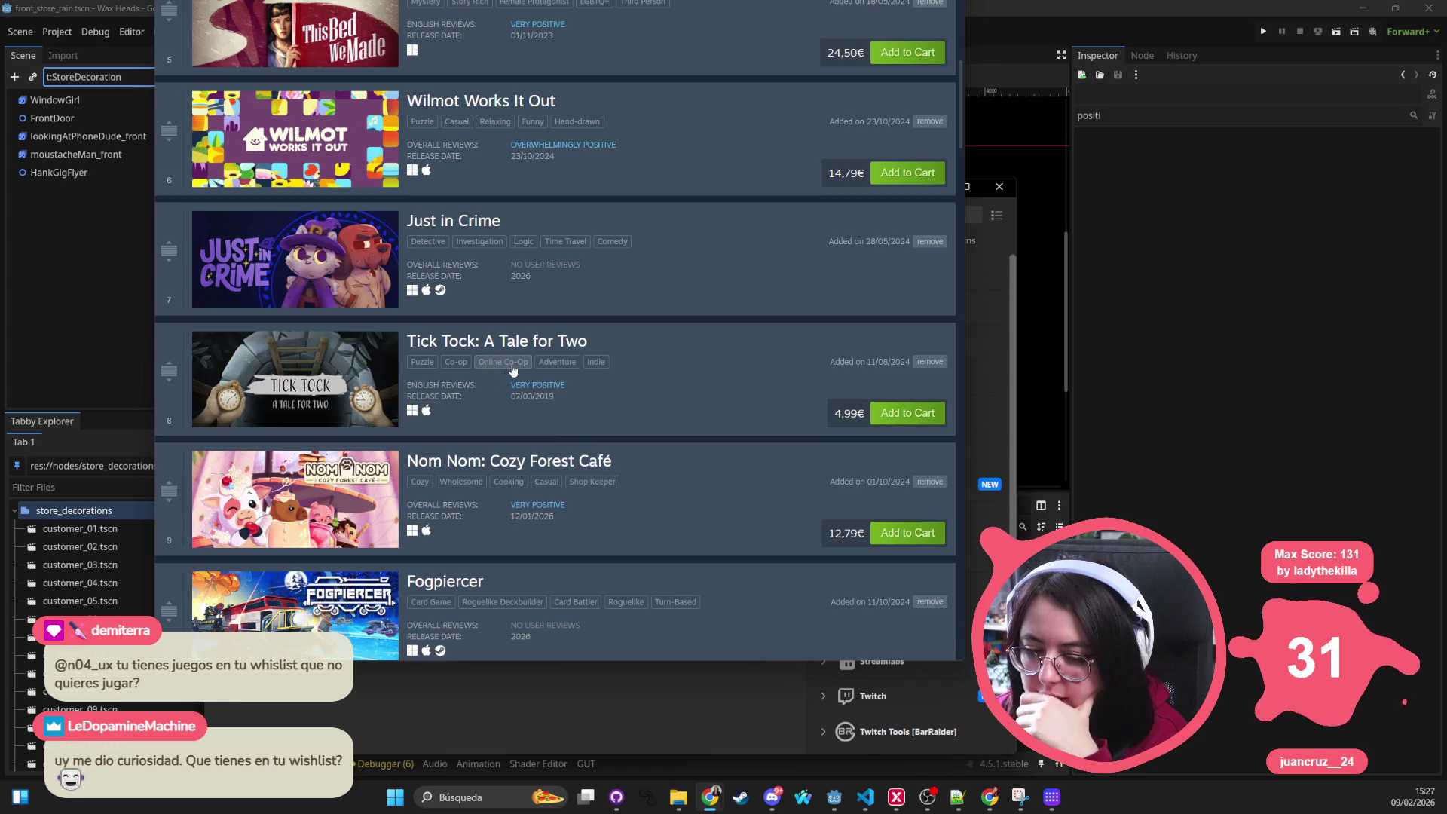
pyautogui.scroll(-3, 520, 359)
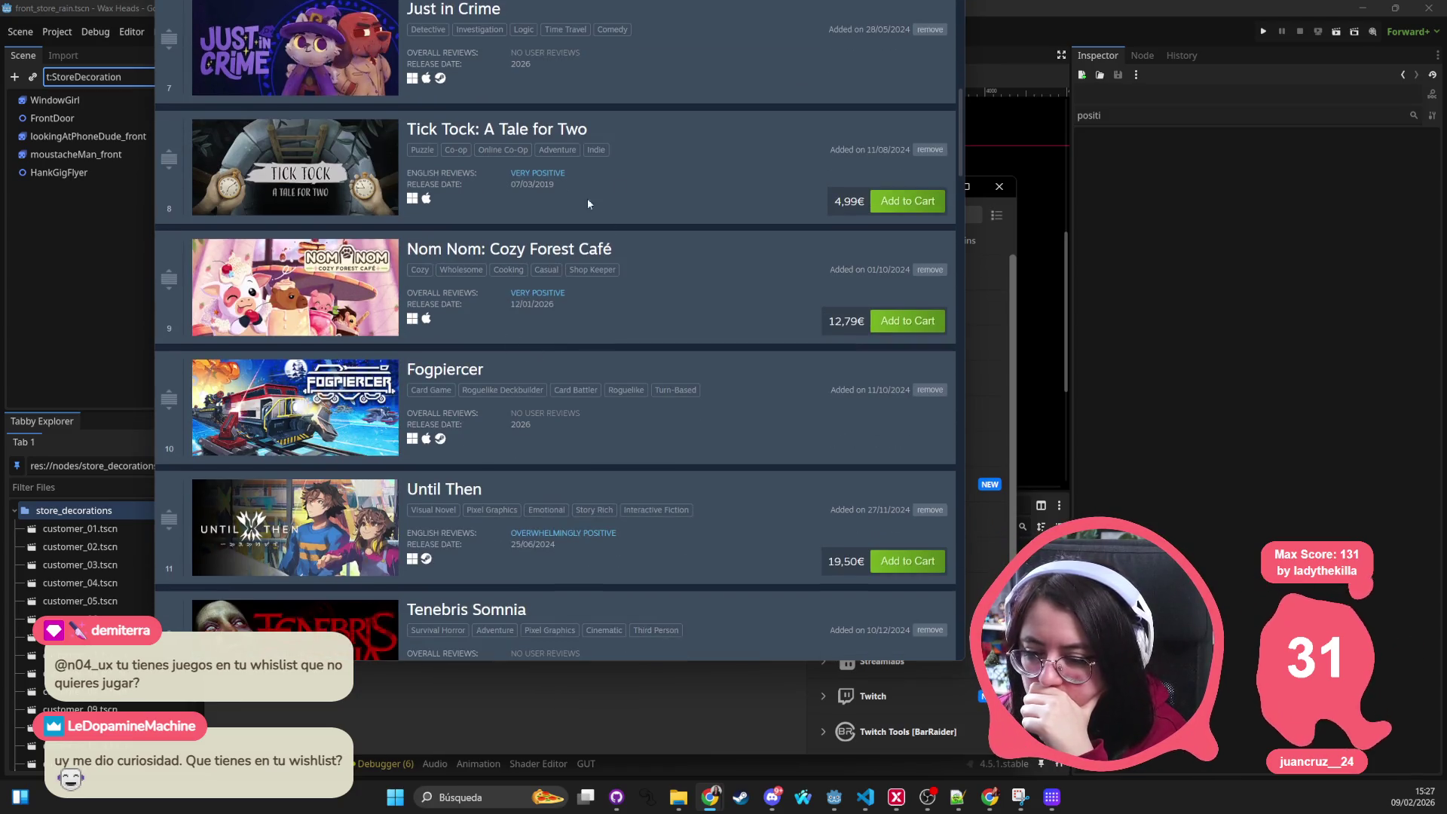
pyautogui.scroll(-3, 572, 194)
pyautogui.scroll(-5, 538, 351)
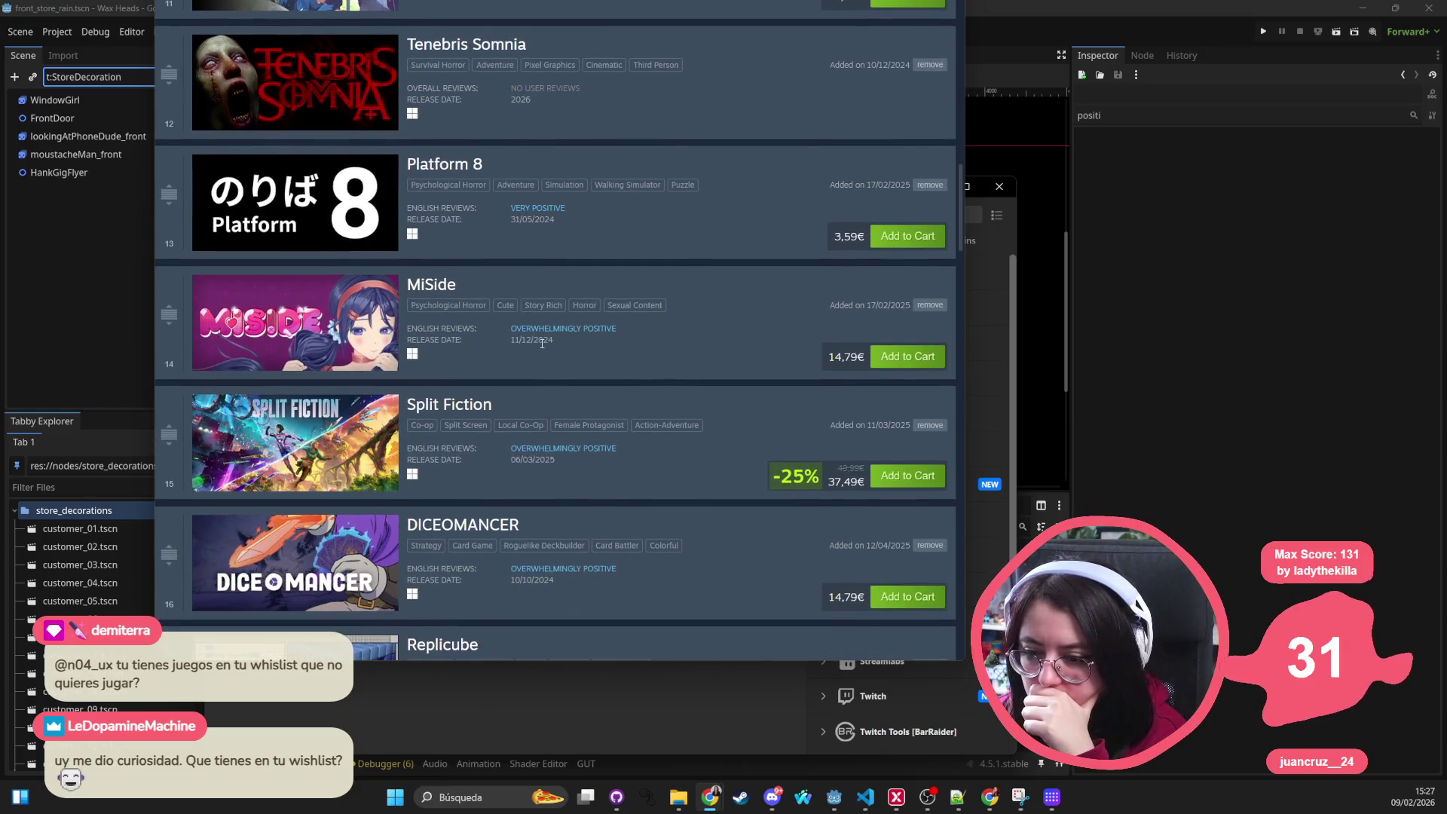
pyautogui.scroll(-2, 540, 341)
pyautogui.scroll(-3, 567, 316)
pyautogui.scroll(-8, 567, 325)
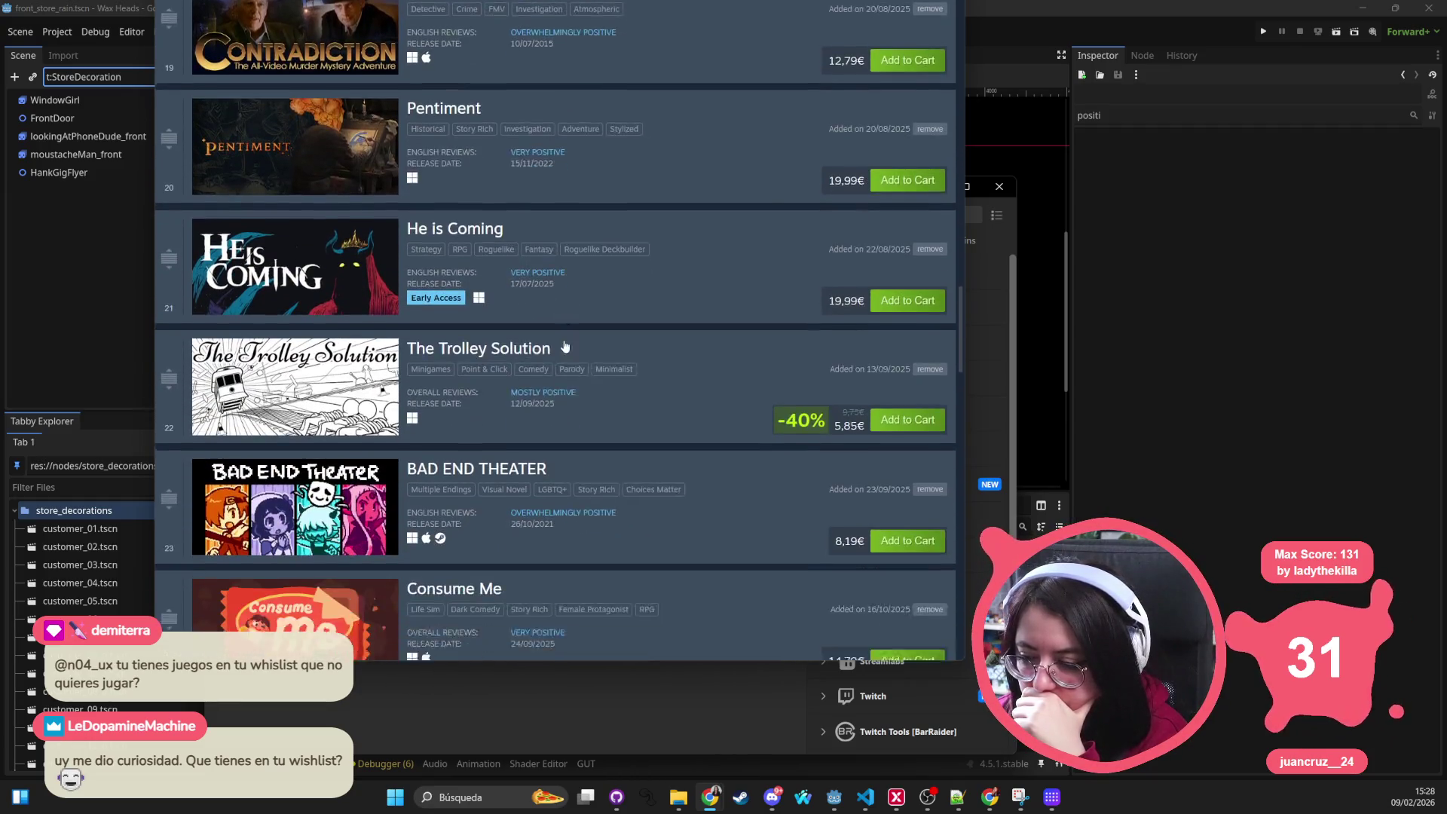
pyautogui.moveTo(345, 351)
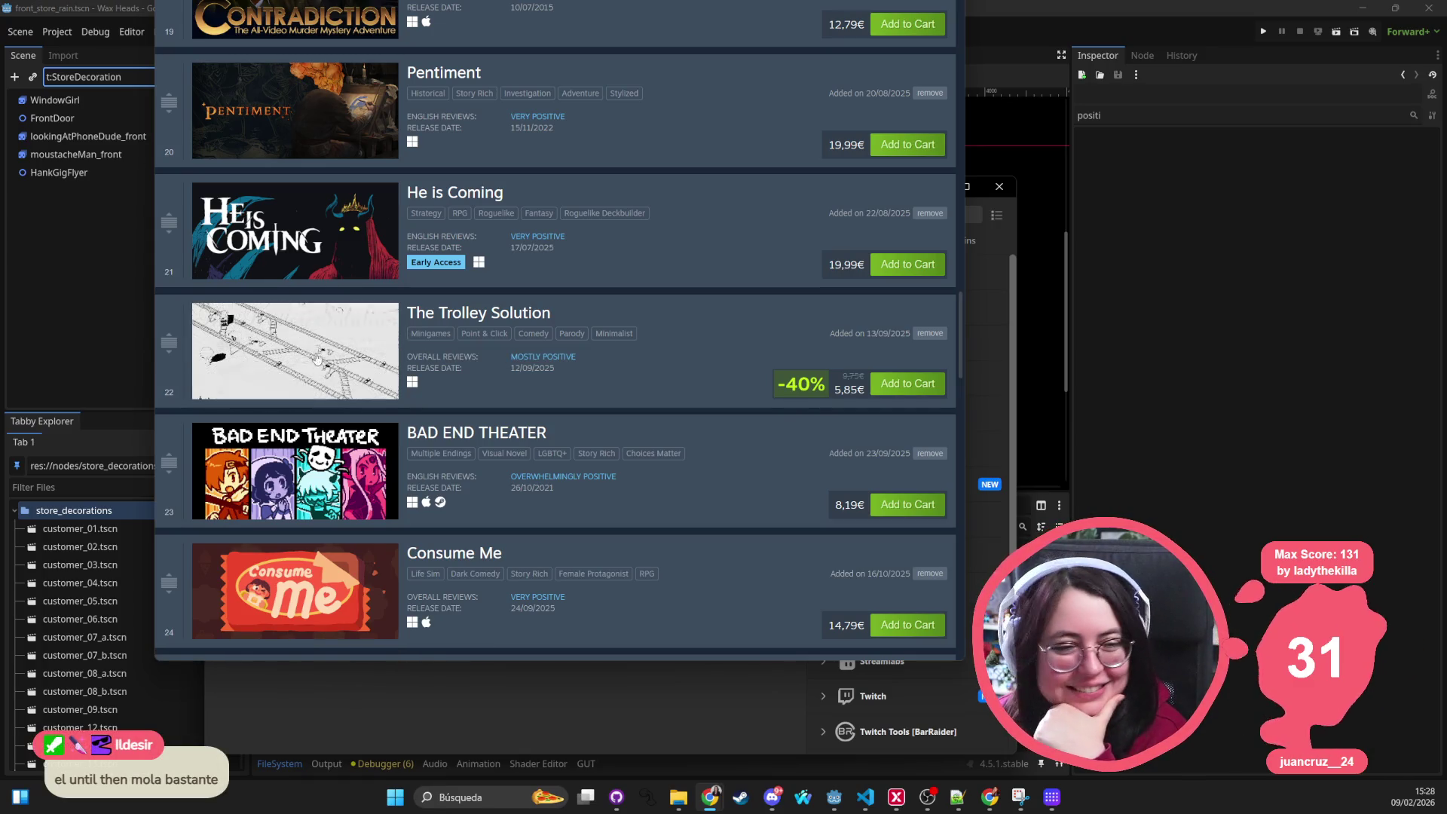
pyautogui.scroll(-7, 362, 281)
pyautogui.scroll(-5, 362, 281)
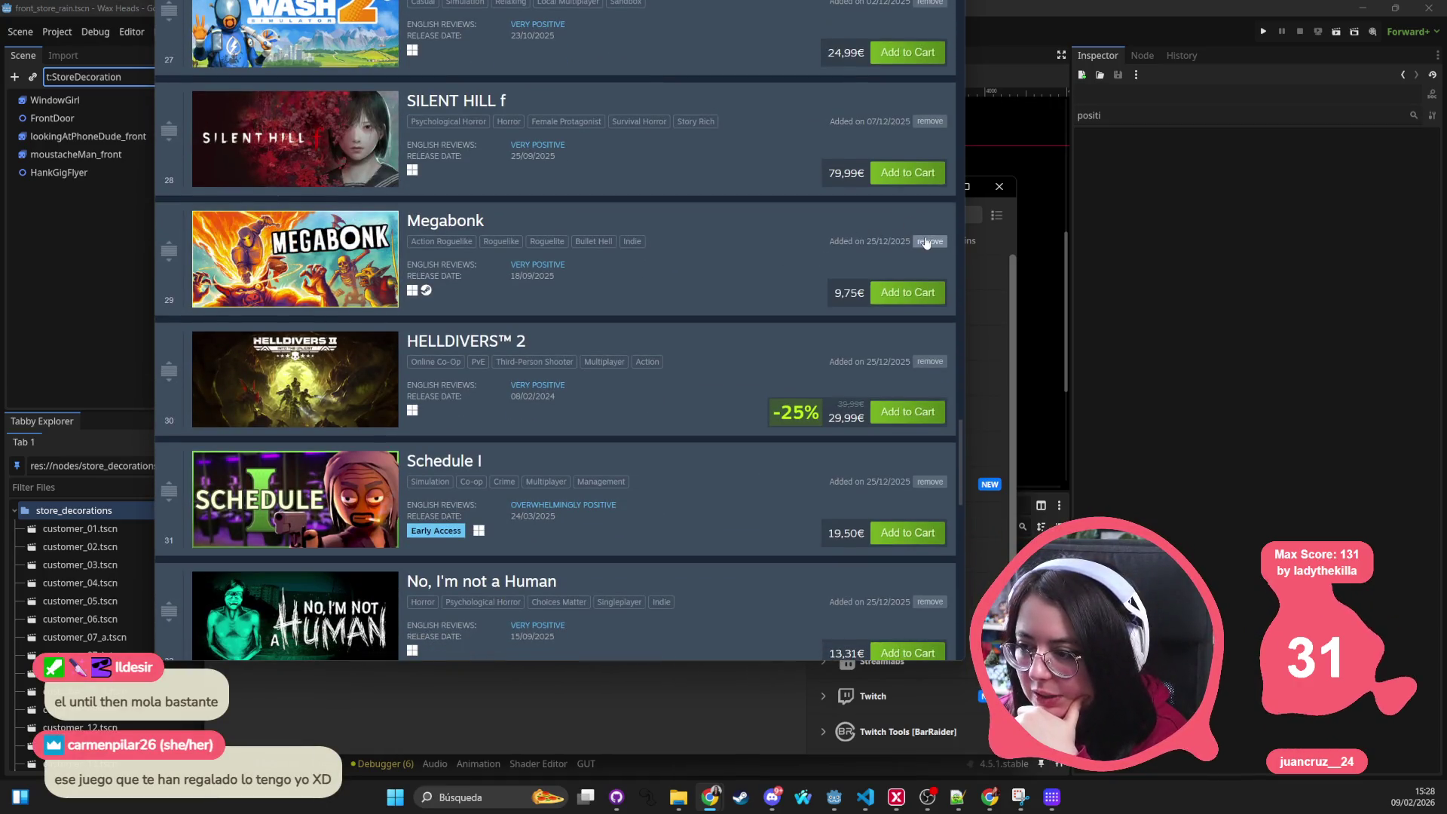
pyautogui.click(929, 241)
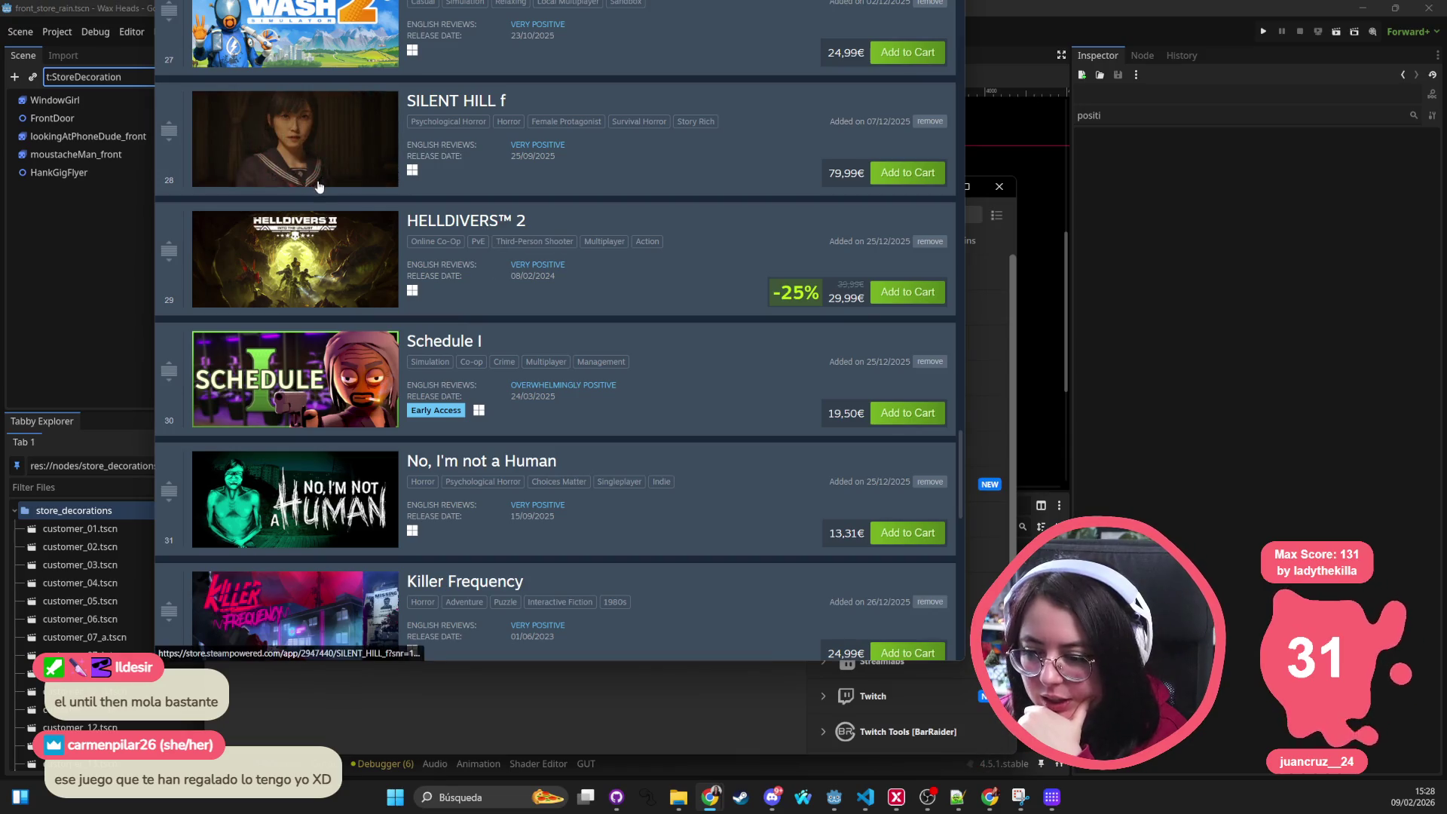
pyautogui.scroll(-2, 312, 198)
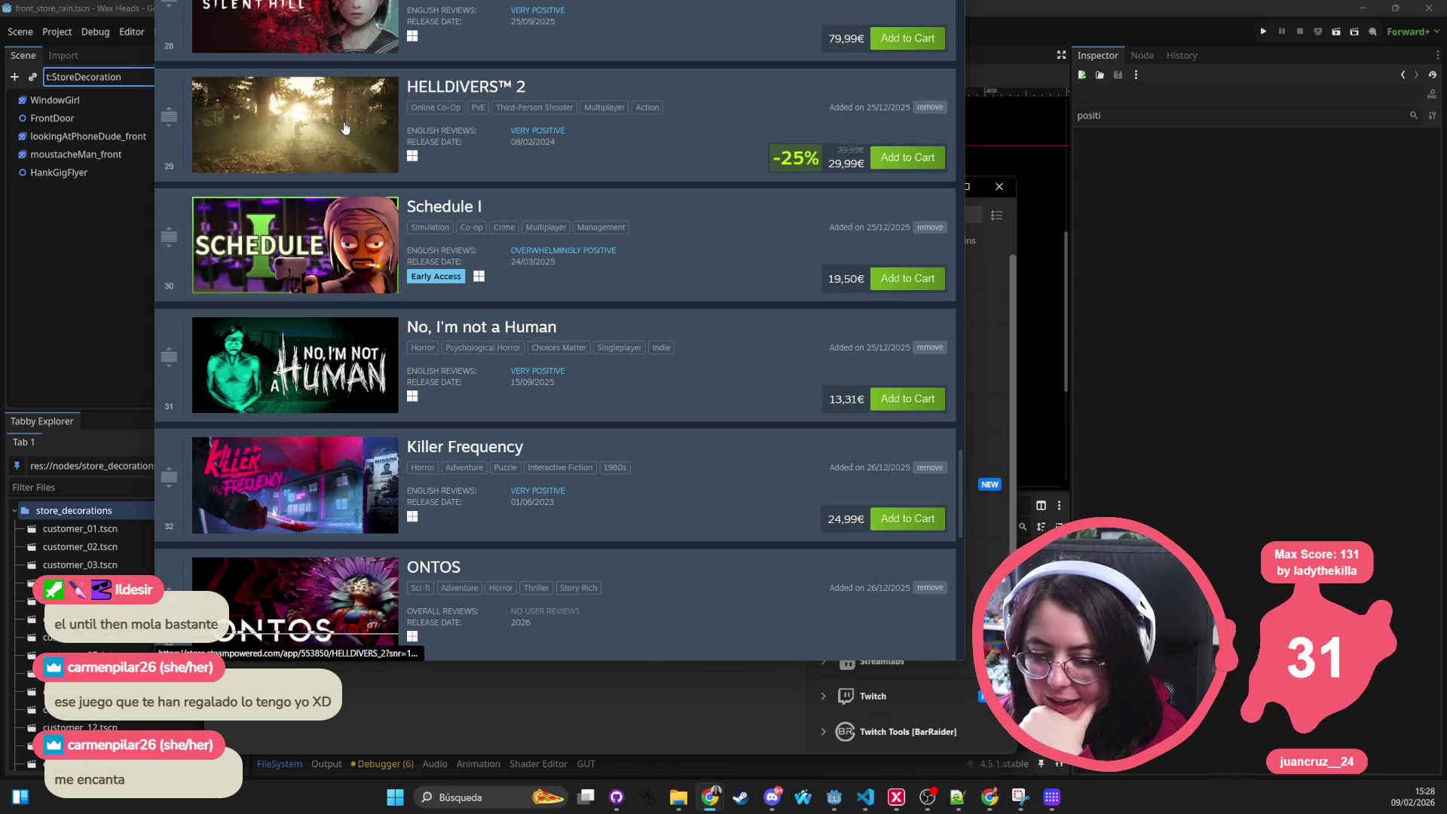
pyautogui.scroll(-4, 339, 140)
pyautogui.scroll(-2, 337, 150)
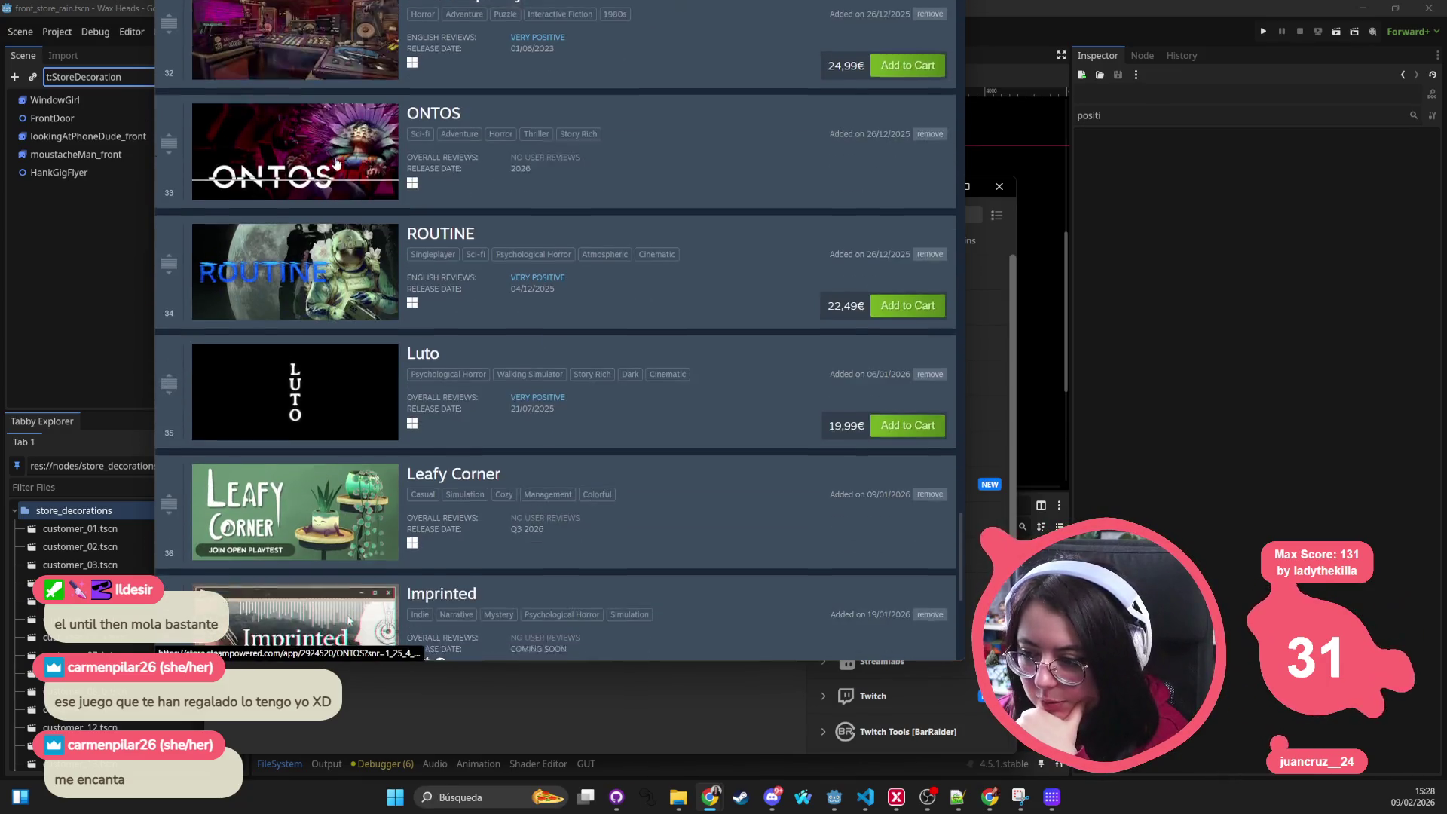
pyautogui.scroll(-4, 336, 165)
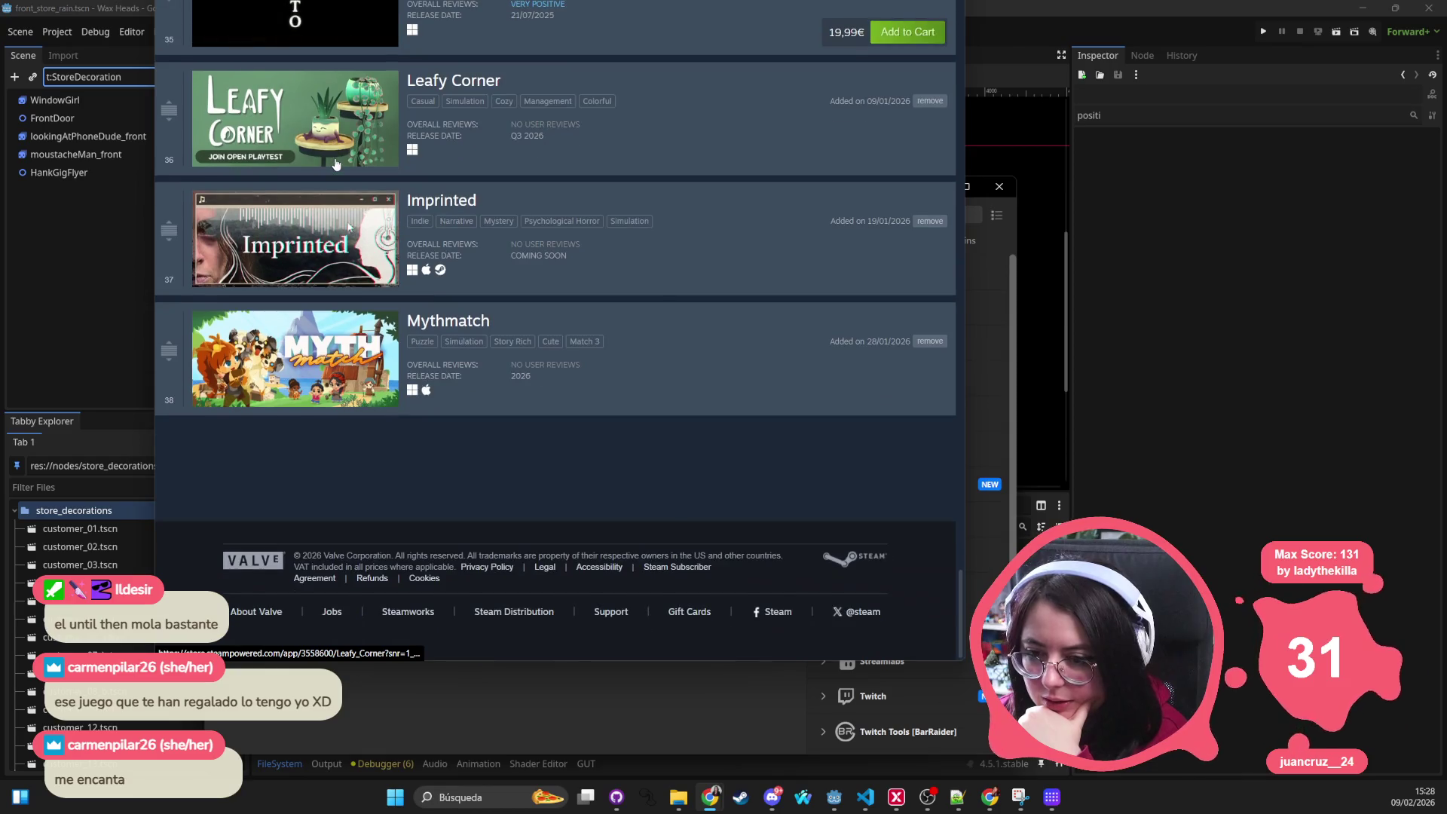
pyautogui.scroll(2, 336, 164)
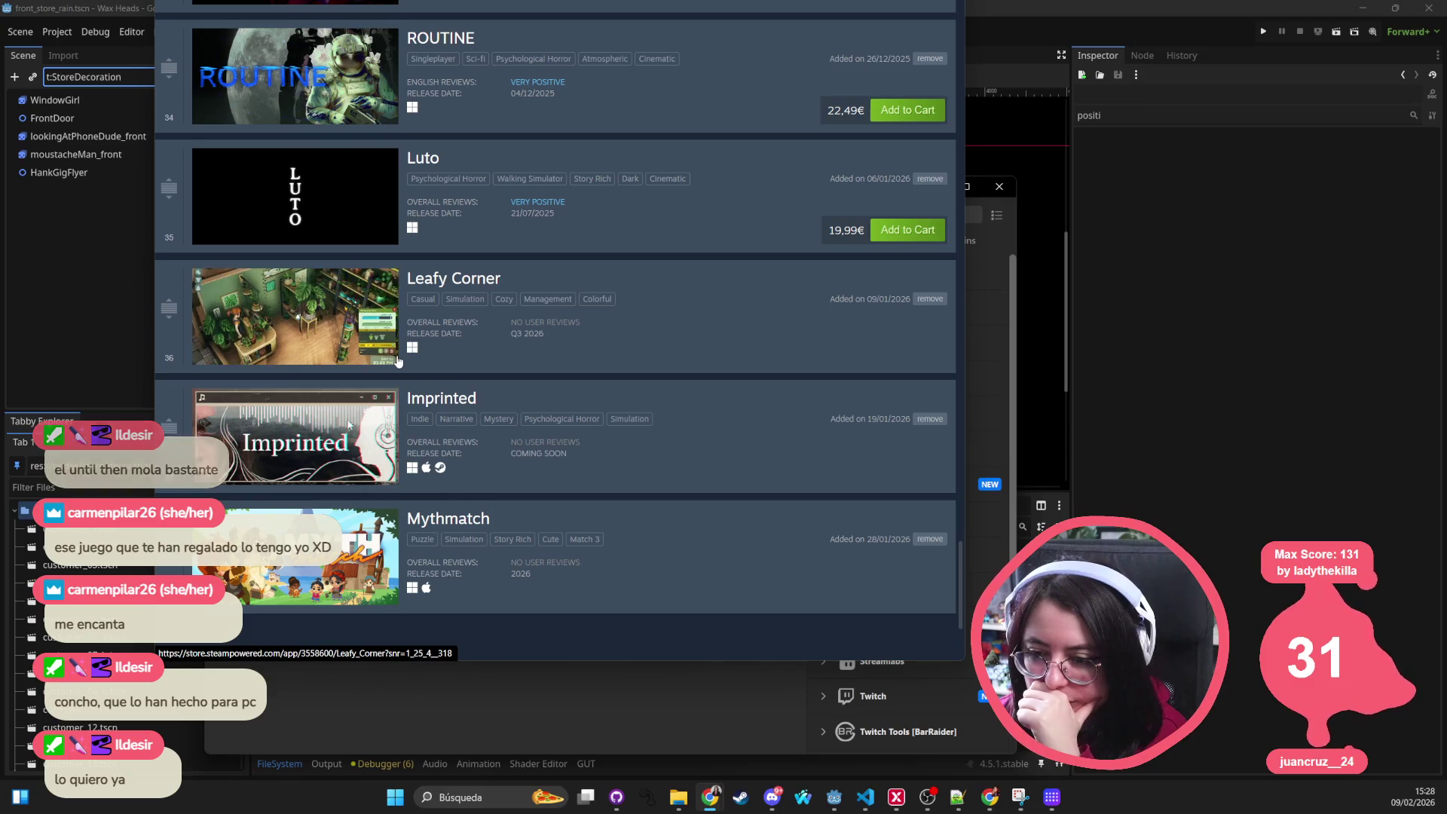
pyautogui.scroll(2, 398, 362)
pyautogui.scroll(2, 361, 335)
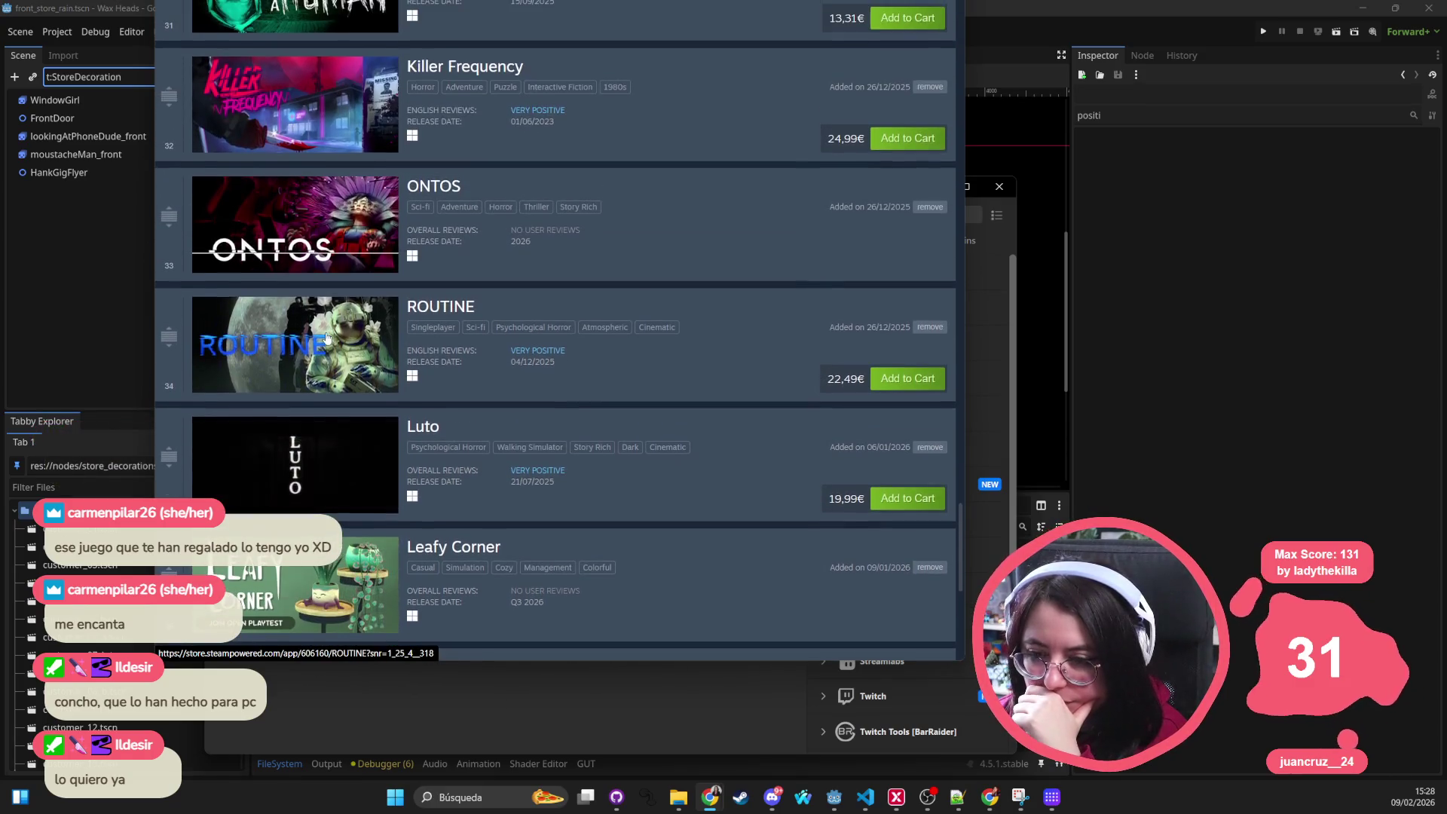
pyautogui.scroll(5, 360, 330)
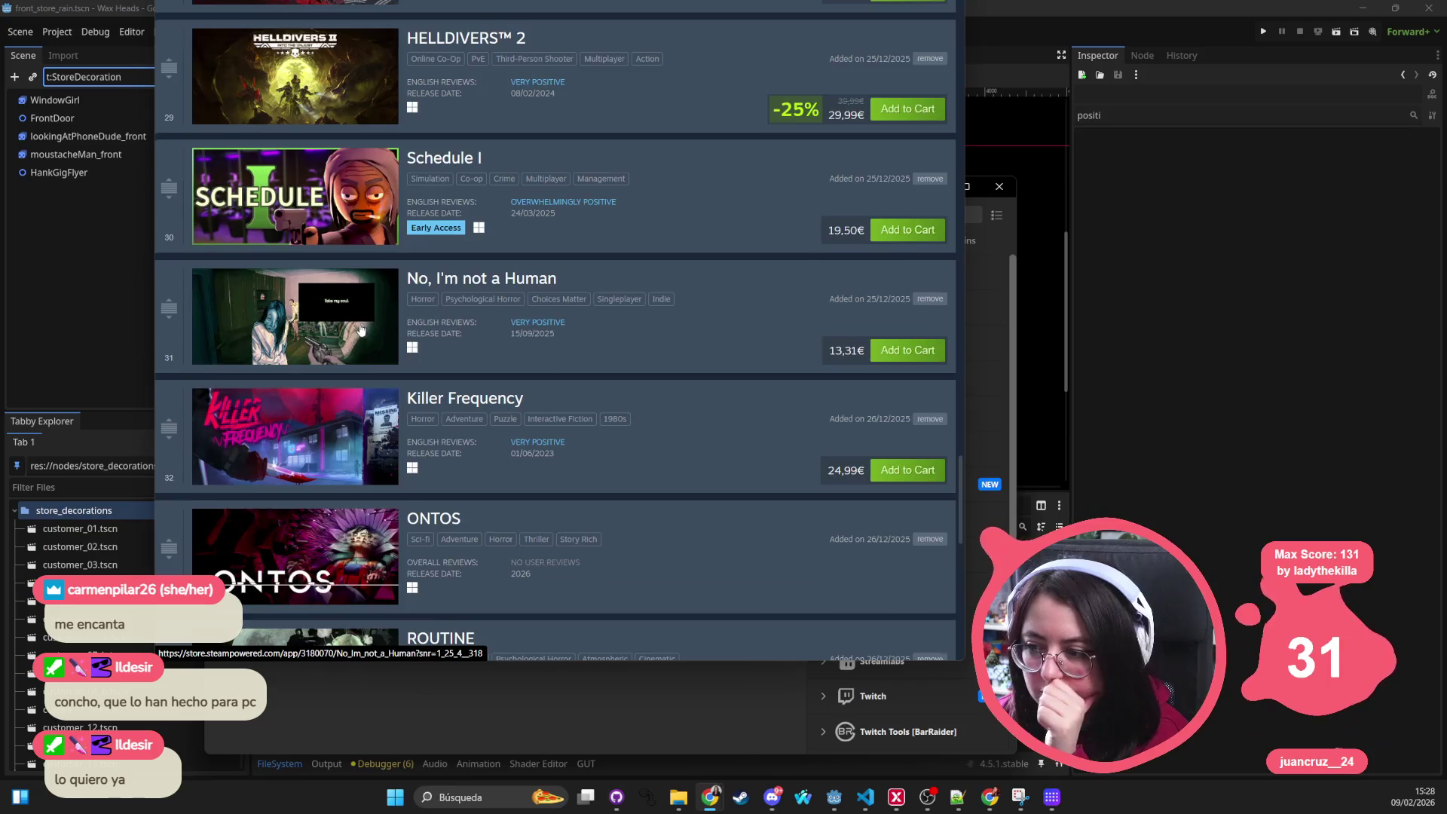
pyautogui.scroll(3, 356, 321)
pyautogui.scroll(8, 305, 271)
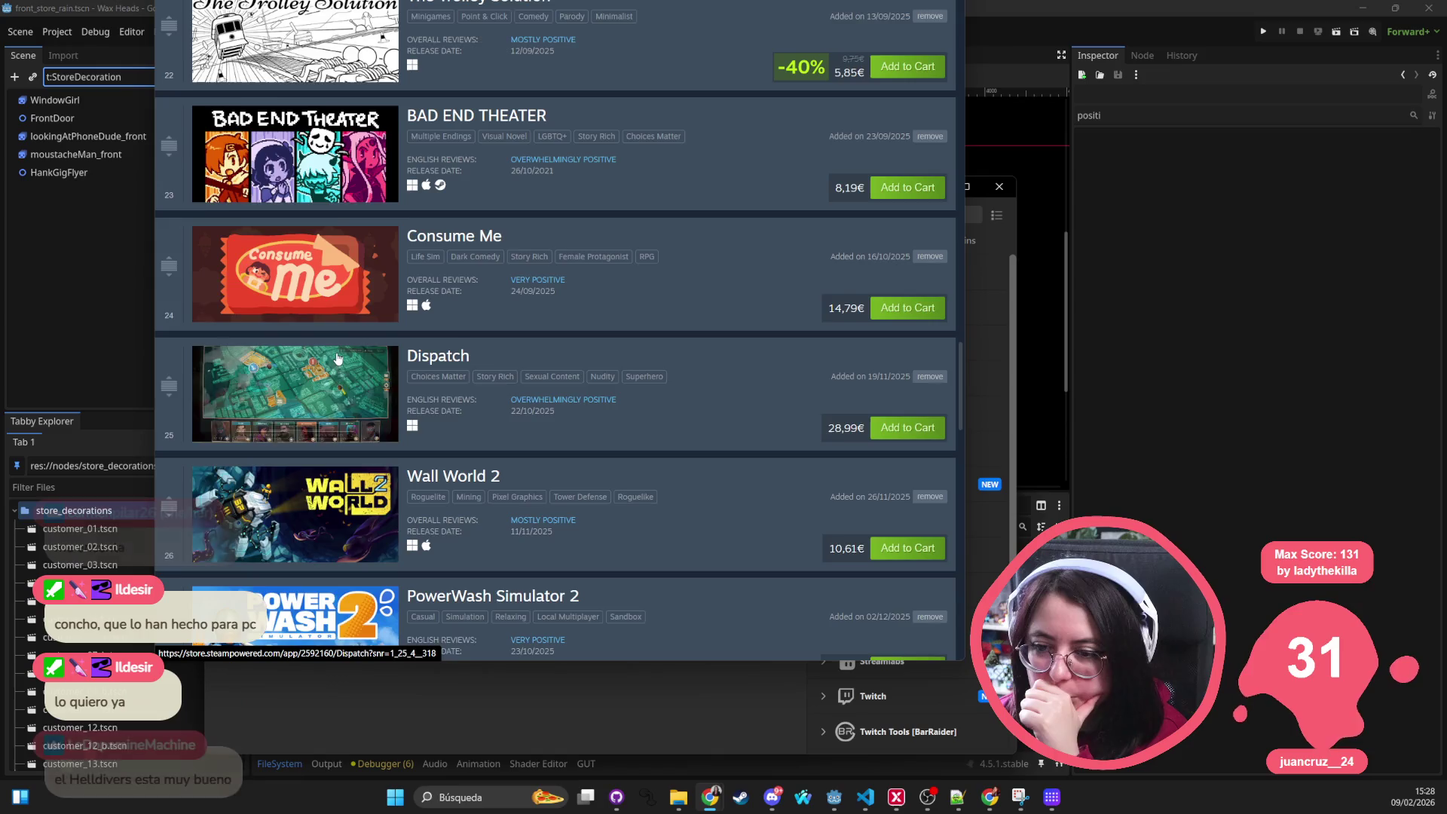
pyautogui.scroll(3, 359, 404)
pyautogui.scroll(4, 359, 404)
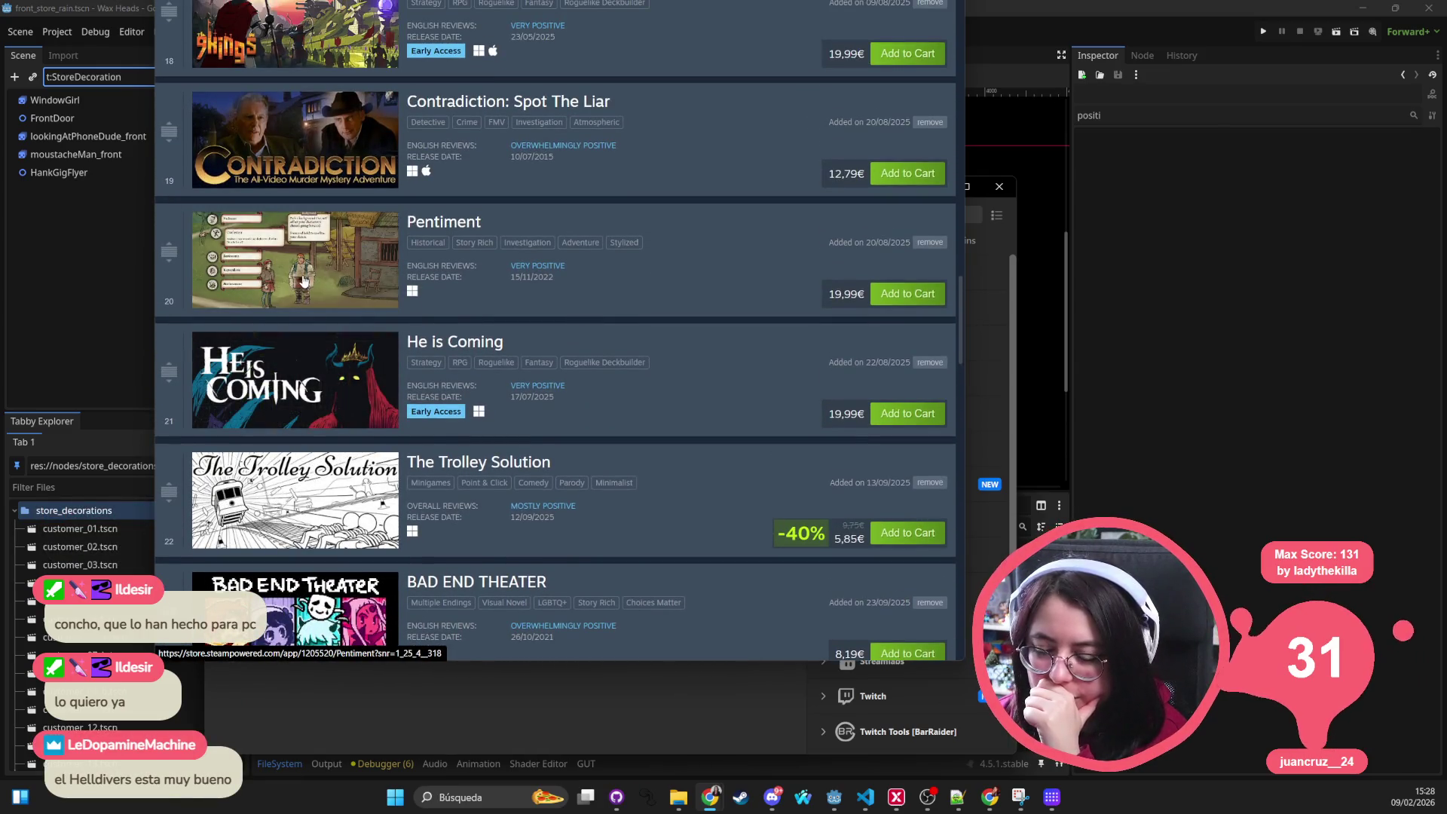
pyautogui.scroll(3, 335, 276)
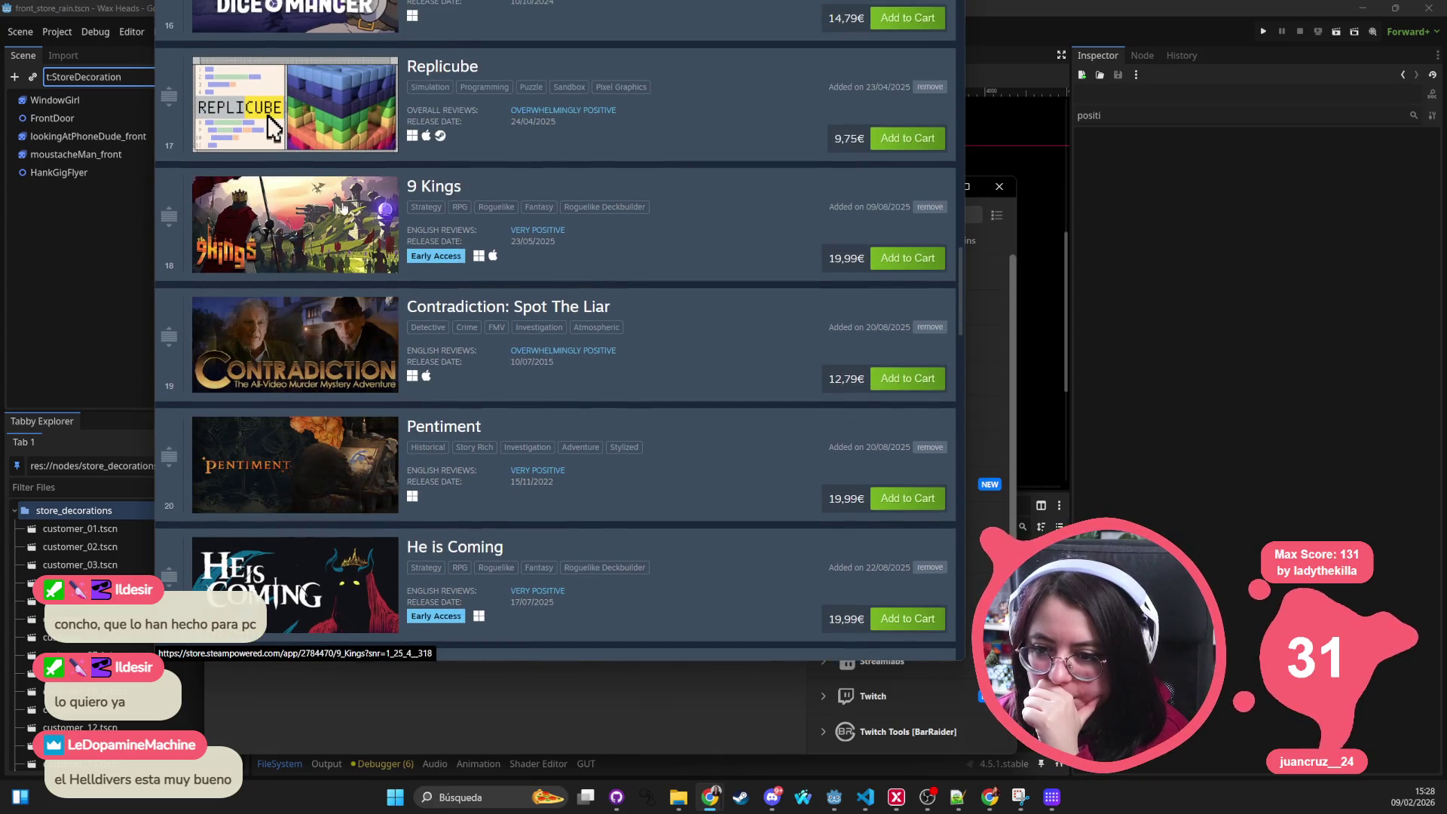
pyautogui.scroll(3, 335, 227)
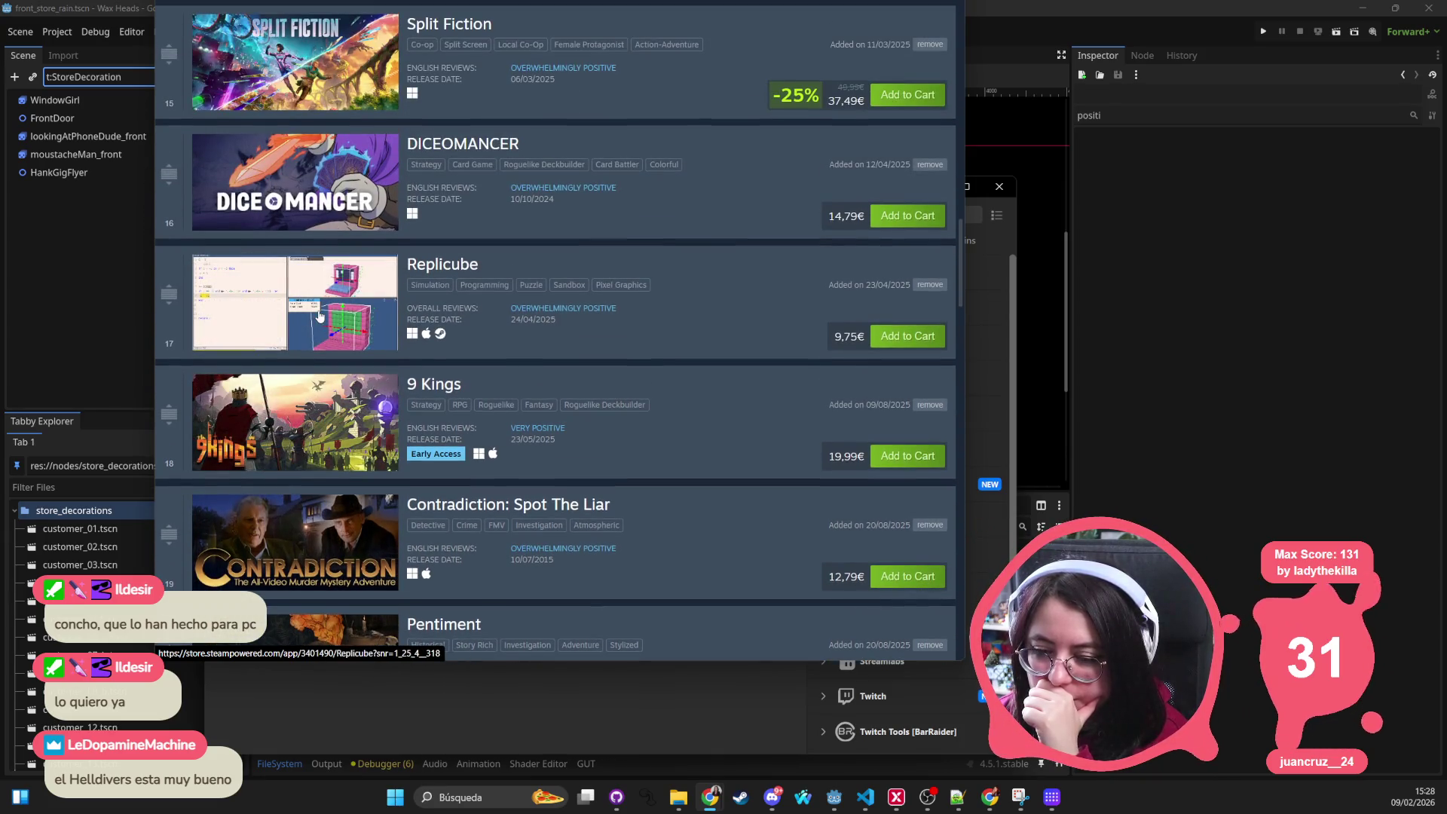
pyautogui.scroll(2, 319, 314)
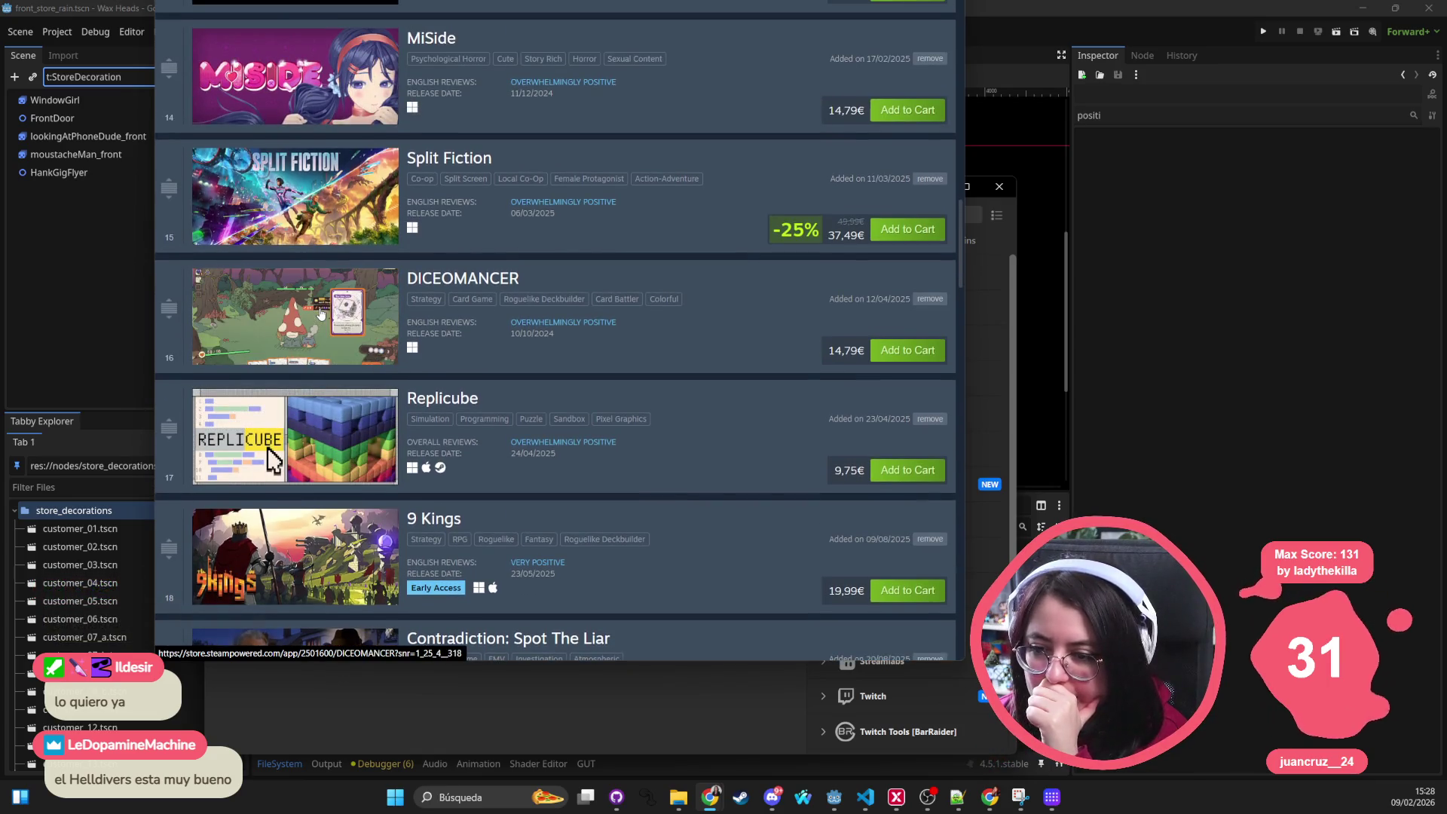
pyautogui.scroll(2, 319, 315)
pyautogui.scroll(2, 302, 275)
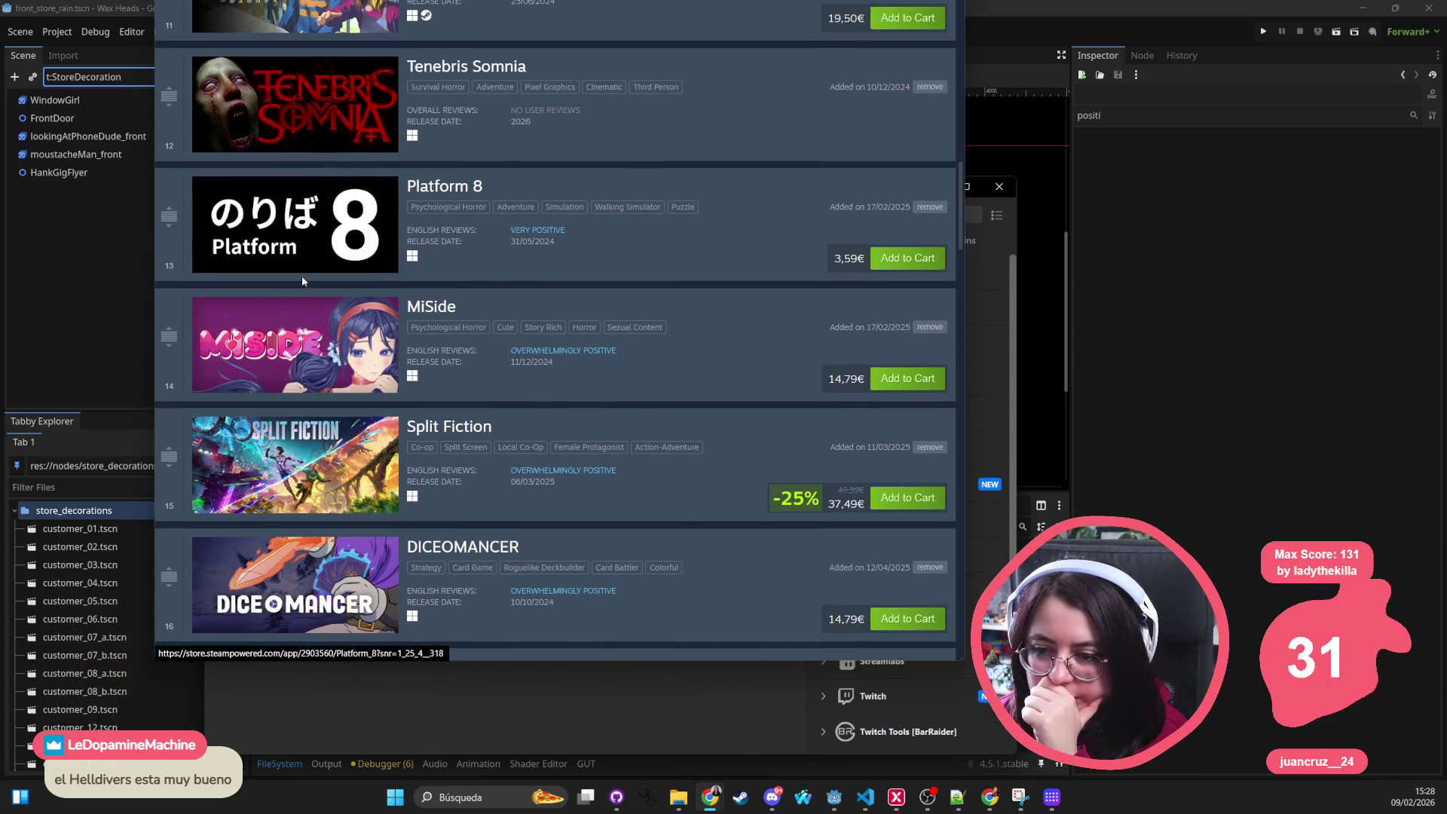
pyautogui.scroll(2, 304, 232)
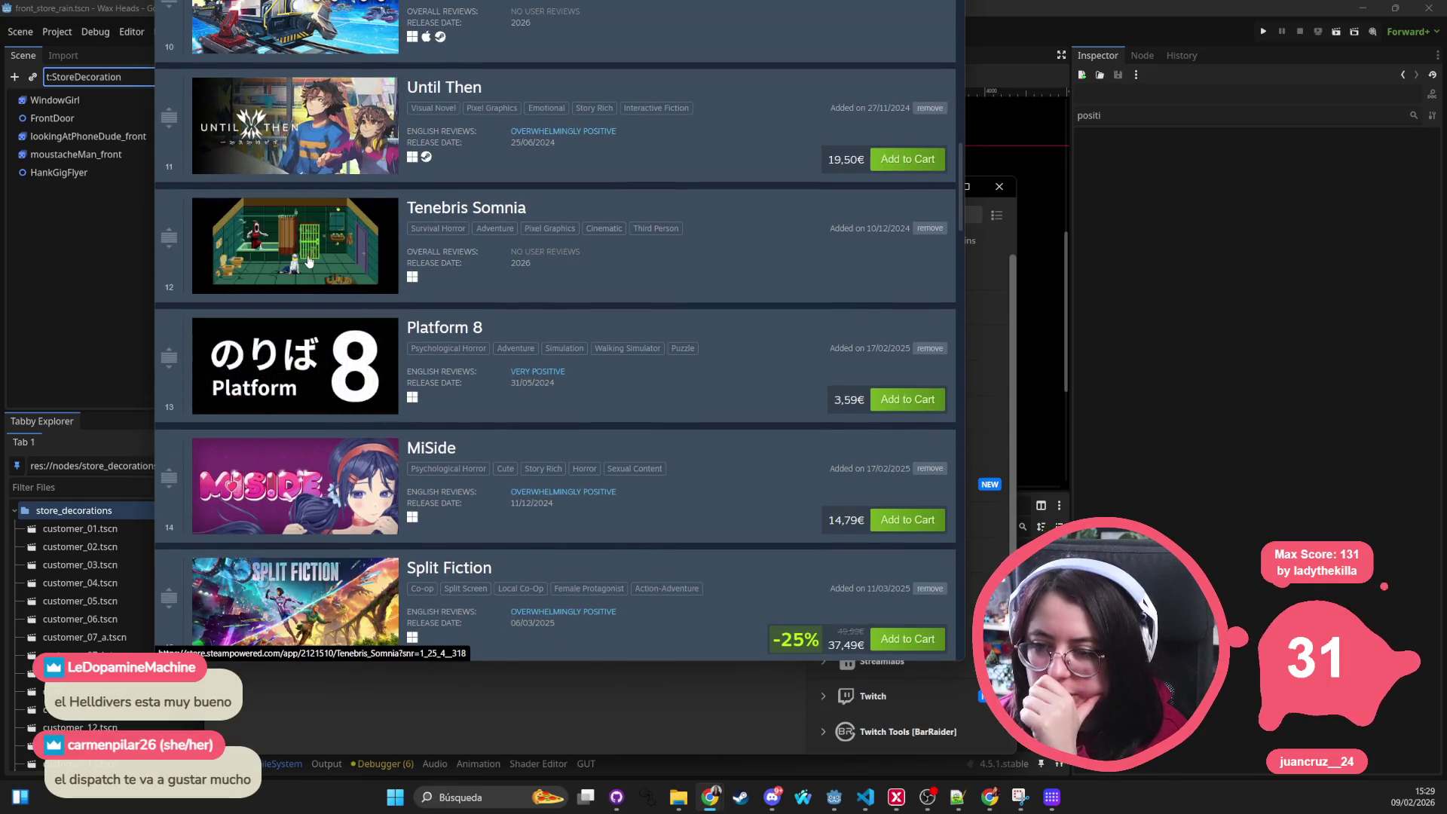
pyautogui.scroll(2, 308, 261)
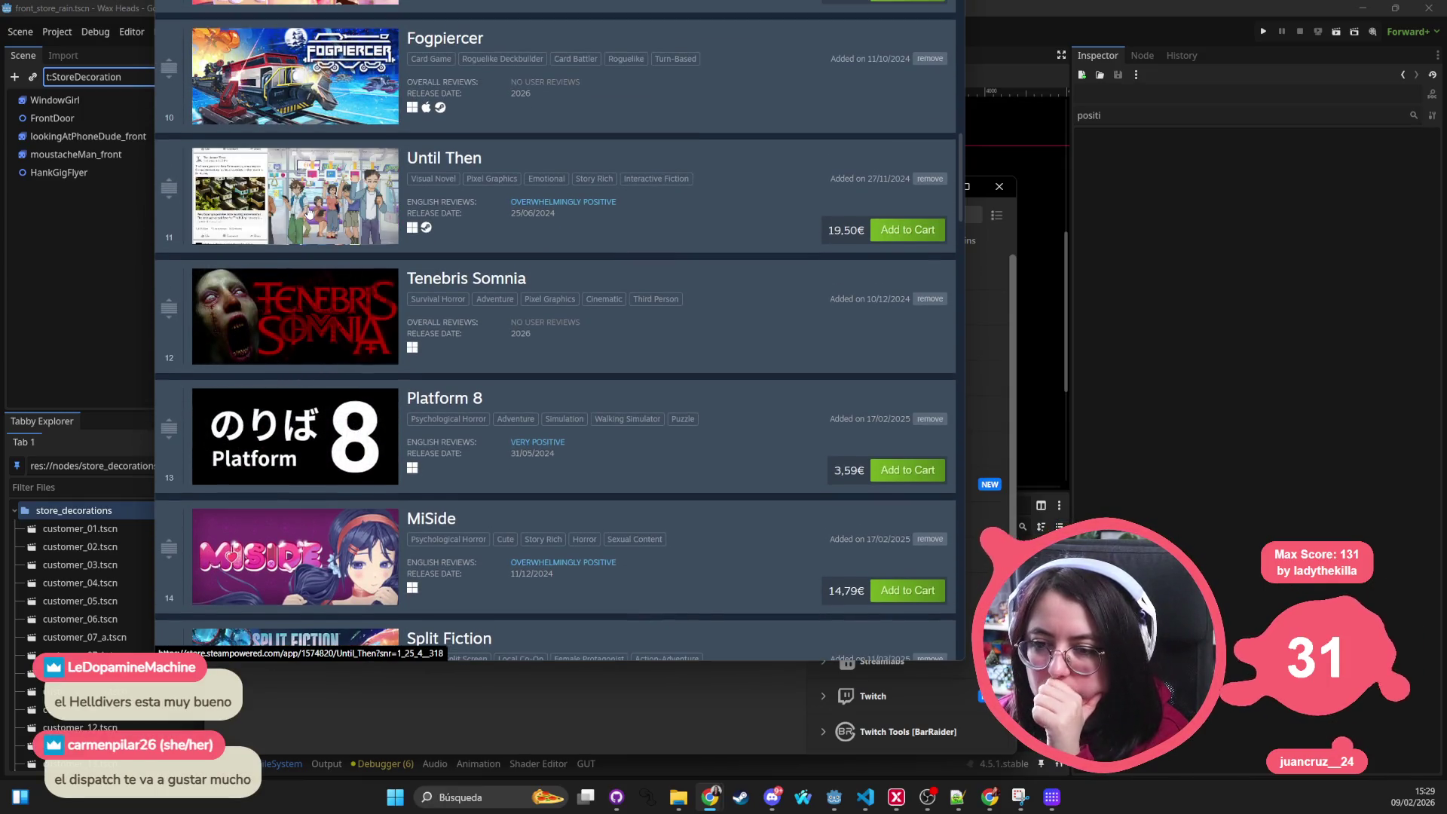
pyautogui.scroll(1, 309, 219)
pyautogui.moveTo(317, 229)
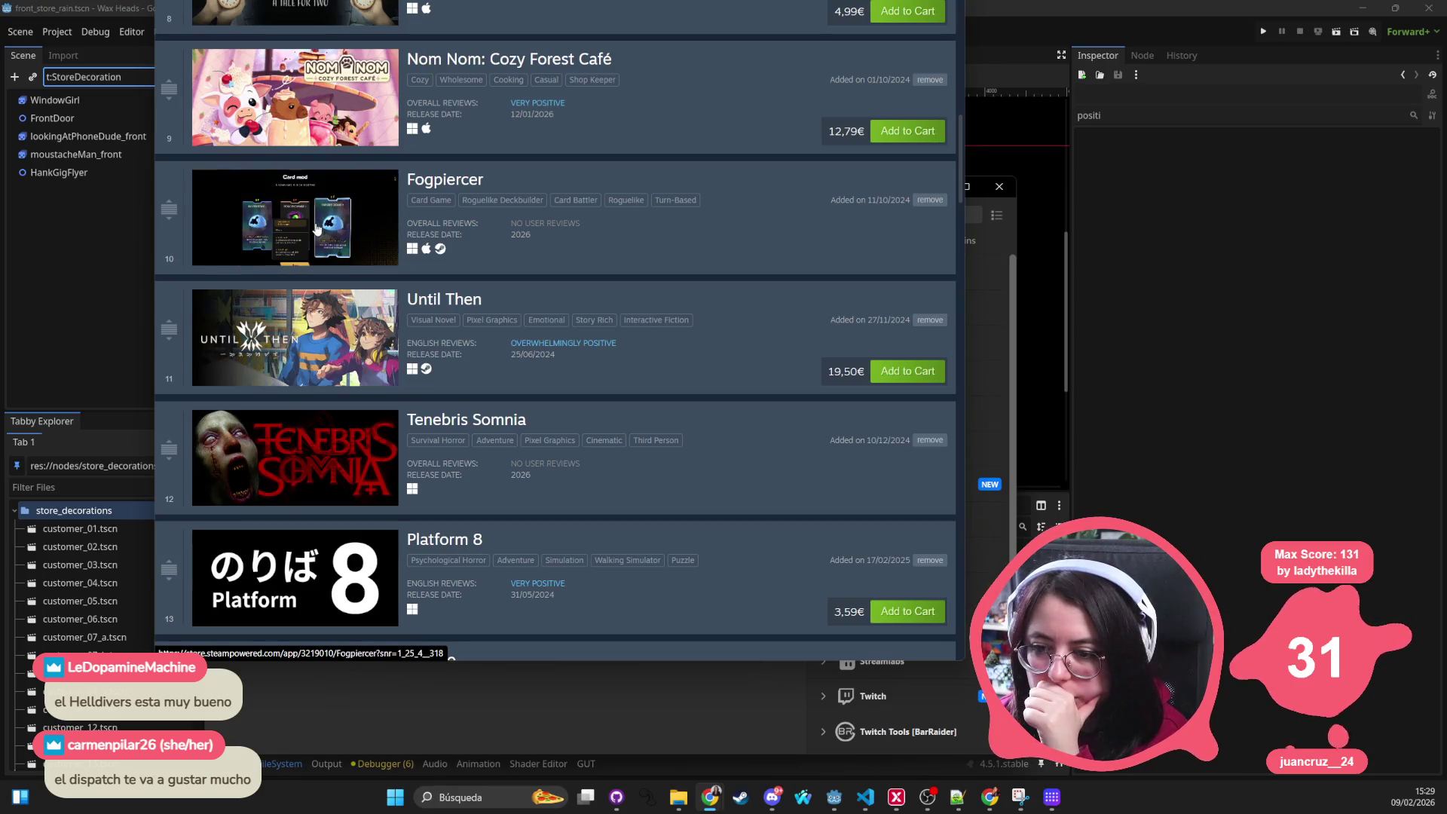
pyautogui.scroll(2, 318, 226)
pyautogui.scroll(4, 317, 219)
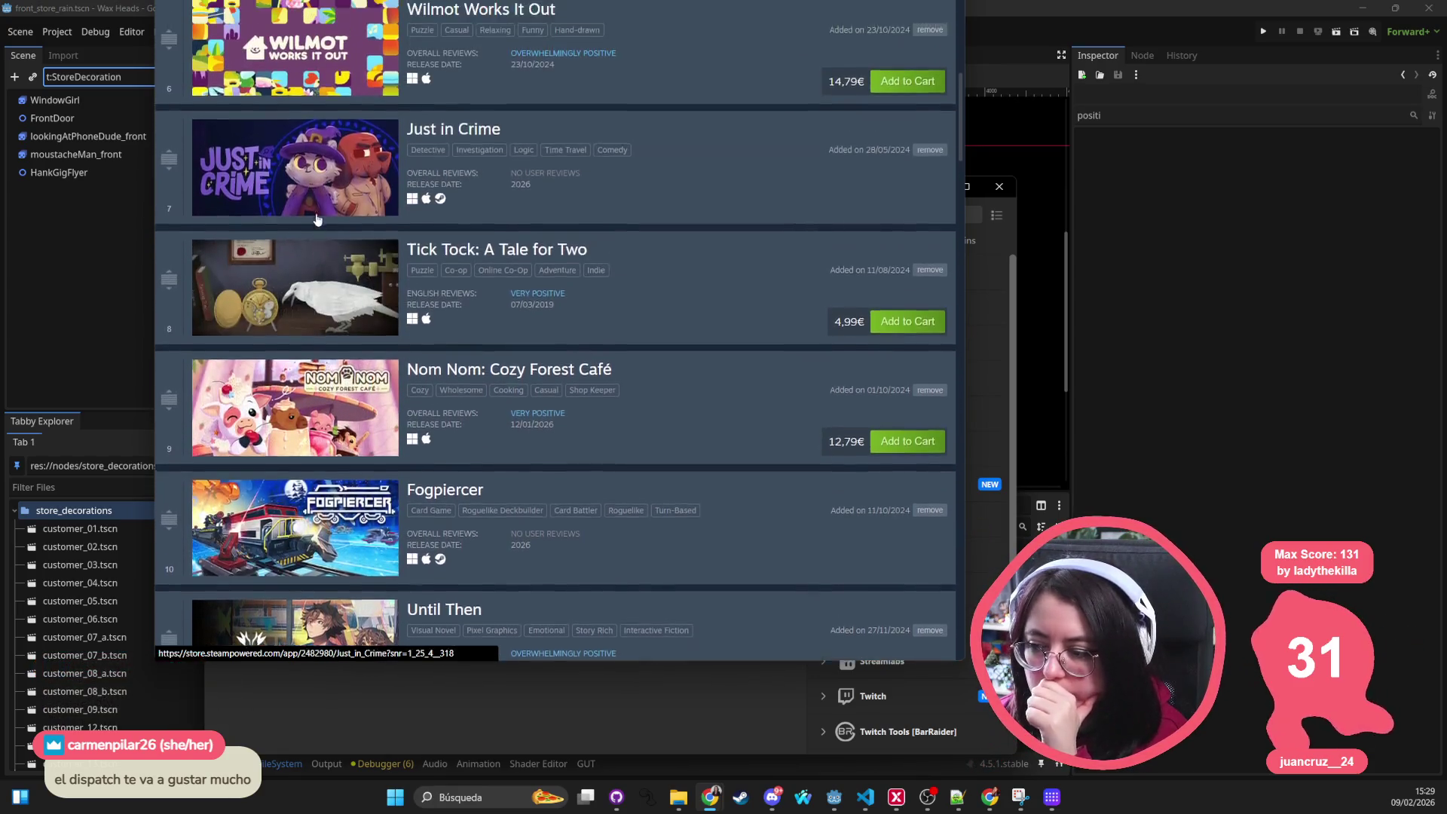
pyautogui.scroll(3, 315, 224)
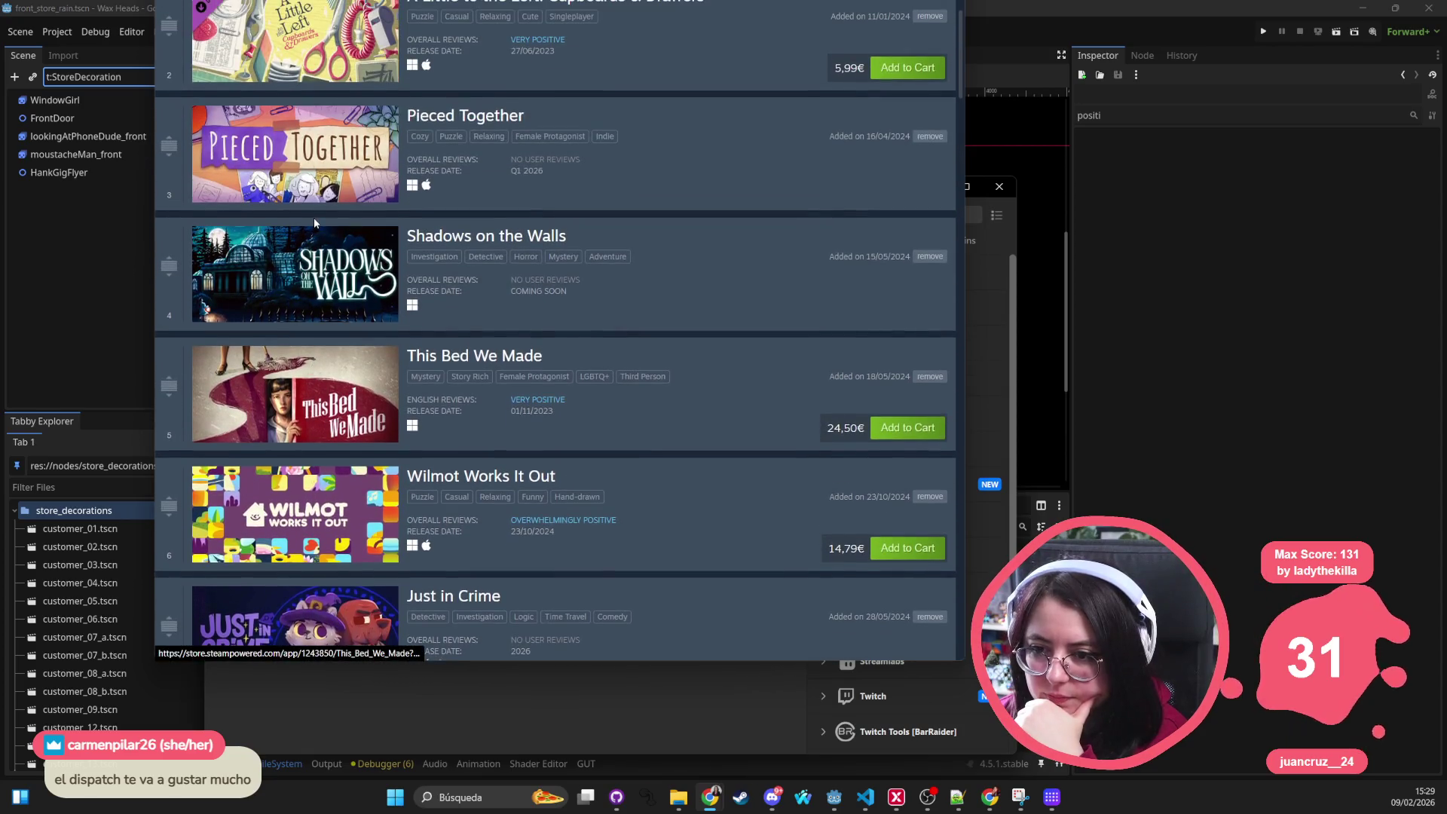
pyautogui.hotkey('alt', 'Tab')
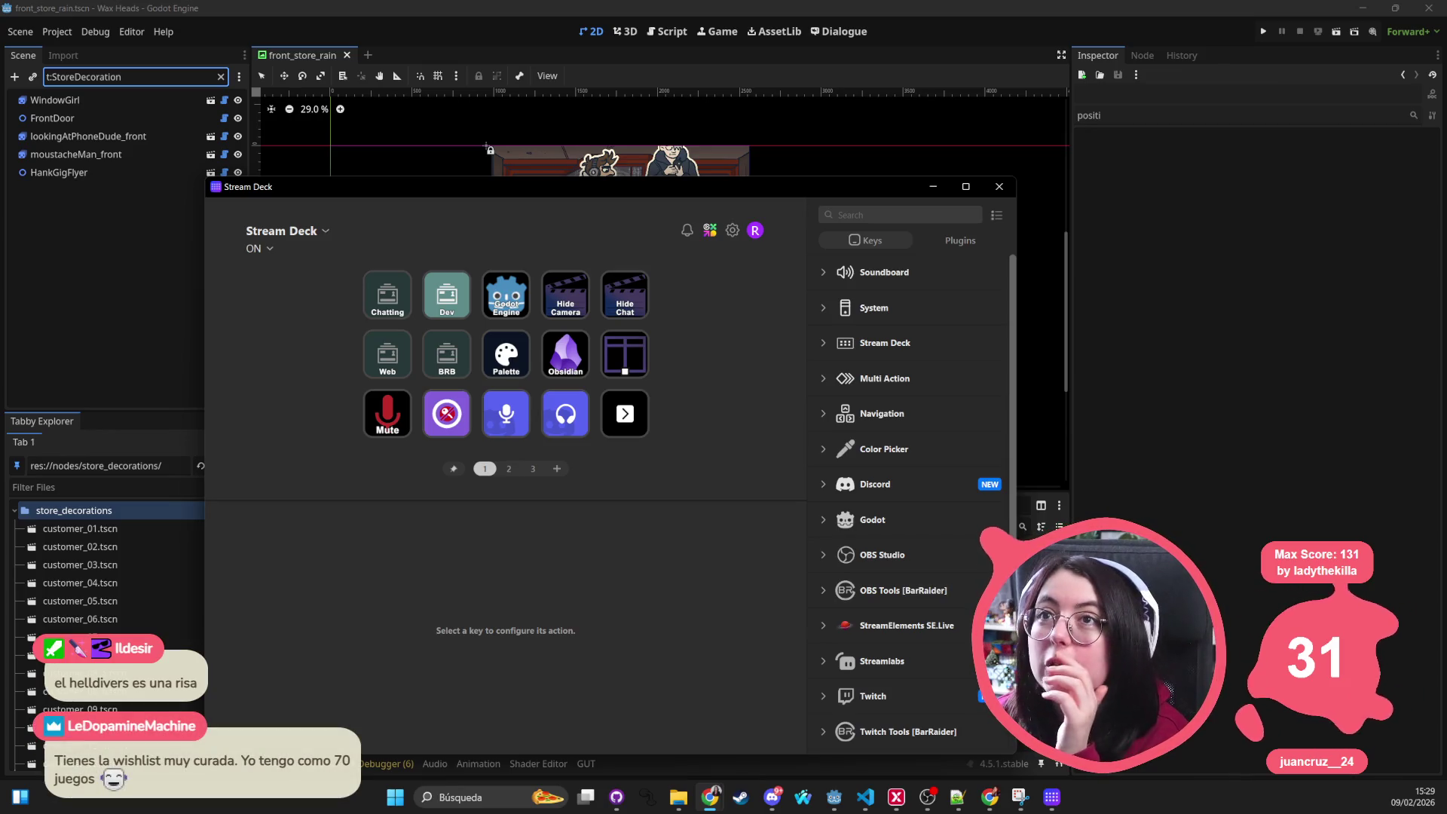
pyautogui.hotkey('alt', 'Tab')
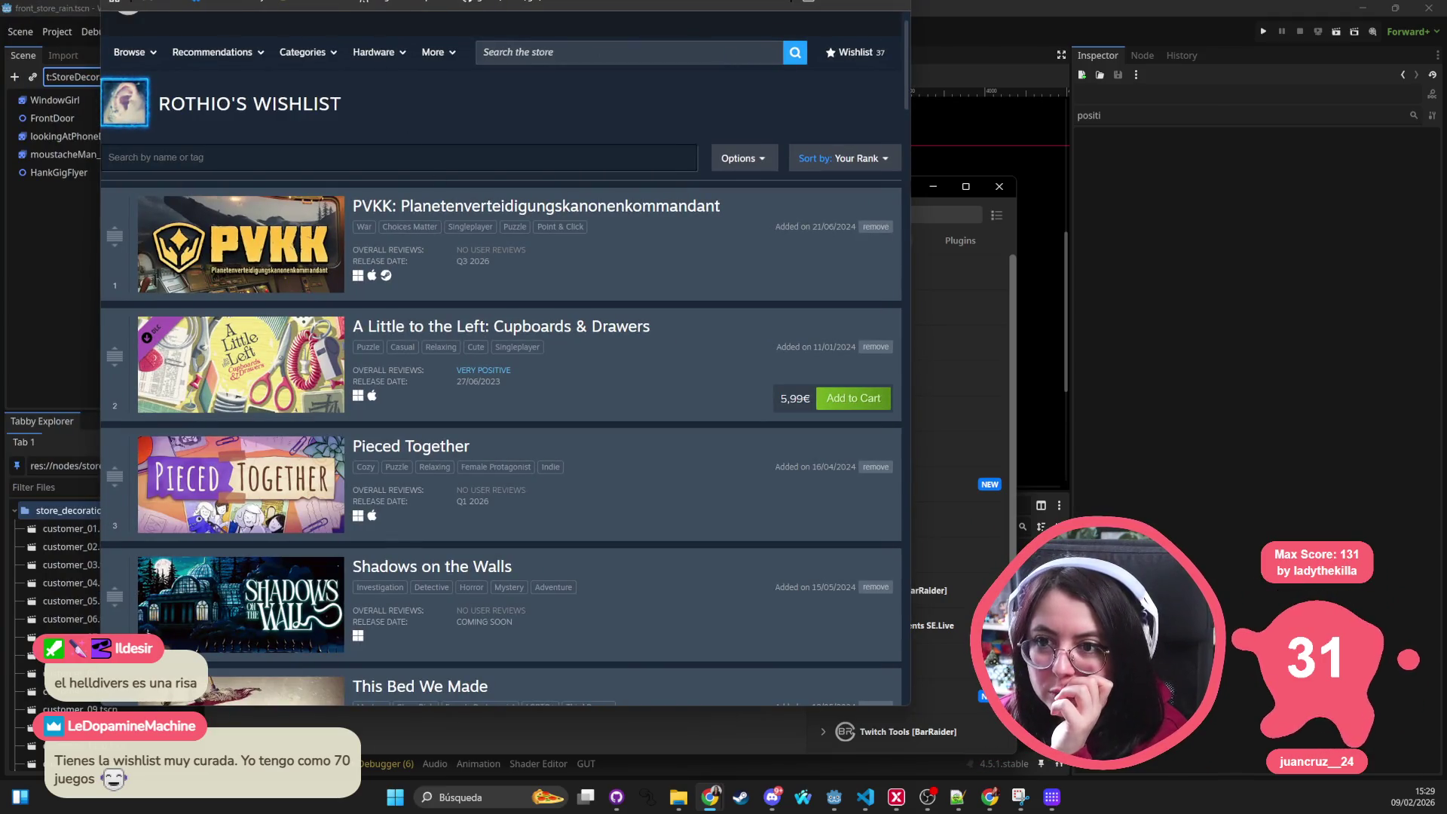
# Step: Open the PVKK game's store page from the wishlist
pyautogui.click(399, 213)
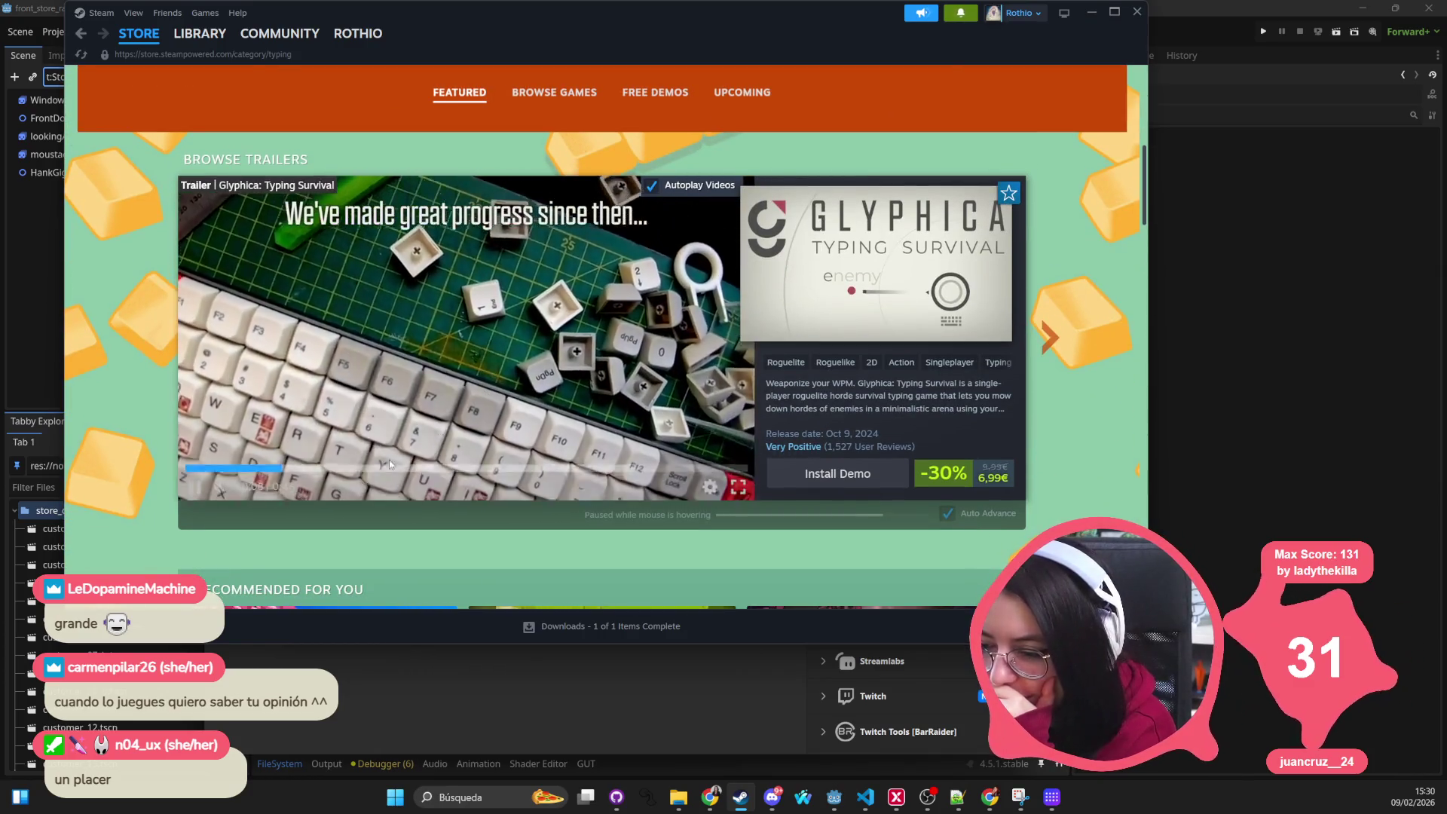
pyautogui.click(401, 468)
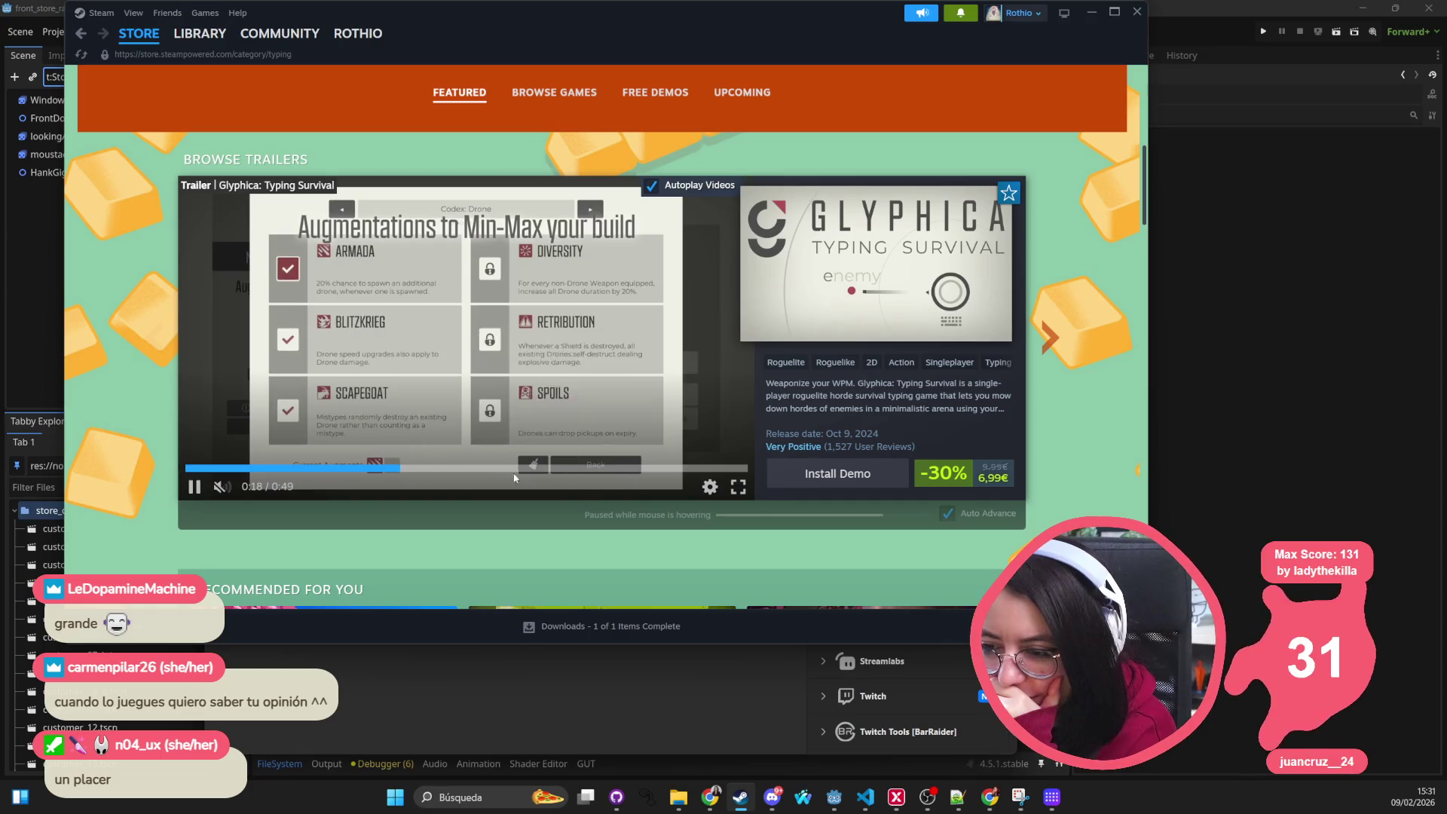
pyautogui.click(483, 468)
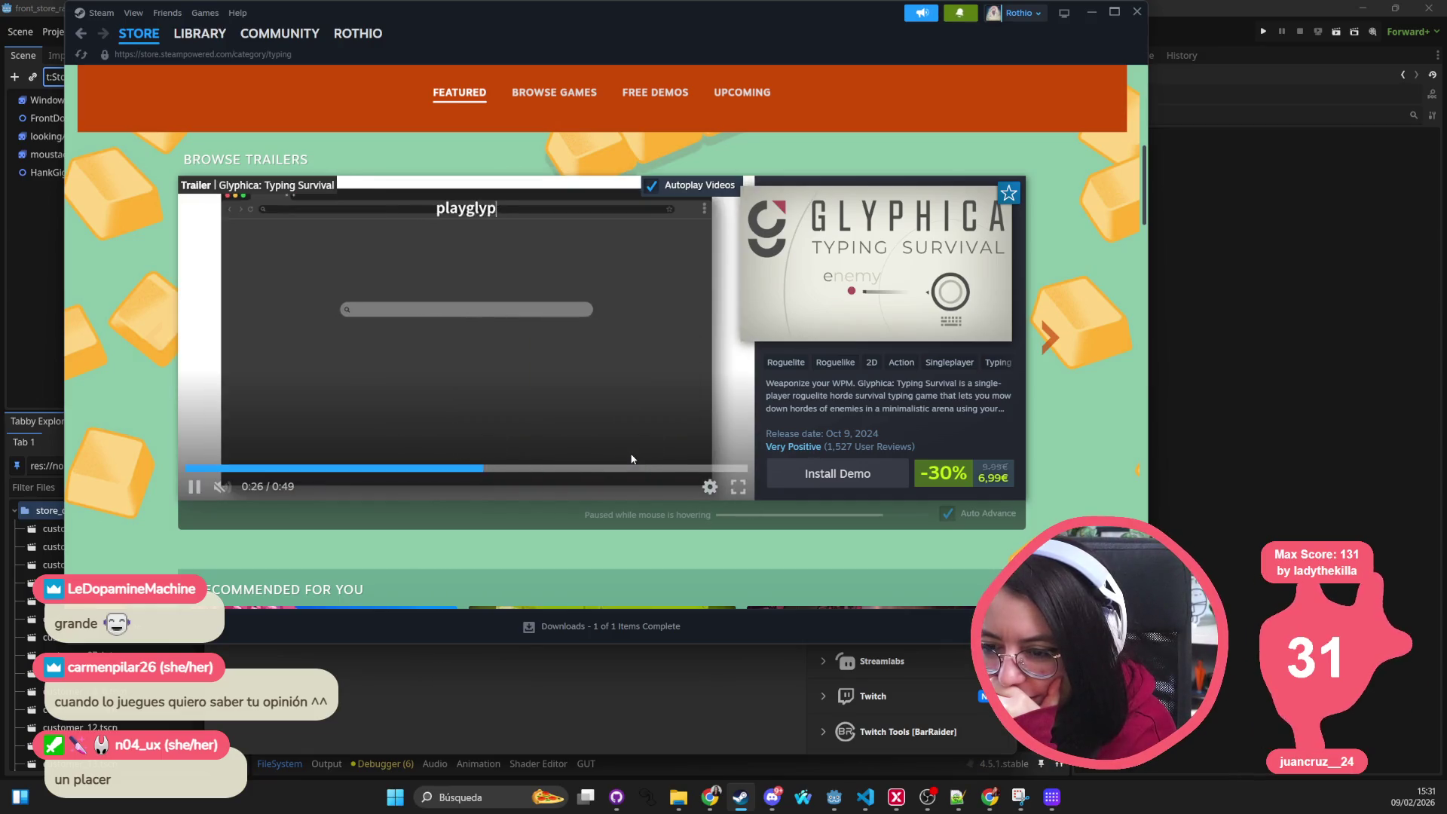
pyautogui.click(539, 468)
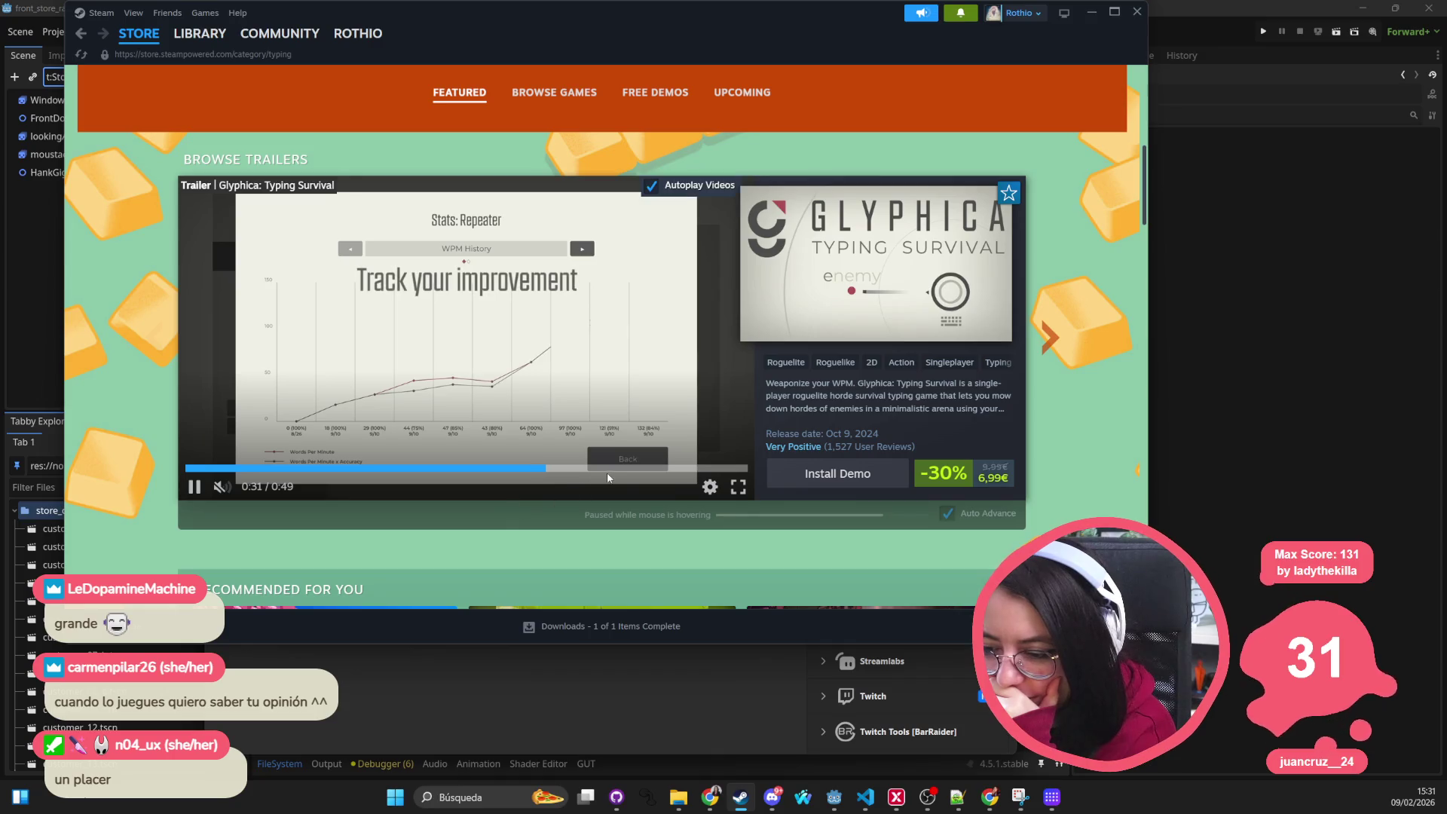
pyautogui.click(633, 468)
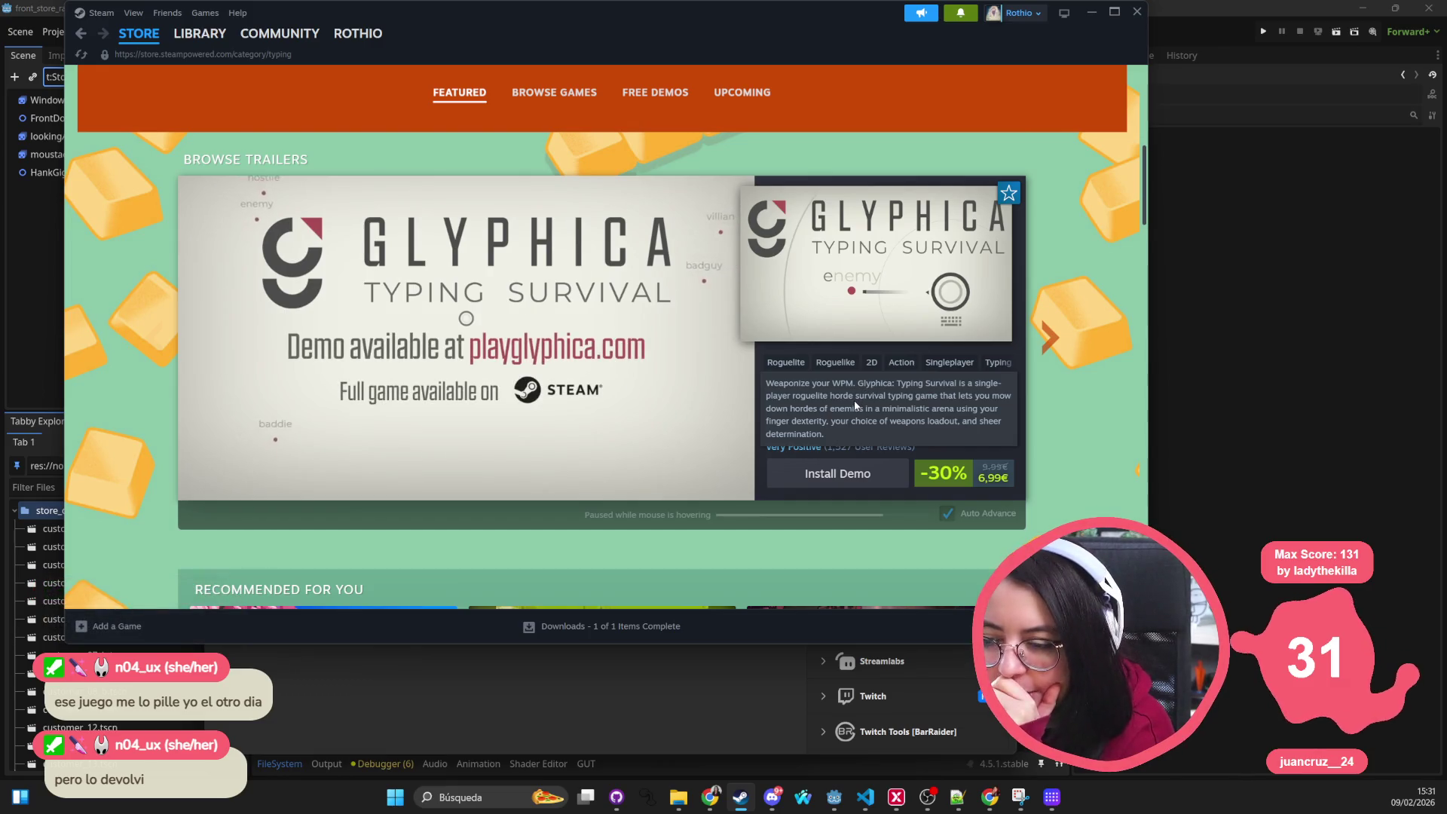
pyautogui.scroll(-3, 853, 400)
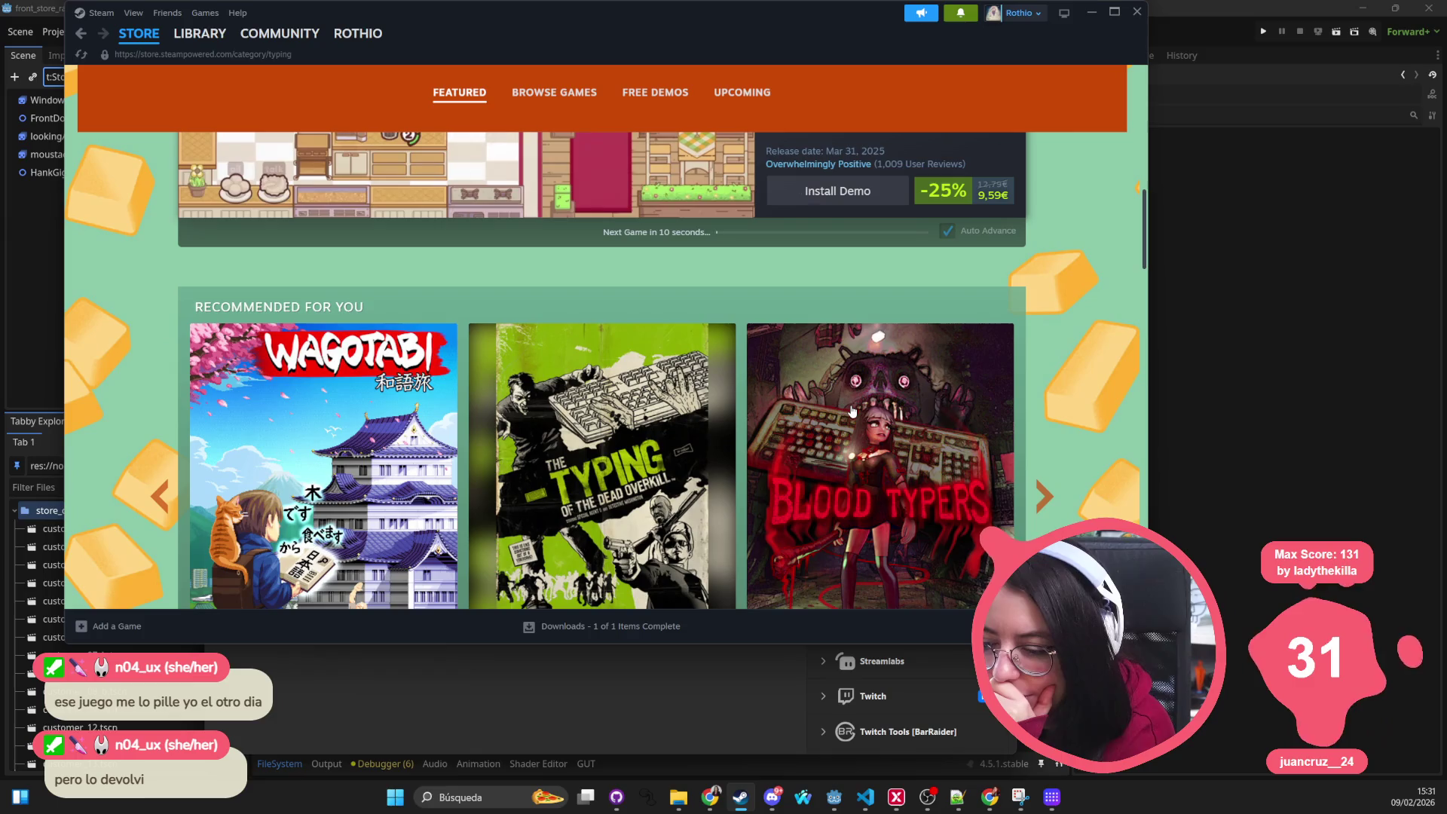
pyautogui.scroll(-2, 851, 410)
pyautogui.moveTo(682, 346)
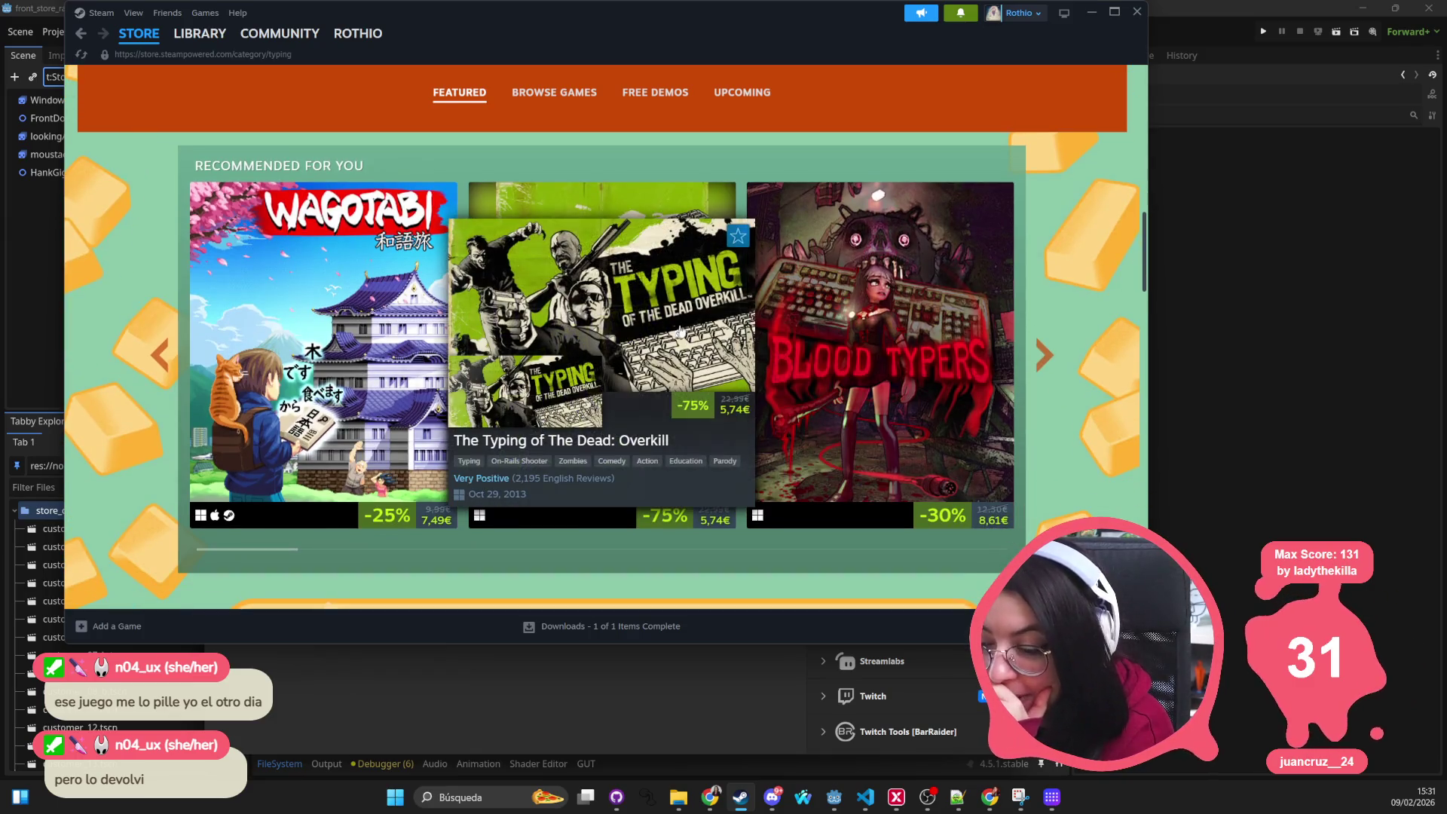
pyautogui.scroll(-5, 619, 325)
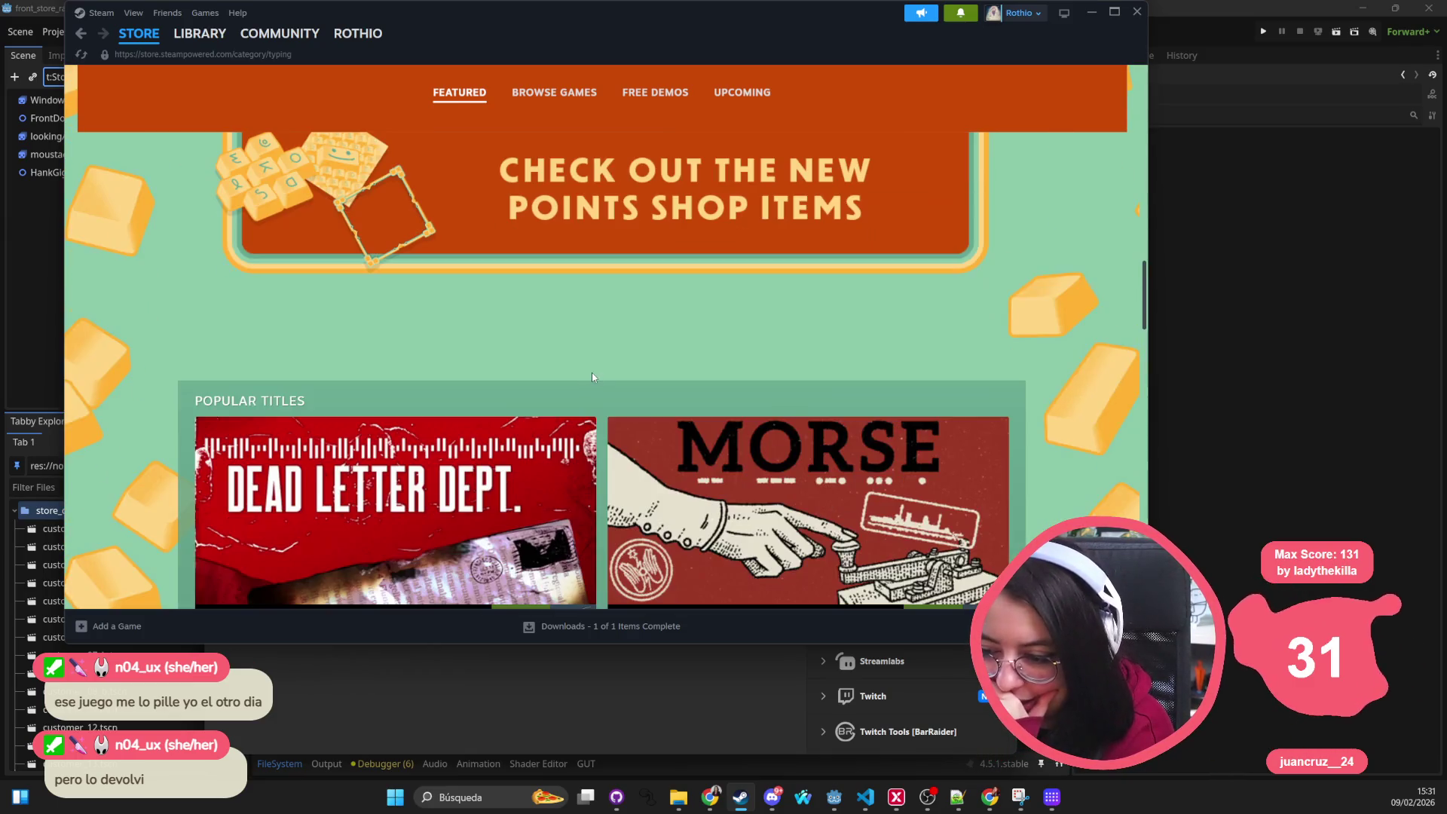
pyautogui.scroll(-3, 590, 377)
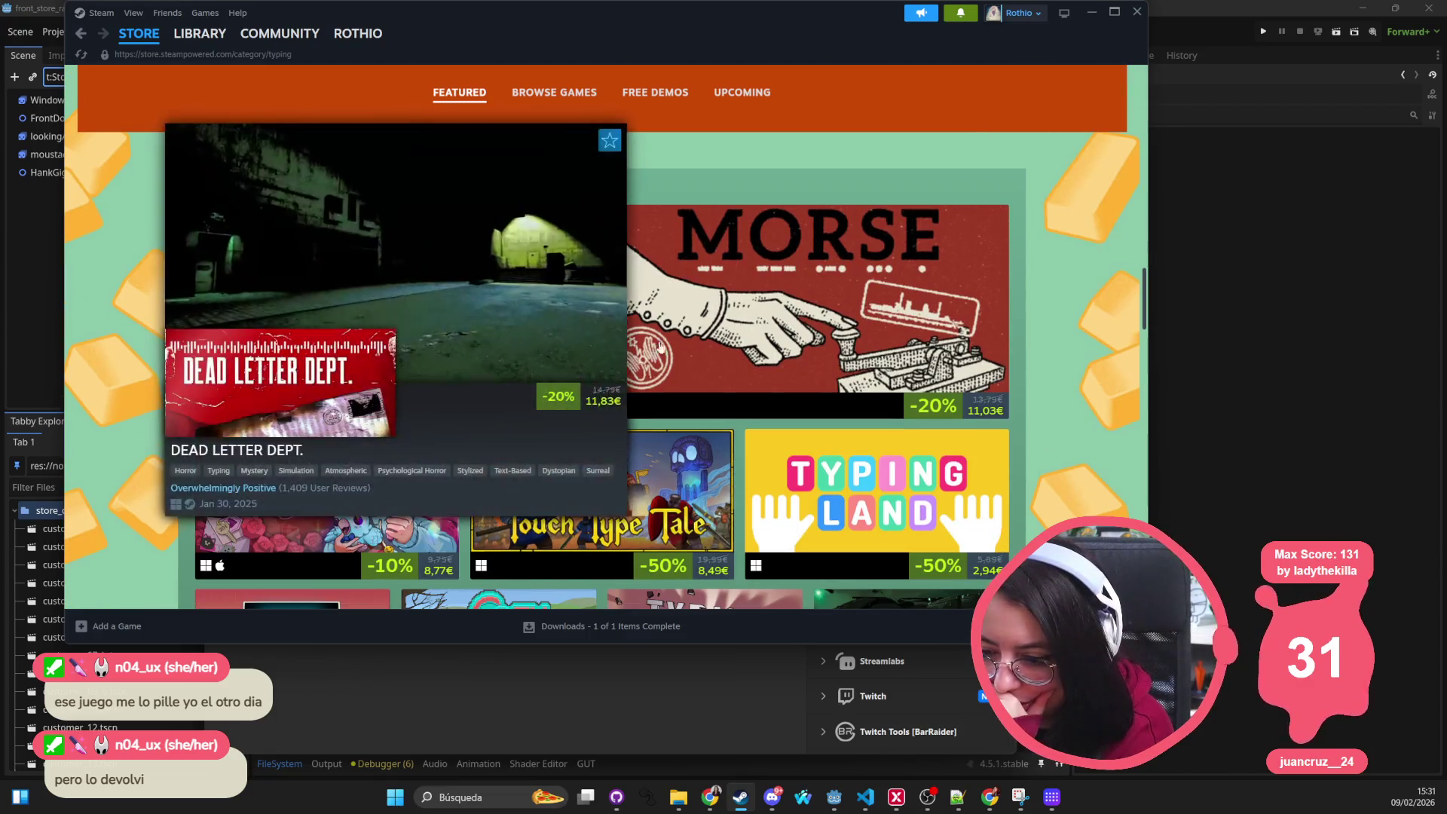
pyautogui.moveTo(802, 327)
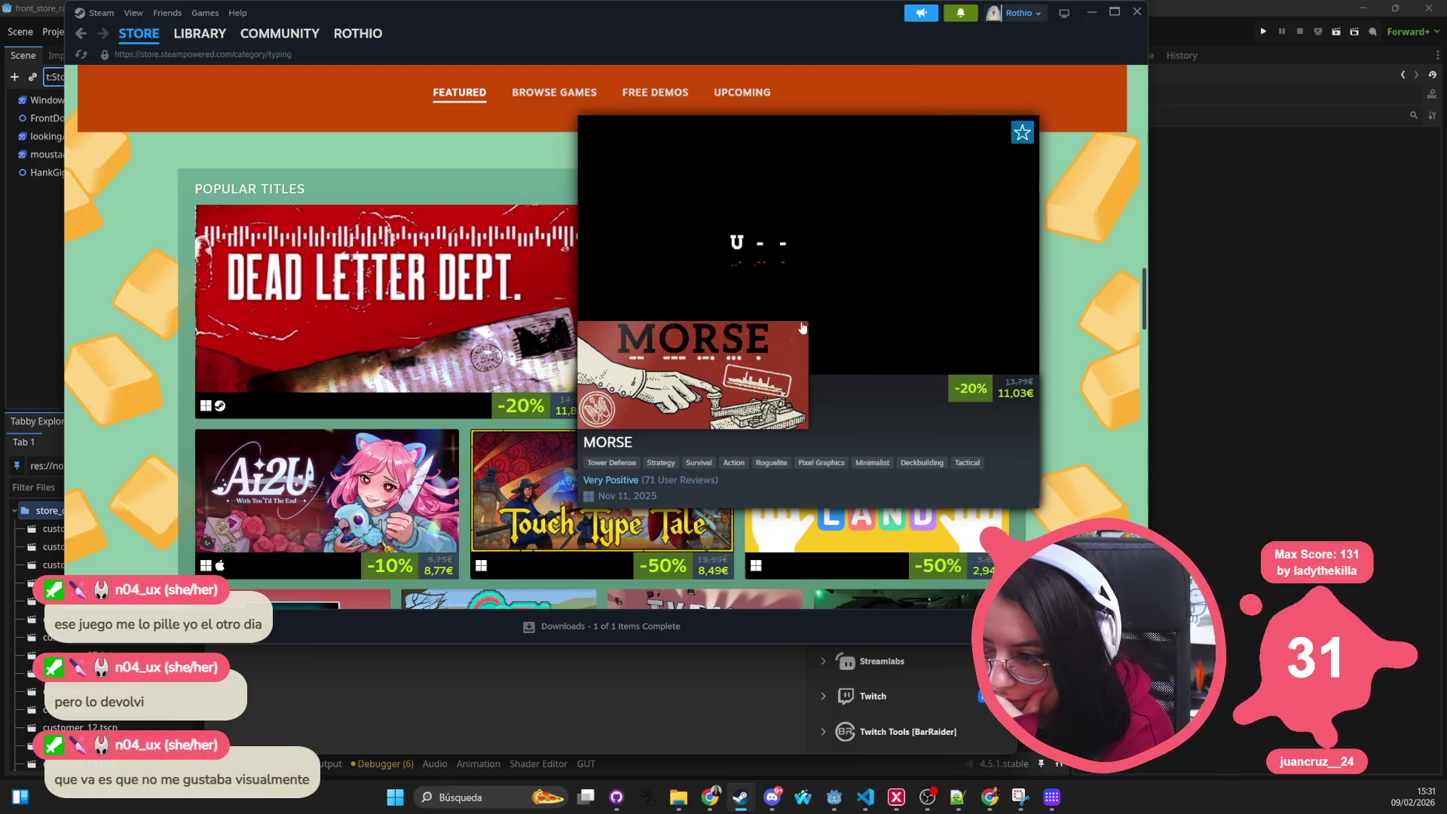
pyautogui.moveTo(301, 283)
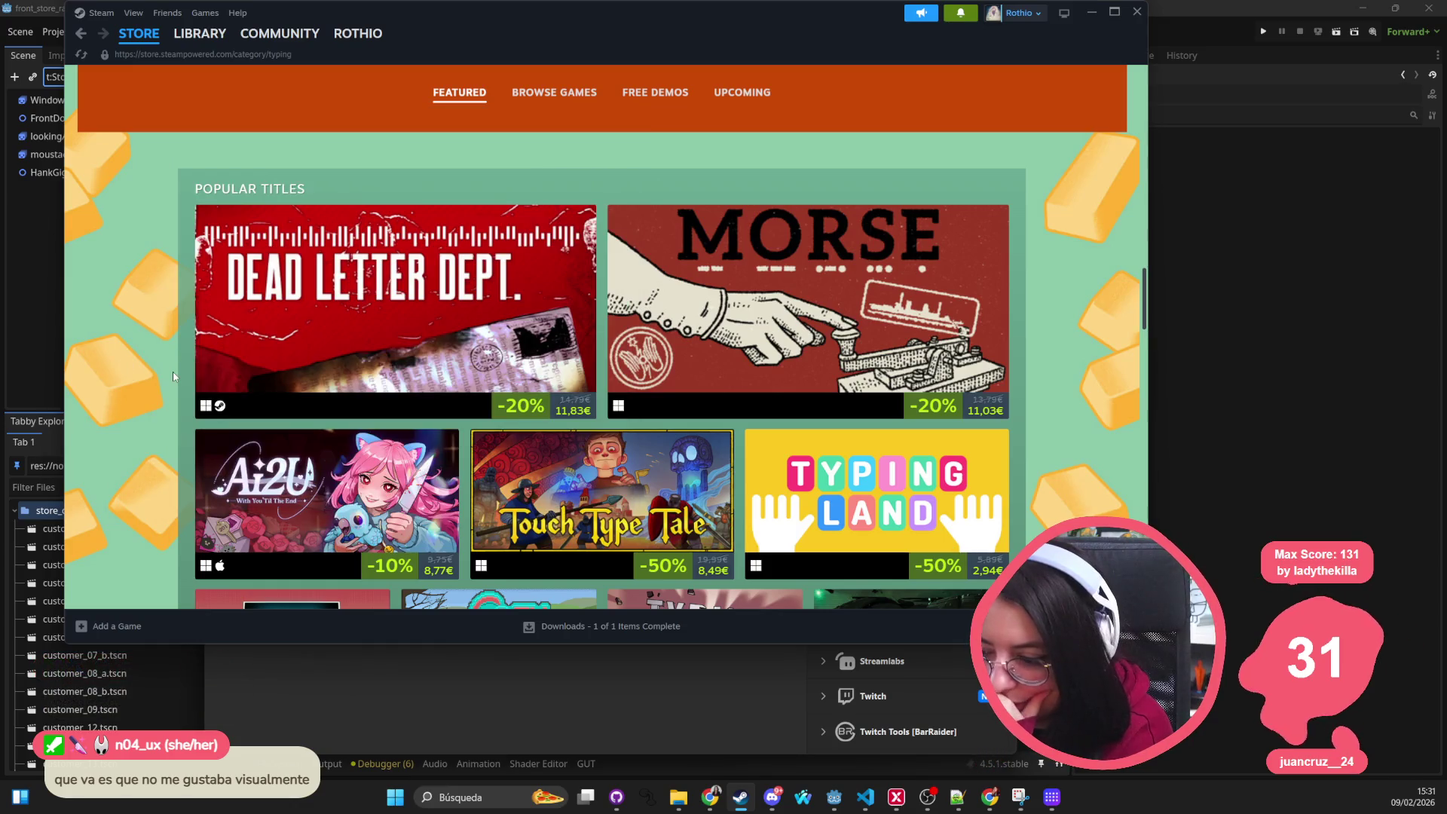
pyautogui.scroll(-2, 173, 376)
pyautogui.scroll(-2, 172, 381)
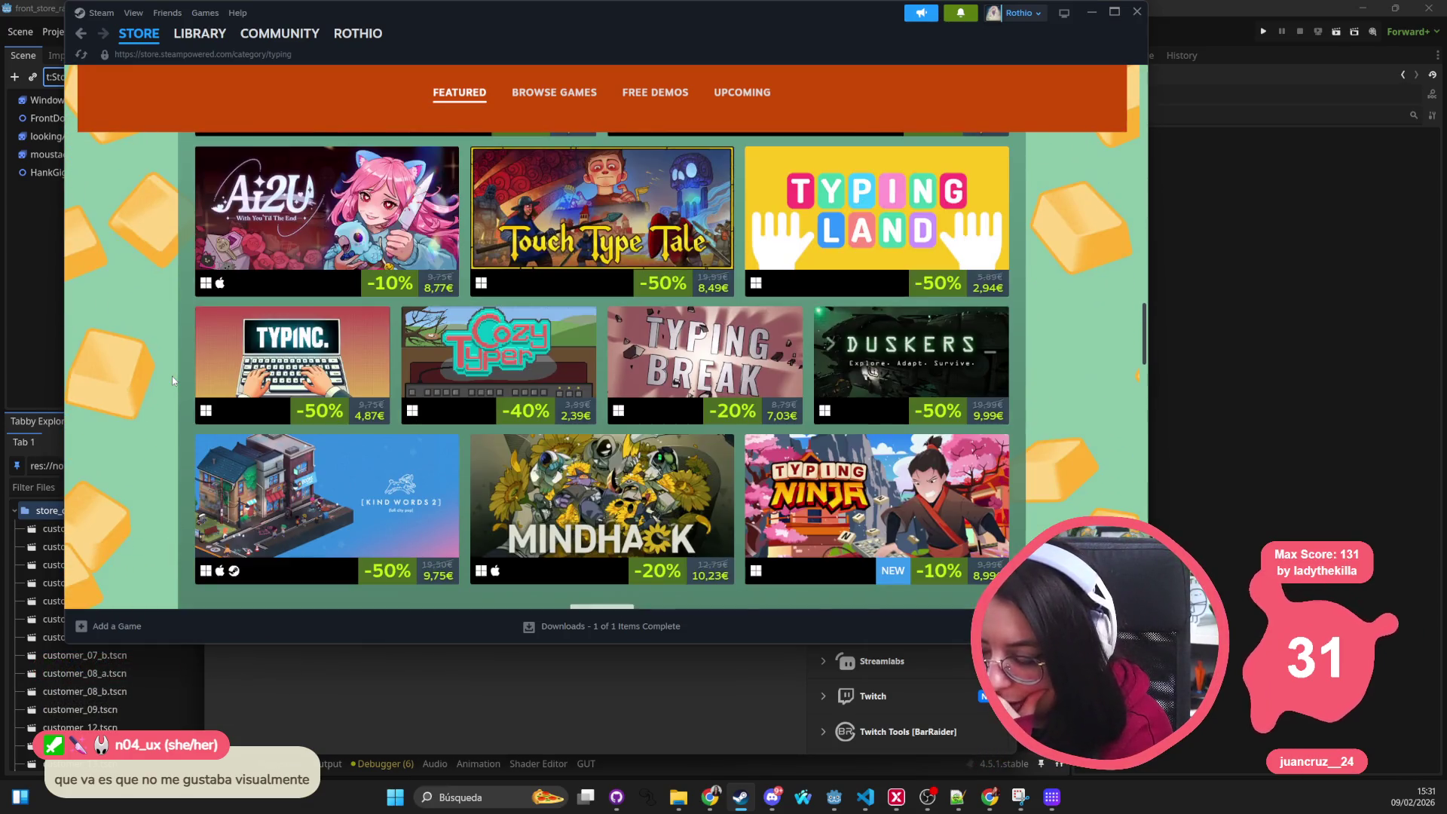
pyautogui.moveTo(531, 358)
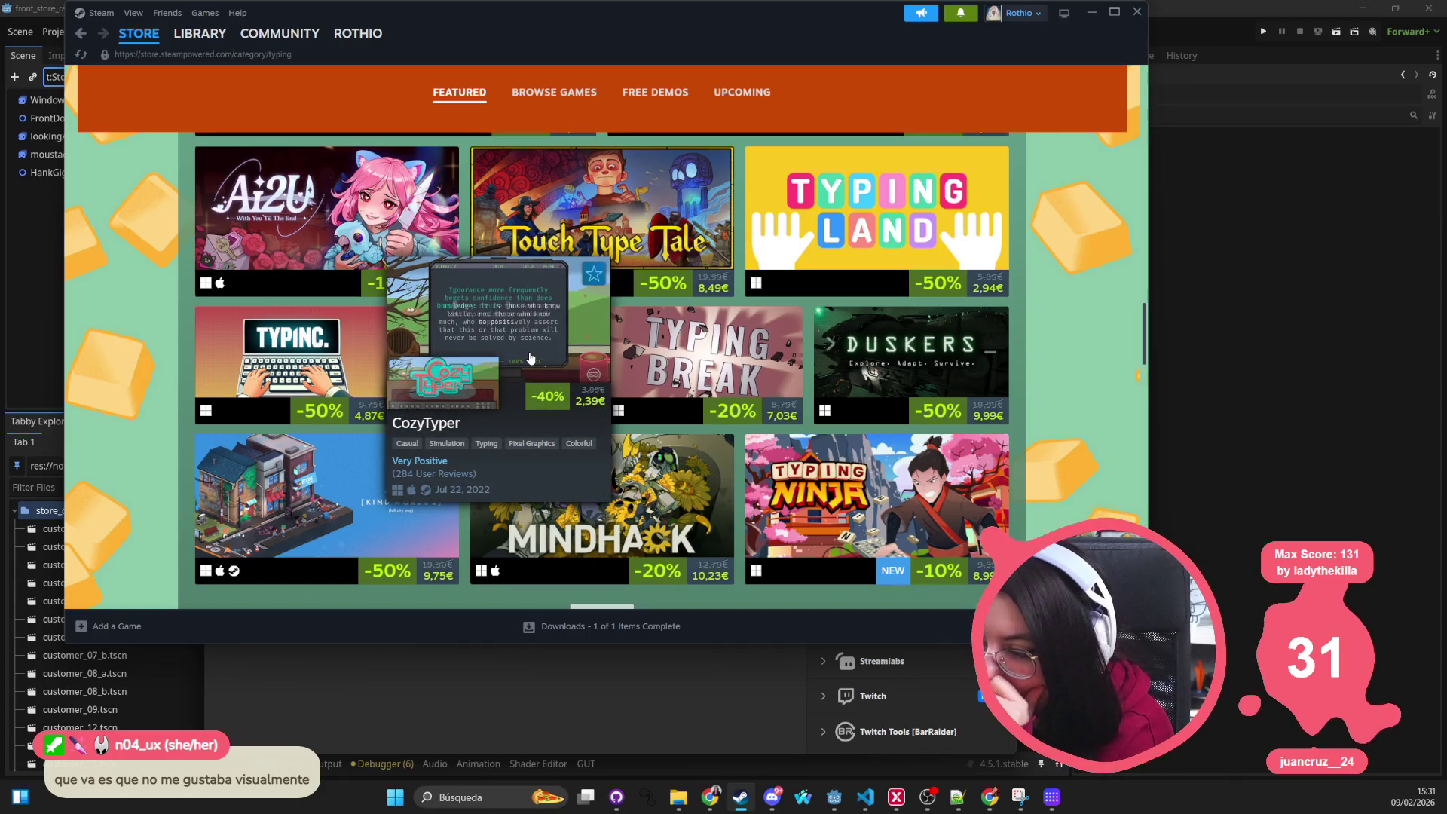
pyautogui.scroll(-3, 1061, 412)
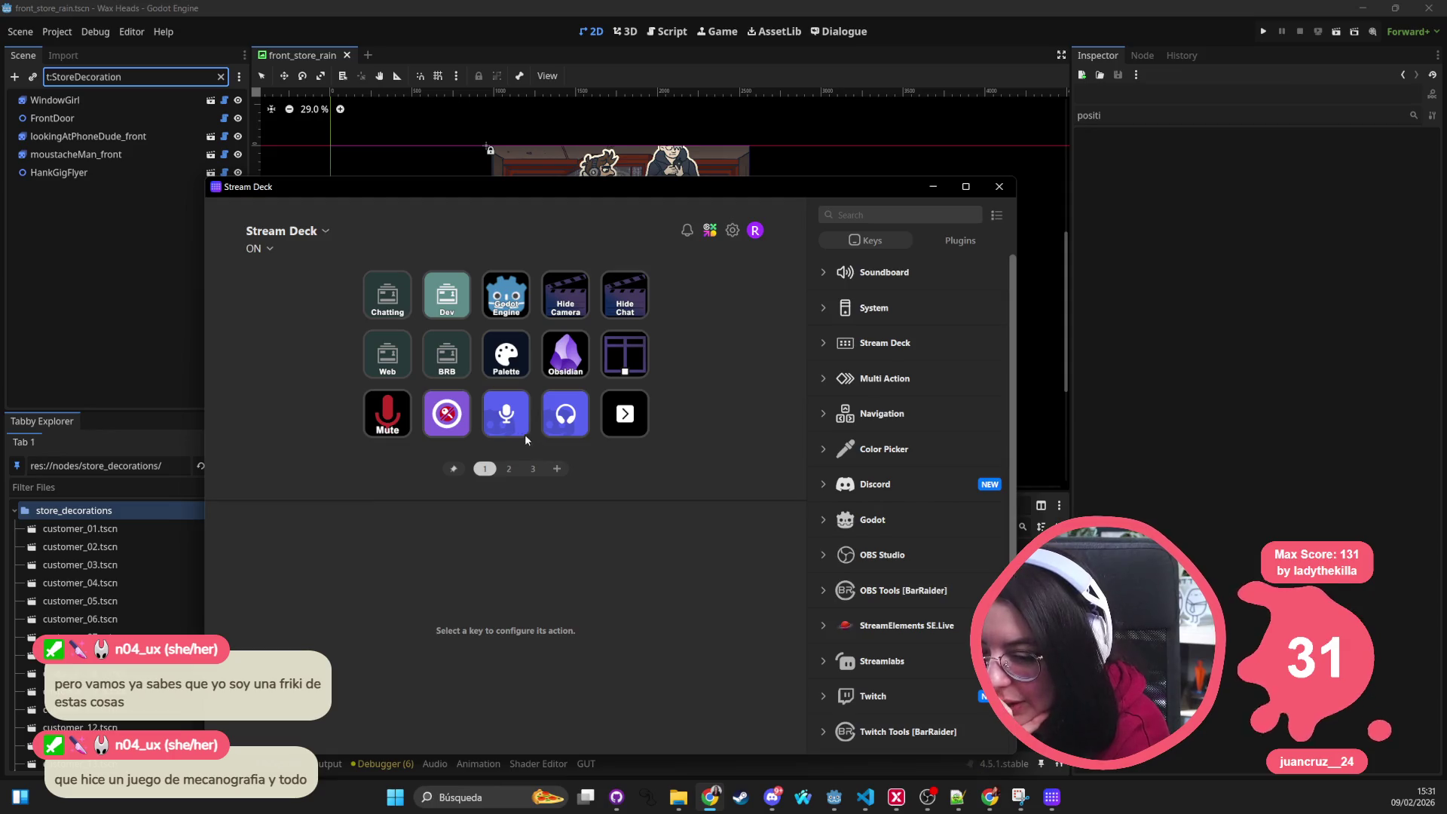
# Step: Show the second Stream Deck key page and select the Hey Listen key
pyautogui.click(506, 470)
pyautogui.click(447, 293)
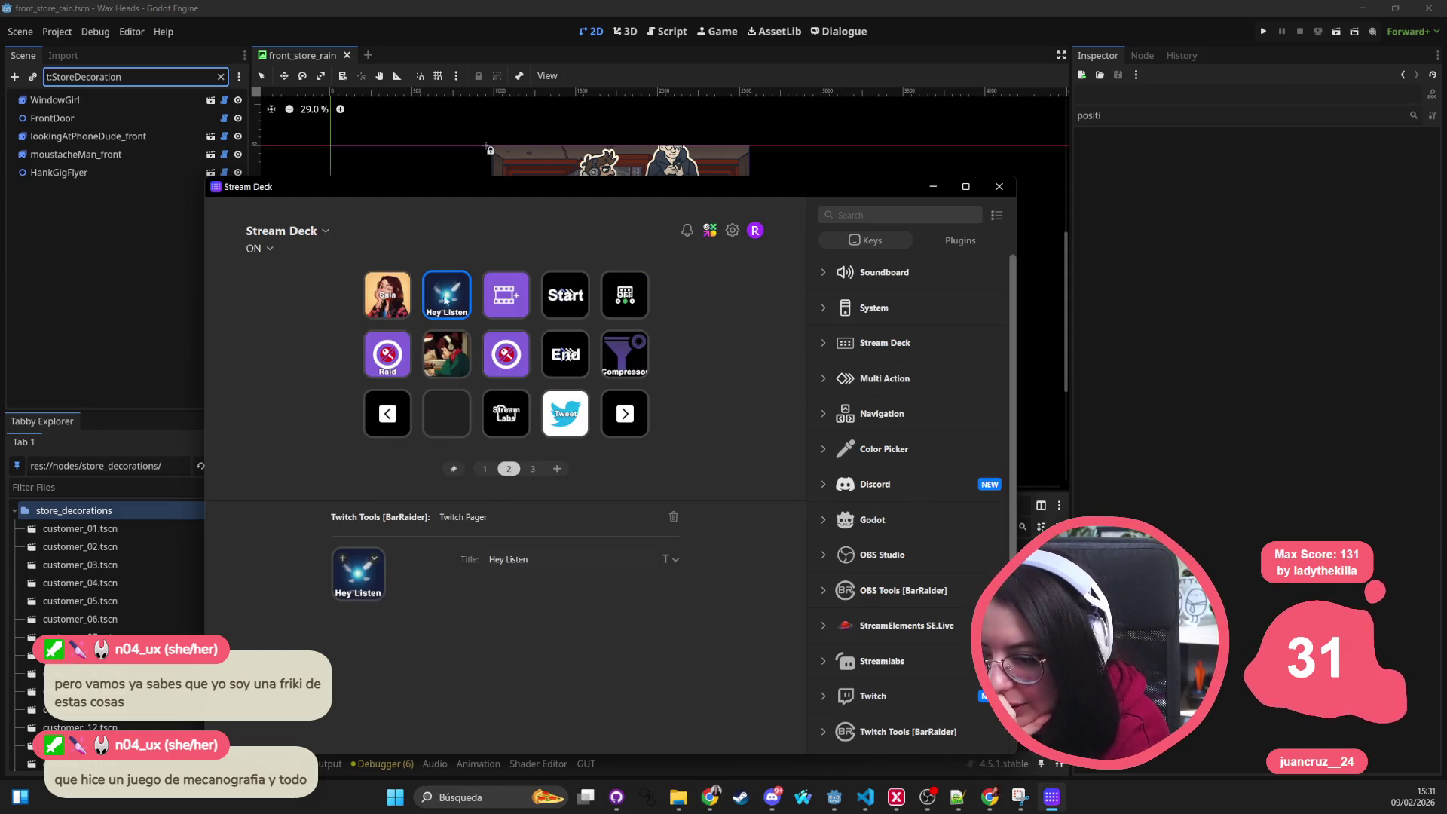
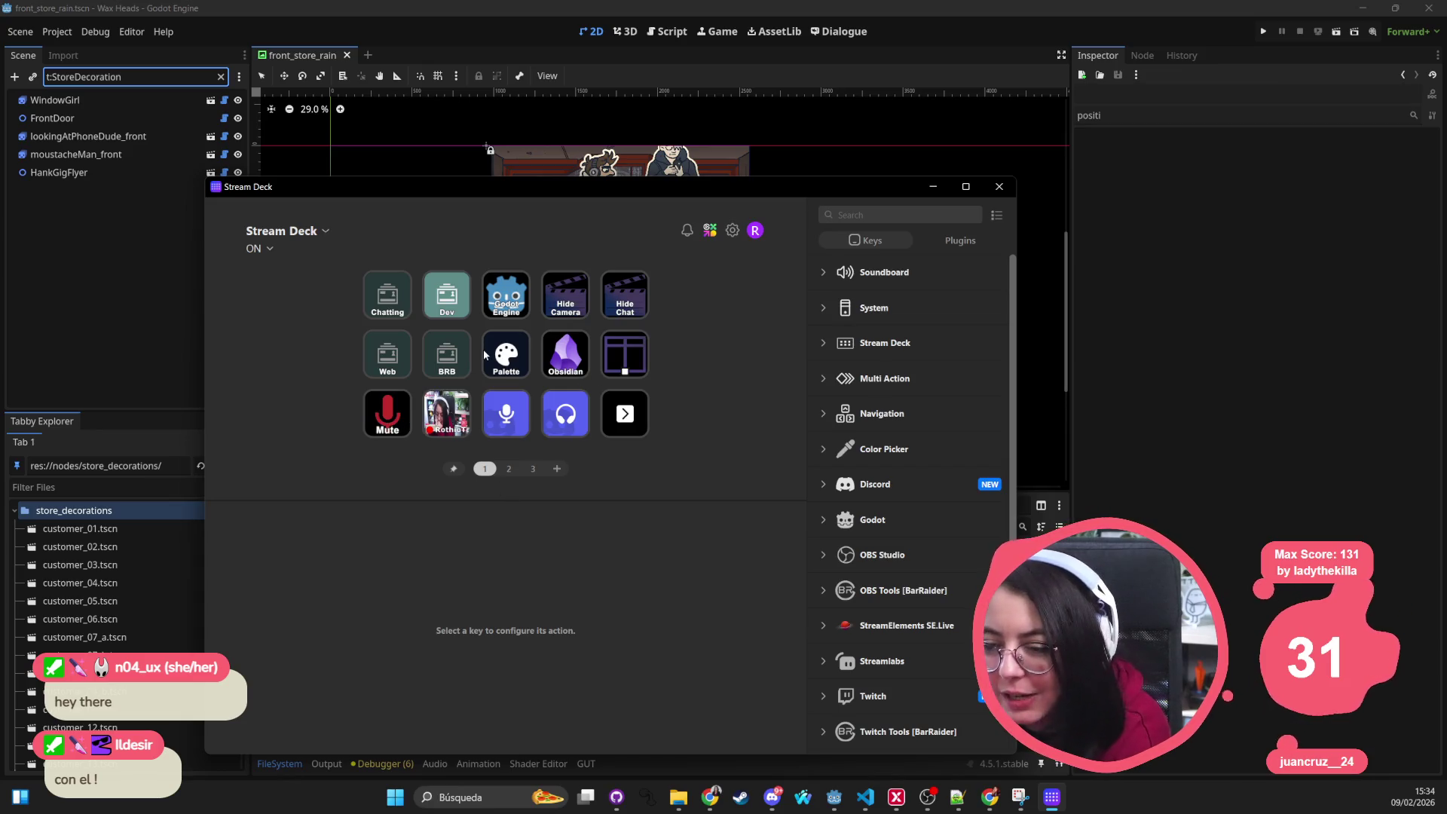
# Step: On page 2, review the Hey Listen key's Twitch Pager settings, then close Stream Deck
pyautogui.click(508, 468)
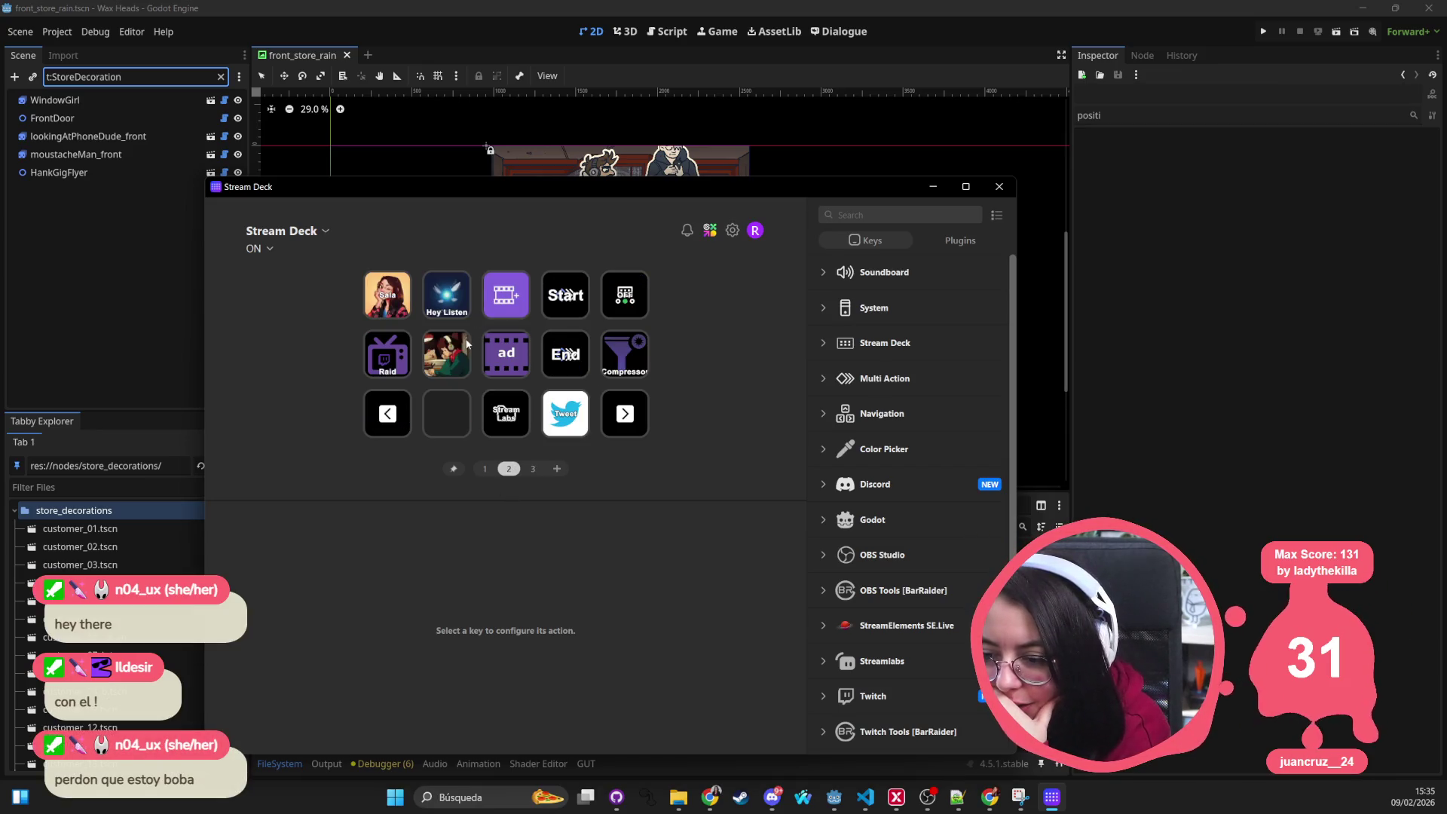
pyautogui.click(447, 294)
pyautogui.scroll(-2, 431, 590)
pyautogui.scroll(-1, 431, 590)
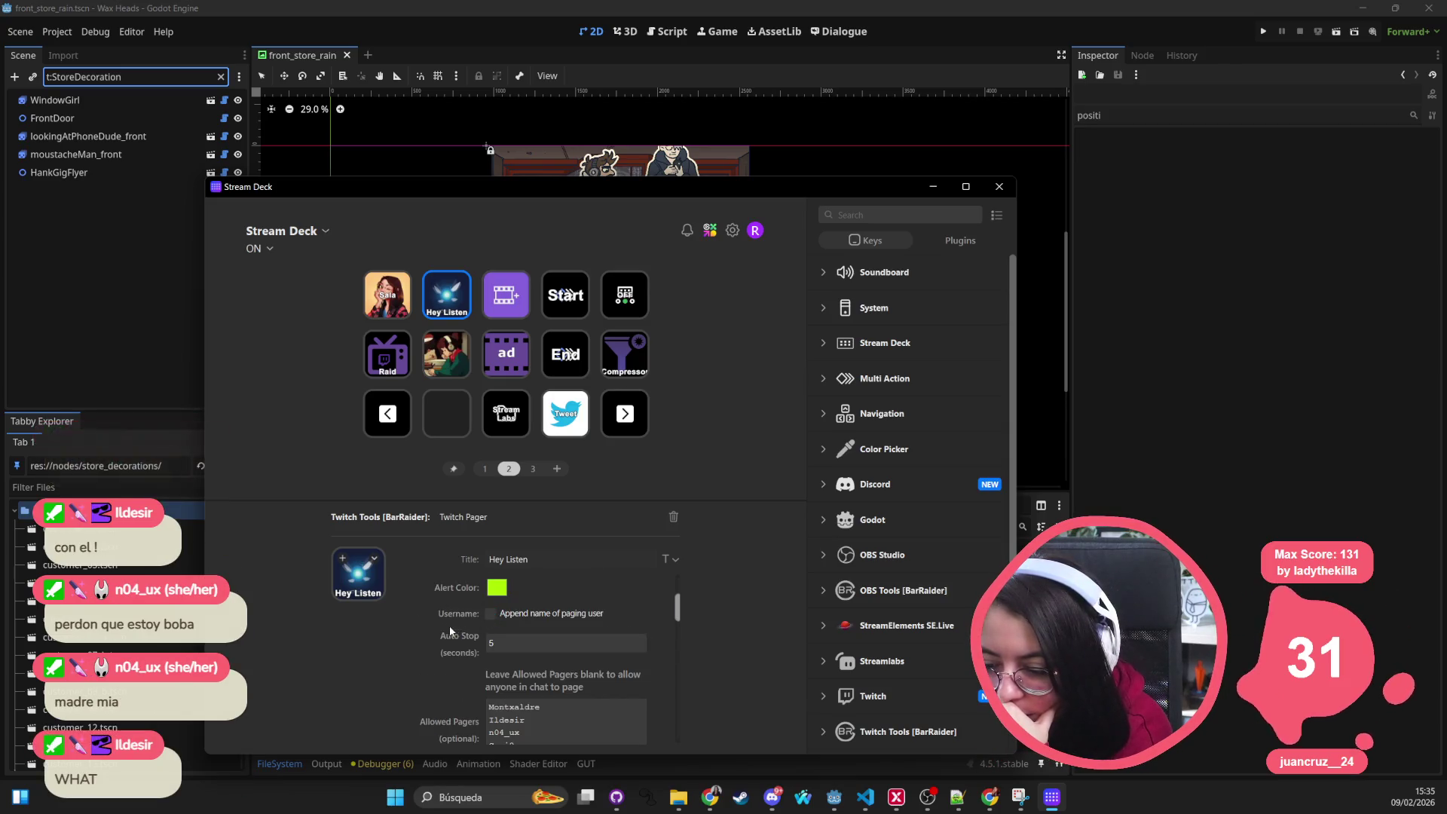
pyautogui.scroll(-3, 446, 619)
pyautogui.scroll(-3, 446, 620)
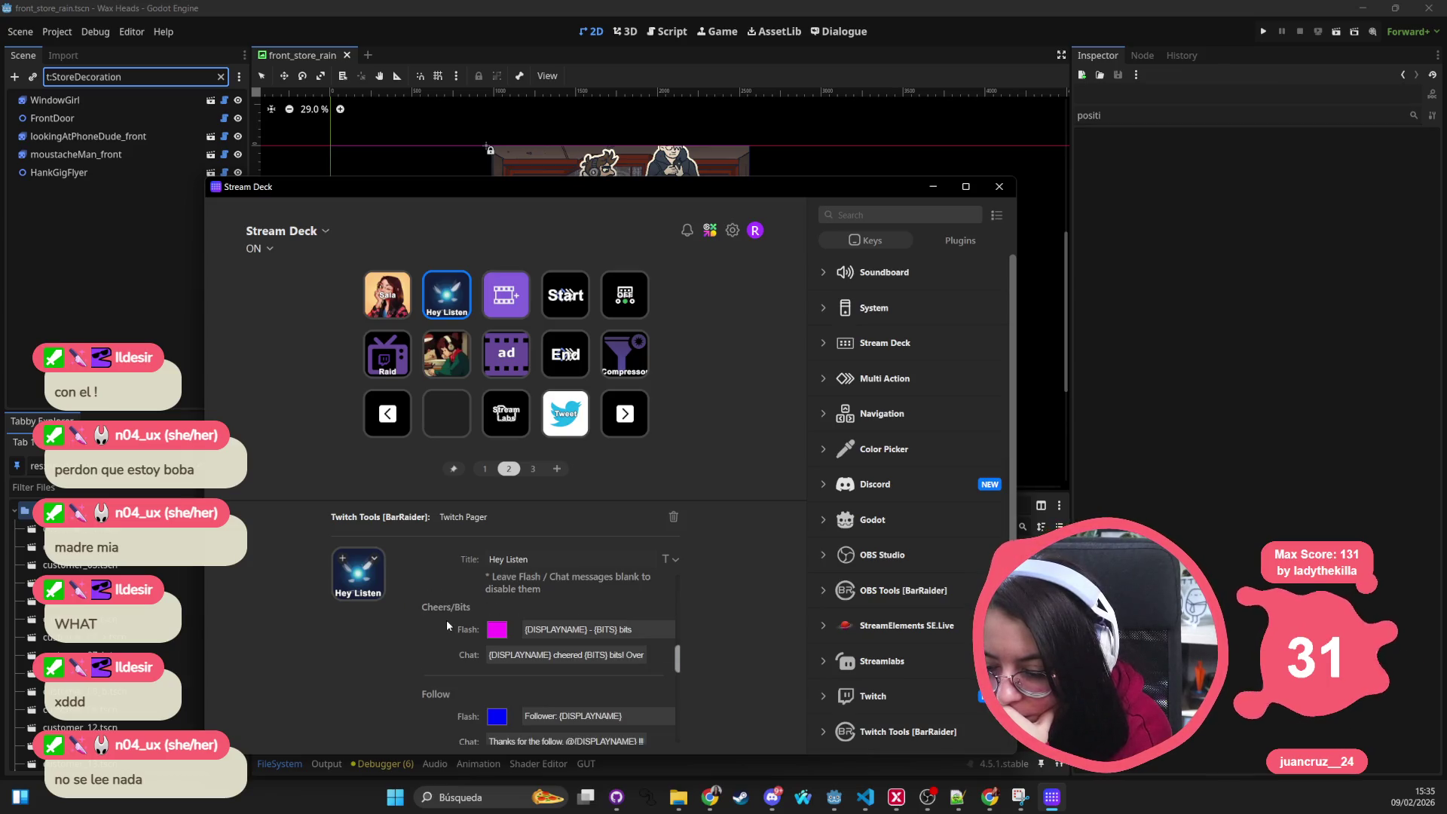
pyautogui.scroll(-3, 472, 666)
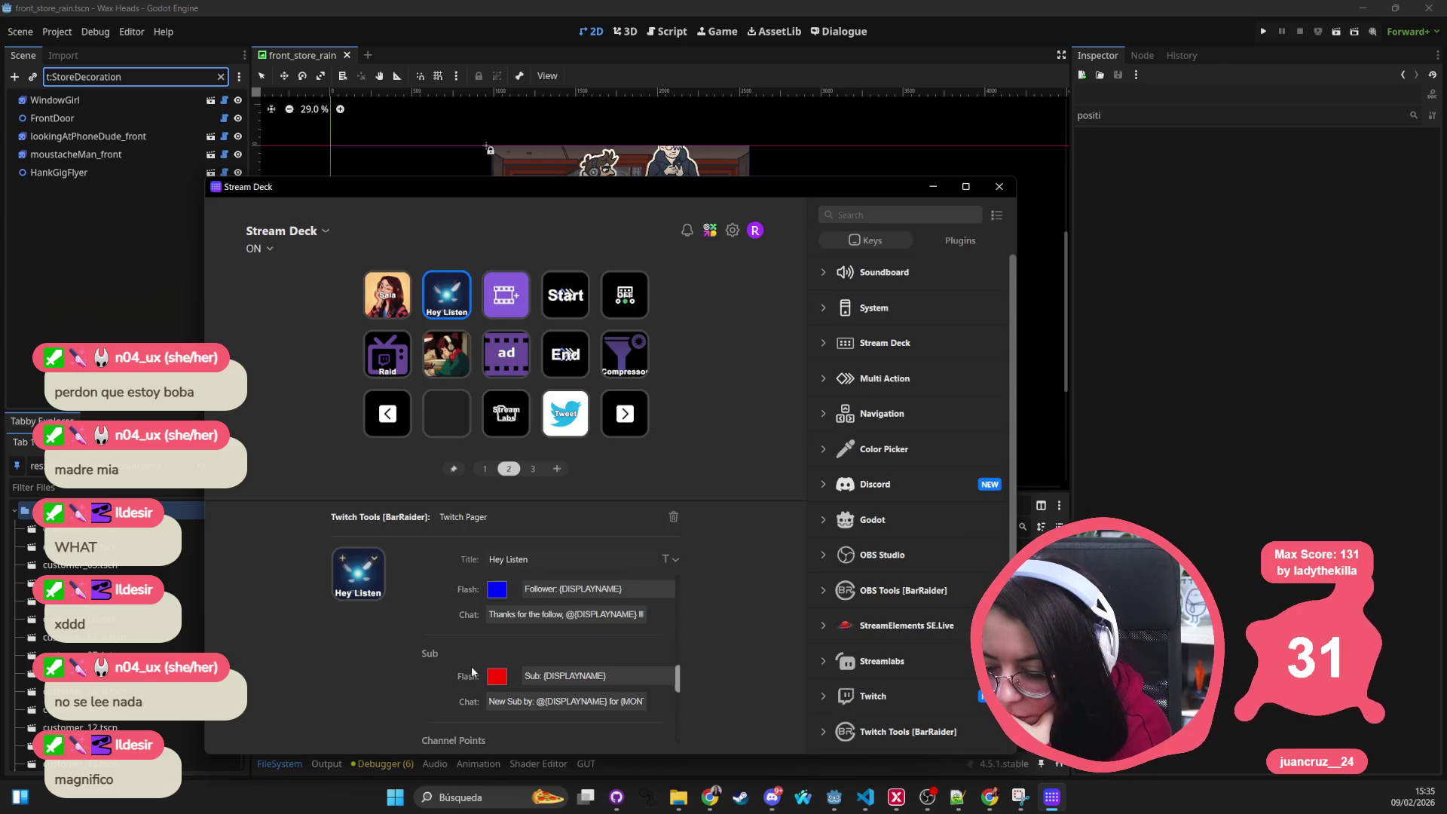
pyautogui.click(998, 186)
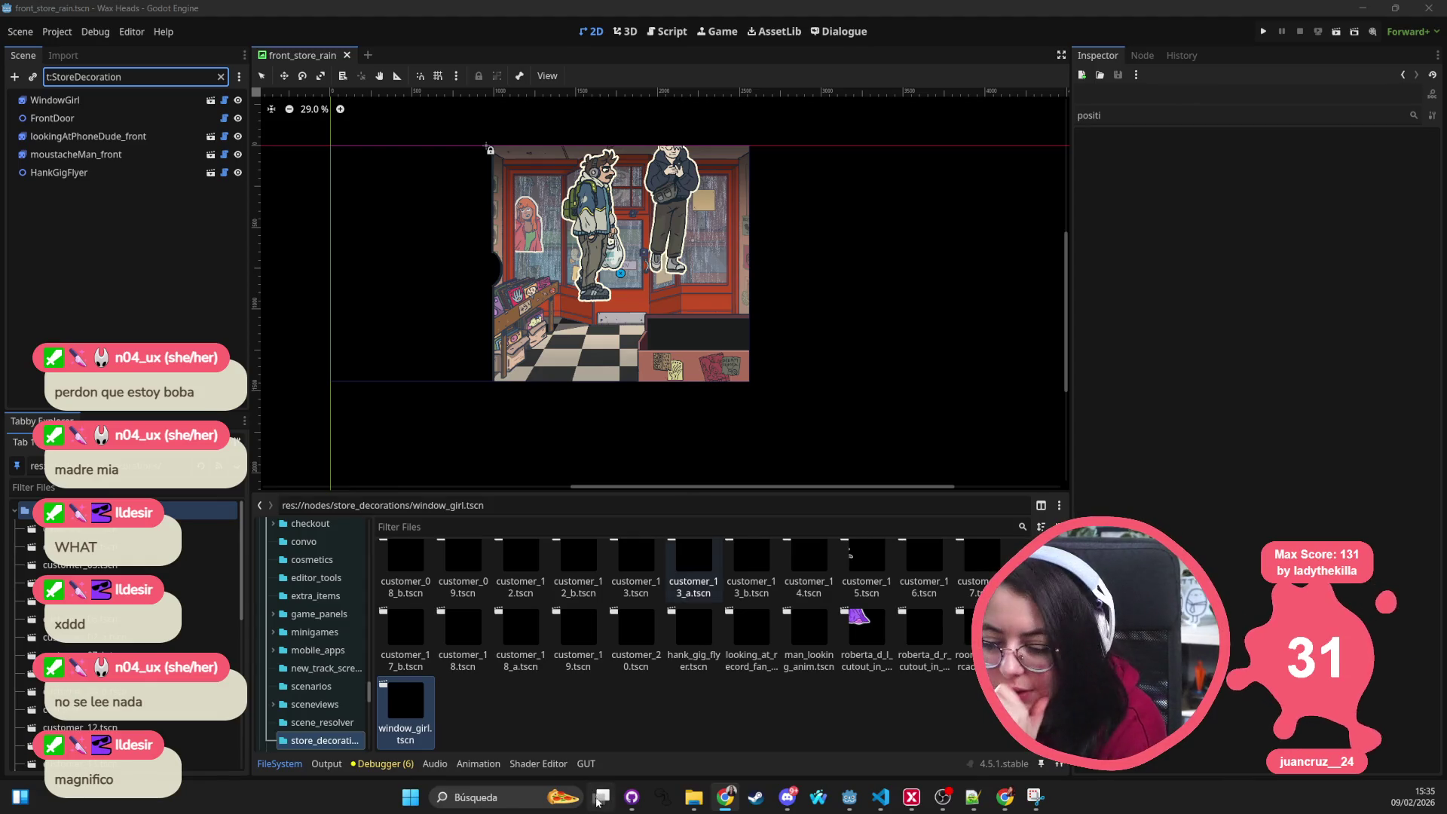
# Step: Search Windows for 'str' to relaunch Stream Deck
pyautogui.click(522, 799)
pyautogui.write('de')
pyautogui.press('BackSpace')
pyautogui.press('BackSpace')
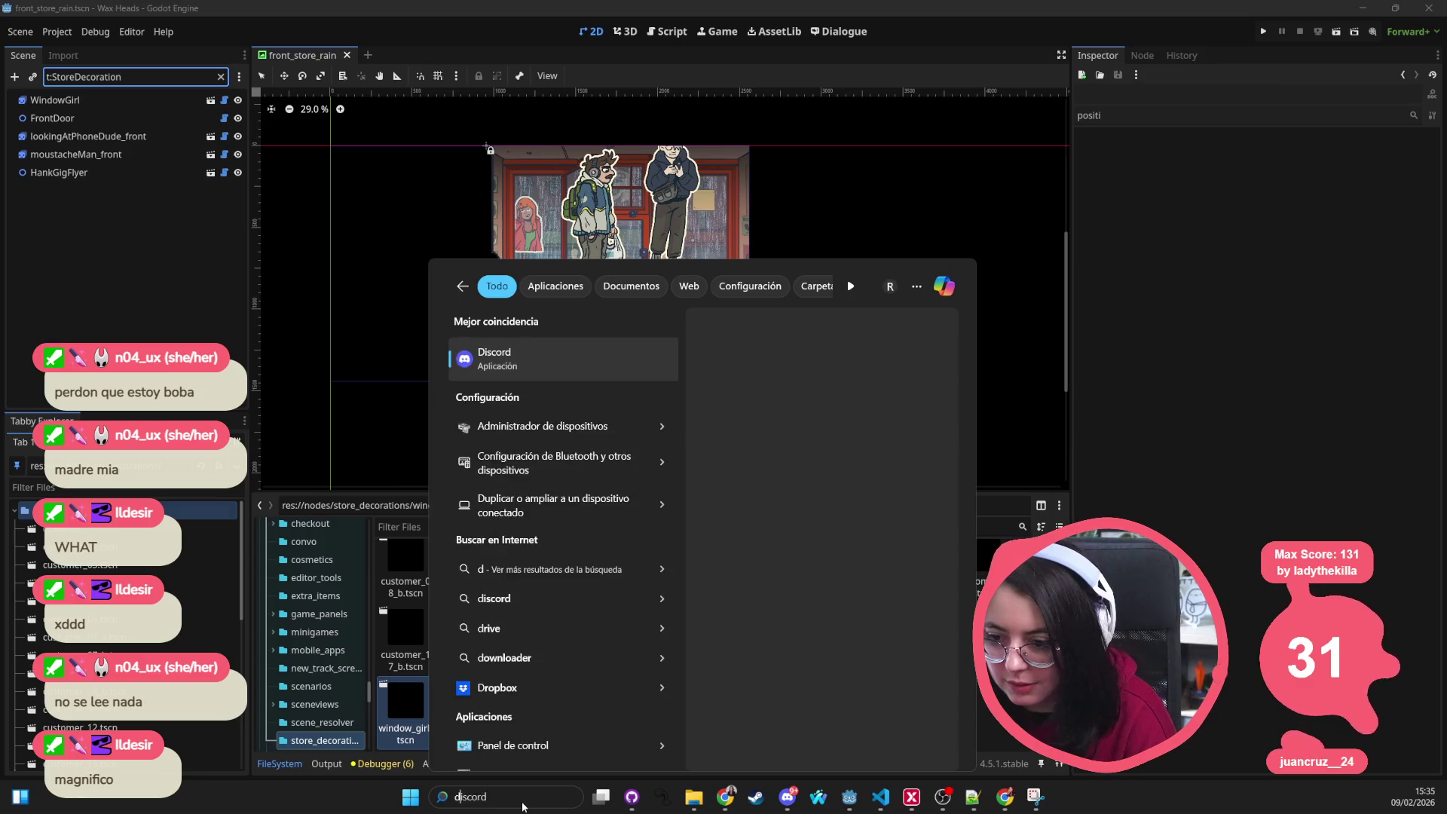
pyautogui.write('str')
pyautogui.press('Escape')
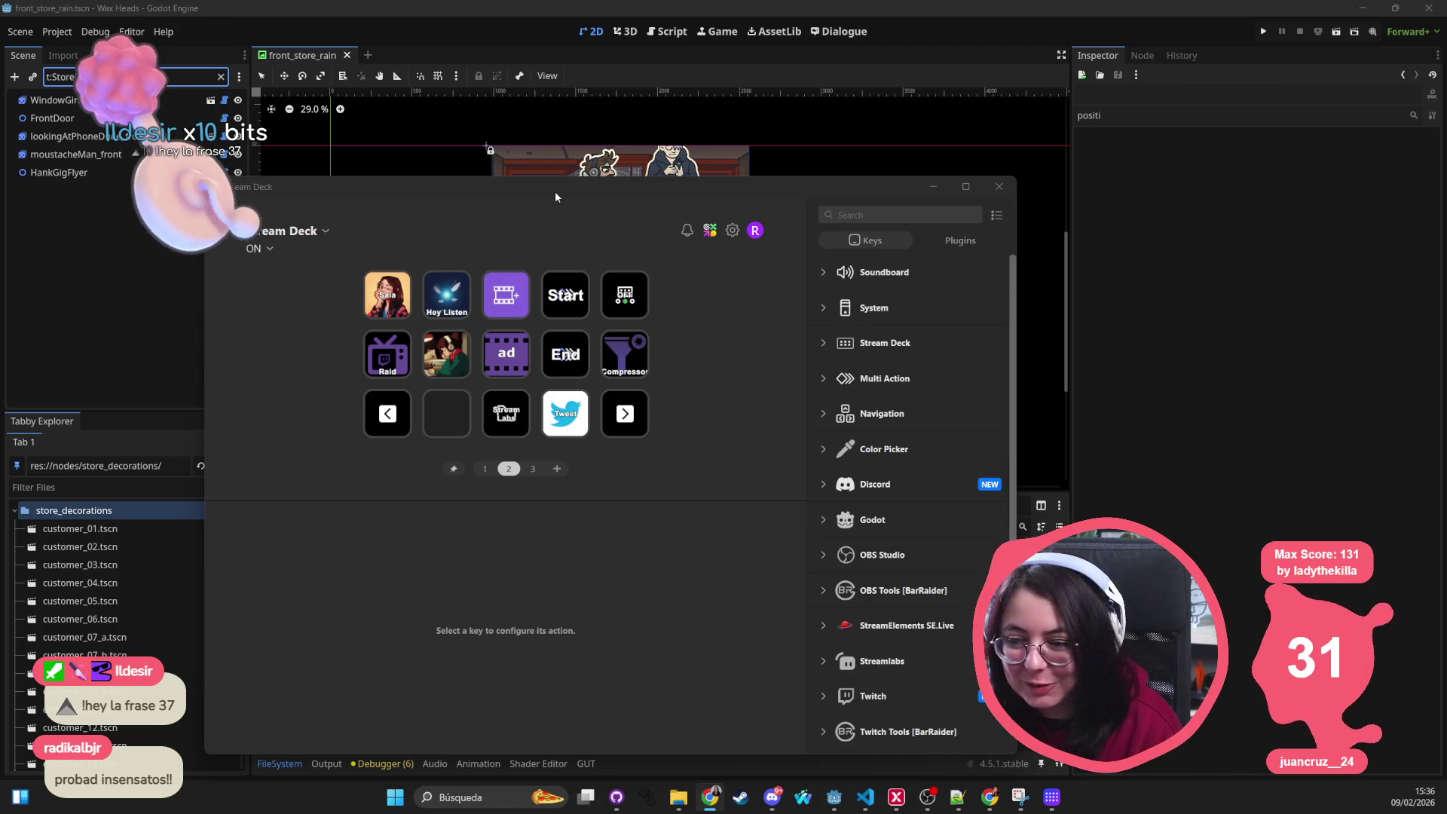
# Step: In the Hey Listen key's settings, tick 'Two letters on each key' under Full Screen Alert
pyautogui.click(475, 302)
pyautogui.click(455, 323)
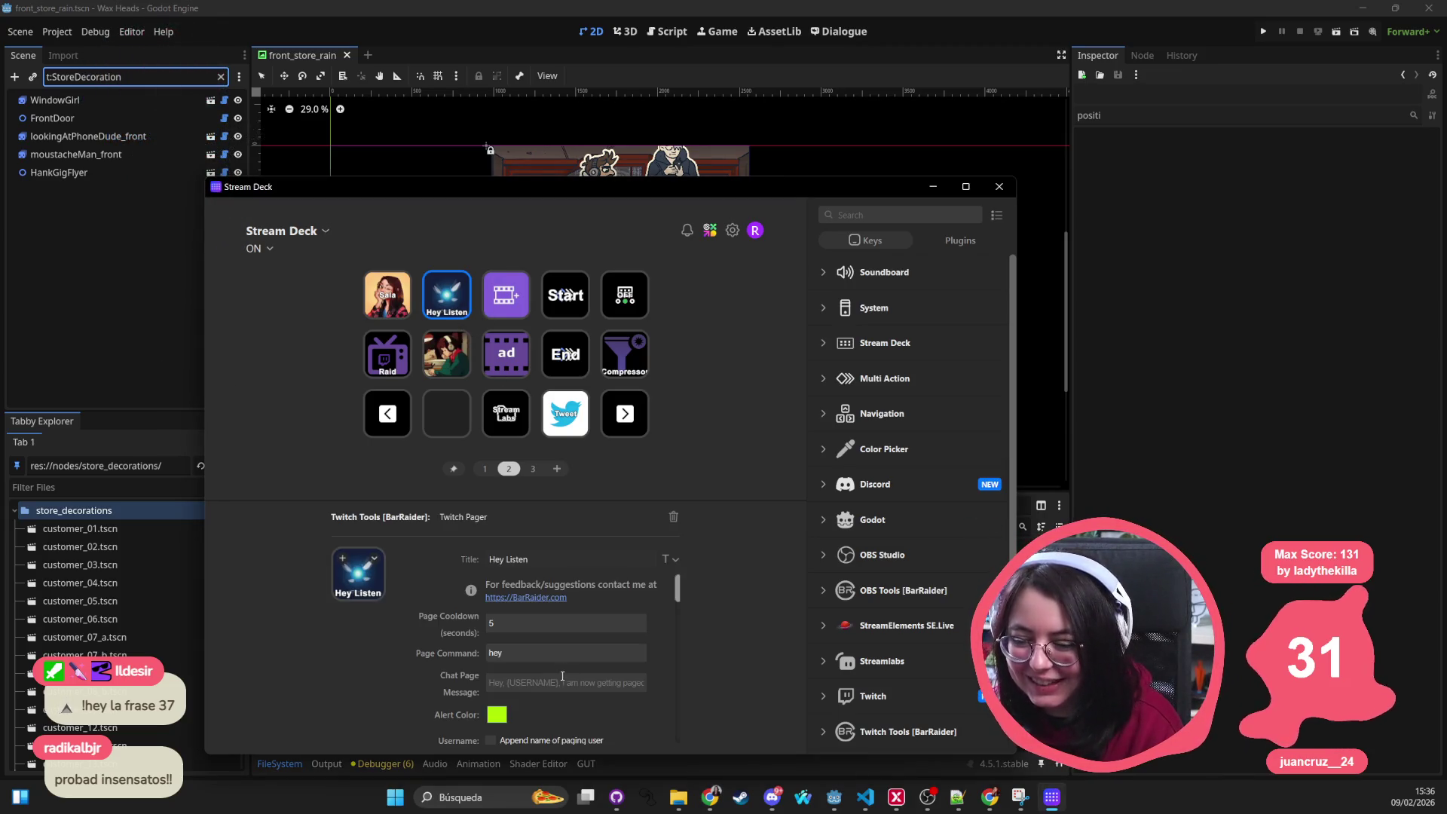
pyautogui.scroll(-3, 402, 612)
pyautogui.scroll(-5, 444, 612)
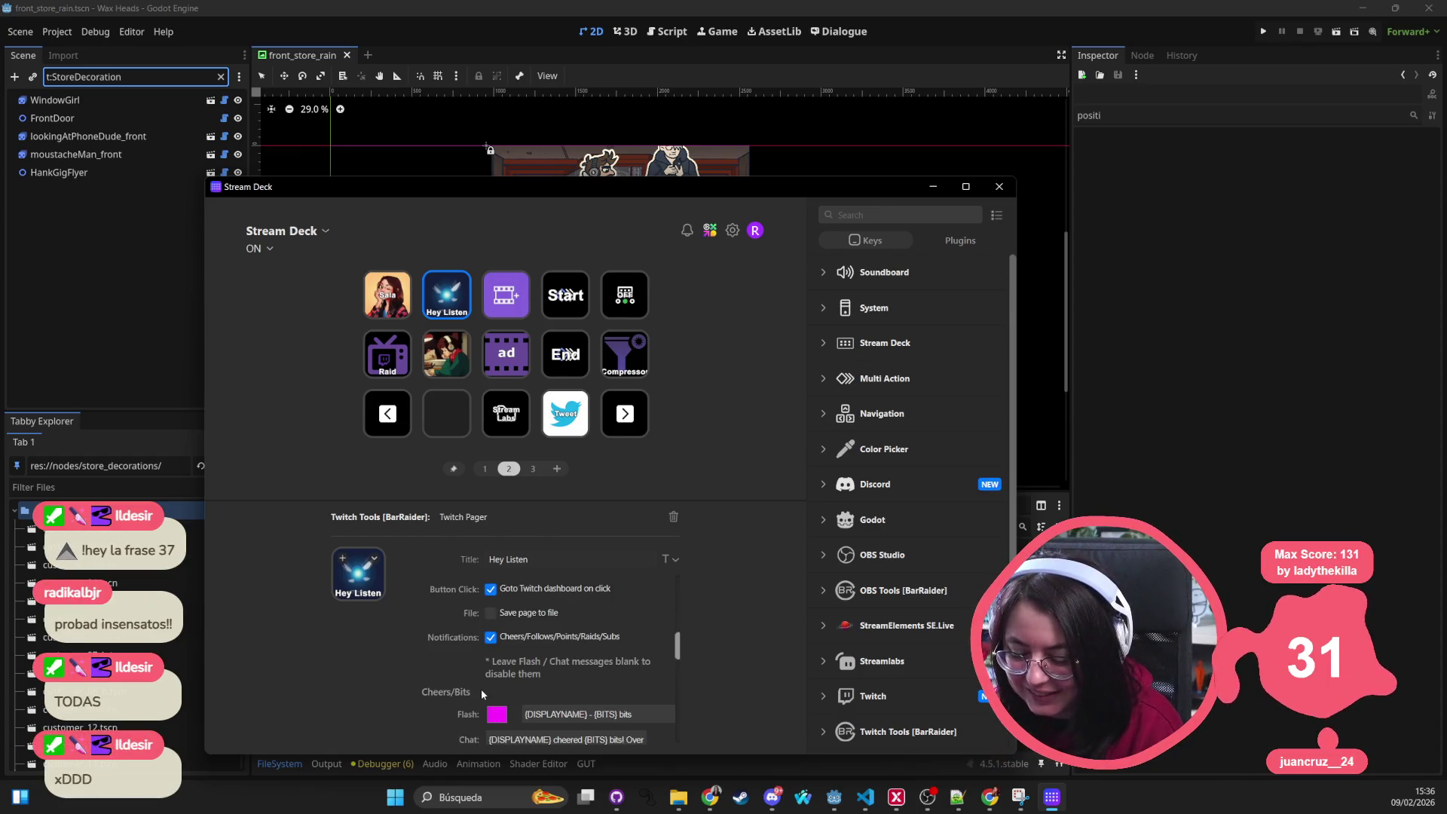
pyautogui.scroll(-1, 459, 707)
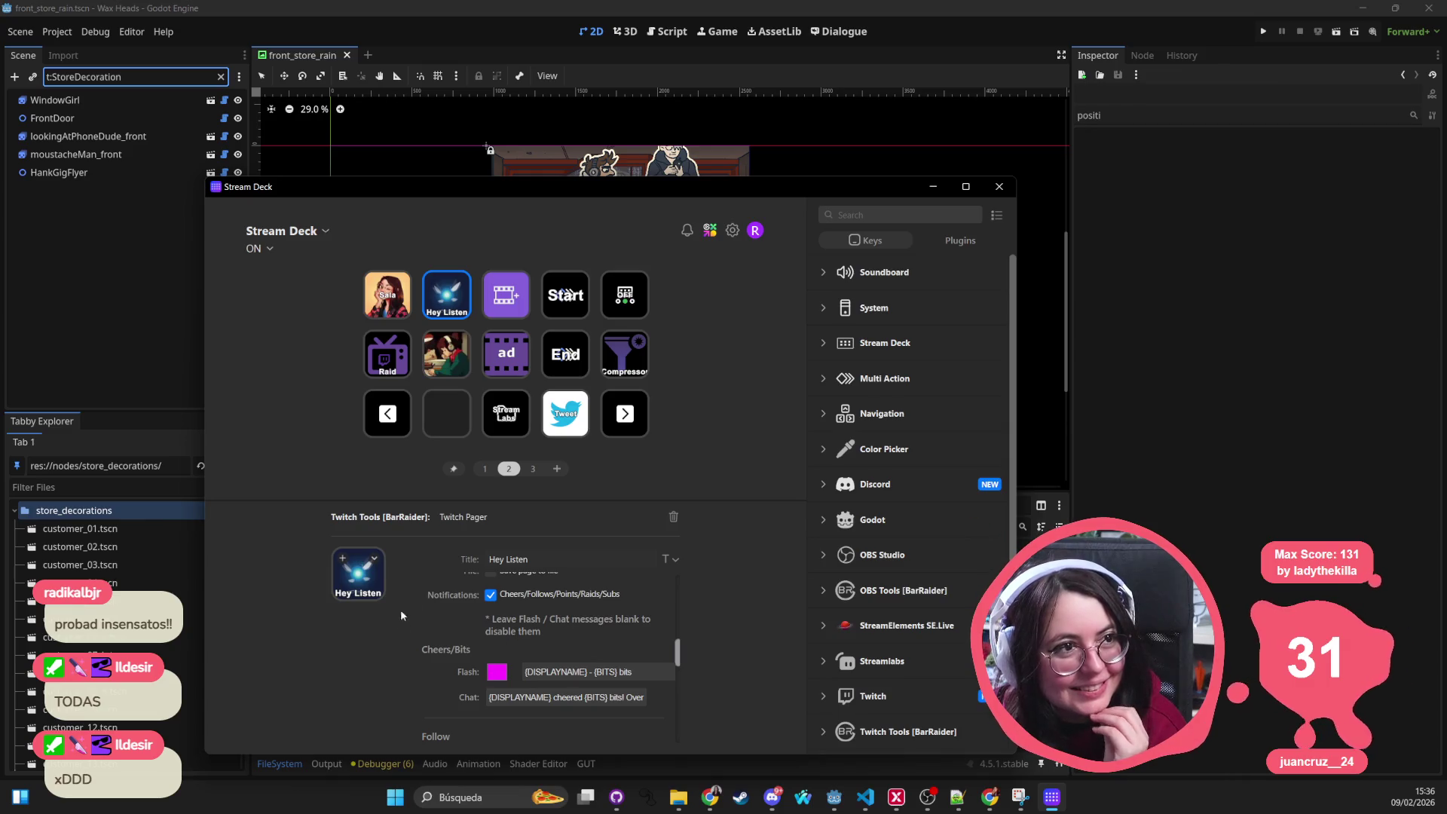
pyautogui.scroll(5, 414, 622)
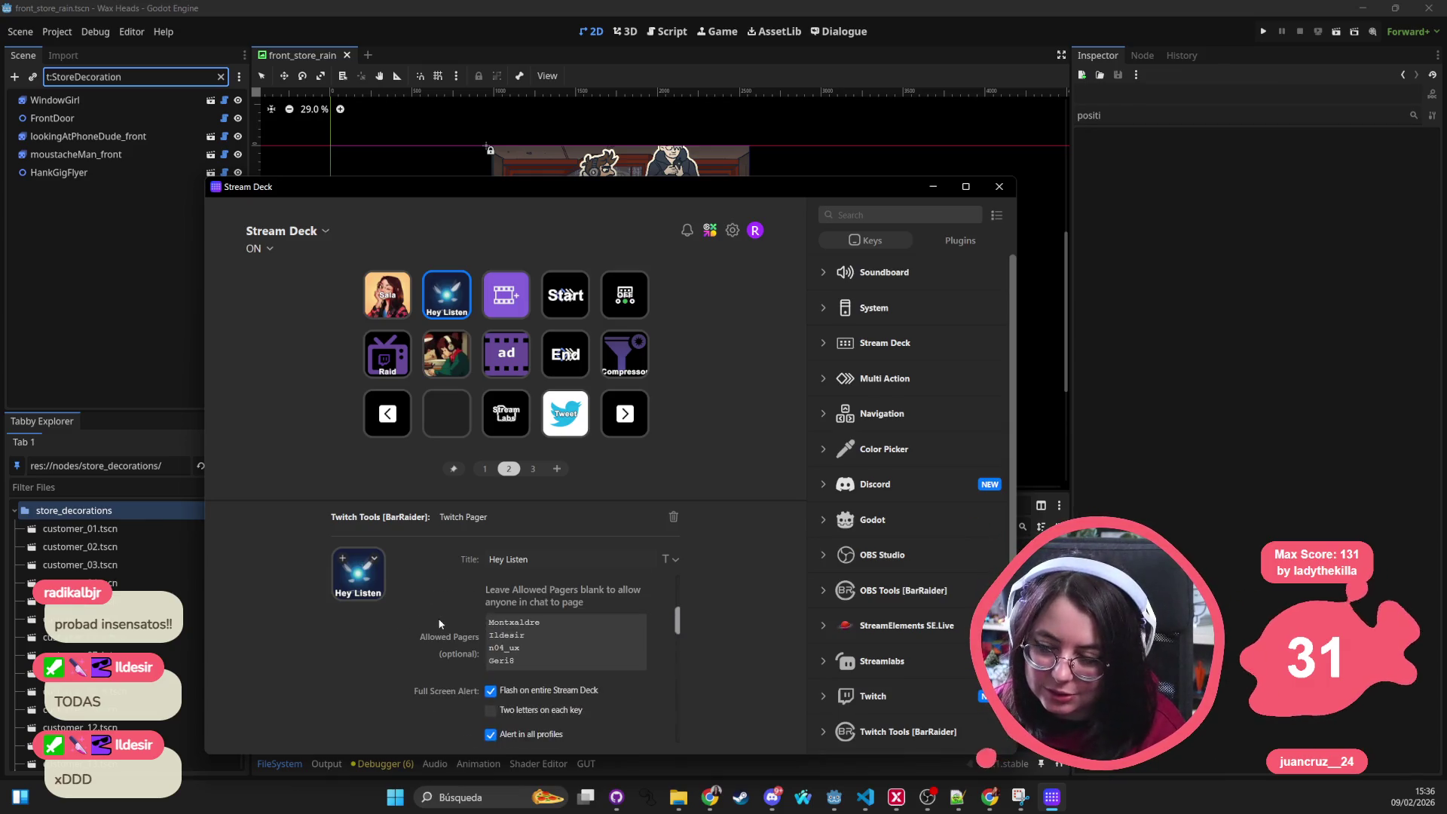
pyautogui.scroll(-5, 441, 618)
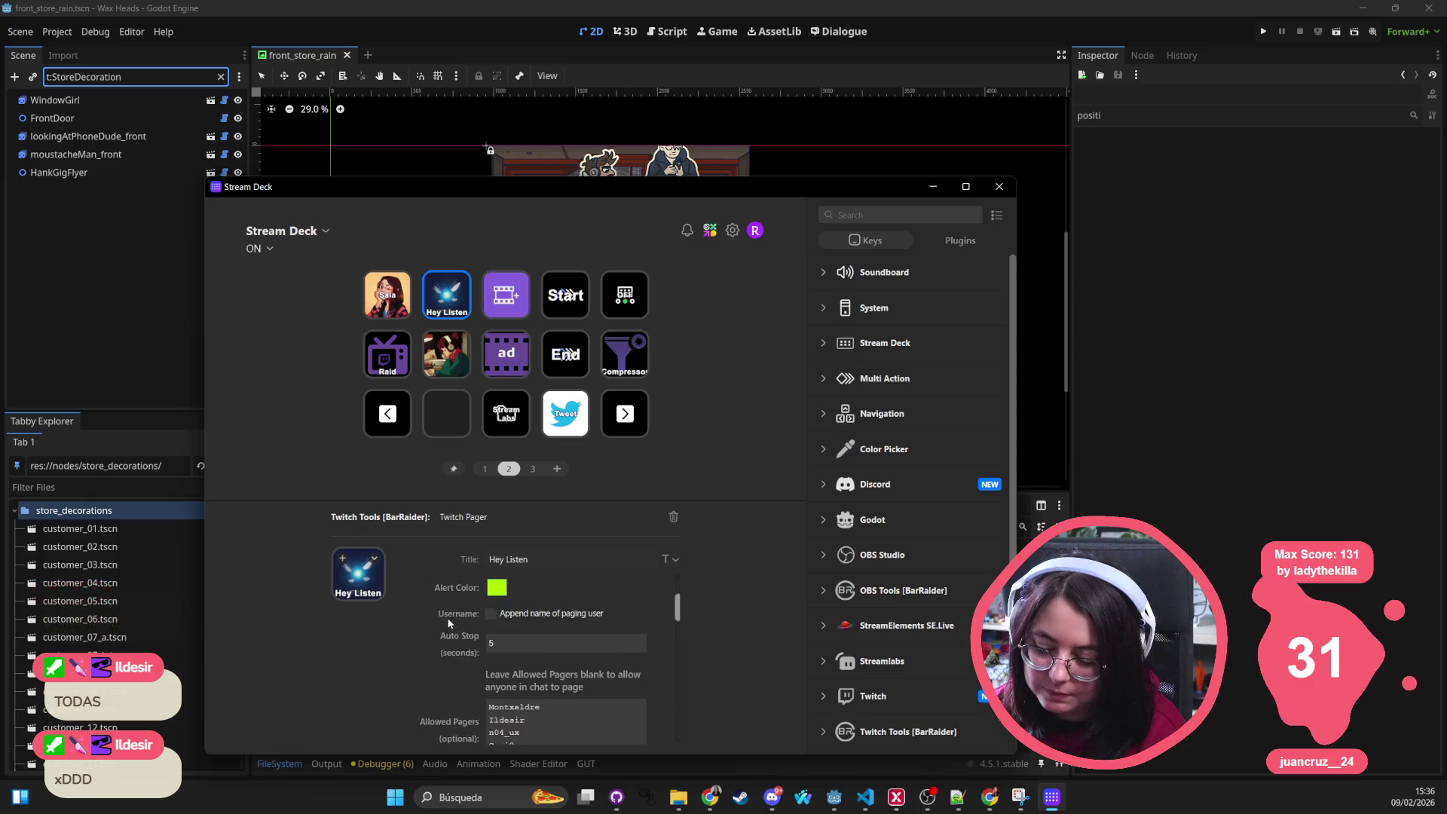
pyautogui.scroll(-1, 448, 623)
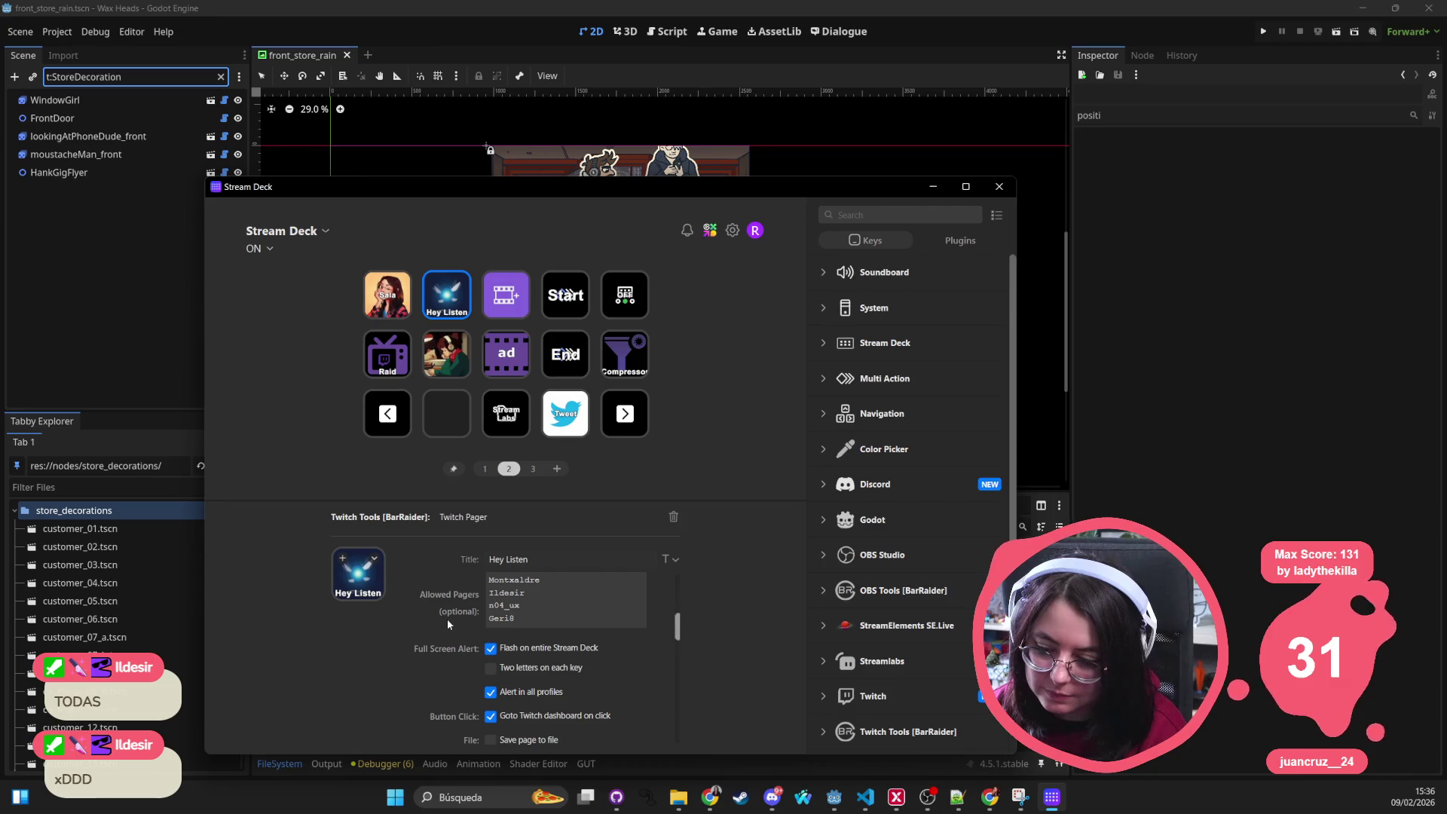
pyautogui.scroll(-1, 448, 619)
pyautogui.click(491, 625)
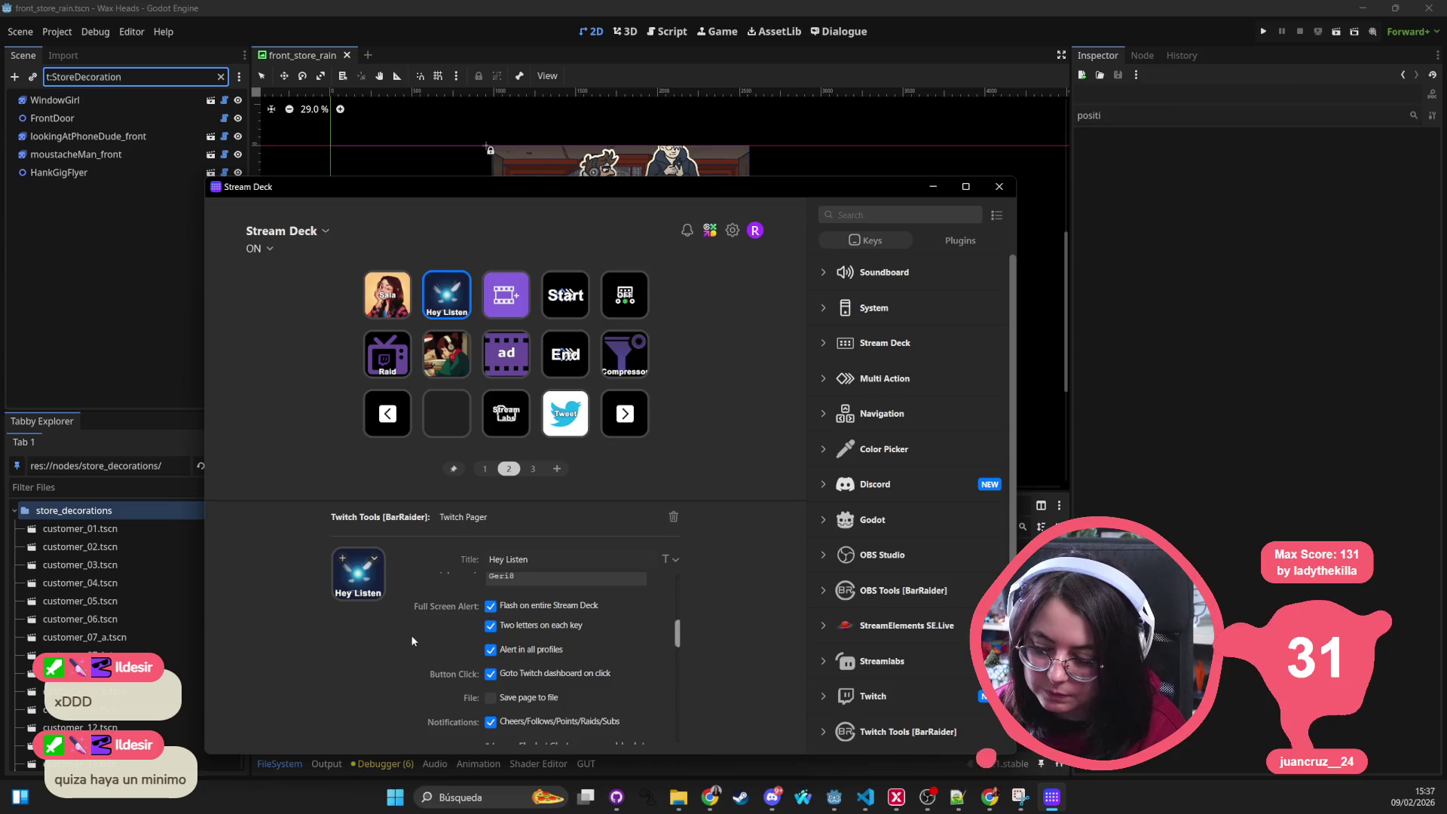
# Step: Scroll through the rest of the Hey Listen settings and reselect the key
pyautogui.scroll(-3, 497, 660)
pyautogui.scroll(-3, 472, 668)
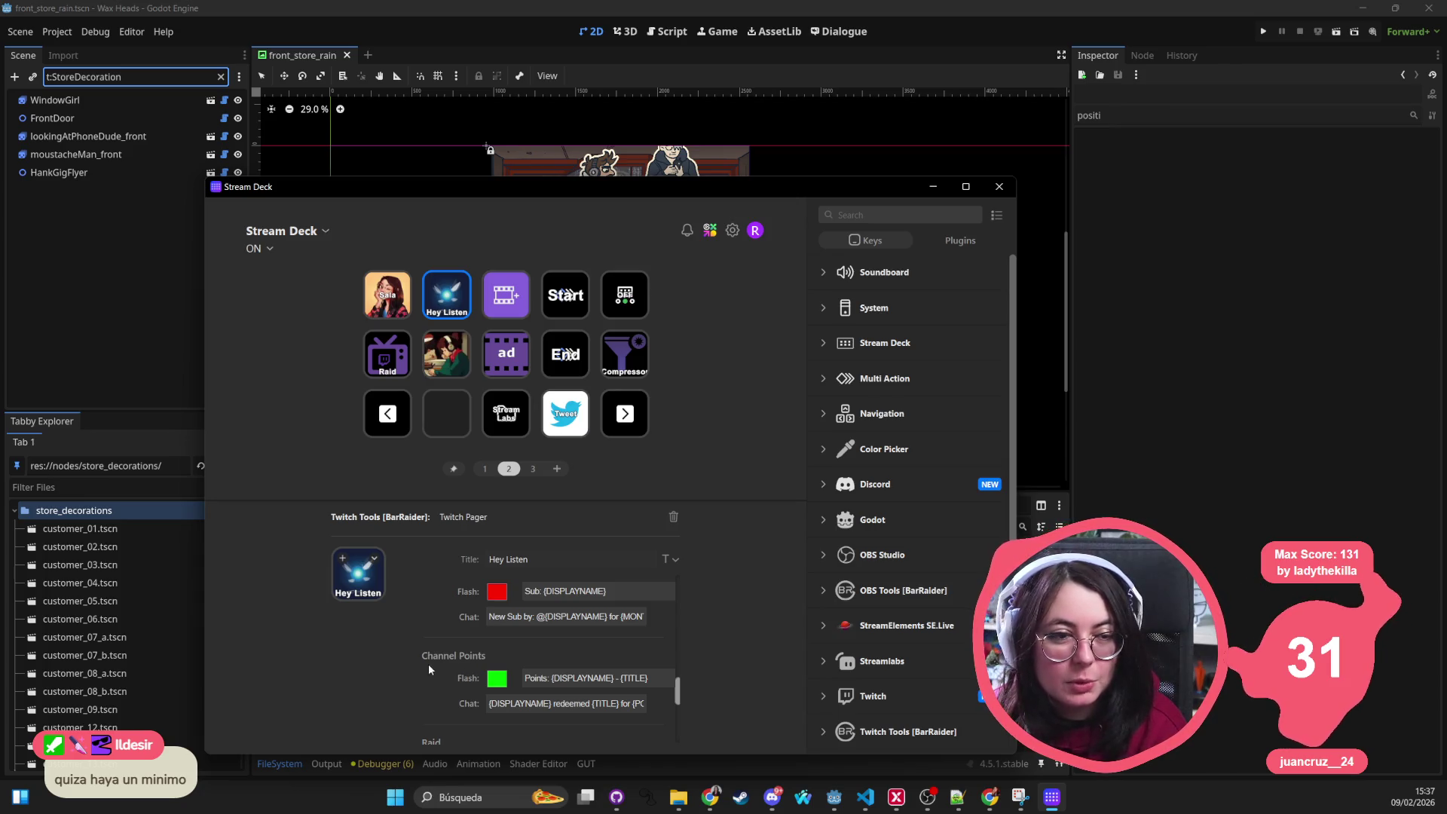
pyautogui.scroll(-4, 422, 663)
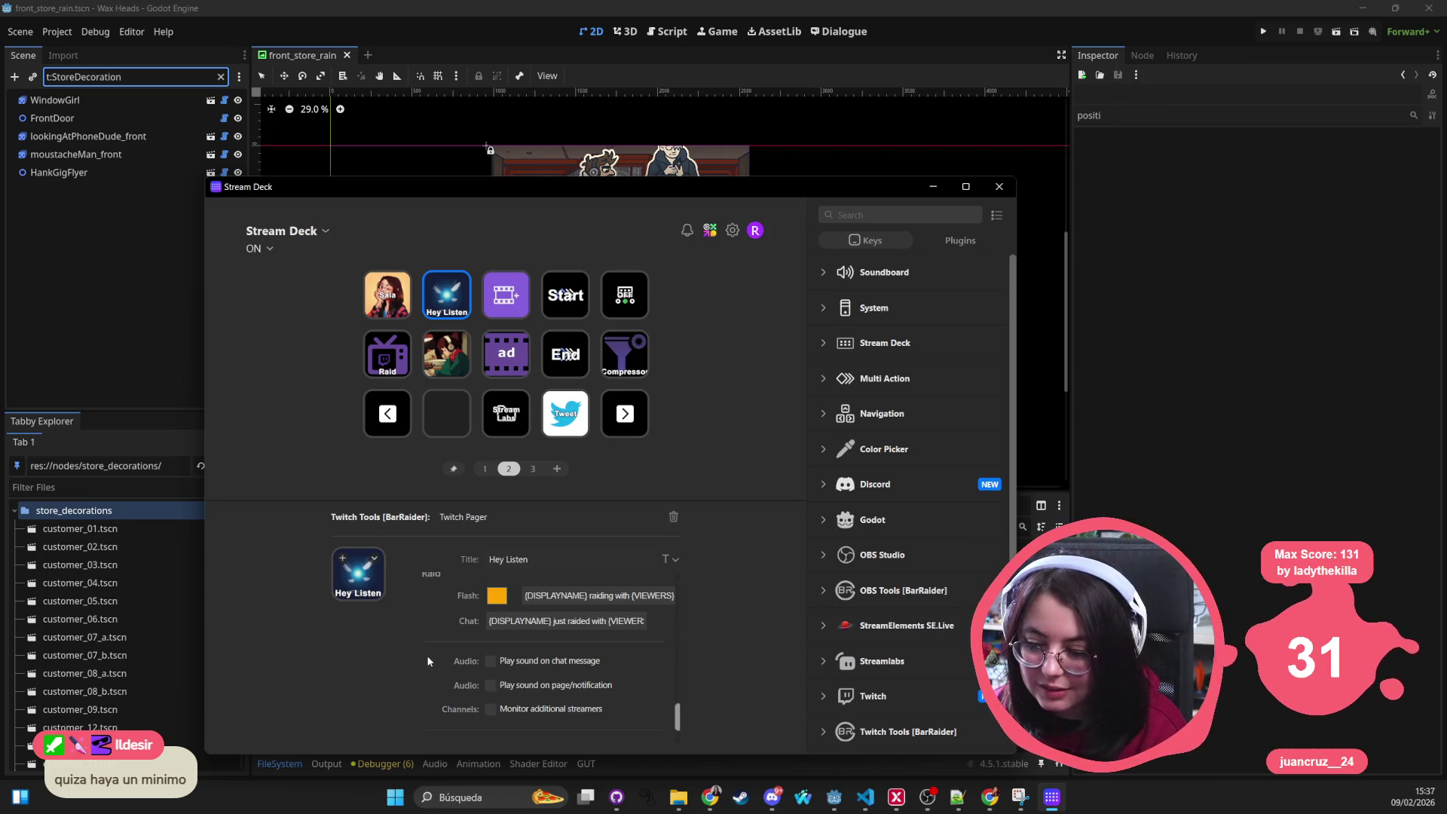
pyautogui.scroll(5, 481, 644)
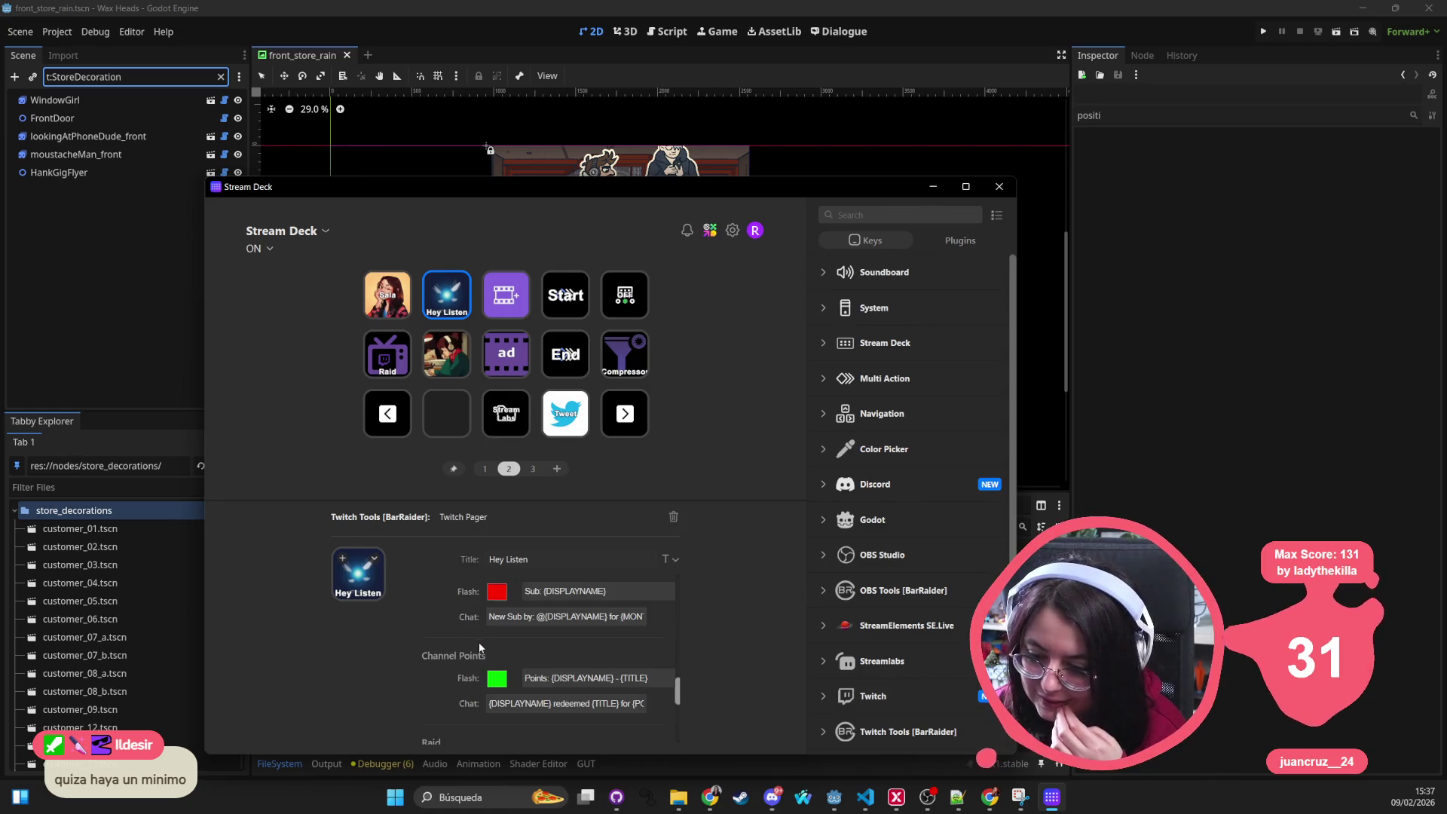
pyautogui.scroll(-5, 477, 649)
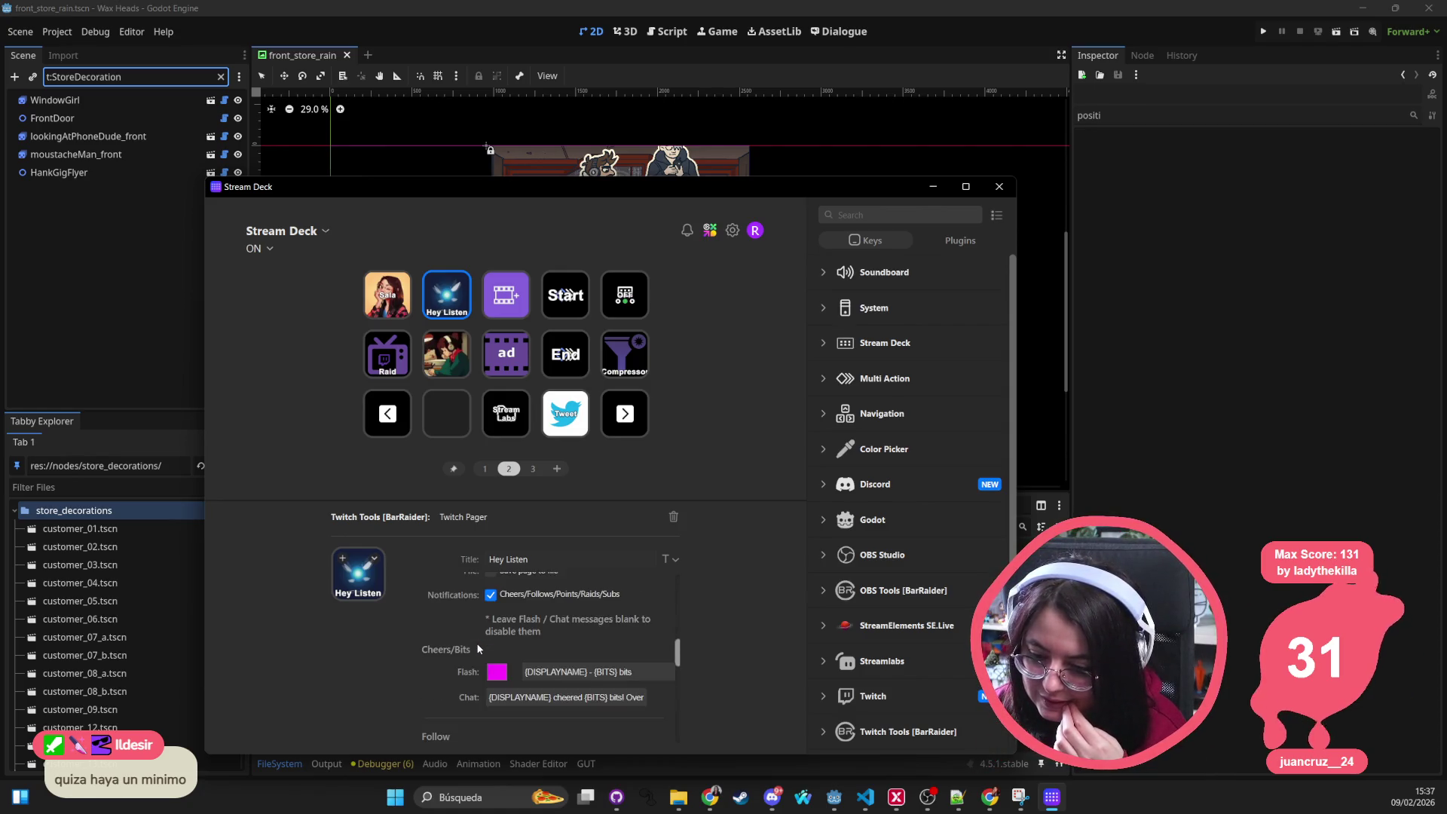
pyautogui.scroll(5, 477, 649)
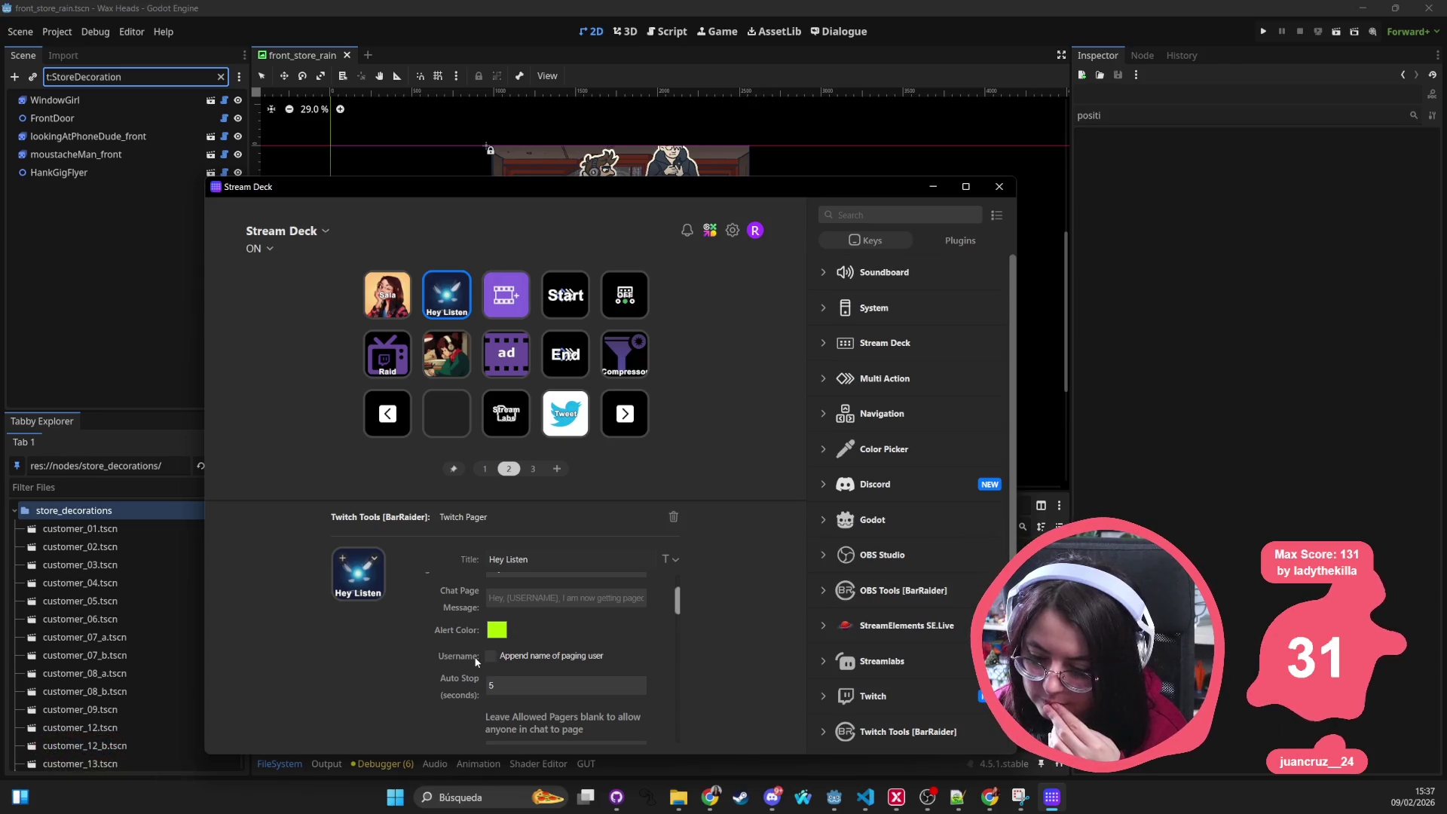
pyautogui.scroll(1, 476, 662)
pyautogui.scroll(1, 476, 661)
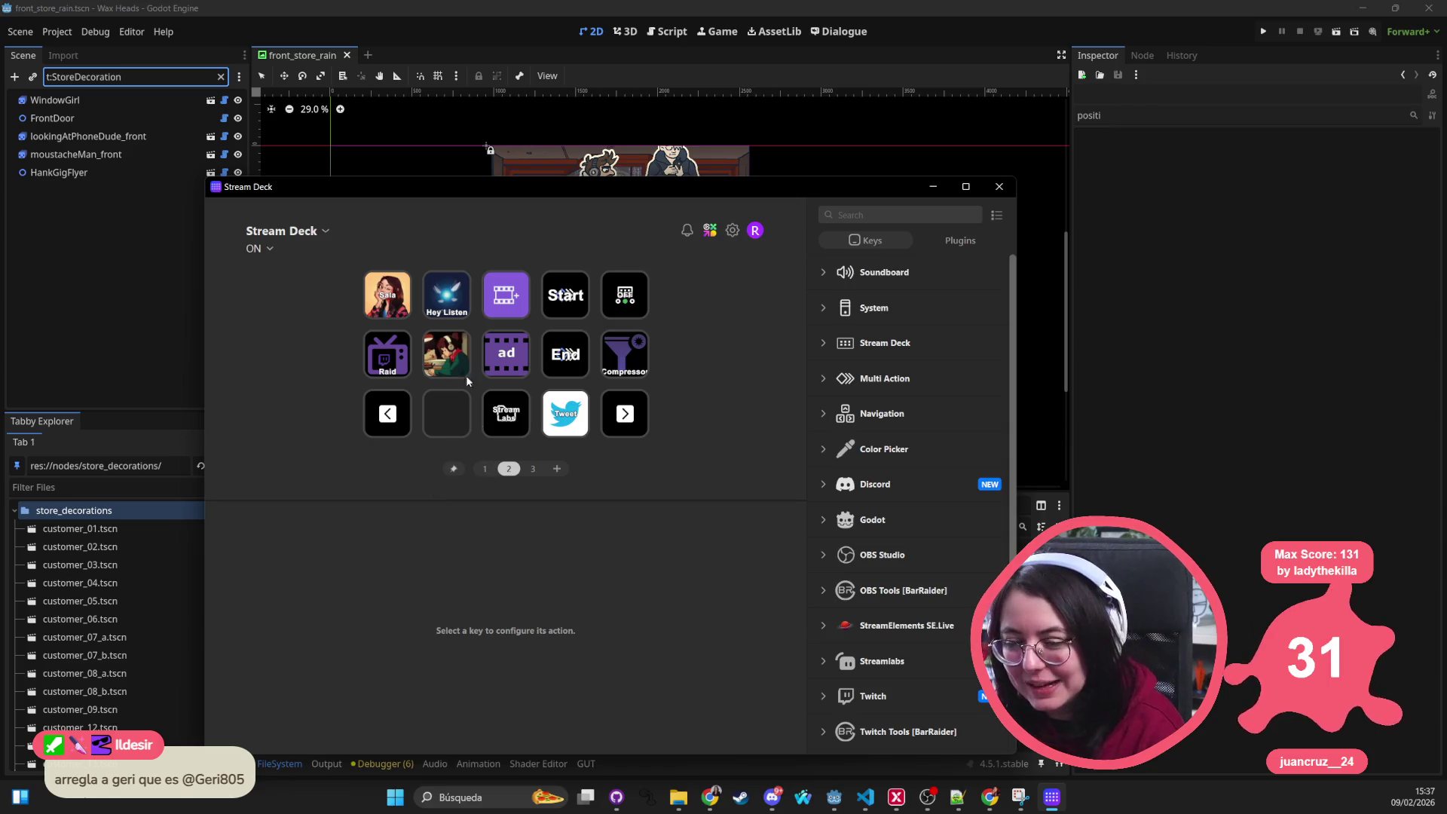
pyautogui.click(456, 302)
# Step: Append the missing digit 5 to the last Allowed Pagers username
pyautogui.scroll(-5, 535, 667)
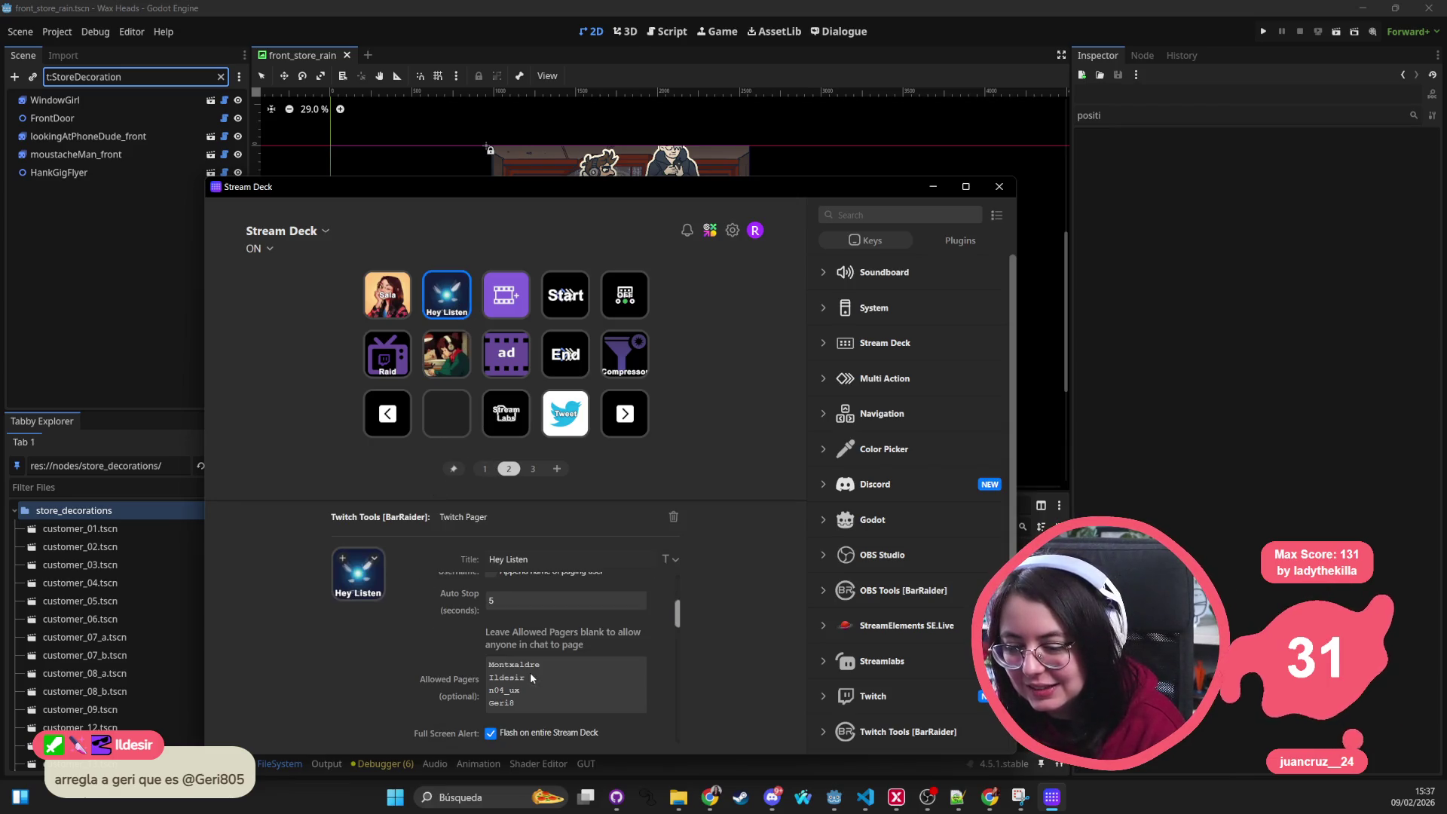
pyautogui.click(554, 708)
pyautogui.write('5')
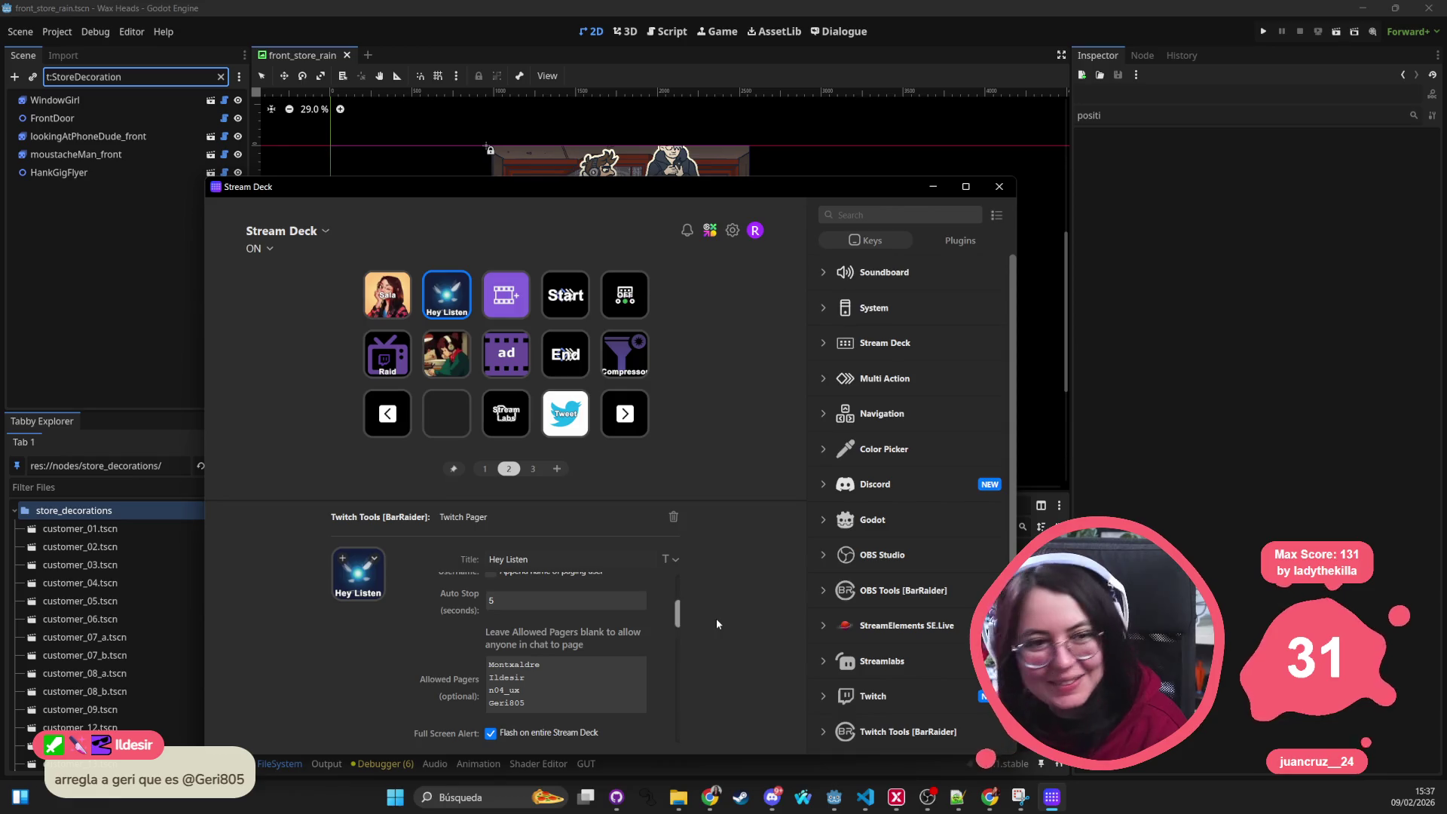
# Step: Select the {DISPLAYNAME} placeholder through the end of the Sub chat message, then close Stream Deck
pyautogui.scroll(-10, 412, 630)
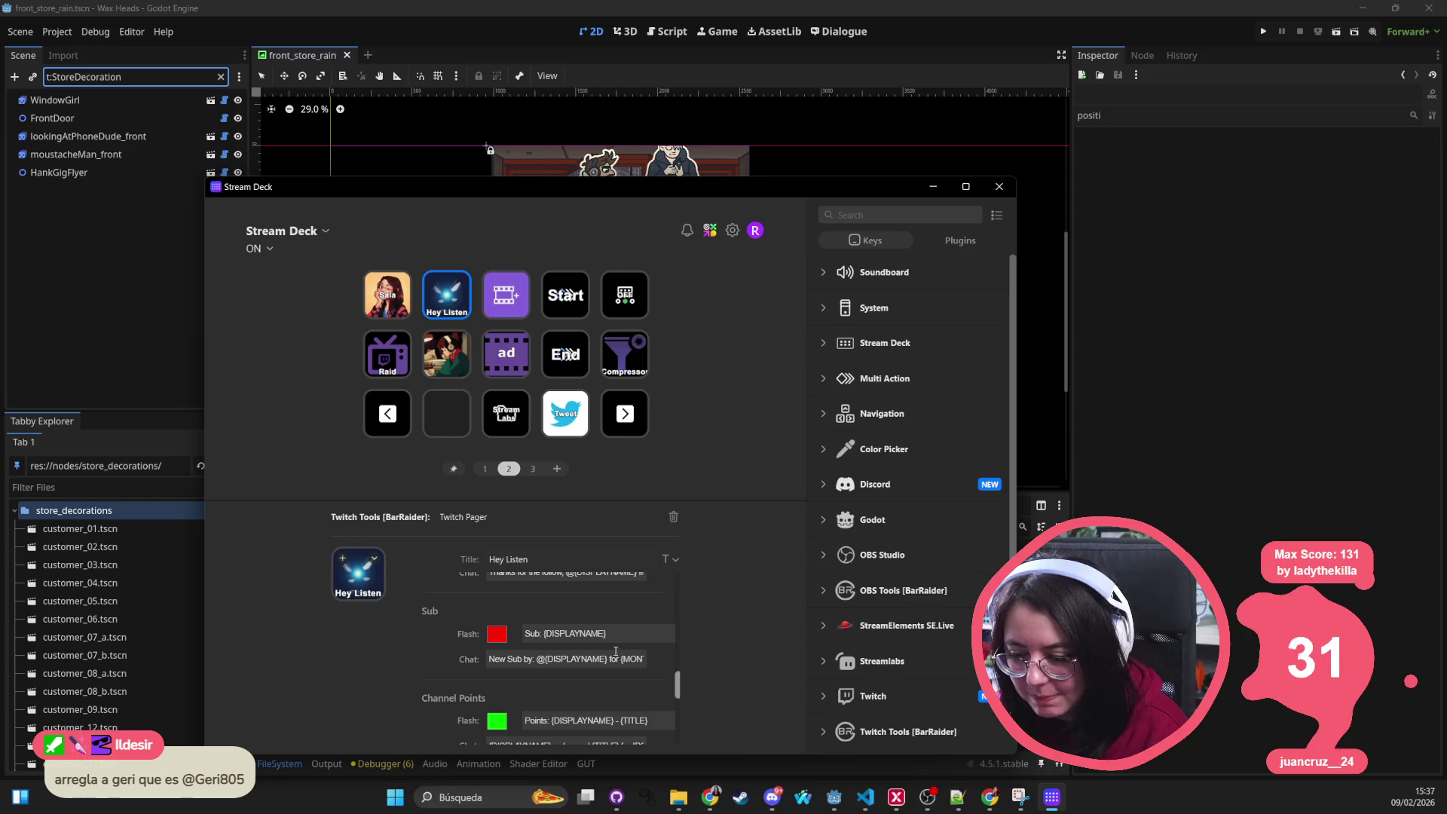
pyautogui.moveTo(545, 658); pyautogui.dragTo(610, 658)
pyautogui.hotkey('ctrl', 'shift', 'Right')
pyautogui.hotkey('ctrl', 'shift', 'Right')
pyautogui.hotkey('ctrl', 'shift', 'Right')
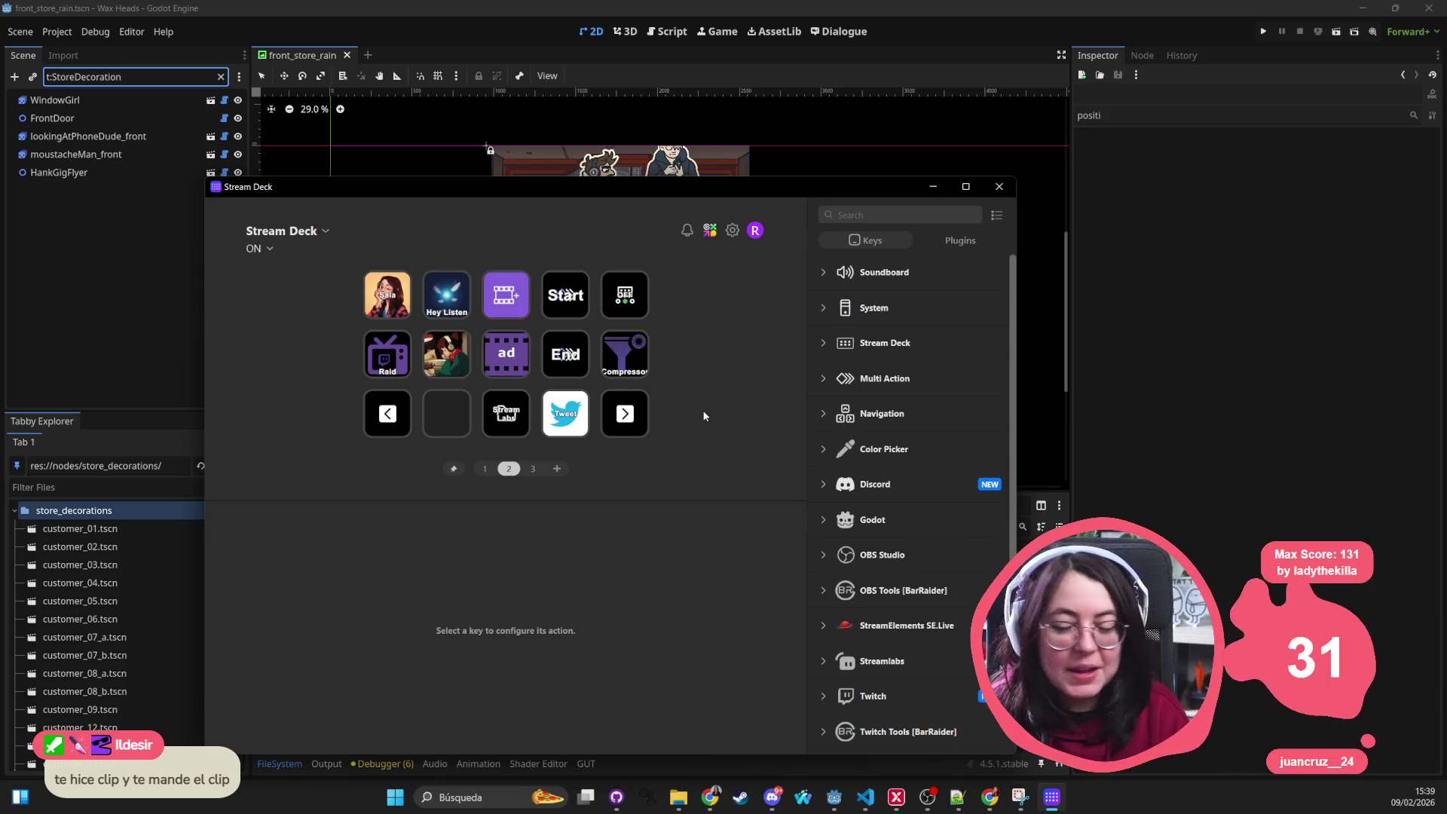
pyautogui.click(998, 186)
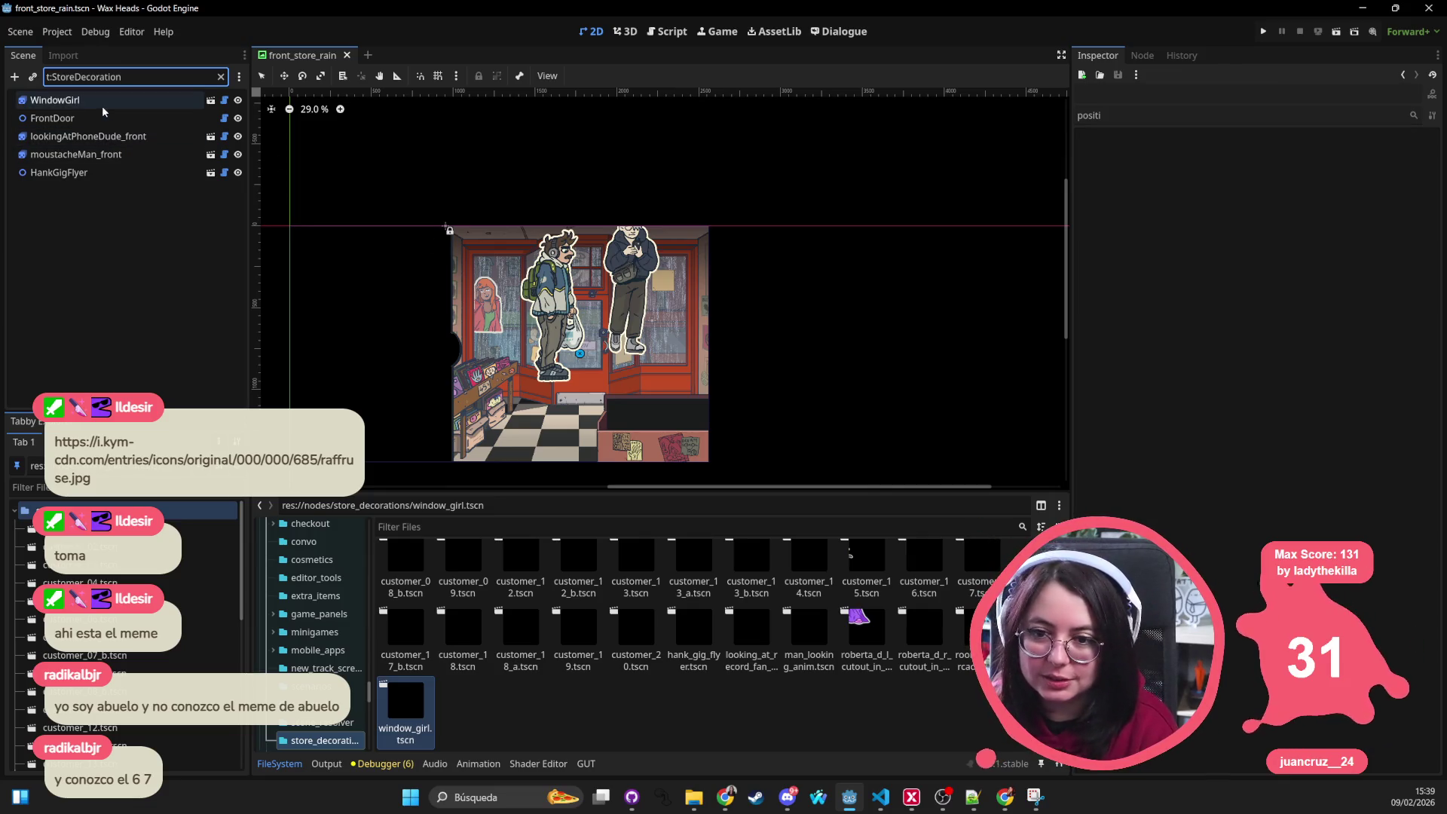
# Step: Clear the Godot scene node filter and collapse the FrontDoor node's children
pyautogui.hotkey('ctrl', 'a')
pyautogui.press('BackSpace')
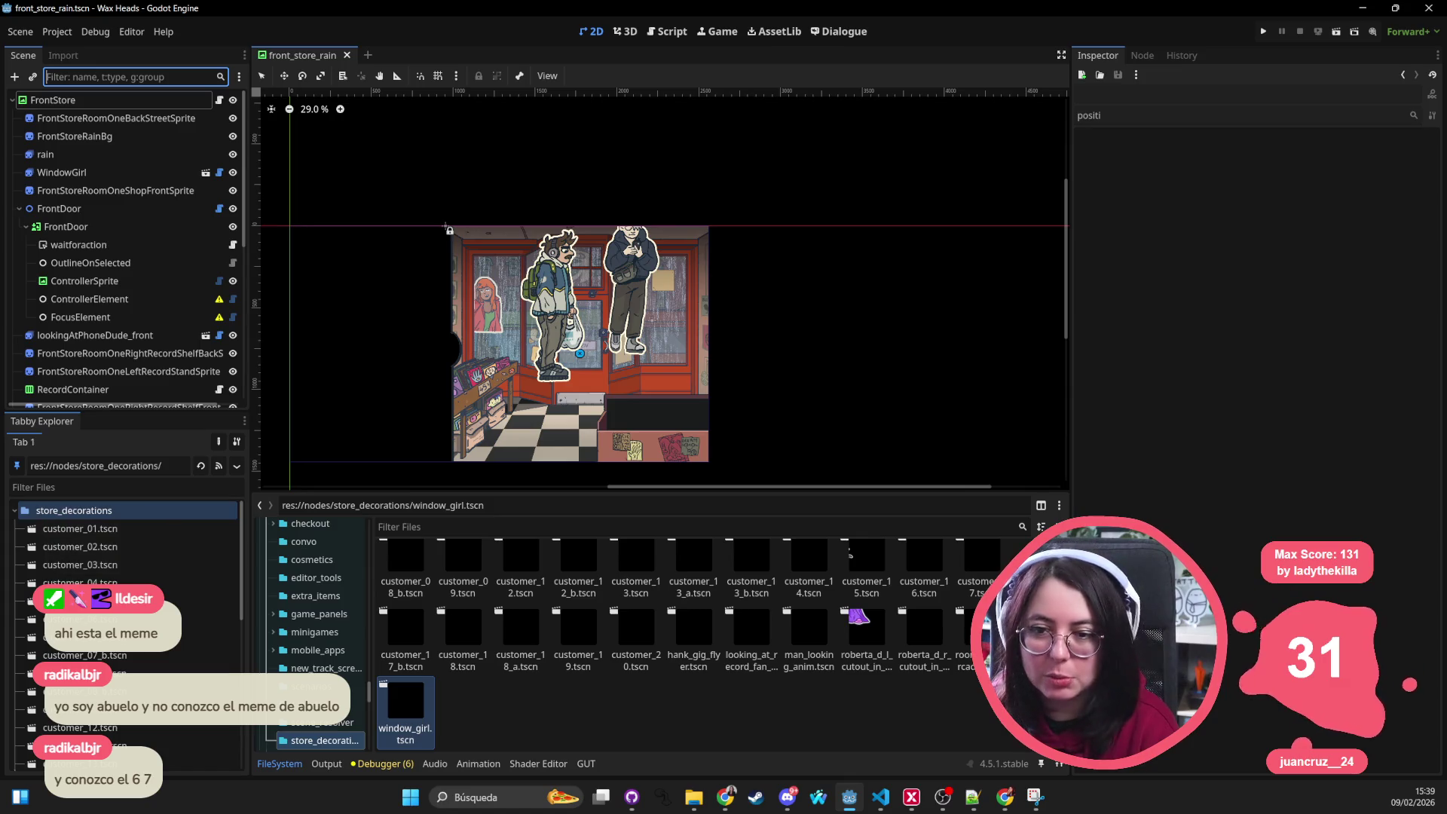
pyautogui.click(19, 208)
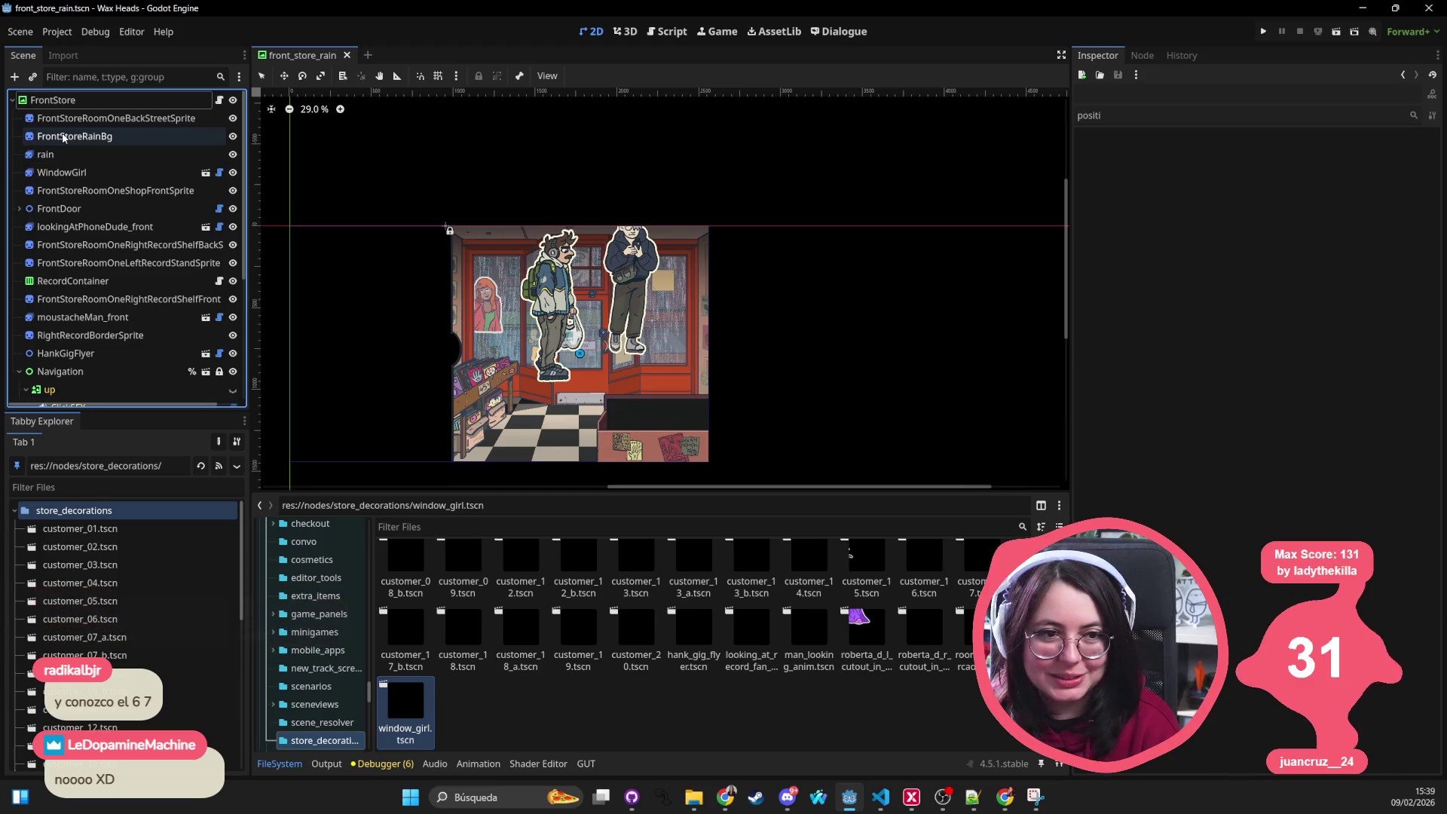
pyautogui.scroll(-6, 601, 208)
pyautogui.scroll(5, 601, 208)
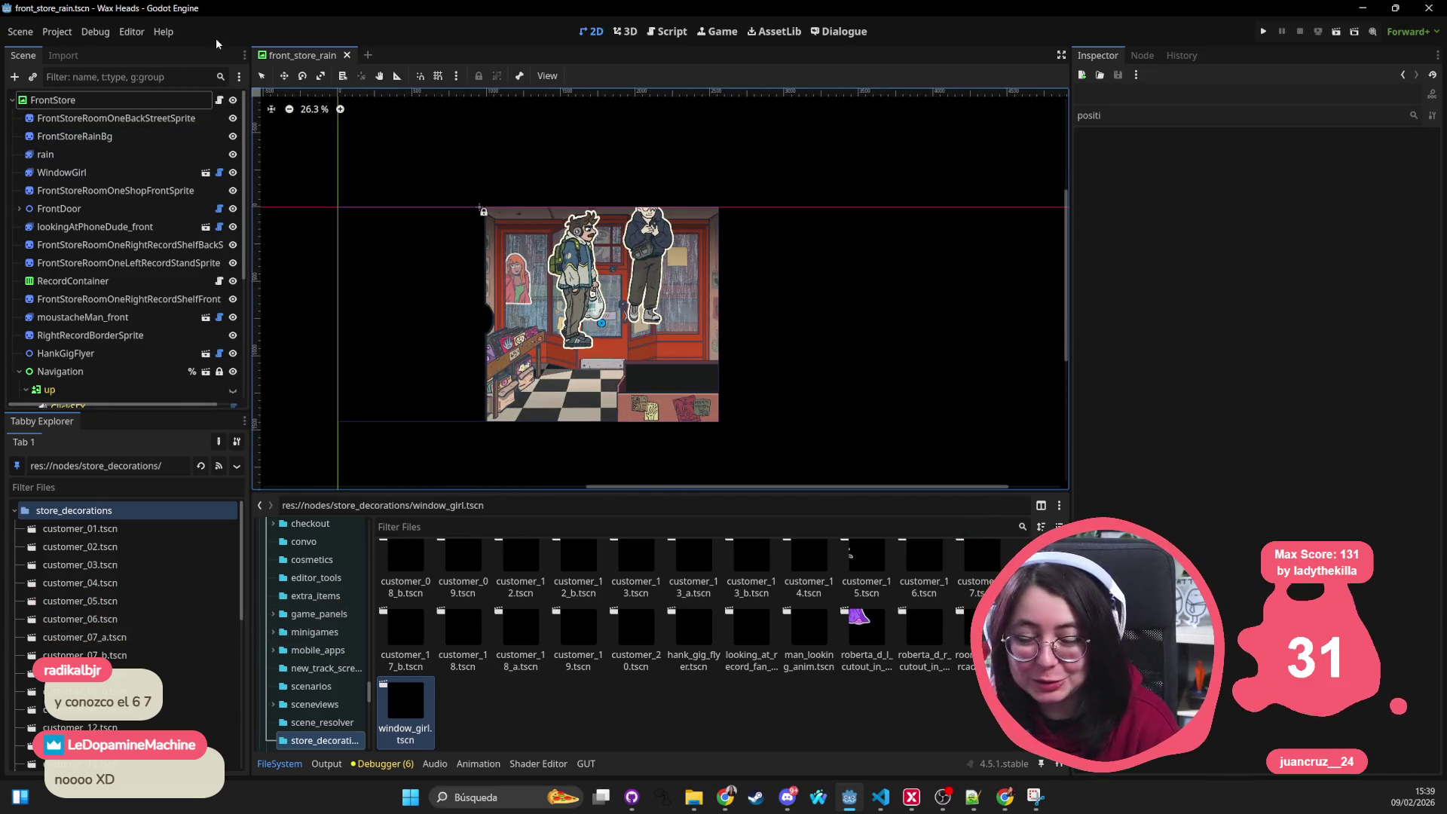
pyautogui.hscroll(3, 558, 203)
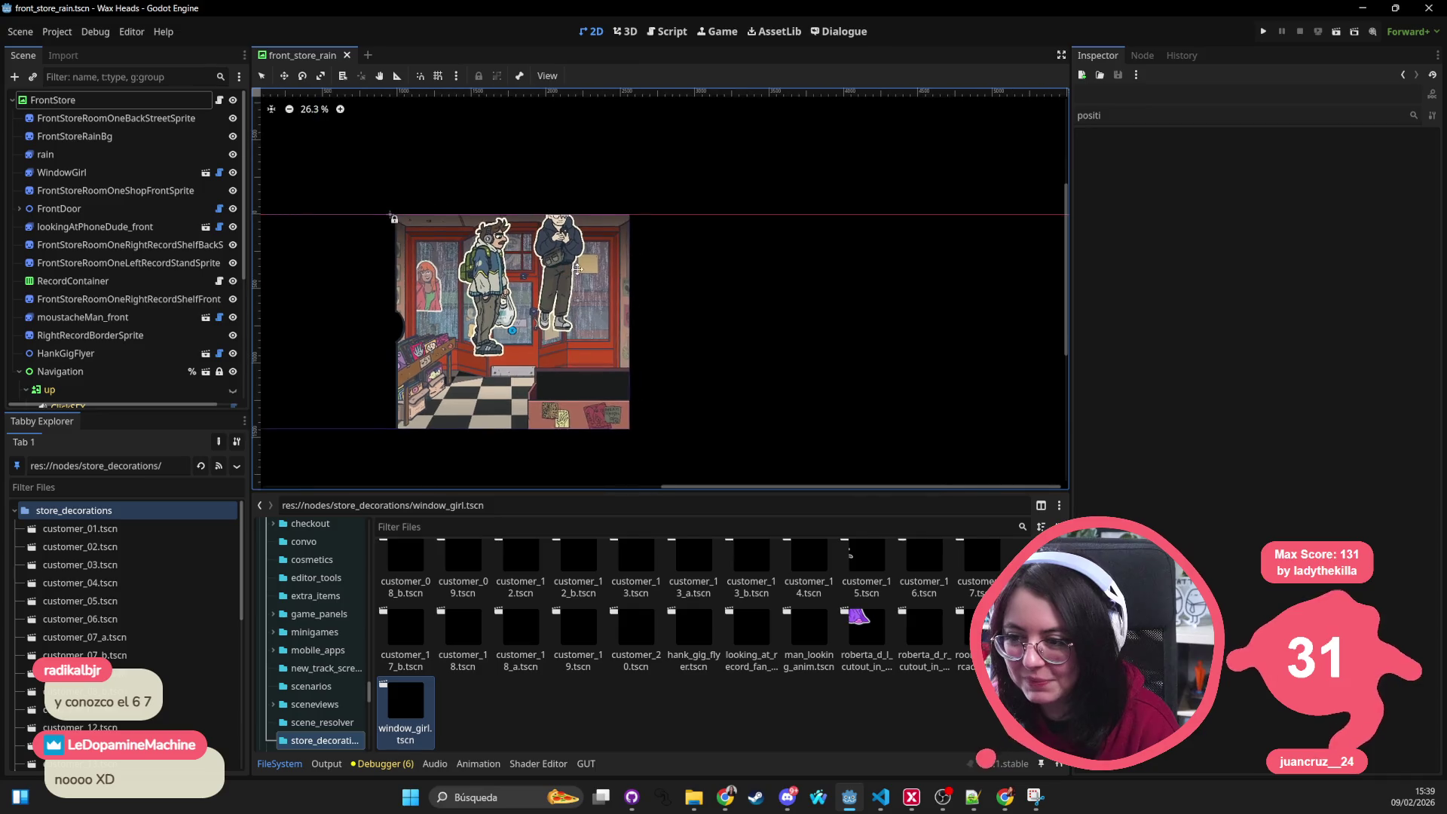
# Step: In VS Code, delete the leftover 'offset = ' text on line 35
pyautogui.click(880, 797)
pyautogui.moveTo(365, 385); pyautogui.dragTo(287, 385)
pyautogui.press('BackSpace')
pyautogui.press('BackSpace')
pyautogui.press('BackSpace')
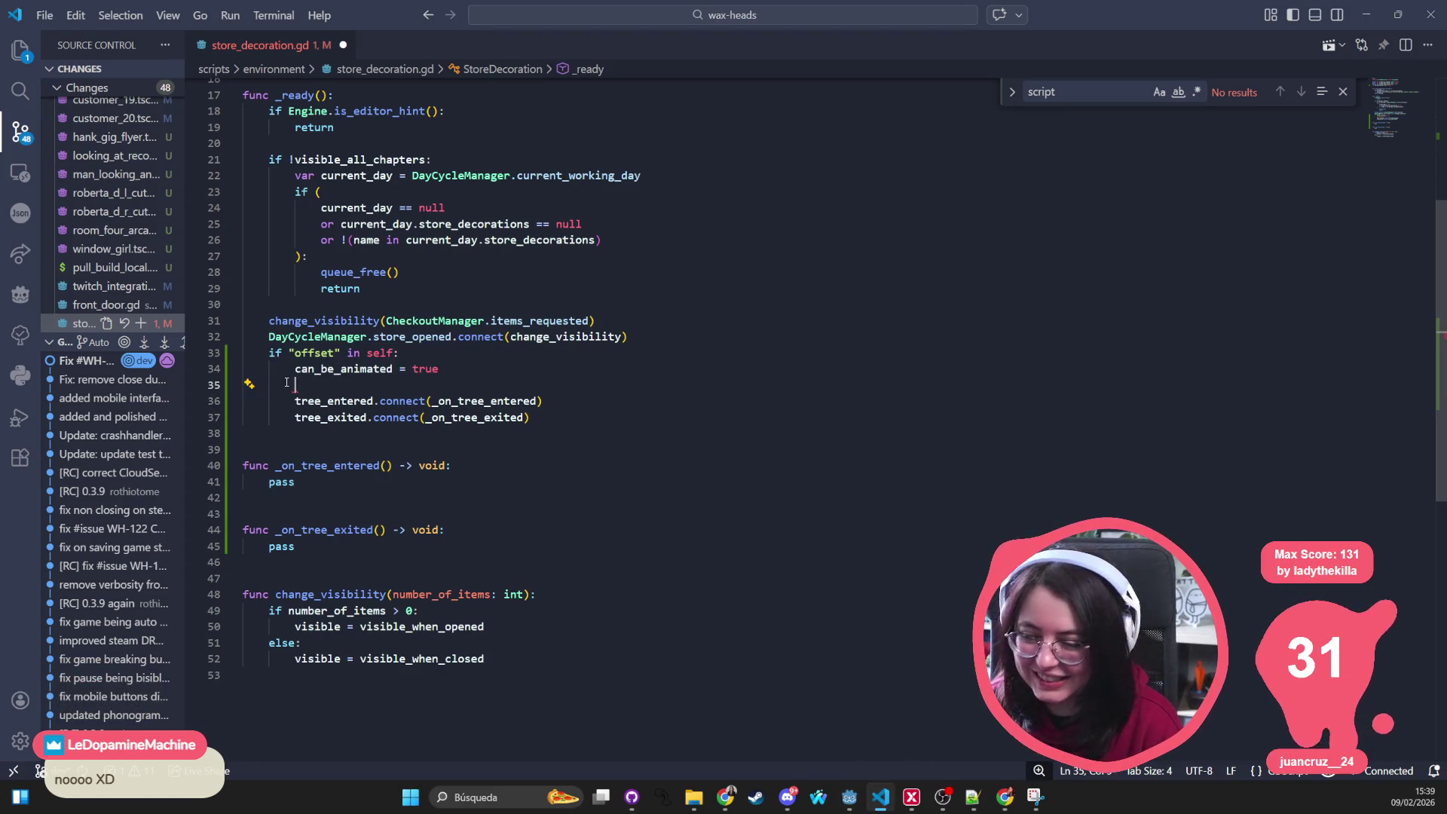
# Step: Declare 'var anim_tween: Tween' on line 8 and save the script
pyautogui.press('Return')
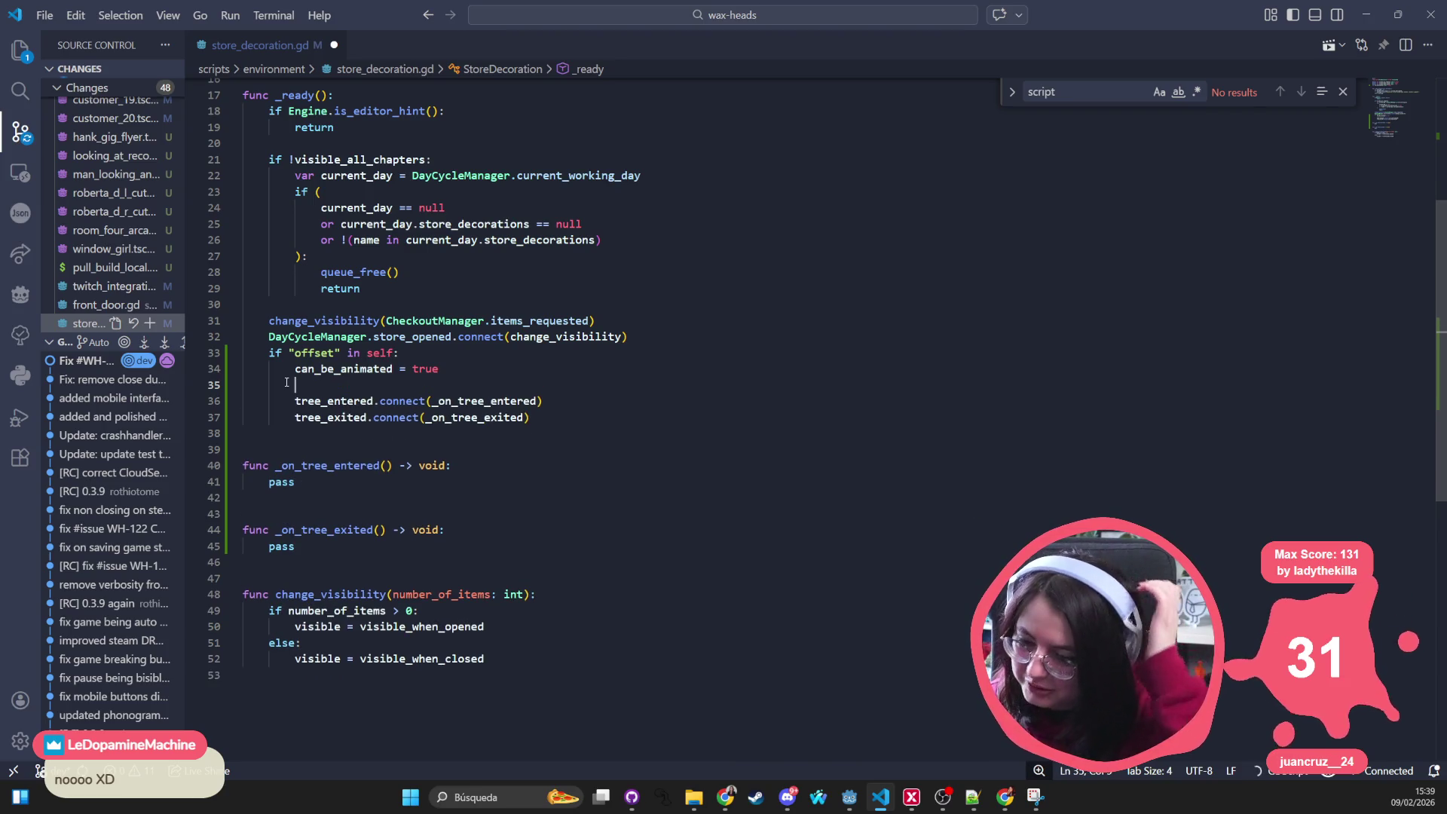
pyautogui.press('BackSpace')
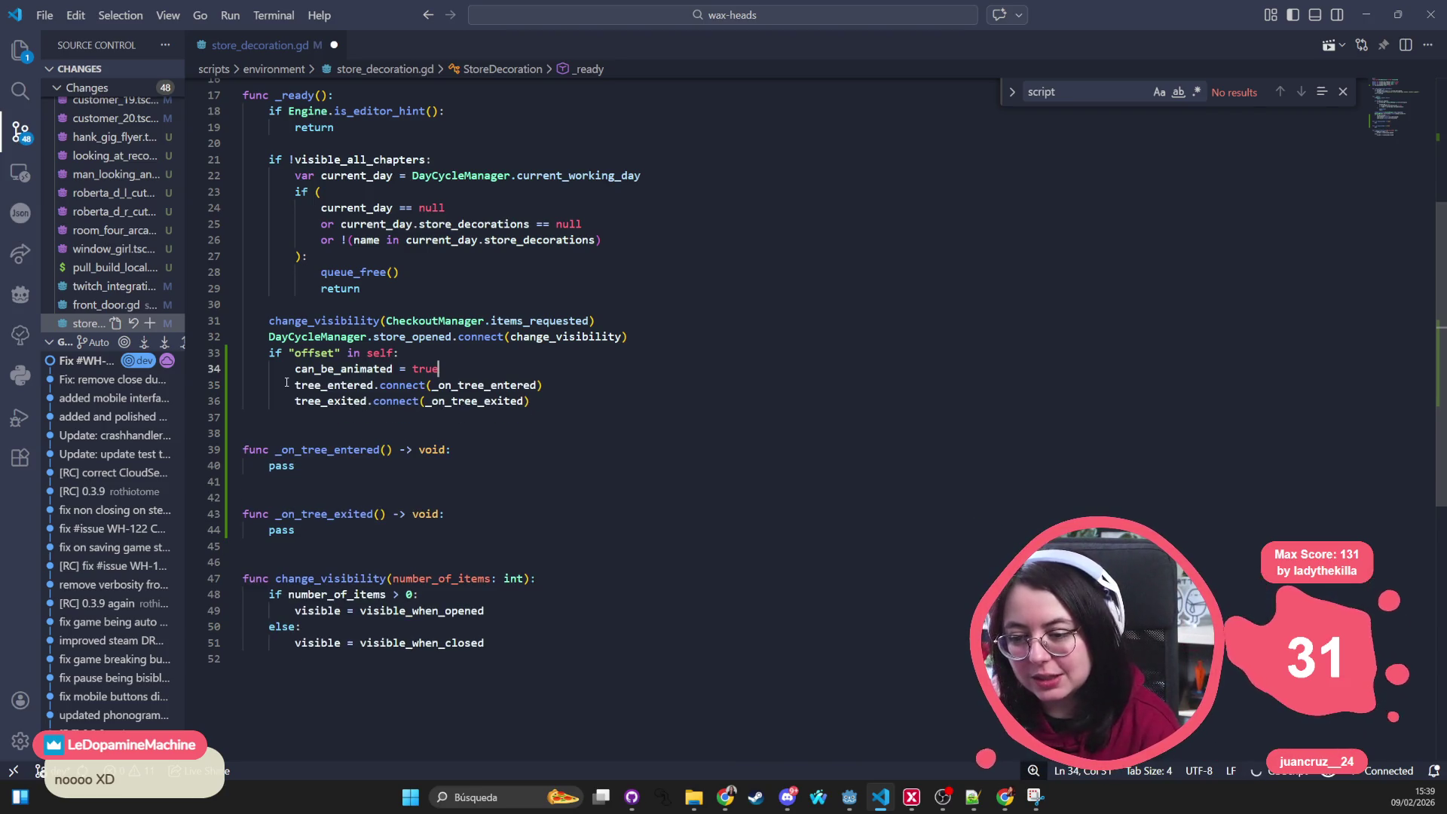
pyautogui.moveTo(294, 465); pyautogui.dragTo(267, 465)
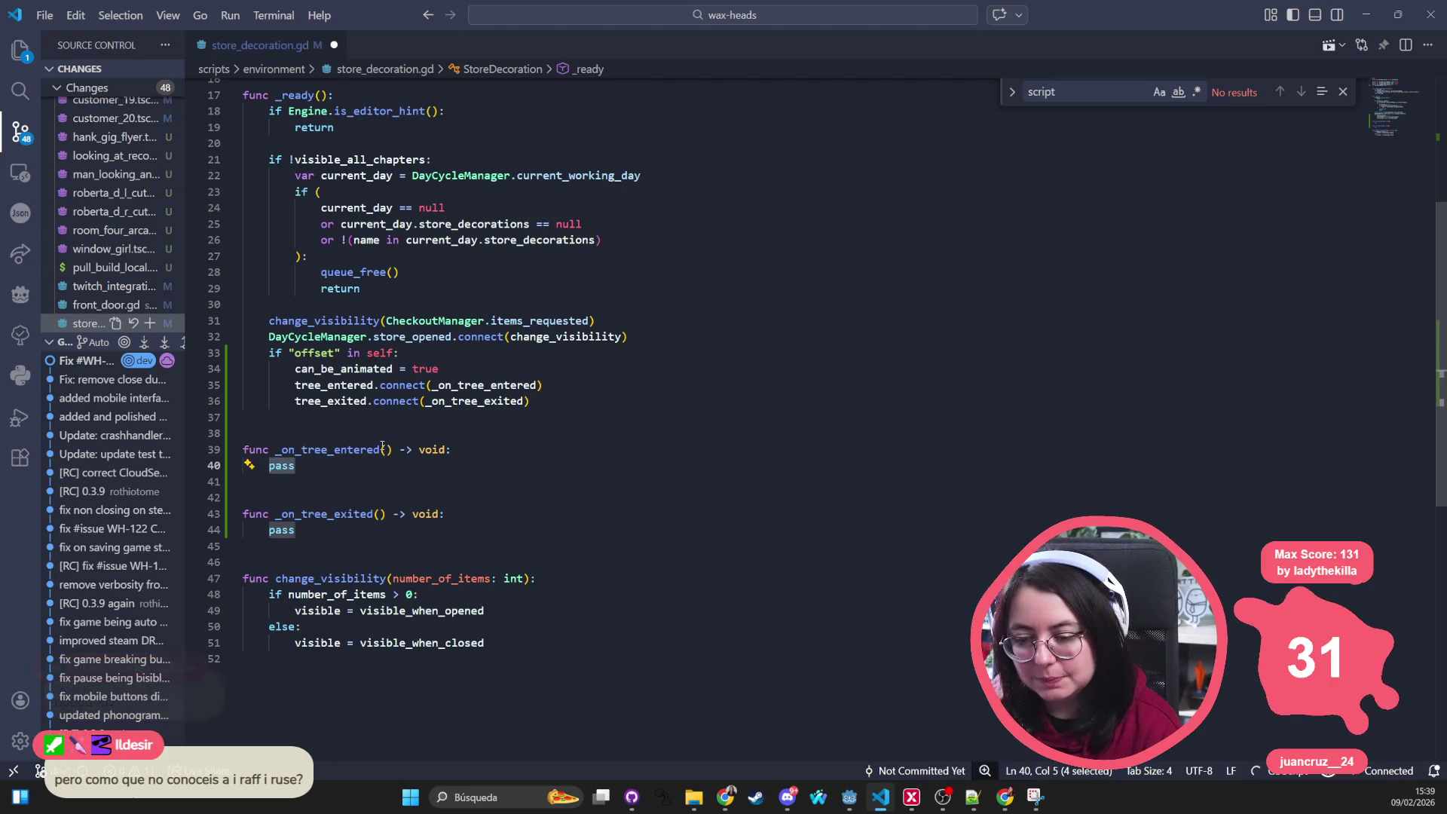
pyautogui.scroll(5, 370, 263)
pyautogui.scroll(-4, 370, 262)
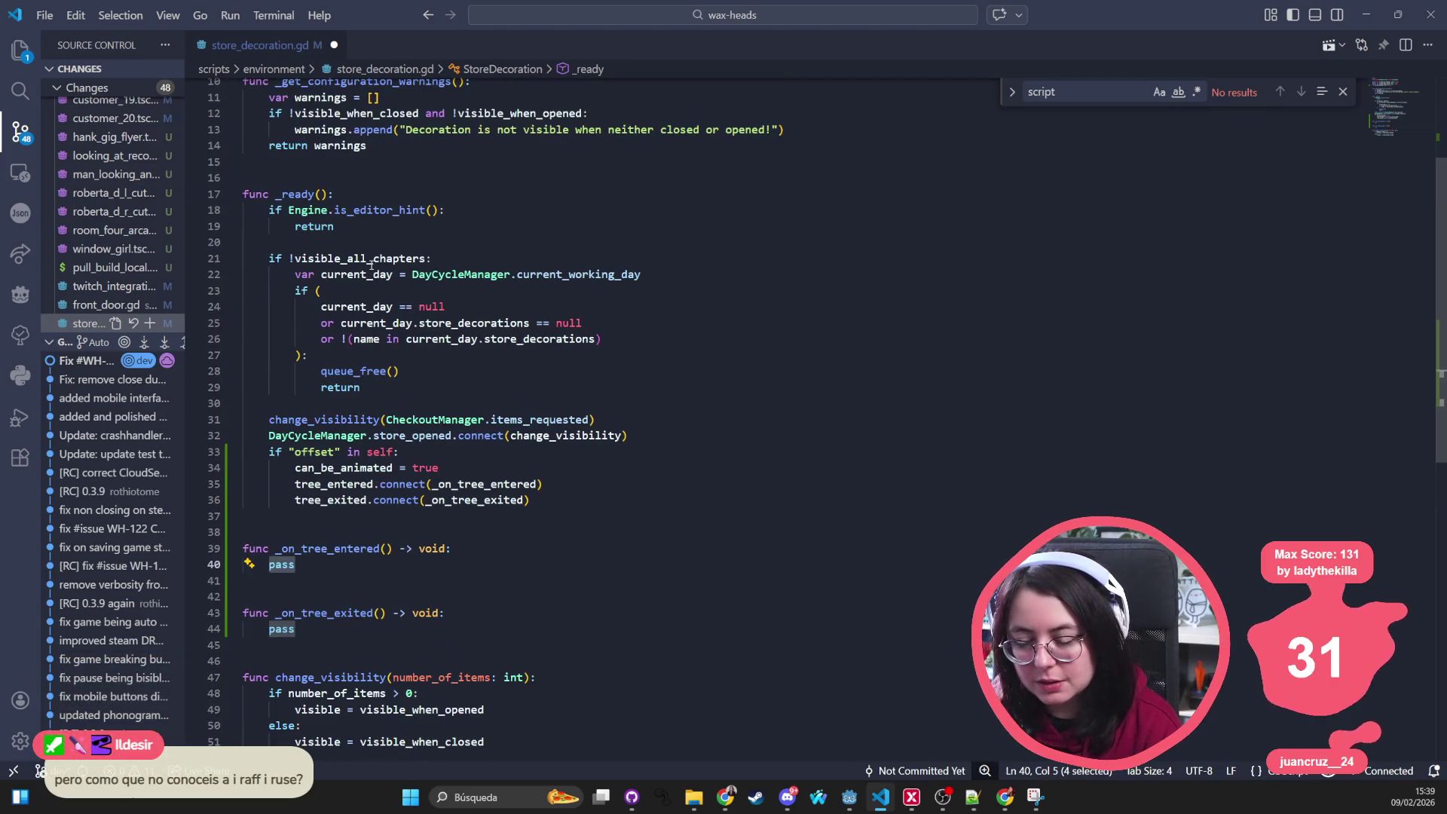
pyautogui.scroll(4, 365, 248)
pyautogui.click(370, 226)
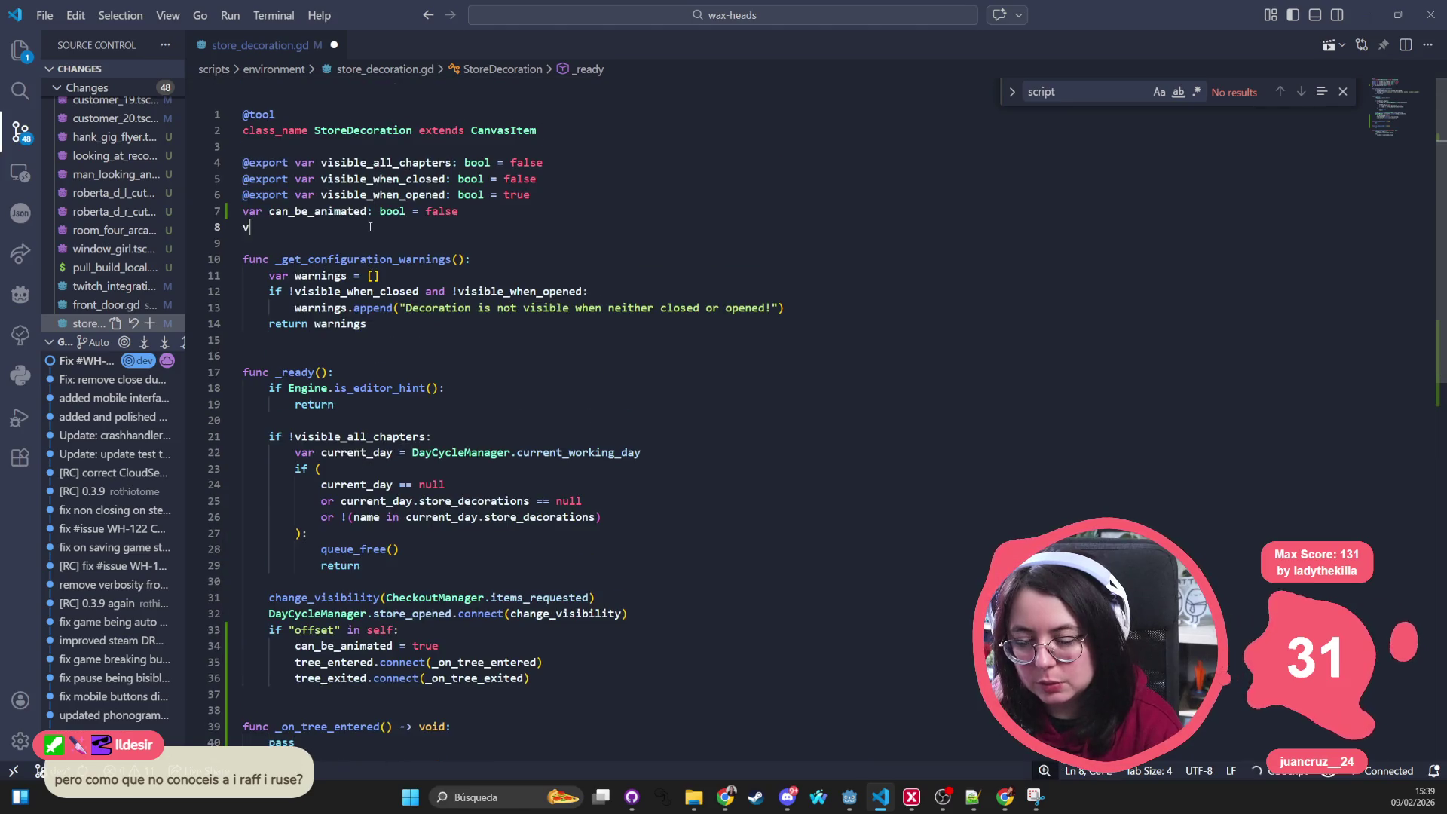
pyautogui.write('var tween')
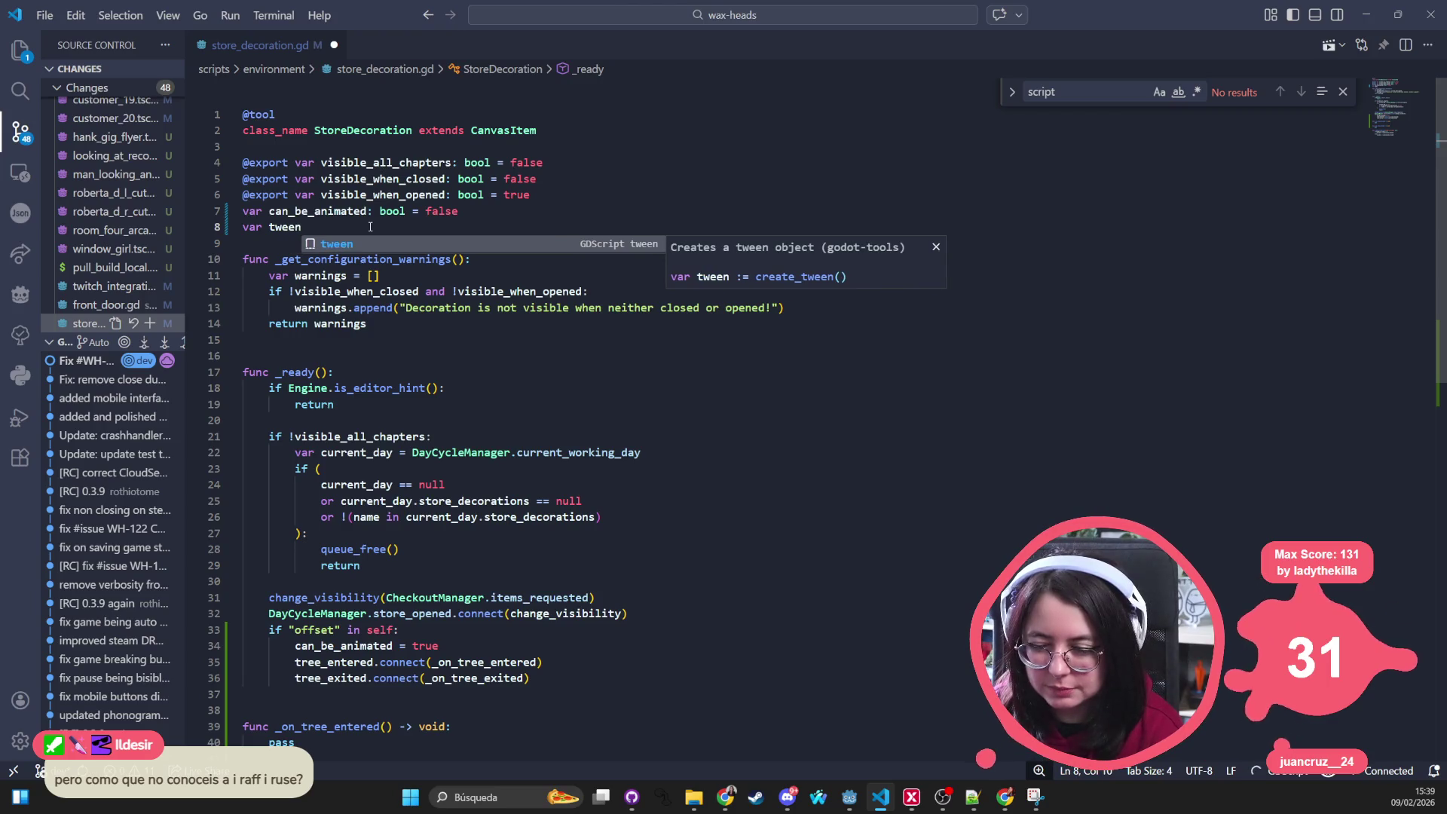
pyautogui.press('BackSpace')
pyautogui.press('BackSpace')
pyautogui.press('BackSpace')
pyautogui.write('a')
pyautogui.write('nim_r')
pyautogui.press('BackSpace')
pyautogui.write('tween;:')
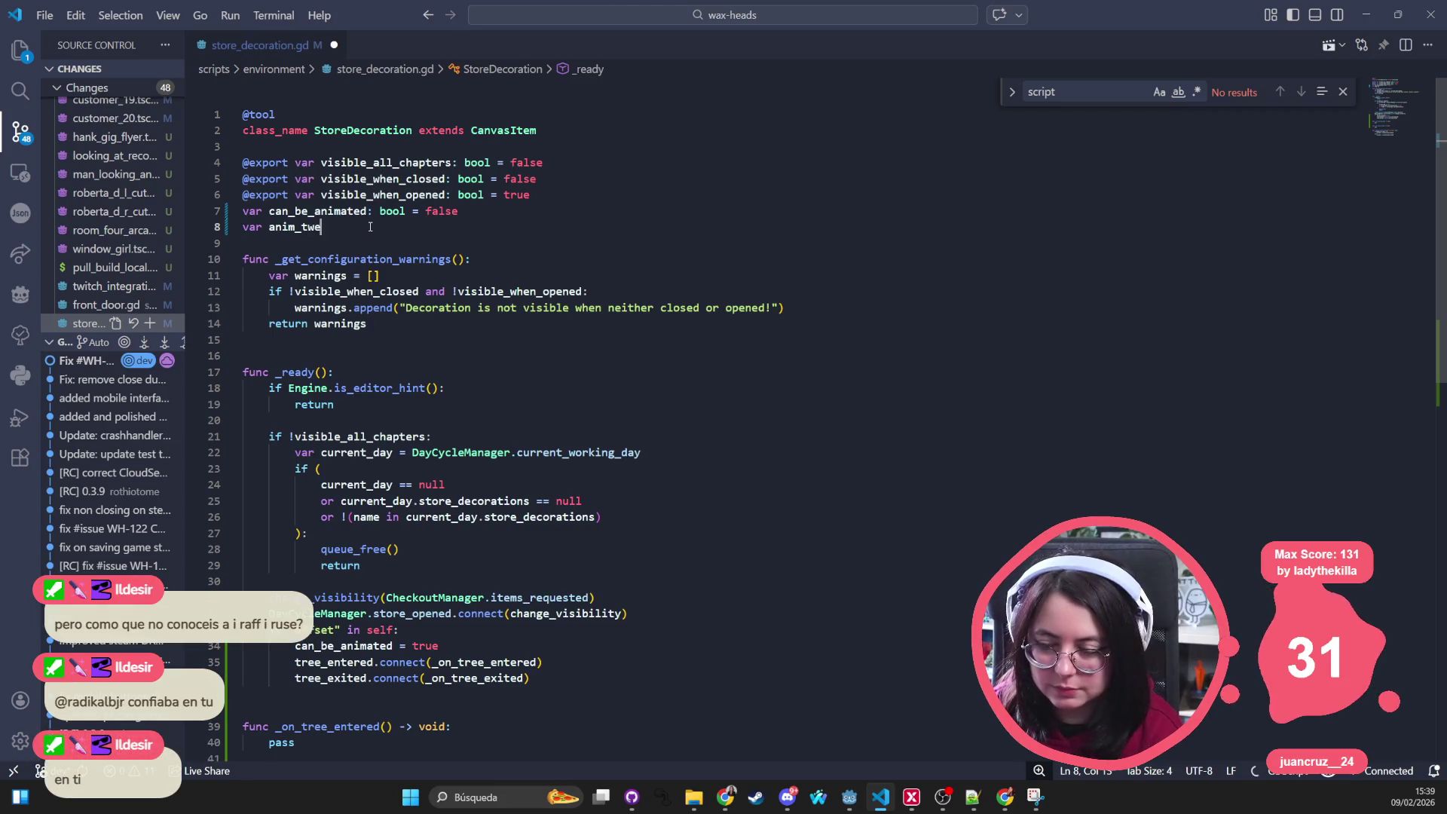
pyautogui.press('BackSpace')
pyautogui.press('BackSpace')
pyautogui.press('BackSpace')
pyautogui.write(': Tw')
pyautogui.press('Escape')
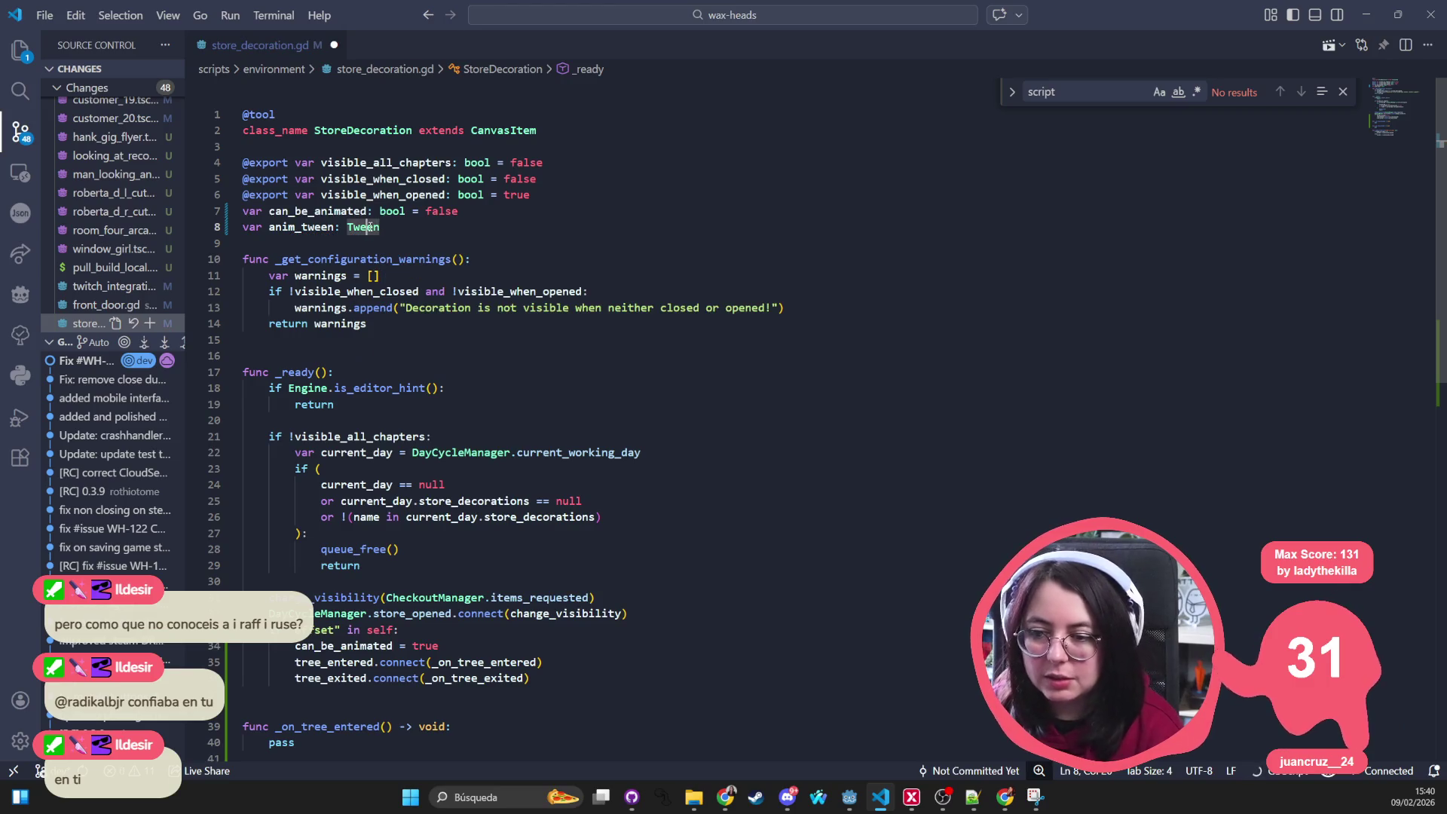
pyautogui.hotkey('ctrl', 's')
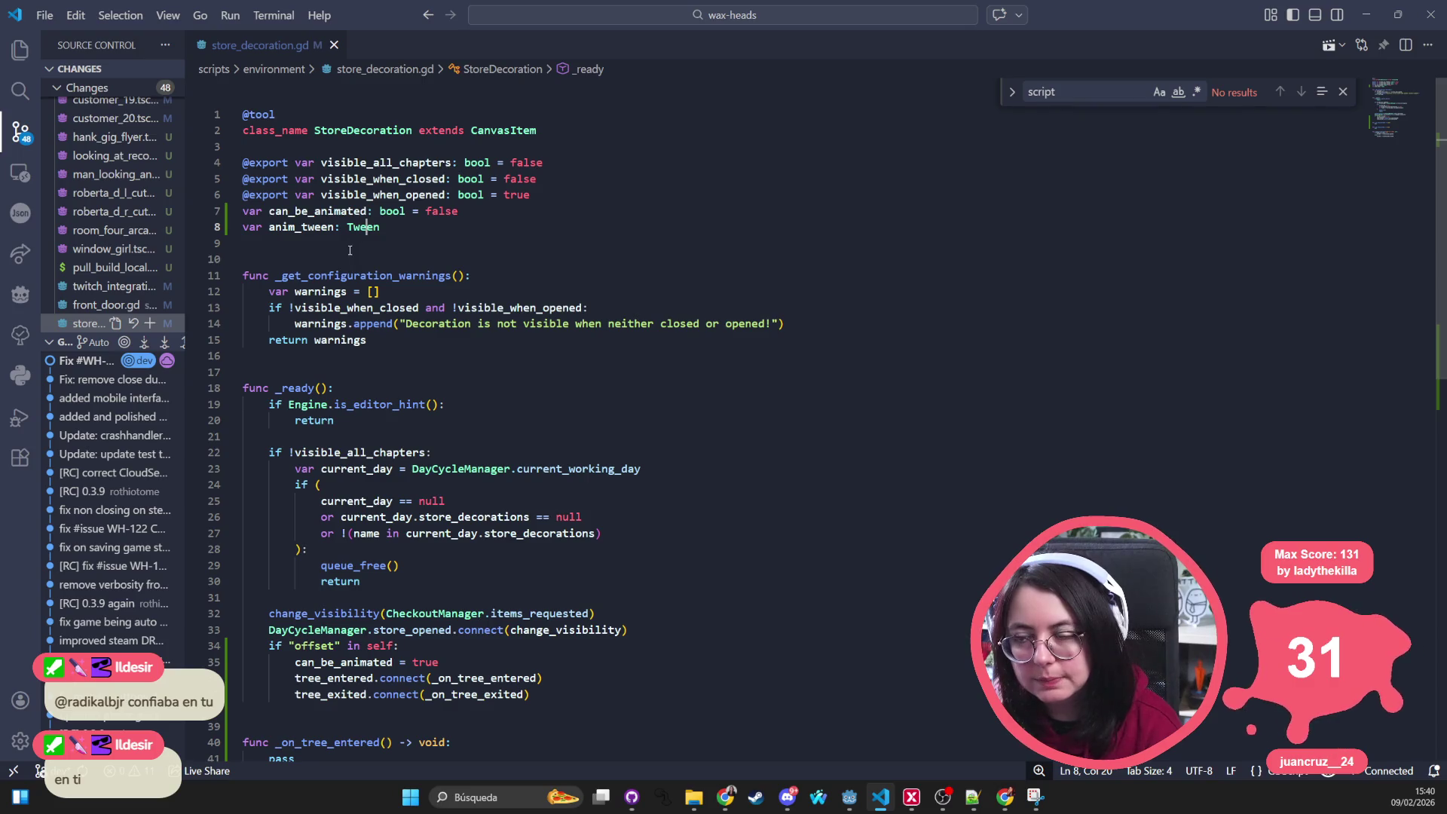
# Step: Replace pass in _on_tree_entered with 'if tween:' calling tween.stop() and tween.kill()
pyautogui.scroll(-6, 435, 219)
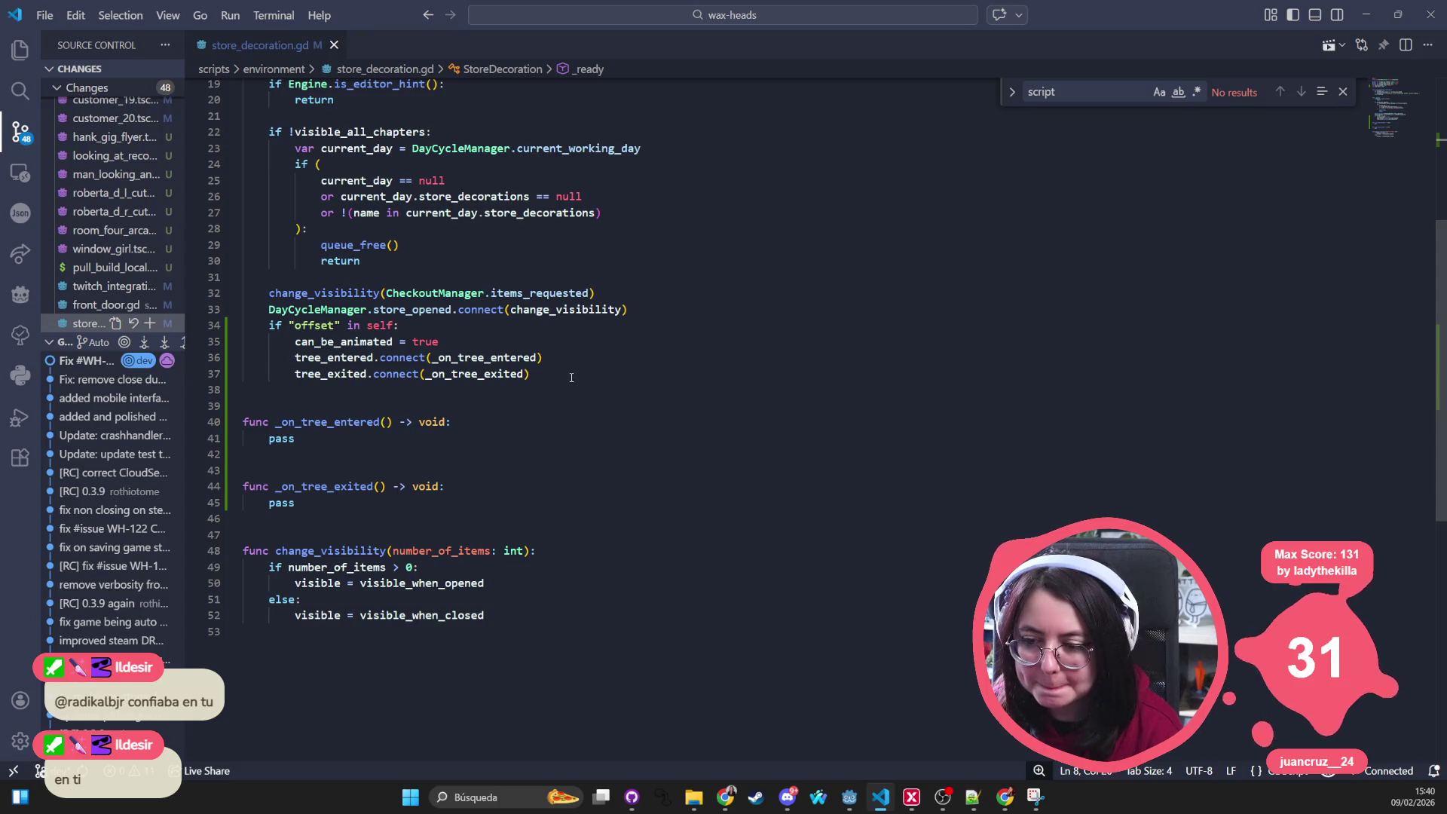
pyautogui.click(571, 378)
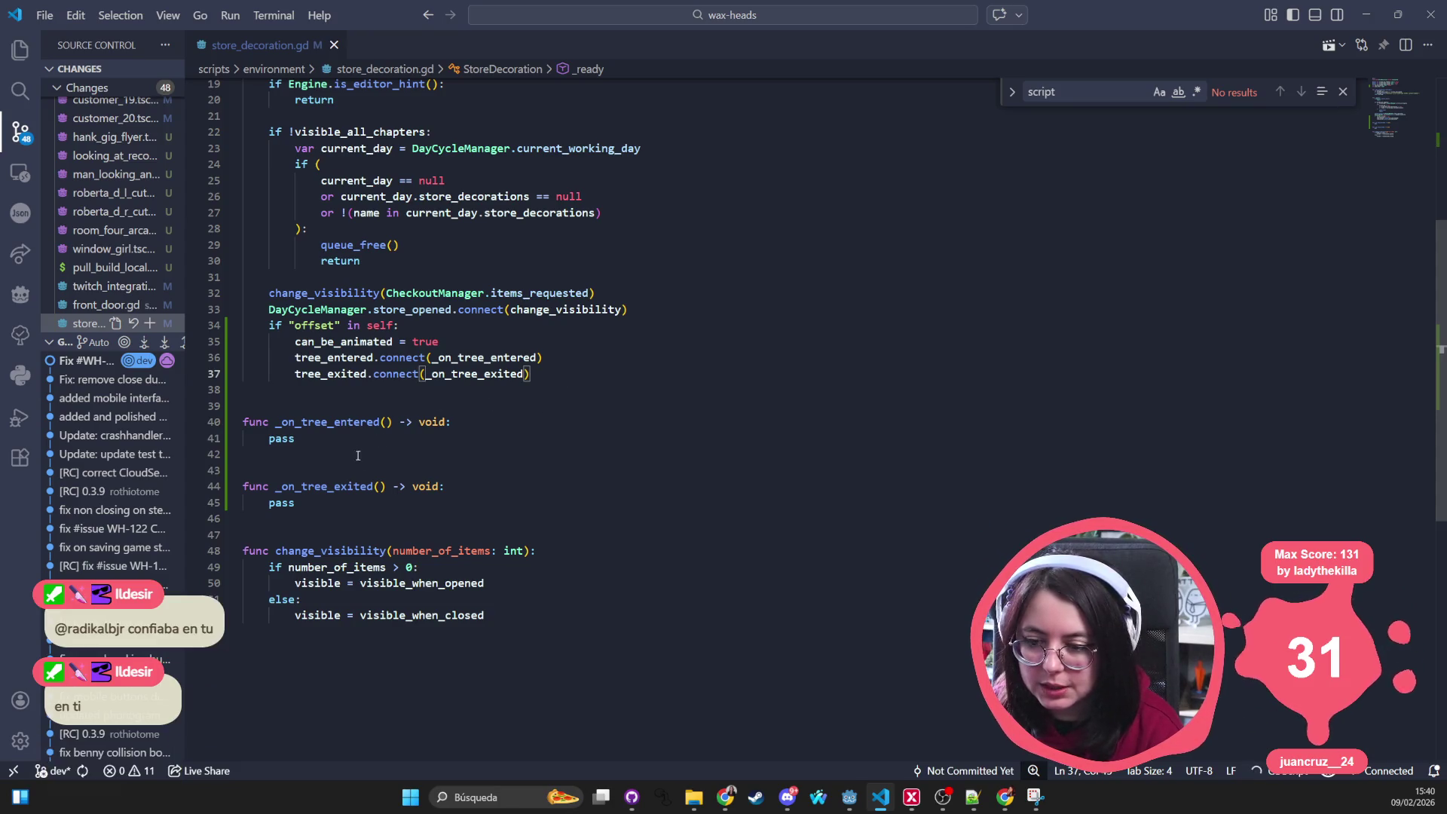
pyautogui.moveTo(381, 438); pyautogui.dragTo(269, 438)
pyautogui.write('if ')
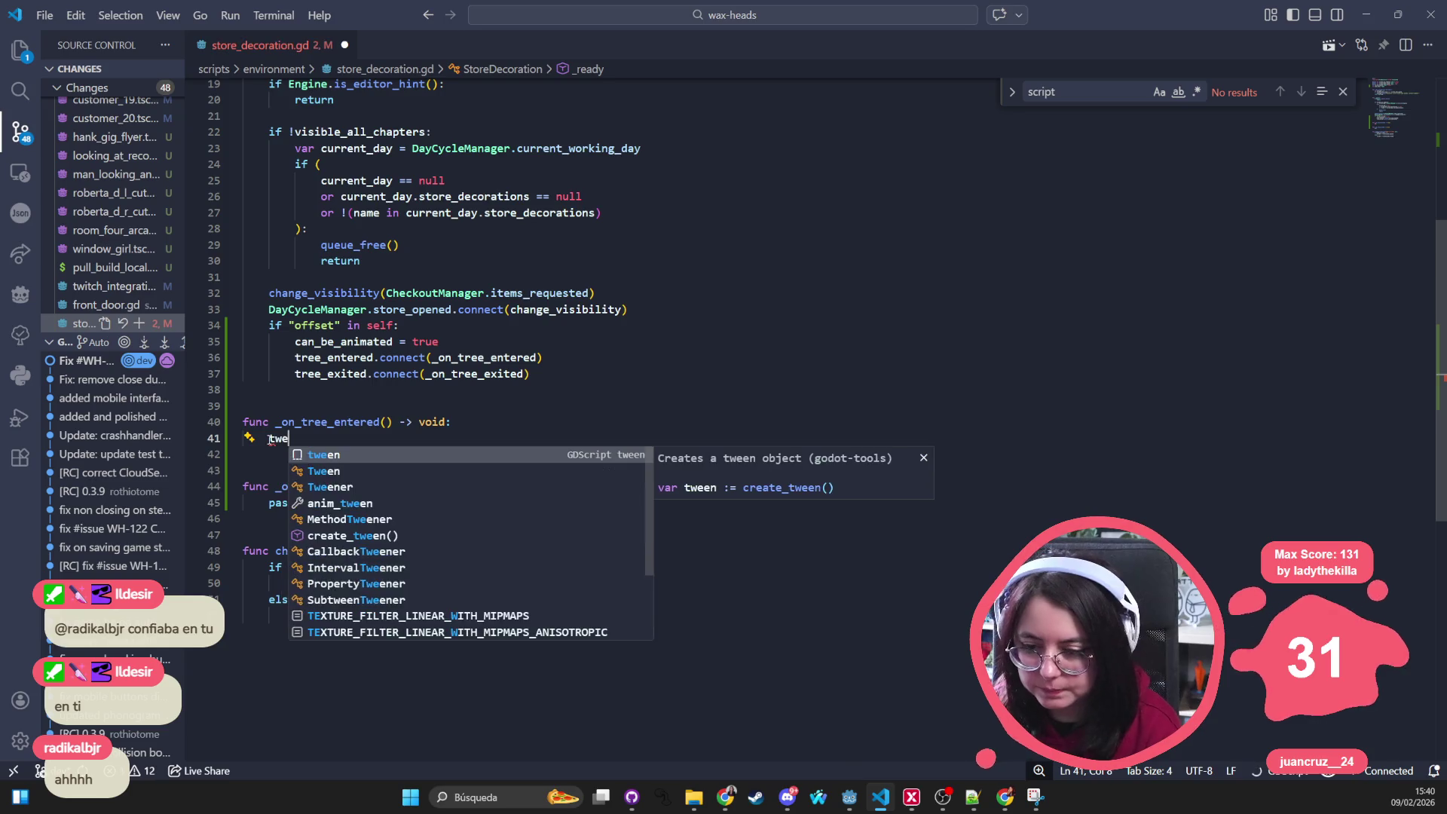
pyautogui.write('t')
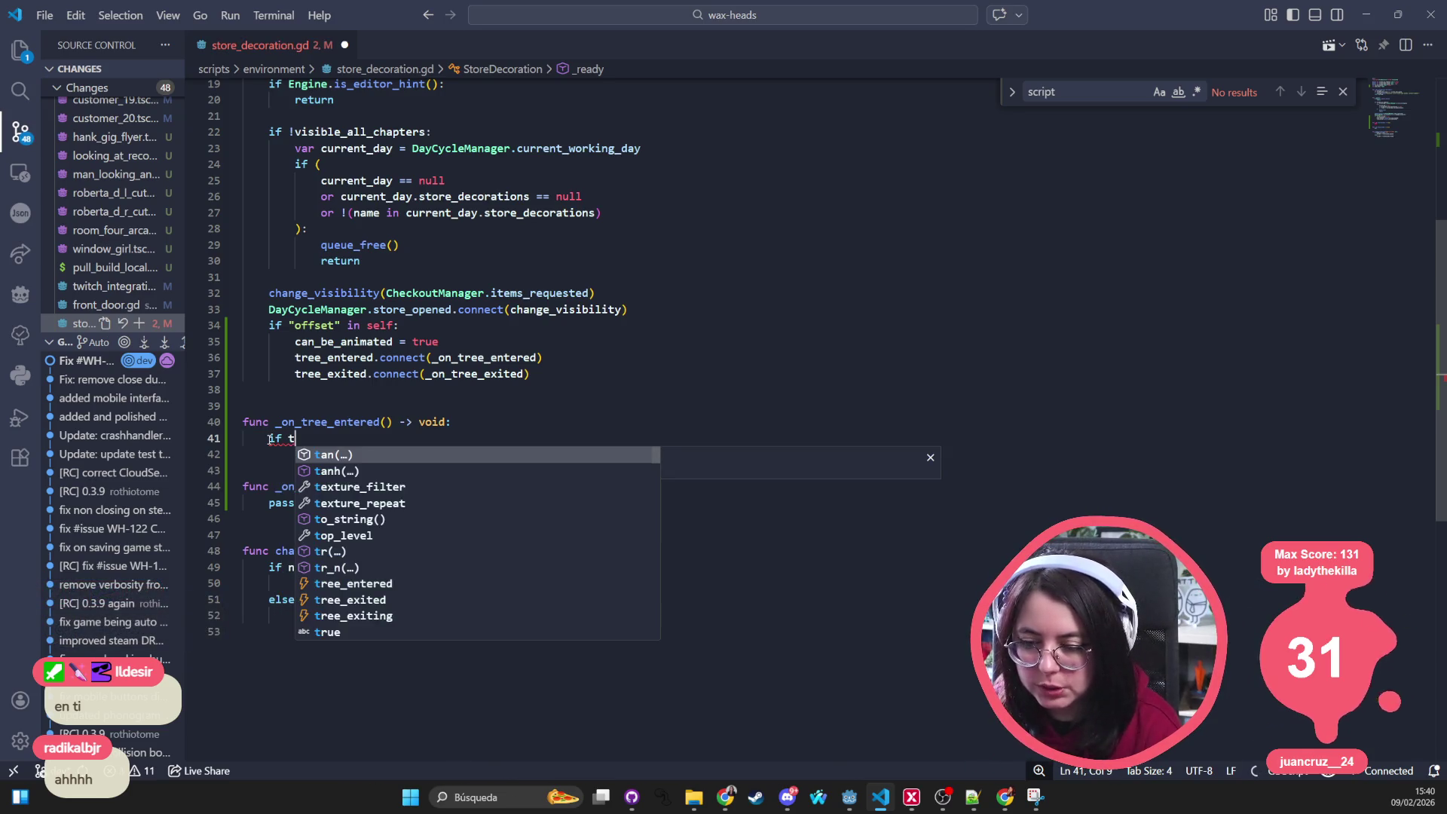
pyautogui.write('ween:')
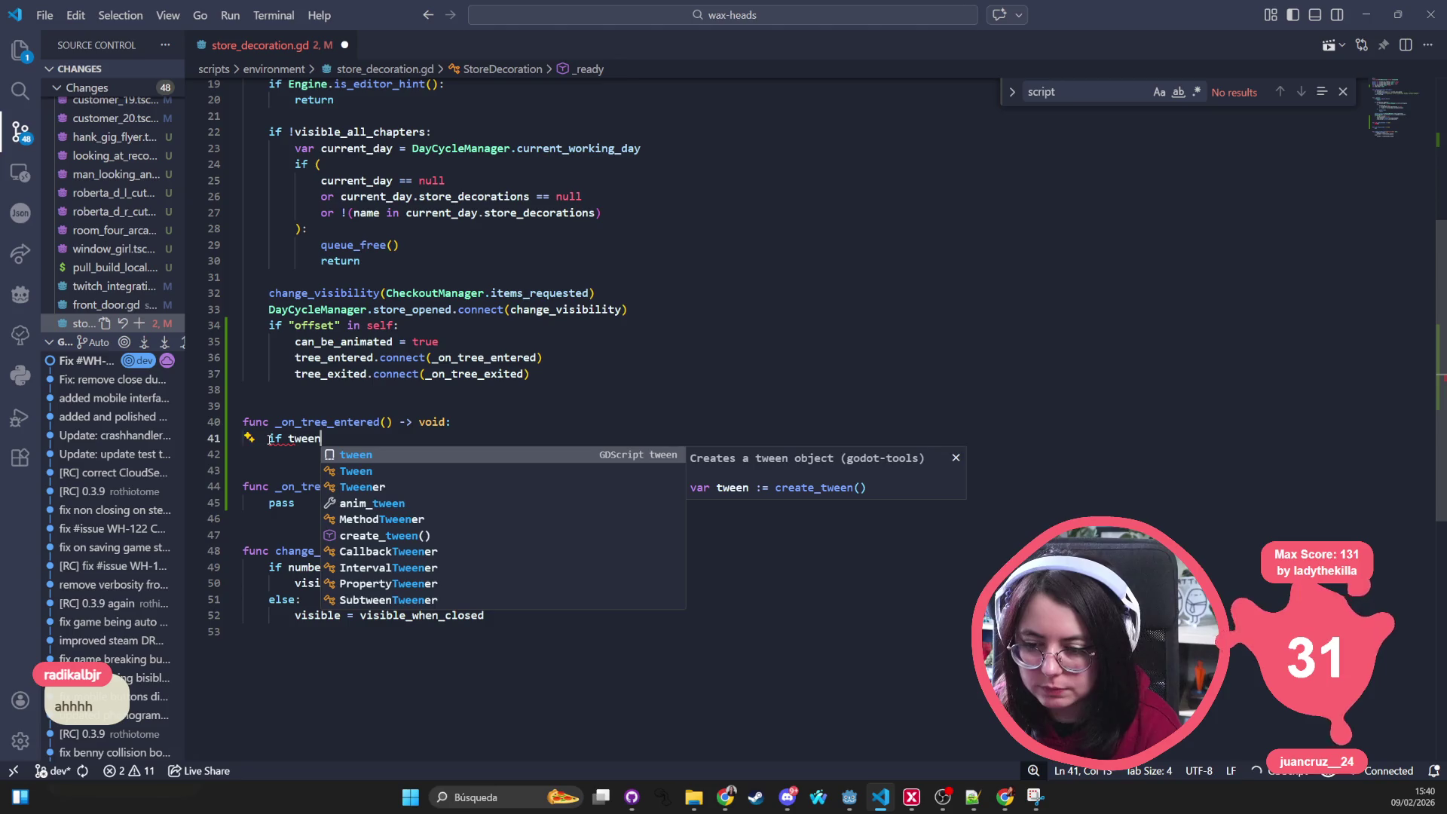
pyautogui.press('Return')
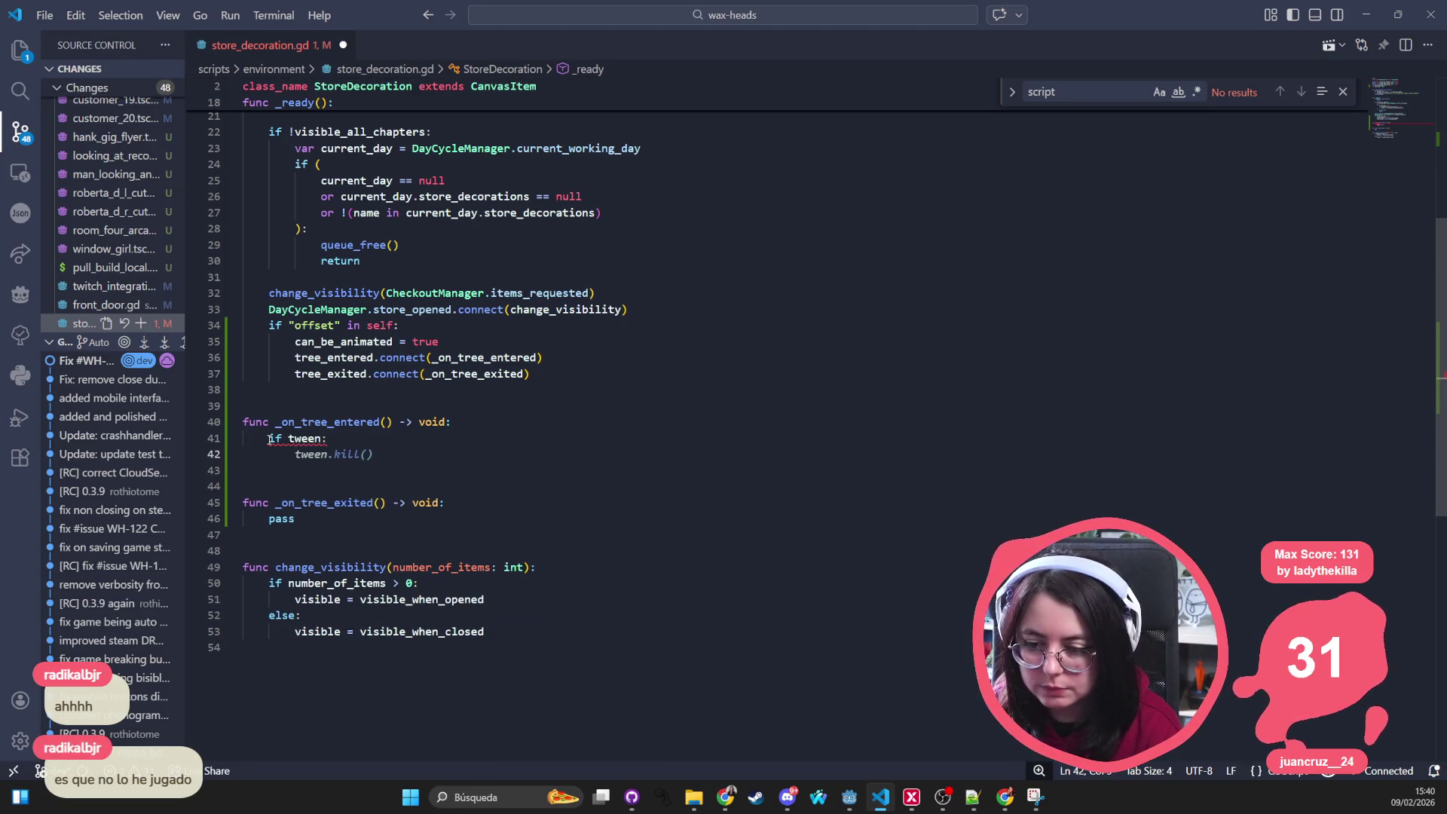
pyautogui.press('Tab')
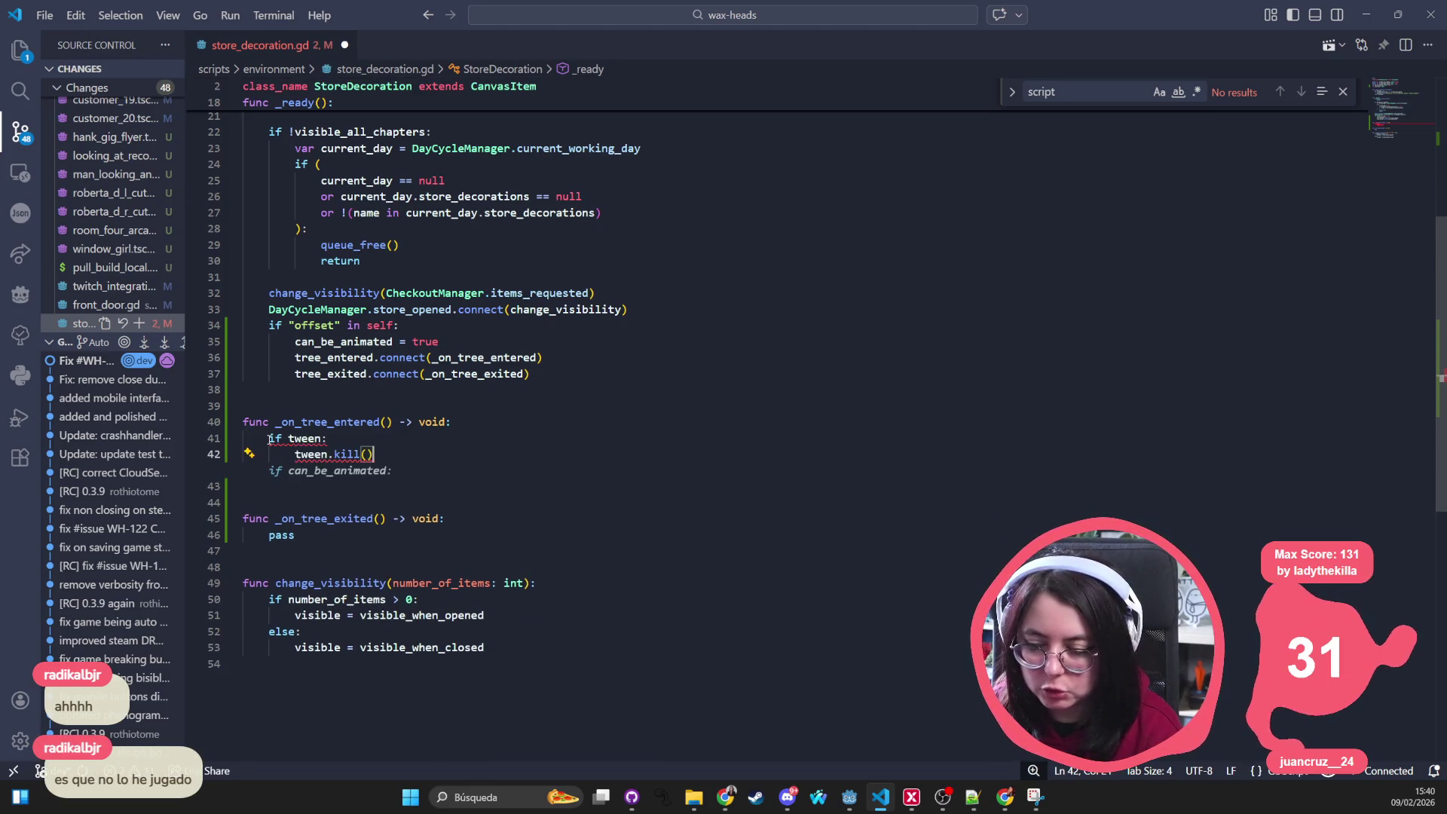
pyautogui.press('BackSpace')
pyautogui.press('BackSpace')
pyautogui.press('BackSpace')
pyautogui.write('stop()')
pyautogui.press('Return')
pyautogui.write('tween')
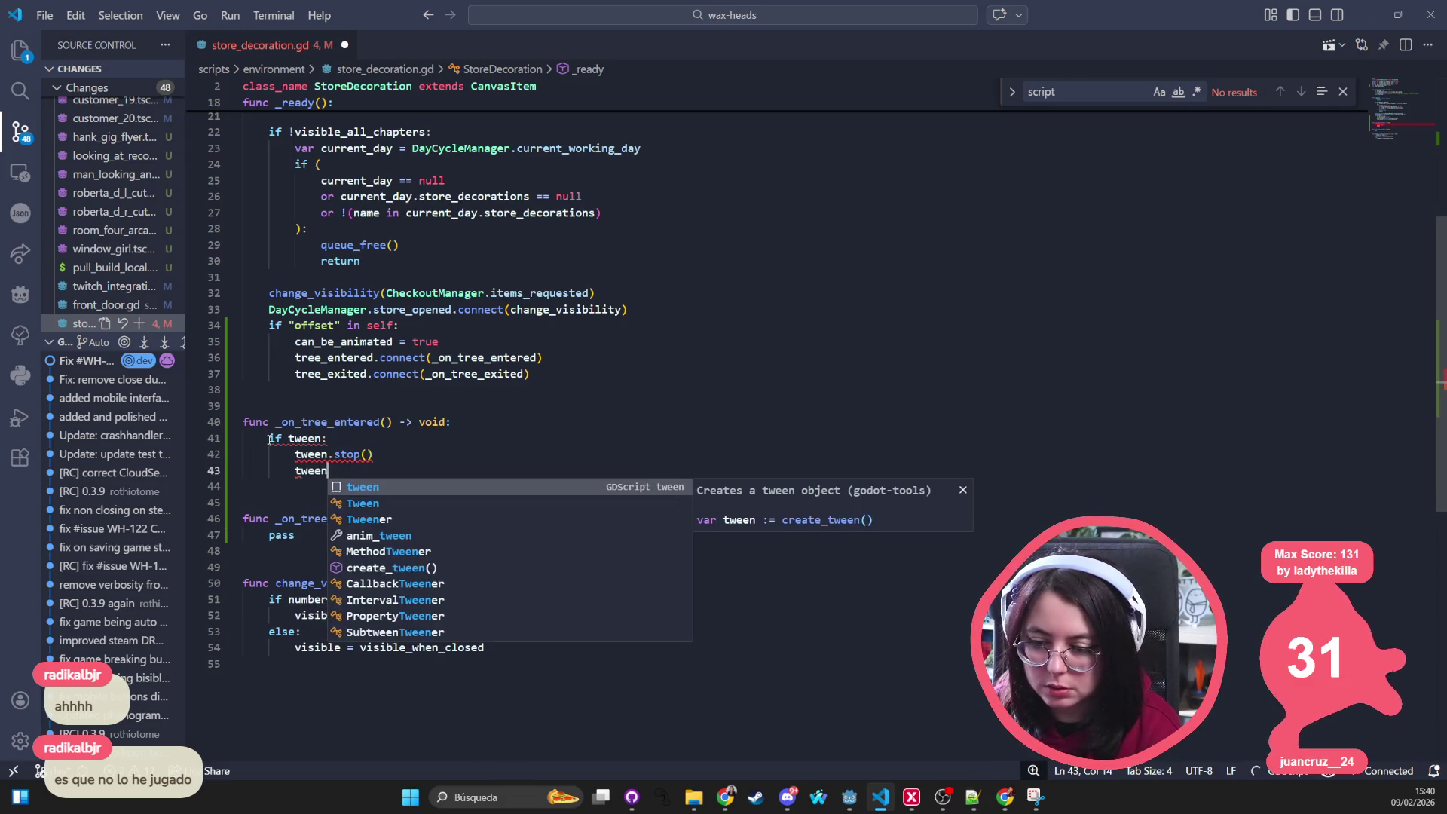
pyautogui.write('.kill()')
pyautogui.press('Return')
pyautogui.press('BackSpace')
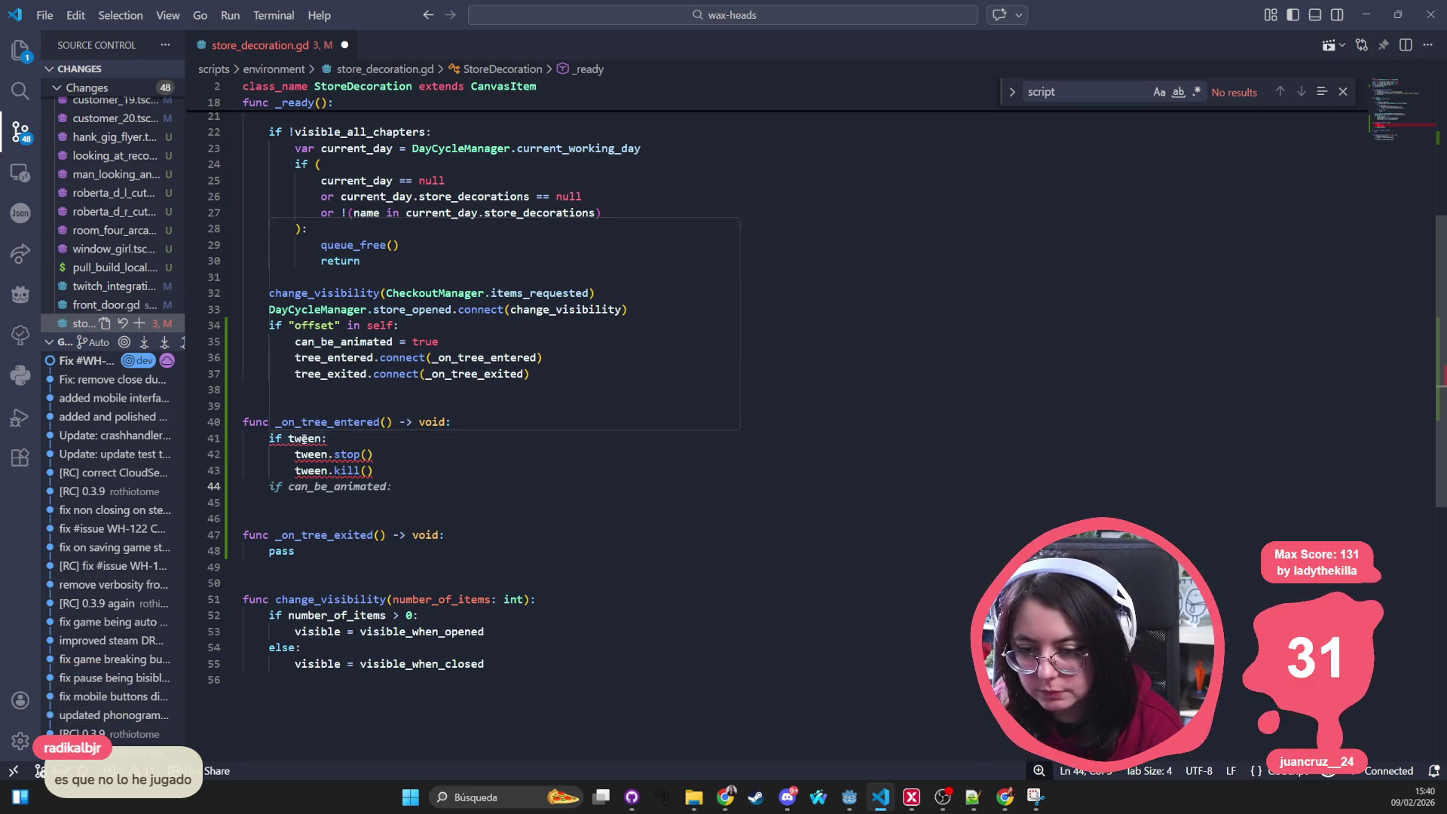
# Step: Rename the three tween references in _on_tree_entered to anim_tween and save
pyautogui.moveTo(303, 439)
pyautogui.scroll(6, 366, 352)
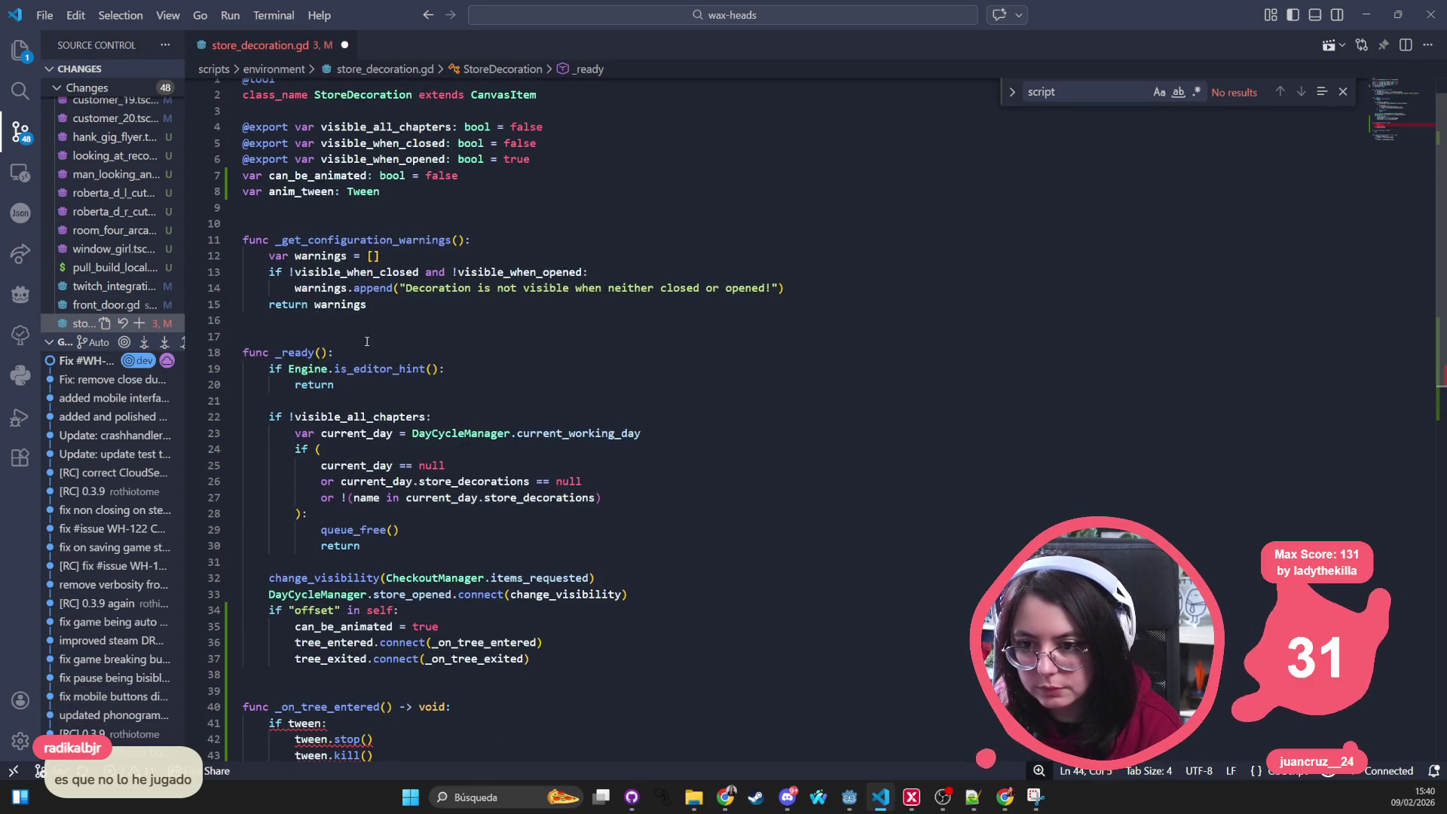
pyautogui.doubleClick(324, 192)
pyautogui.hotkey('ctrl', 'c')
pyautogui.scroll(-5, 370, 502)
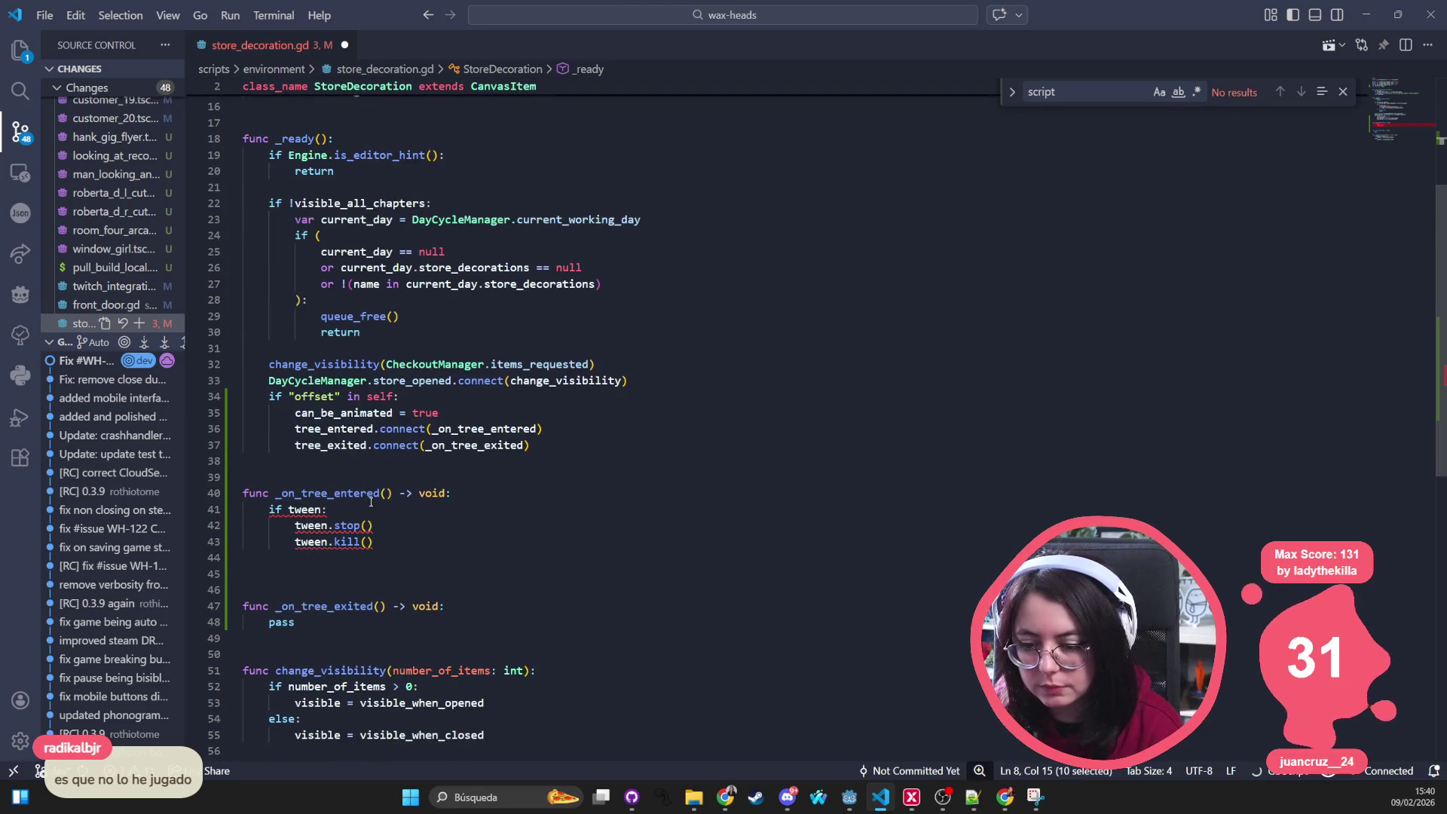
pyautogui.doubleClick(311, 512)
pyautogui.hotkey('ctrl', 'd')
pyautogui.hotkey('ctrl', 'd')
pyautogui.hotkey('ctrl', 'v')
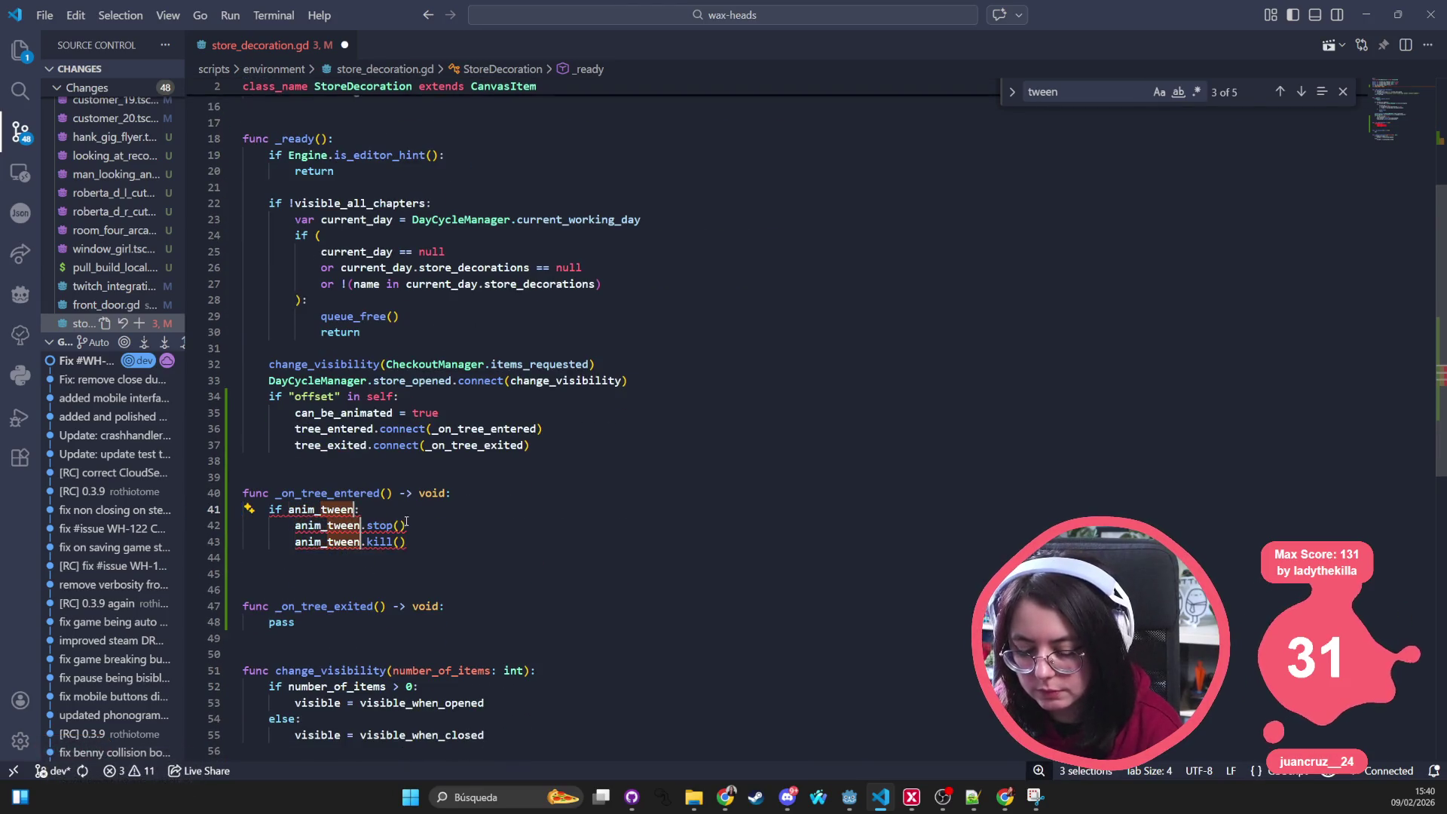
pyautogui.click(407, 522)
pyautogui.hotkey('ctrl', 's')
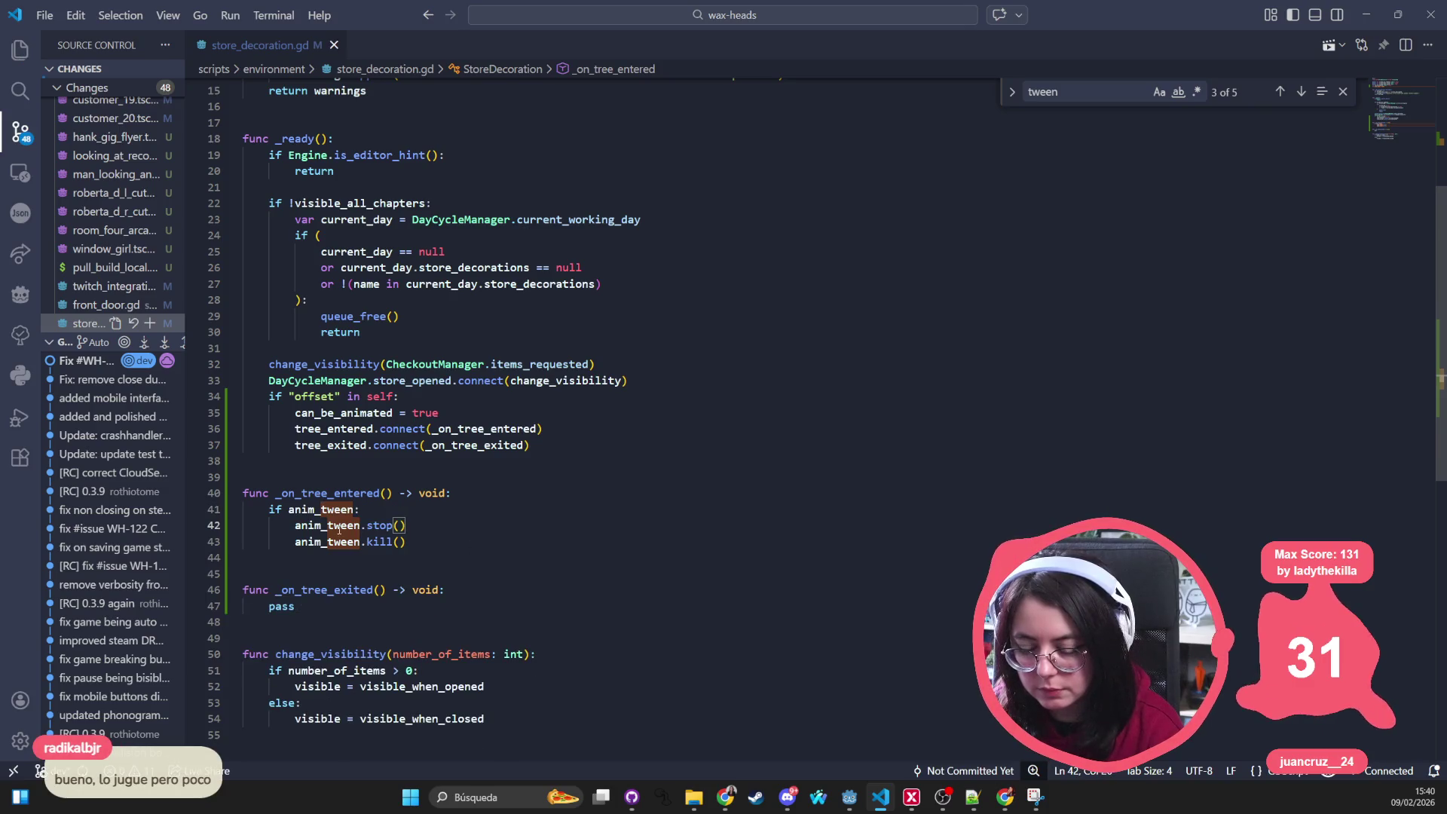
pyautogui.press('Down')
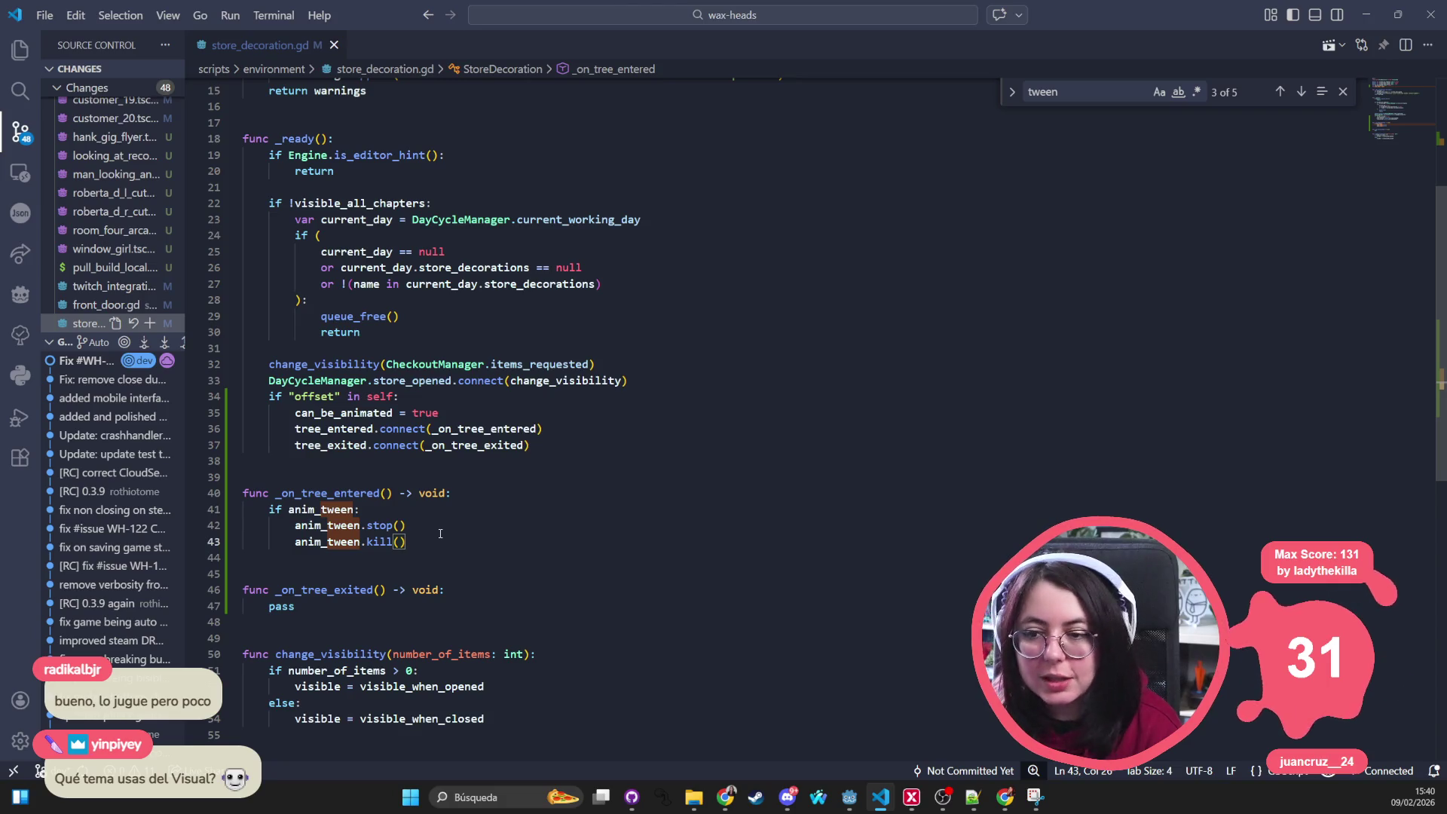
pyautogui.click(47, 15)
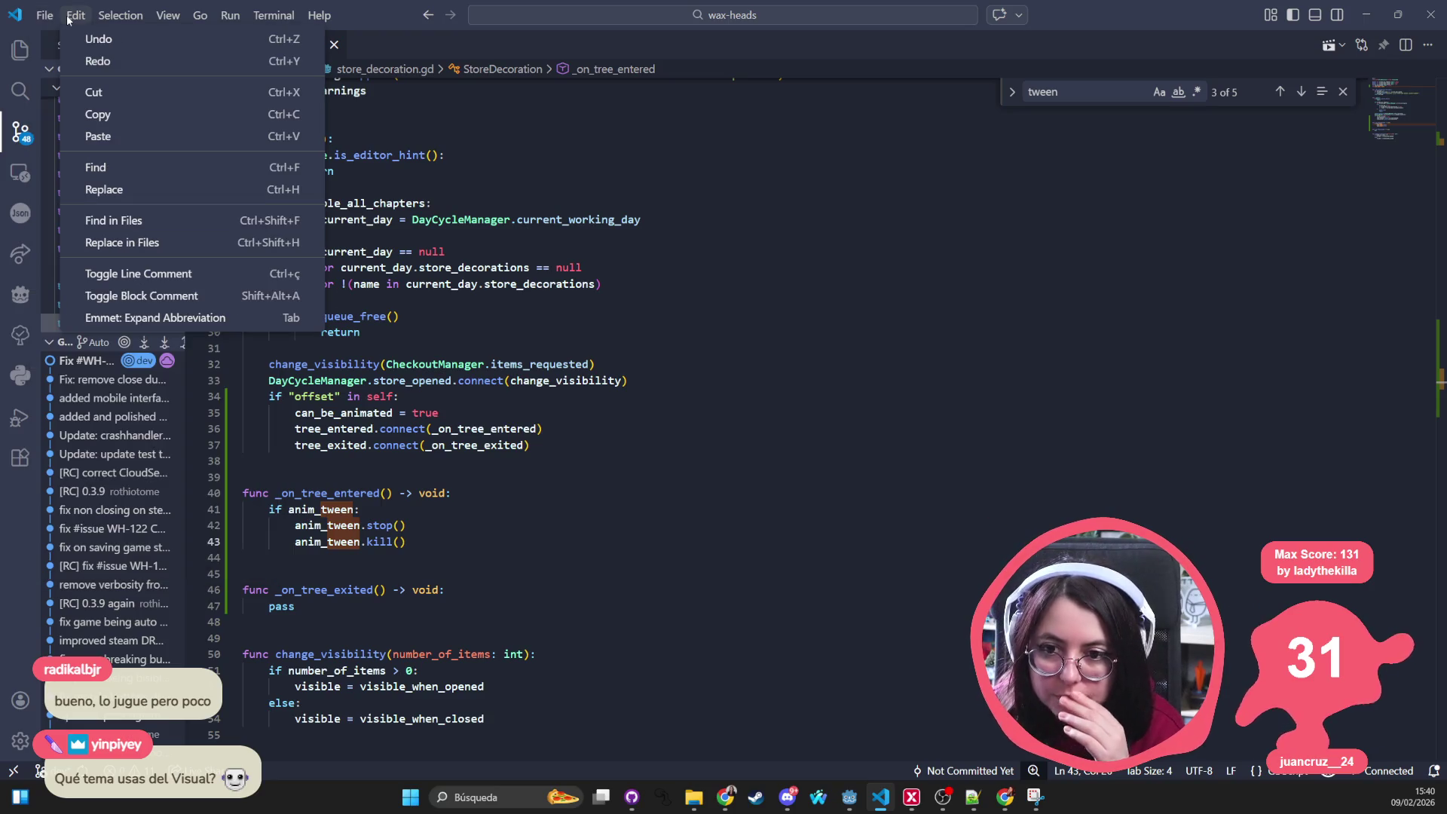
# Step: Open and dismiss VS Code's colour theme list, then return to the Godot editor
pyautogui.moveTo(76, 21)
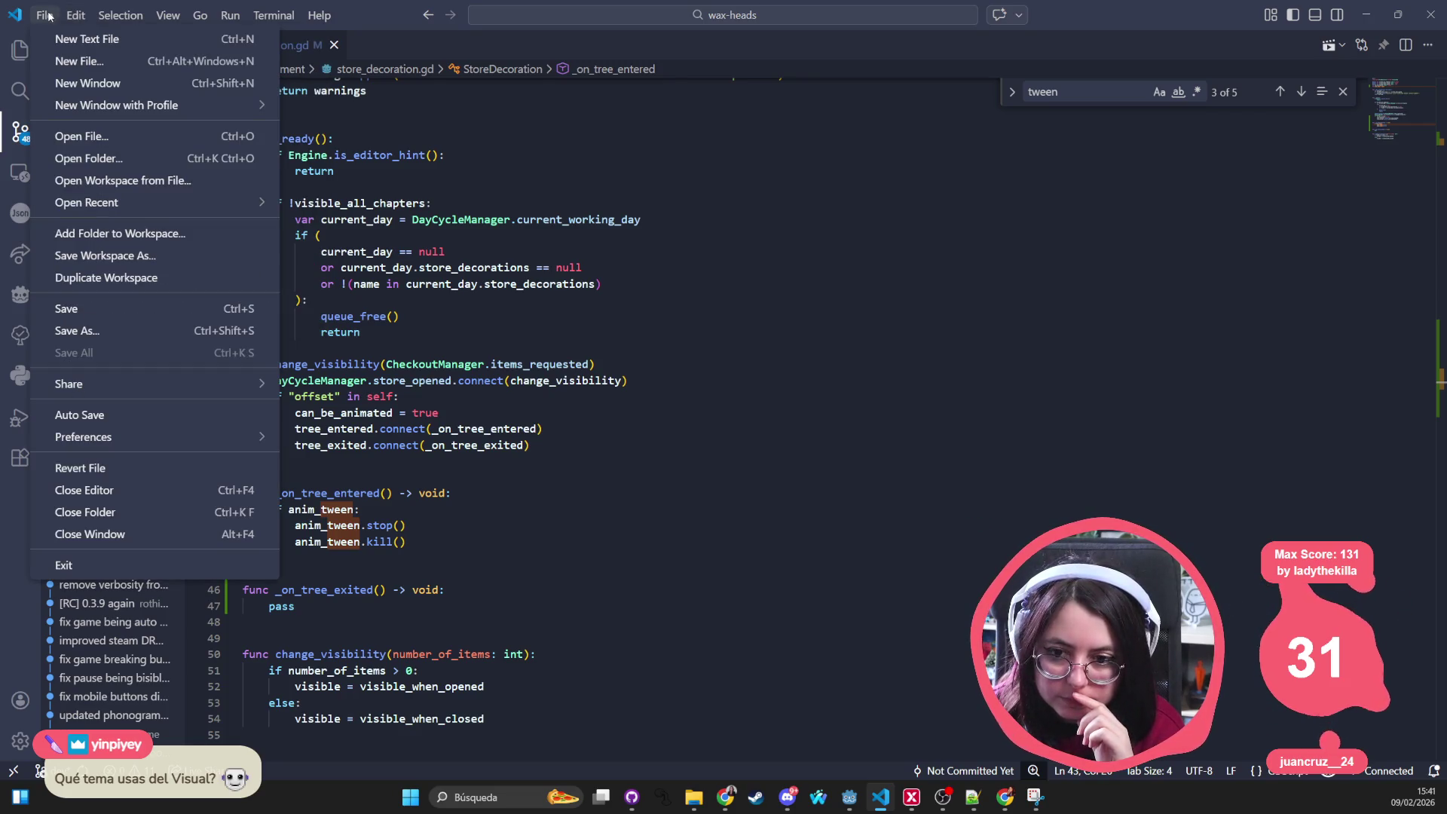
pyautogui.moveTo(135, 438)
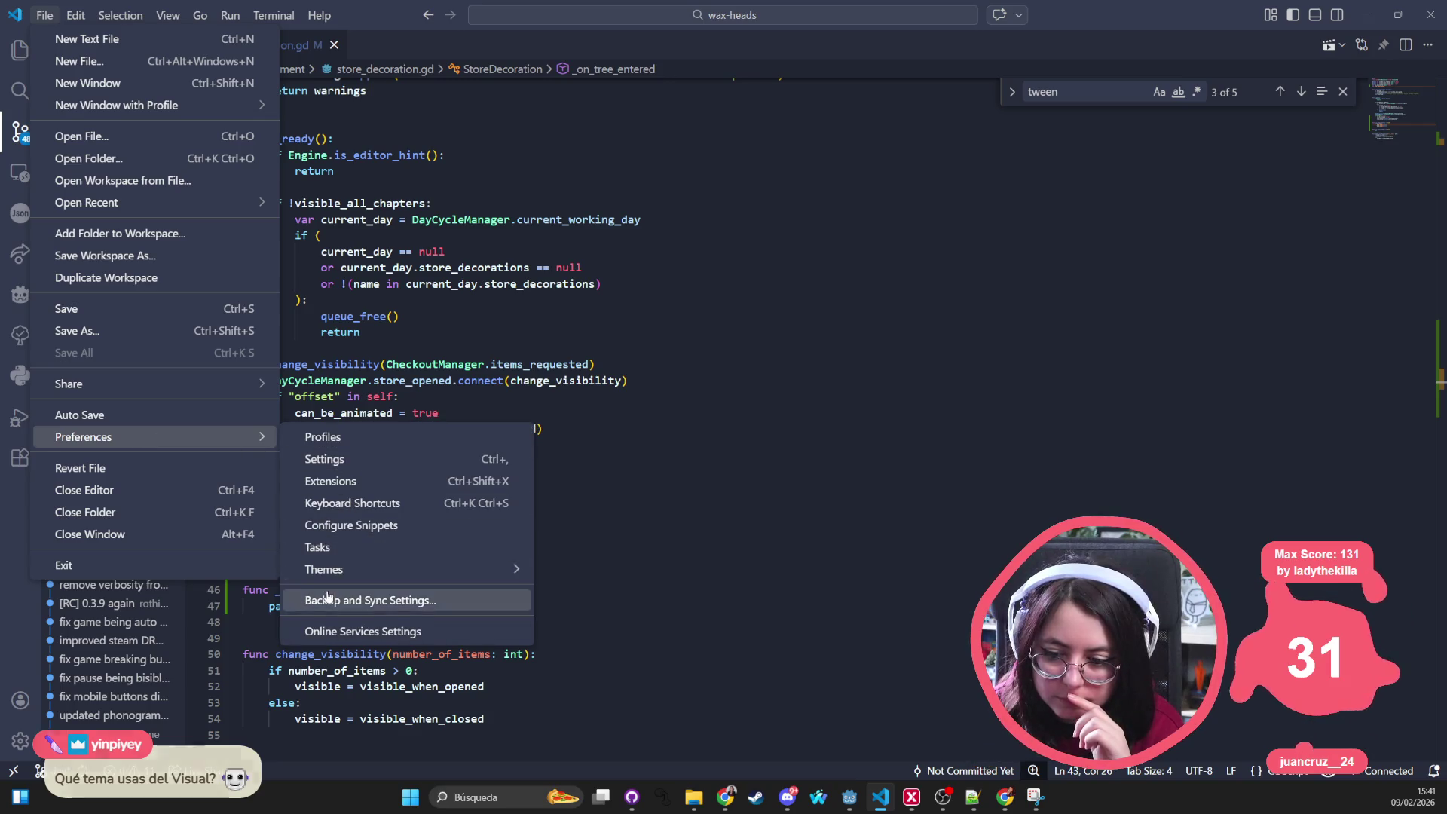
pyautogui.moveTo(343, 569)
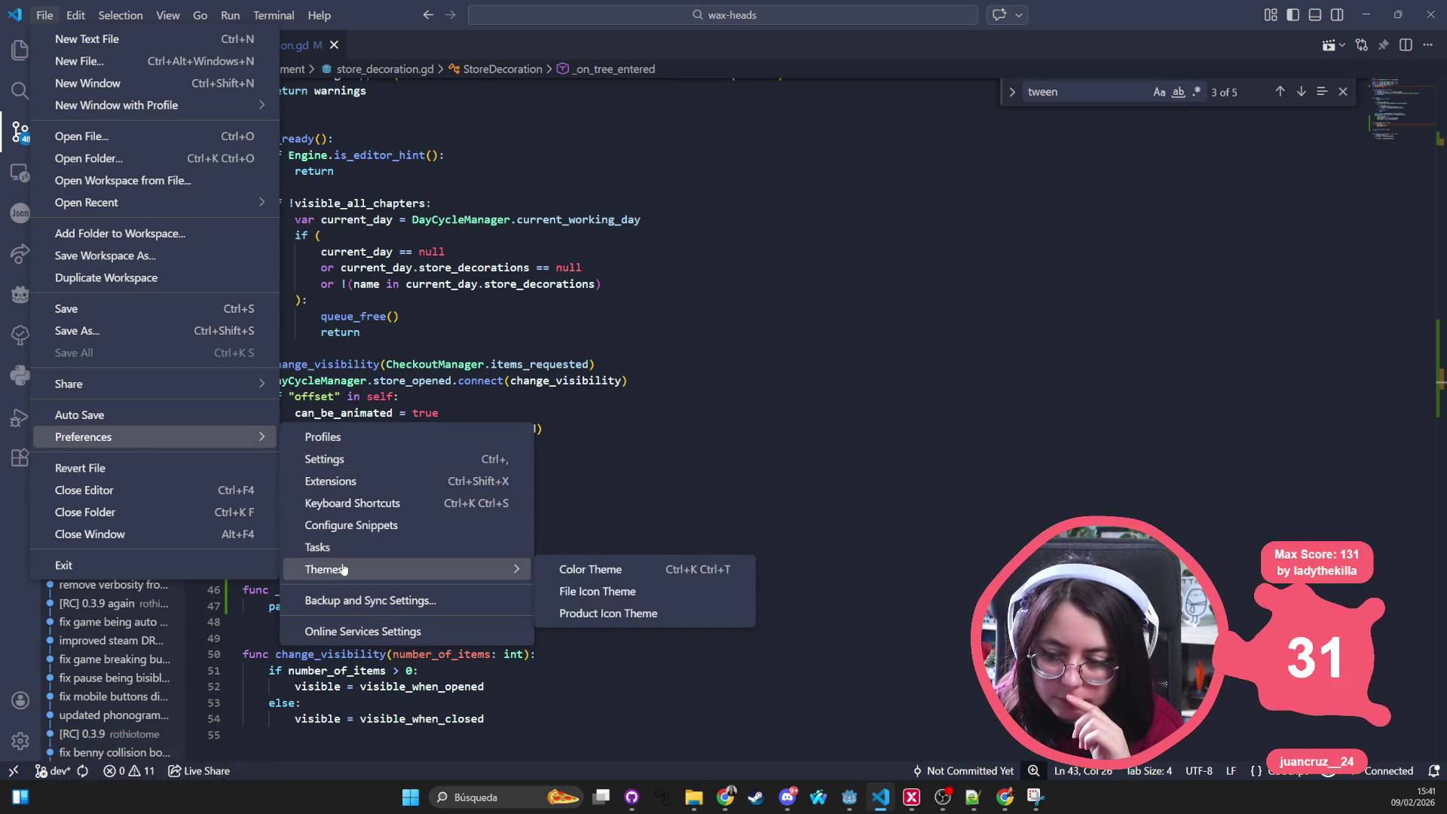
pyautogui.click(641, 572)
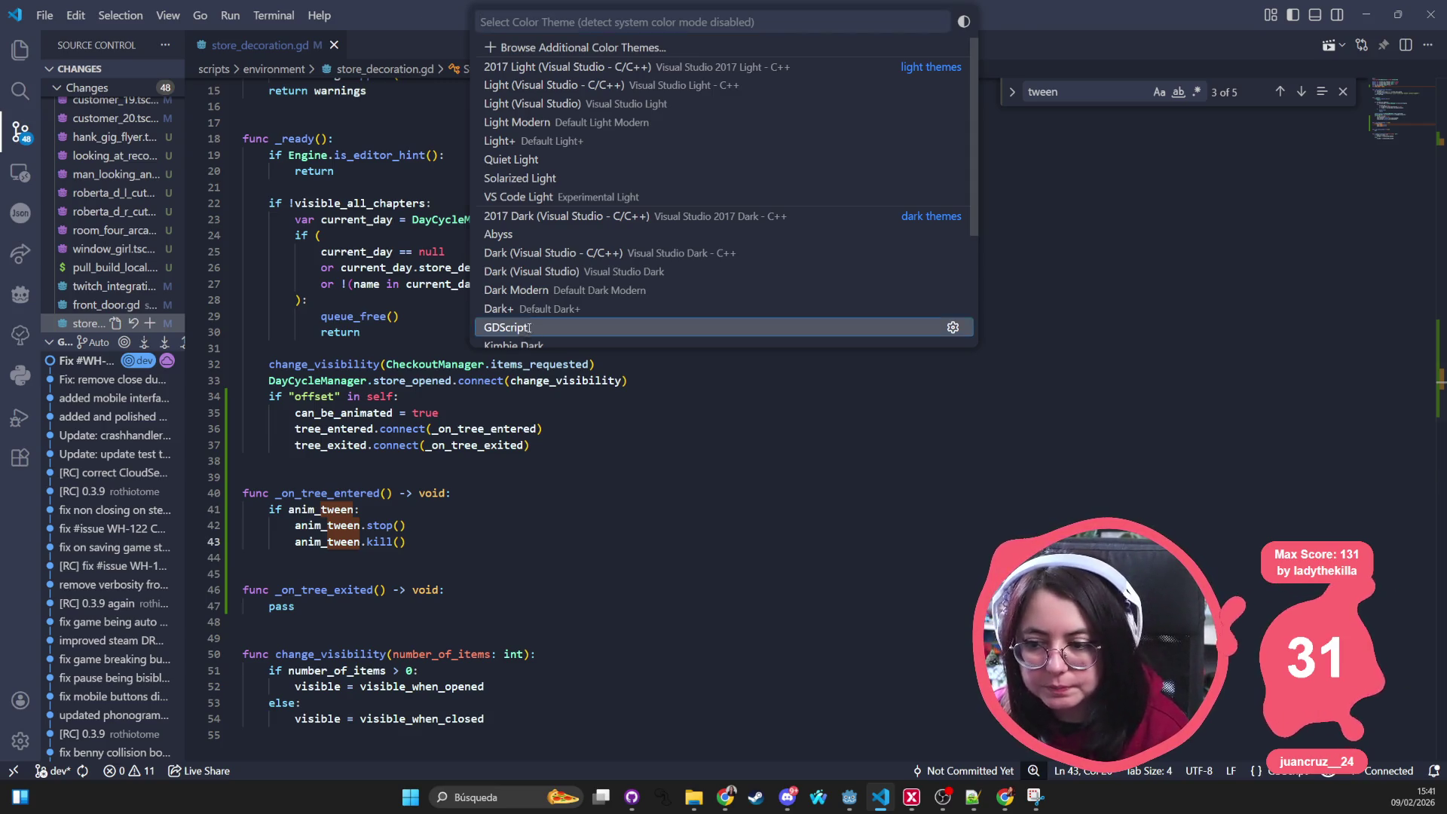
pyautogui.click(529, 329)
pyautogui.hotkey('alt', 'Tab')
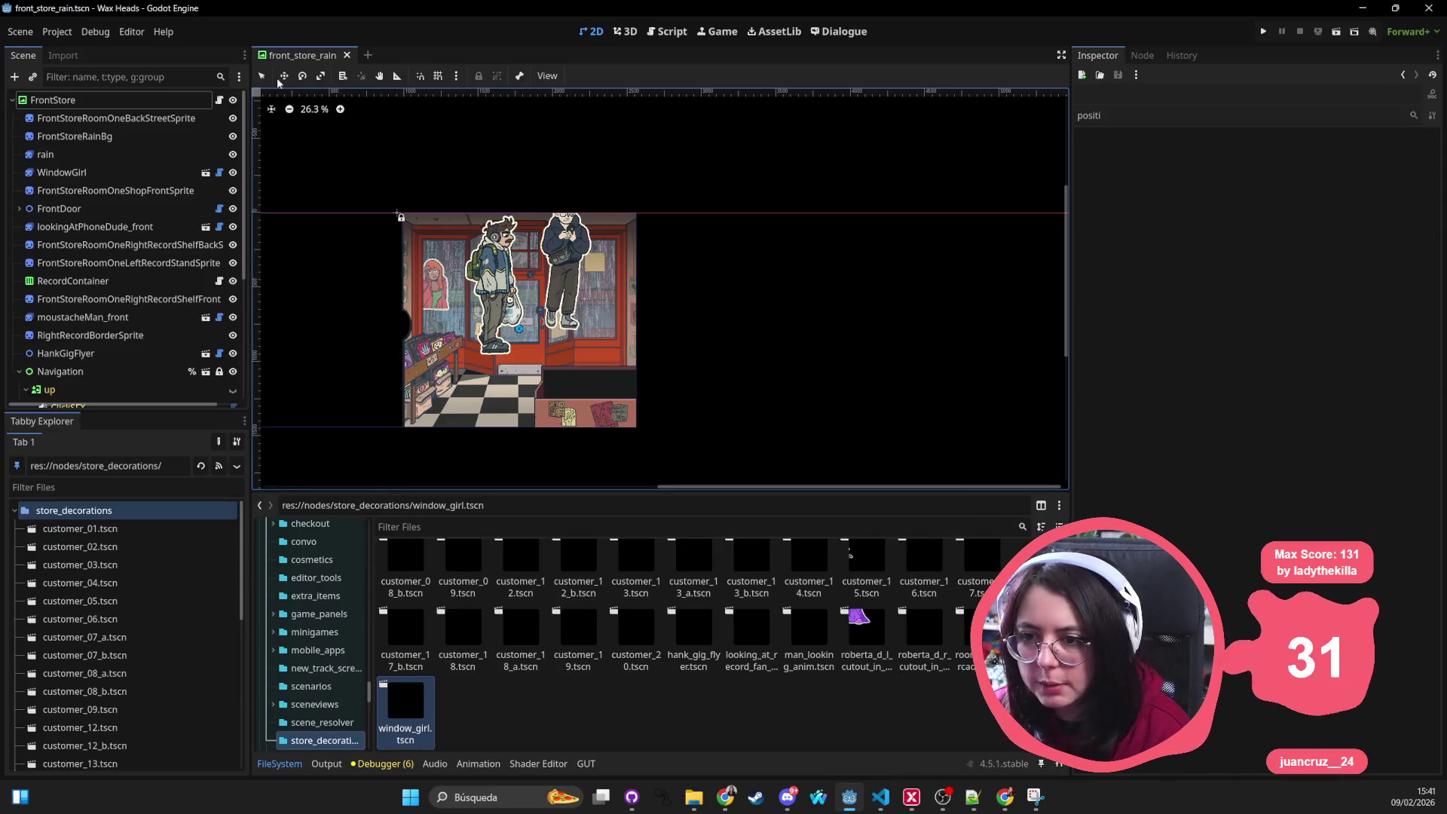
# Step: Open WindowGirl's store_decoration.gd in Godot's script editor and compare it with VS Code
pyautogui.click(219, 172)
pyautogui.hotkey('alt', 'Tab')
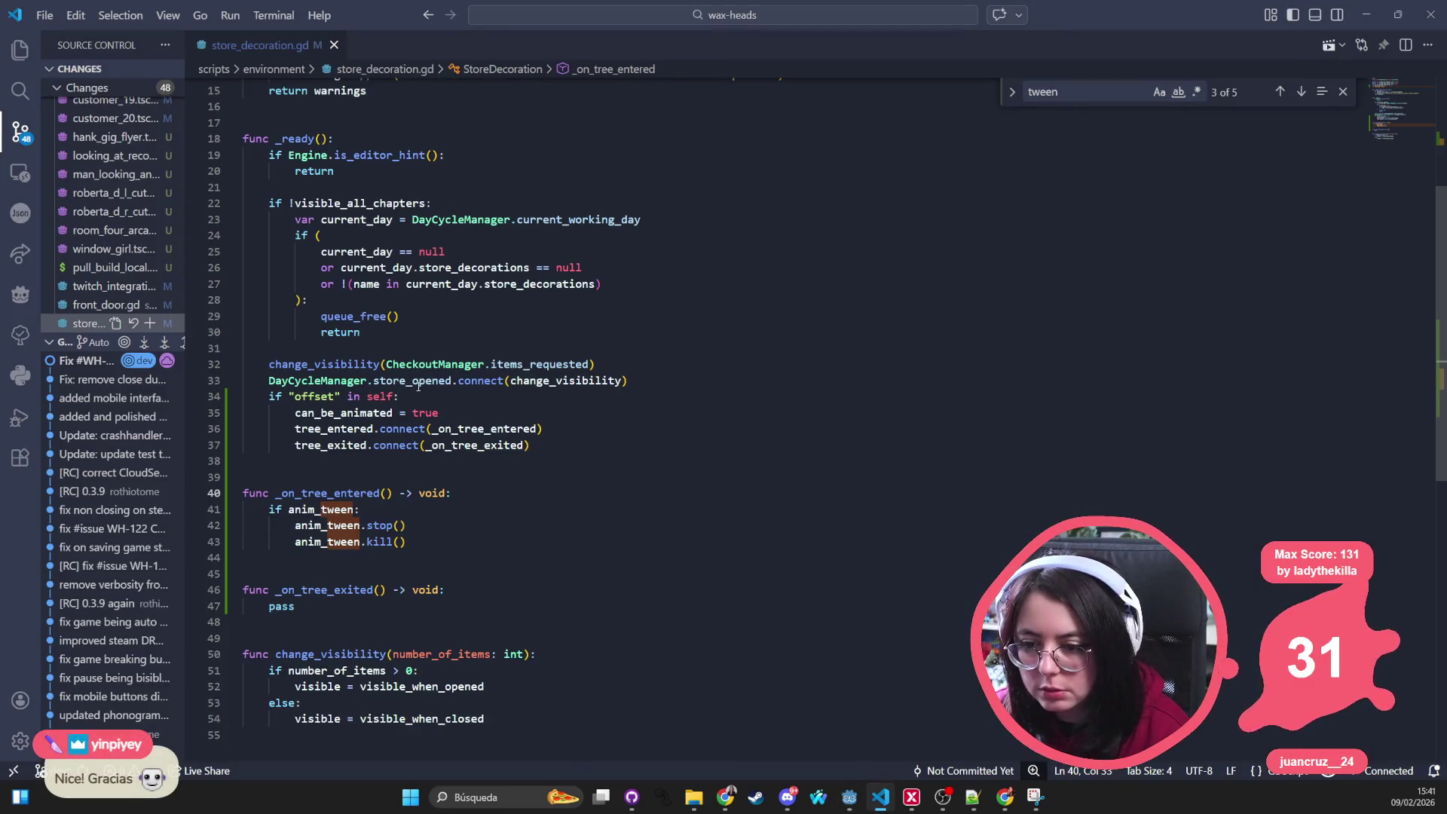
pyautogui.hotkey('alt', 'Tab')
pyautogui.click(539, 285)
pyautogui.hotkey('alt', 'Tab')
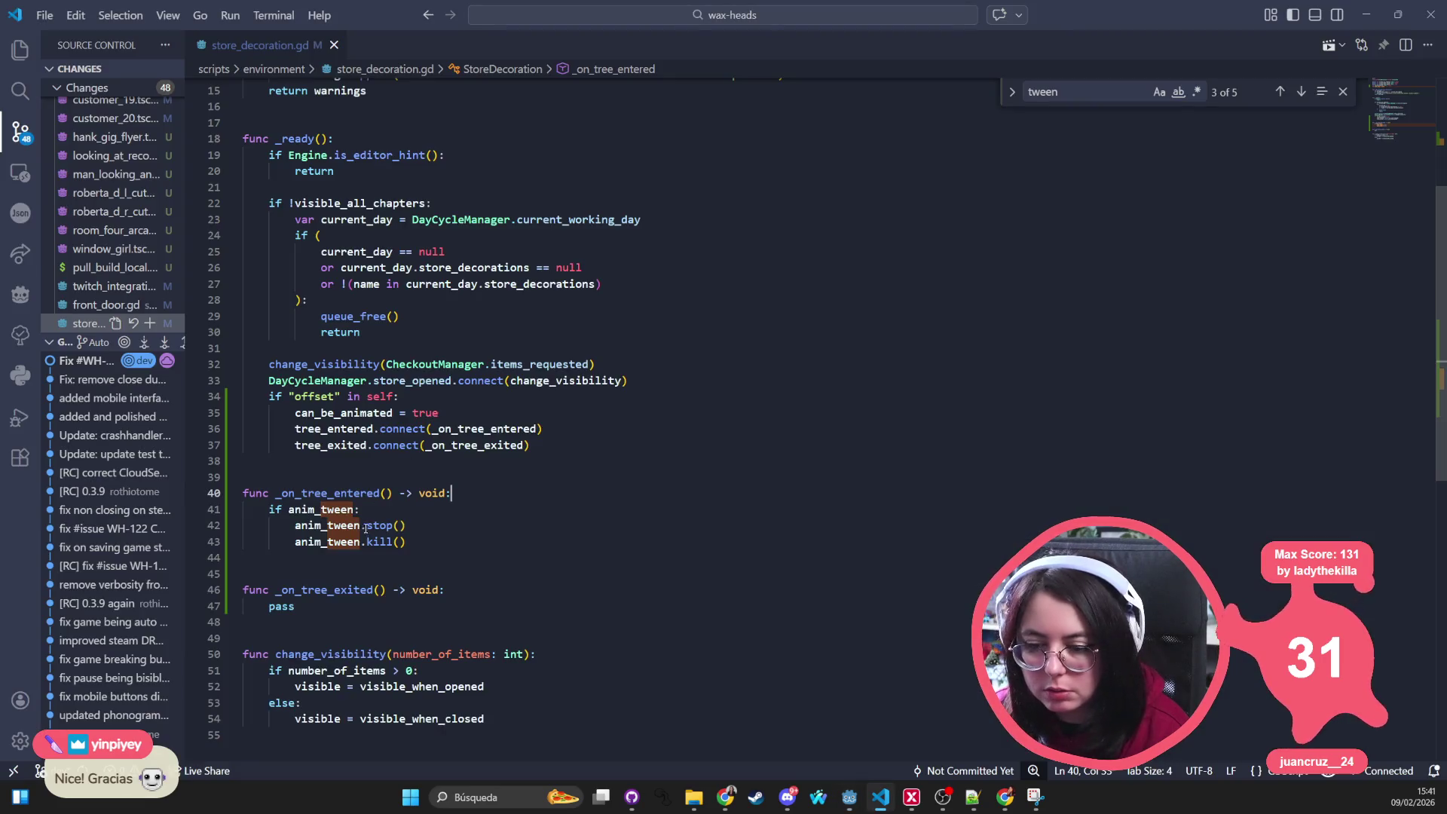
pyautogui.hotkey('alt', 'Tab')
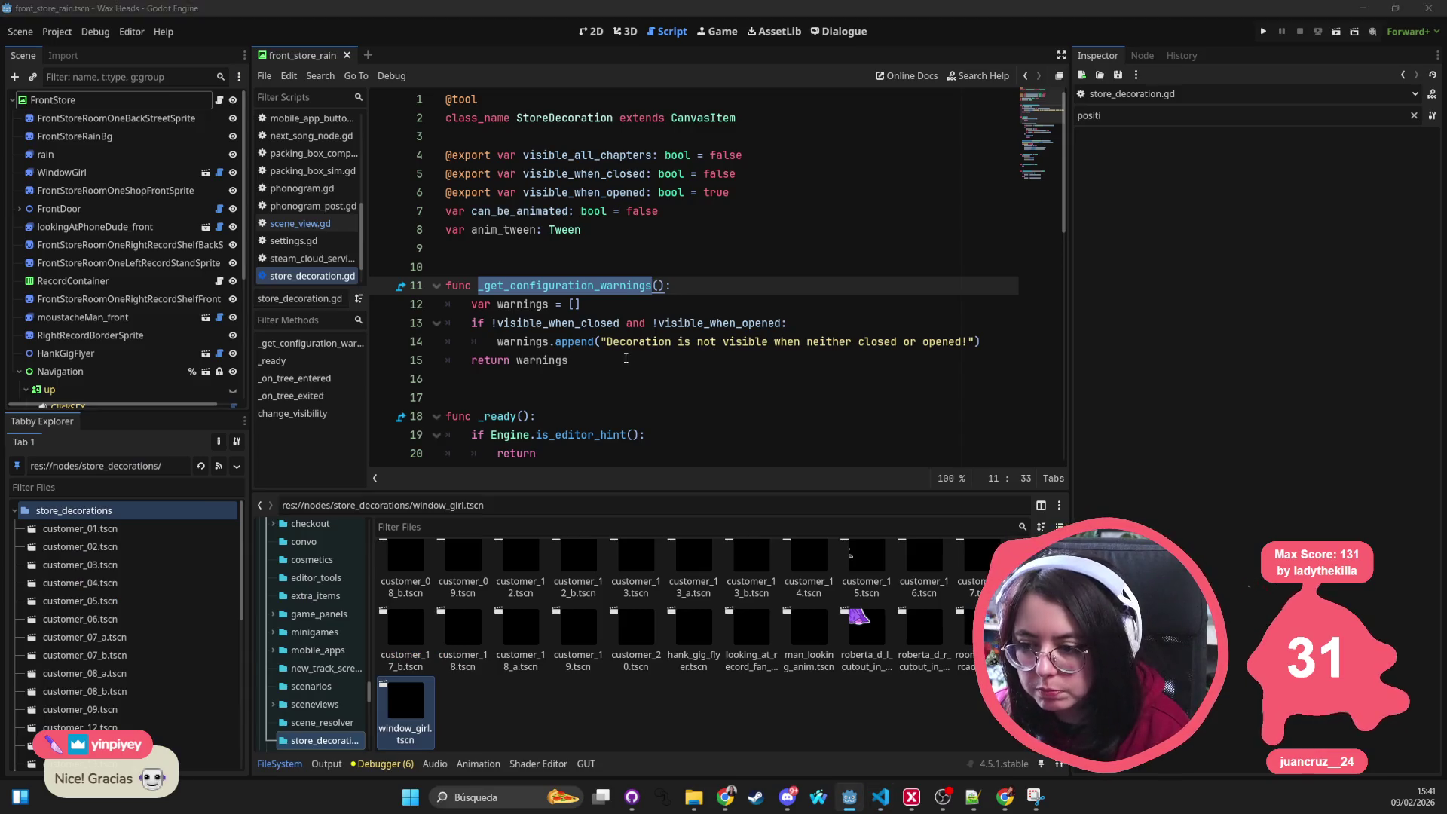
pyautogui.hotkey('alt', 'Tab')
# Step: Keep comparing both copies of the script, ending in VS Code after anim_tween.kill()
pyautogui.hotkey('alt', 'Tab')
pyautogui.click(572, 341)
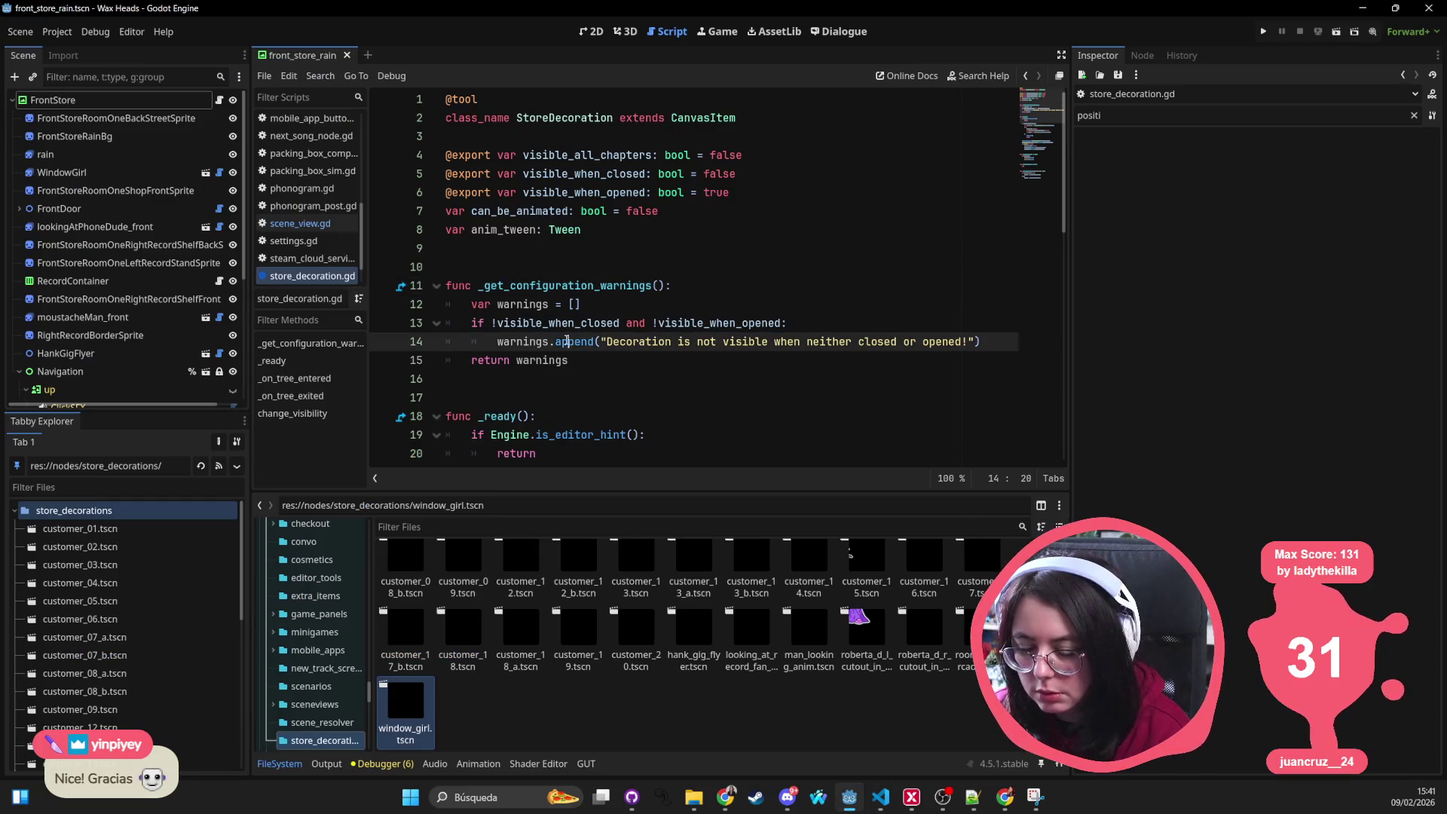
pyautogui.hotkey('alt', 'Tab')
pyautogui.hotkey('alt', 'Tab')
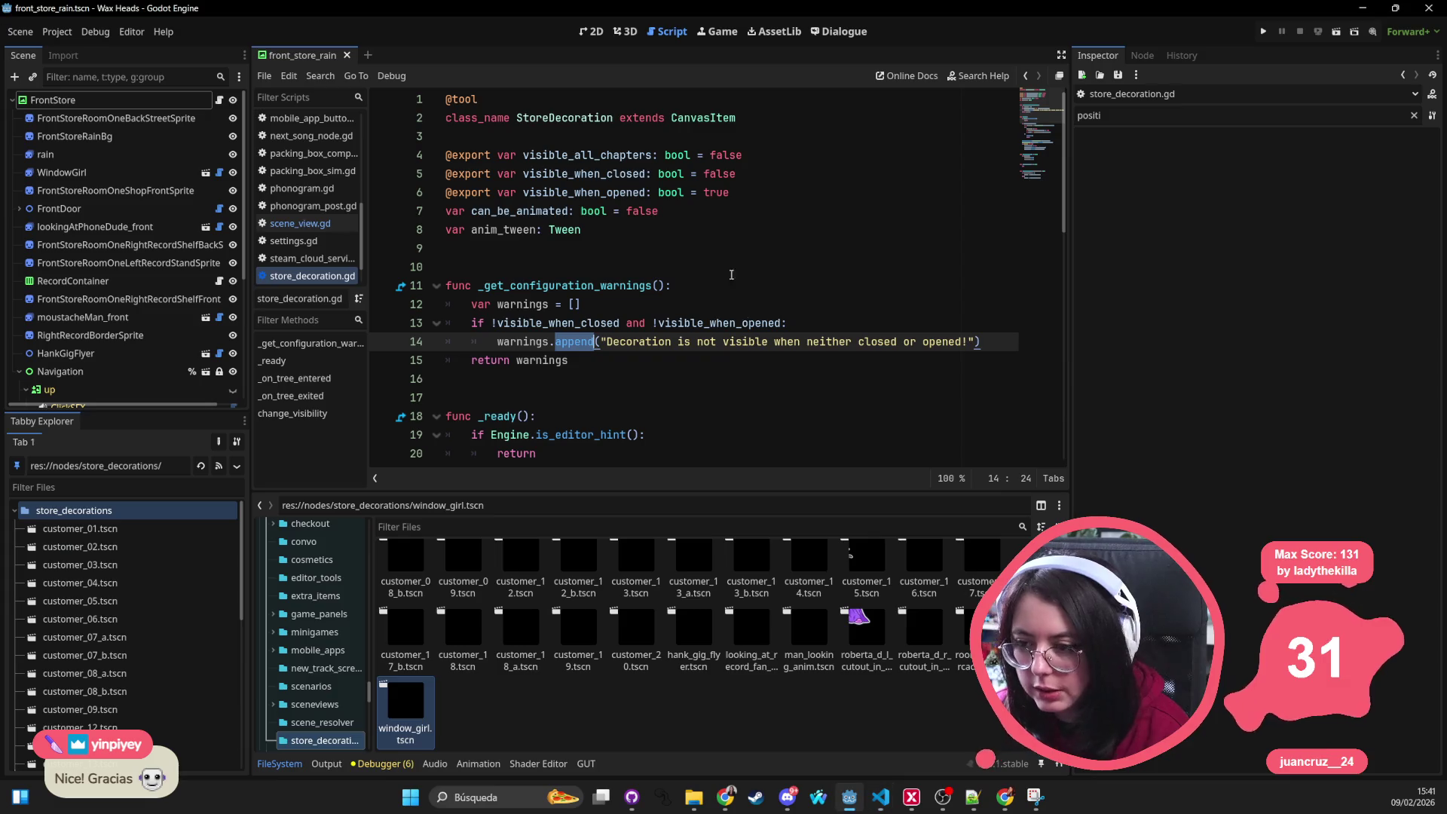
pyautogui.scroll(-11, 617, 346)
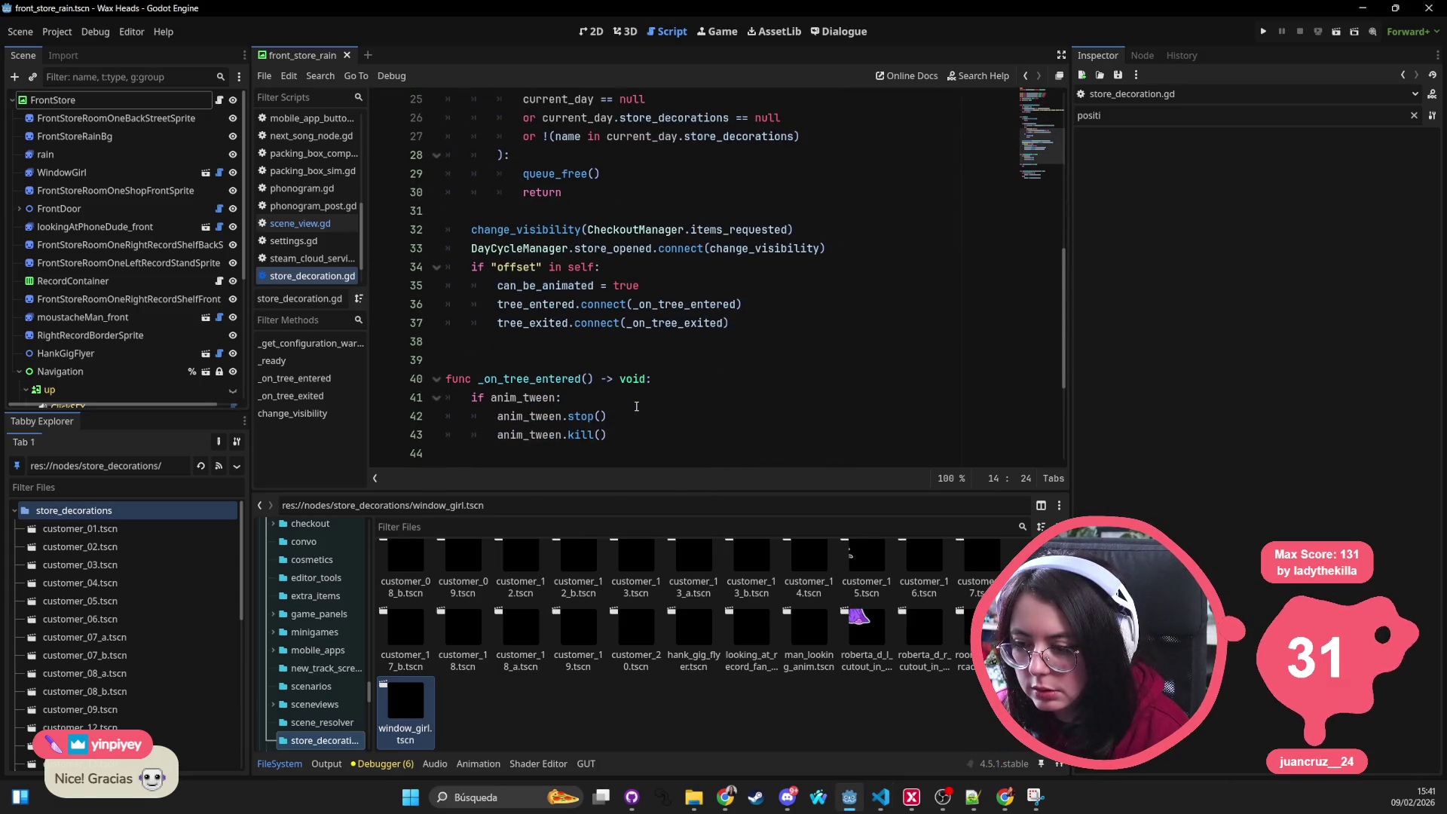
pyautogui.hotkey('alt', 'Tab')
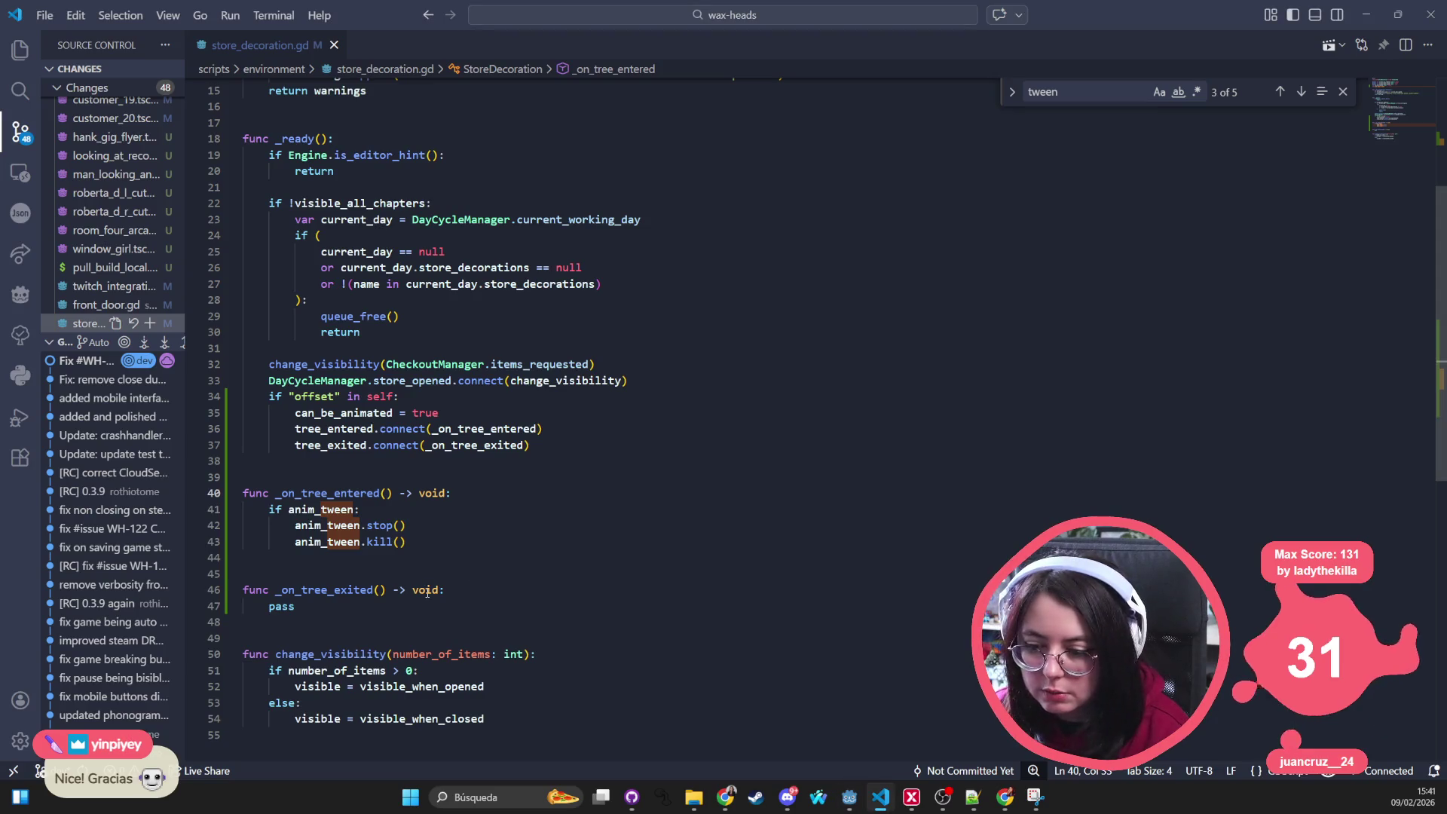
pyautogui.hotkey('alt', 'Tab')
pyautogui.scroll(-1, 666, 356)
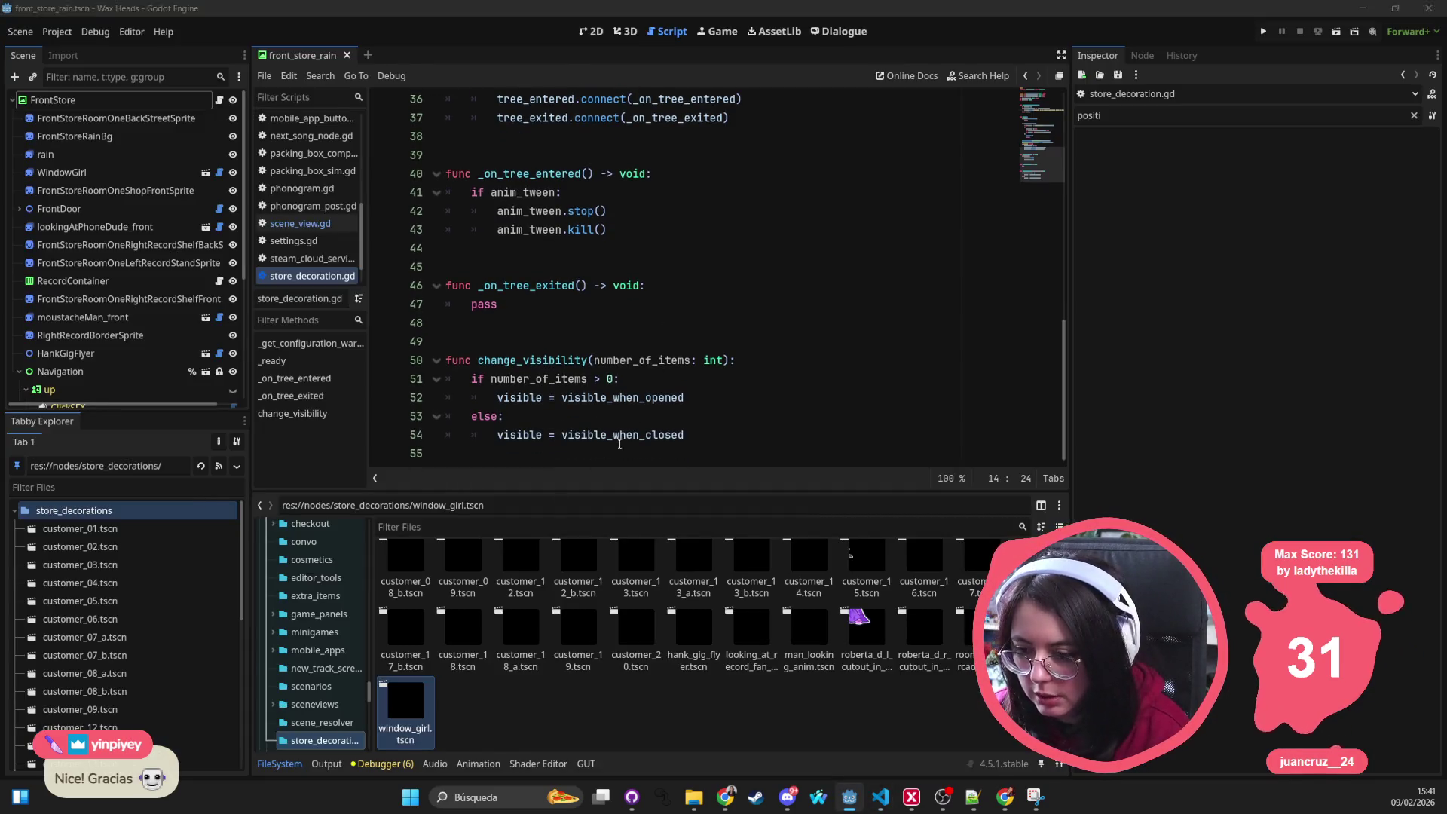
pyautogui.hotkey('alt', 'Tab')
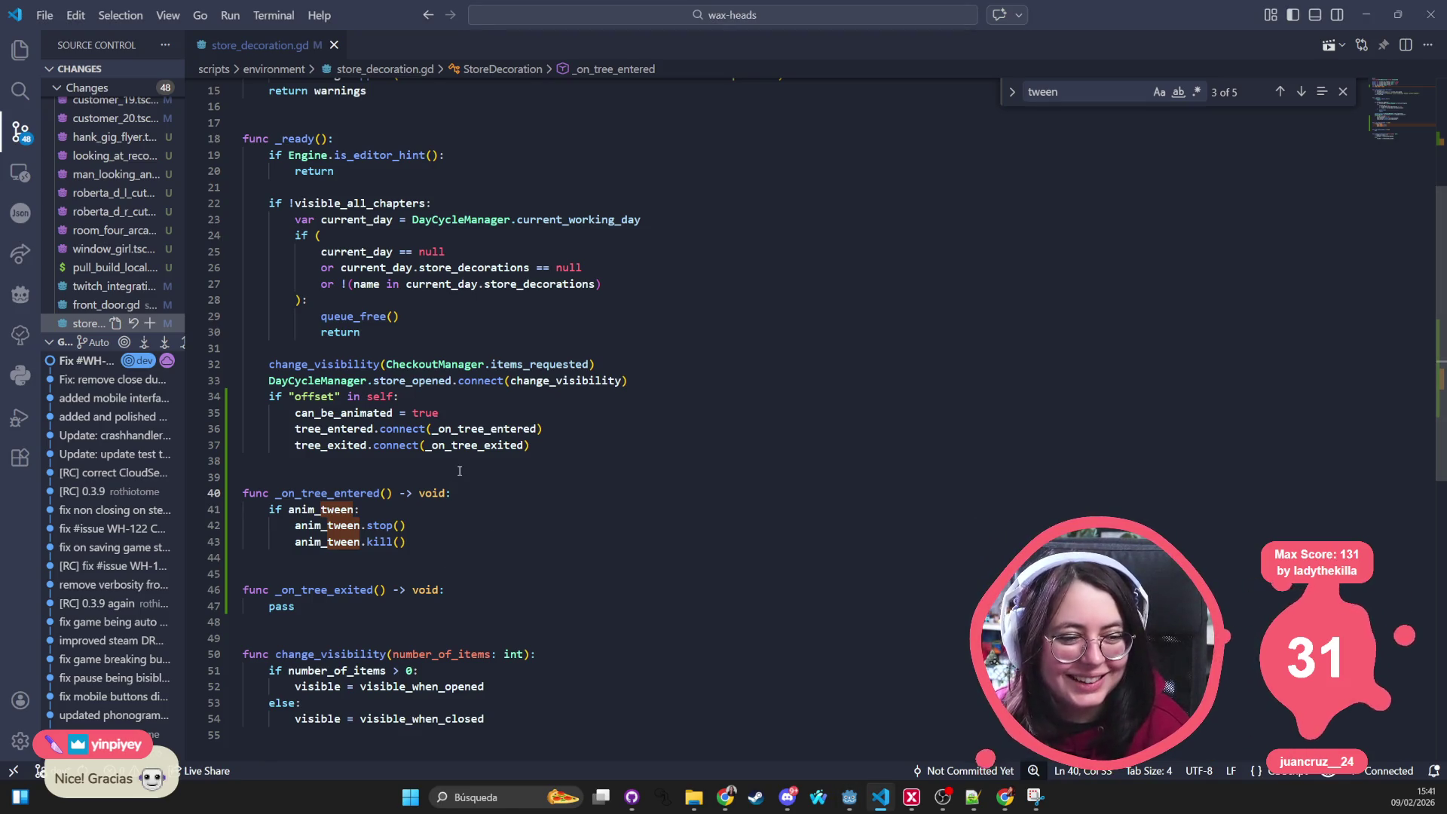
pyautogui.click(445, 541)
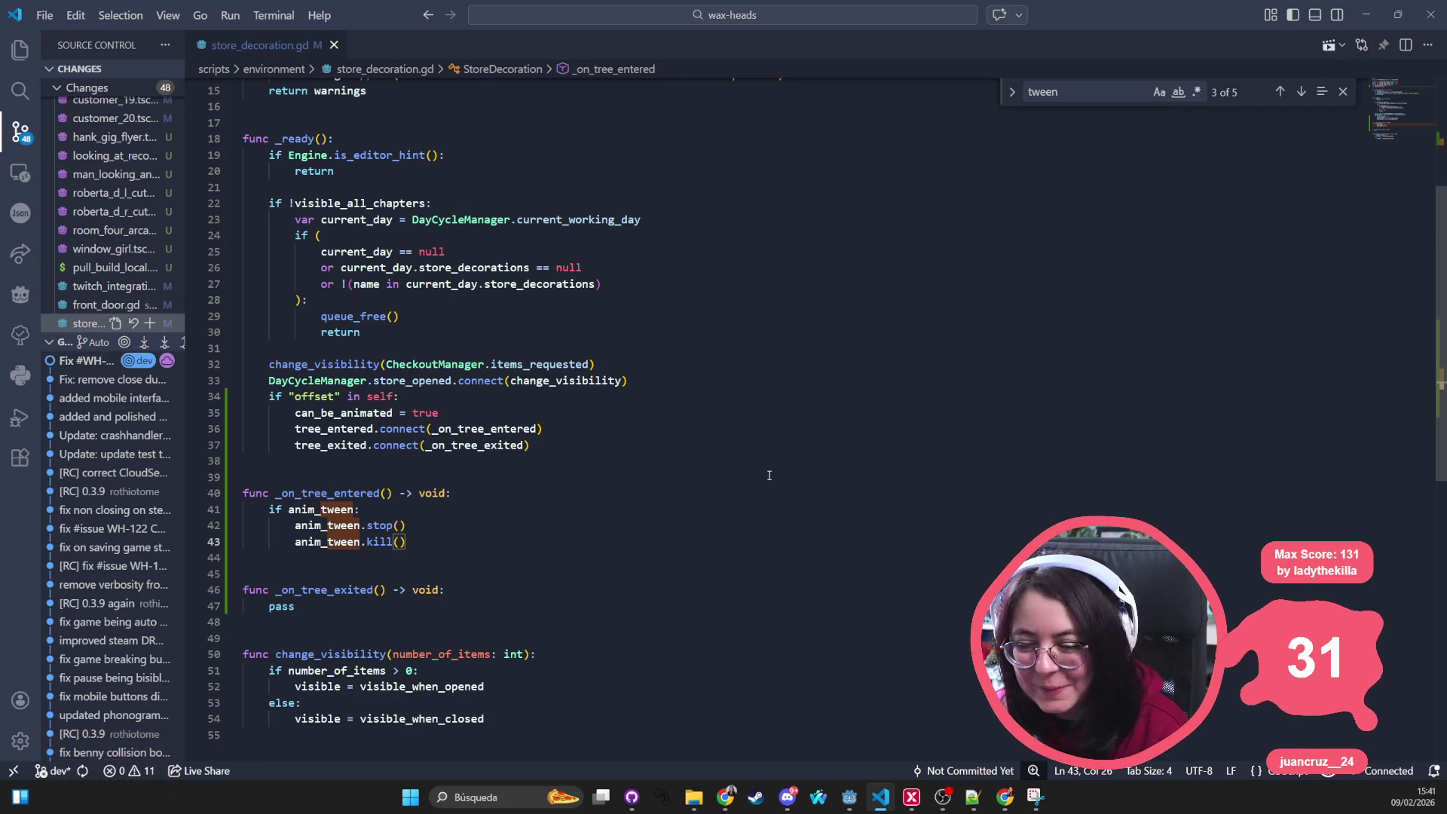
# Step: Insert scale = Vector2.ZERO as the first line of _on_tree_entered and save
pyautogui.press('Return')
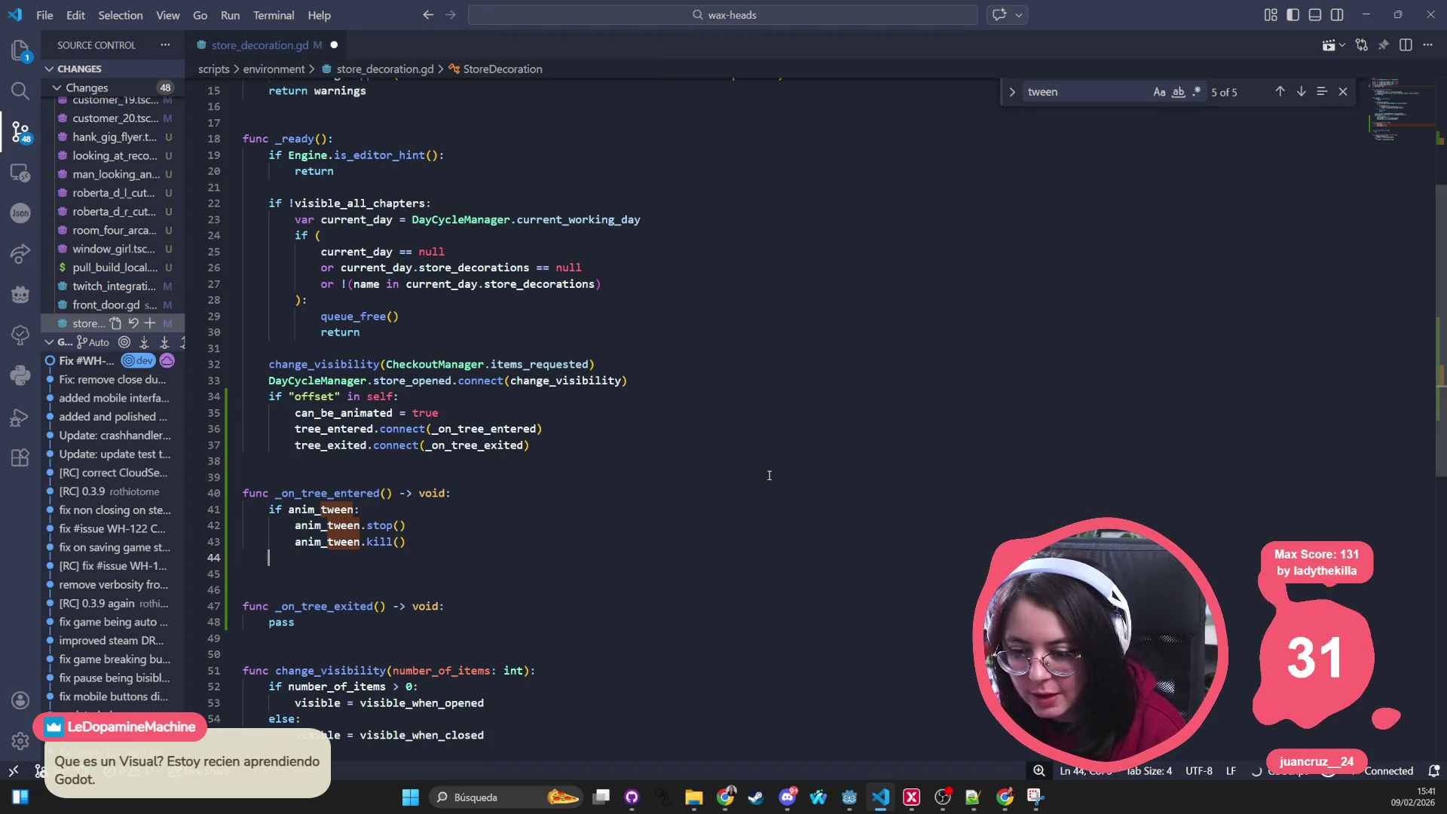
pyautogui.press('Escape')
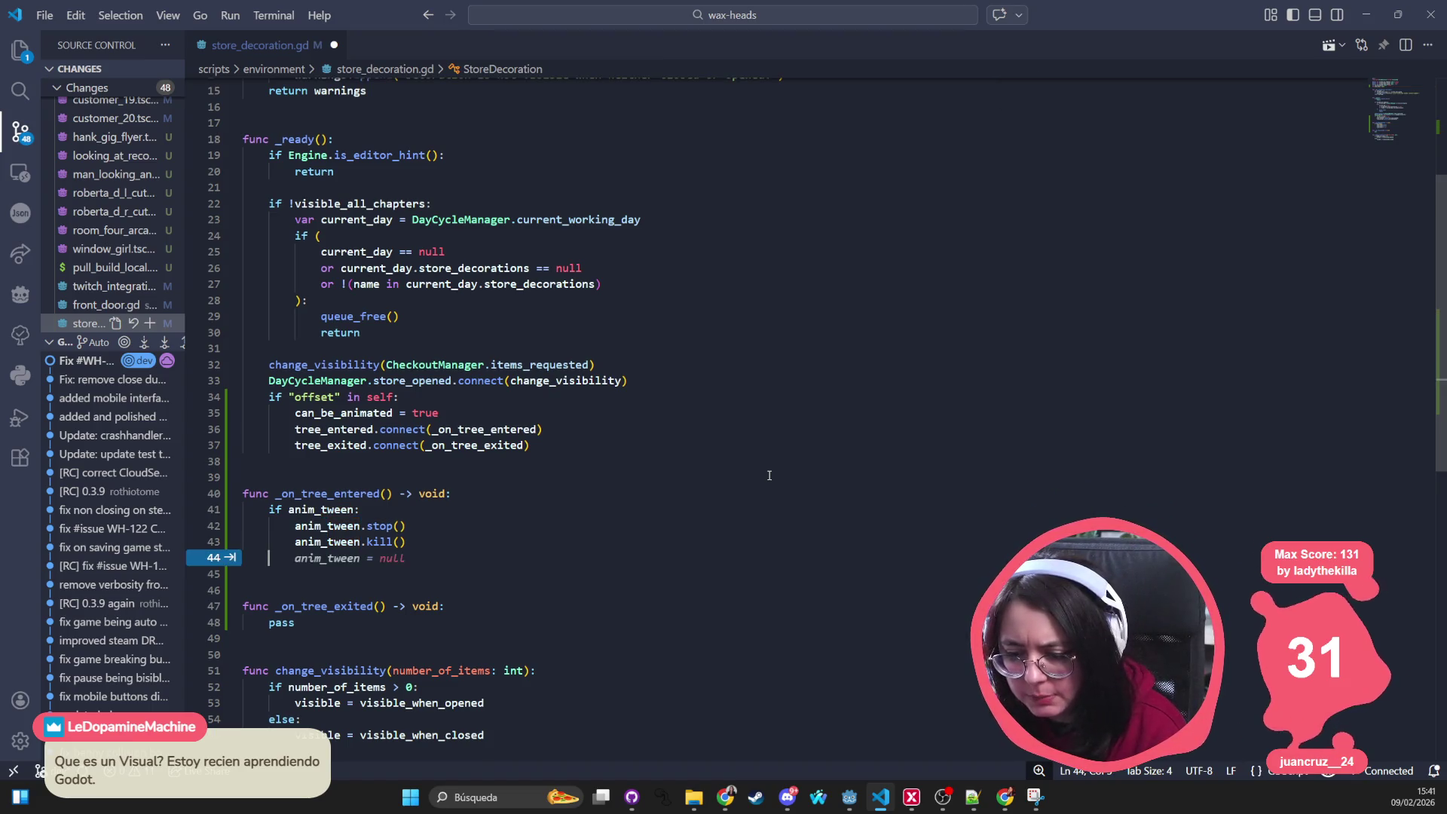
pyautogui.press('BackSpace')
pyautogui.write('tween')
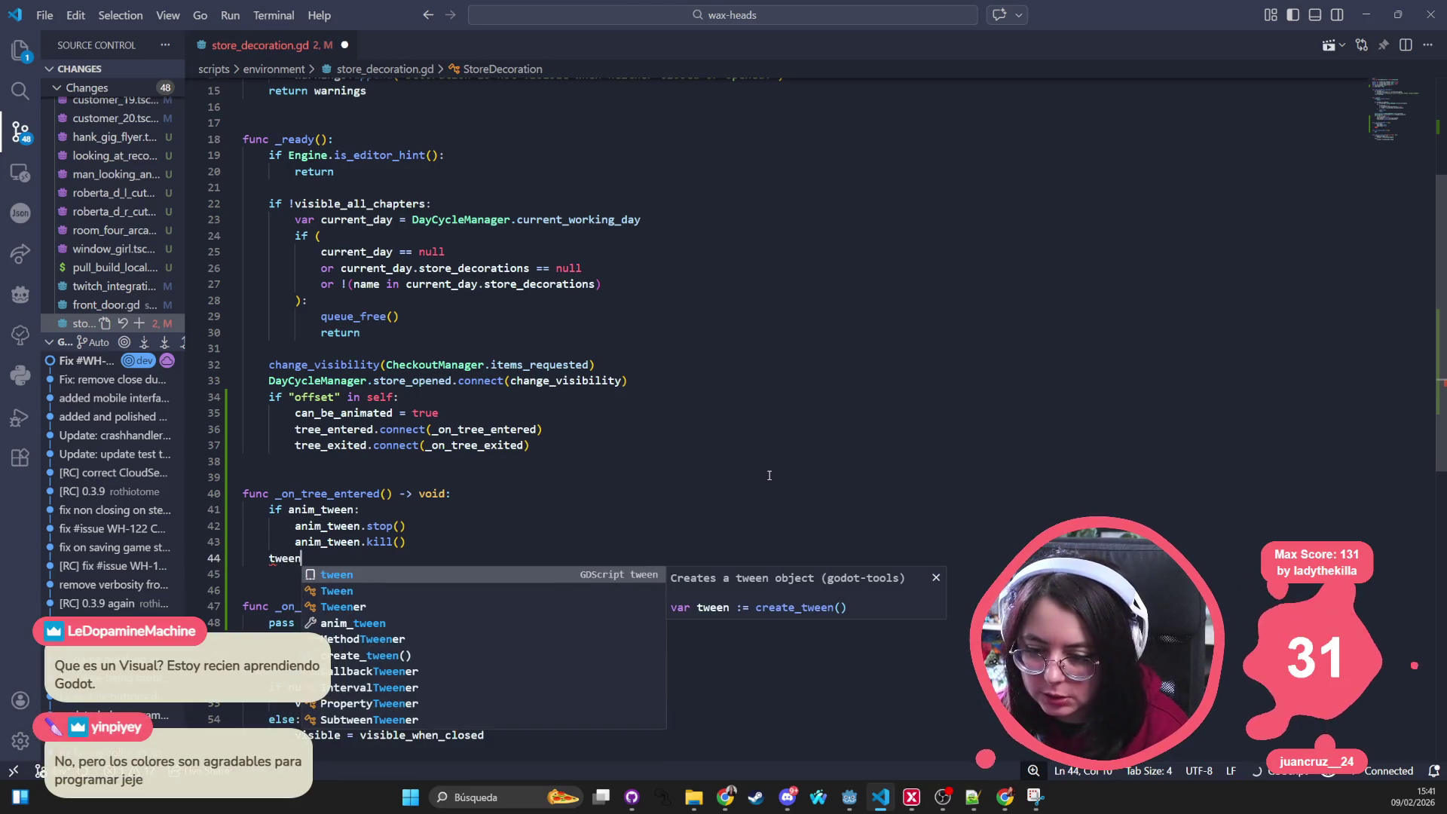
pyautogui.press('BackSpace')
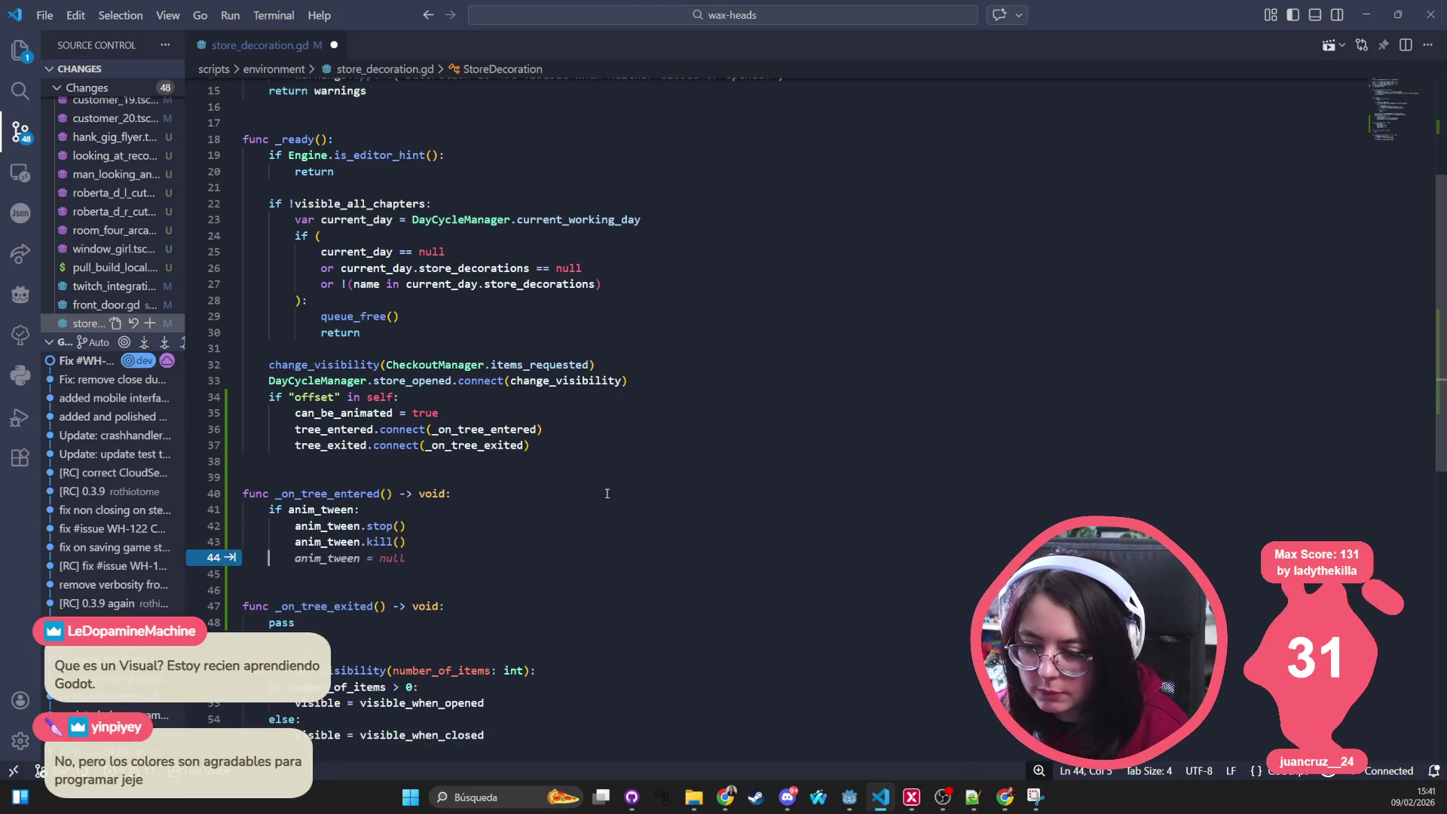
pyautogui.press('Up')
pyautogui.press('Up')
pyautogui.press('Up')
pyautogui.press('End')
pyautogui.press('Return')
pyautogui.write('scale = ')
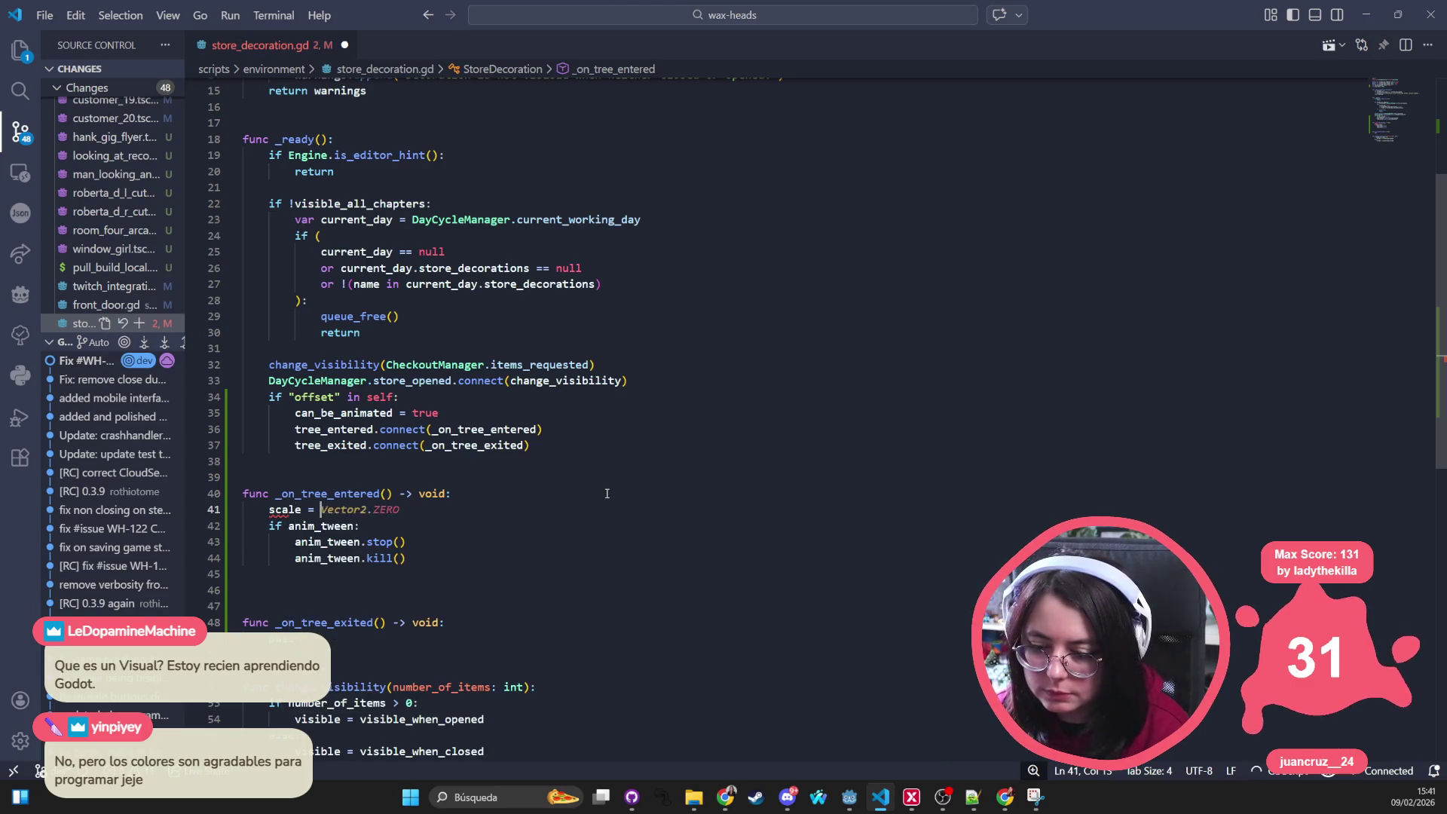
pyautogui.write('0')
pyautogui.press('BackSpace')
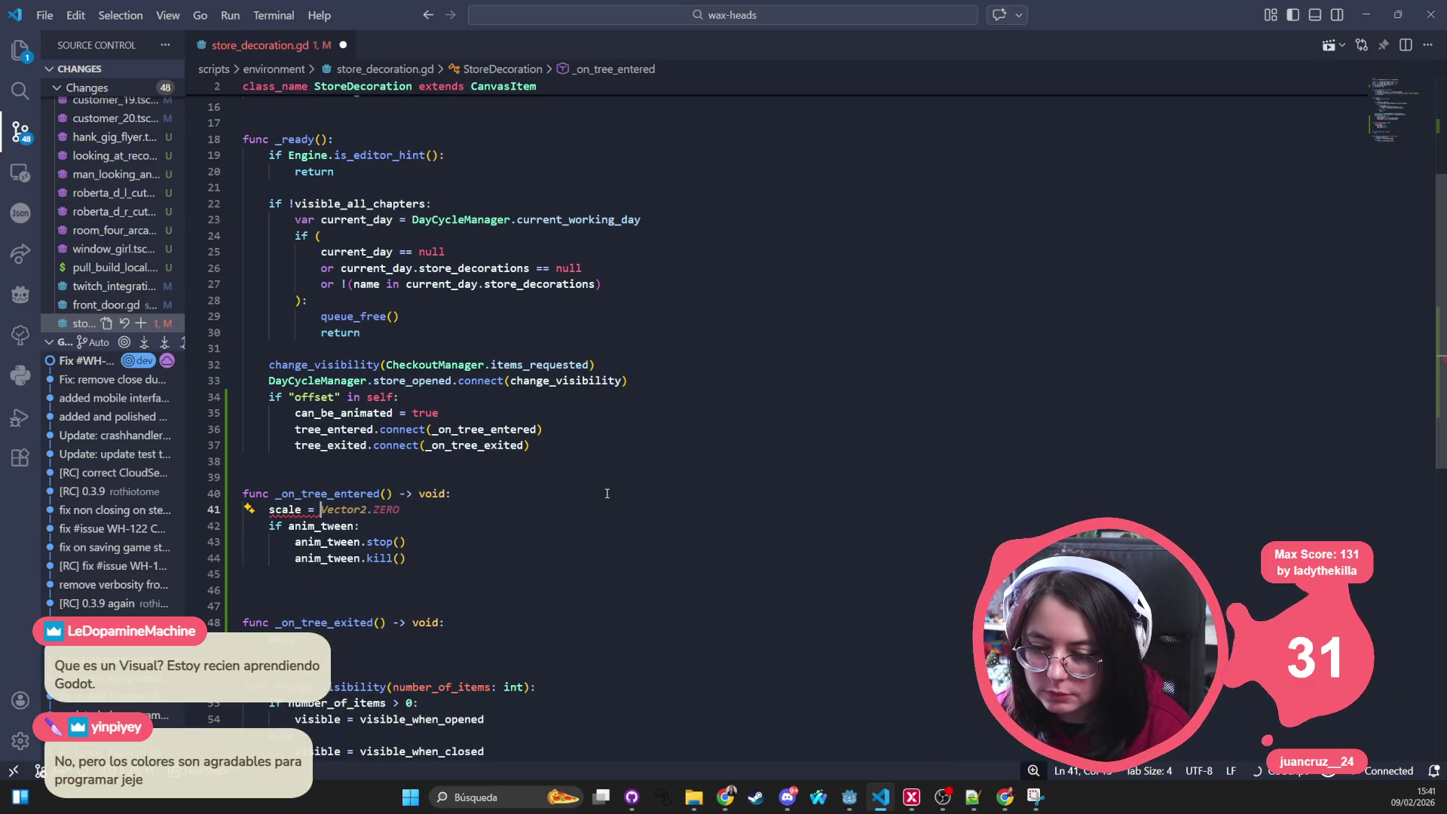
pyautogui.press('Tab')
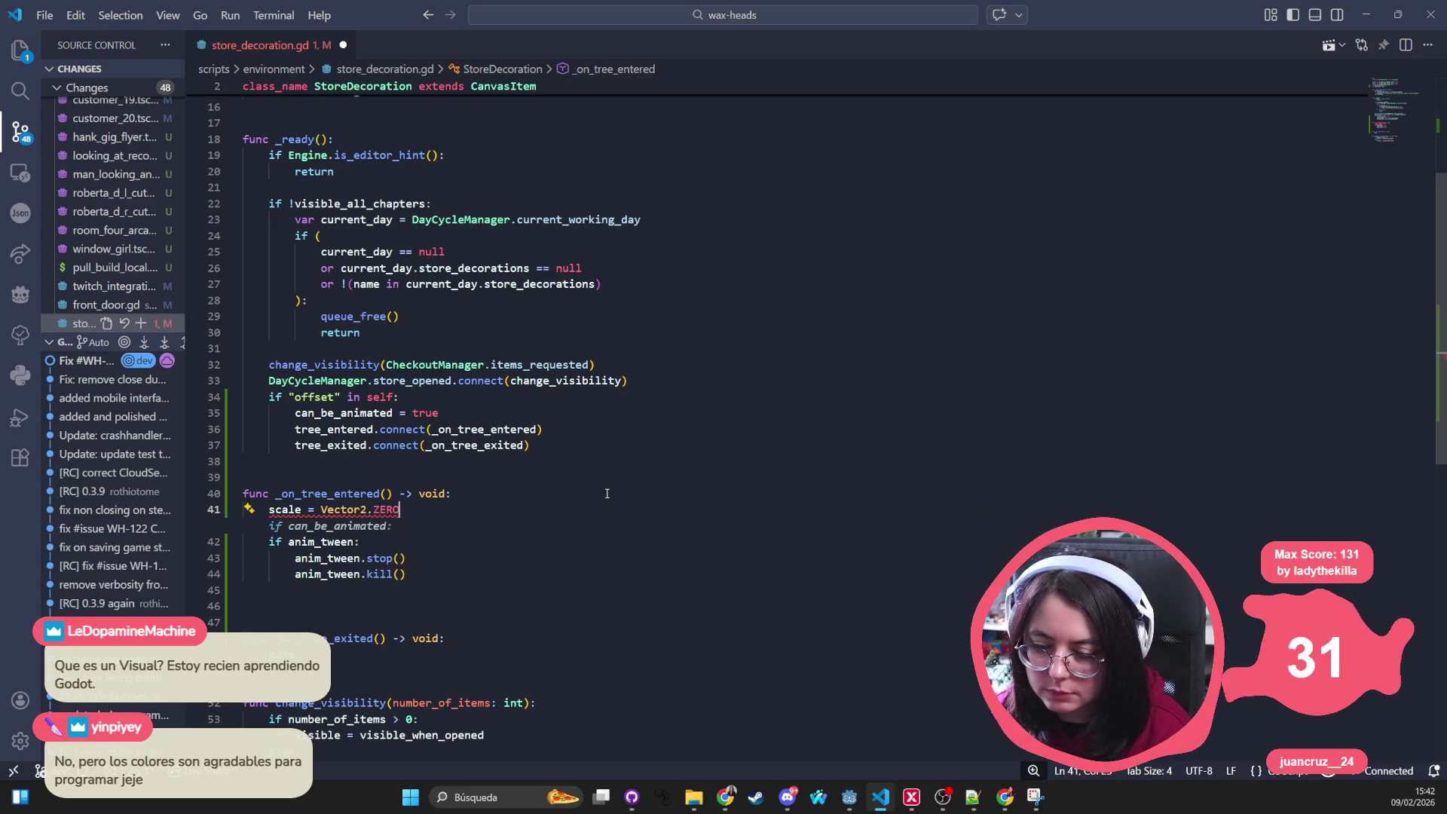
pyautogui.hotkey('ctrl', 's')
# Step: Change that line to scale.y = 0 and save the script
pyautogui.hotkey('ctrl', 'z')
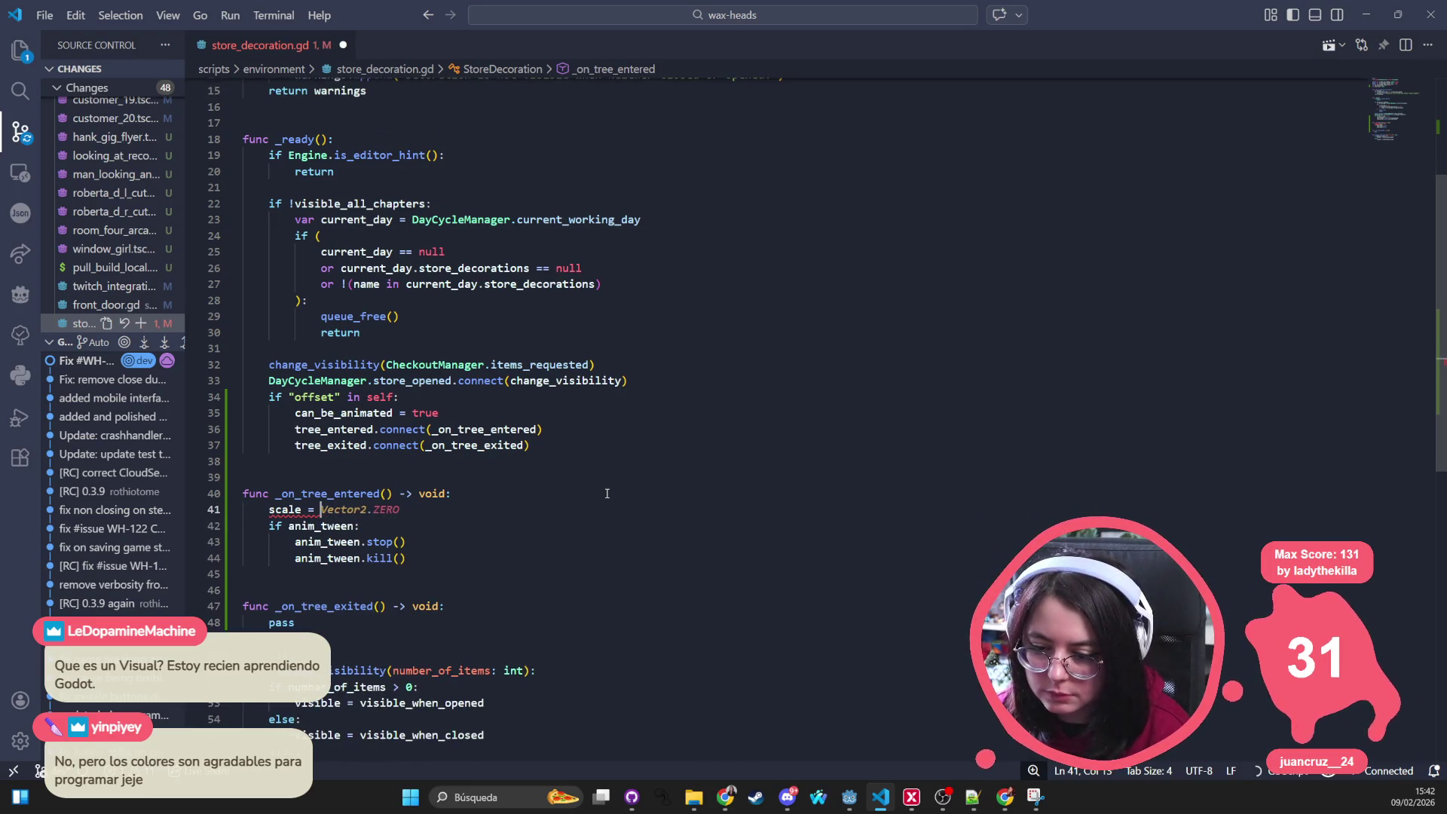
pyautogui.press('BackSpace')
pyautogui.press('BackSpace')
pyautogui.press('BackSpace')
pyautogui.write('.y = 0')
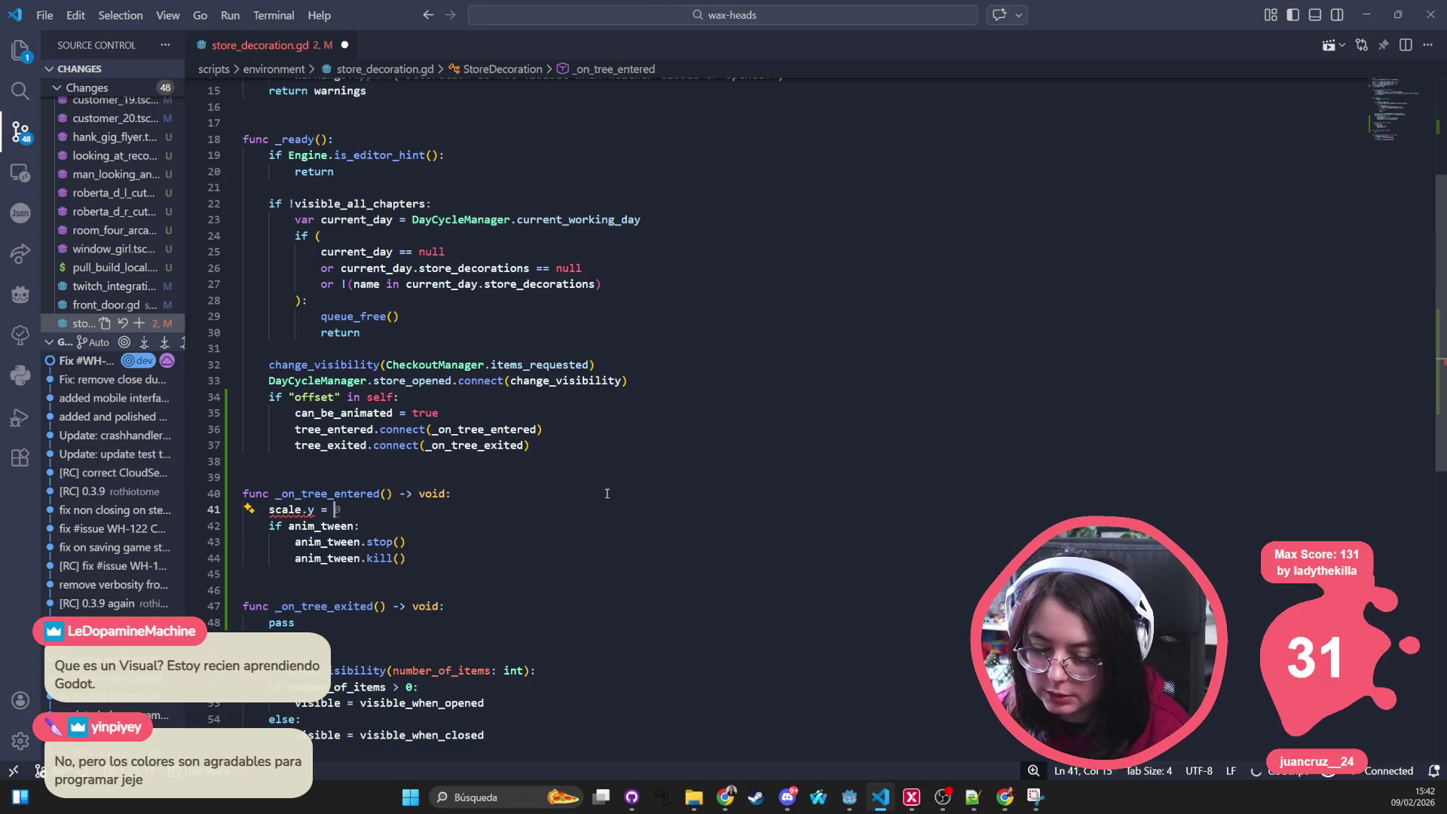
pyautogui.hotkey('ctrl', 's')
# Step: In Godot, select 'scale' on line 41, which is flagged as undeclared
pyautogui.click(607, 492)
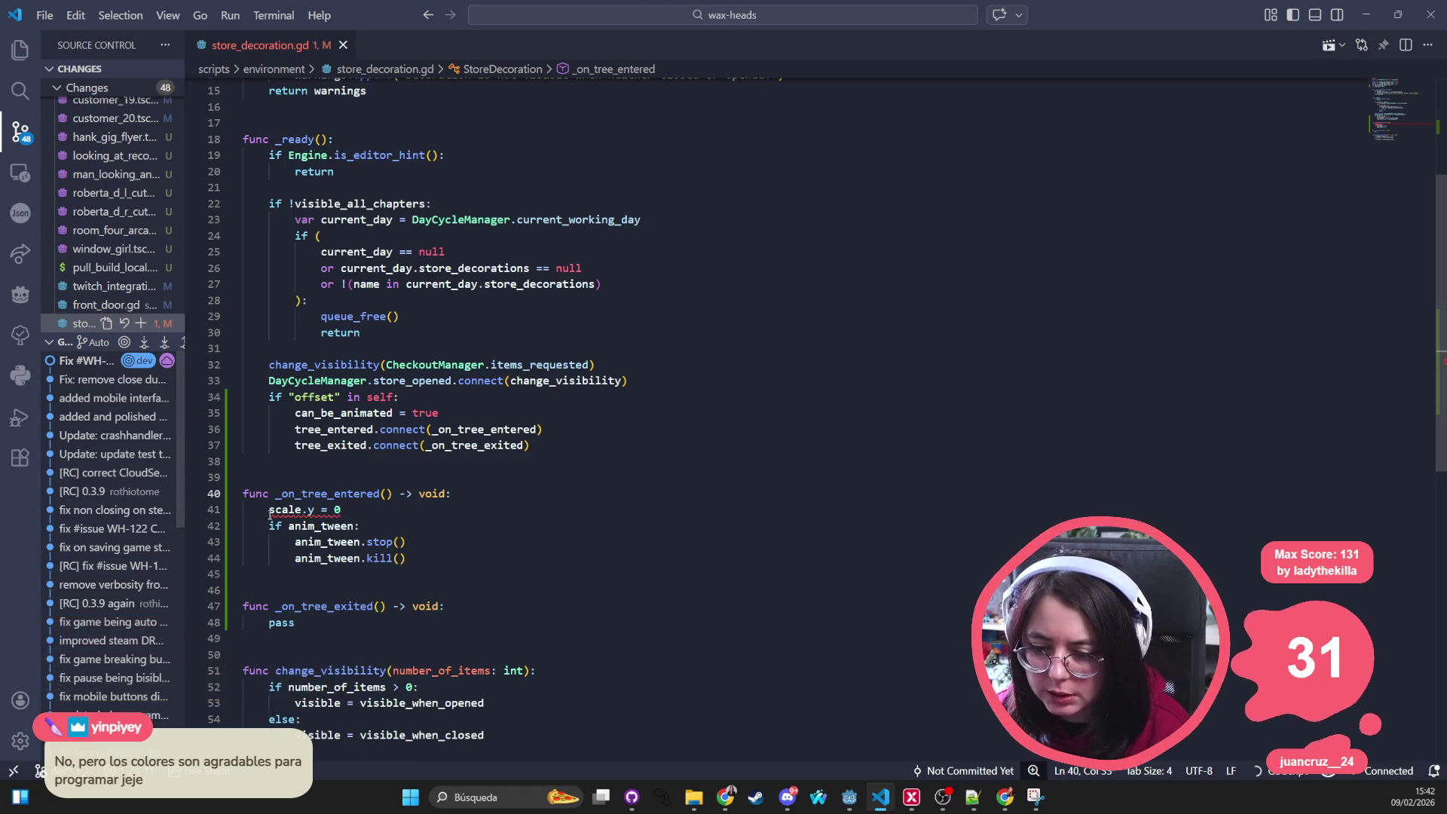
pyautogui.moveTo(273, 509)
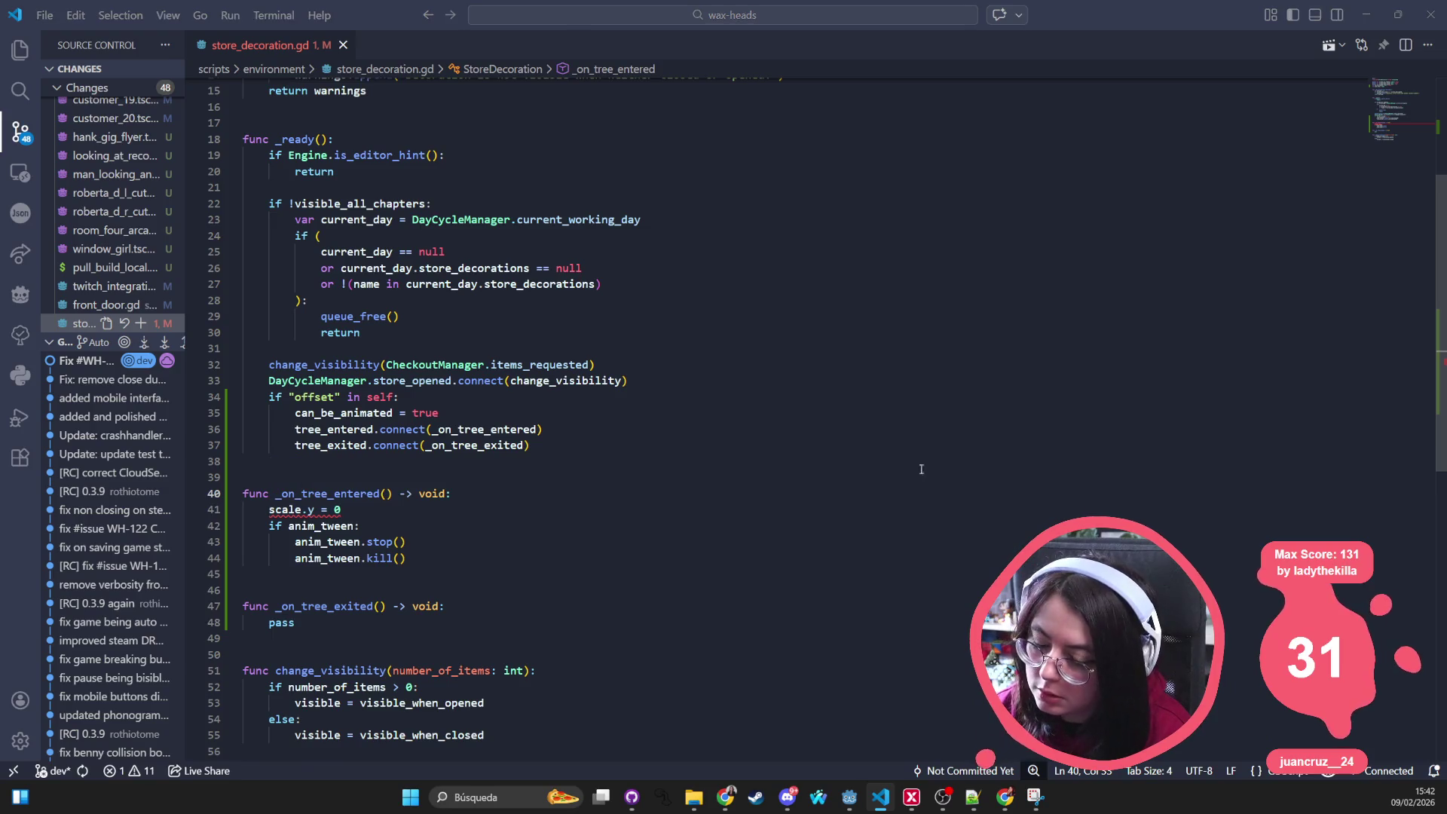
pyautogui.hotkey('alt', 'Tab')
pyautogui.click(530, 193)
pyautogui.doubleClick(479, 192)
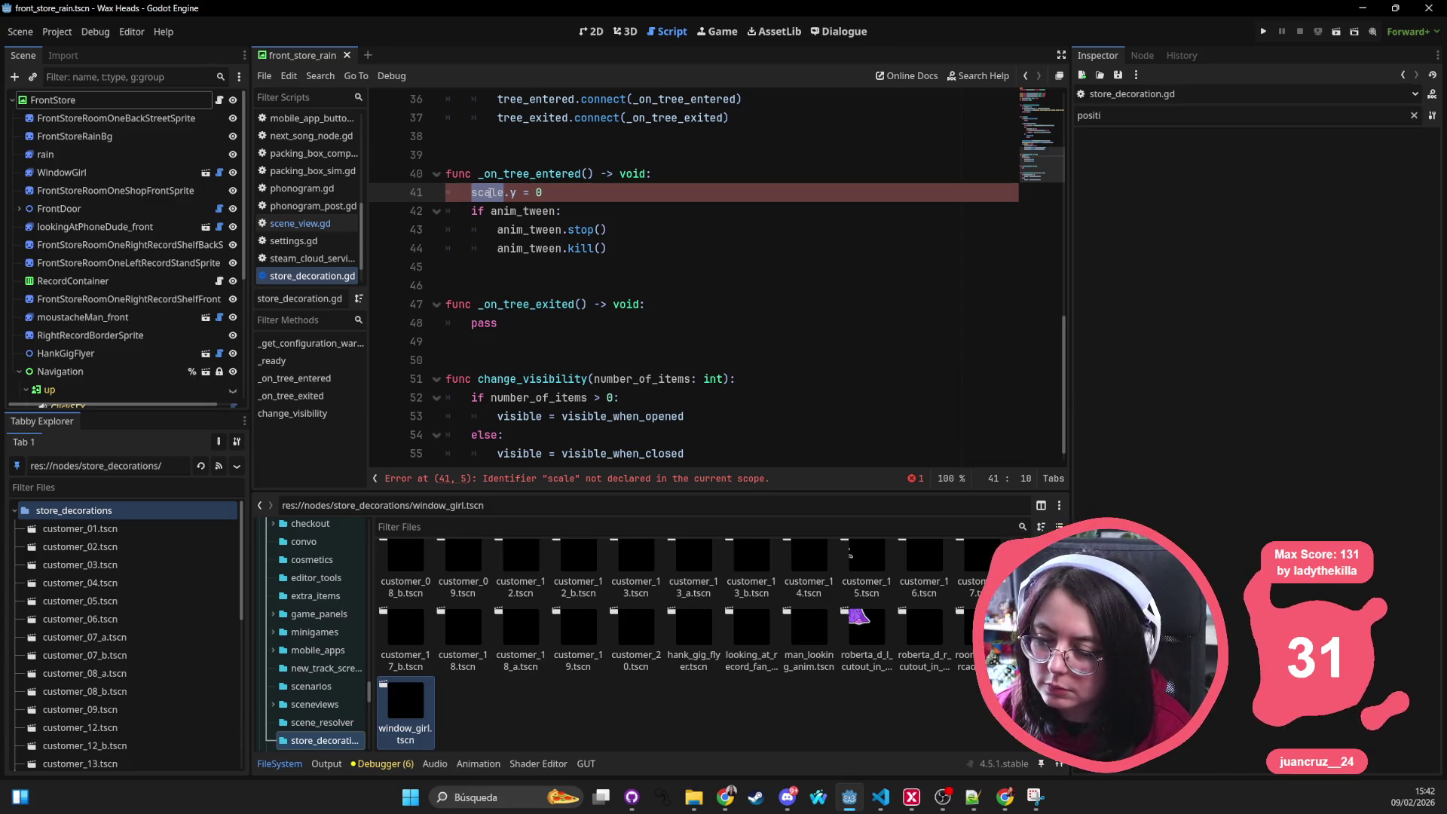
# Step: Select the if "offset" in self: check on line 34 in Godot, then return to VS Code
pyautogui.scroll(5, 490, 193)
pyautogui.scroll(-5, 499, 236)
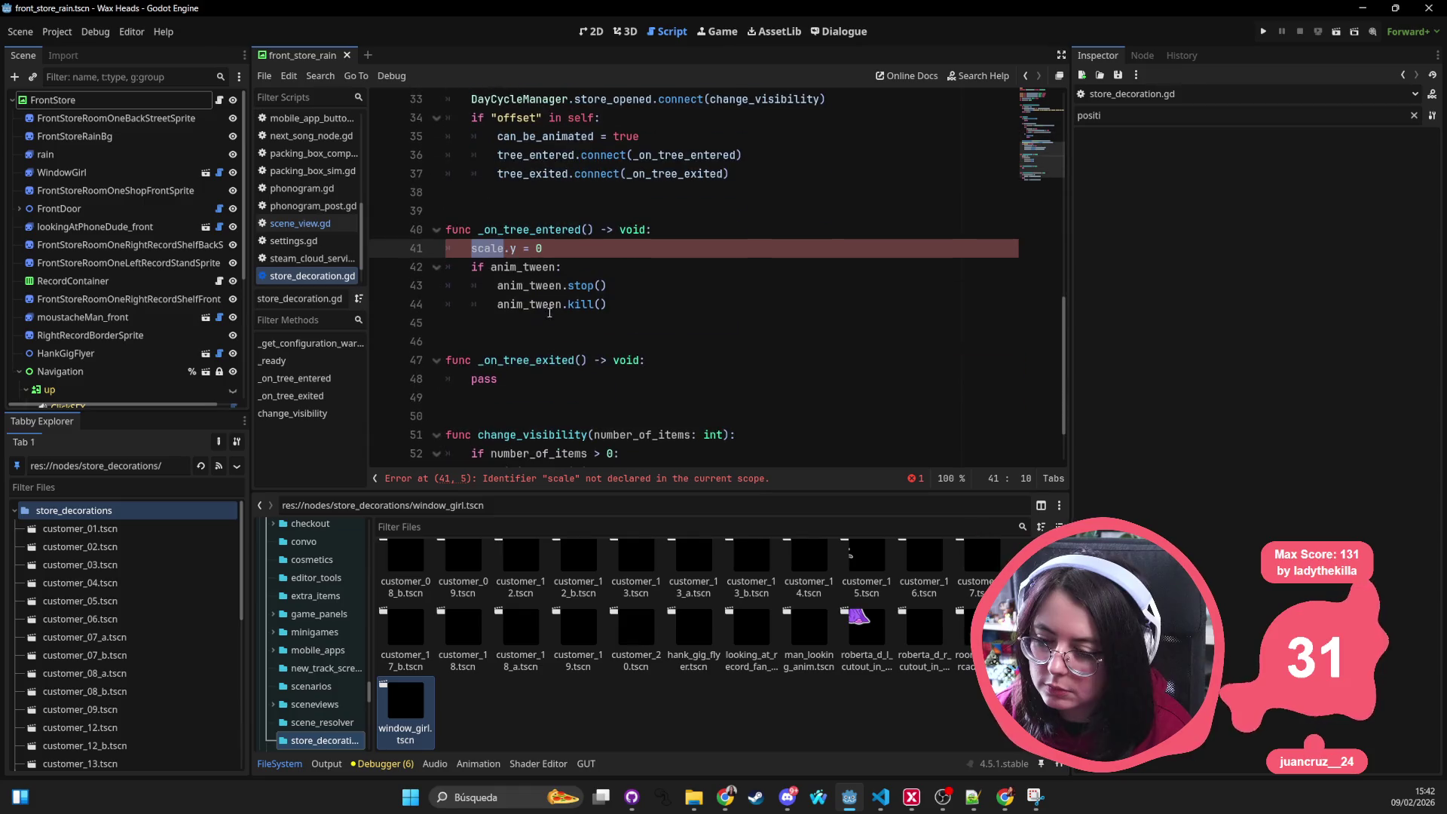
pyautogui.scroll(2, 500, 236)
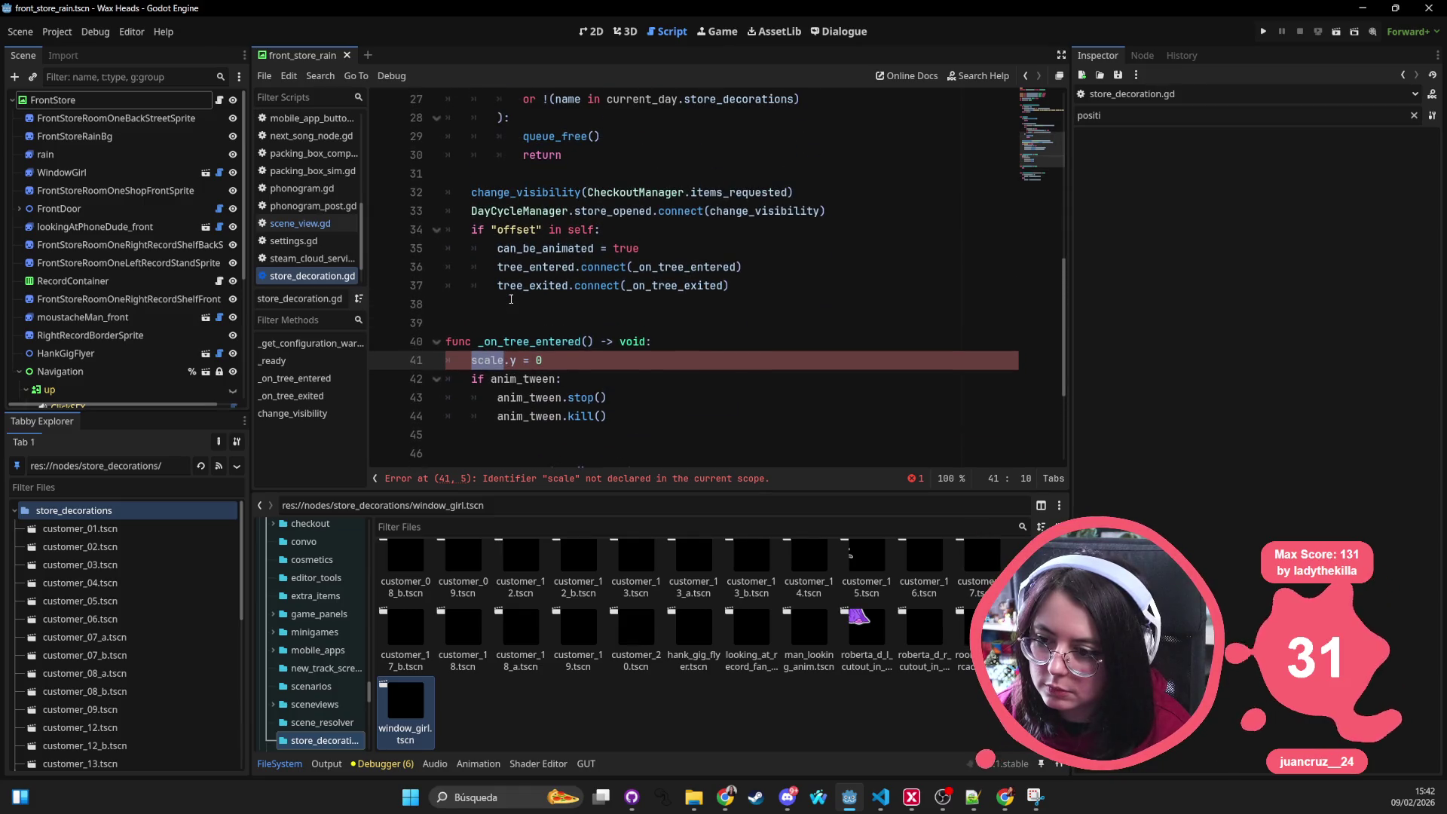
pyautogui.scroll(-1, 511, 303)
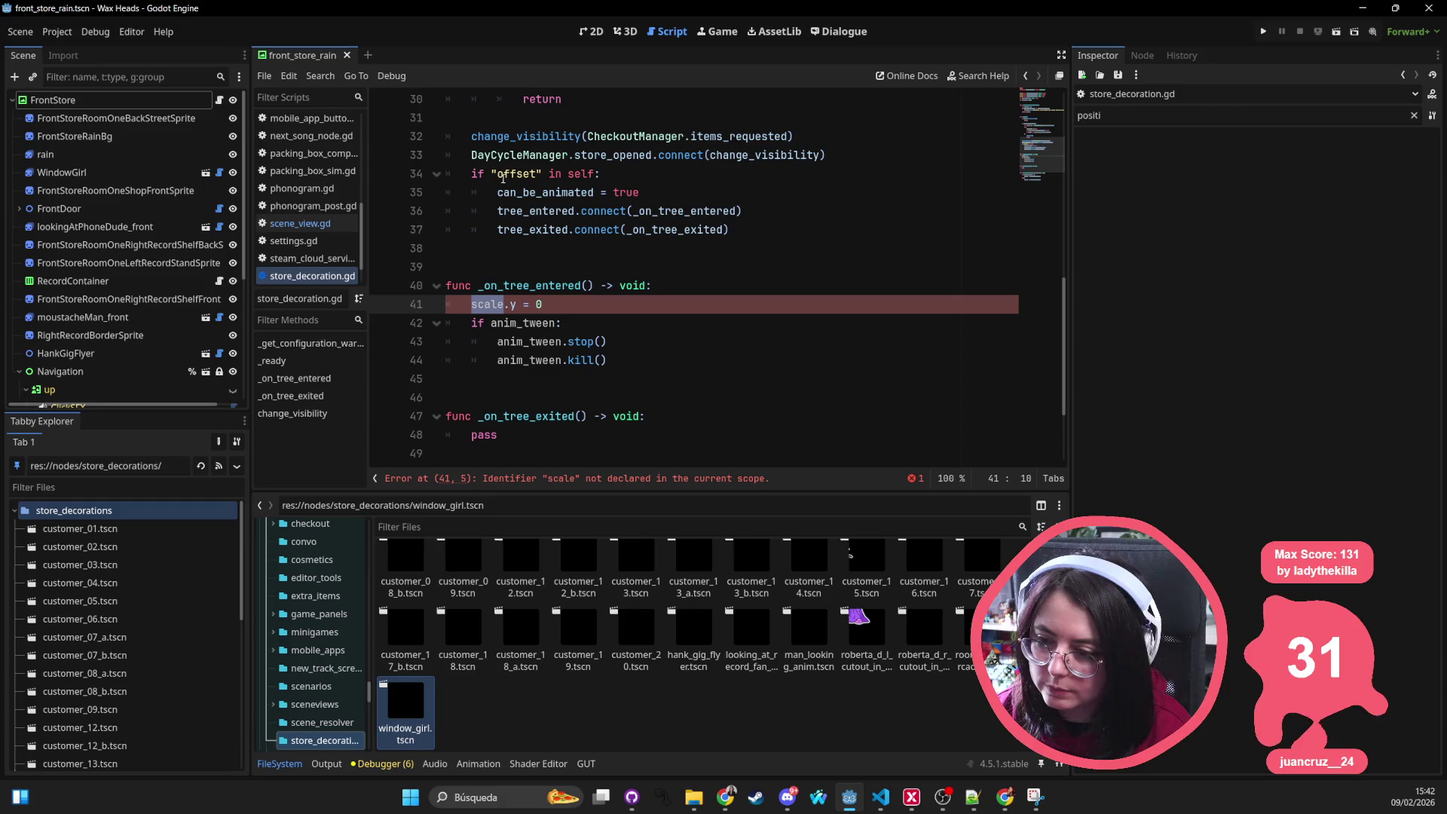
pyautogui.click(623, 167)
pyautogui.hotkey('shift', 'Home')
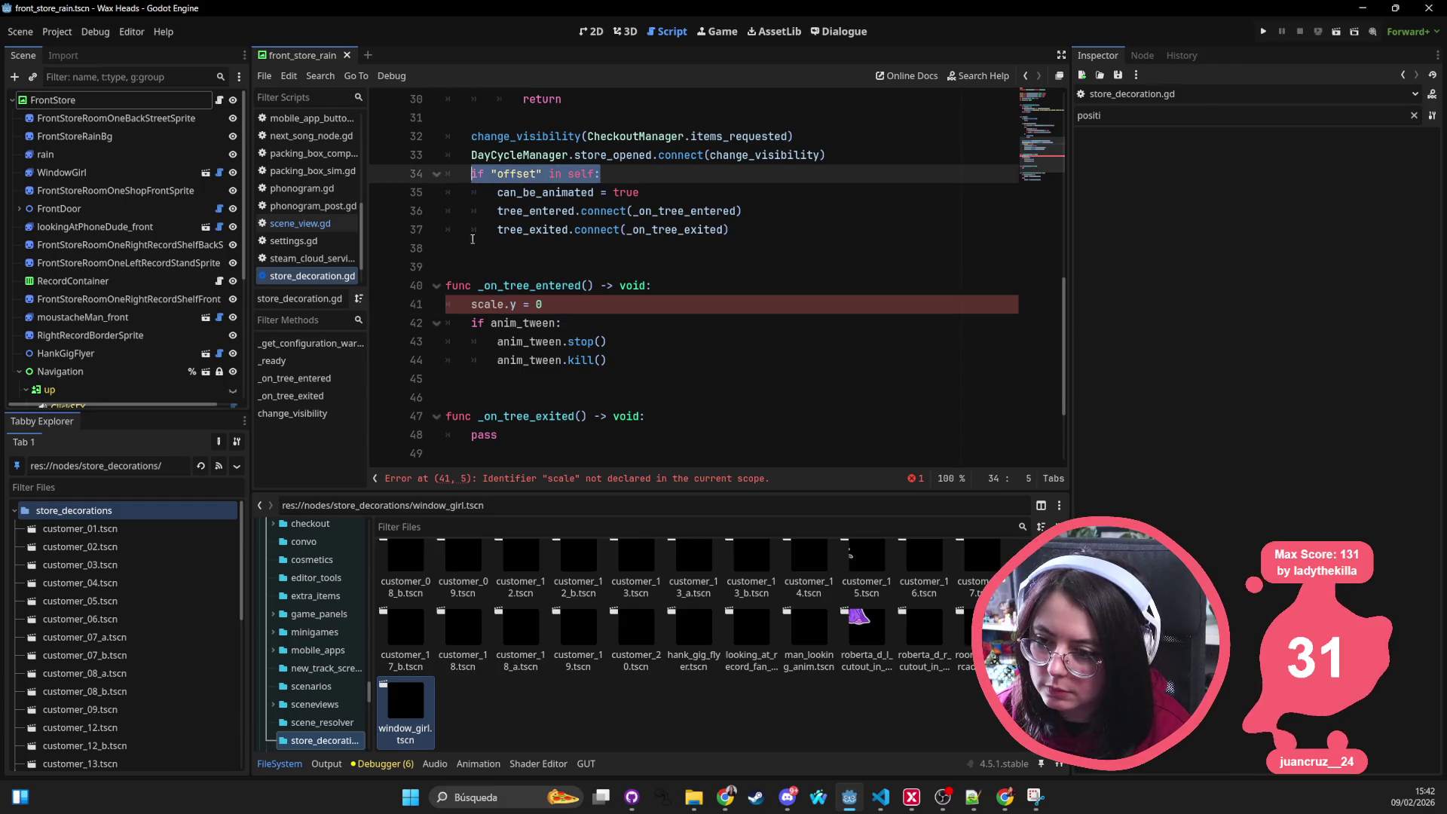
pyautogui.hotkey('alt', 'Tab')
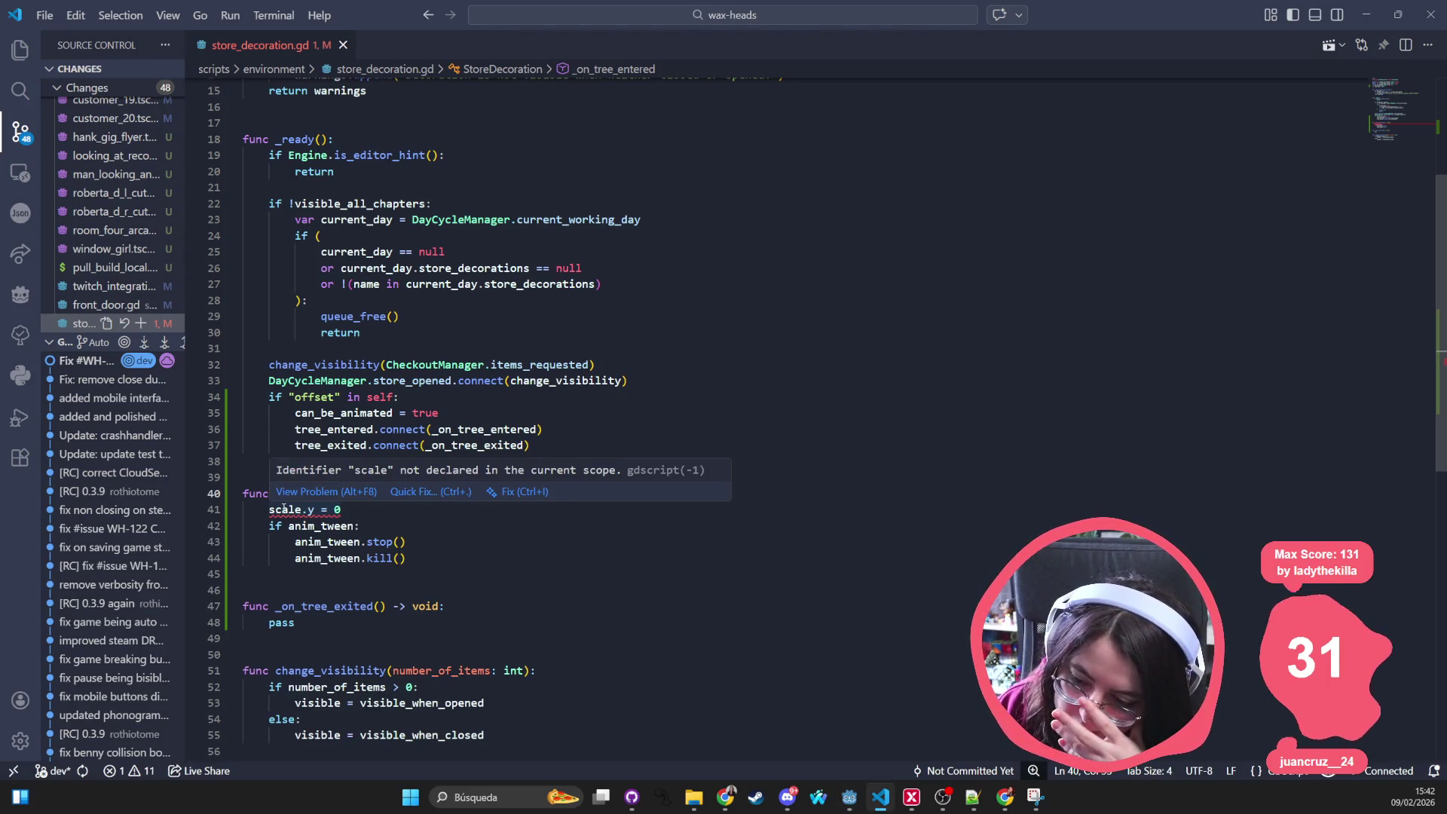
# Step: Replace scale.y = 0 in _on_tree_entered with set("scale:y", 0)
pyautogui.click(269, 509)
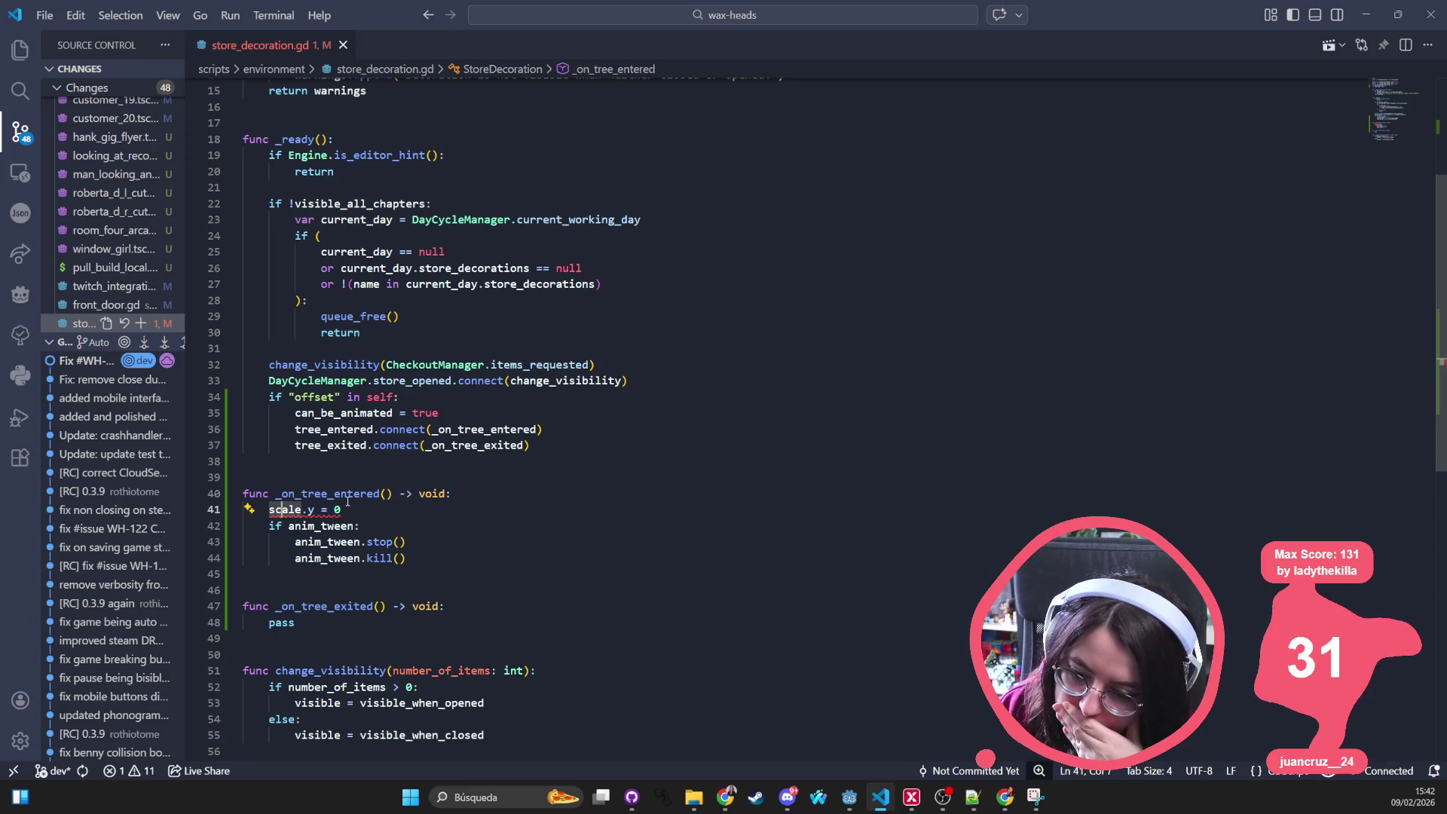
pyautogui.click(468, 493)
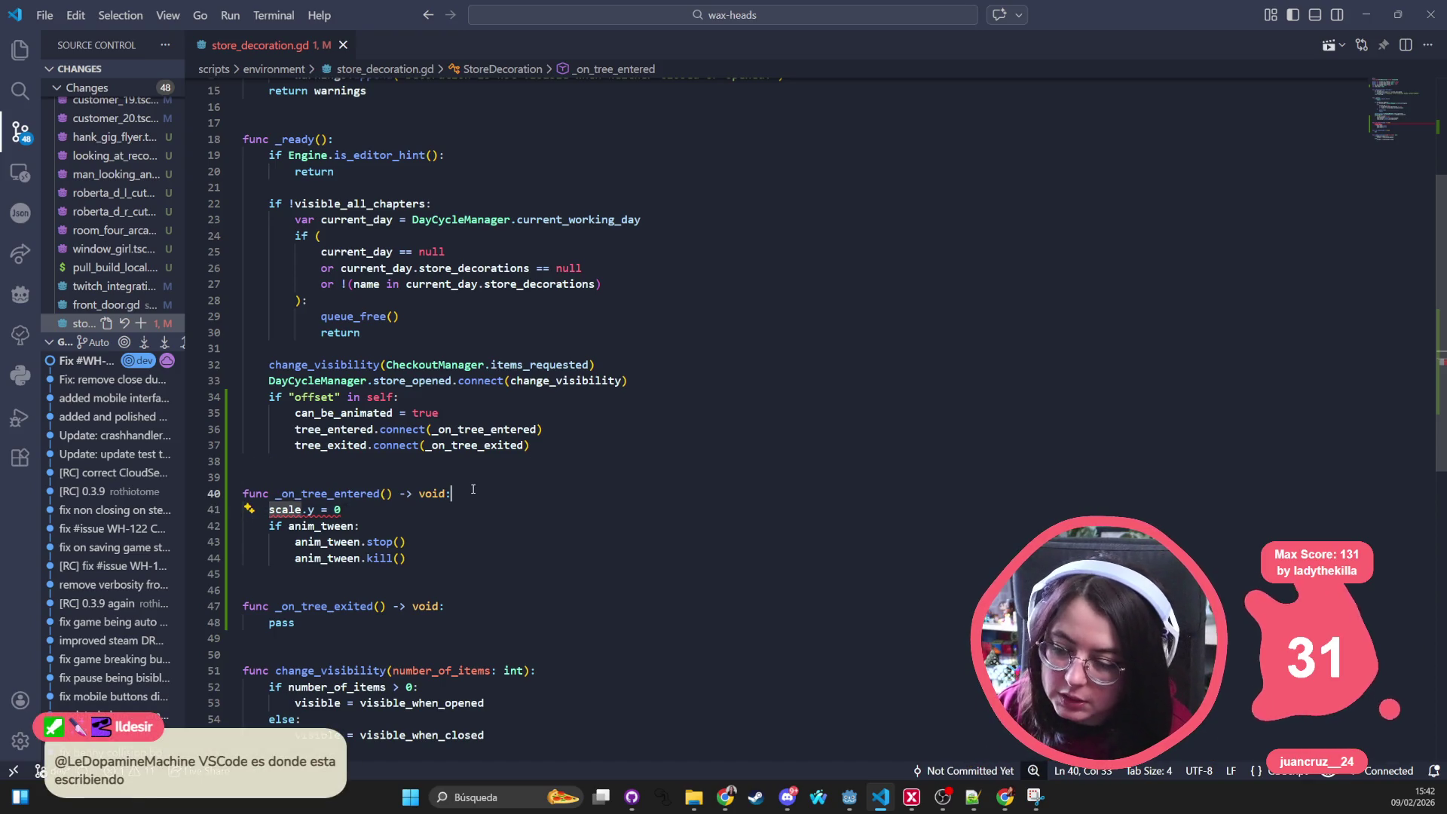
pyautogui.press('Return')
pyautogui.write('set')
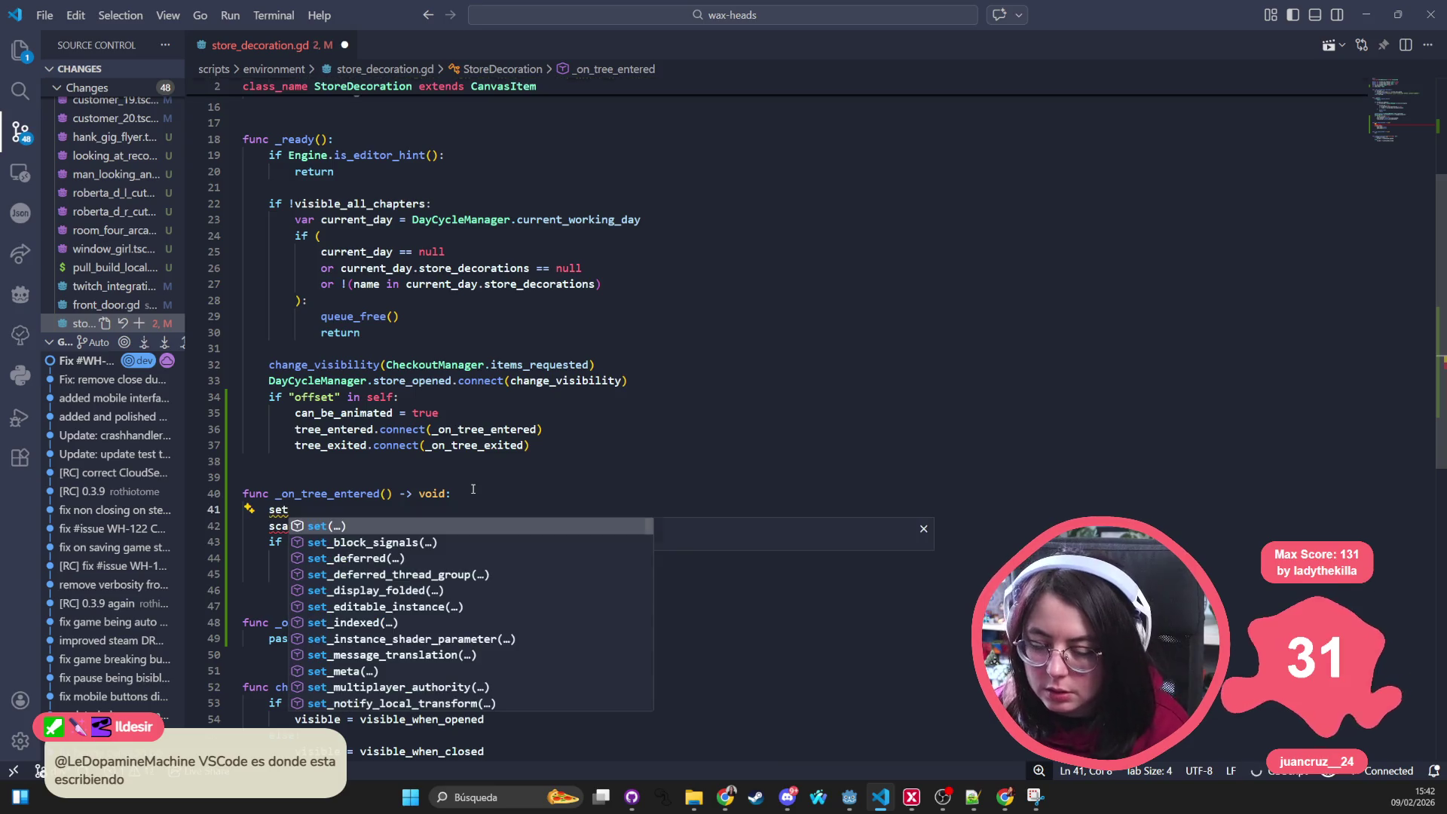
pyautogui.write('("scale')
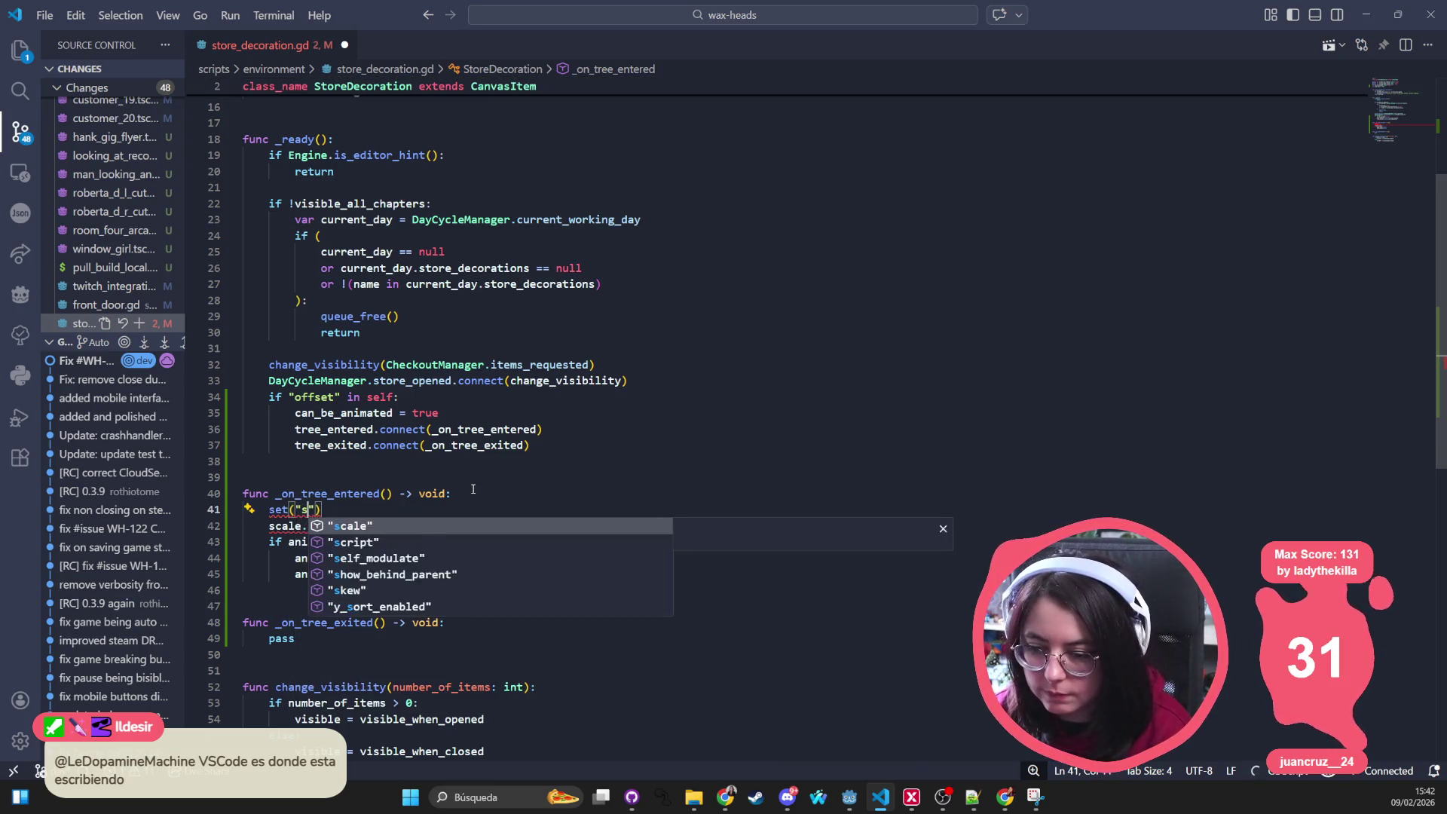
pyautogui.write('", Vector2(1, 0')
pyautogui.hotkey('ctrl', 'z')
pyautogui.write(':y", 0')
pyautogui.write('y", 0')
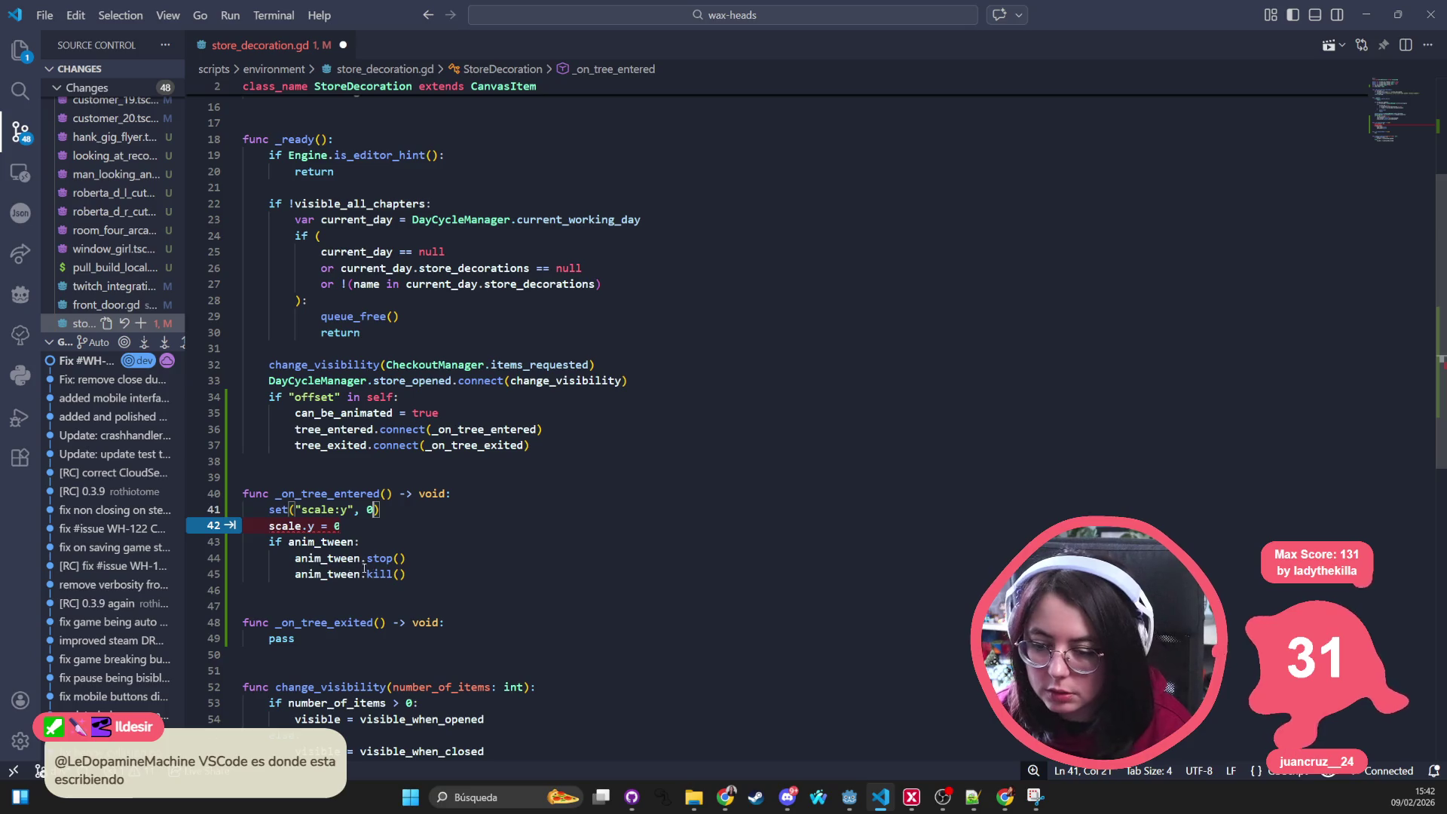
pyautogui.press('Tab')
pyautogui.press('Tab')
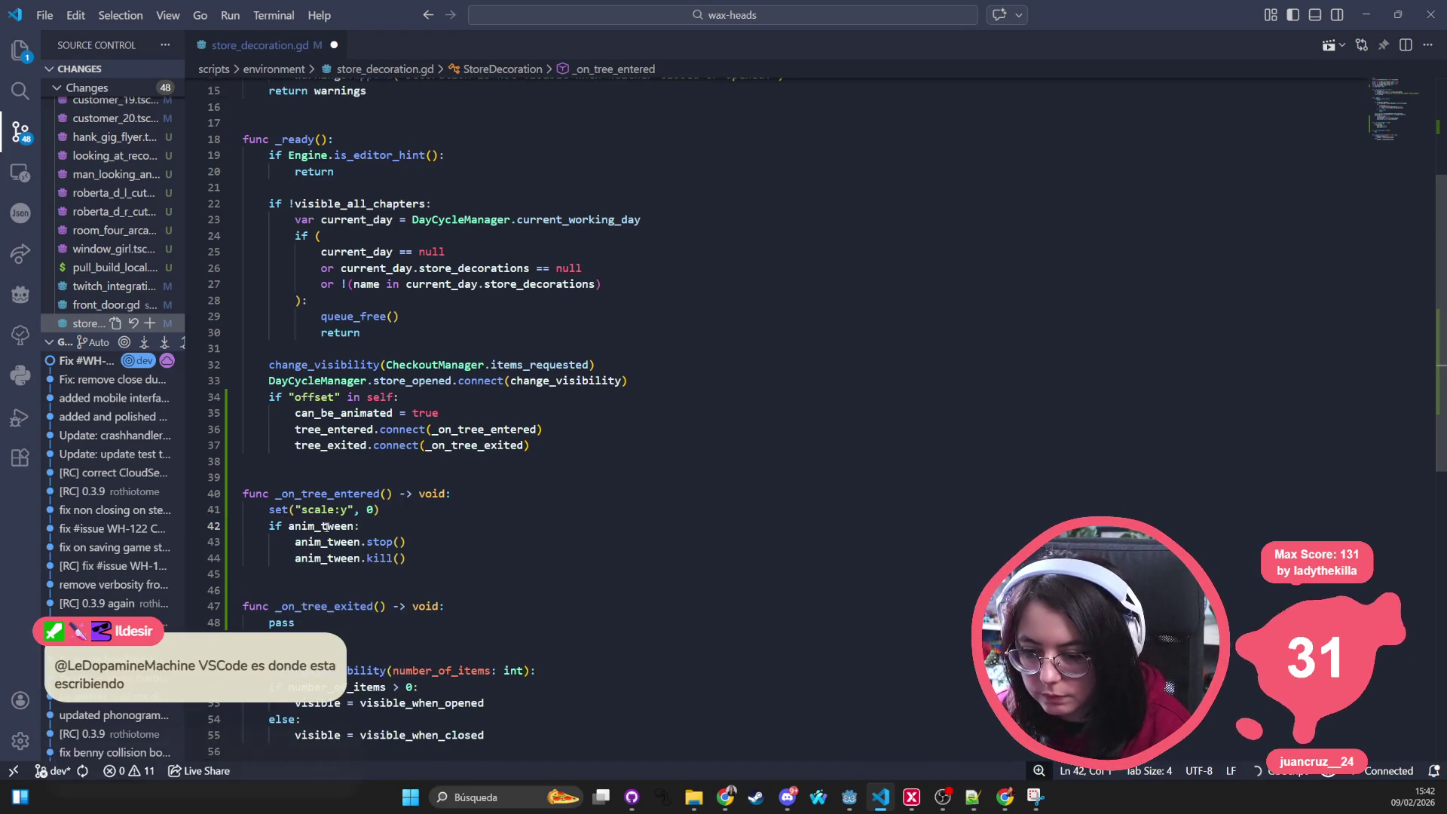
# Step: Add the suggested create_tween() line after anim_tween.kill() in _on_tree_entered
pyautogui.press('Down')
pyautogui.press('Down')
pyautogui.press('End')
pyautogui.press('Return')
pyautogui.press('BackSpace')
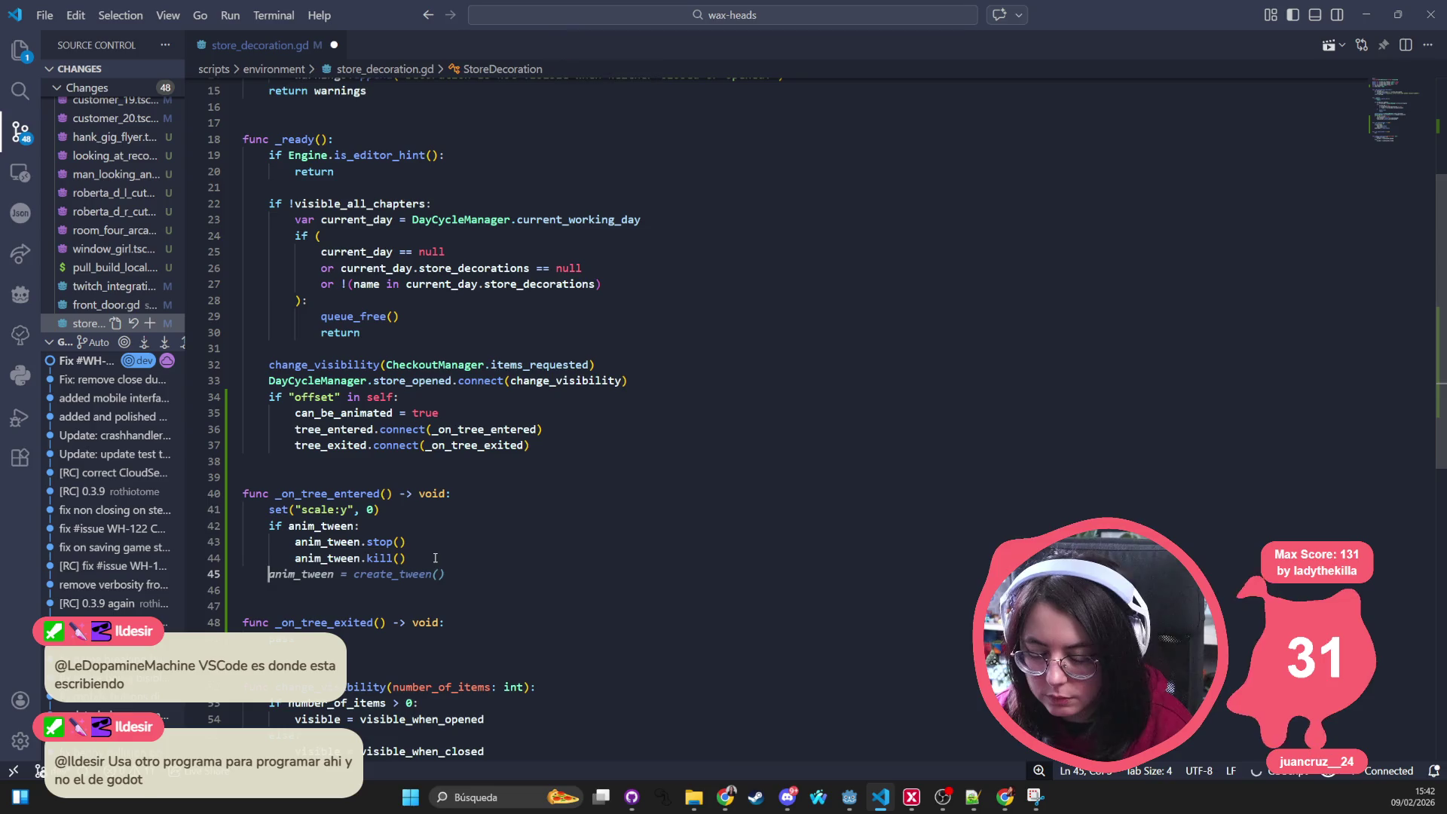
pyautogui.write('anim')
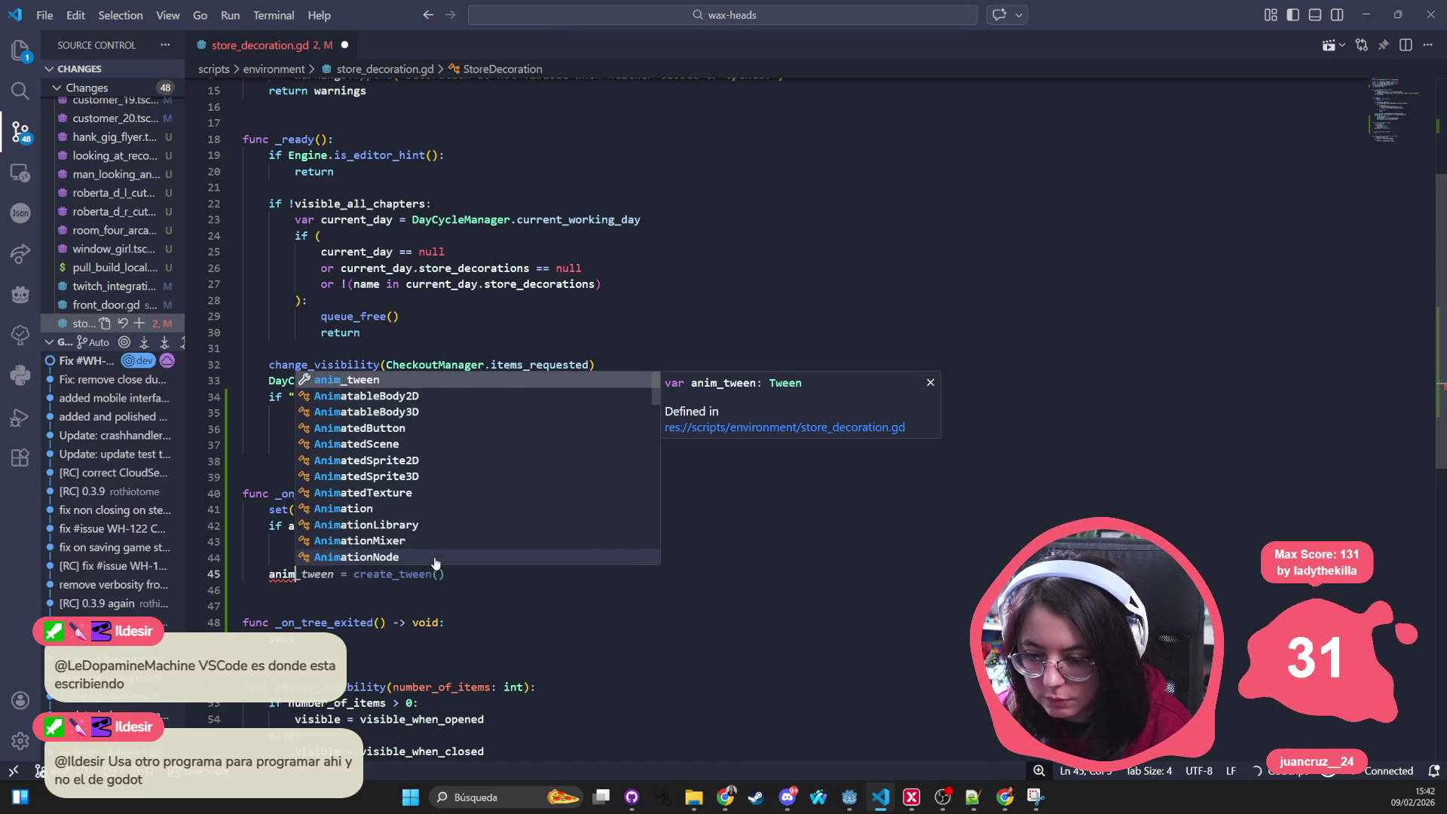
pyautogui.press('Tab')
pyautogui.press('Return')
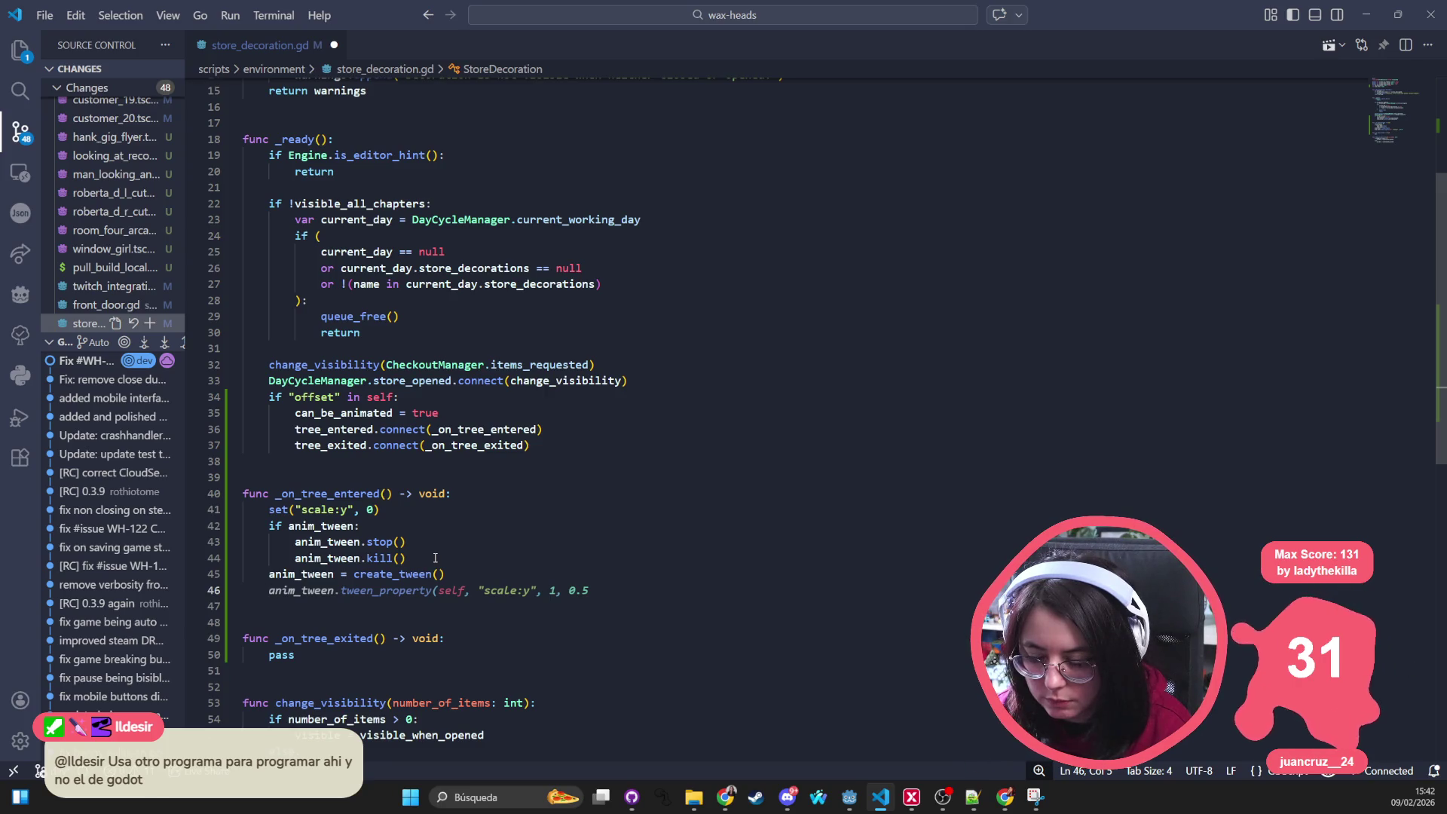
# Step: Add anim_tween = create_tween() to the offset branch of _ready
pyautogui.scroll(5, 514, 589)
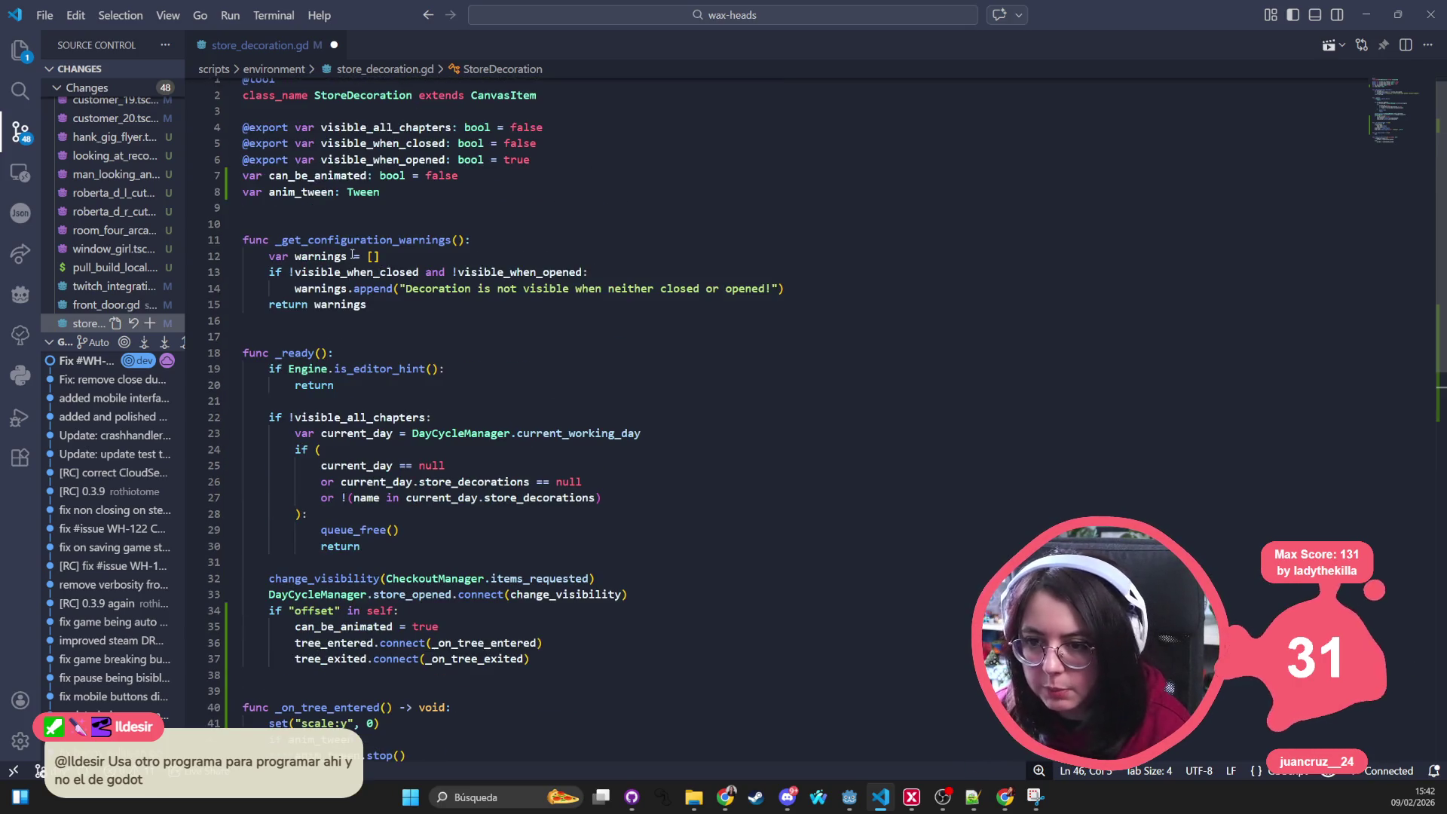
pyautogui.scroll(-2, 588, 565)
pyautogui.click(604, 557)
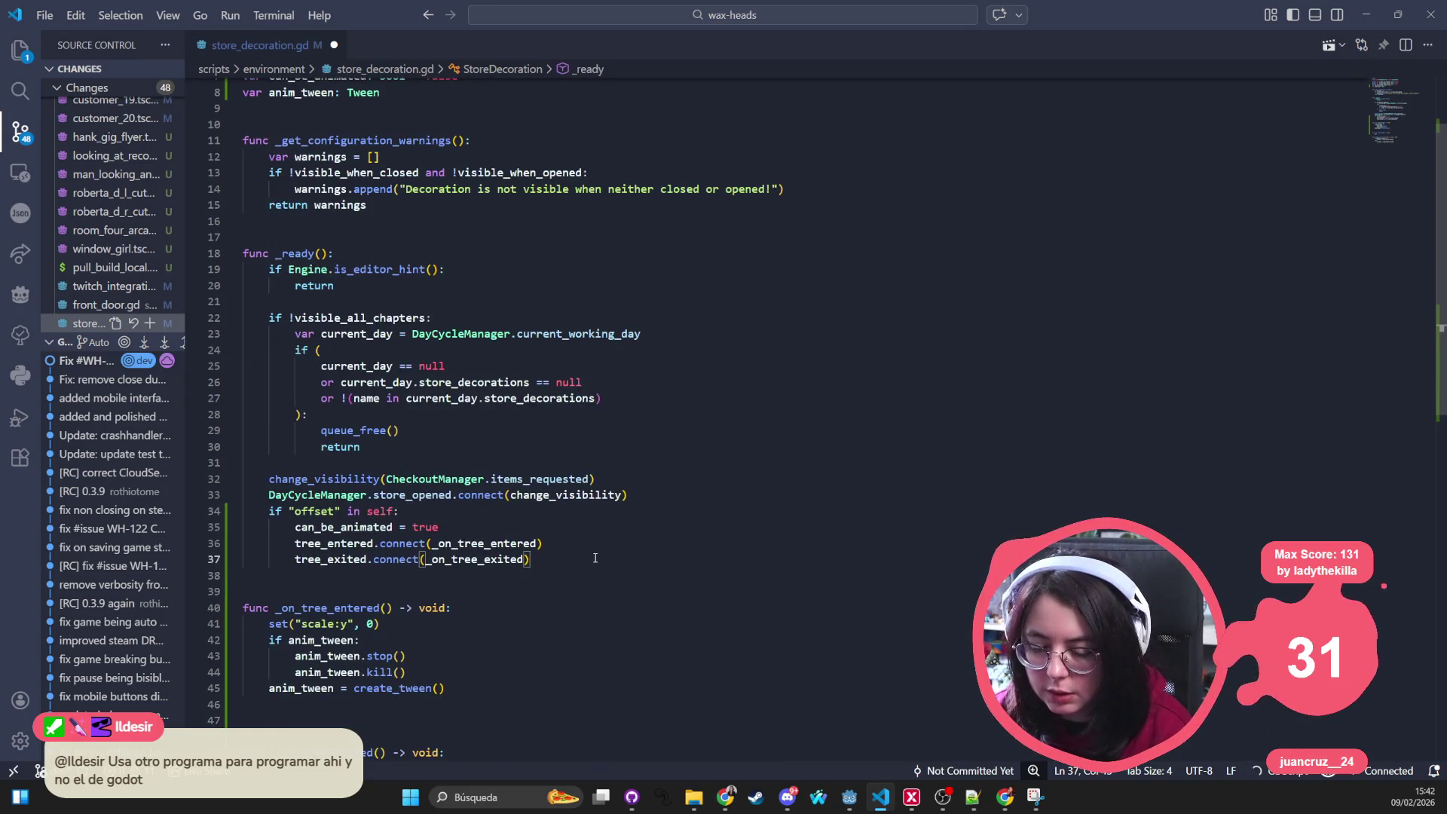
pyautogui.press('Return')
pyautogui.write('anim_tween')
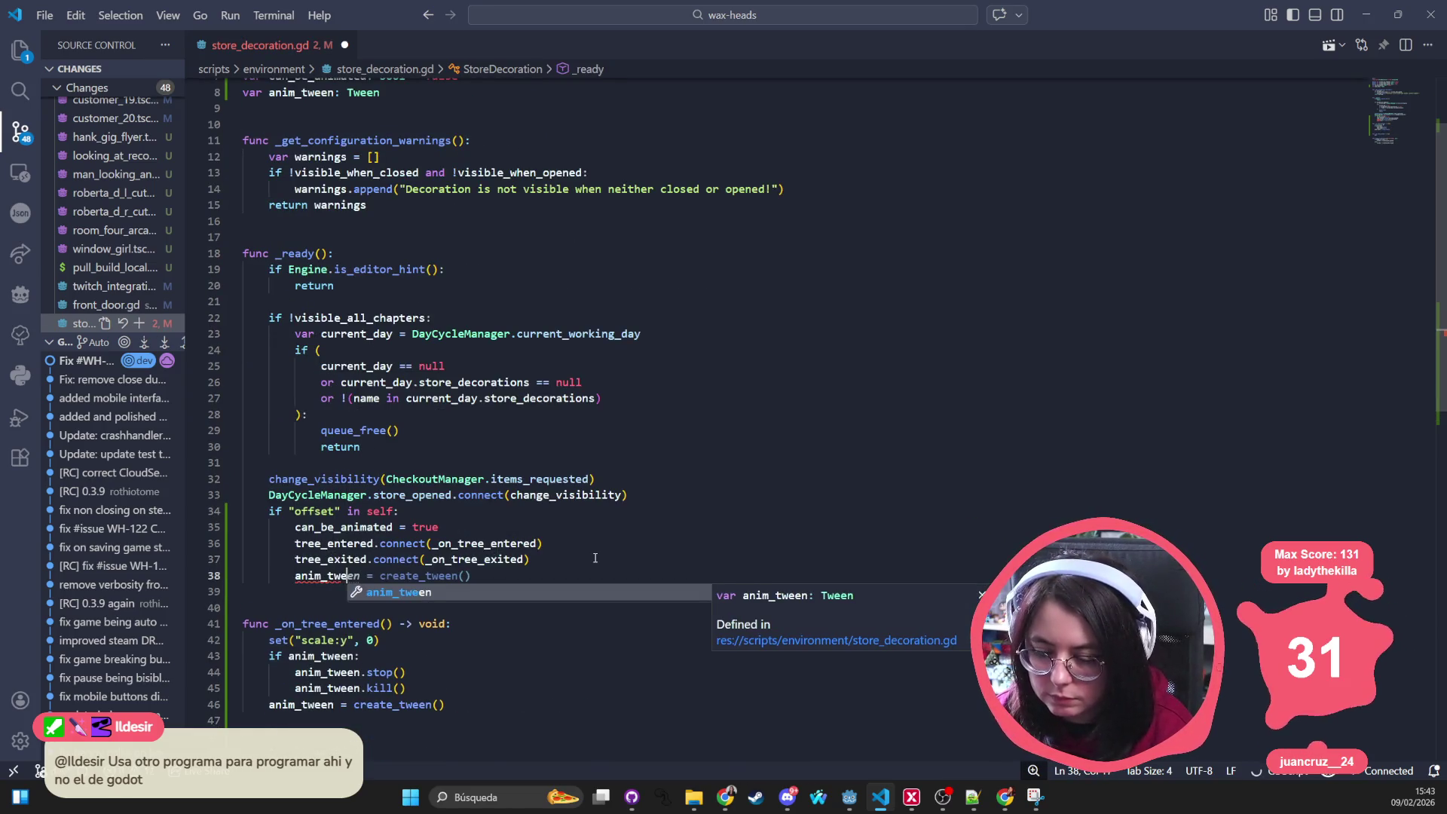
pyautogui.write(' = create')
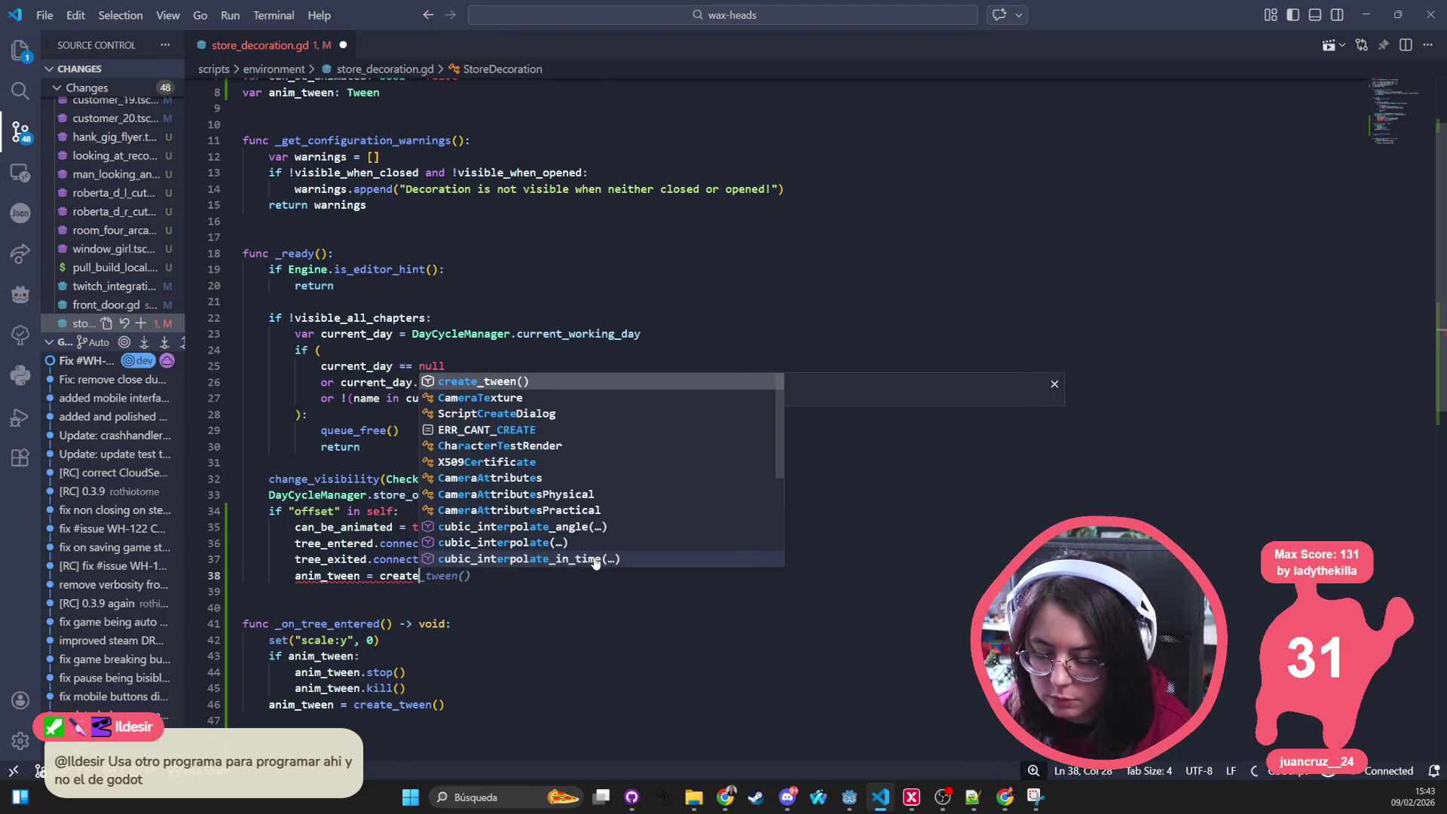
pyautogui.press('Tab')
pyautogui.press('Return')
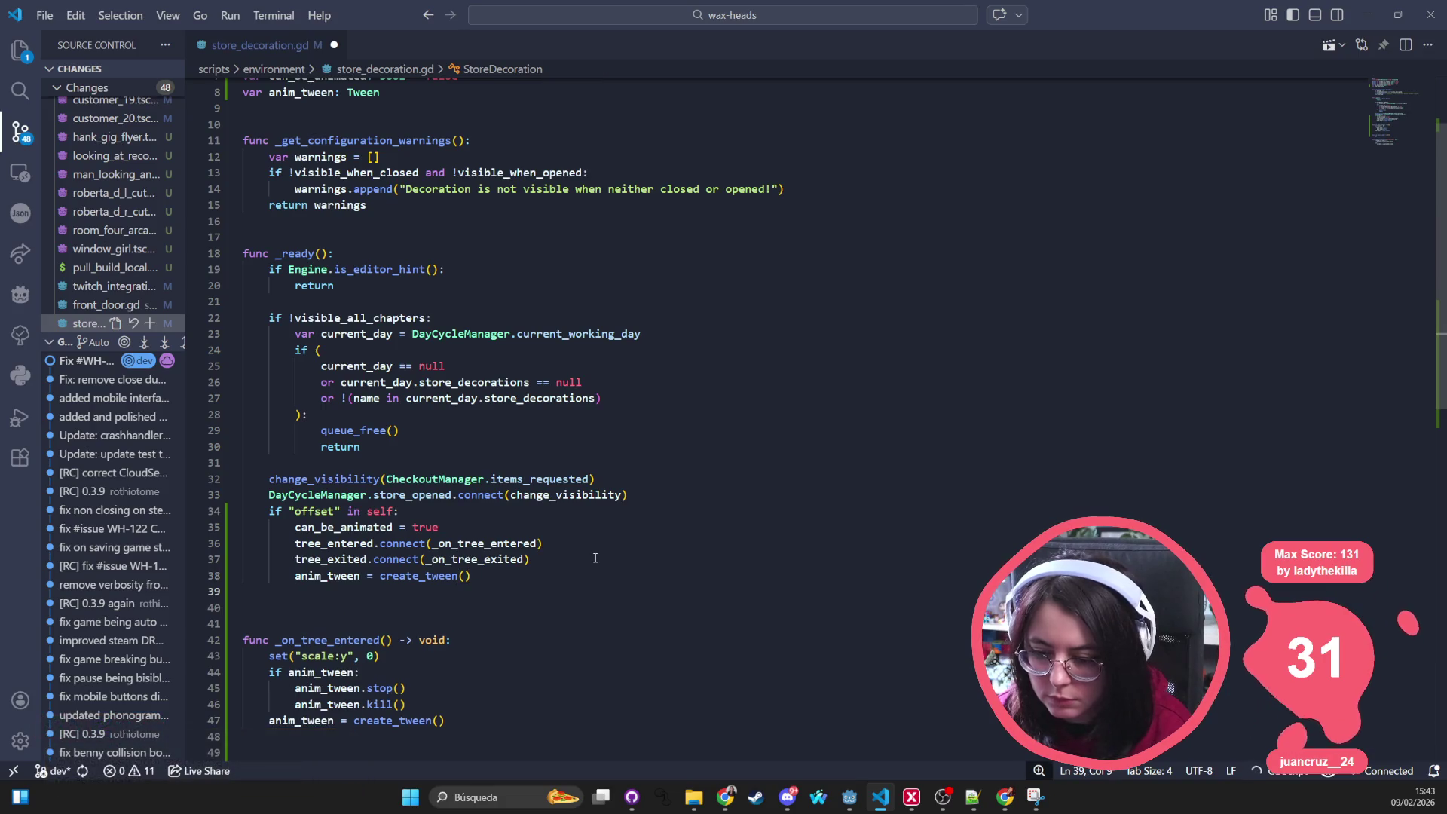
pyautogui.scroll(-2, 506, 593)
pyautogui.moveTo(407, 598); pyautogui.dragTo(184, 551)
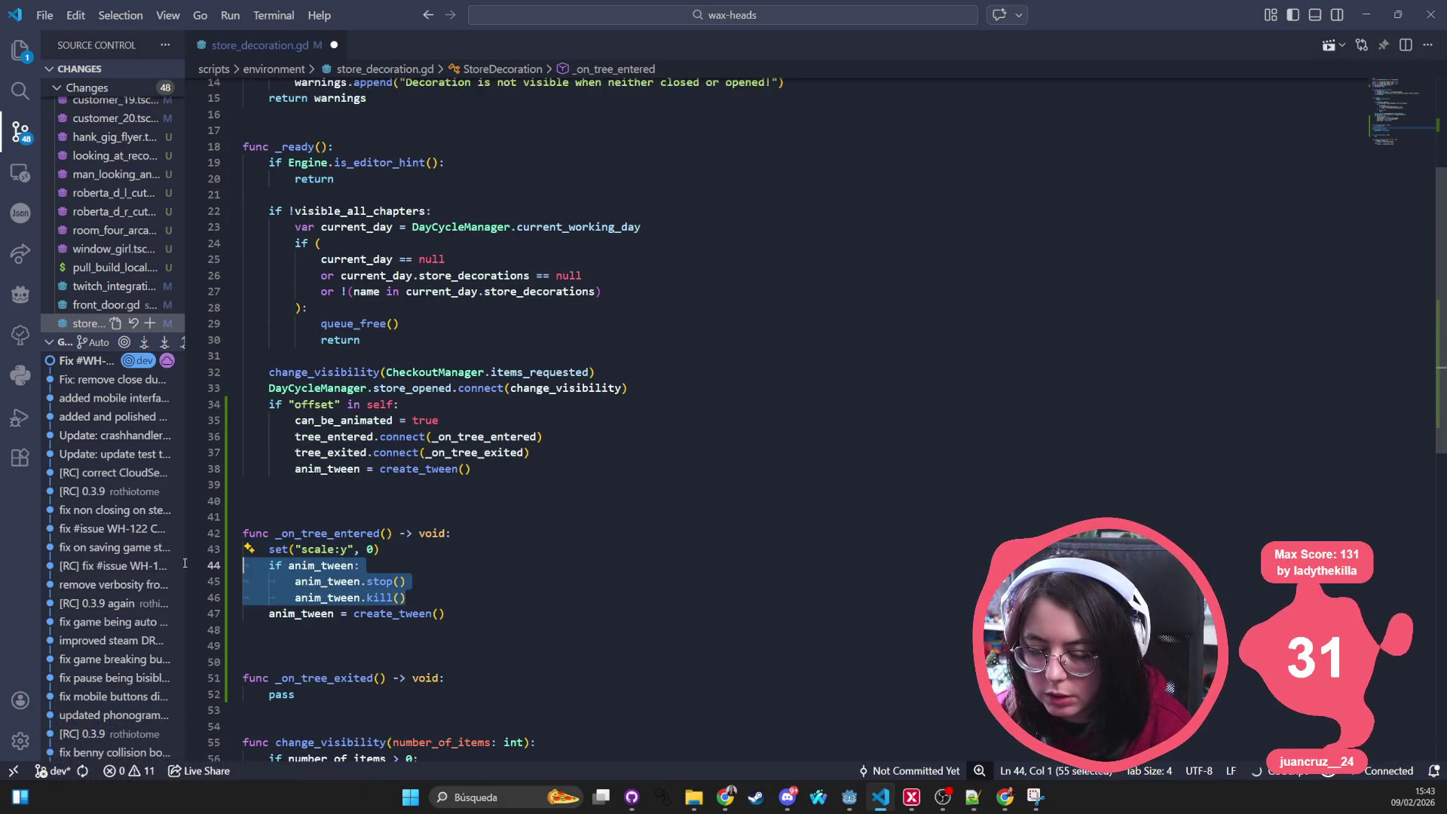
# Step: Delete the set and stop/kill lines, then add a blank line after create_tween() in _ready
pyautogui.press('BackSpace')
pyautogui.press('BackSpace')
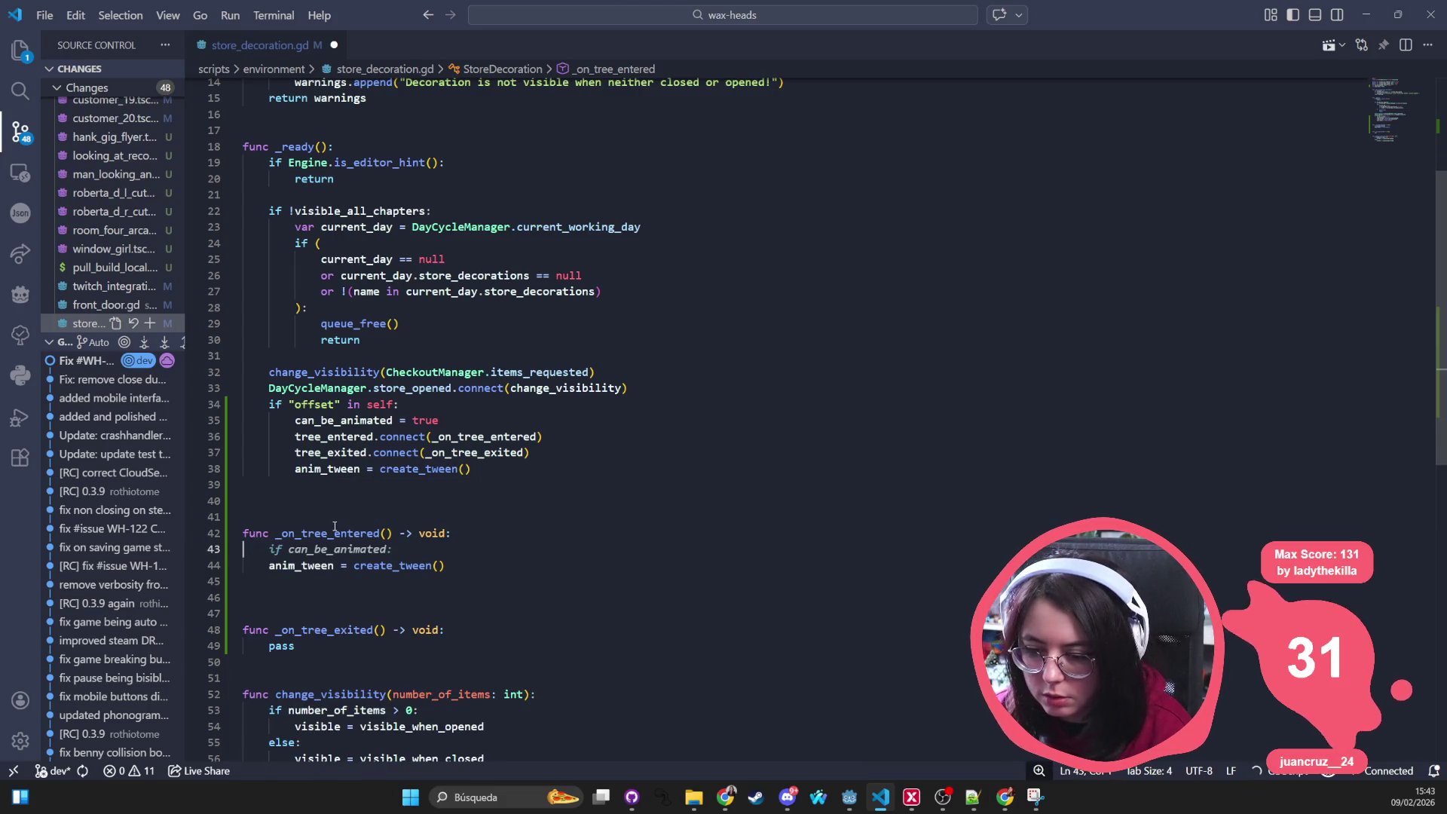
pyautogui.click(550, 471)
pyautogui.press('Return')
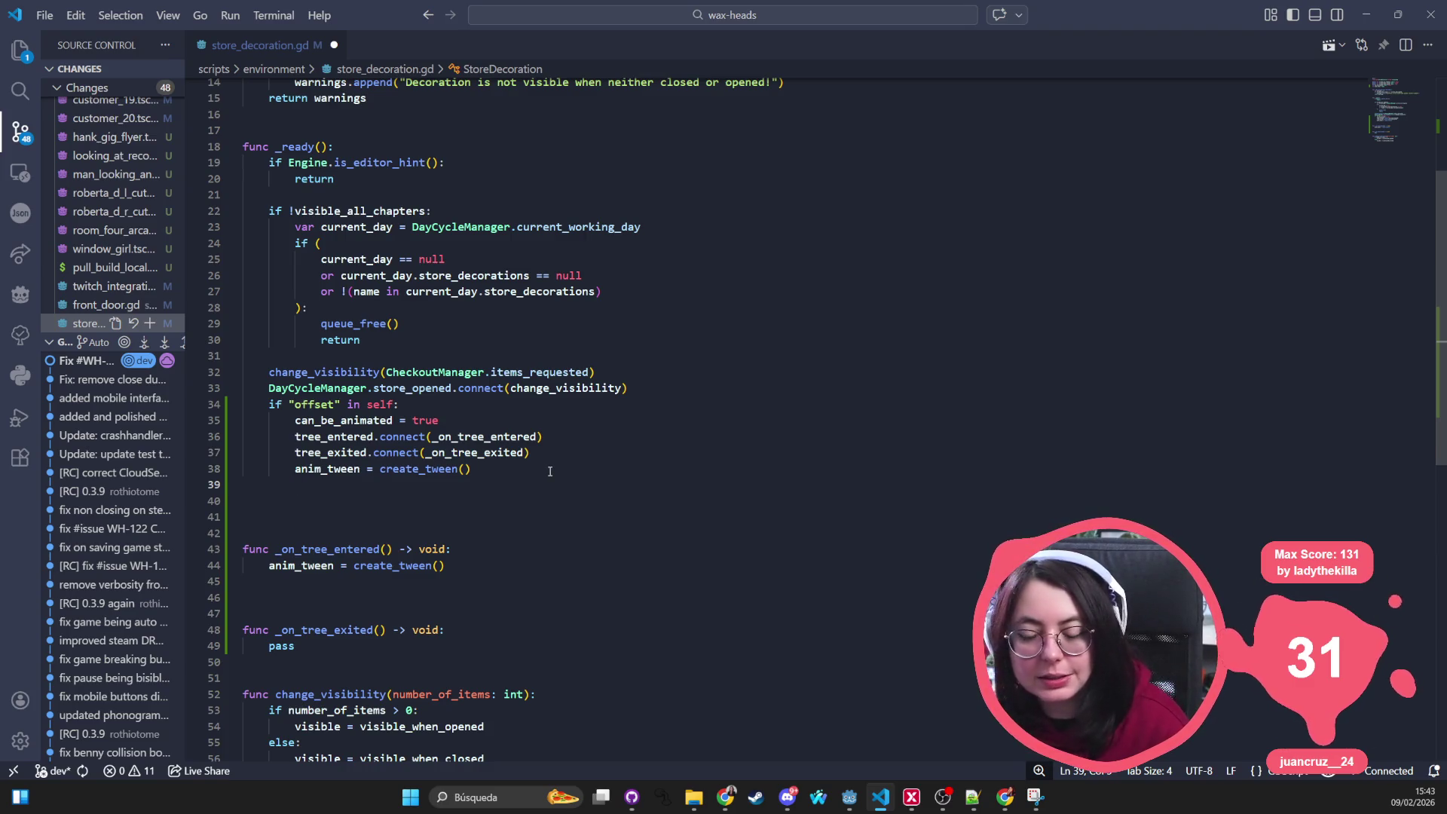
# Step: Search extensions for 'gdscript' and review the GDScript Theme and gdscript extension details
pyautogui.hotkey('ctrl', 'shift', 'x')
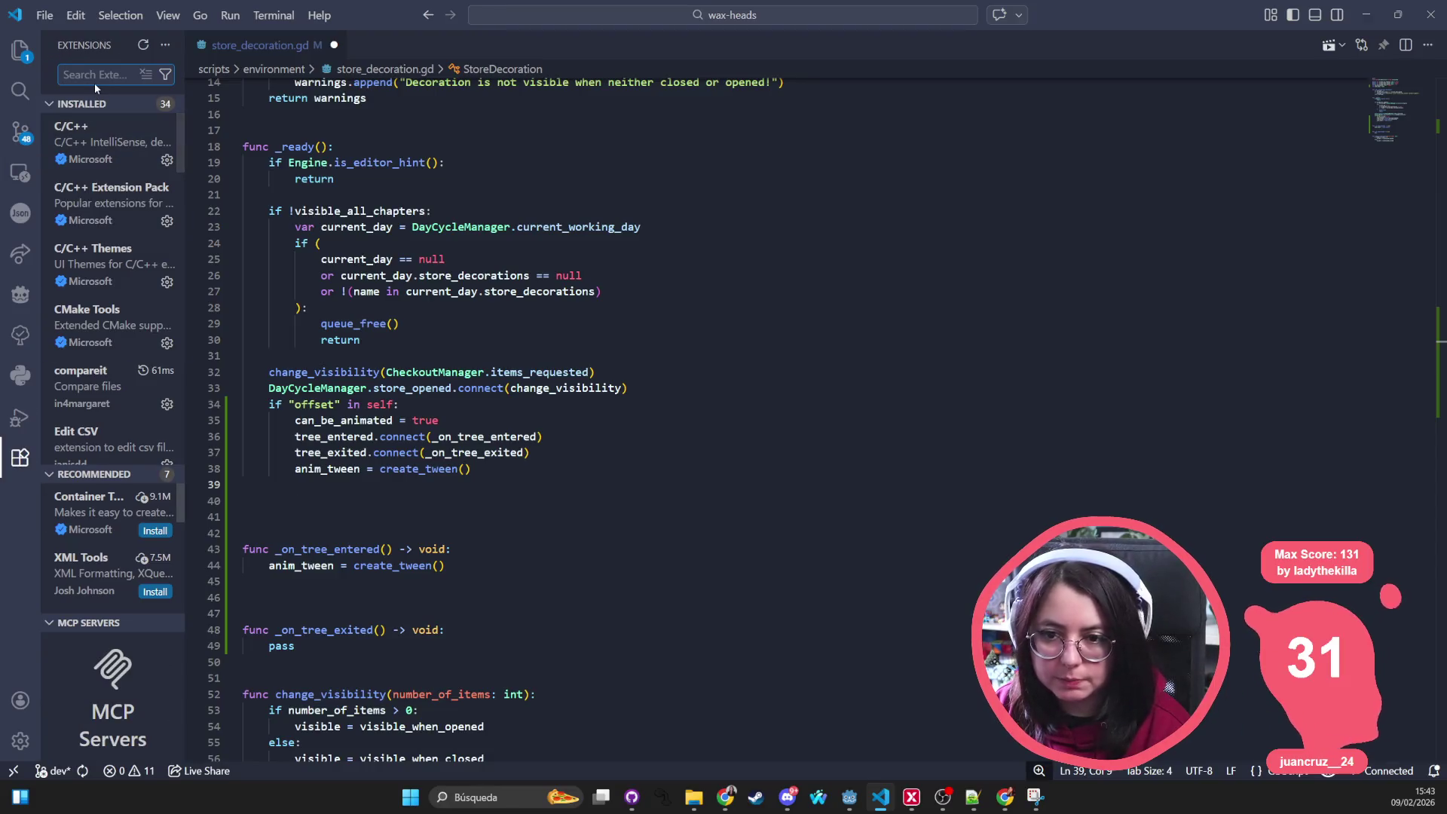
pyautogui.write('gdscript')
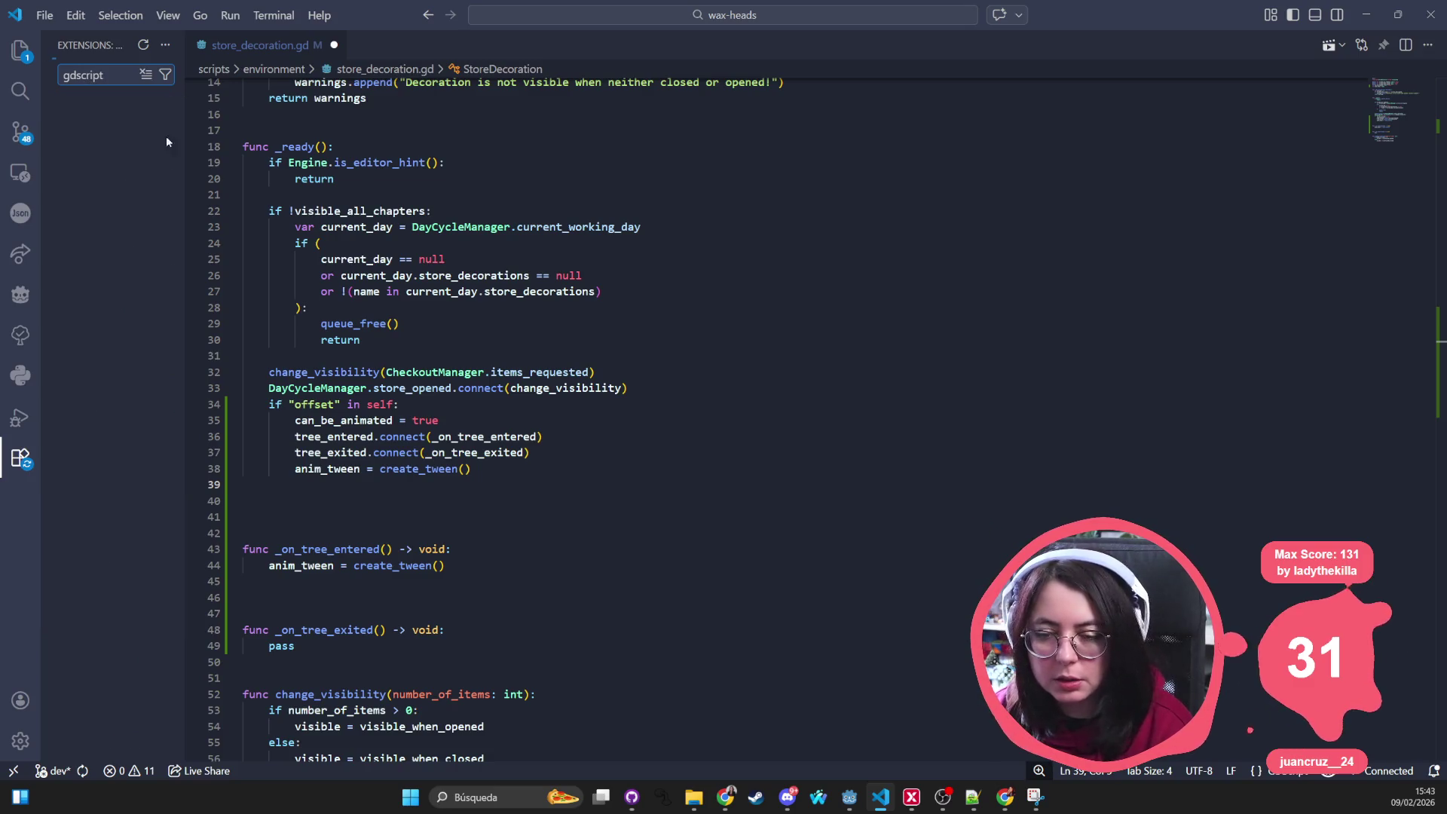
pyautogui.moveTo(185, 153); pyautogui.dragTo(362, 154)
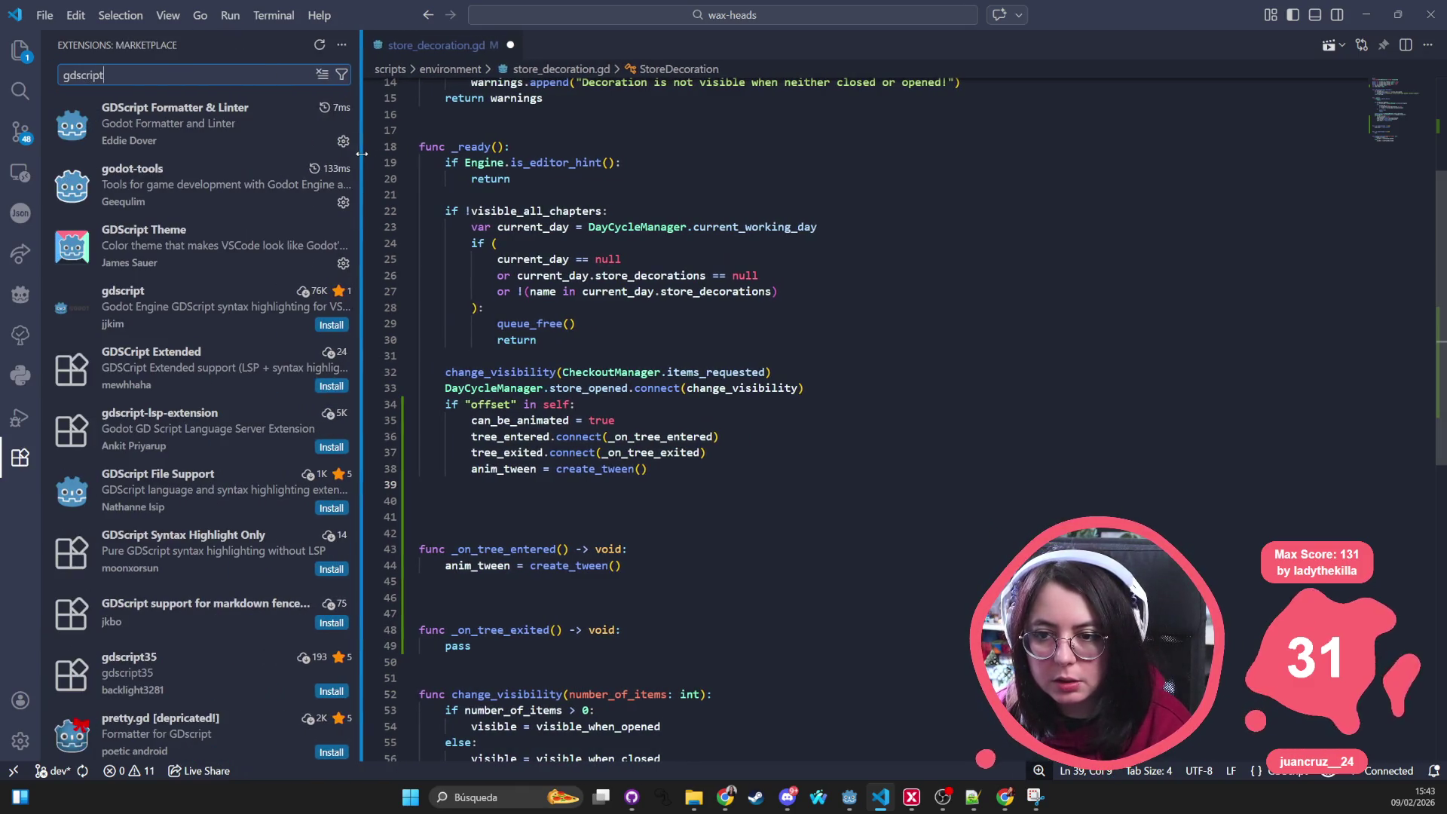
pyautogui.moveTo(136, 241)
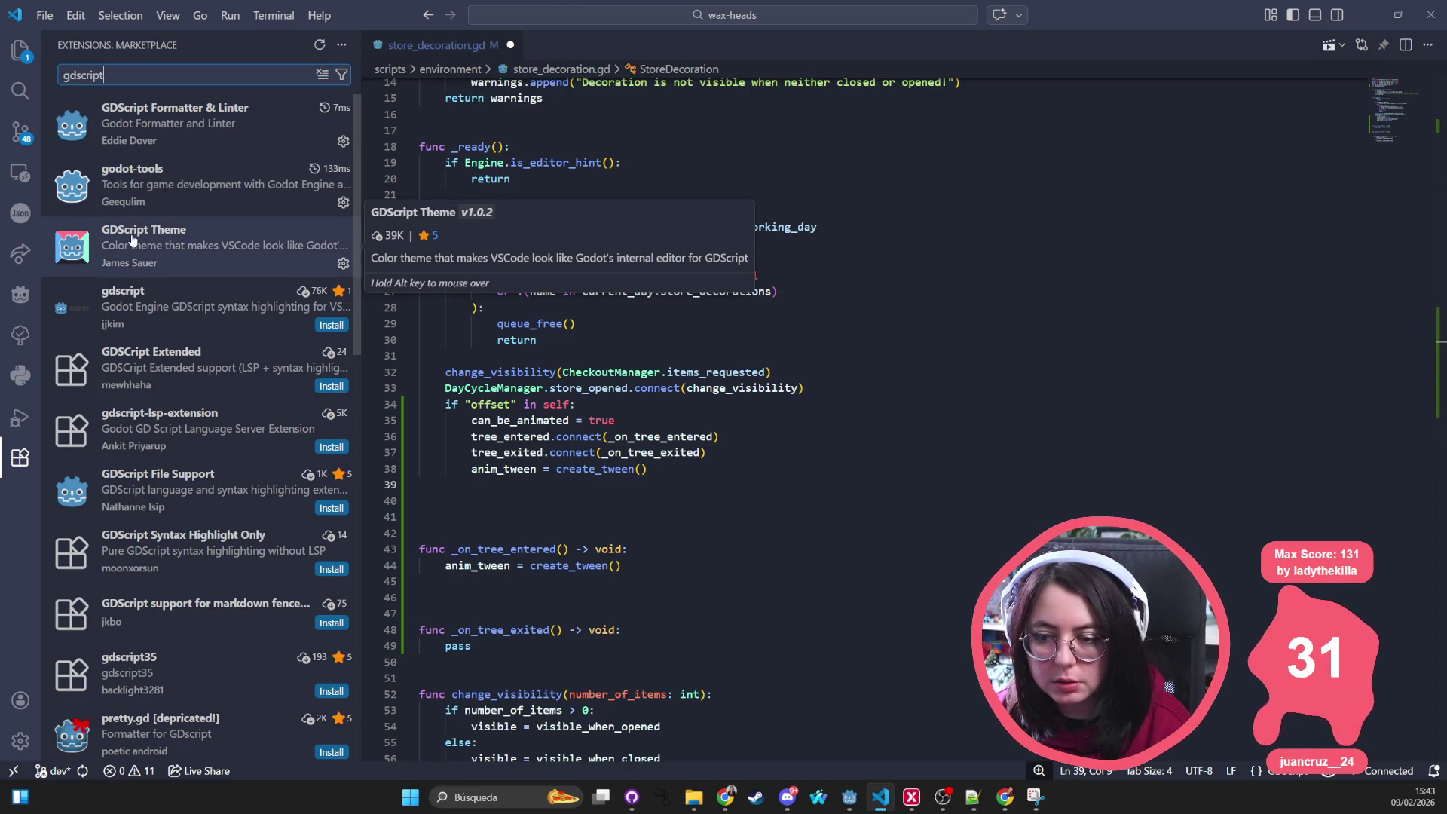
pyautogui.click(133, 240)
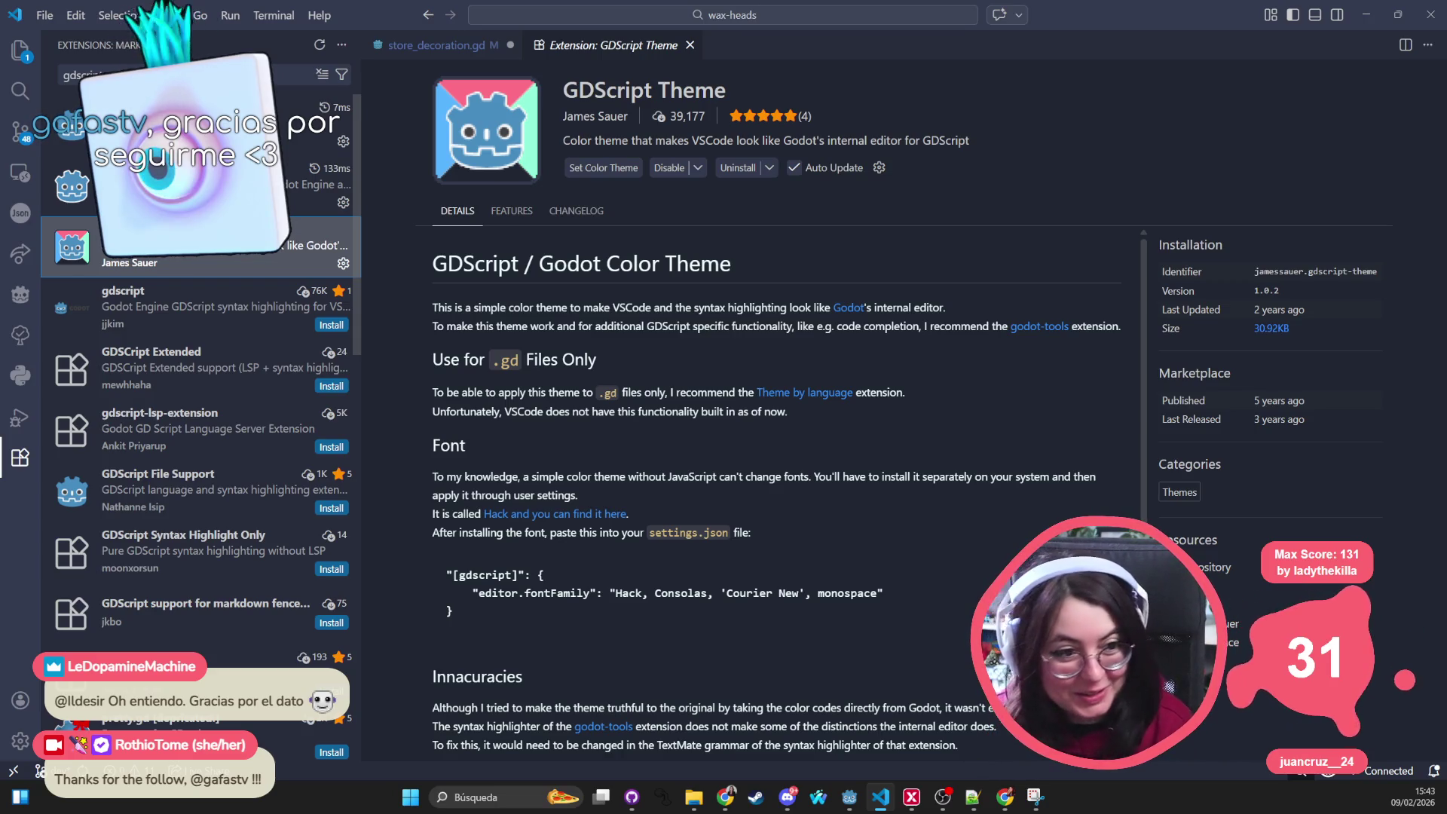
pyautogui.click(167, 320)
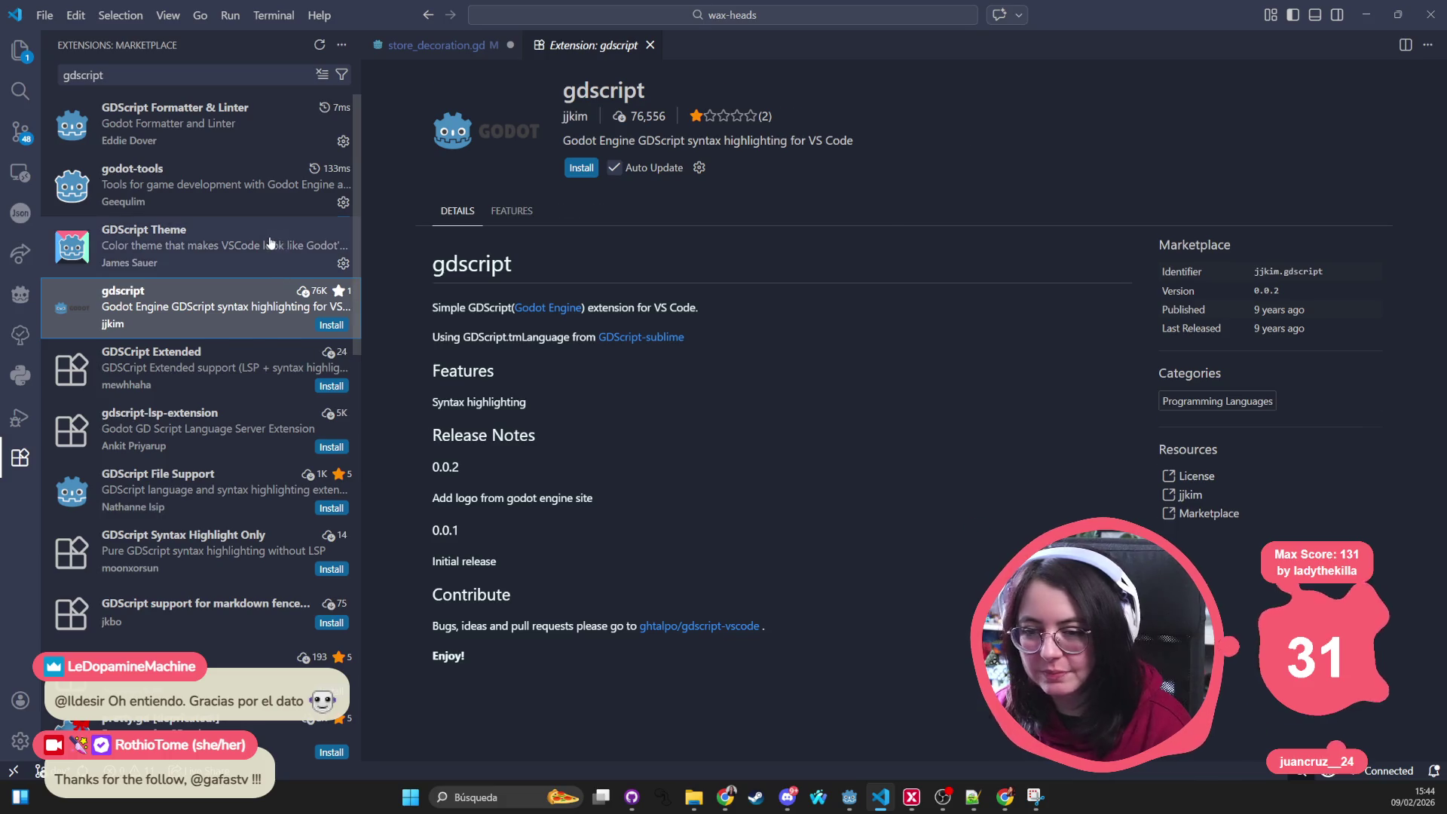
pyautogui.click(195, 235)
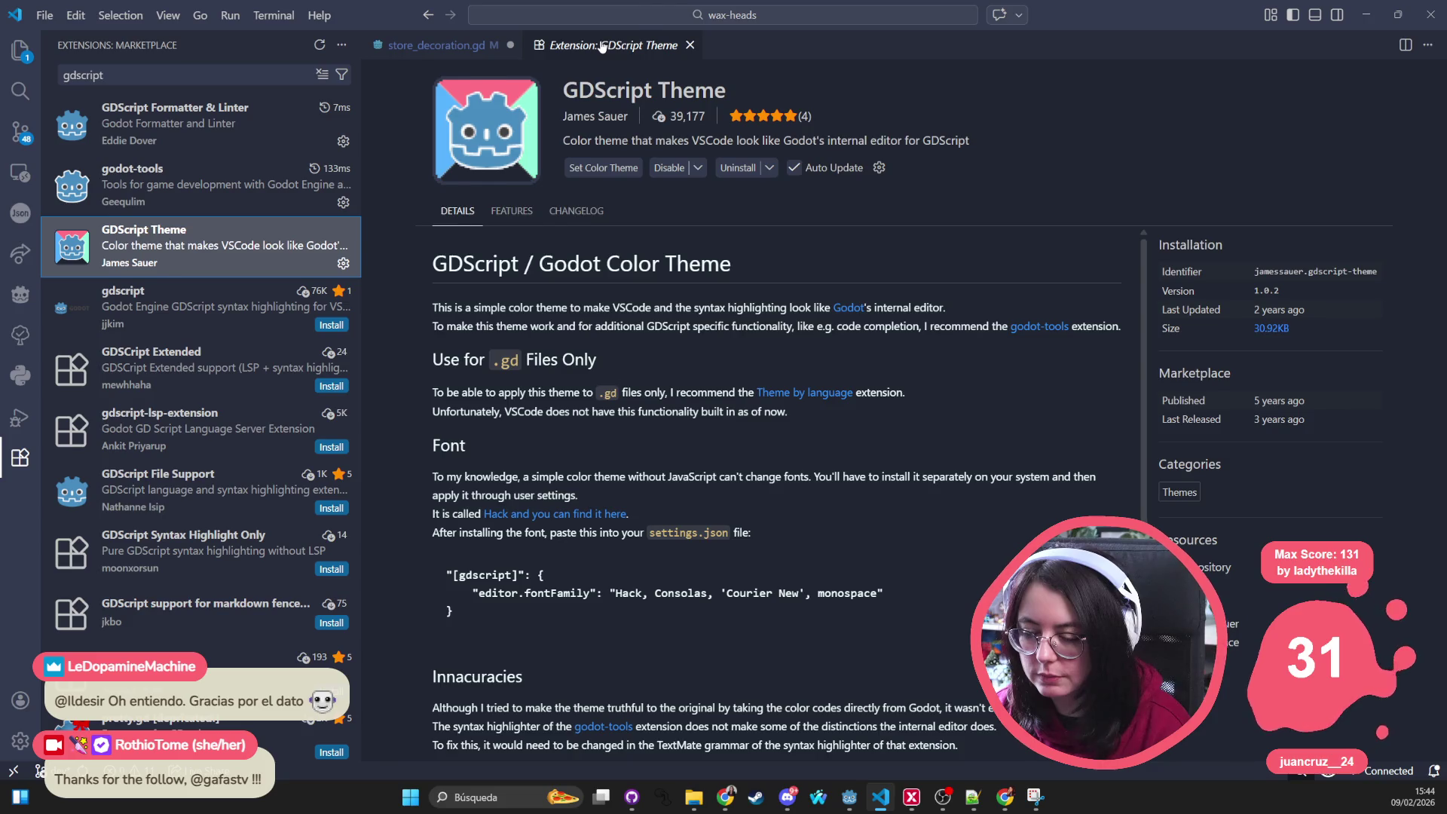
pyautogui.middleClick(601, 47)
pyautogui.moveTo(361, 234)
pyautogui.mouseDown()
pyautogui.moveTo(152, 232)
pyautogui.moveTo(260, 232)
pyautogui.mouseUp()
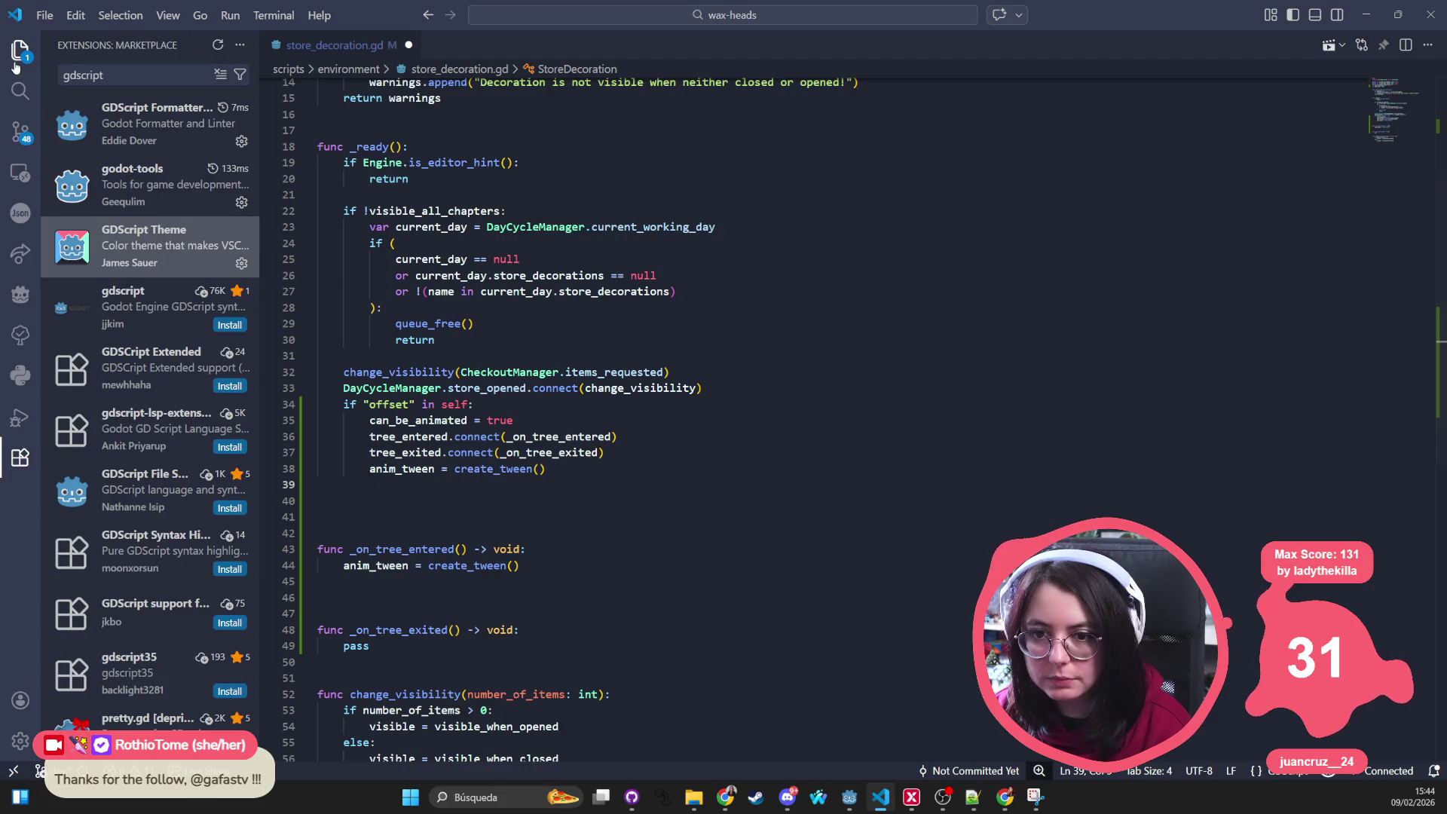
# Step: Remove the create_tween line from _on_tree_entered and open a new line below create_tween in _ready
pyautogui.click(15, 64)
pyautogui.click(539, 564)
pyautogui.moveTo(539, 563); pyautogui.dragTo(319, 565)
pyautogui.press('BackSpace')
pyautogui.press('BackSpace')
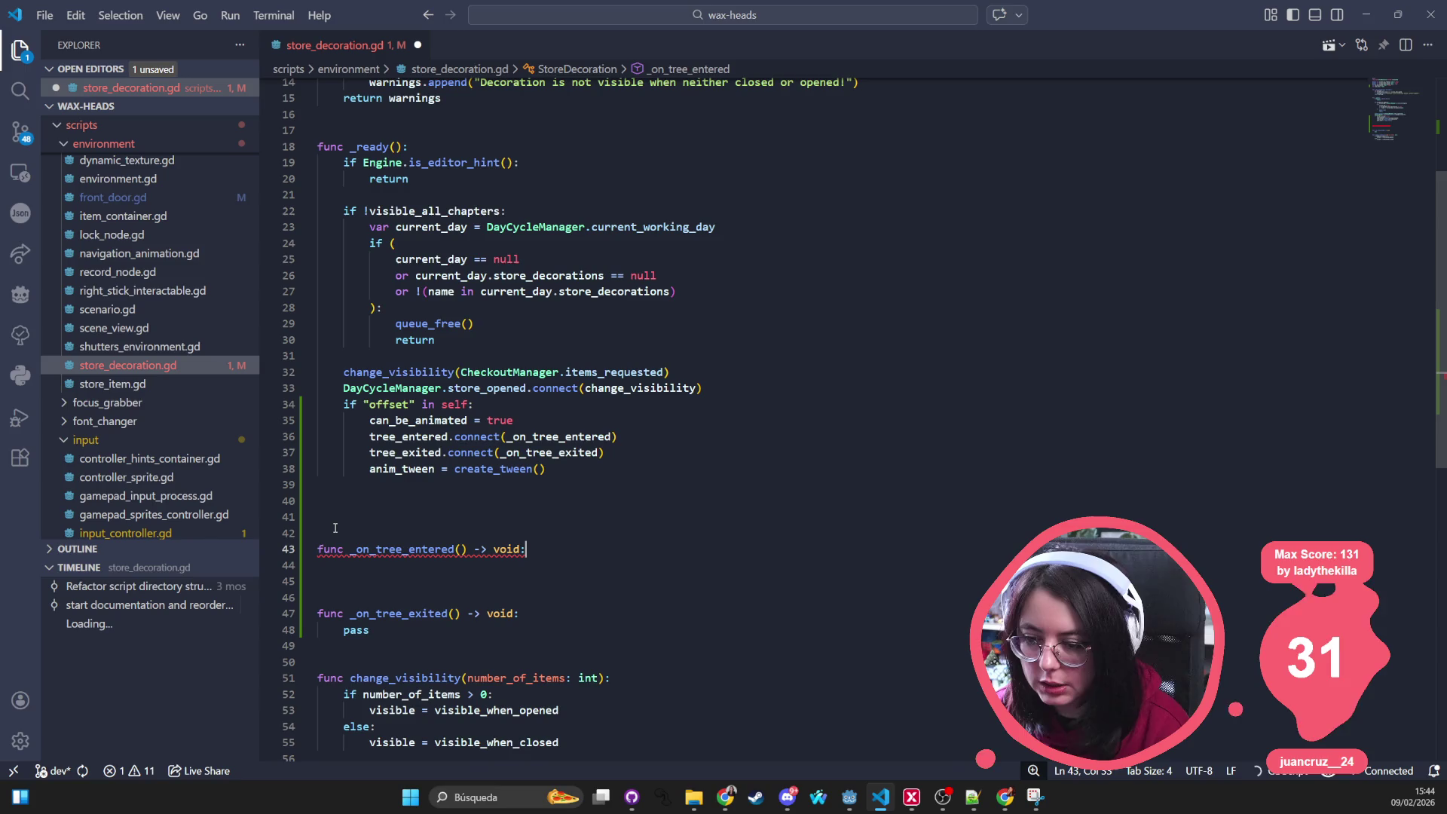
pyautogui.click(611, 464)
pyautogui.press('Return')
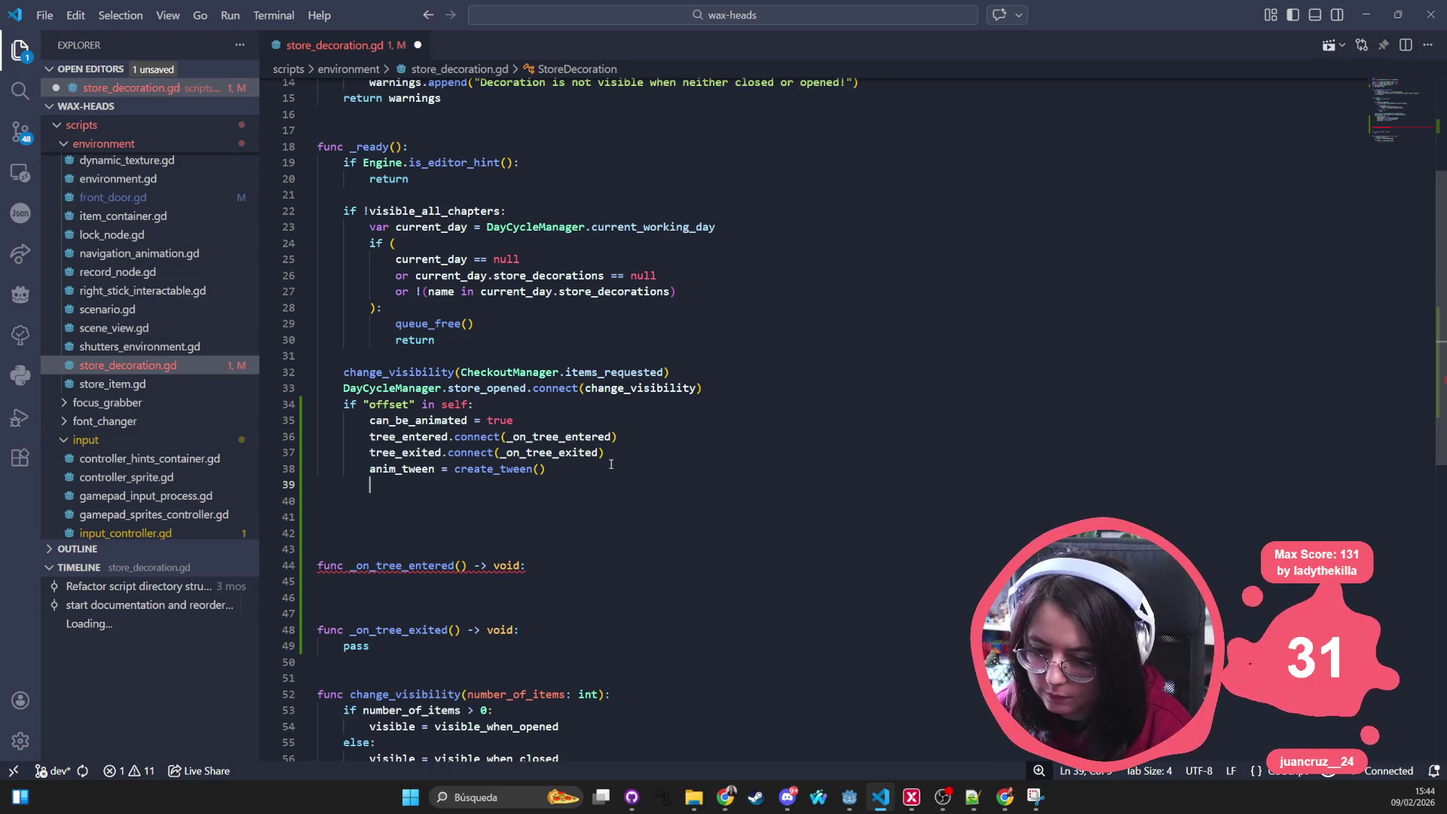
# Step: Start an anim_tween. call on line 39 and browse its available methods
pyautogui.write('anim_tween')
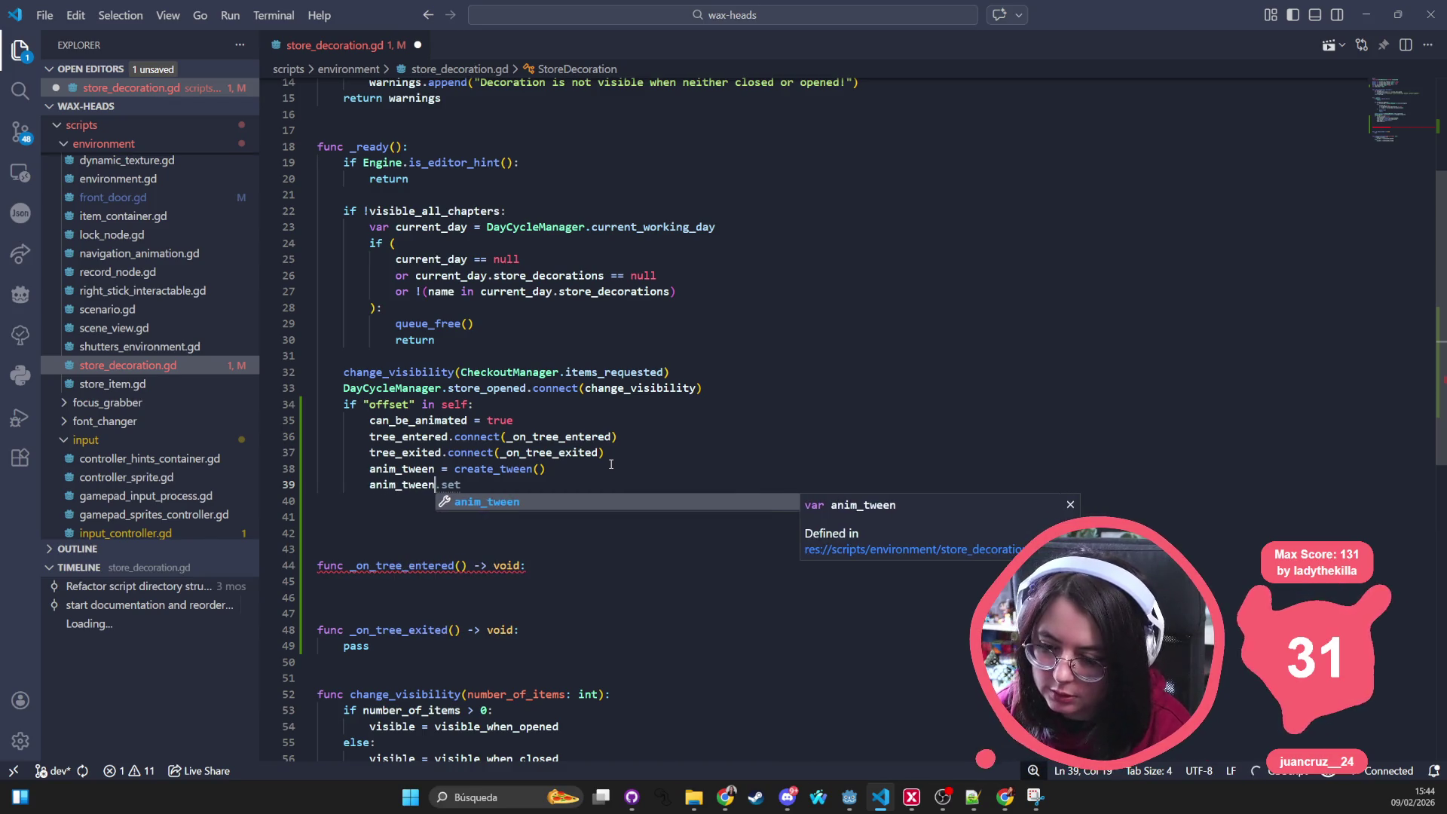
pyautogui.write('.cre')
pyautogui.press('BackSpace')
pyautogui.press('BackSpace')
pyautogui.press('BackSpace')
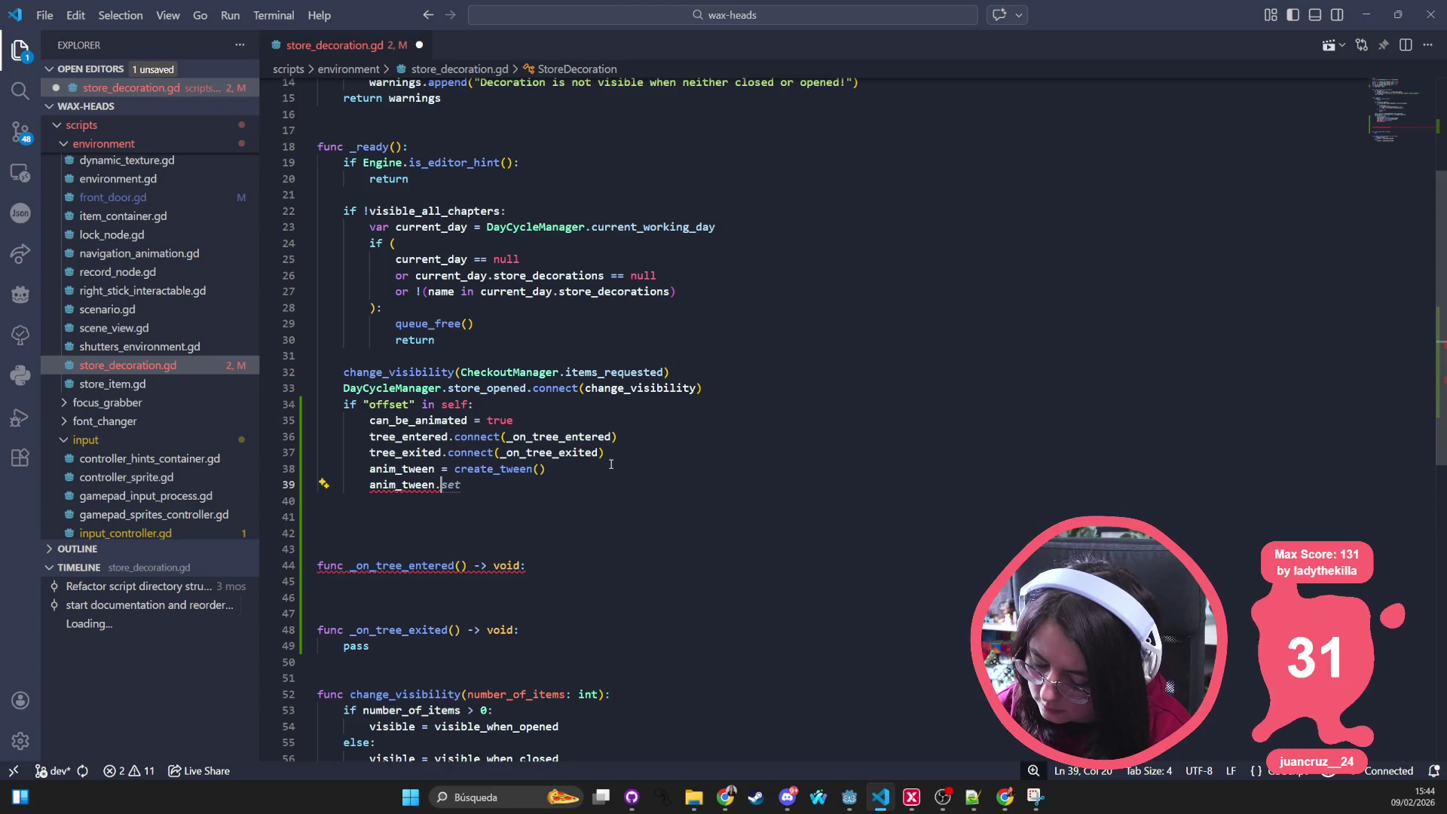
pyautogui.write('create')
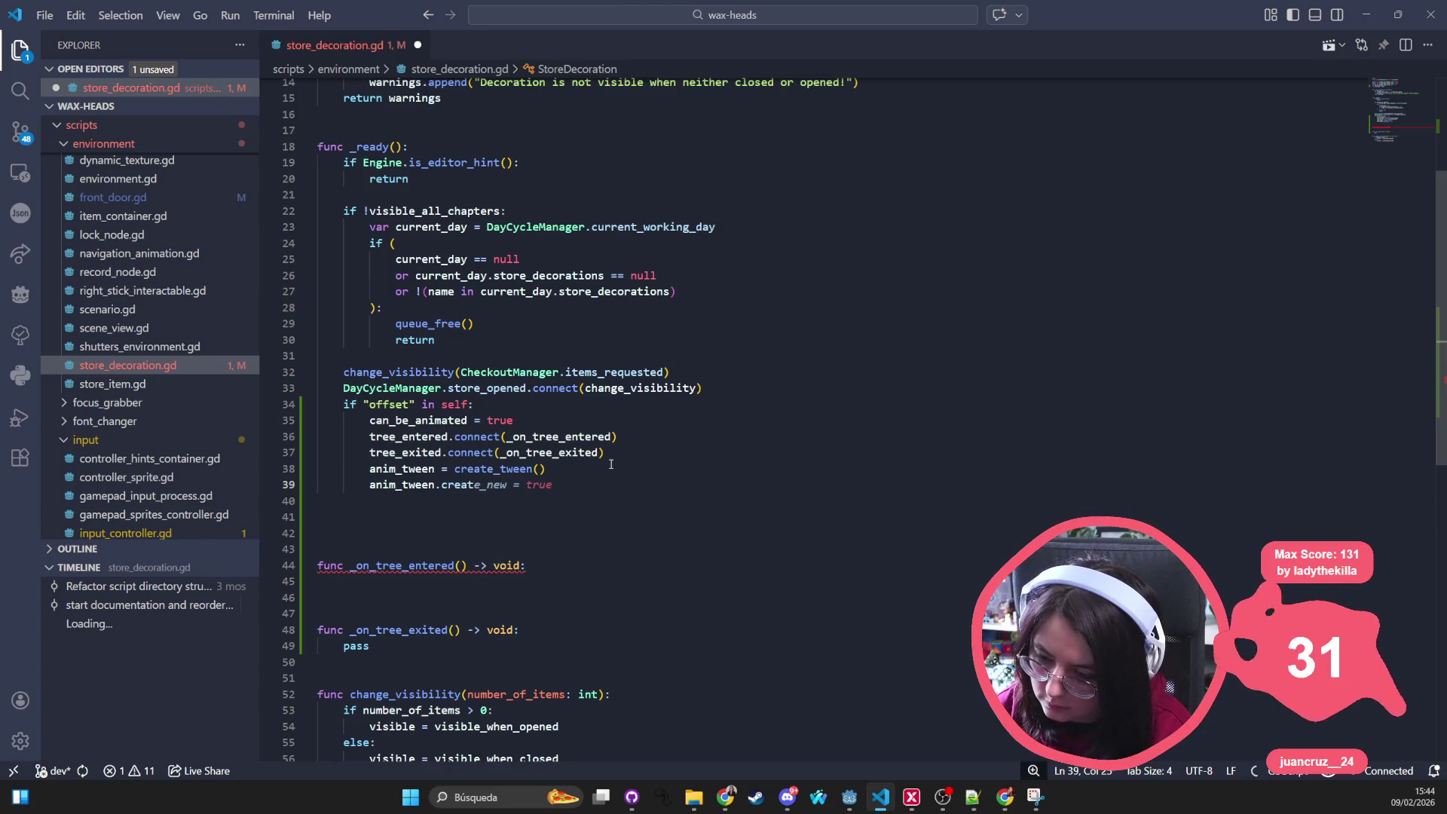
pyautogui.press('Escape')
pyautogui.hotkey('ctrl', 'space')
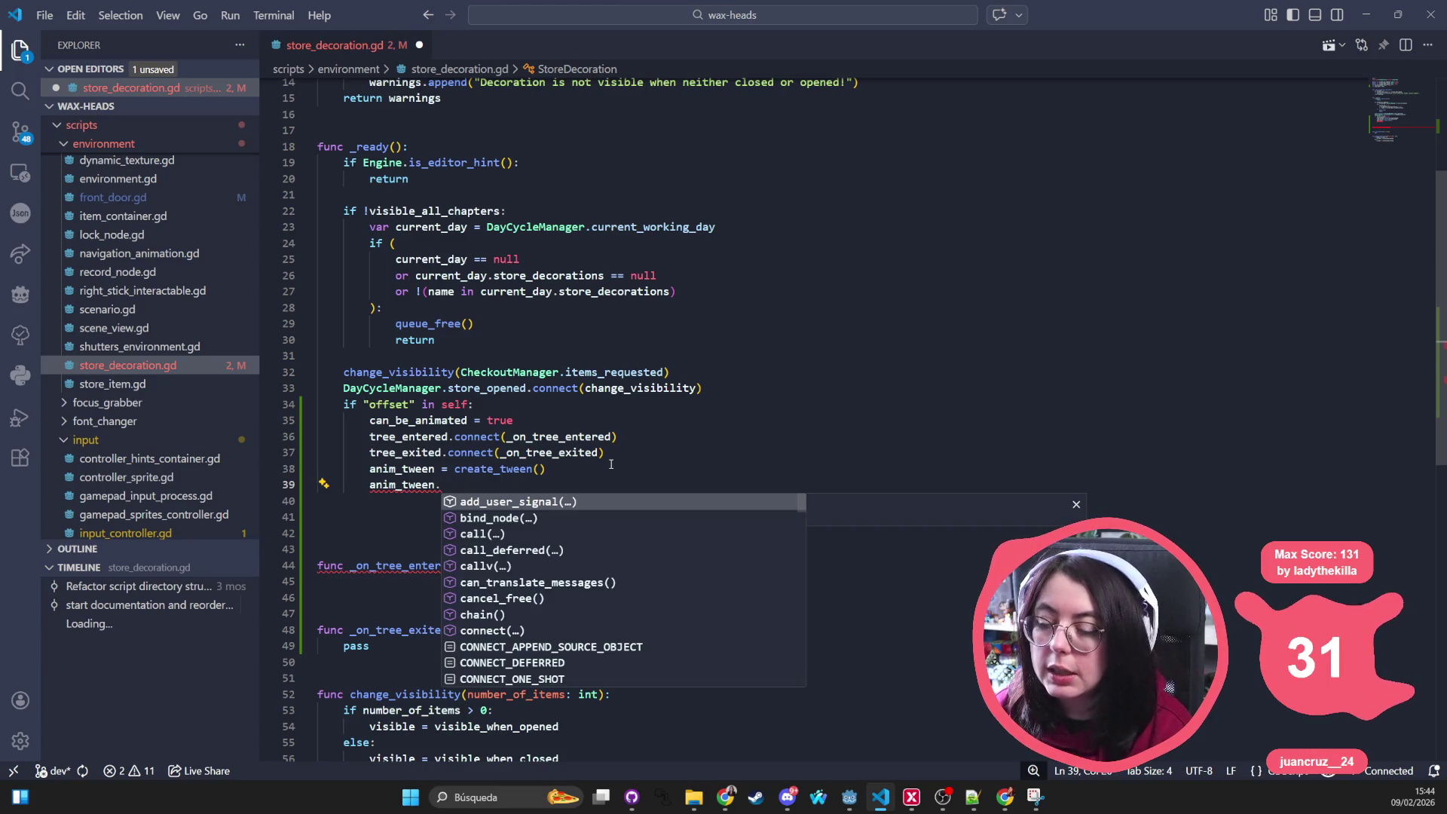
pyautogui.press('Down')
pyautogui.press('Down')
pyautogui.press('Down')
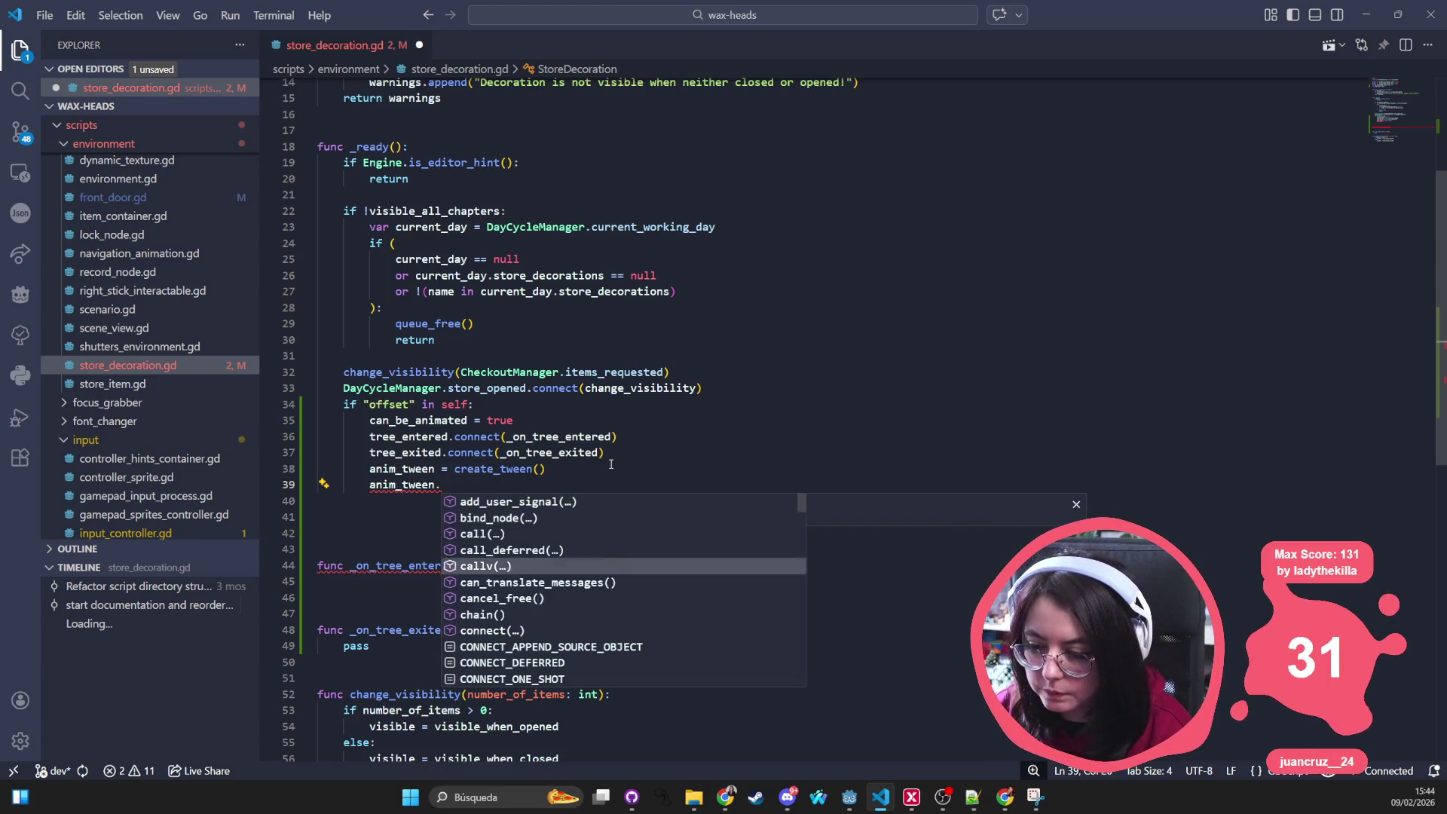
pyautogui.press('Down')
pyautogui.press('Down')
pyautogui.press('Down')
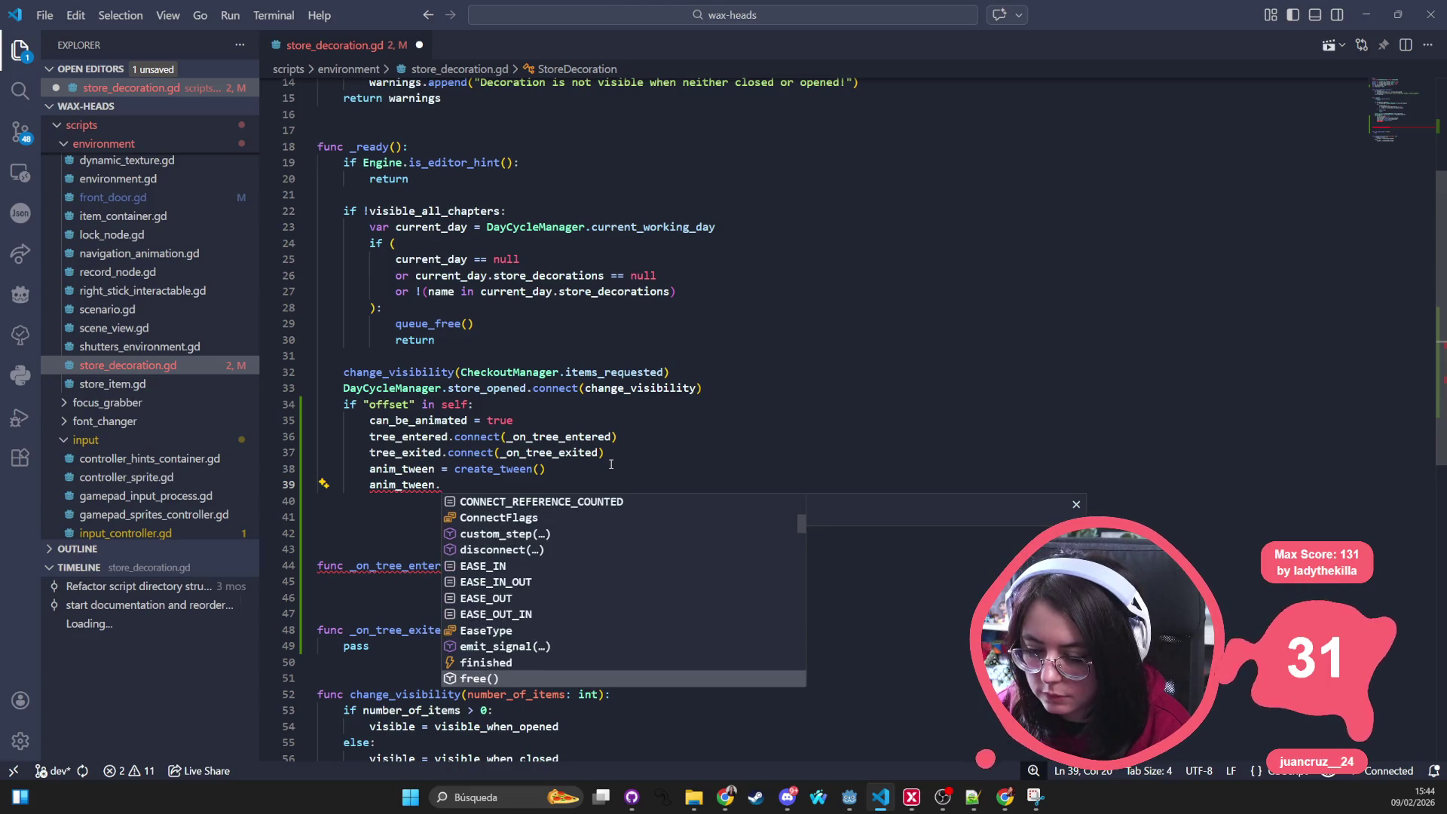
pyautogui.press('Down')
pyautogui.press('Down')
pyautogui.press('Down')
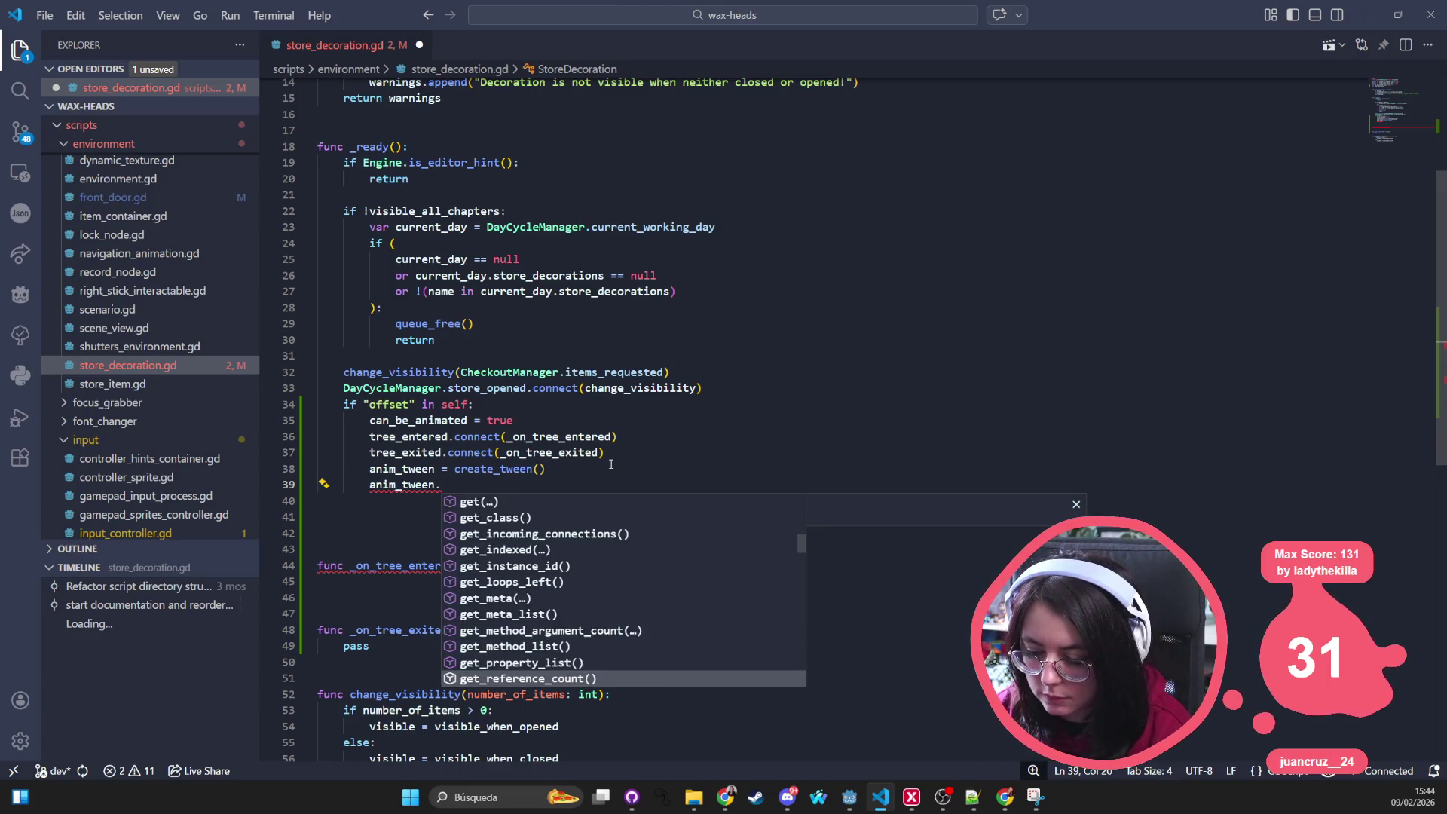
pyautogui.press('Down')
pyautogui.press('Down')
pyautogui.press('Down')
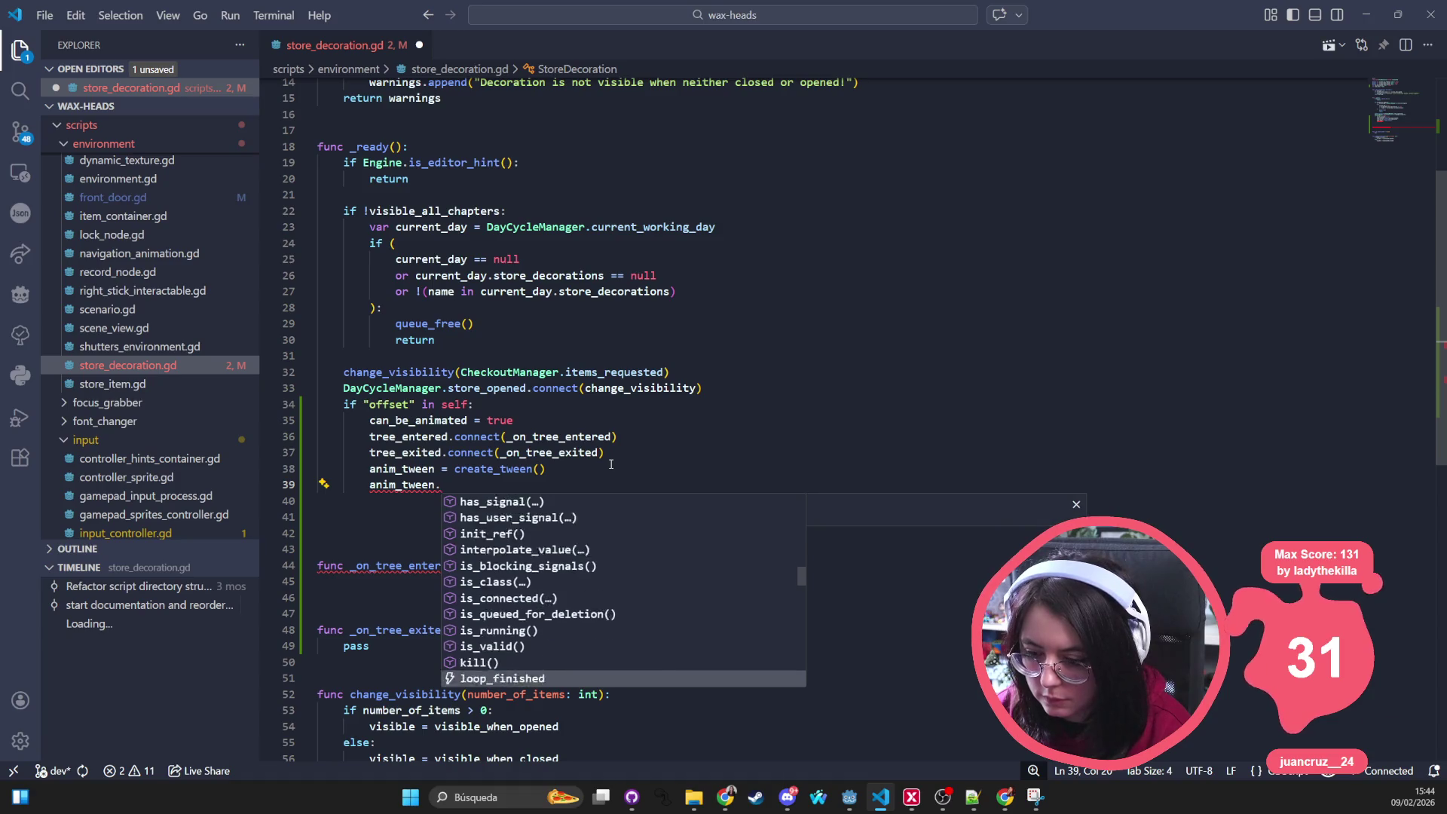
# Step: Write anim_tween.tween_property(self, "scale_y", 1, 0.5) on line 39
pyautogui.write('twee')
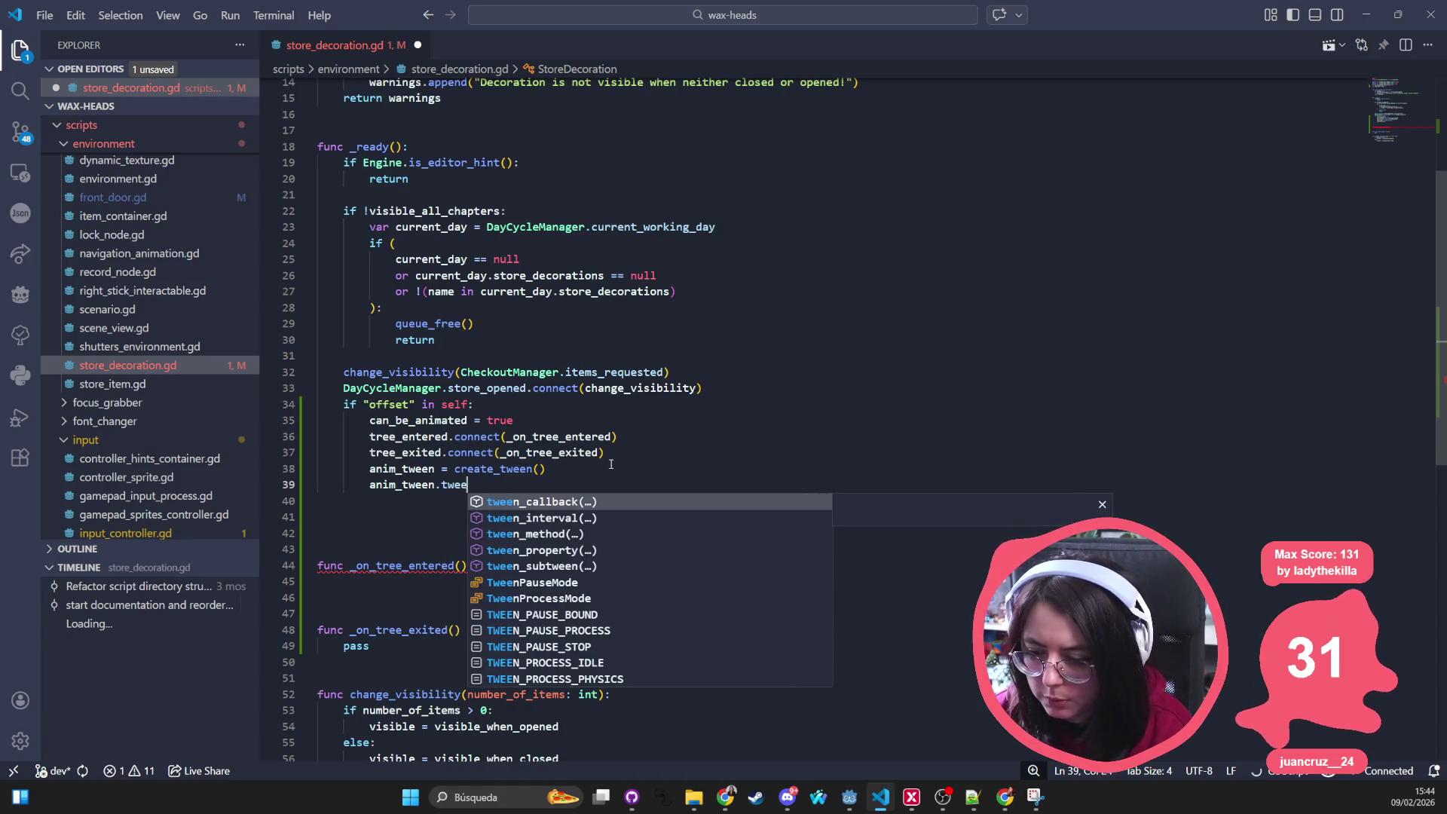
pyautogui.press('Down')
pyautogui.press('Down')
pyautogui.press('Down')
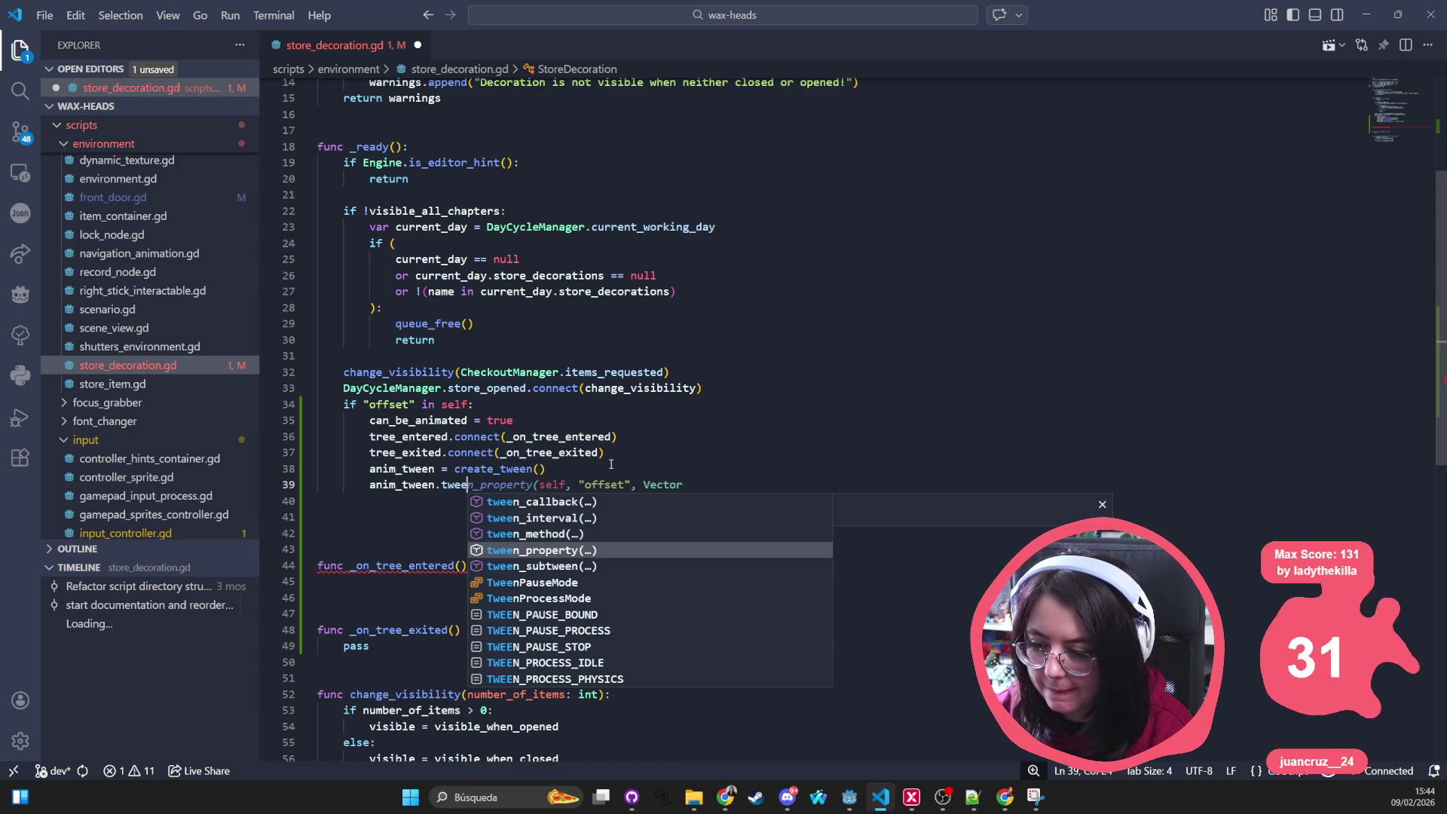
pyautogui.press('Return')
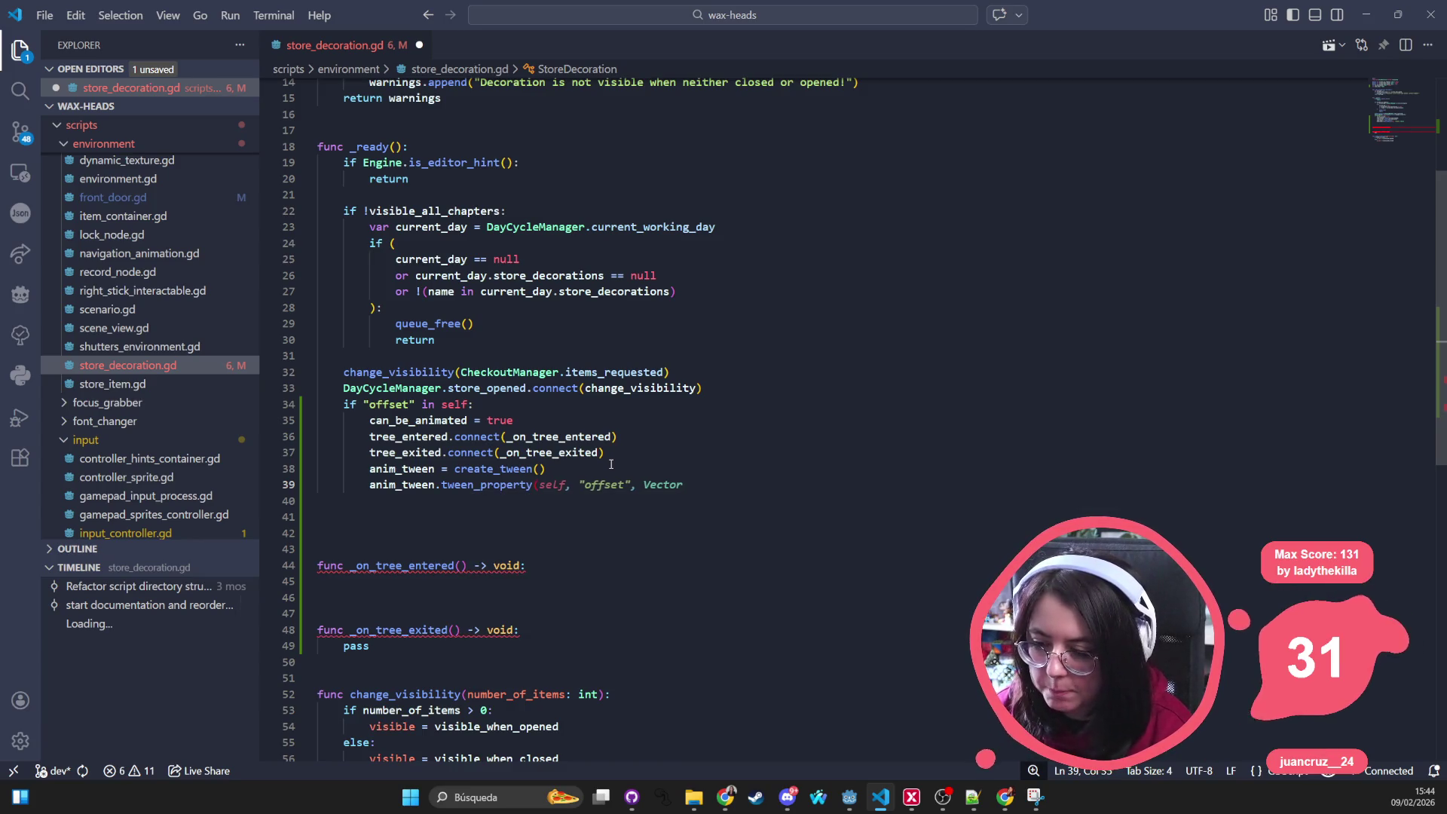
pyautogui.write('self, ')
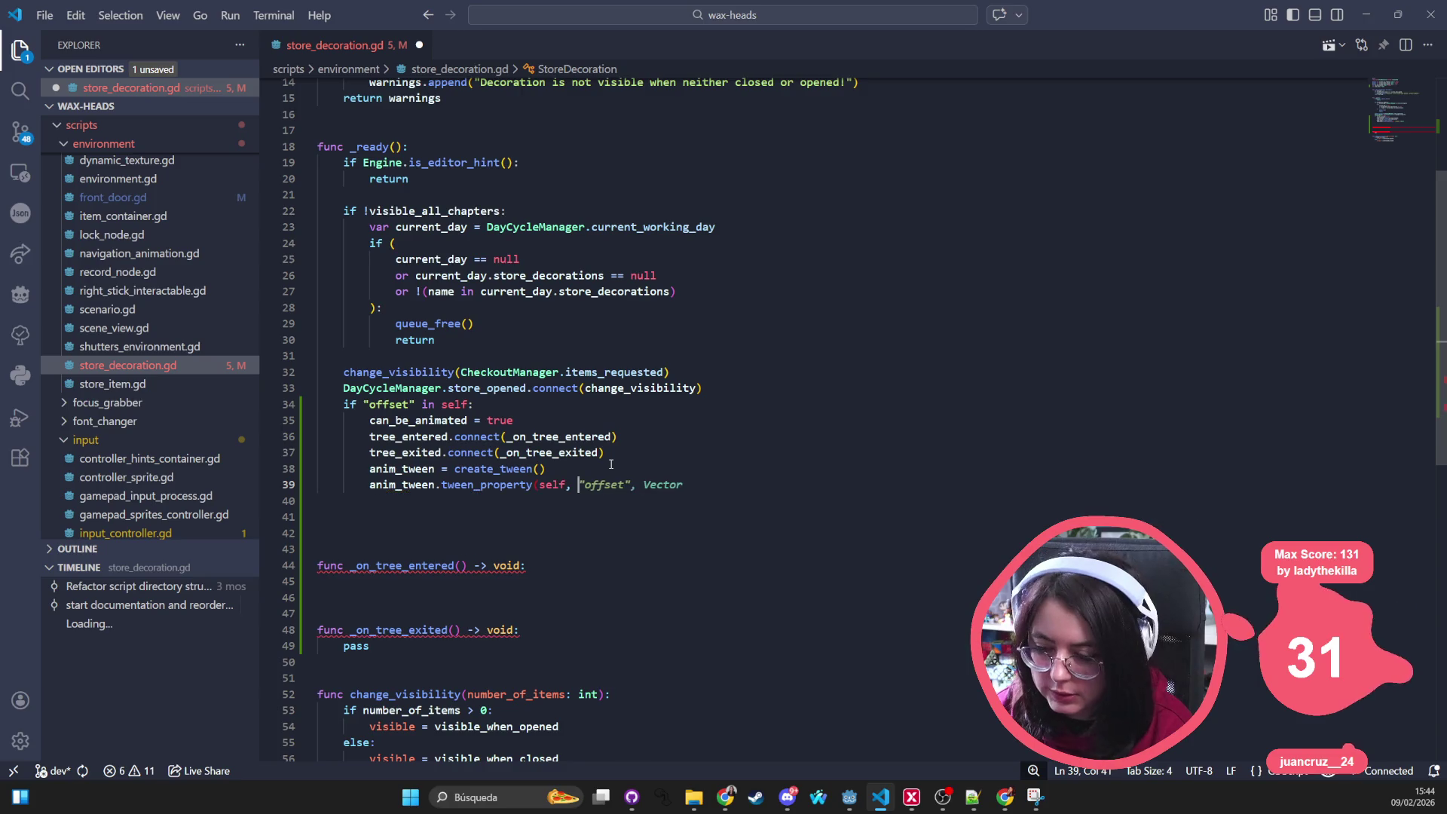
pyautogui.write('"')
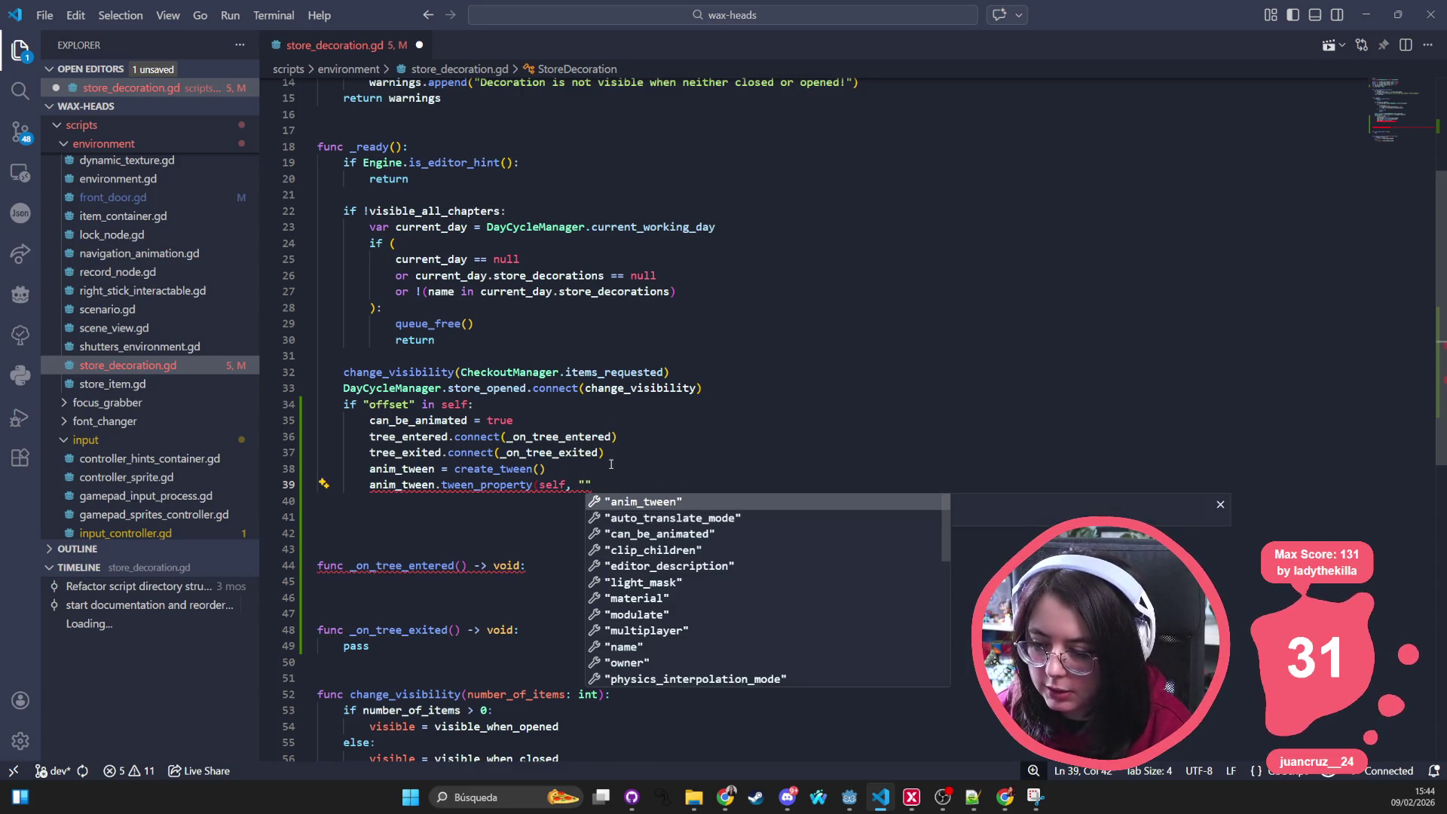
pyautogui.write('scale_y"')
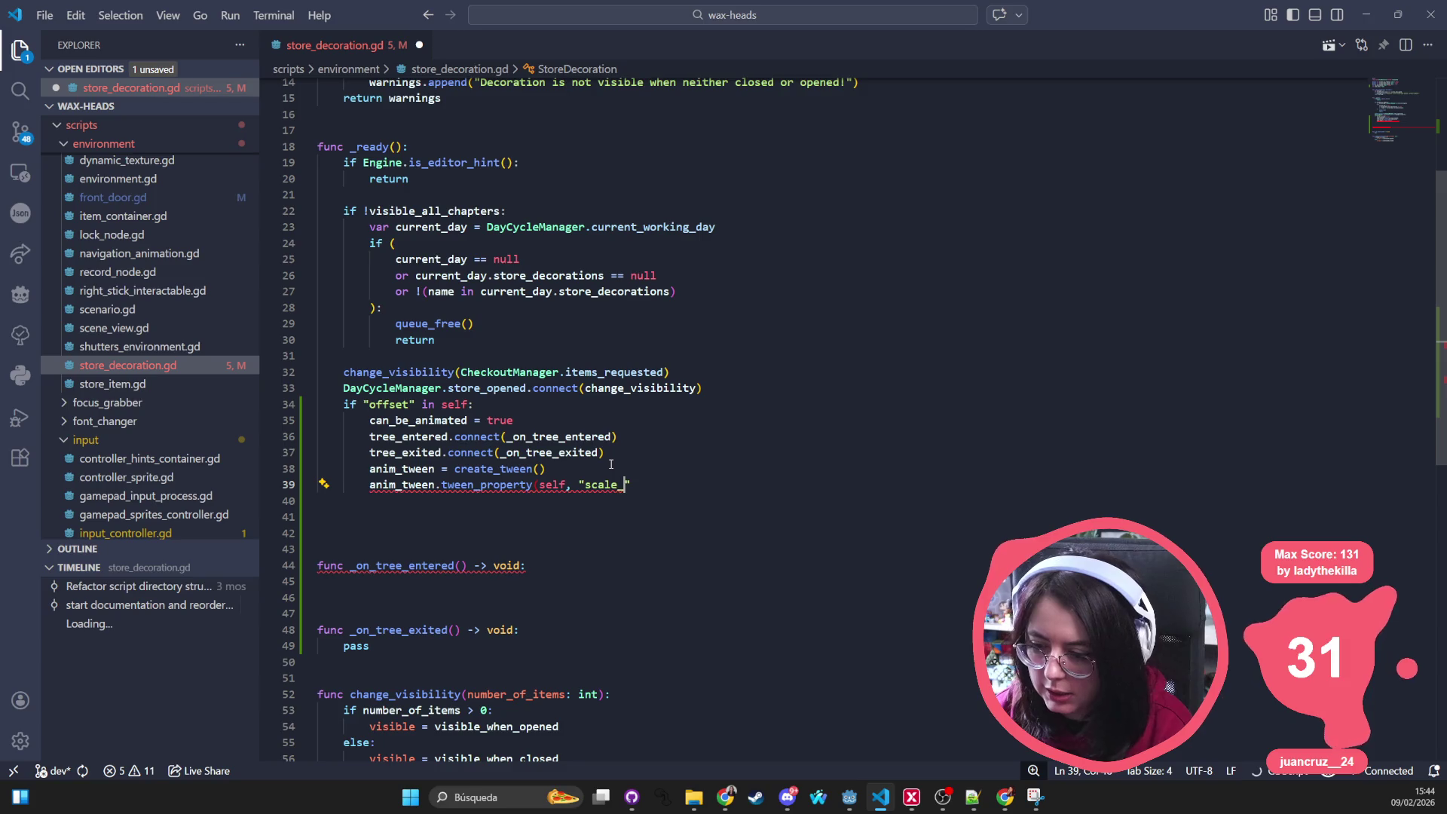
pyautogui.write(', ')
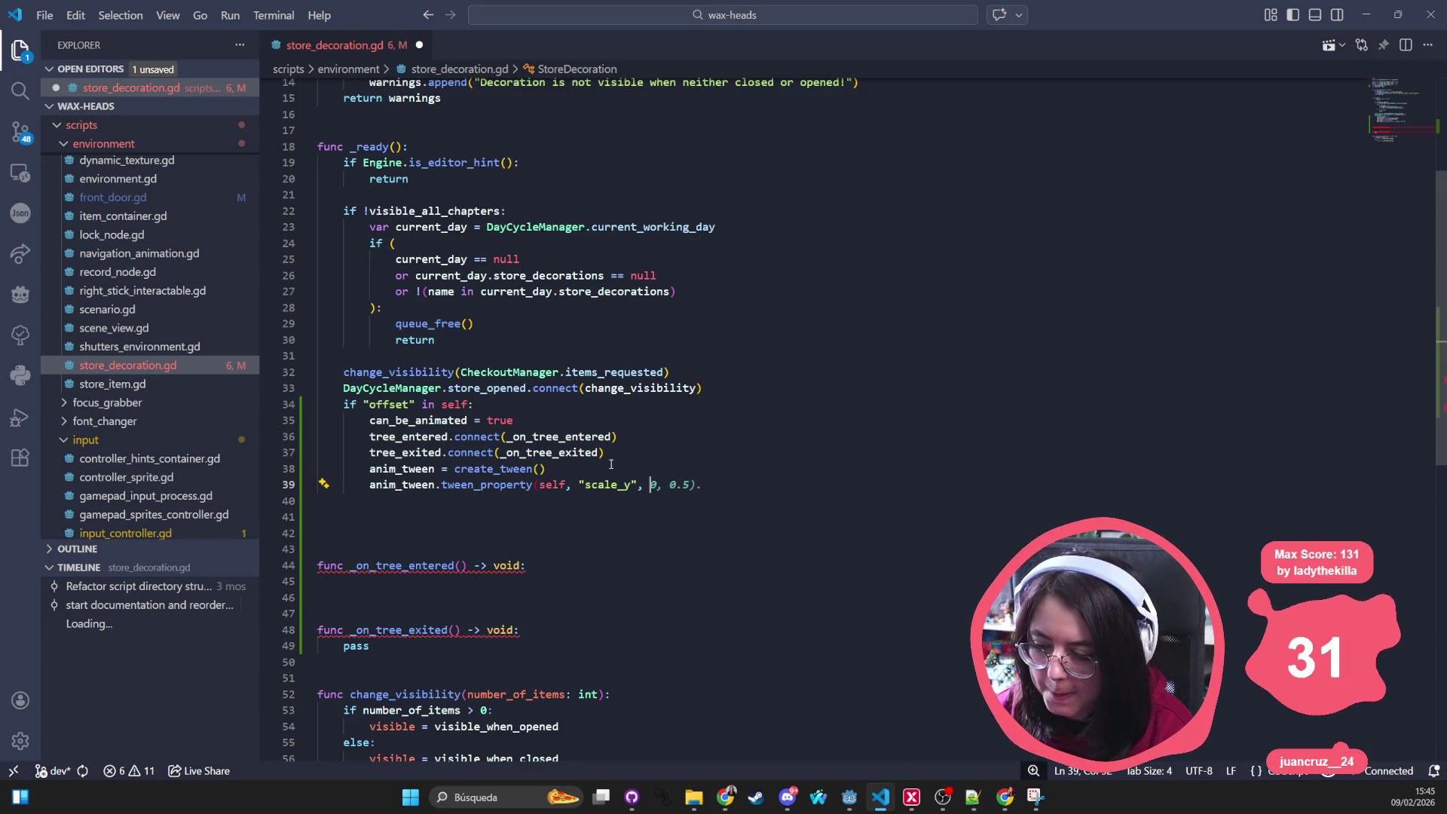
pyautogui.write('1, 0')
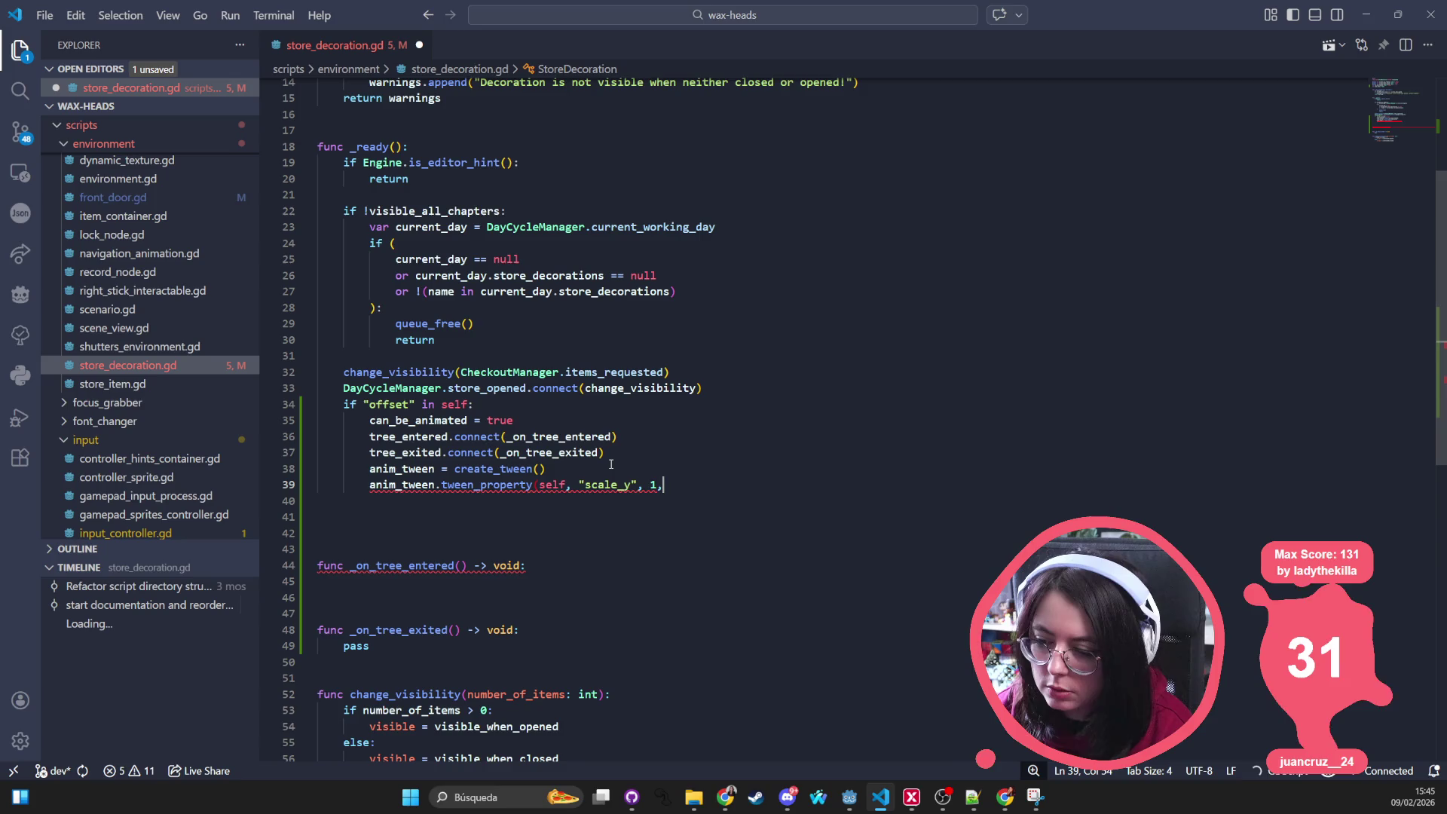
pyautogui.press('BackSpace')
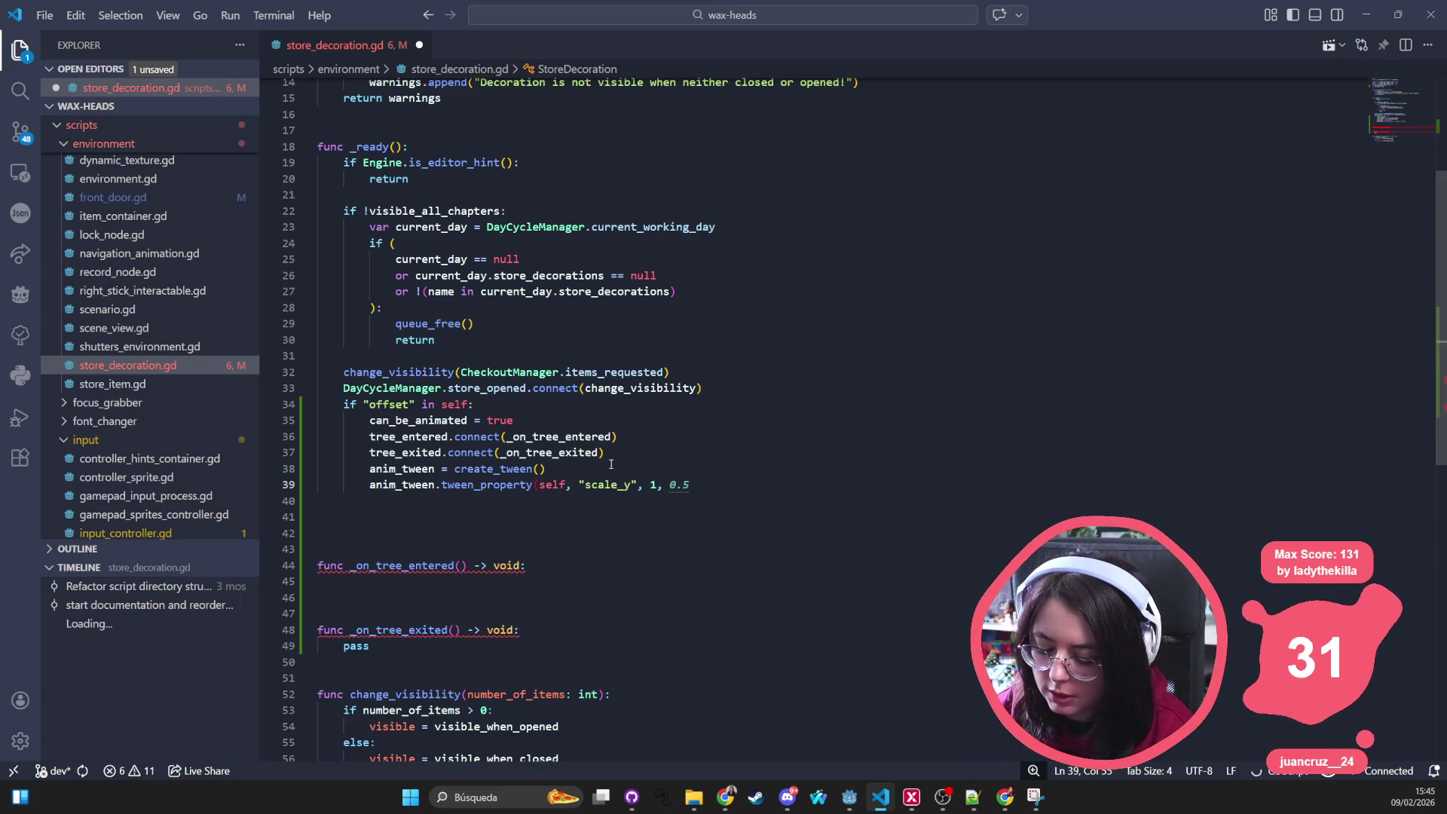
pyautogui.write('0.')
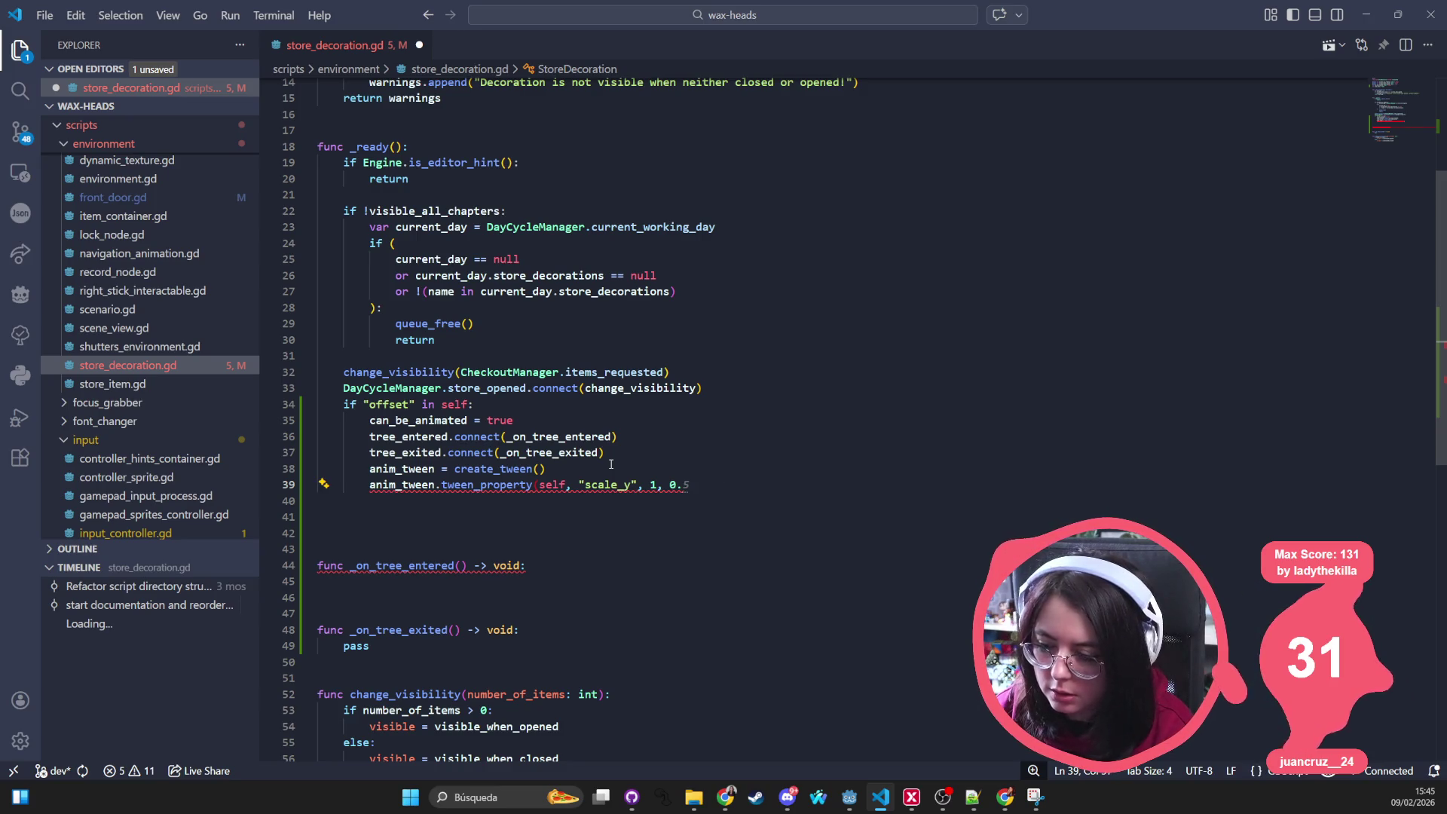
pyautogui.write('5)')
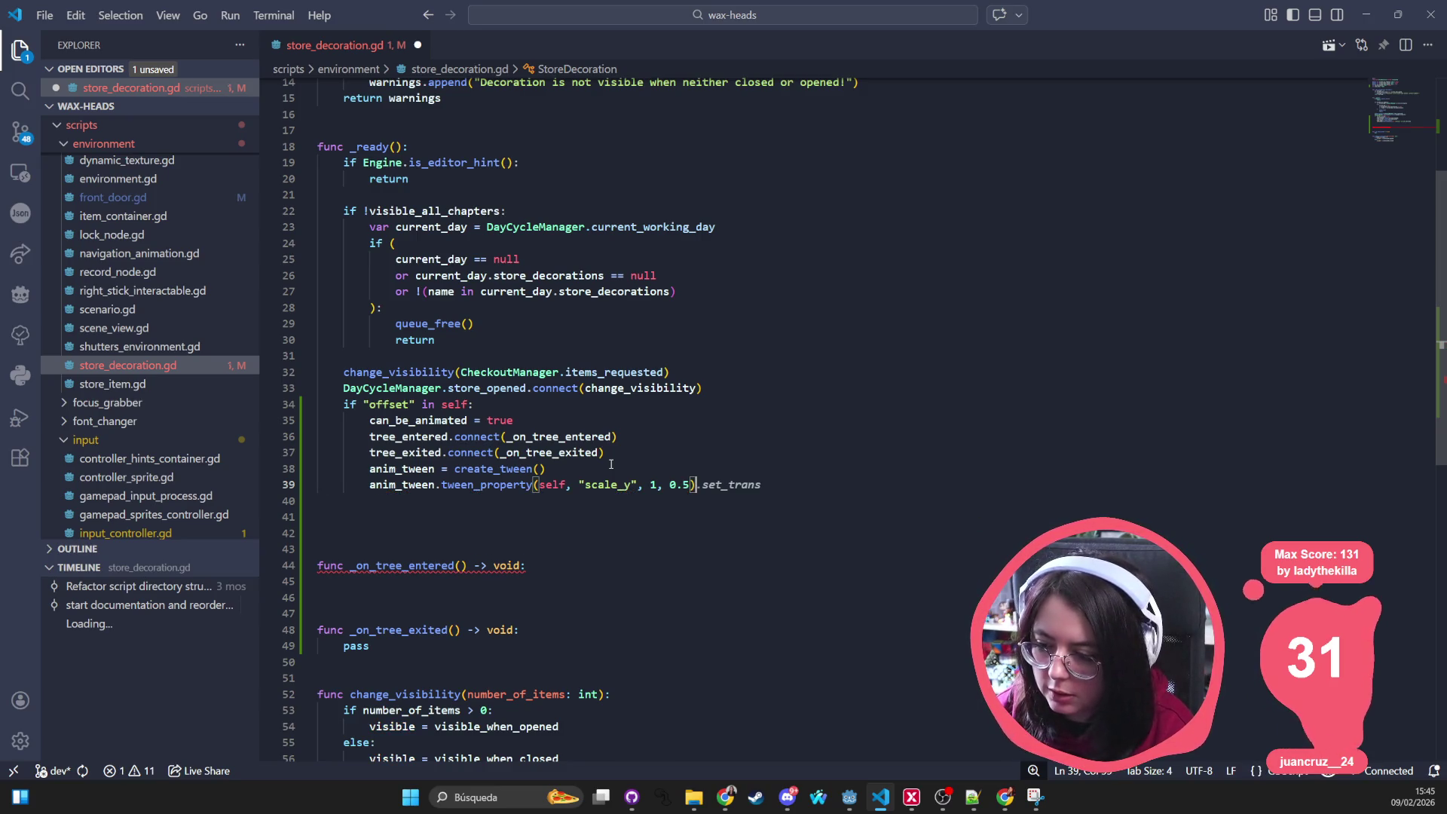
pyautogui.write('.set')
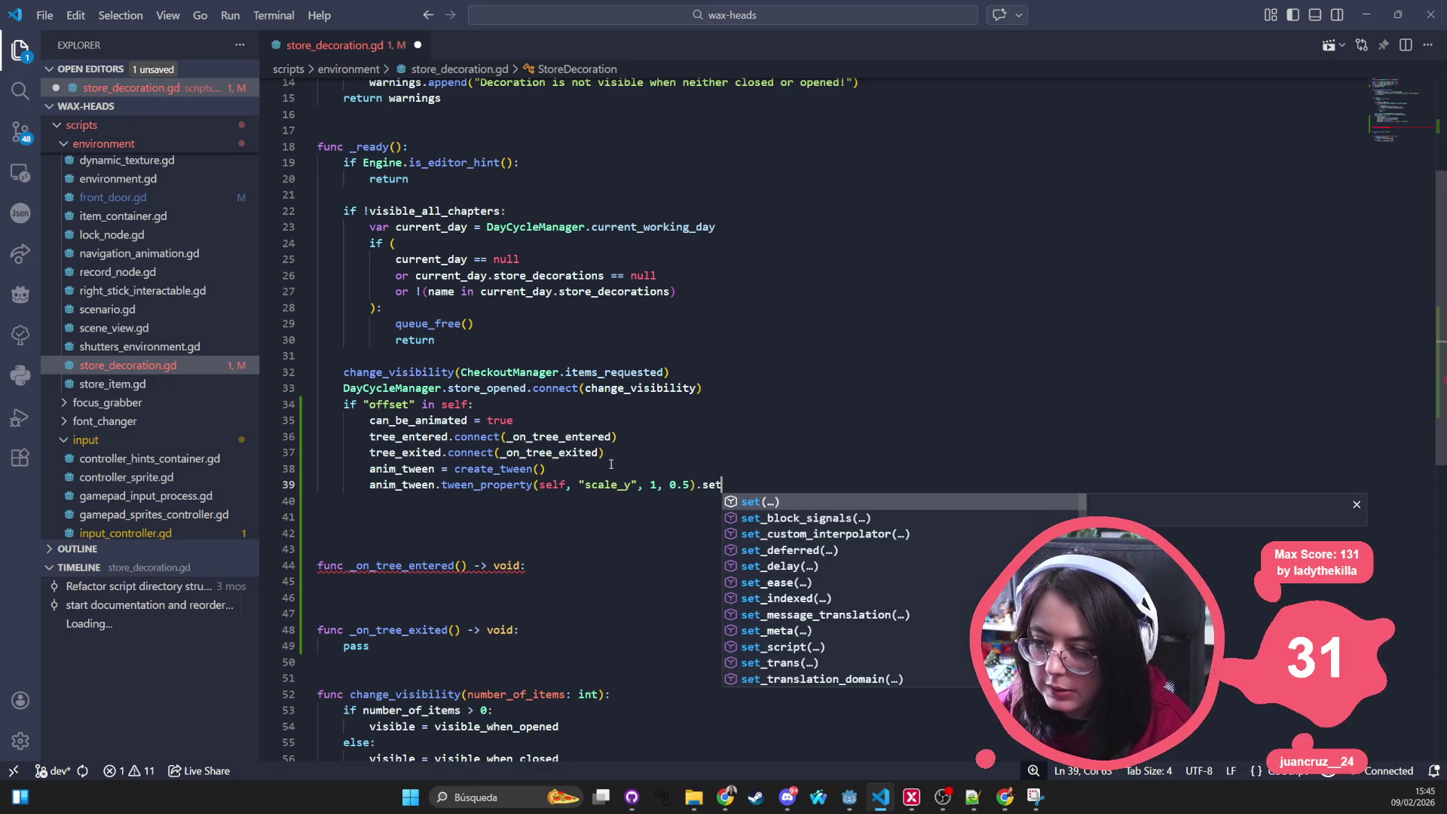
# Step: Try chaining .set_trans() onto the tween call, then delete the unfinished chain
pyautogui.press('Escape')
pyautogui.hotkey('ctrl', 'space')
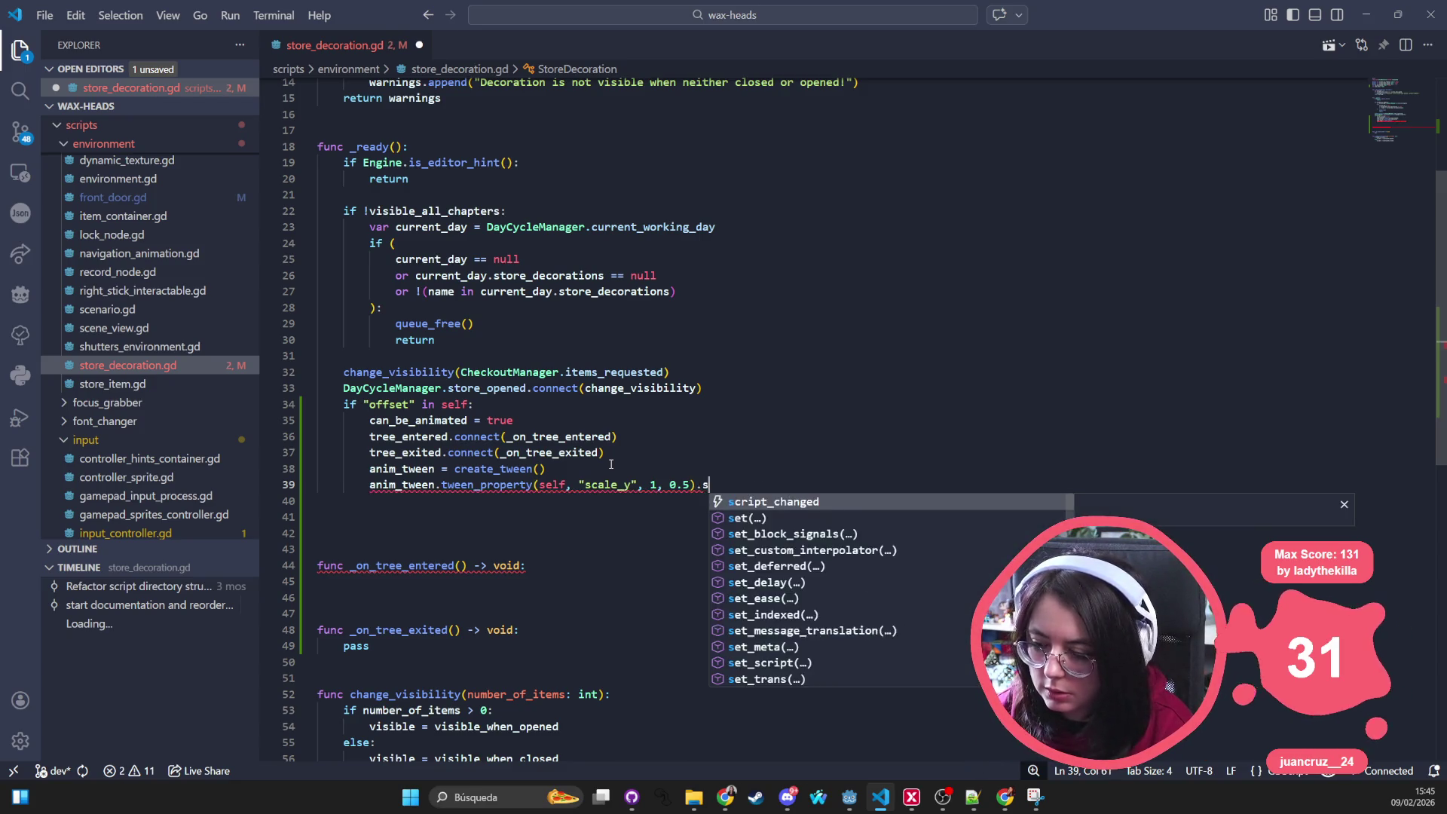
pyautogui.write('et_trans(')
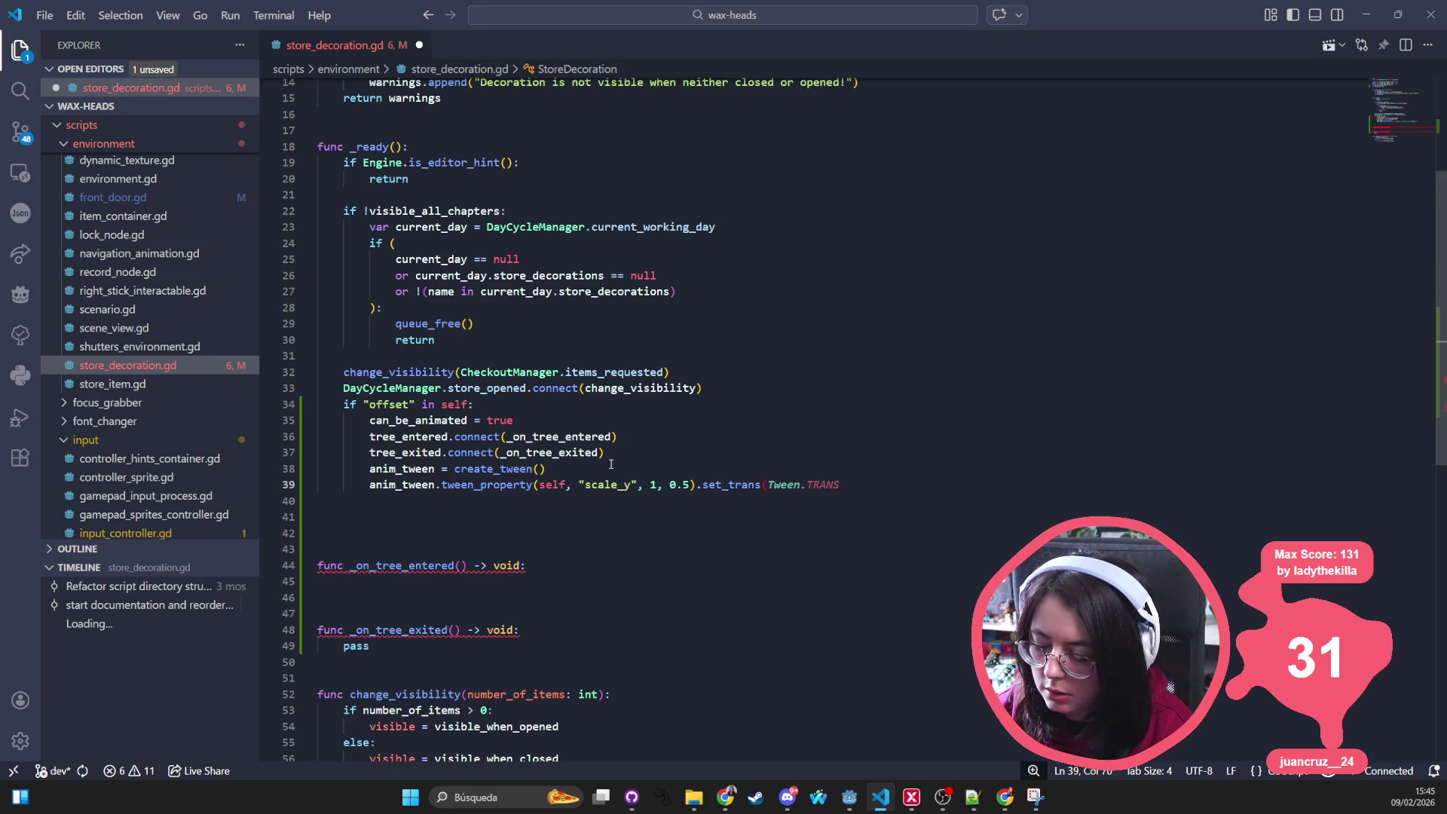
pyautogui.write('TRAN')
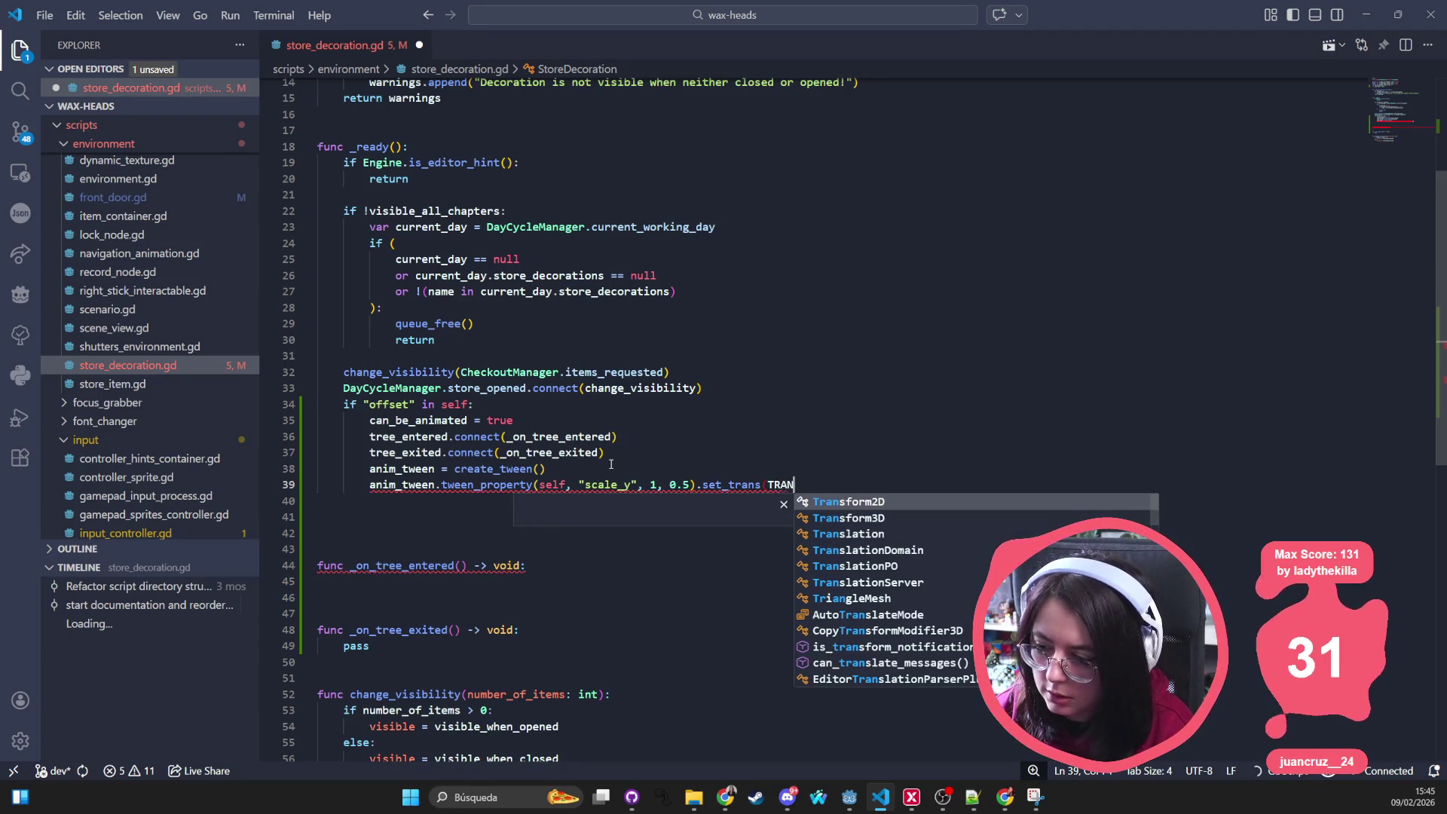
pyautogui.press('BackSpace')
pyautogui.press('BackSpace')
pyautogui.press('BackSpace')
pyautogui.write('EASE')
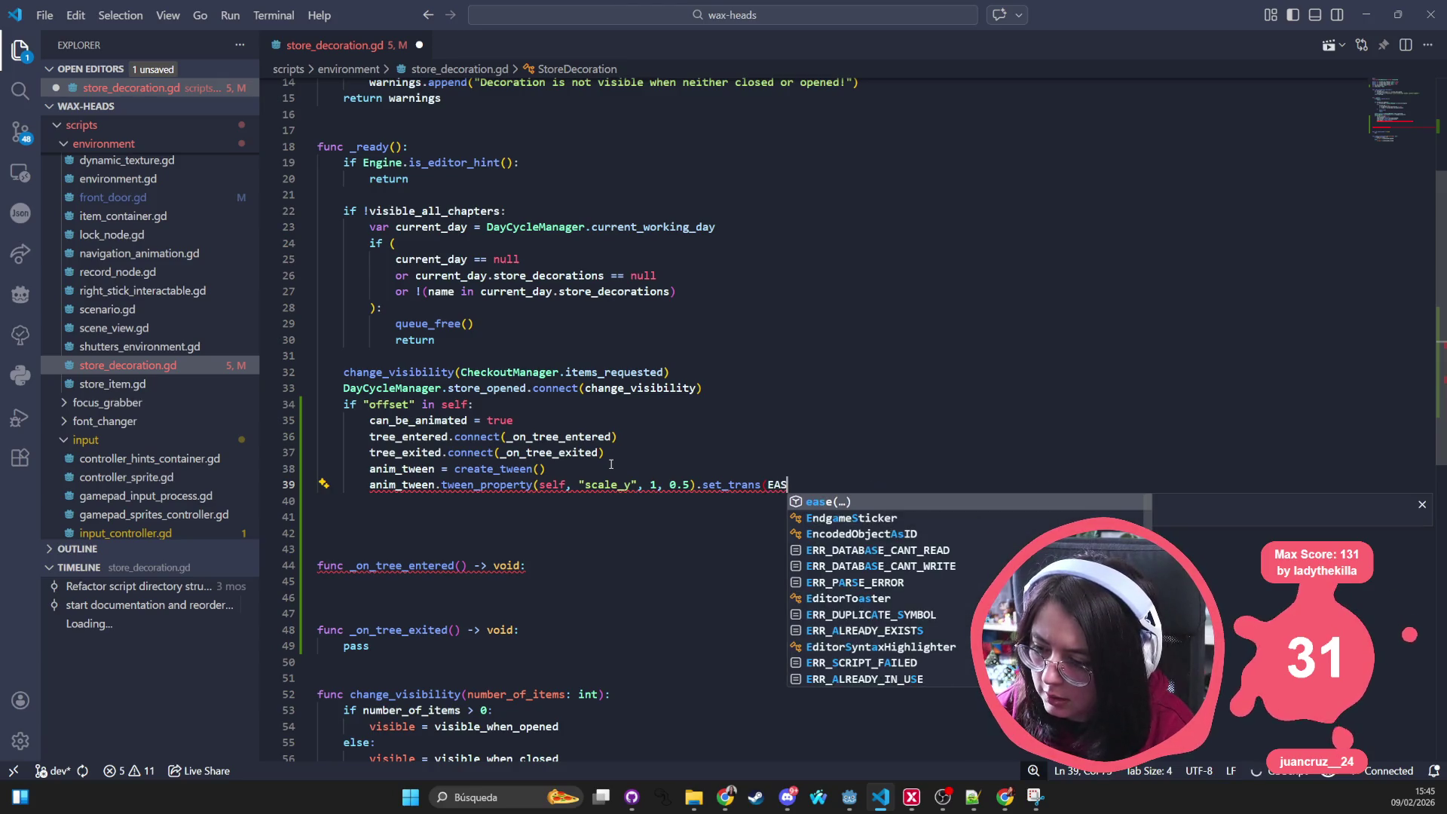
pyautogui.press('BackSpace')
pyautogui.press('BackSpace')
pyautogui.press('BackSpace')
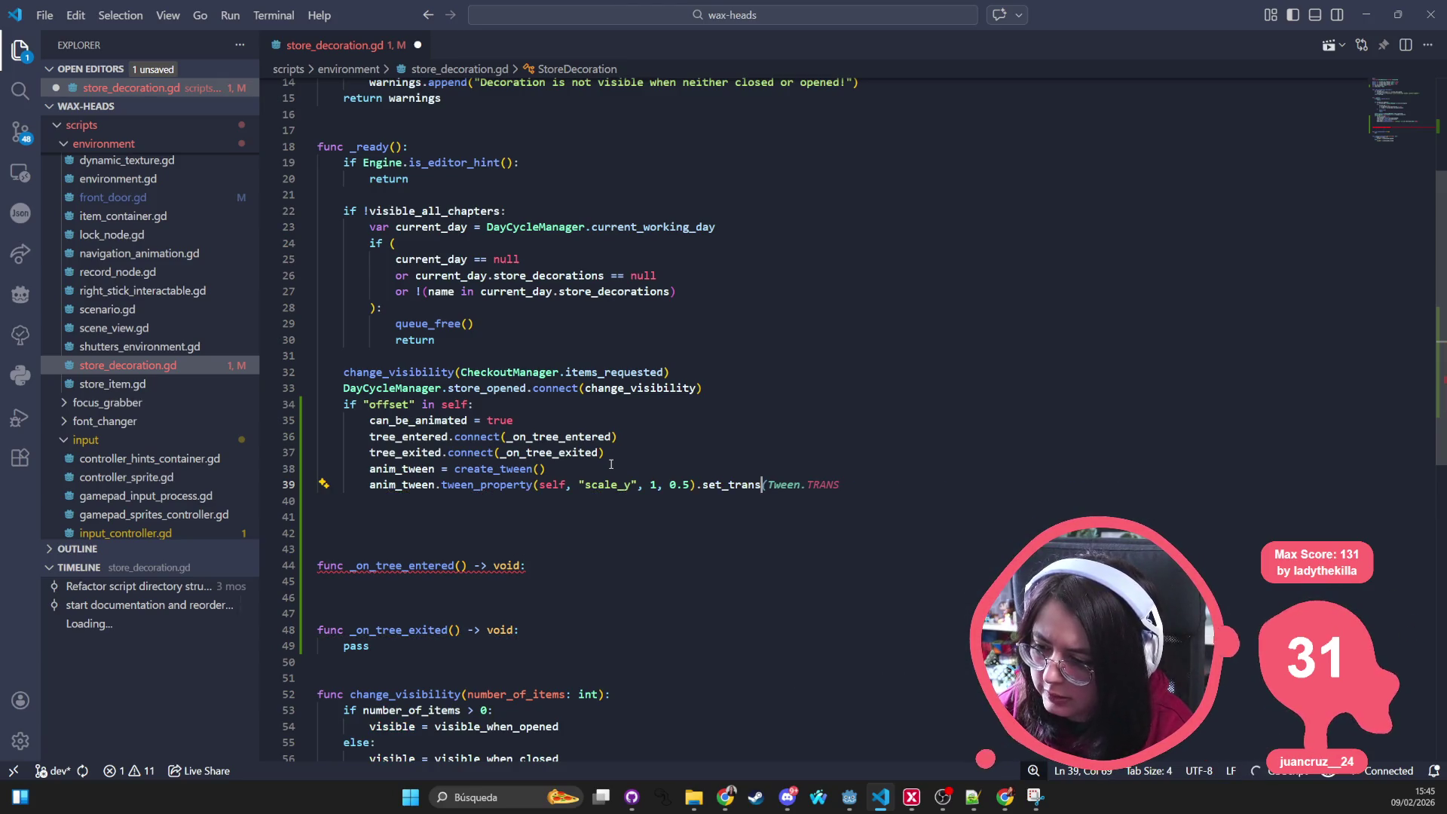
pyautogui.write('set_tra')
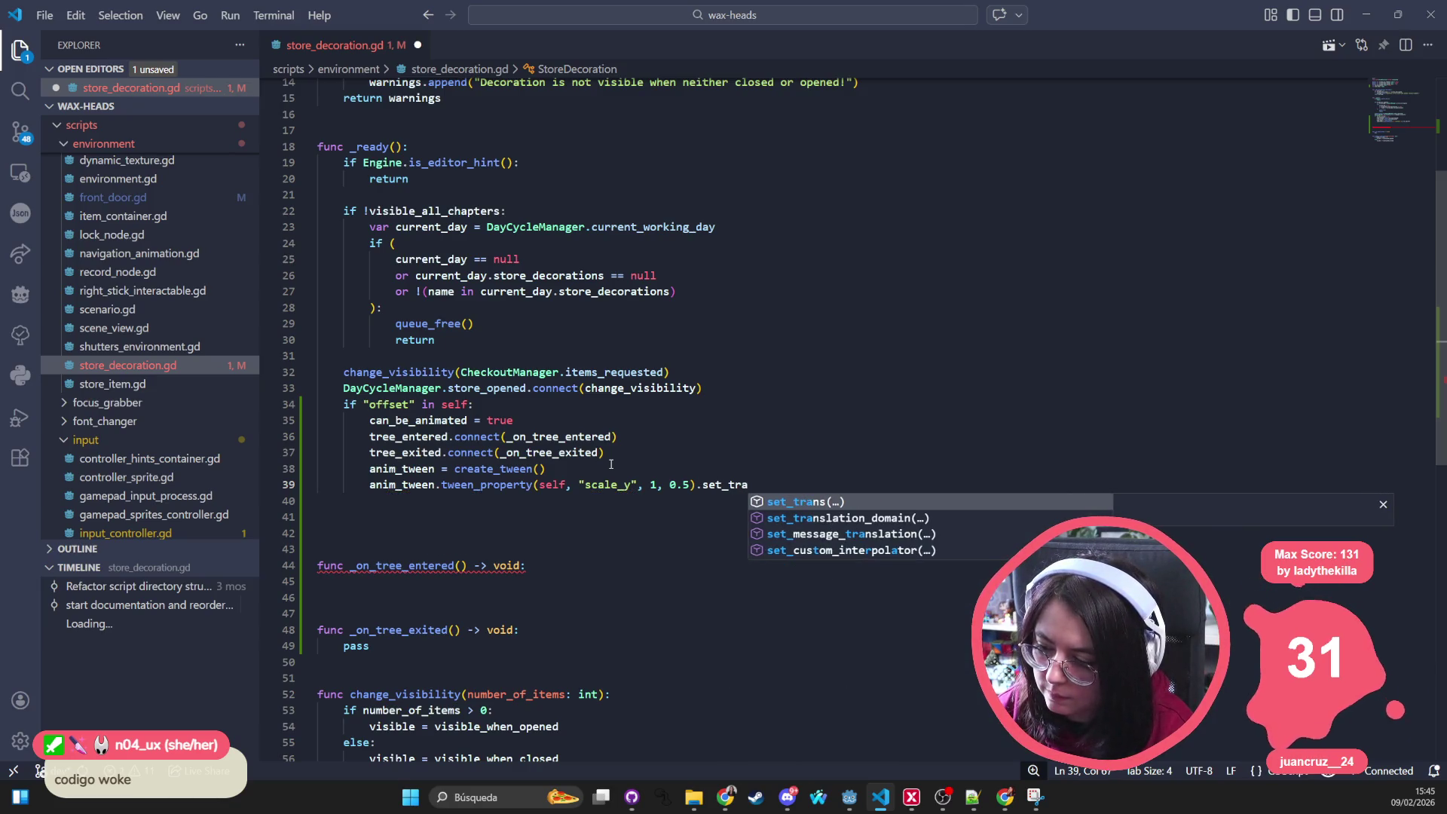
pyautogui.press('Return')
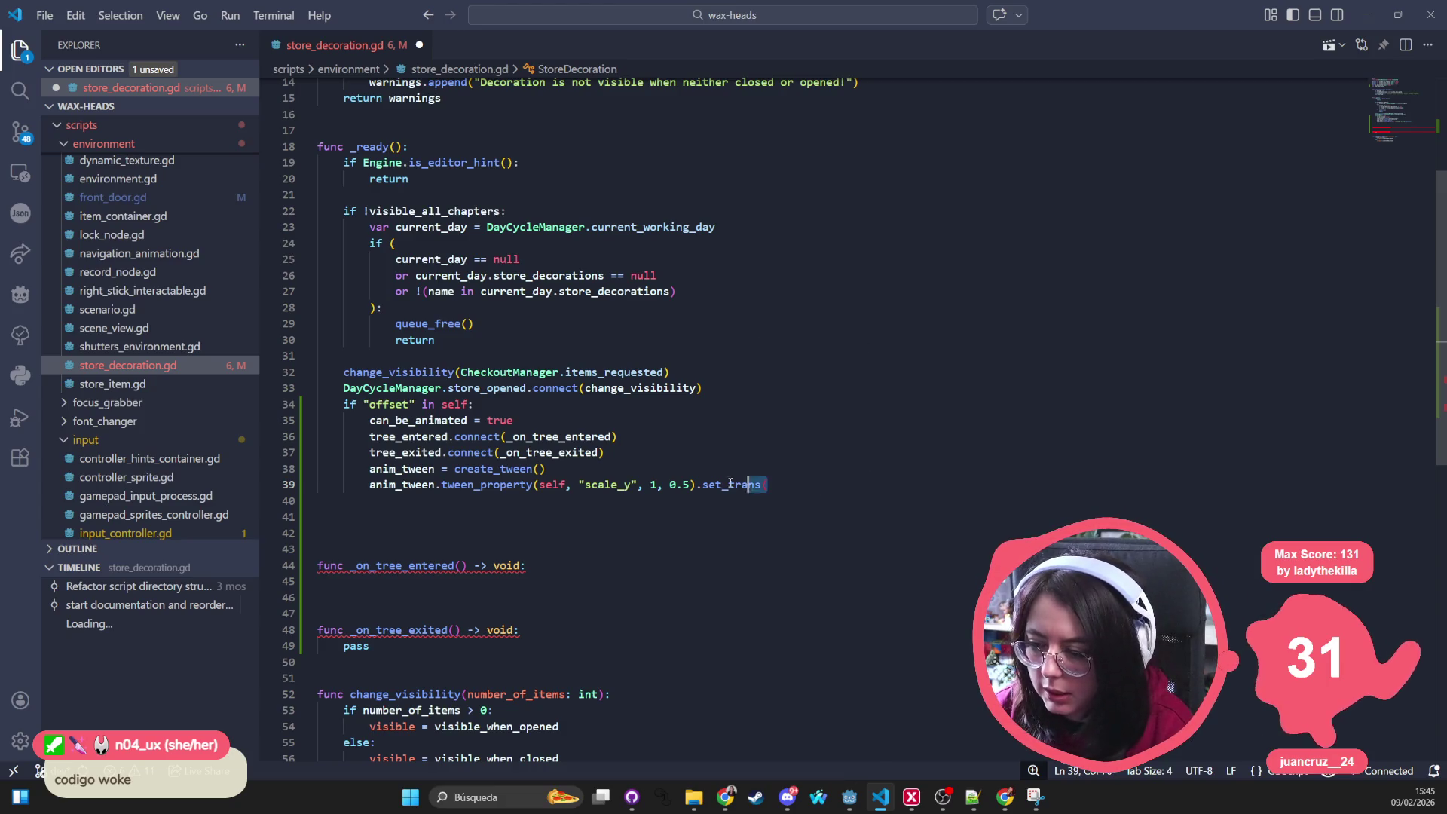
pyautogui.moveTo(766, 485); pyautogui.dragTo(692, 484)
pyautogui.press('BackSpace')
pyautogui.hotkey('alt', 'Tab')
# Step: Reopen store_decoration.gd in Godot's script editor to load the updated tween_property line
pyautogui.click(645, 285)
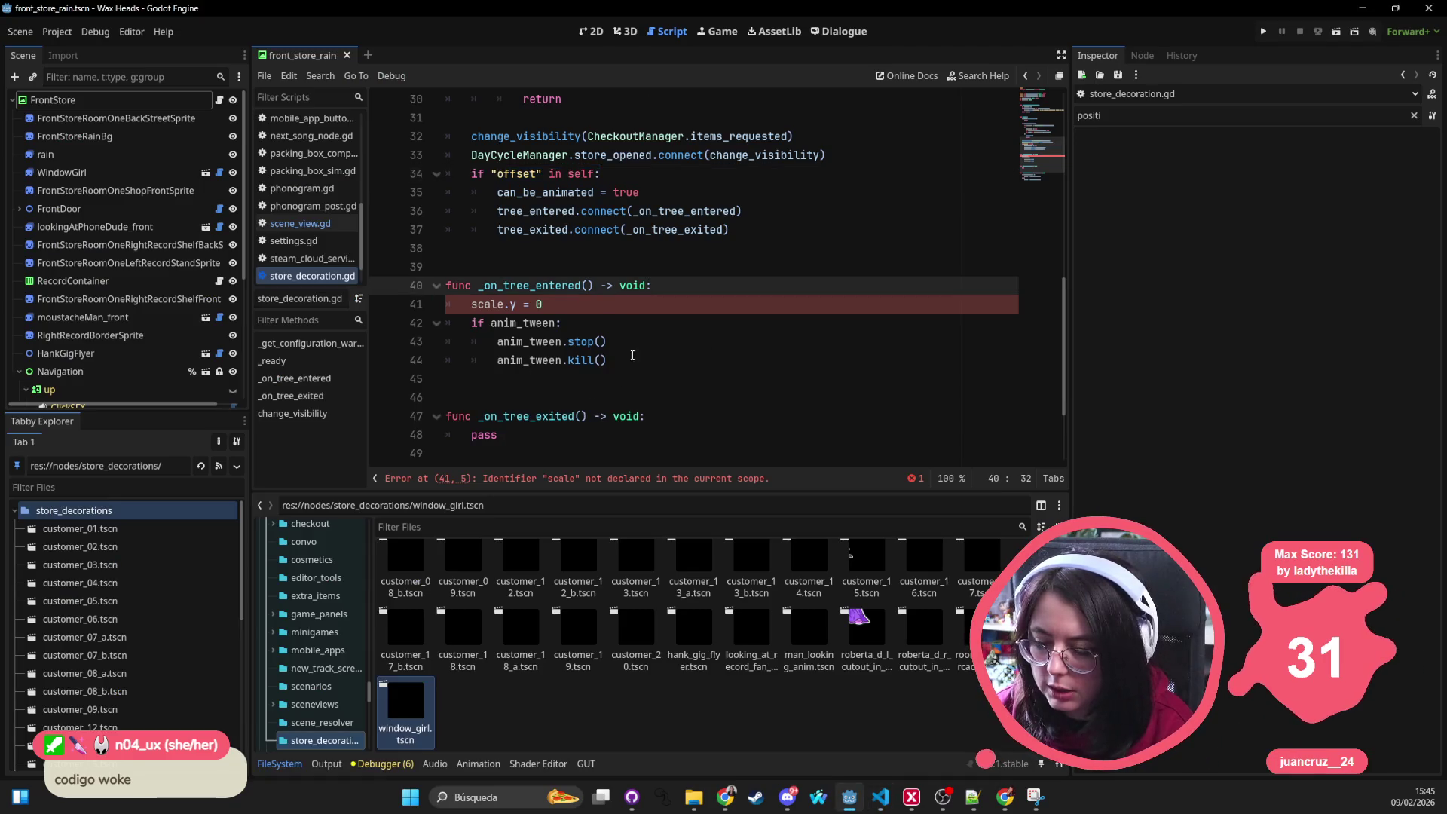
pyautogui.middleClick(309, 279)
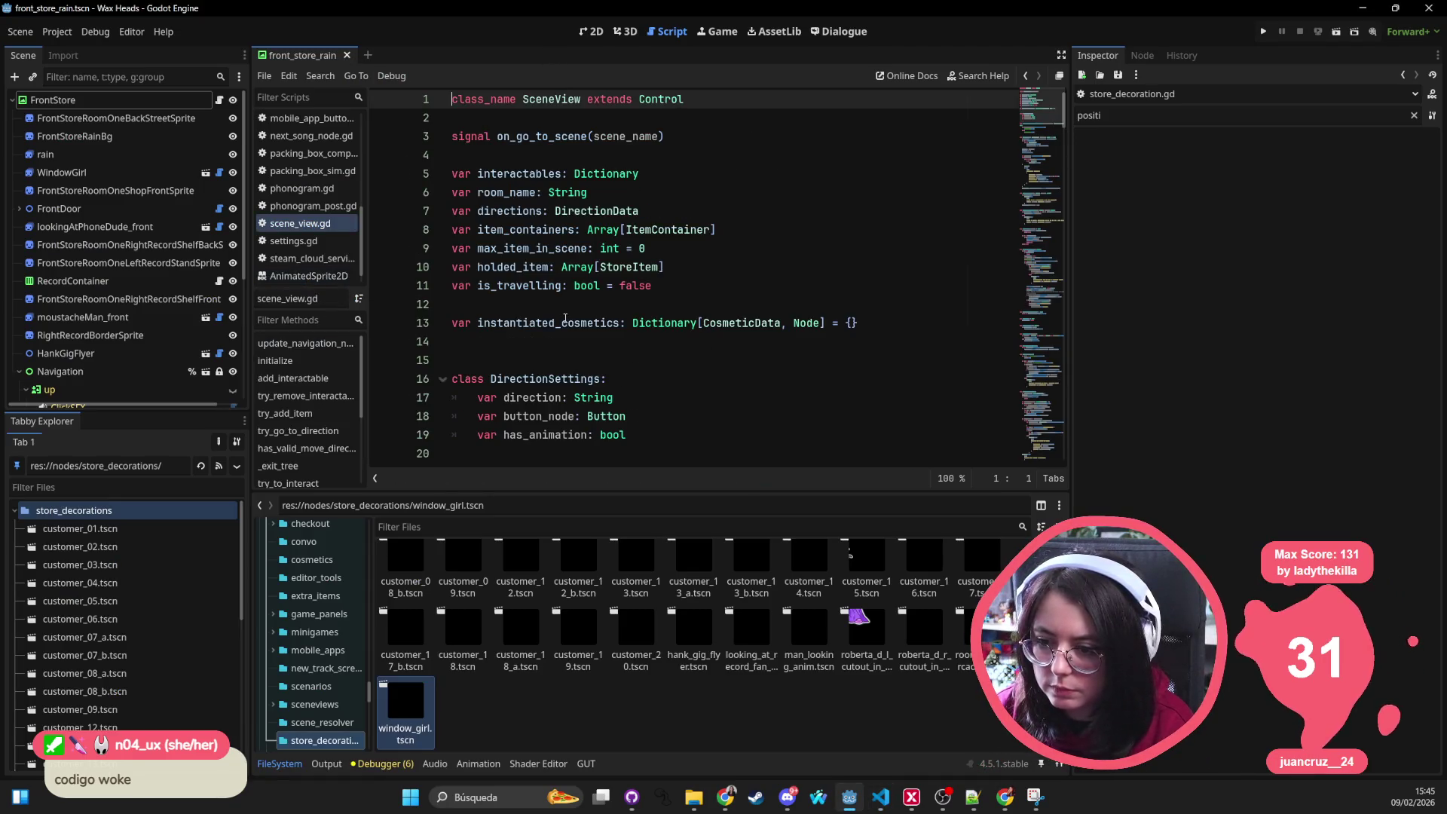
pyautogui.click(565, 323)
pyautogui.hotkey('shift', 'alt', 'o')
pyautogui.write('store_de')
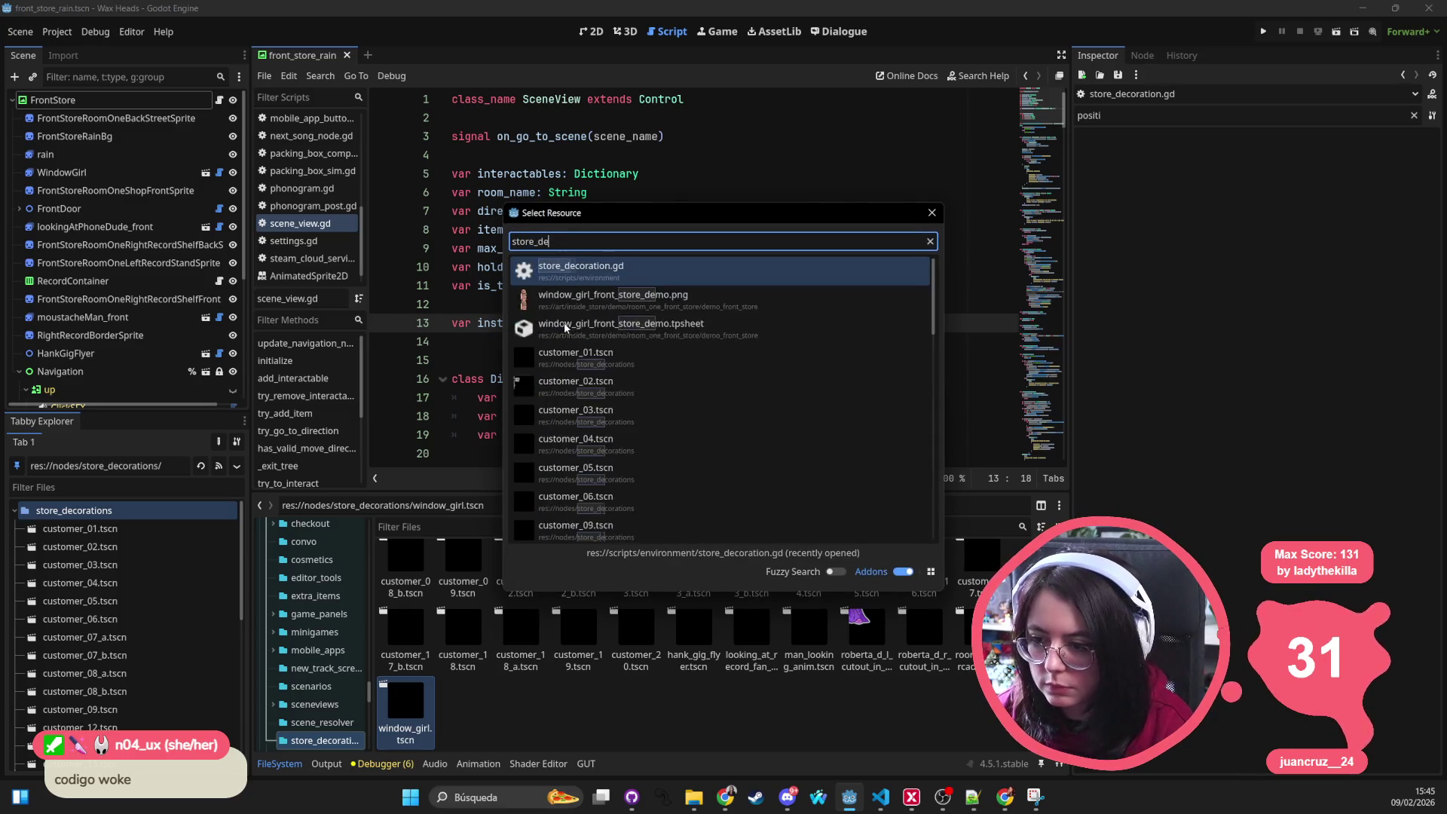
pyautogui.press('Return')
pyautogui.scroll(-4, 571, 340)
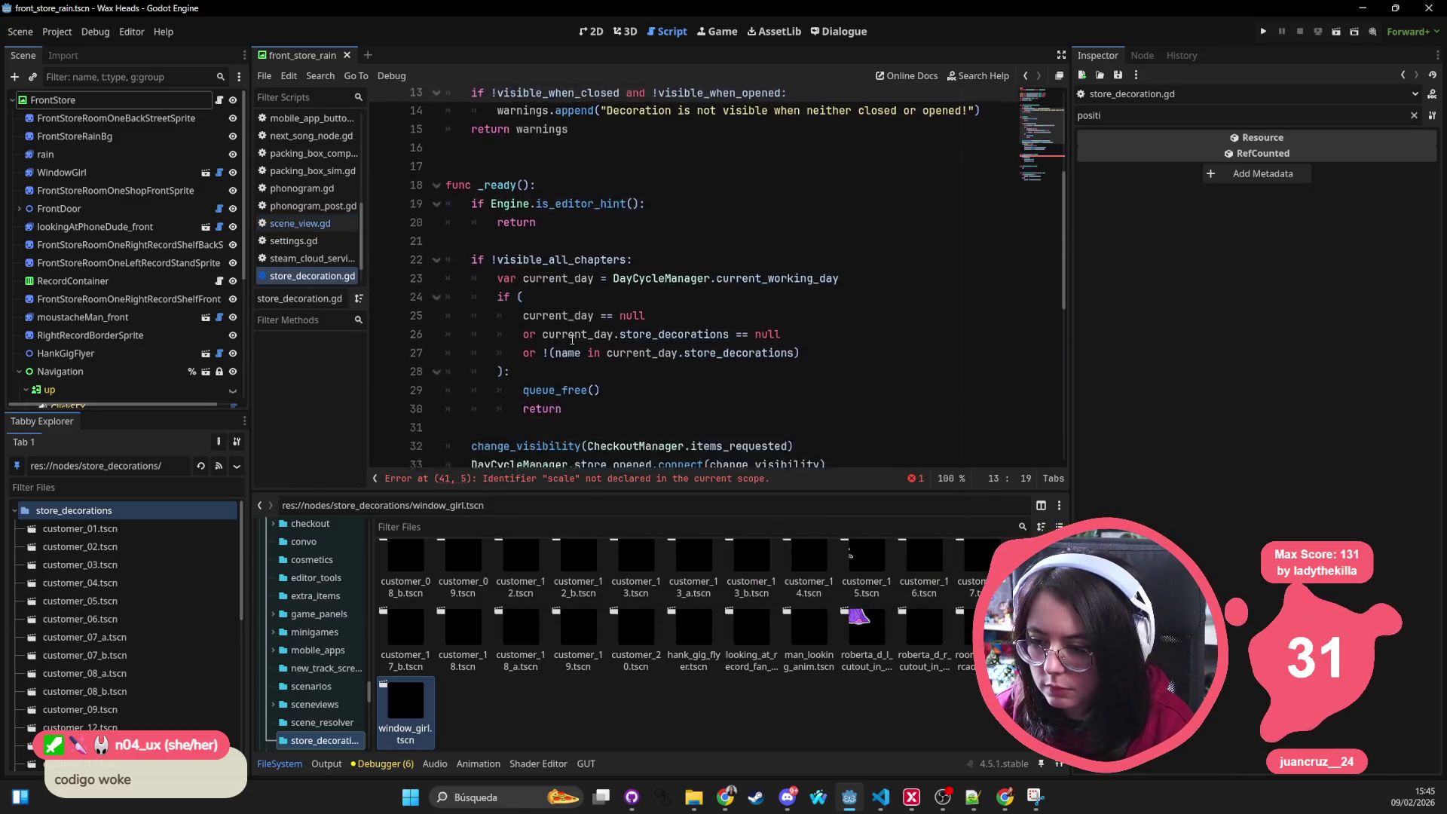
pyautogui.scroll(-4, 571, 340)
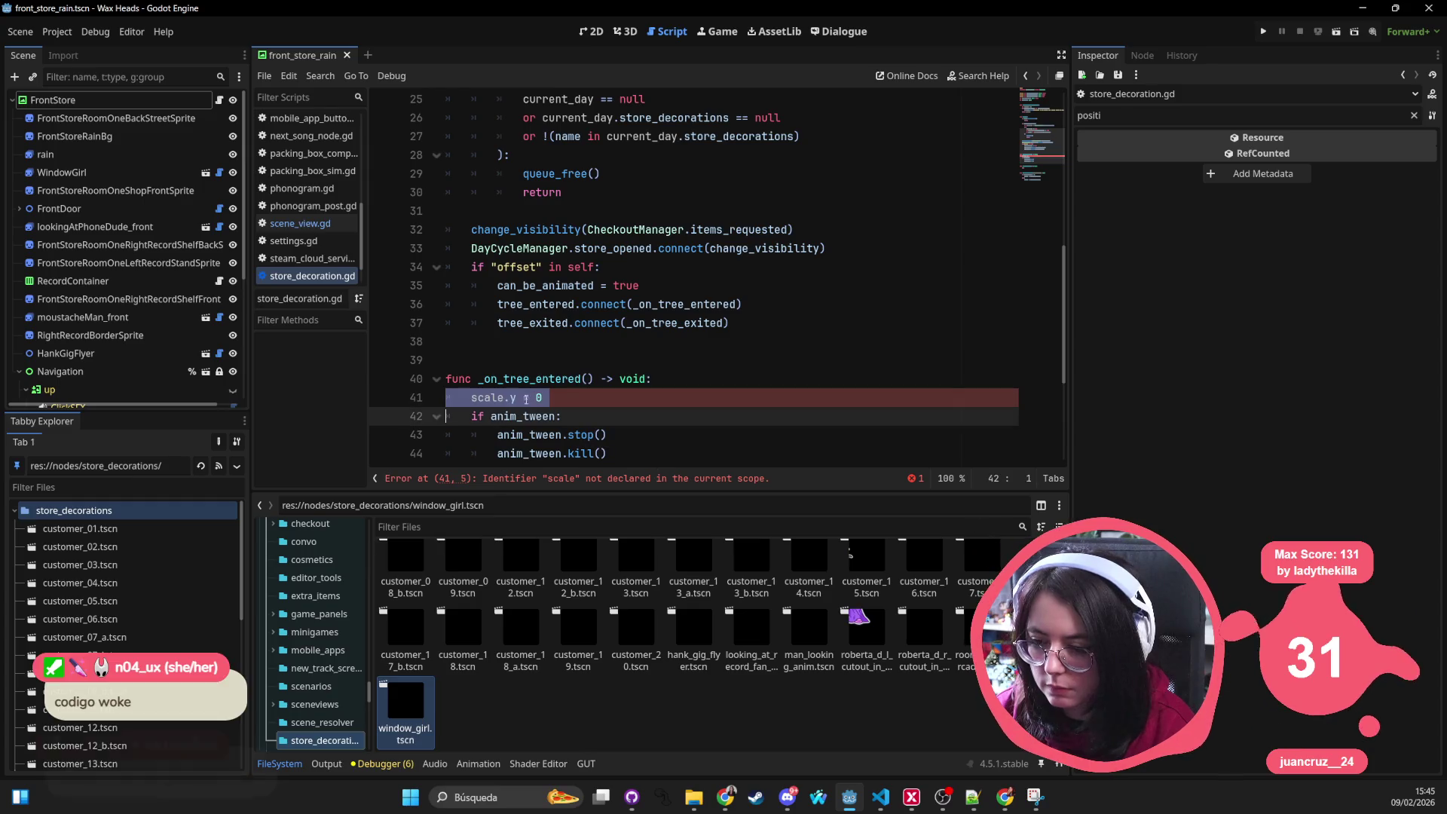
pyautogui.hotkey('alt', 'Tab')
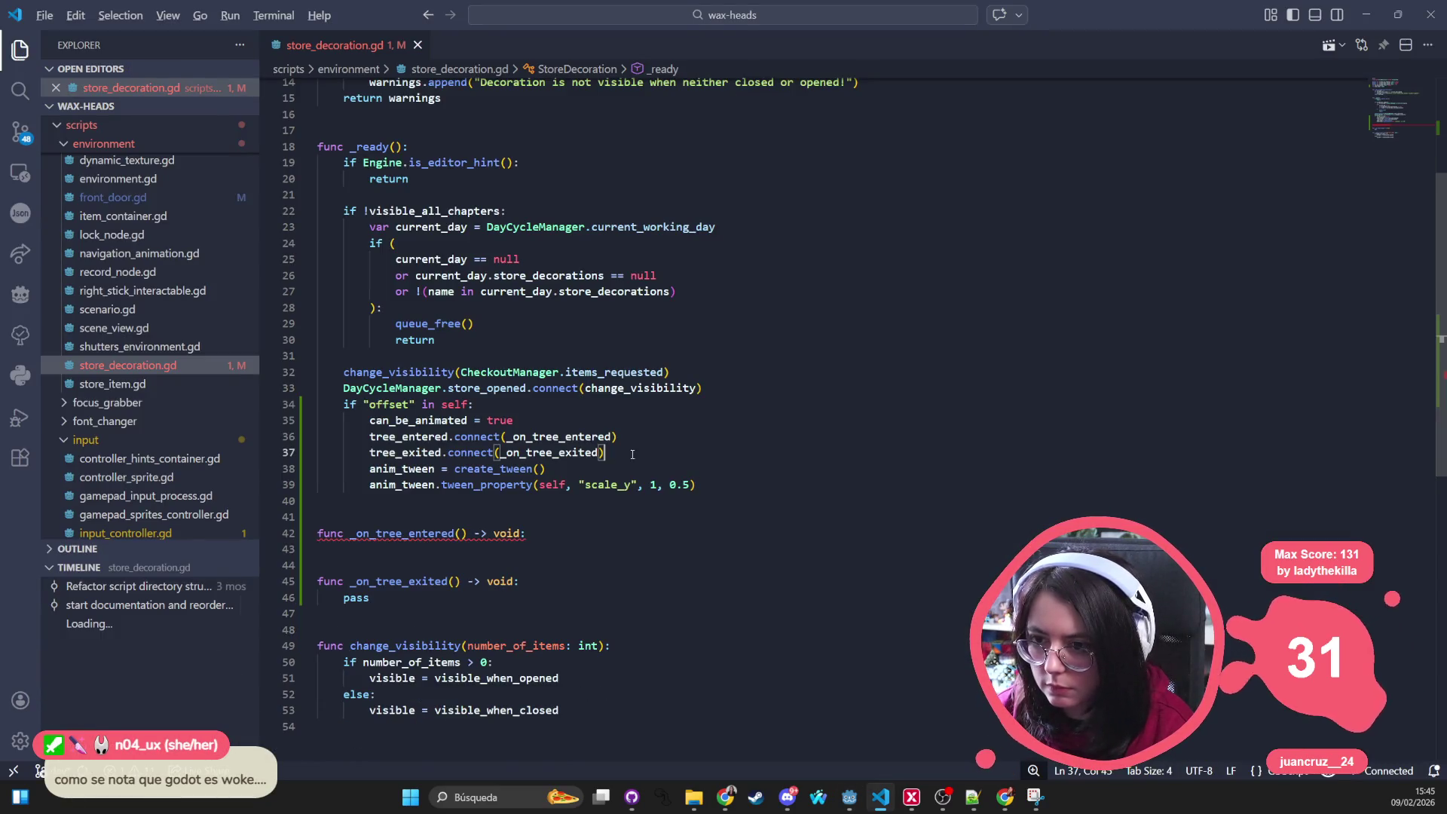
pyautogui.hotkey('alt', 'Tab')
pyautogui.click(621, 323)
pyautogui.click(825, 360)
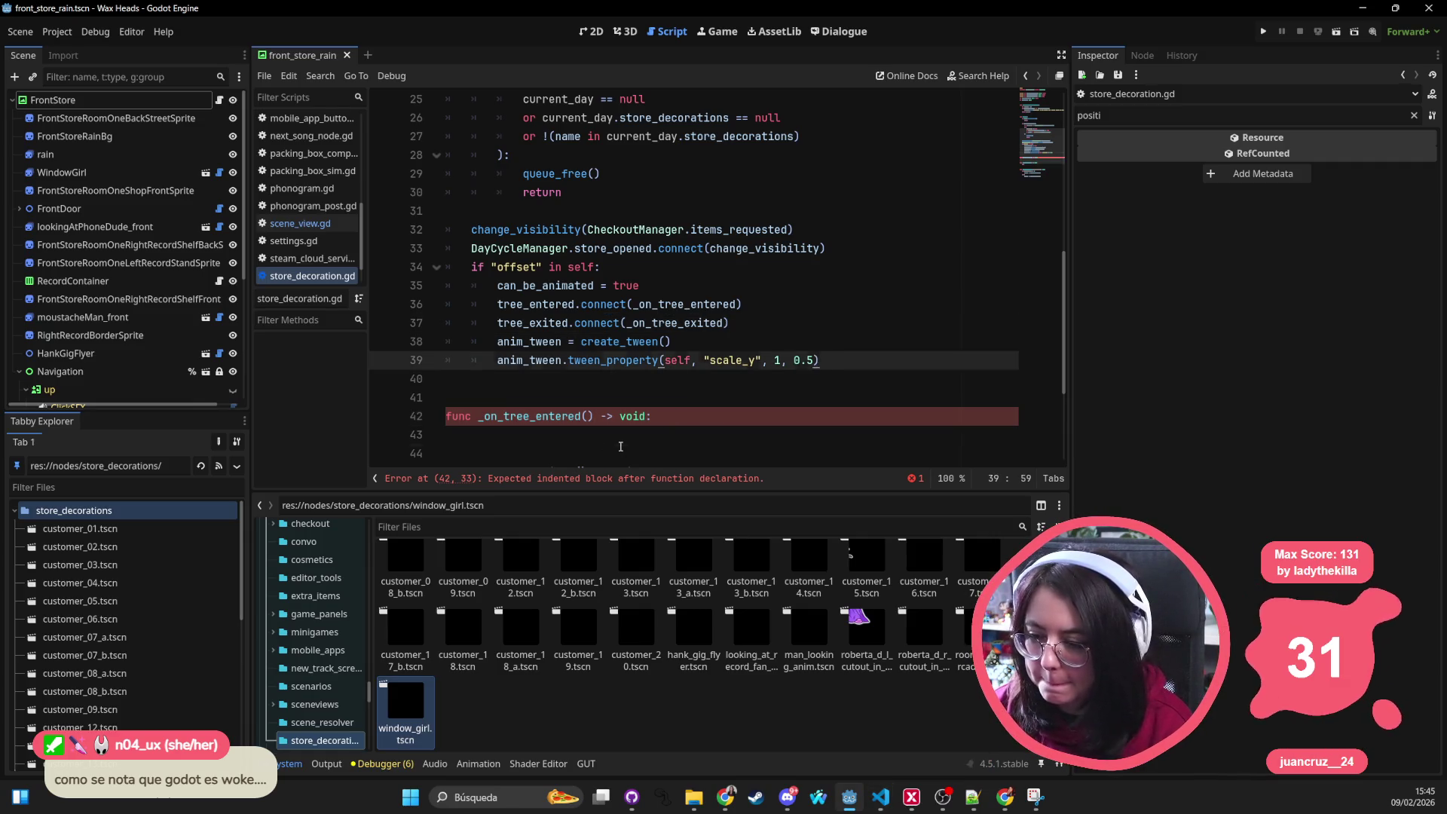
# Step: Fill the empty _on_tree_entered body with pass
pyautogui.click(621, 446)
pyautogui.press('Tab')
pyautogui.write('pass')
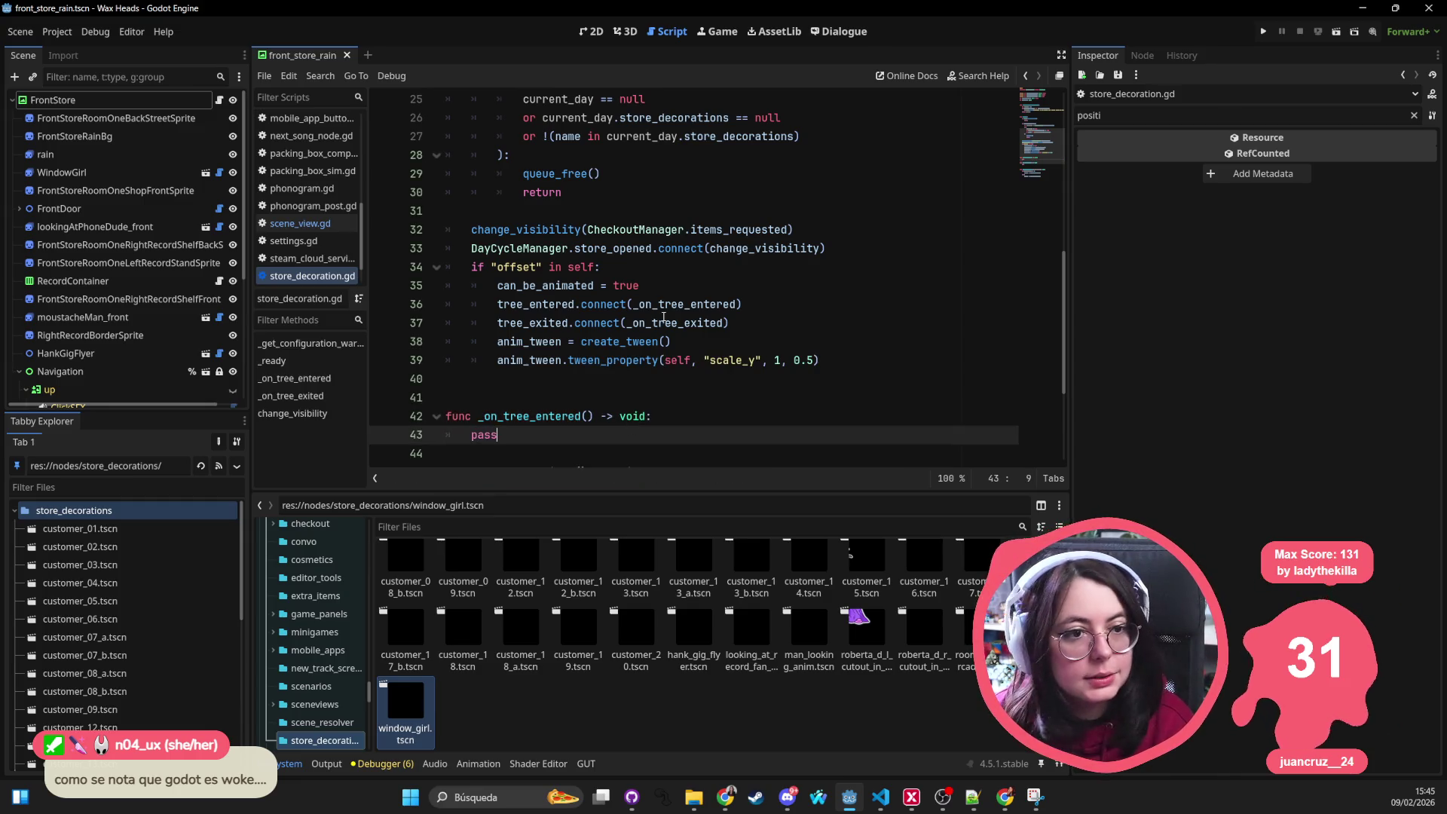
pyautogui.click(660, 249)
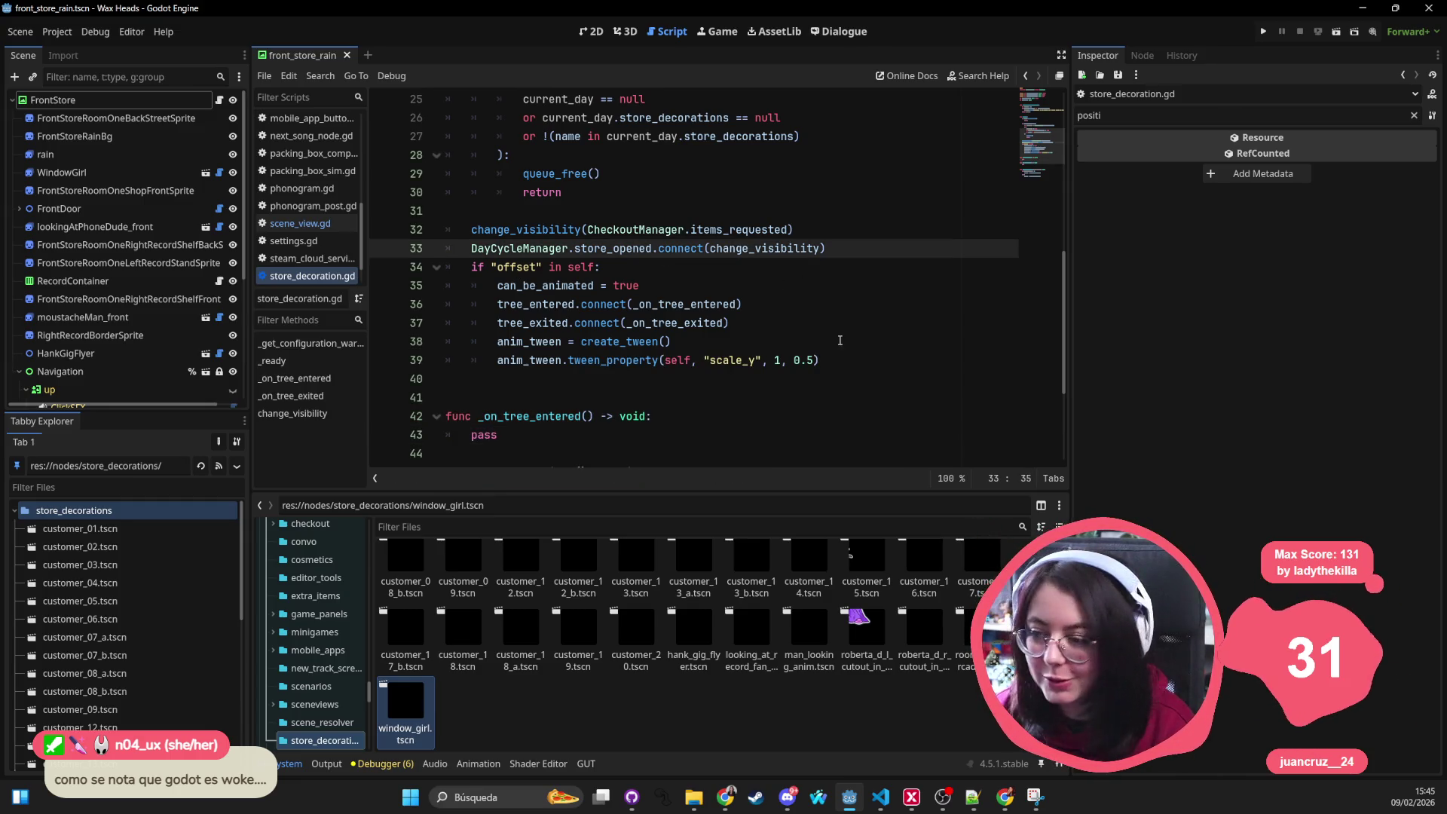
# Step: Append .set_trans(Tween.TRANS_BOUNCE) to the scale_y tween and check the easing functions reference
pyautogui.click(847, 366)
pyautogui.write('.set_trans(')
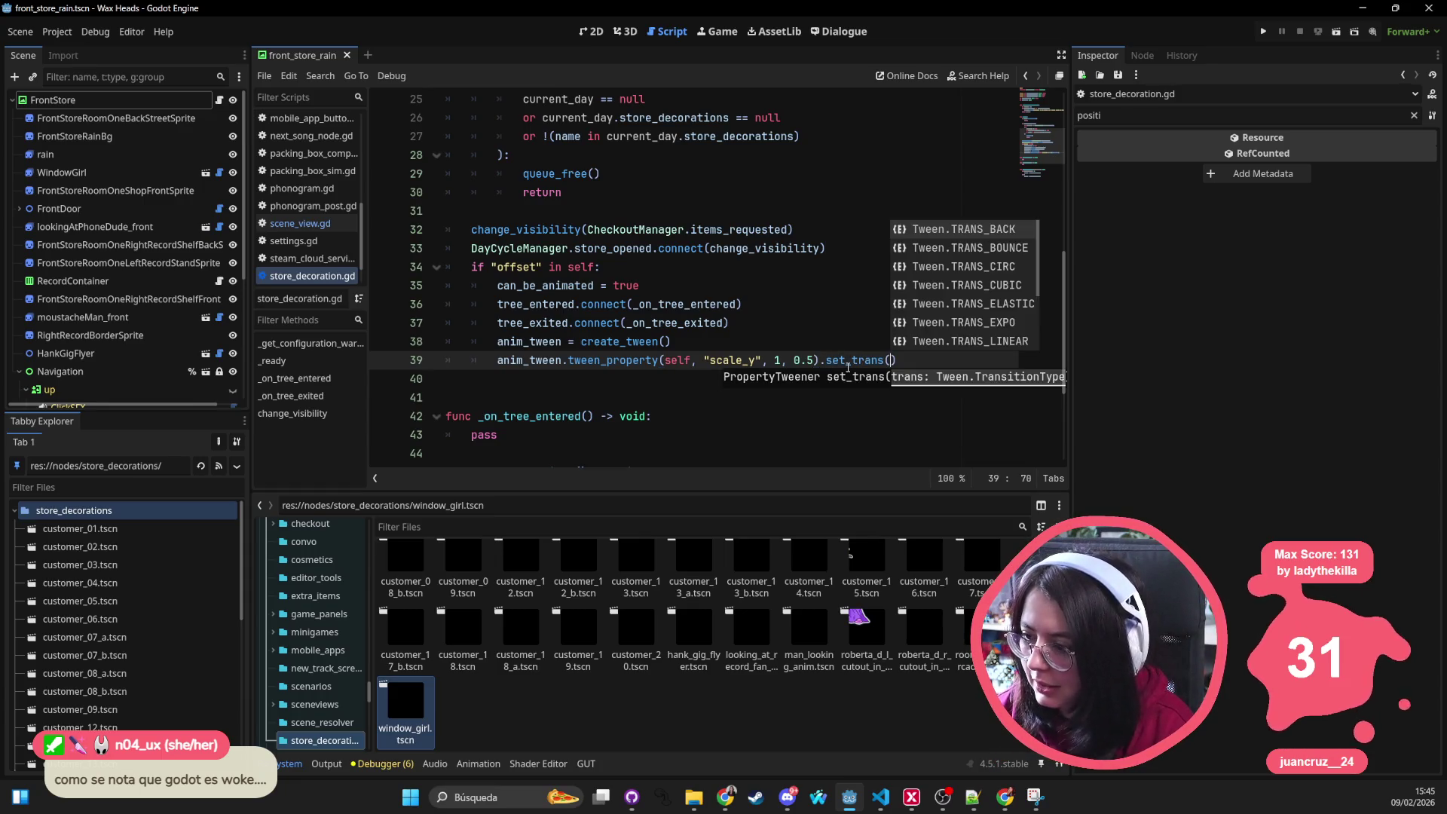
pyautogui.press('Down')
pyautogui.press('Down')
pyautogui.press('Down')
pyautogui.press('Down')
pyautogui.press('Down')
pyautogui.press('Down')
pyautogui.press('Down')
pyautogui.press('Up')
pyautogui.press('Up')
pyautogui.press('Up')
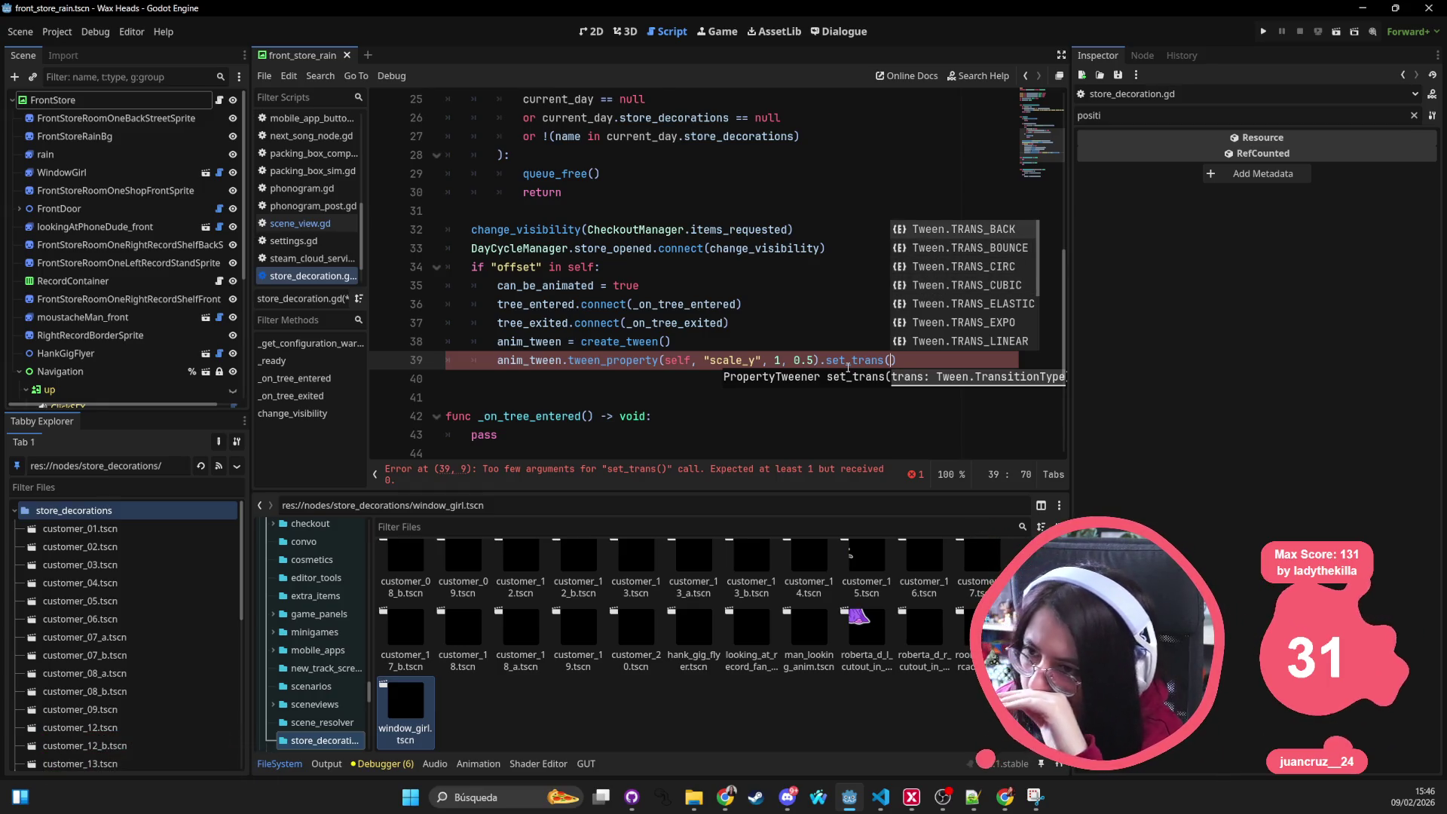
pyautogui.press('Down')
pyautogui.press('Down')
pyautogui.press('Down')
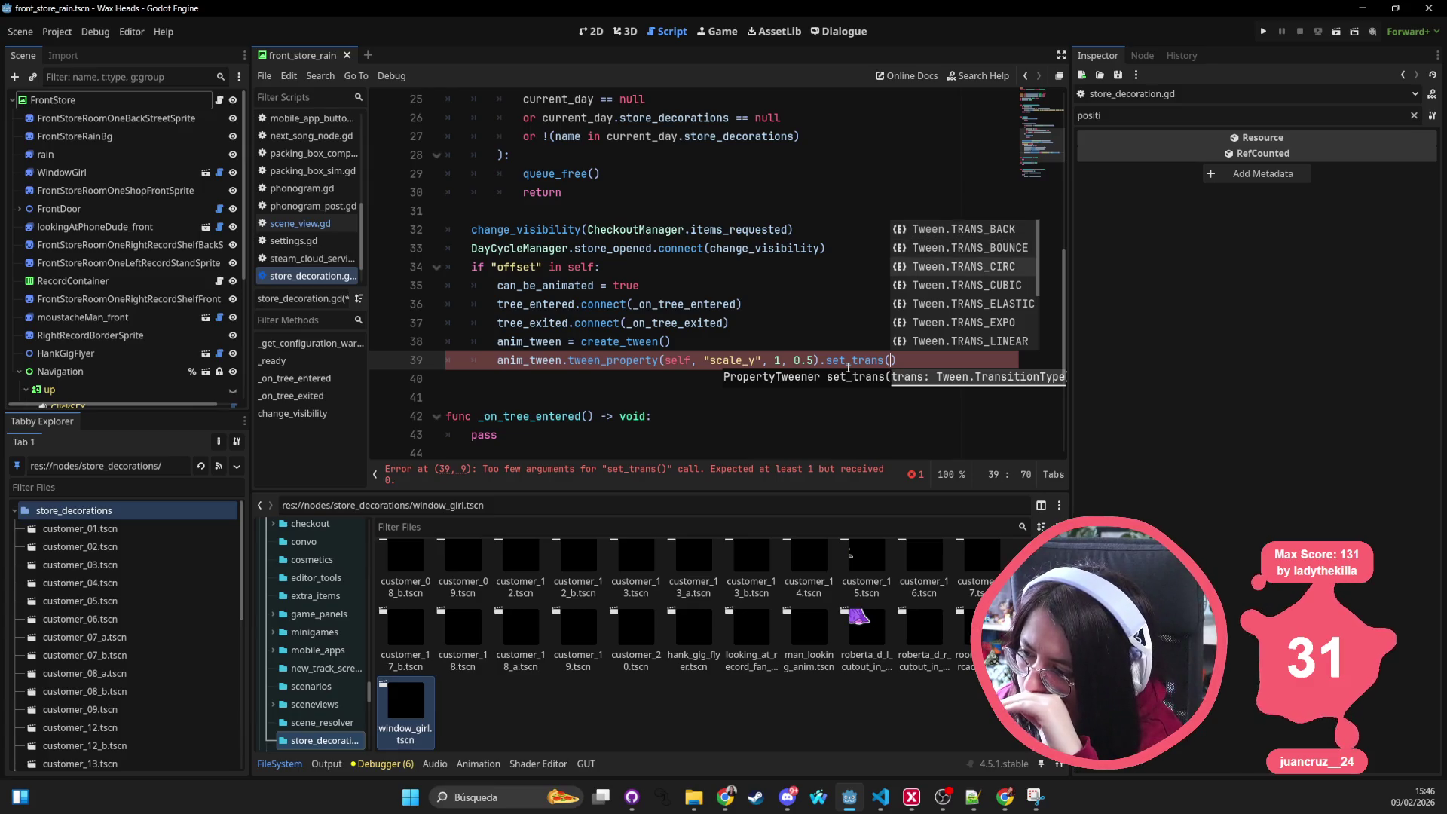
pyautogui.press('Up')
pyautogui.press('Down')
pyautogui.press('Down')
pyautogui.press('Down')
pyautogui.press('Down')
pyautogui.press('Up')
pyautogui.press('Up')
pyautogui.press('Up')
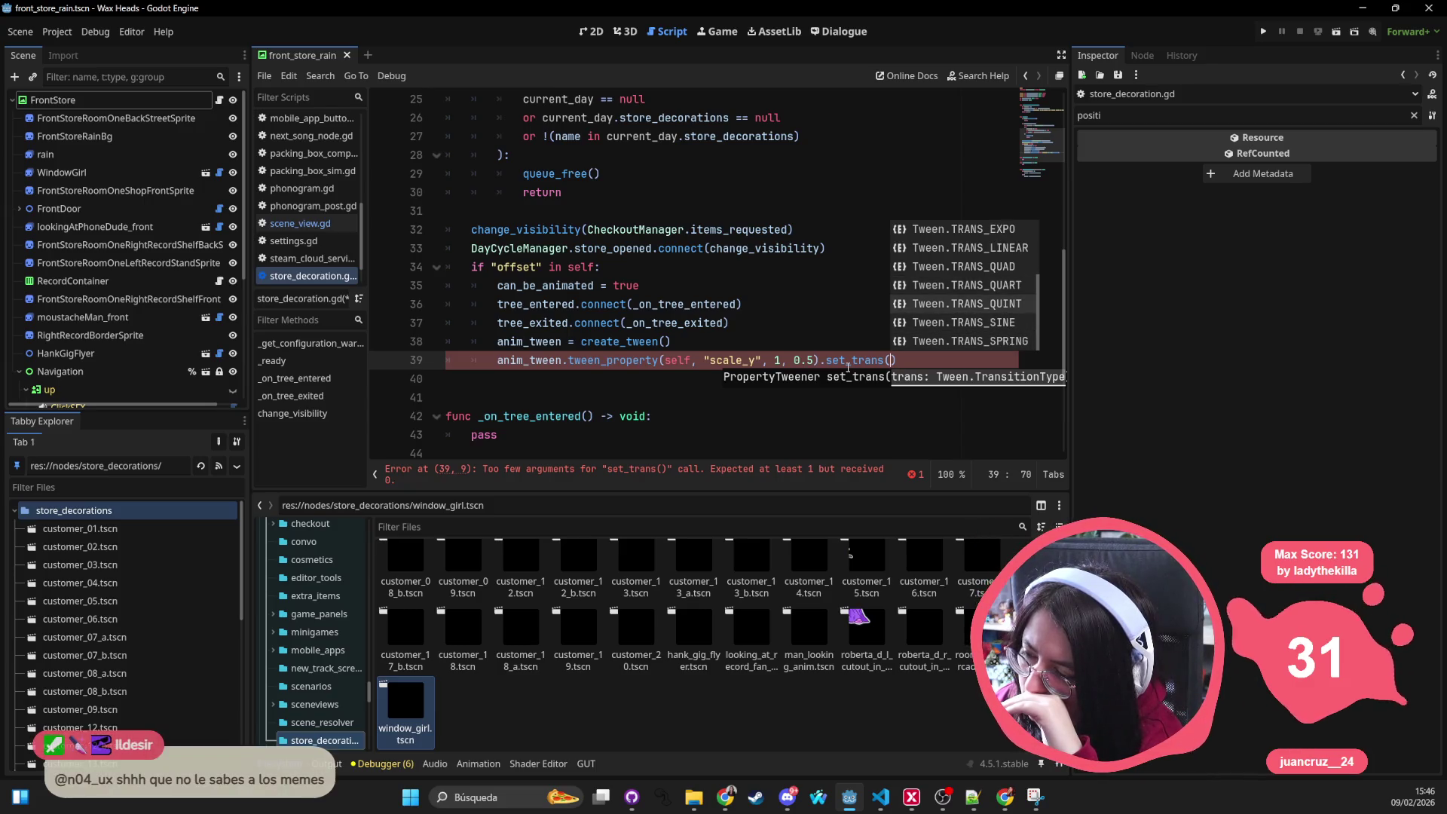
pyautogui.press('Up')
pyautogui.press('Up')
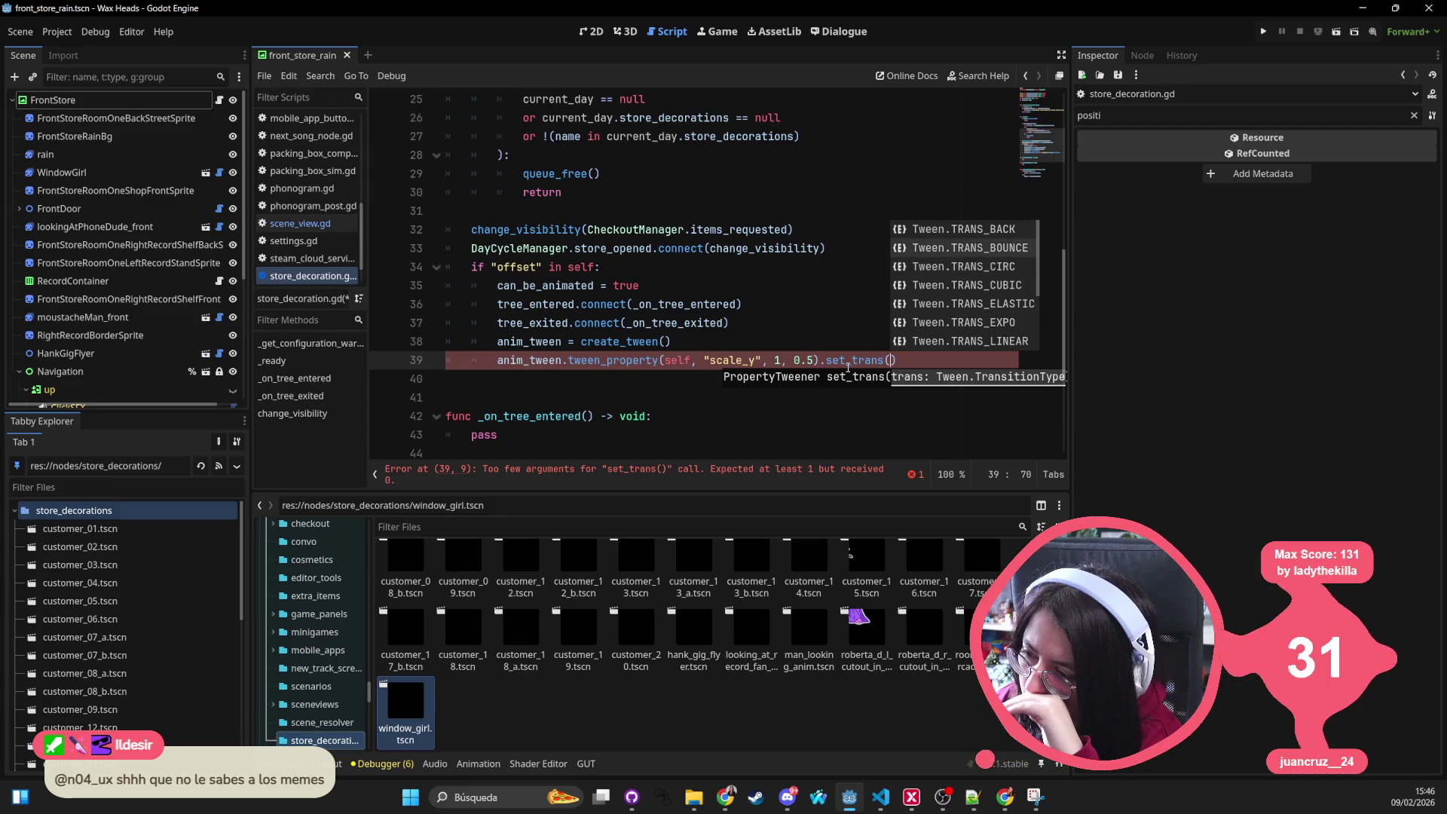
pyautogui.press('Return')
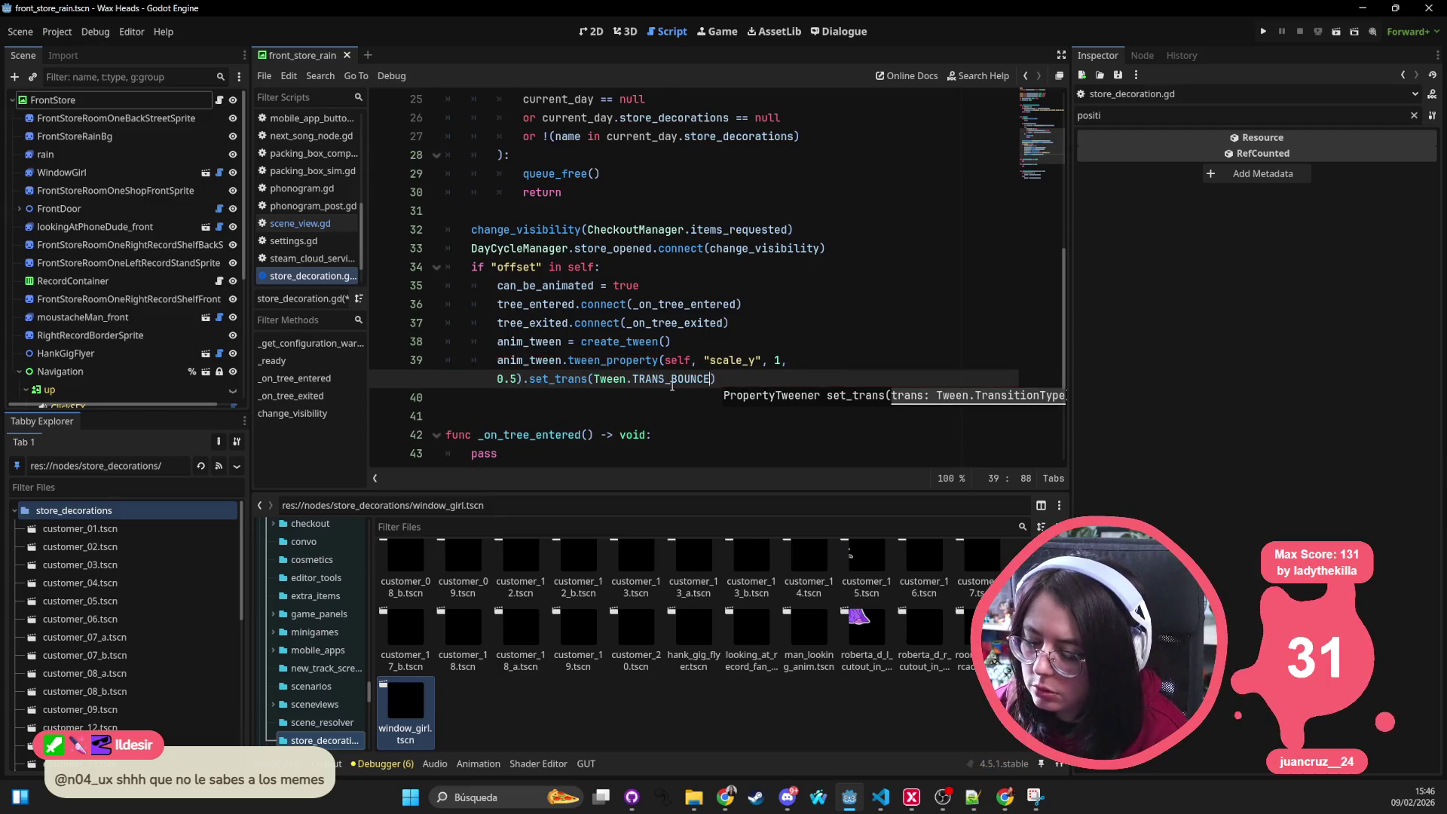
pyautogui.doubleClick(674, 378)
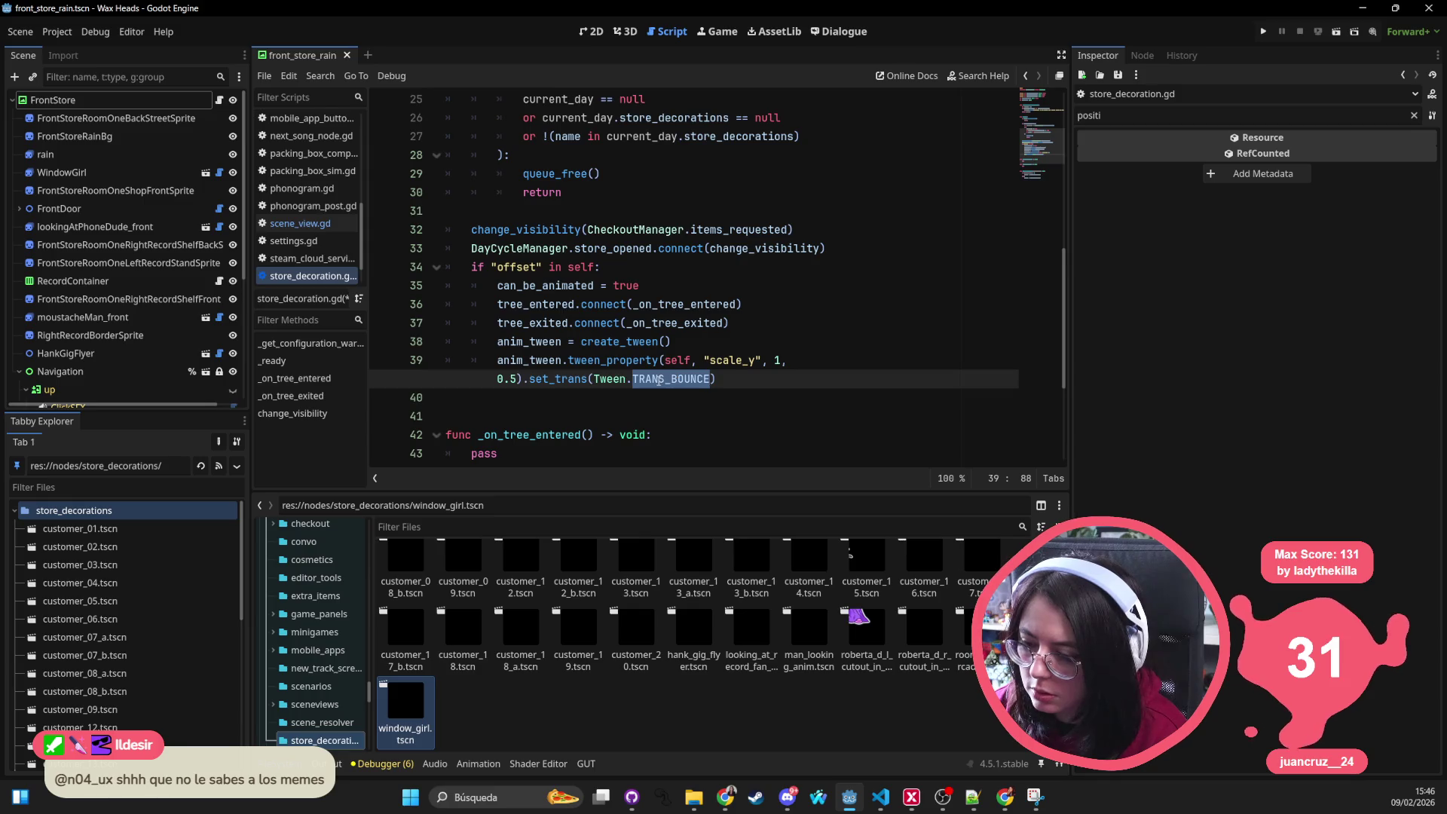
pyautogui.hotkey('alt', 'Tab')
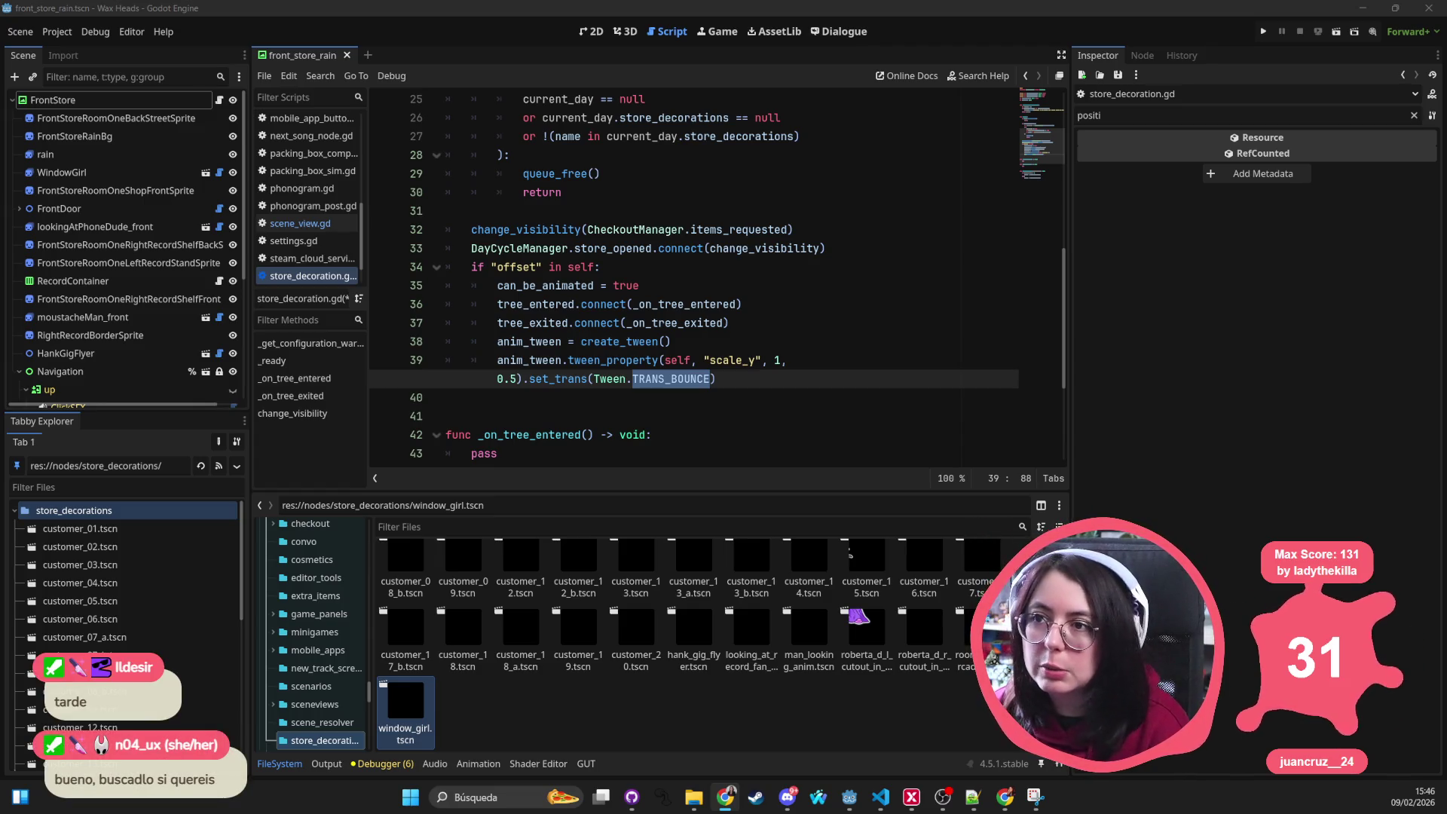
pyautogui.hotkey('alt', 'Tab')
pyautogui.scroll(-5, 388, 475)
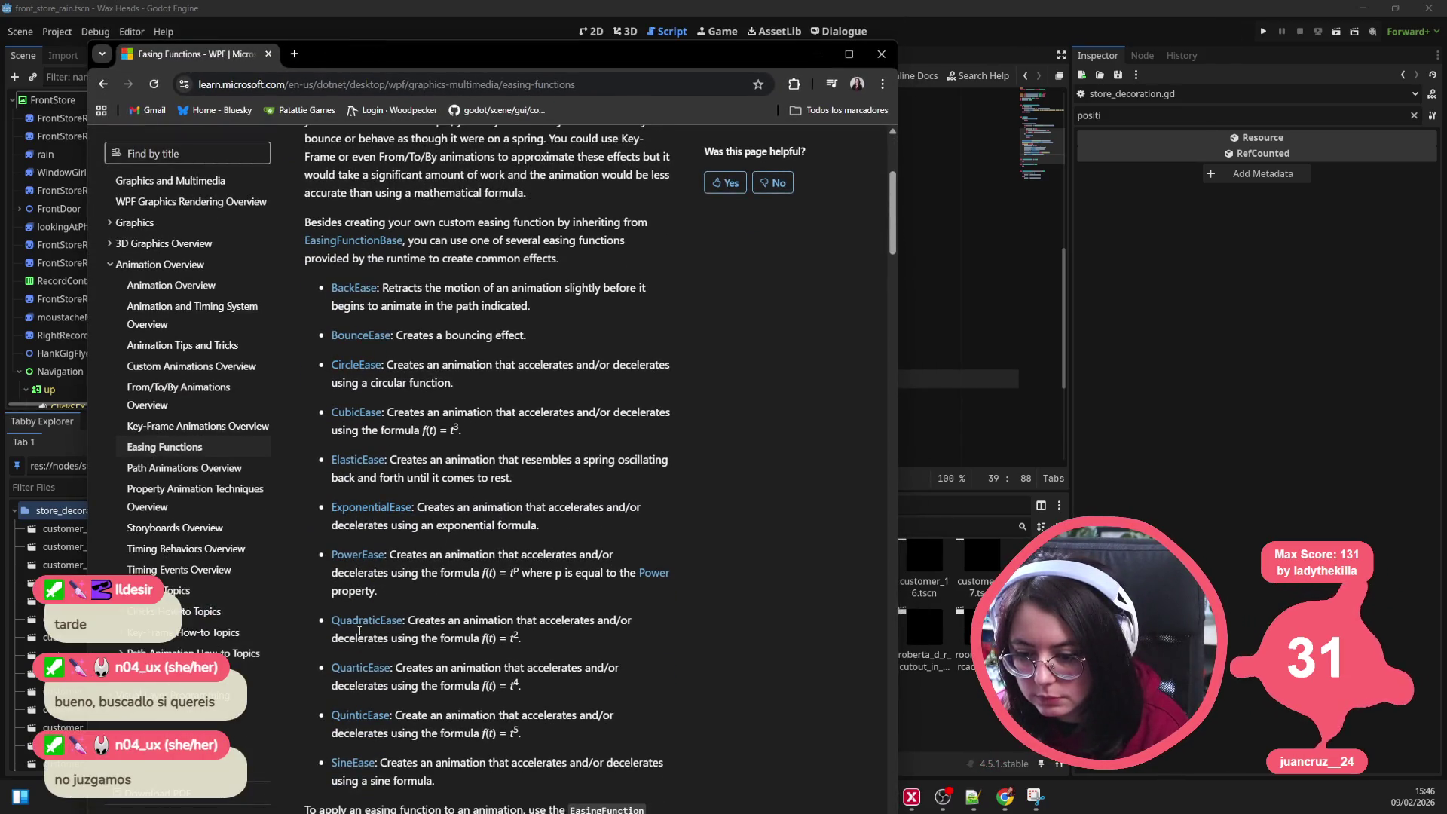
pyautogui.scroll(-2, 369, 633)
pyautogui.scroll(-1, 369, 633)
pyautogui.scroll(-15, 480, 560)
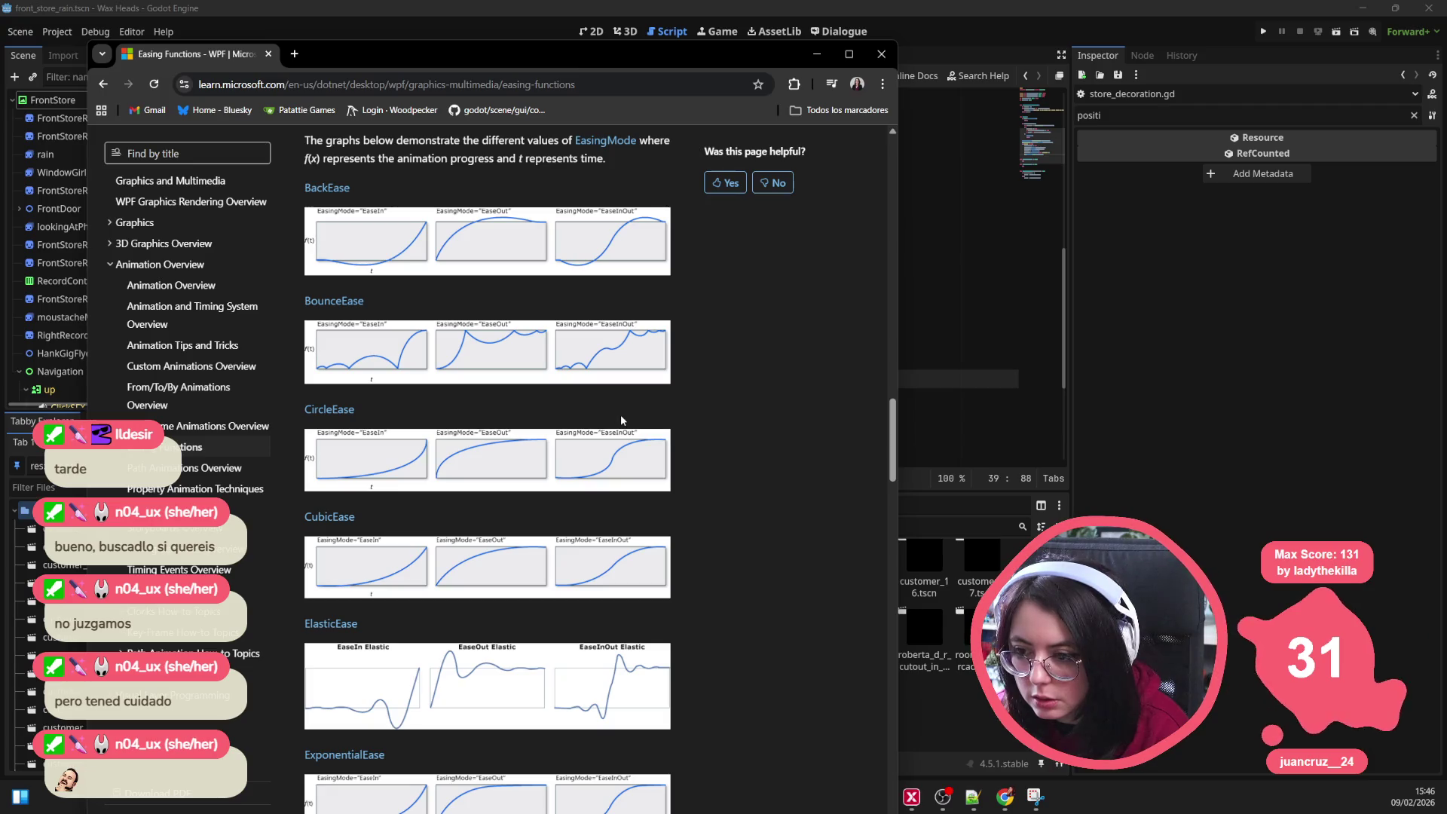
pyautogui.scroll(-4, 621, 419)
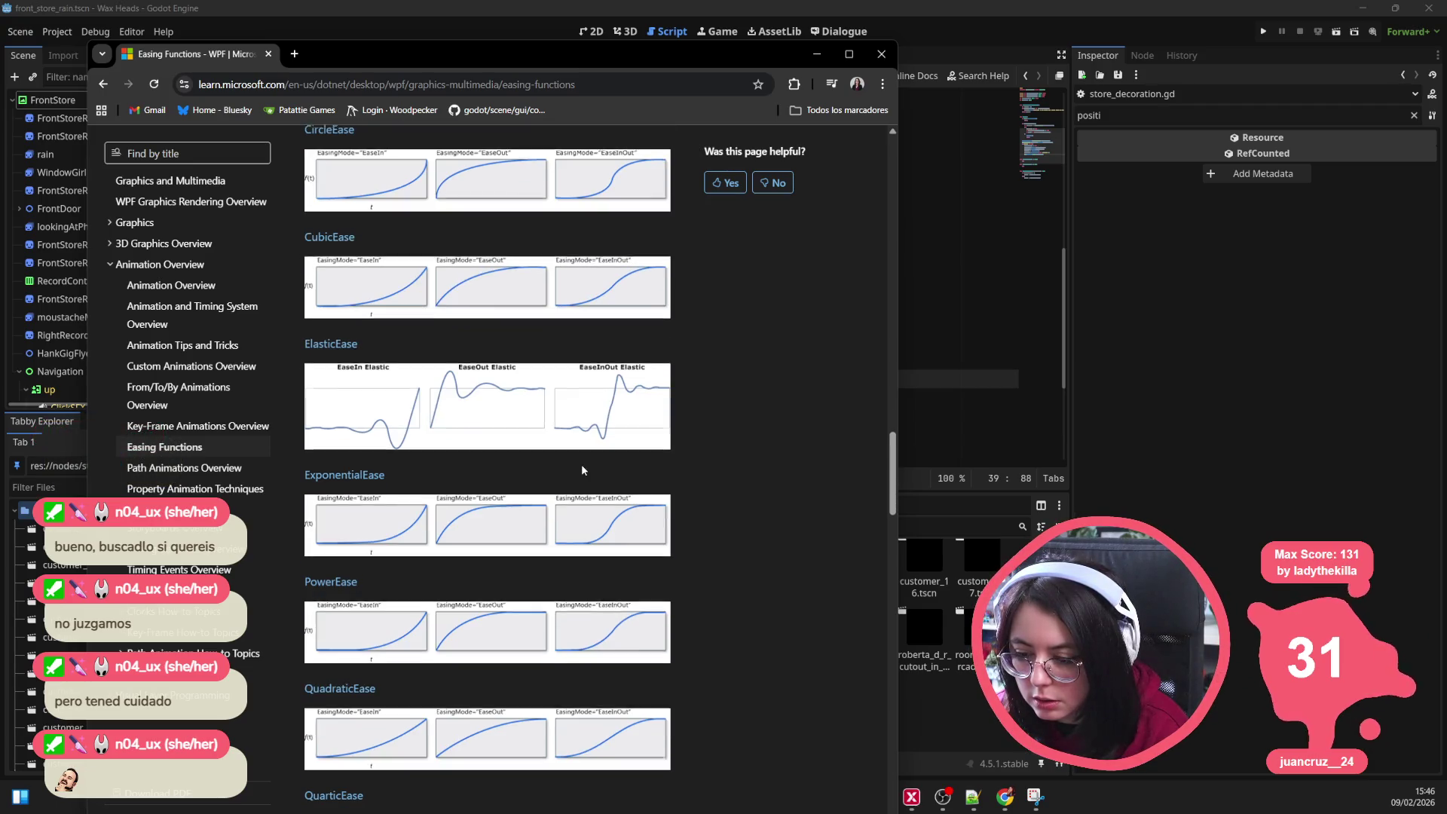
pyautogui.scroll(-3, 523, 525)
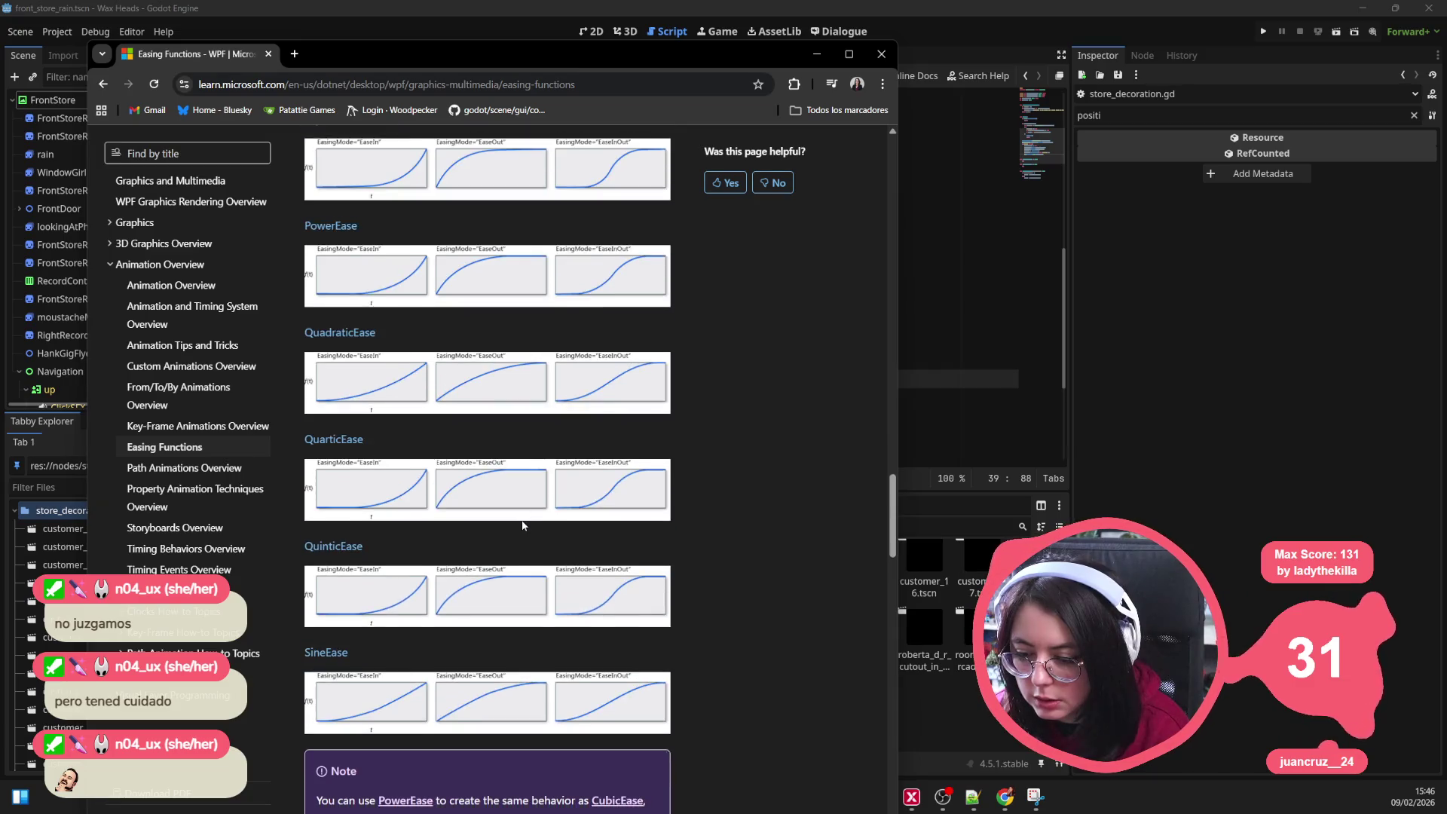
pyautogui.scroll(-2, 523, 525)
pyautogui.scroll(10, 520, 497)
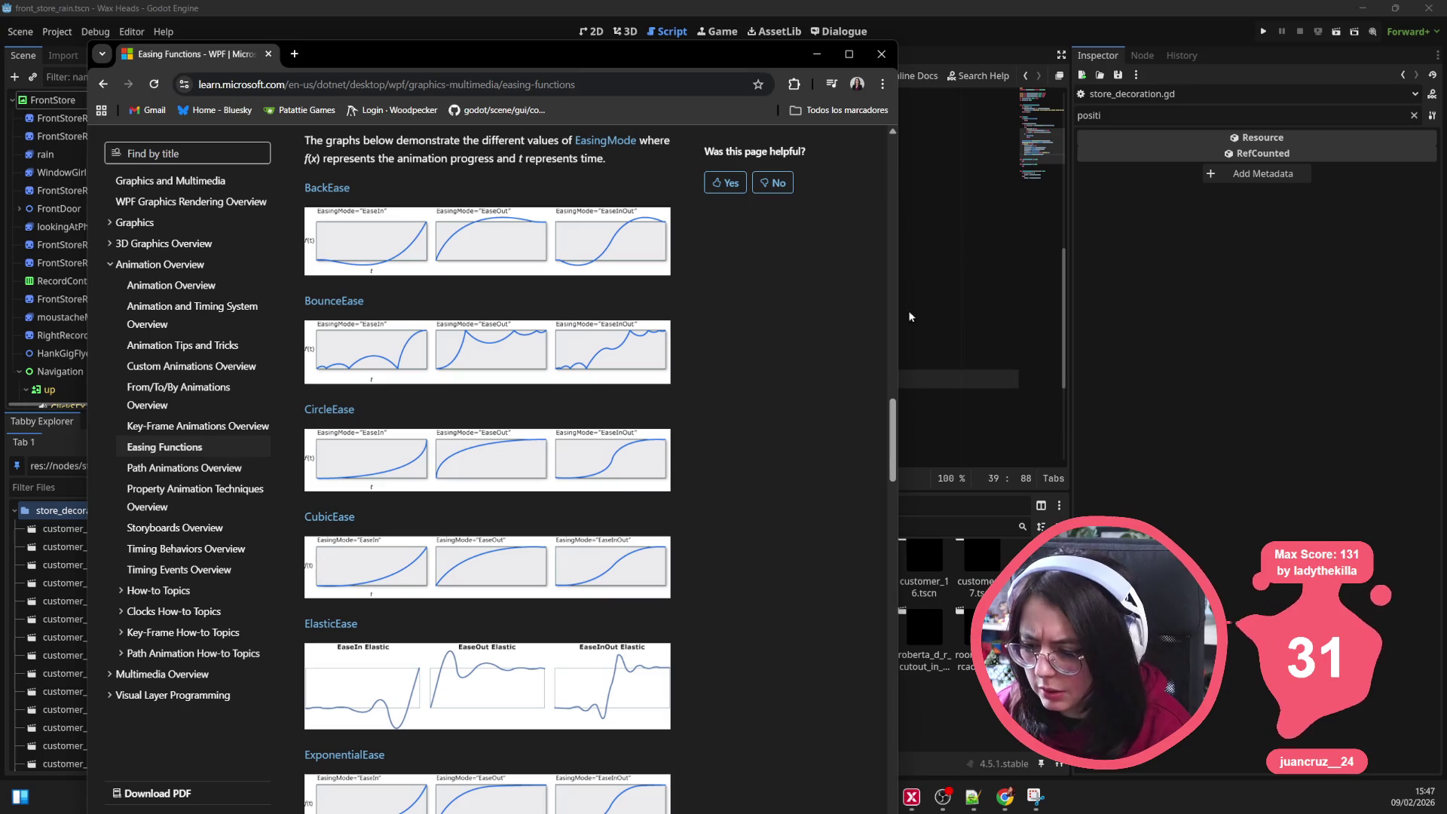
pyautogui.click(965, 306)
pyautogui.doubleClick(675, 376)
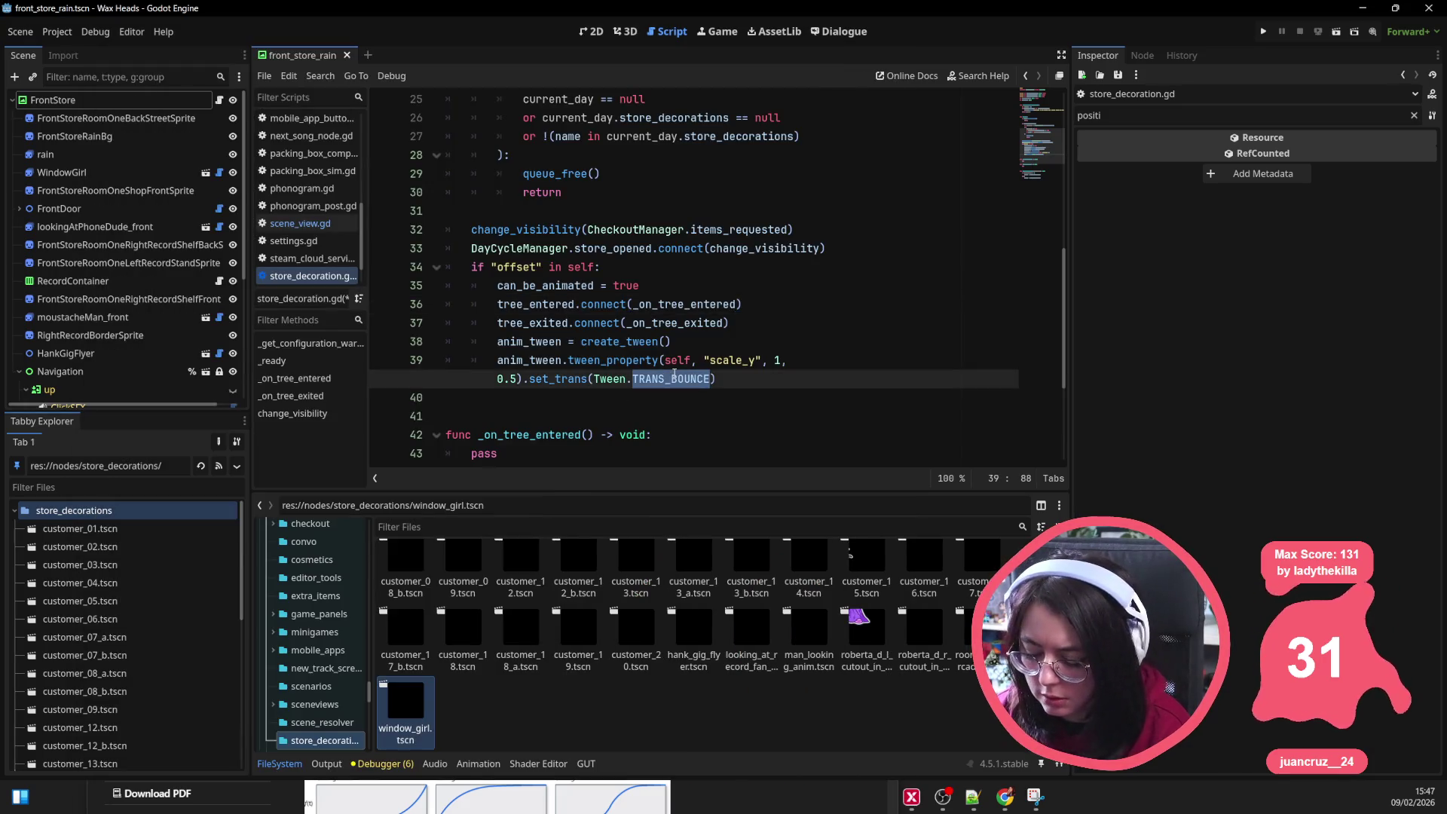
# Step: Switch the transition to Tween.TRANS_BACK and append .set_ease(Tween.EASE_OUT), comparing the easing graphs
pyautogui.write('TRANS_')
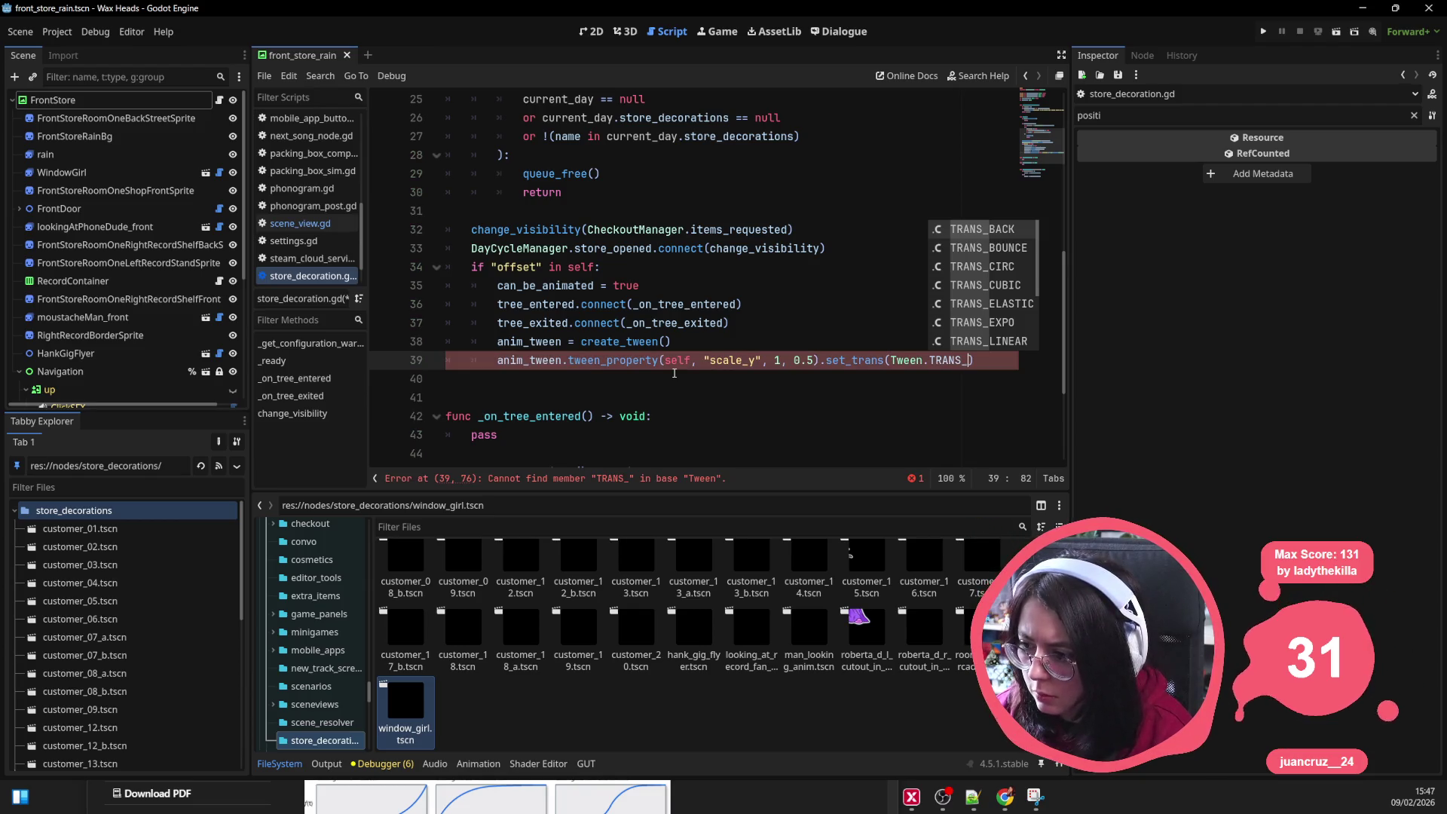
pyautogui.hotkey('alt', 'Tab')
pyautogui.hotkey('alt', 'Tab')
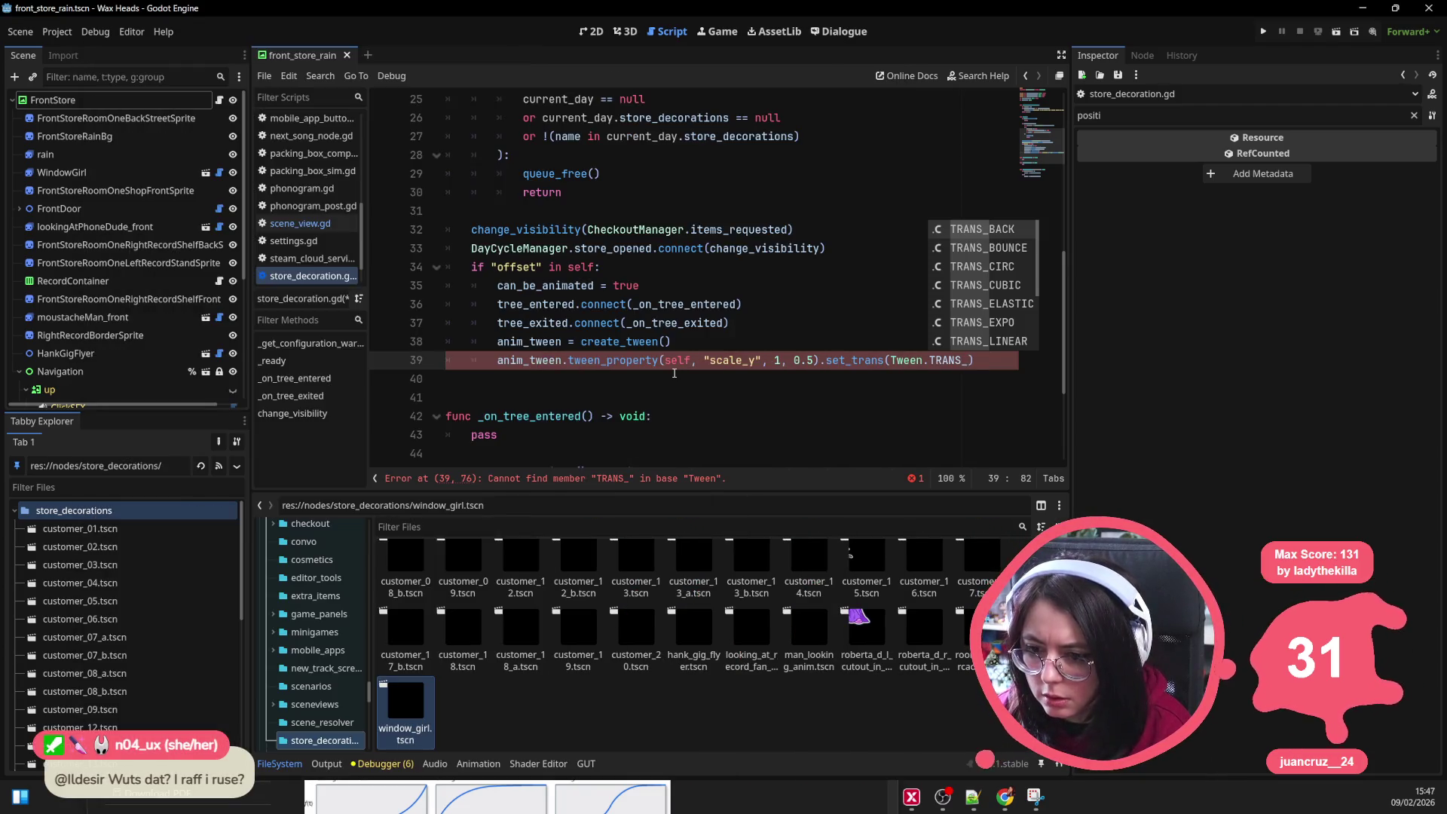
pyautogui.write('BACK')
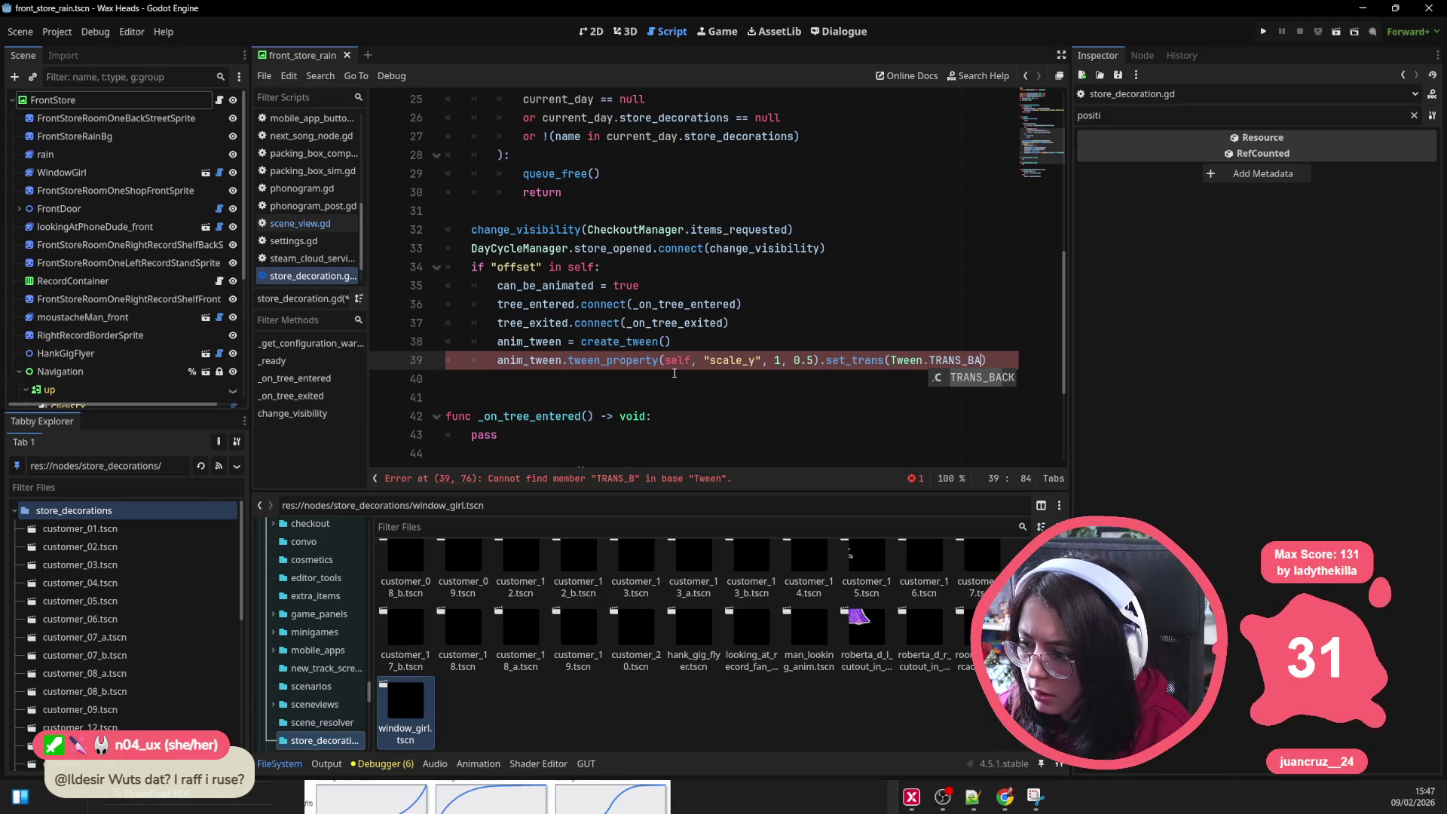
pyautogui.write(').set_ease()')
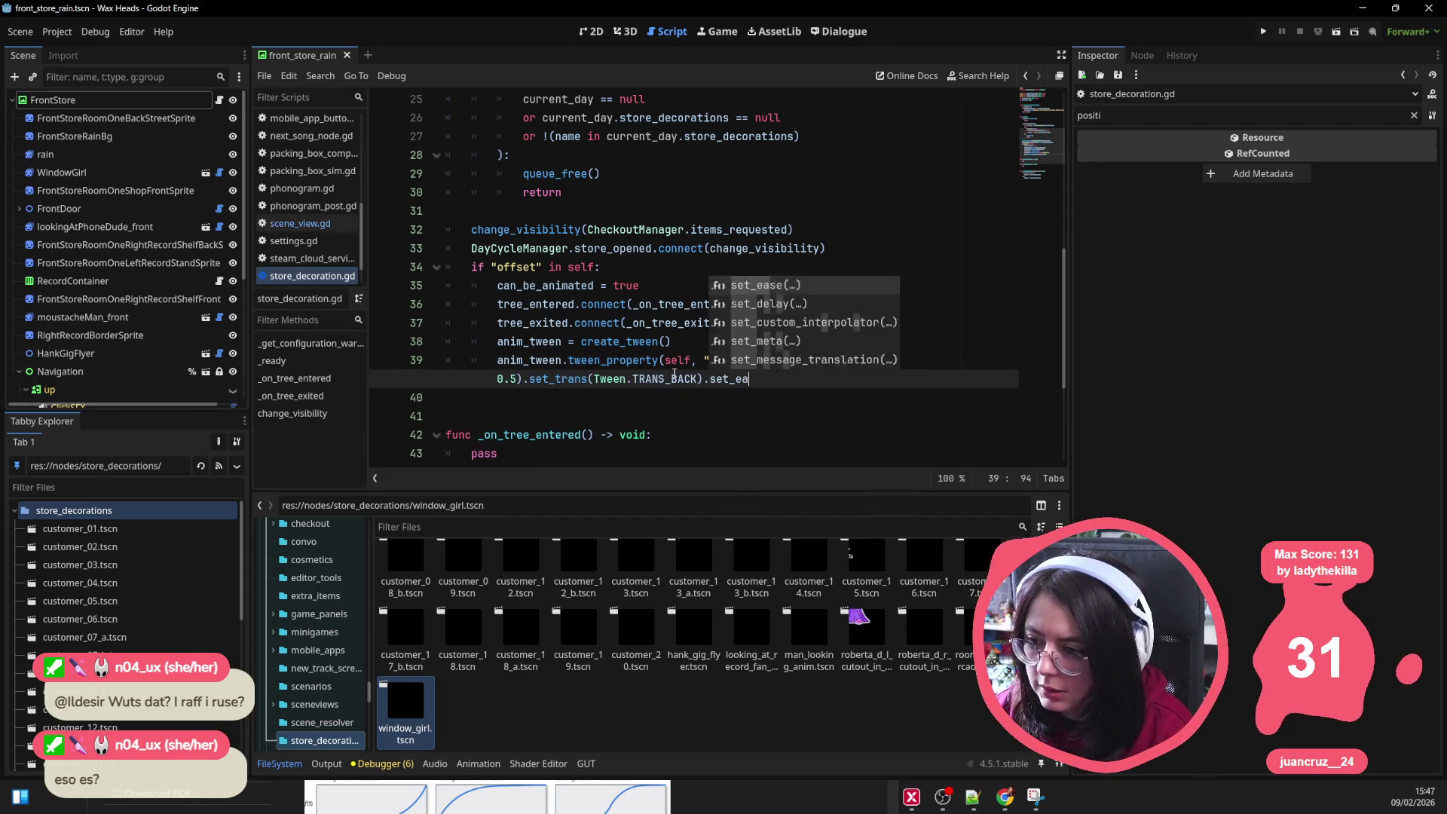
pyautogui.press('Return')
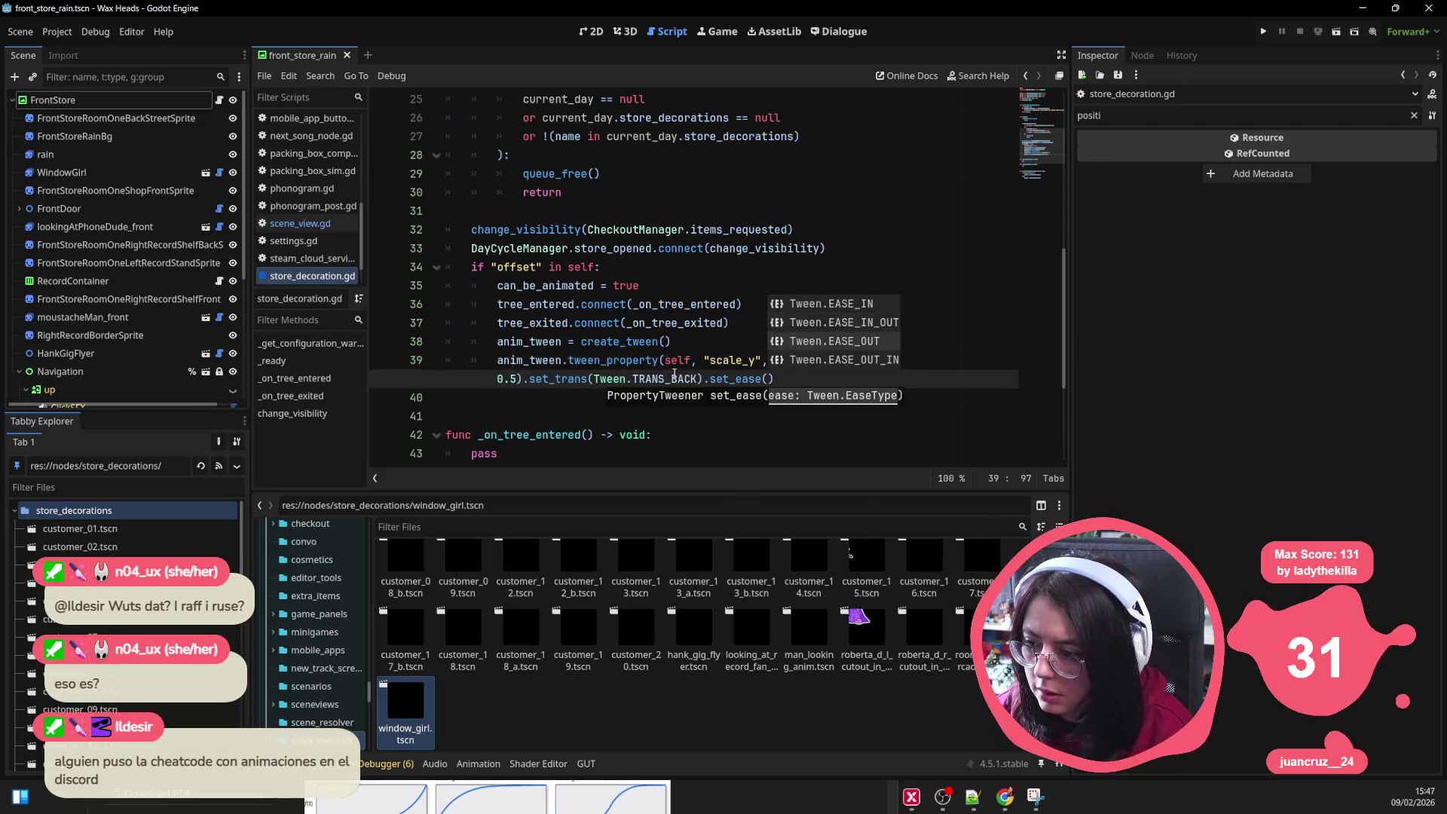
pyautogui.press('Return')
pyautogui.click(744, 248)
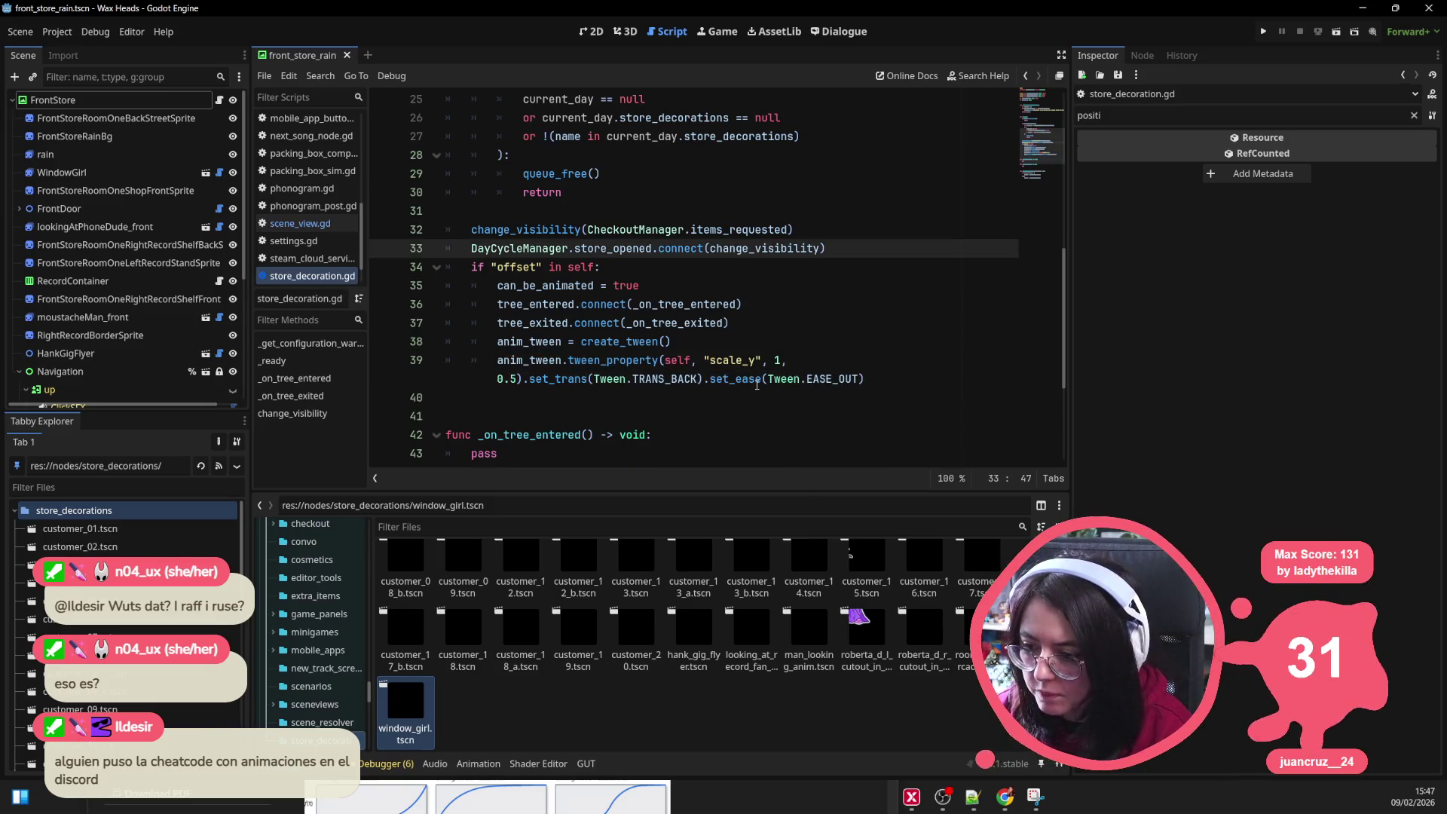
pyautogui.hotkey('alt', 'Tab')
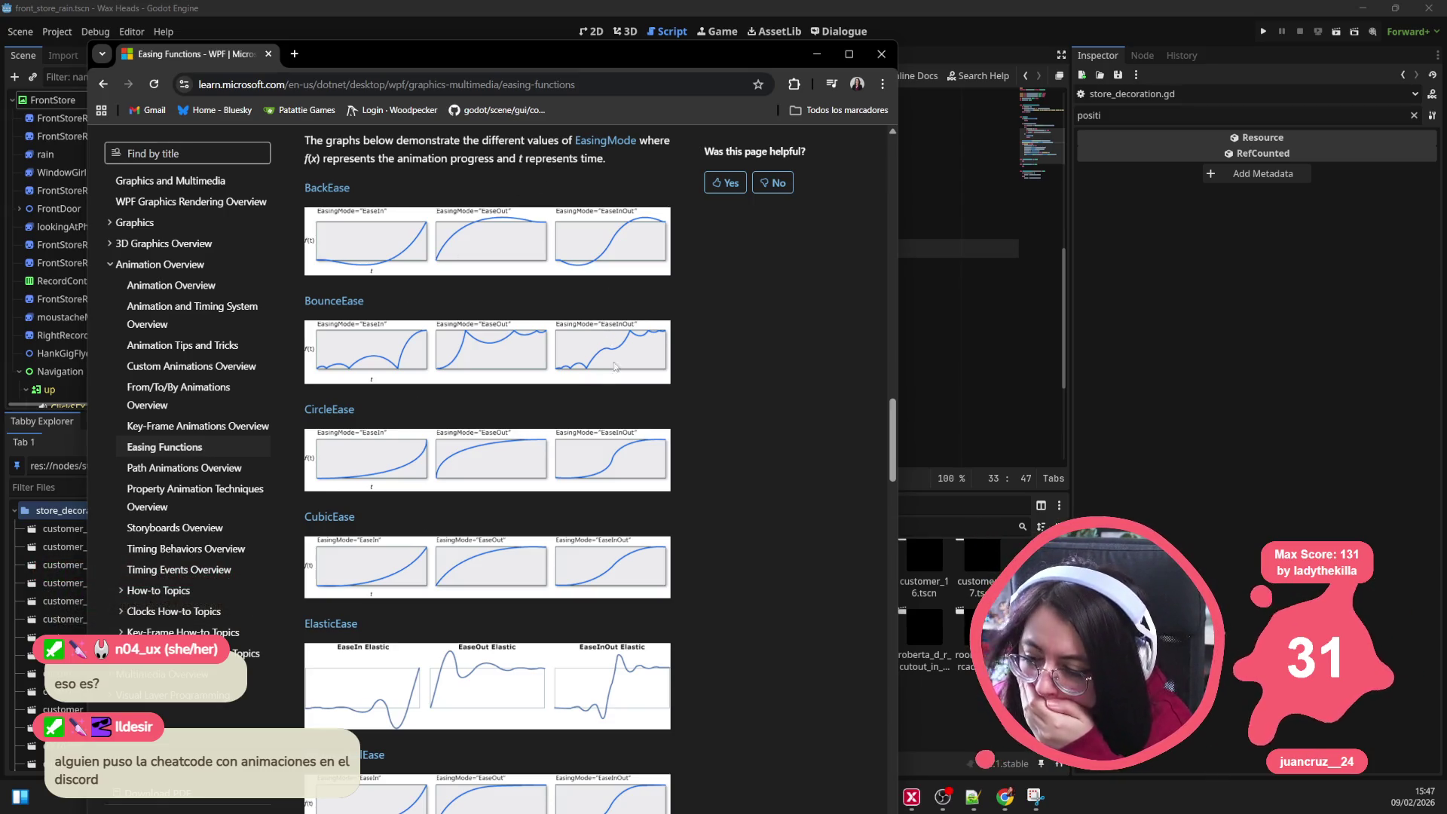
pyautogui.hotkey('alt', 'Tab')
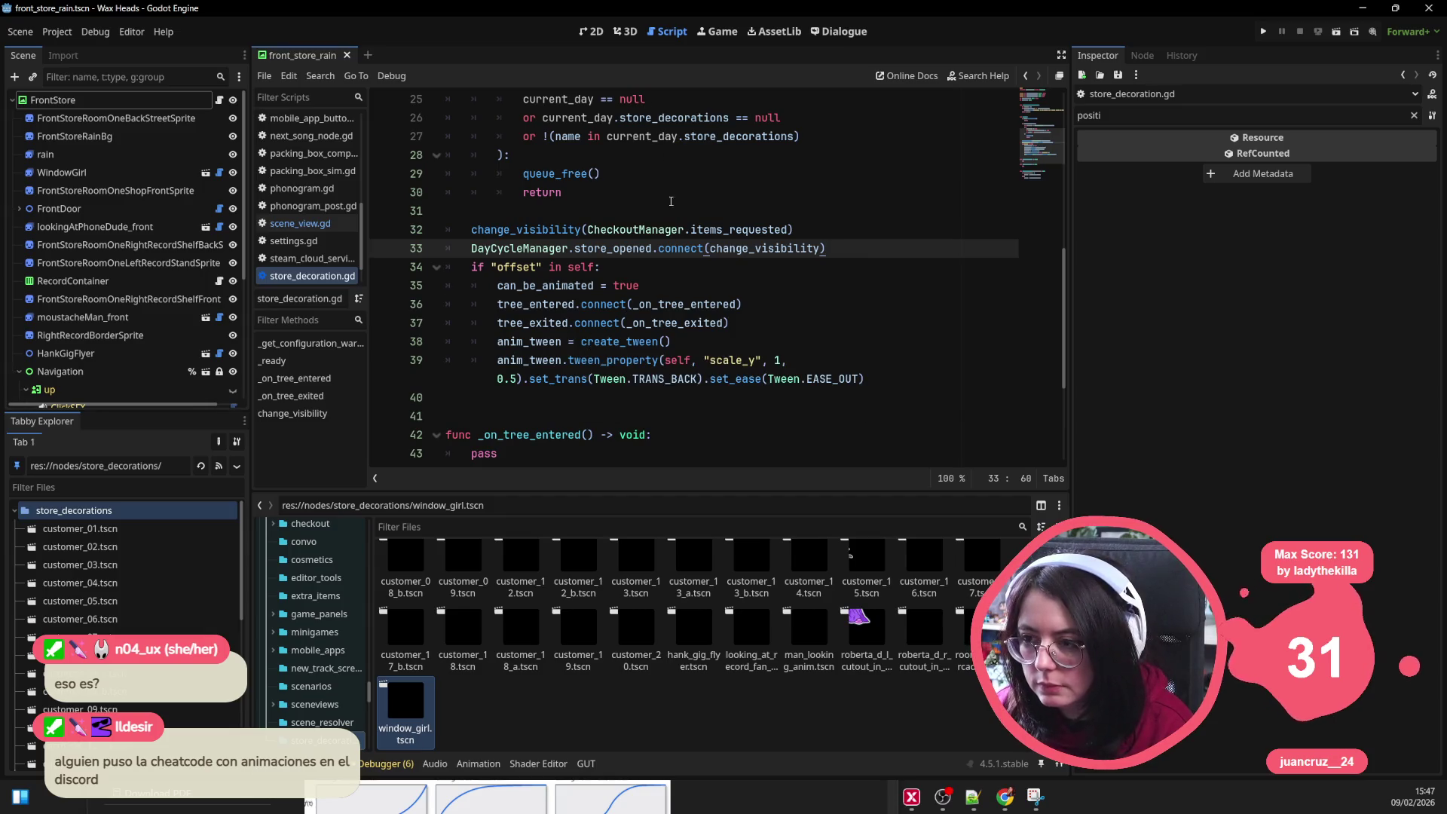
# Step: In VS Code, split the chained set_trans and set_ease calls onto their own lines and save
pyautogui.hotkey('alt', 'Tab')
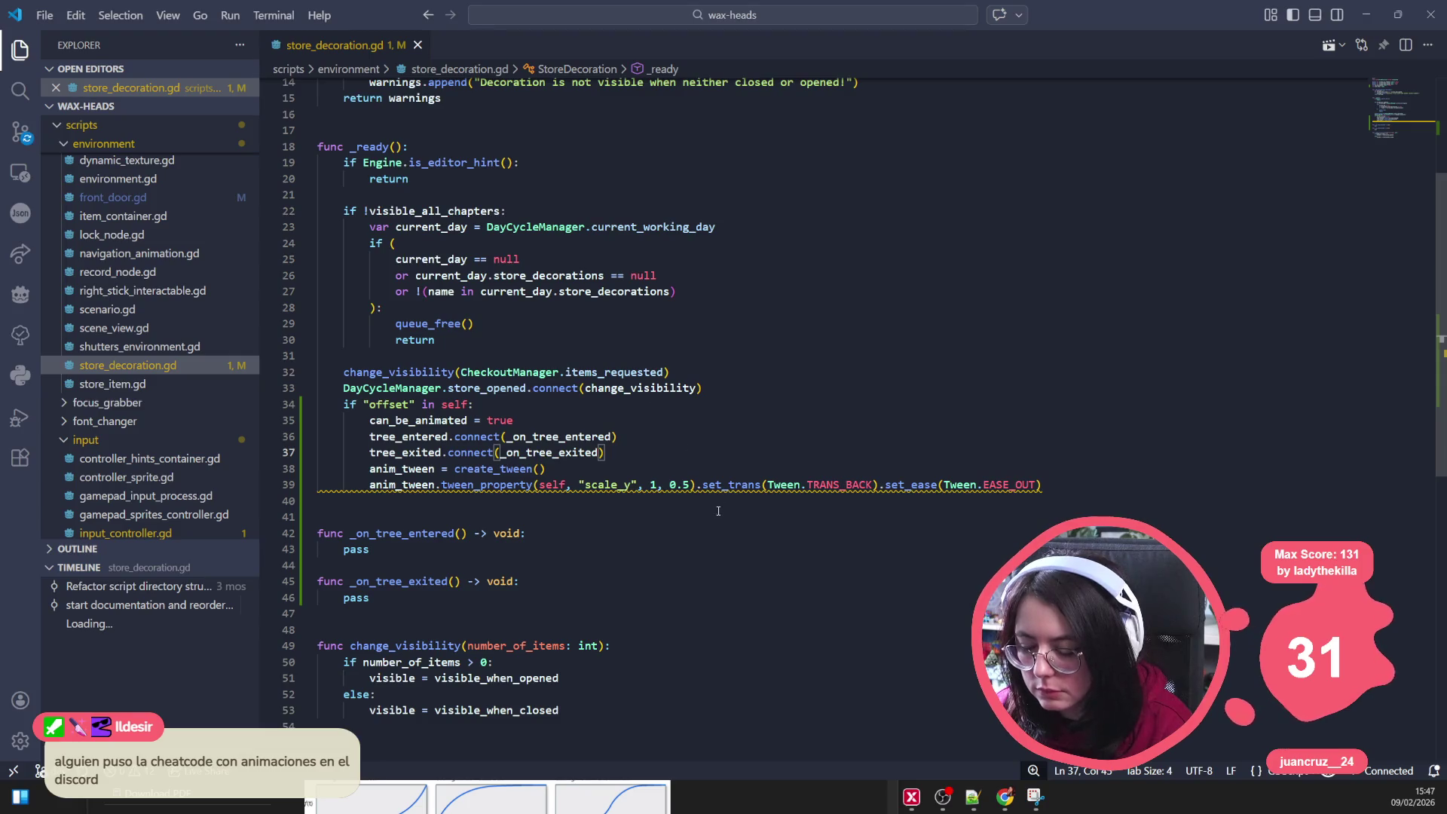
pyautogui.click(1077, 488)
pyautogui.hotkey('ctrl', 's')
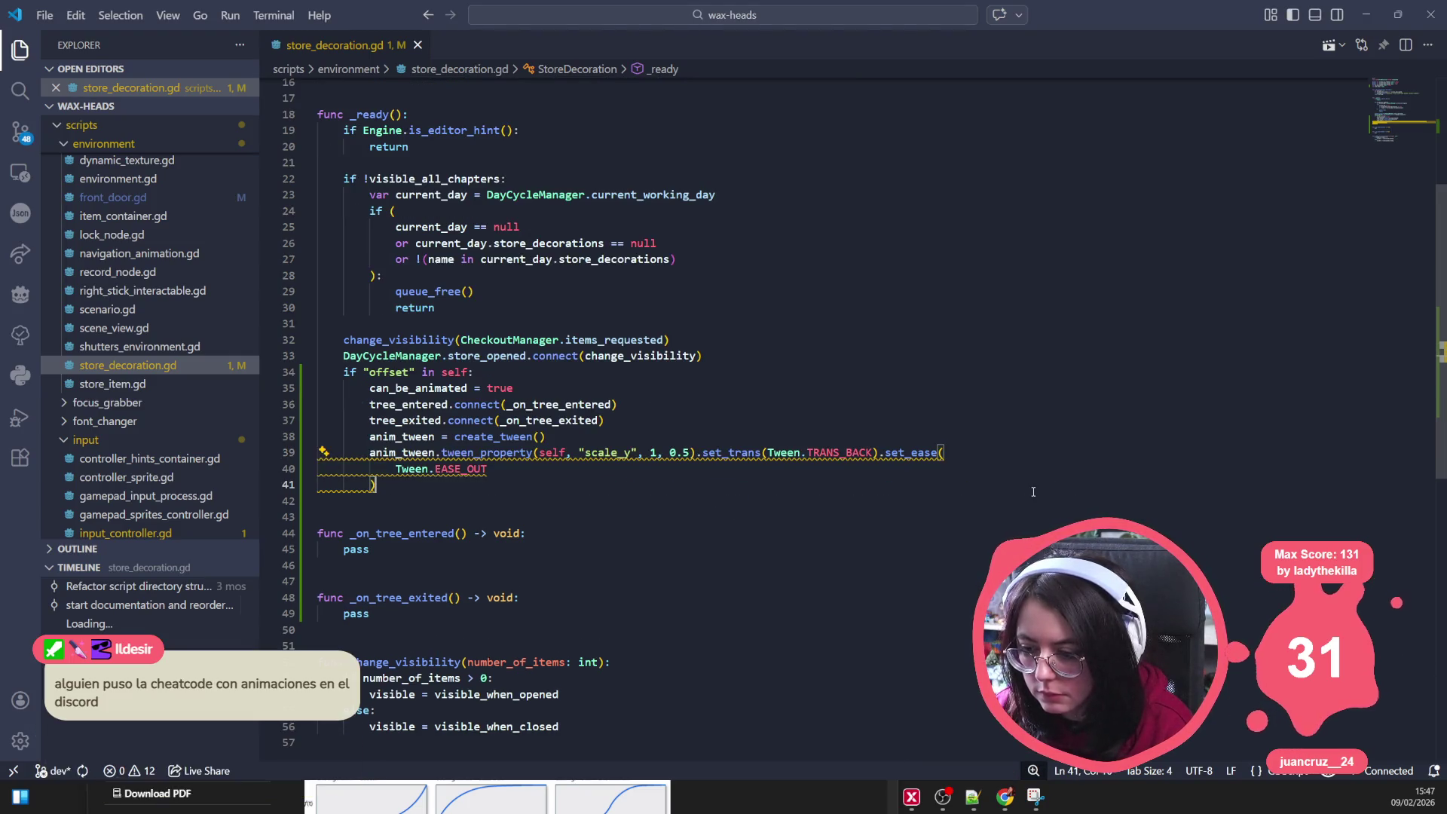
pyautogui.click(728, 453)
pyautogui.hotkey('ctrl', 'Left')
pyautogui.hotkey('ctrl', 'Left')
pyautogui.press('Return')
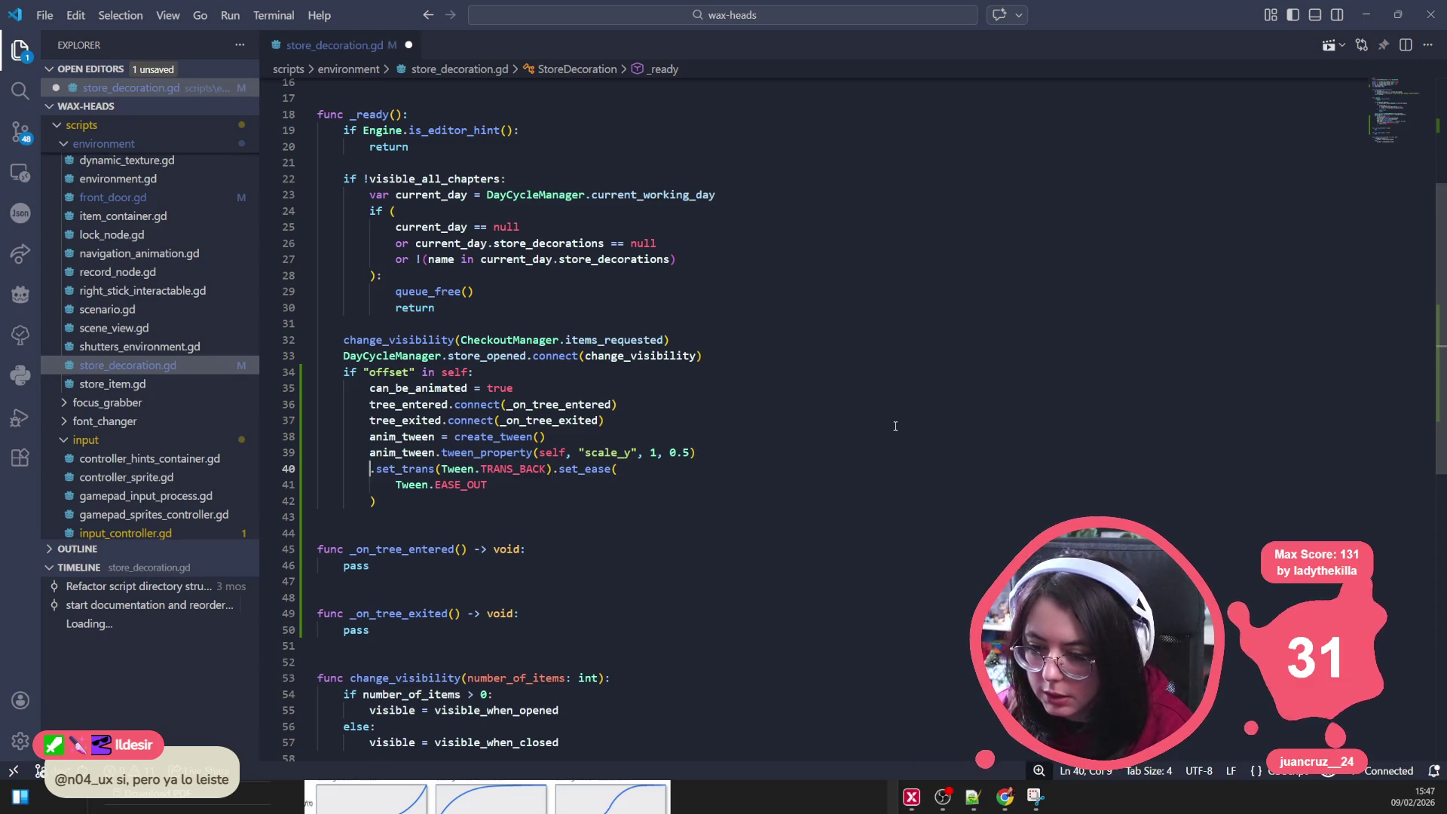
pyautogui.press('Tab')
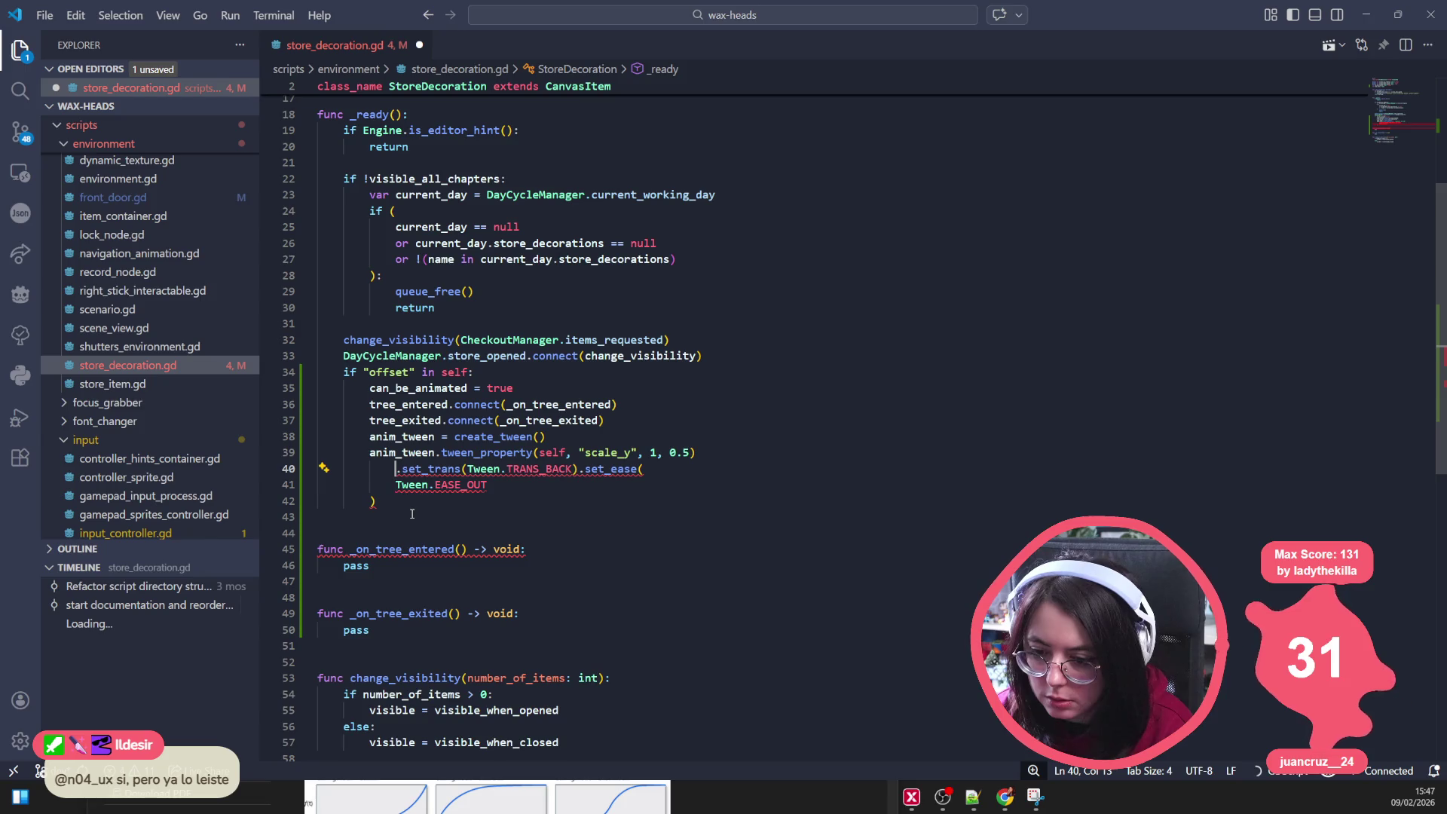
pyautogui.click(582, 470)
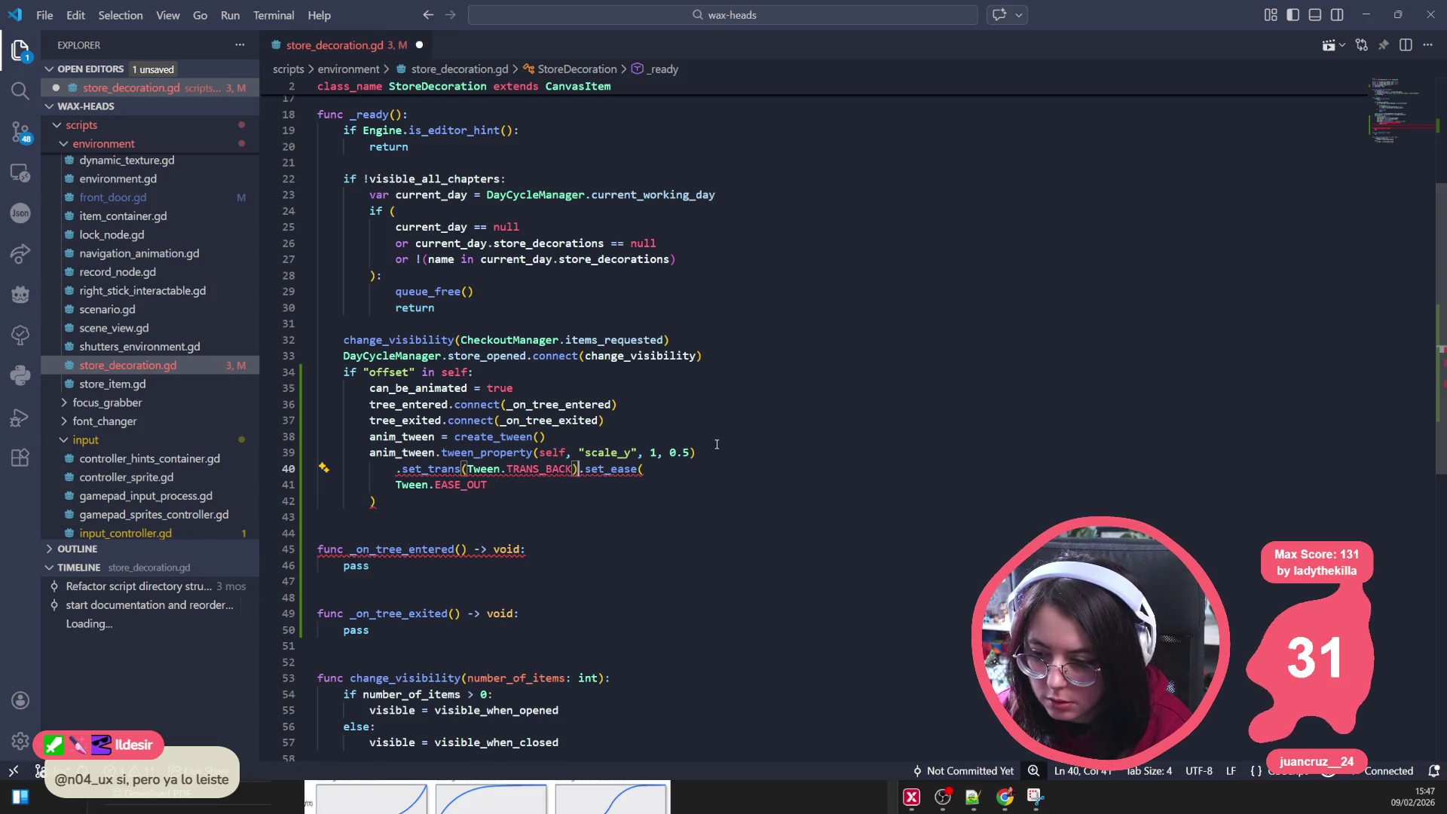
pyautogui.press('Return')
pyautogui.click(554, 487)
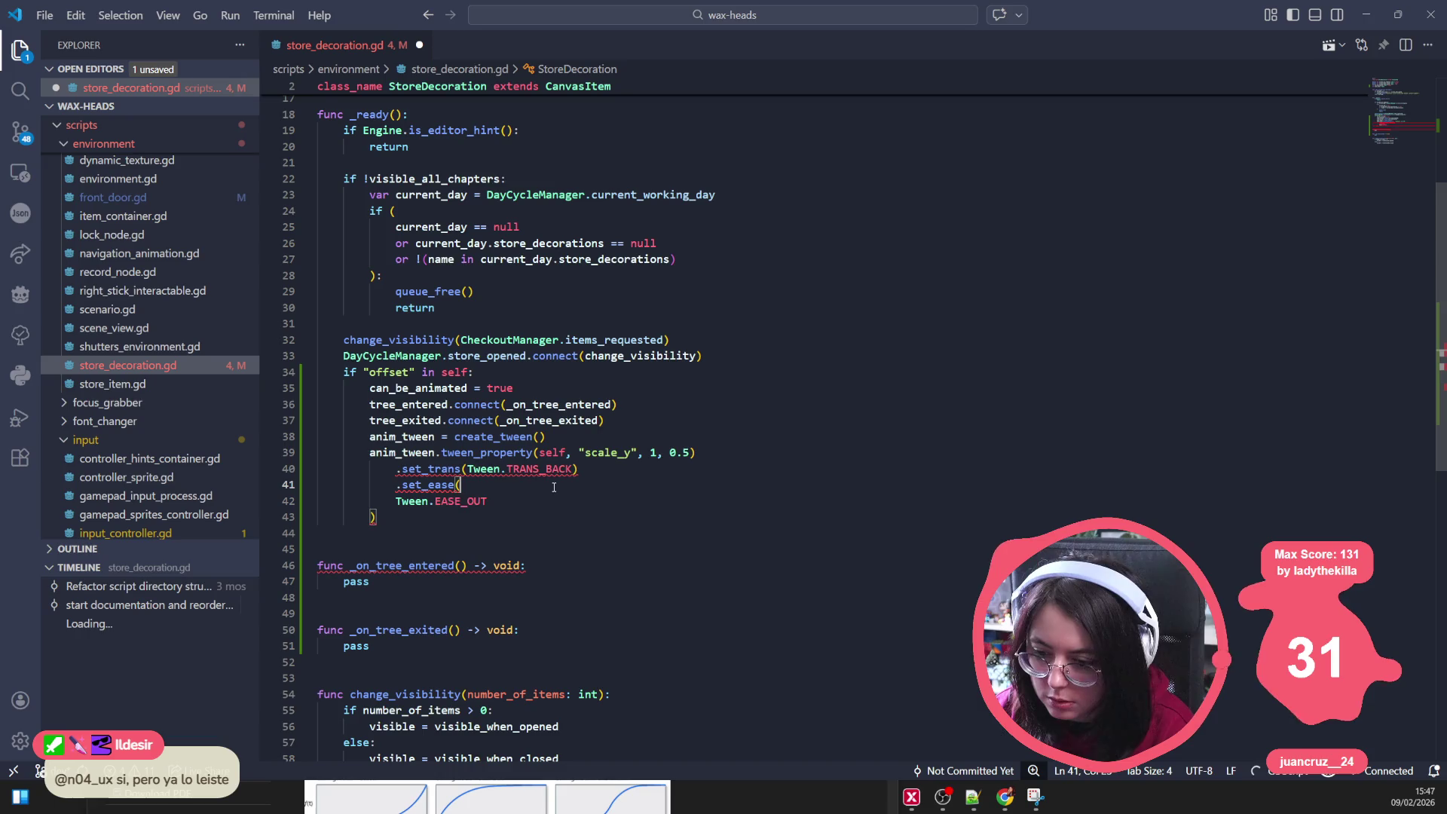
pyautogui.press('Delete')
pyautogui.press('Delete')
pyautogui.press('Delete')
pyautogui.press('Delete')
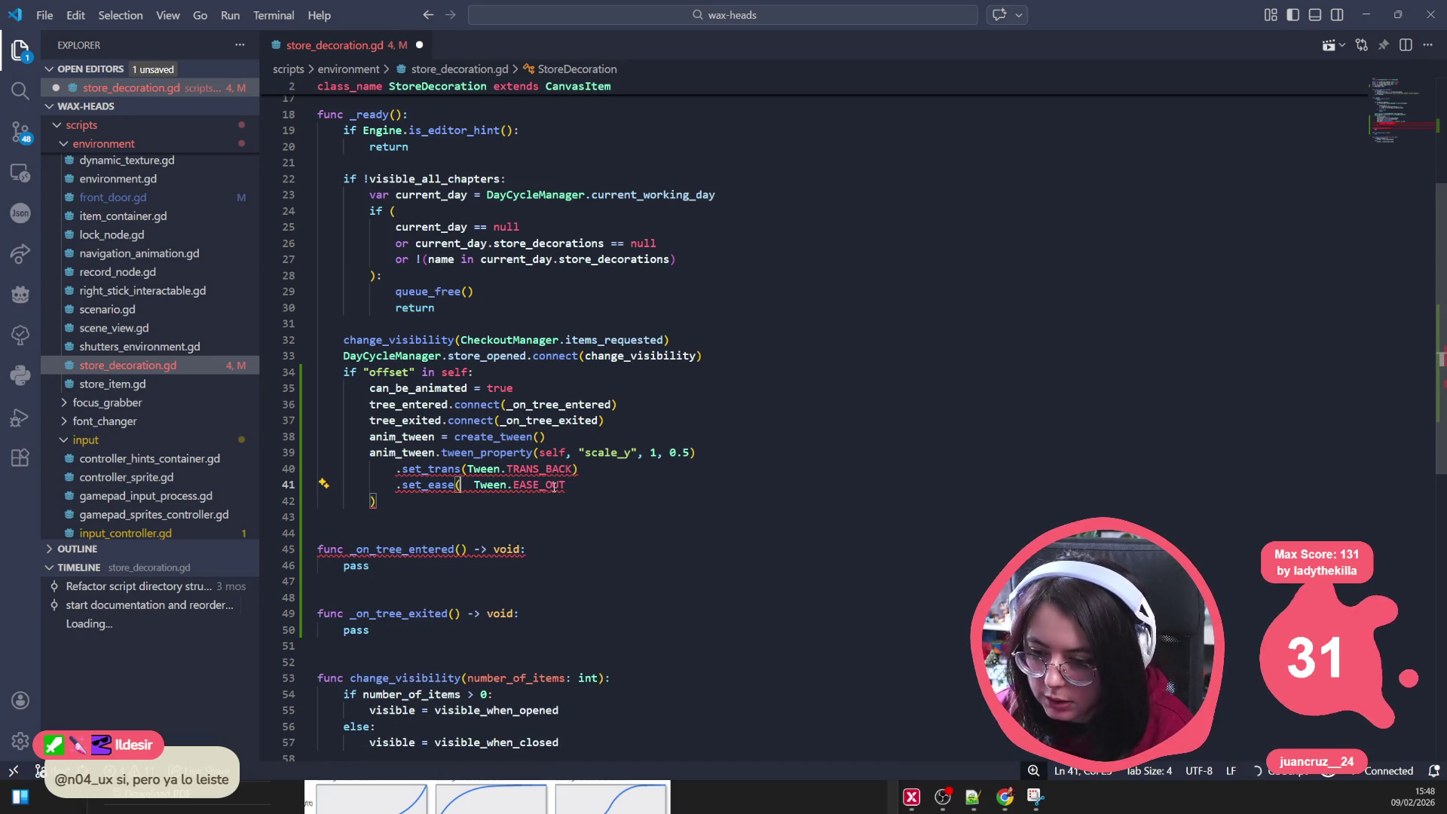
pyautogui.hotkey('ctrl', 's')
# Step: Make them separate anim_tween.set_trans(Tween.TRANS_BACK) and anim_tween.set_ease(Tween.EASE_OUT) statements and save
pyautogui.moveTo(398, 473)
pyautogui.moveTo(398, 469)
pyautogui.mouseDown()
pyautogui.moveTo(369, 469)
pyautogui.moveTo(369, 453)
pyautogui.mouseUp()
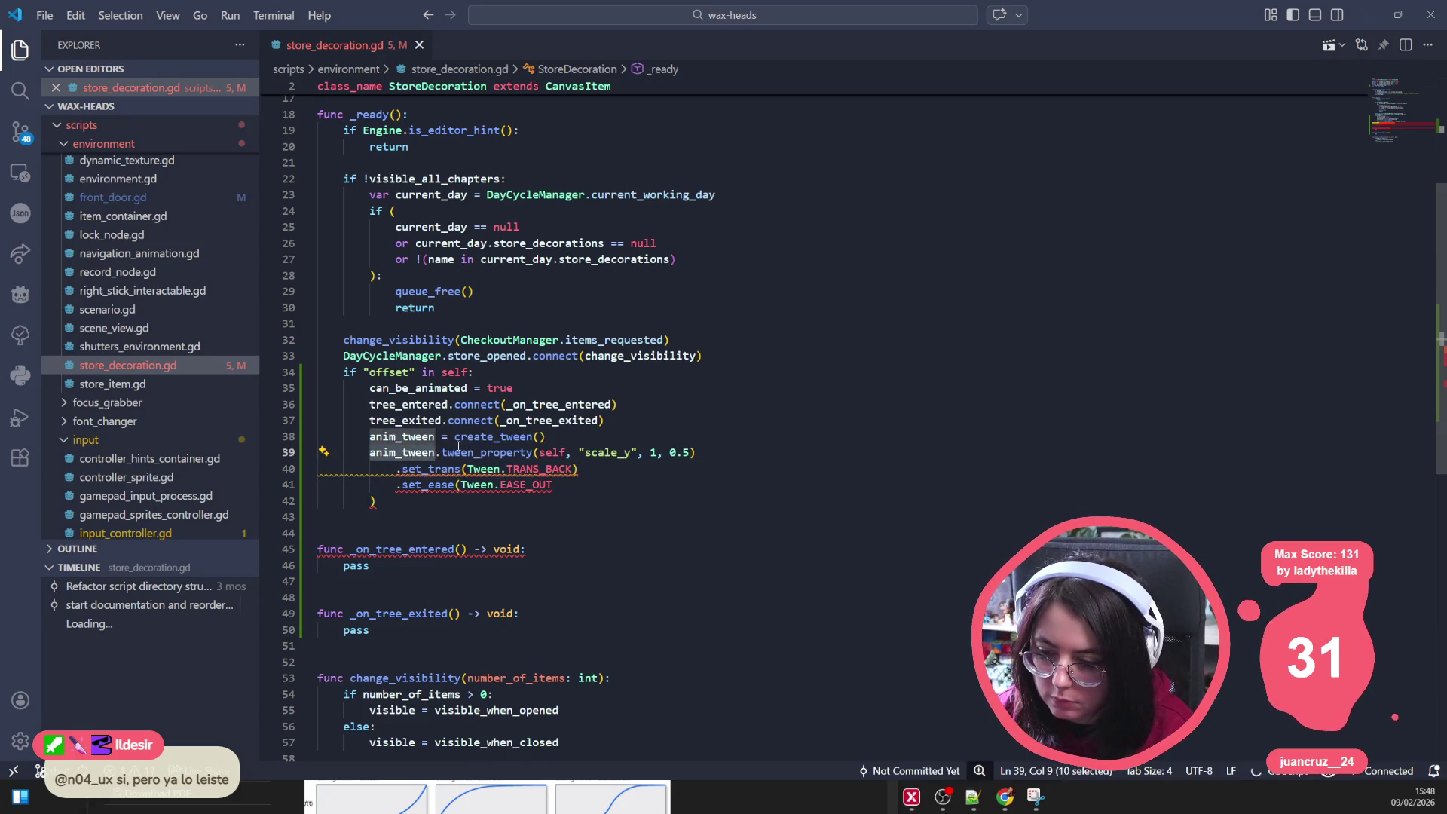
pyautogui.moveTo(439, 452)
pyautogui.mouseDown()
pyautogui.moveTo(374, 452)
pyautogui.moveTo(369, 484)
pyautogui.mouseUp()
pyautogui.hotkey('ctrl', 'c')
pyautogui.hotkey('ctrl', 'v')
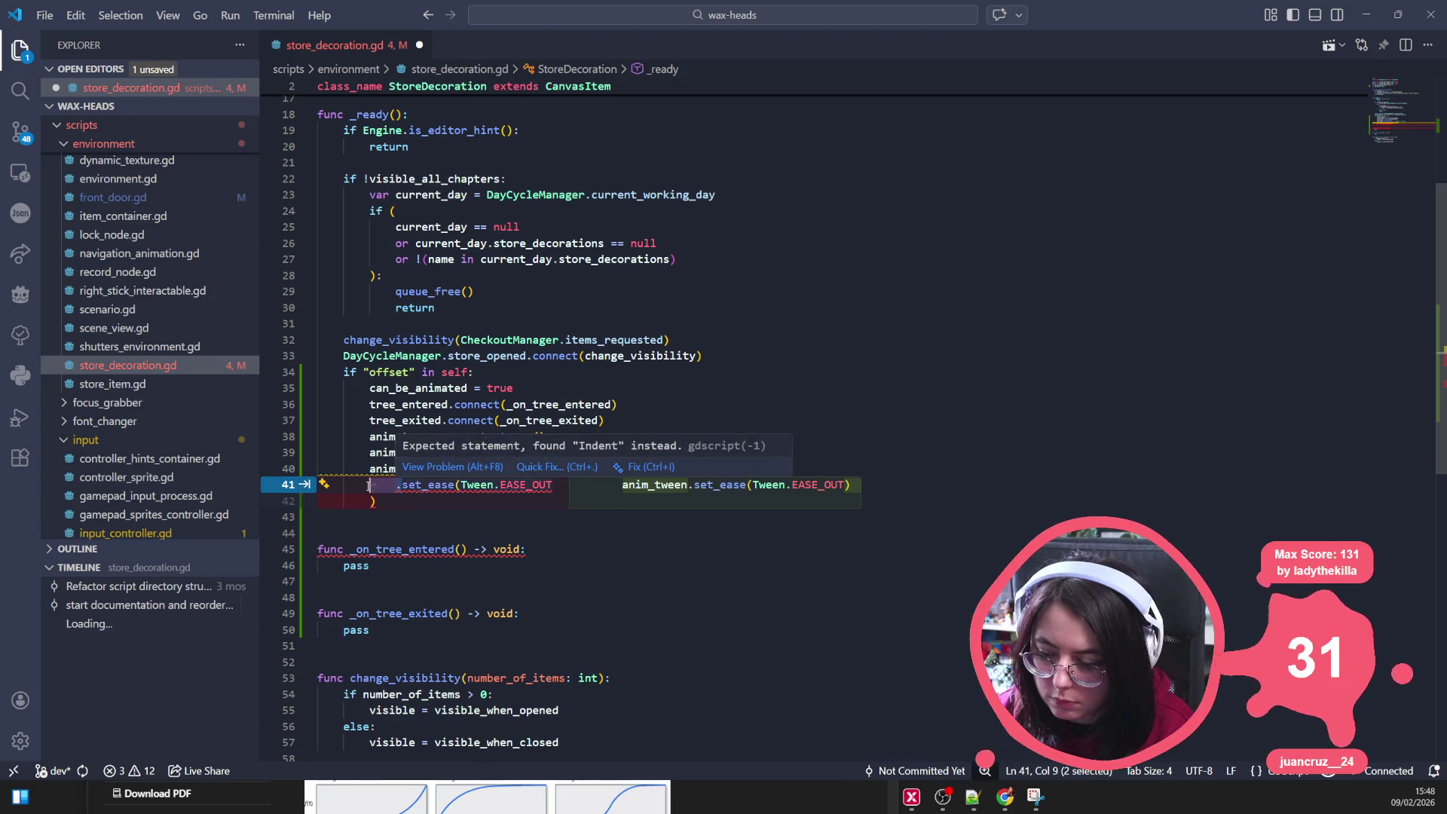
pyautogui.press('Tab')
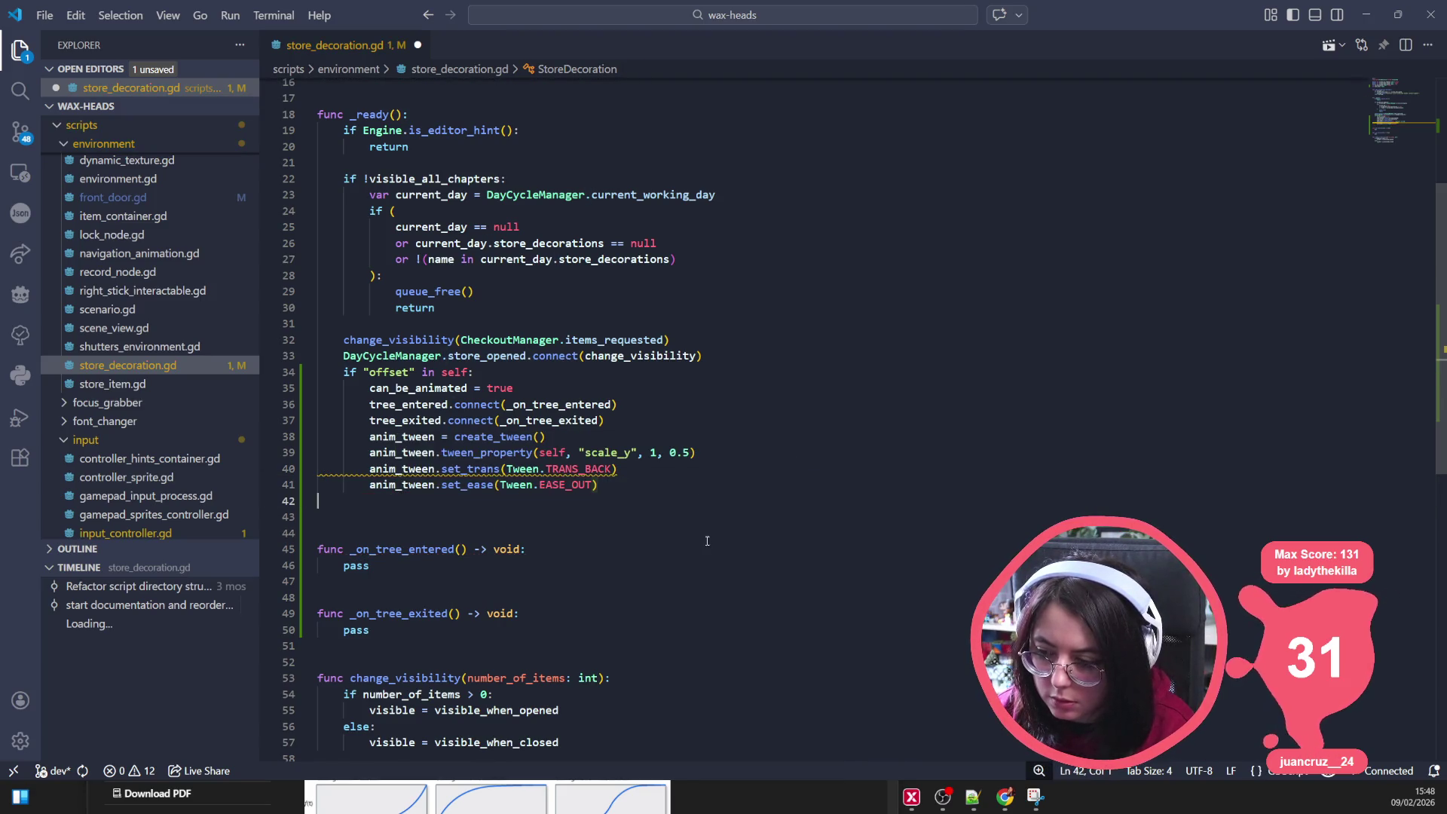
pyautogui.hotkey('ctrl', 's')
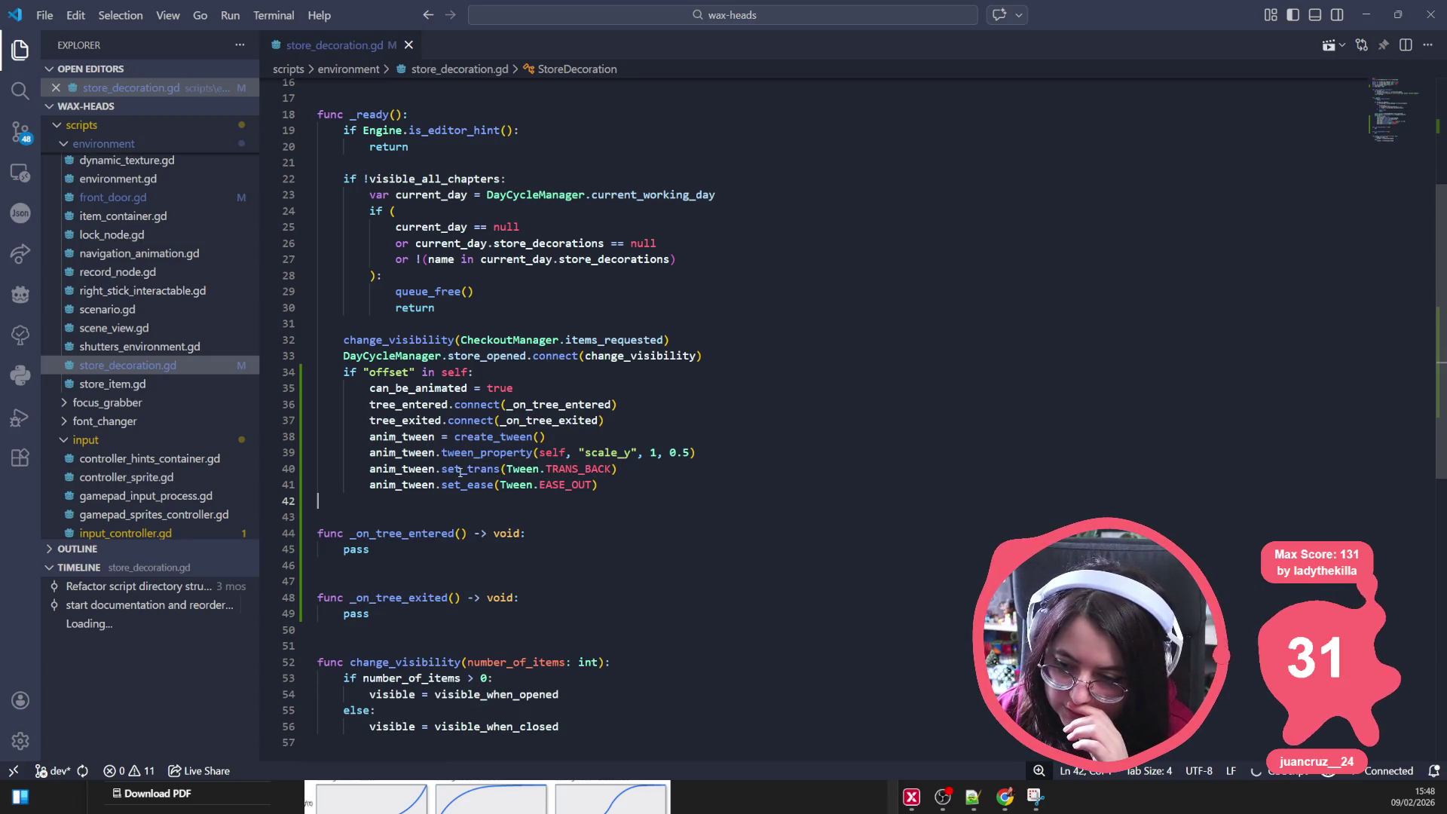
# Step: Add anim_tween.pause() after the set_ease line
pyautogui.click(618, 485)
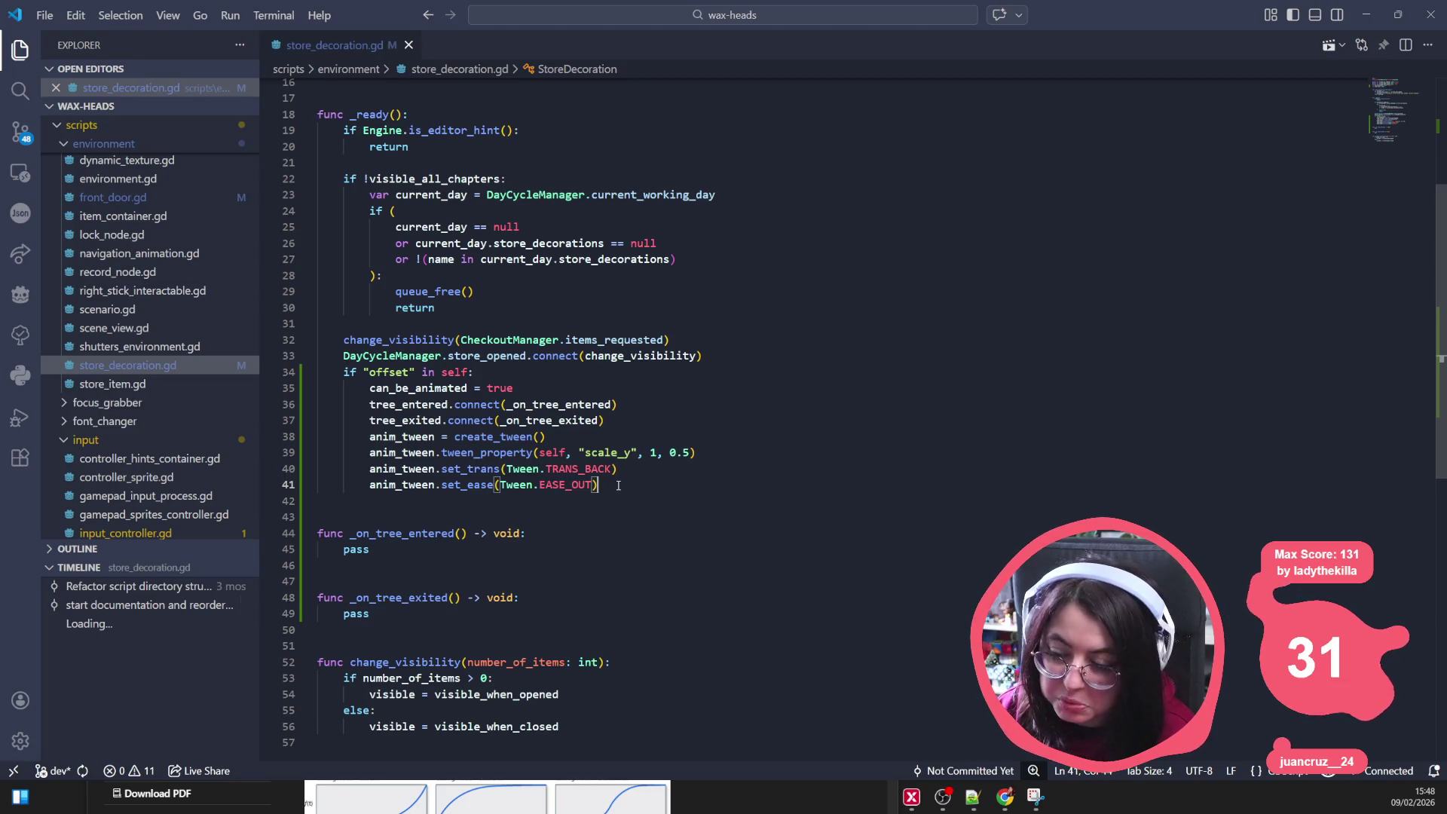
pyautogui.press('Return')
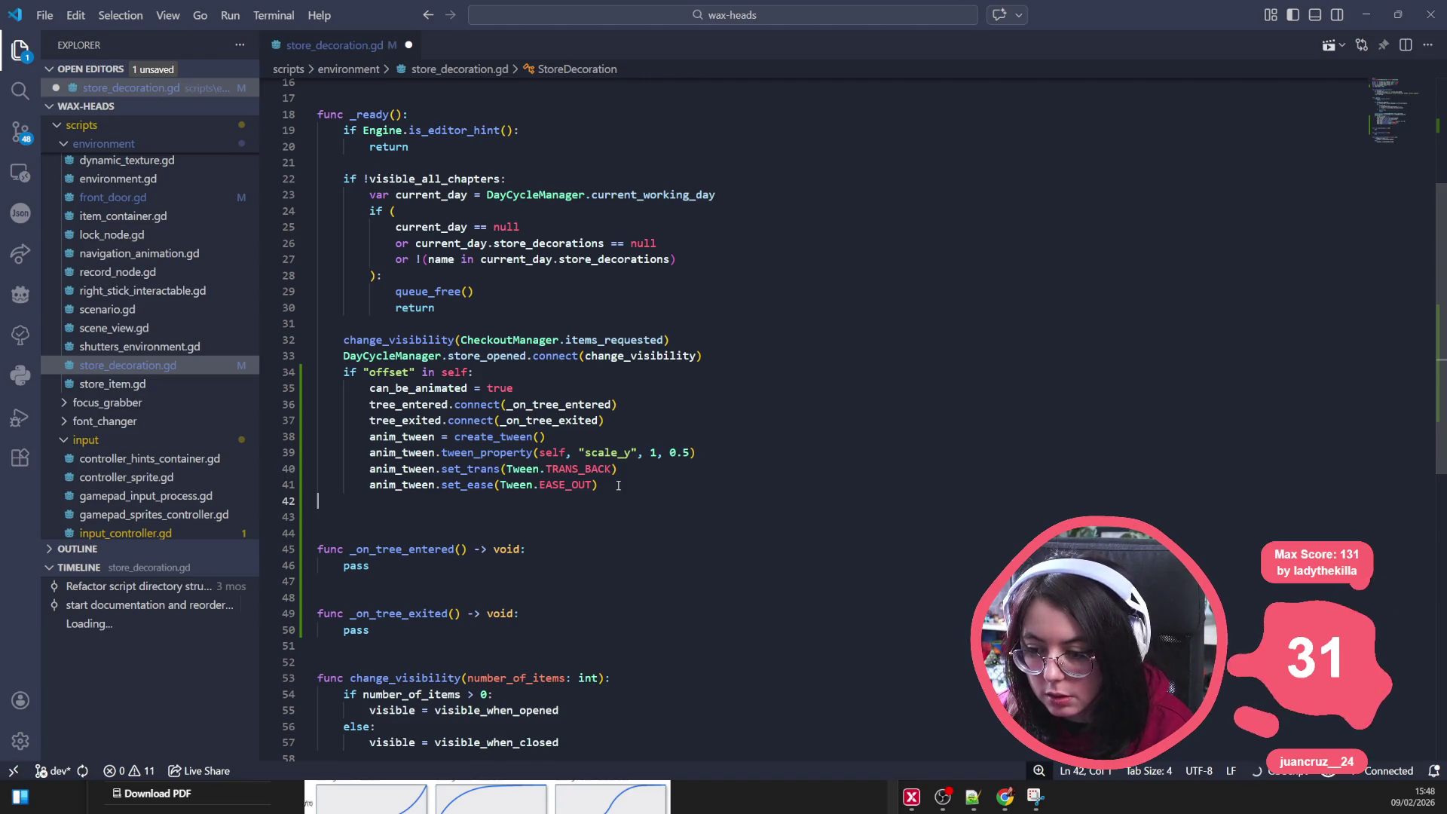
pyautogui.press('BackSpace')
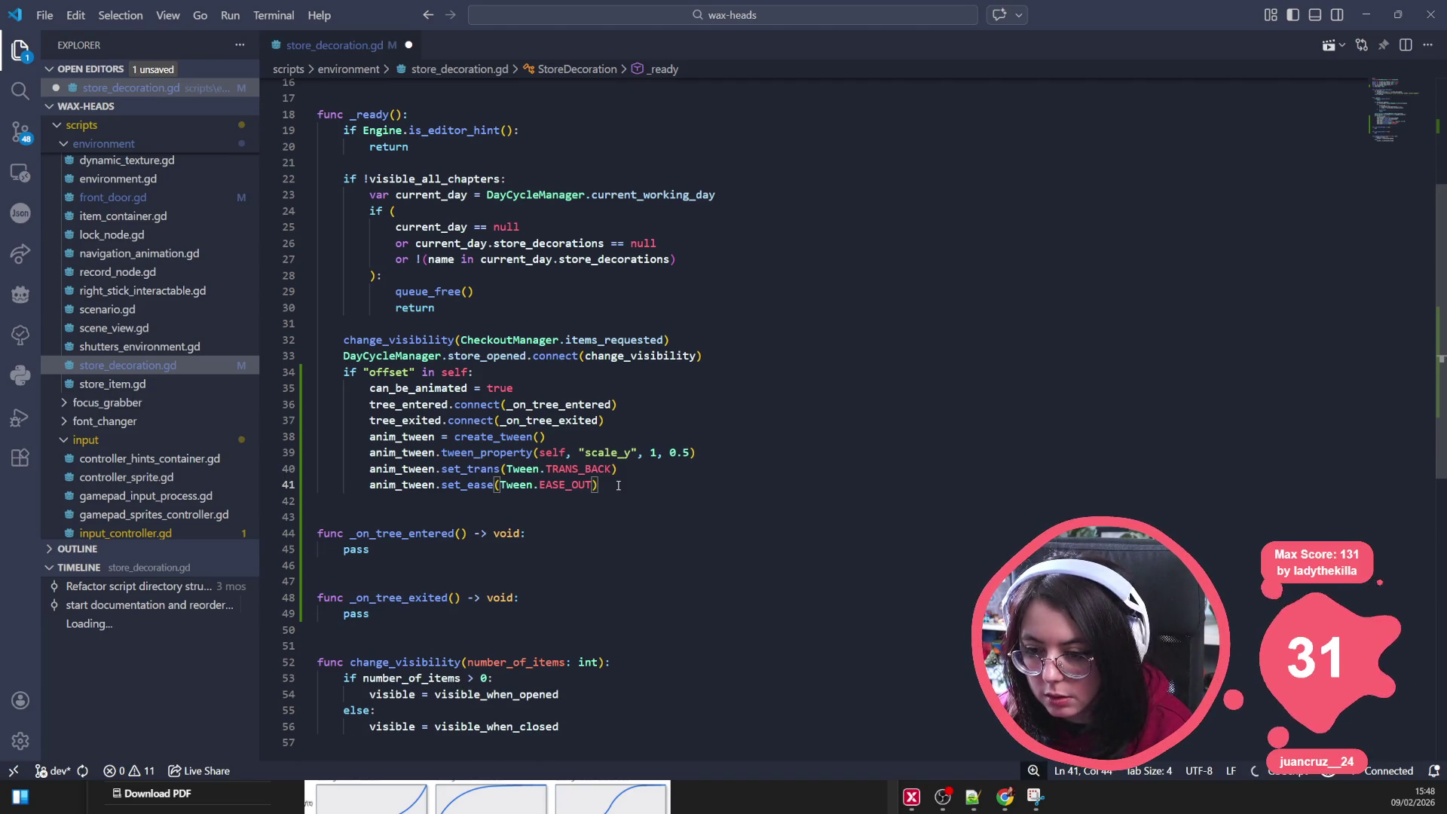
pyautogui.press('Return')
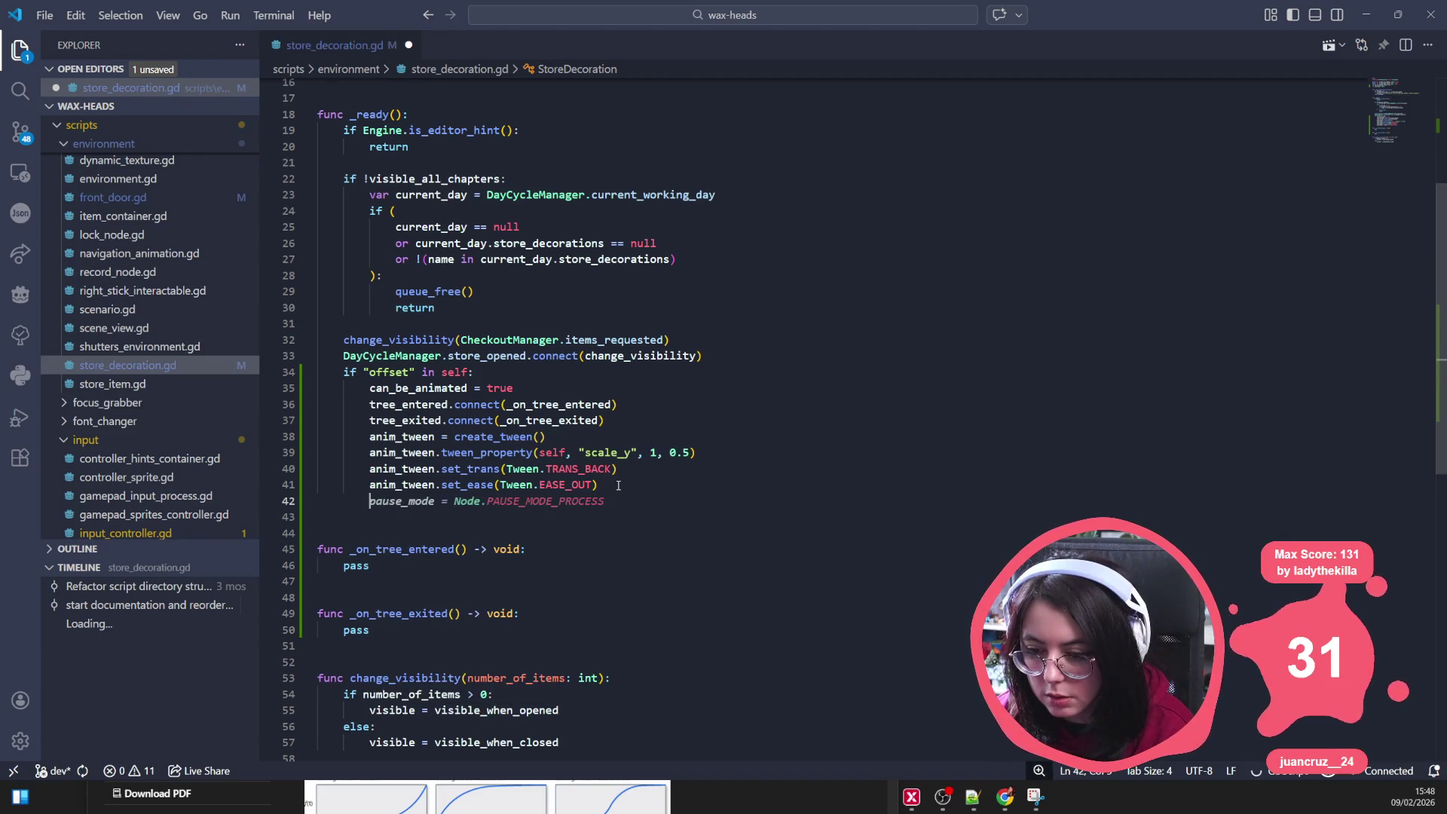
pyautogui.write('anim_tween')
pyautogui.press('Tab')
# Step: Try an anim_tween call in _on_tree_entered, then restore its pass body
pyautogui.press('Down')
pyautogui.press('Down')
pyautogui.press('Down')
pyautogui.hotkey('shift', 'Home')
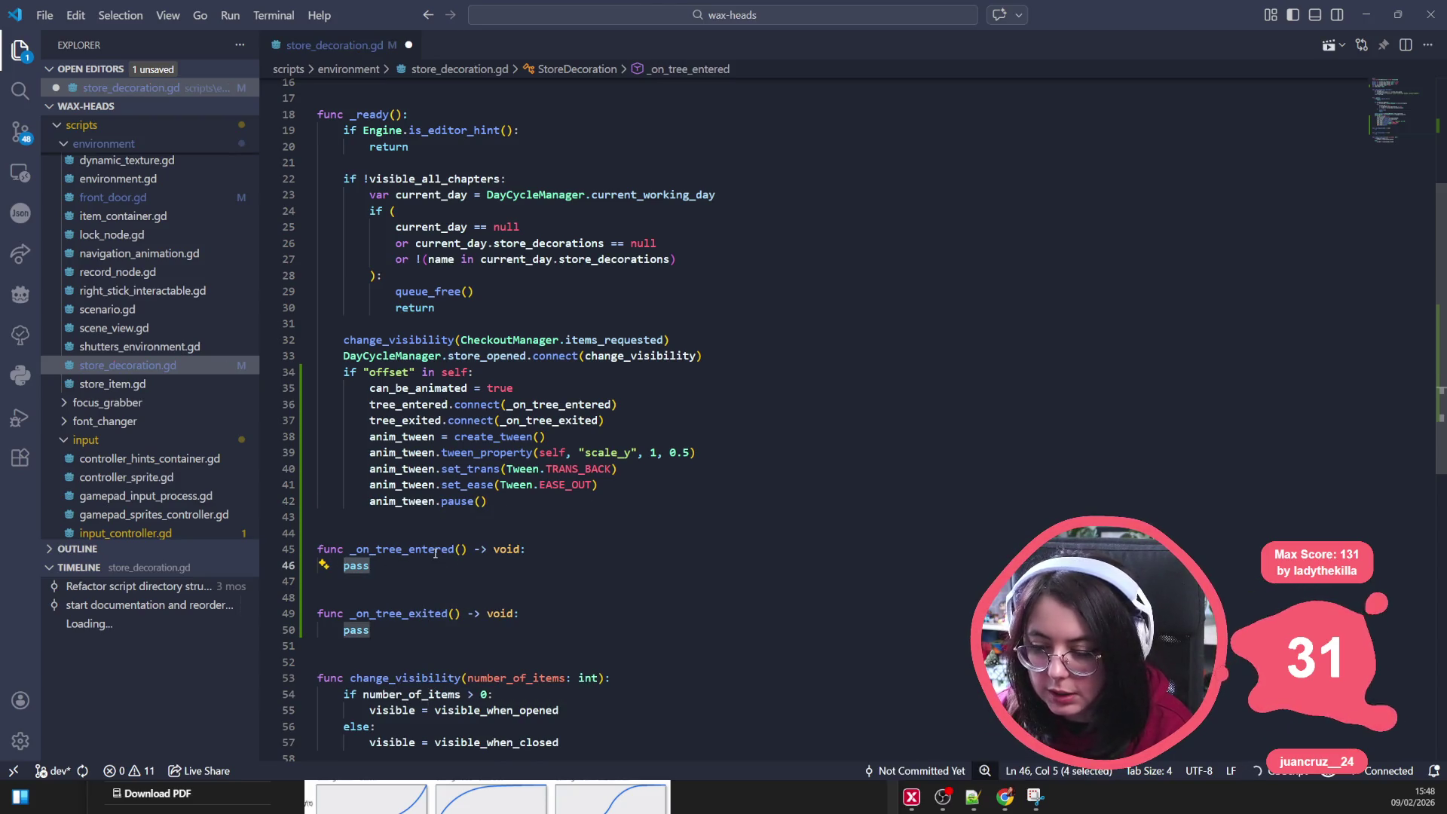
pyautogui.write('anim_tween')
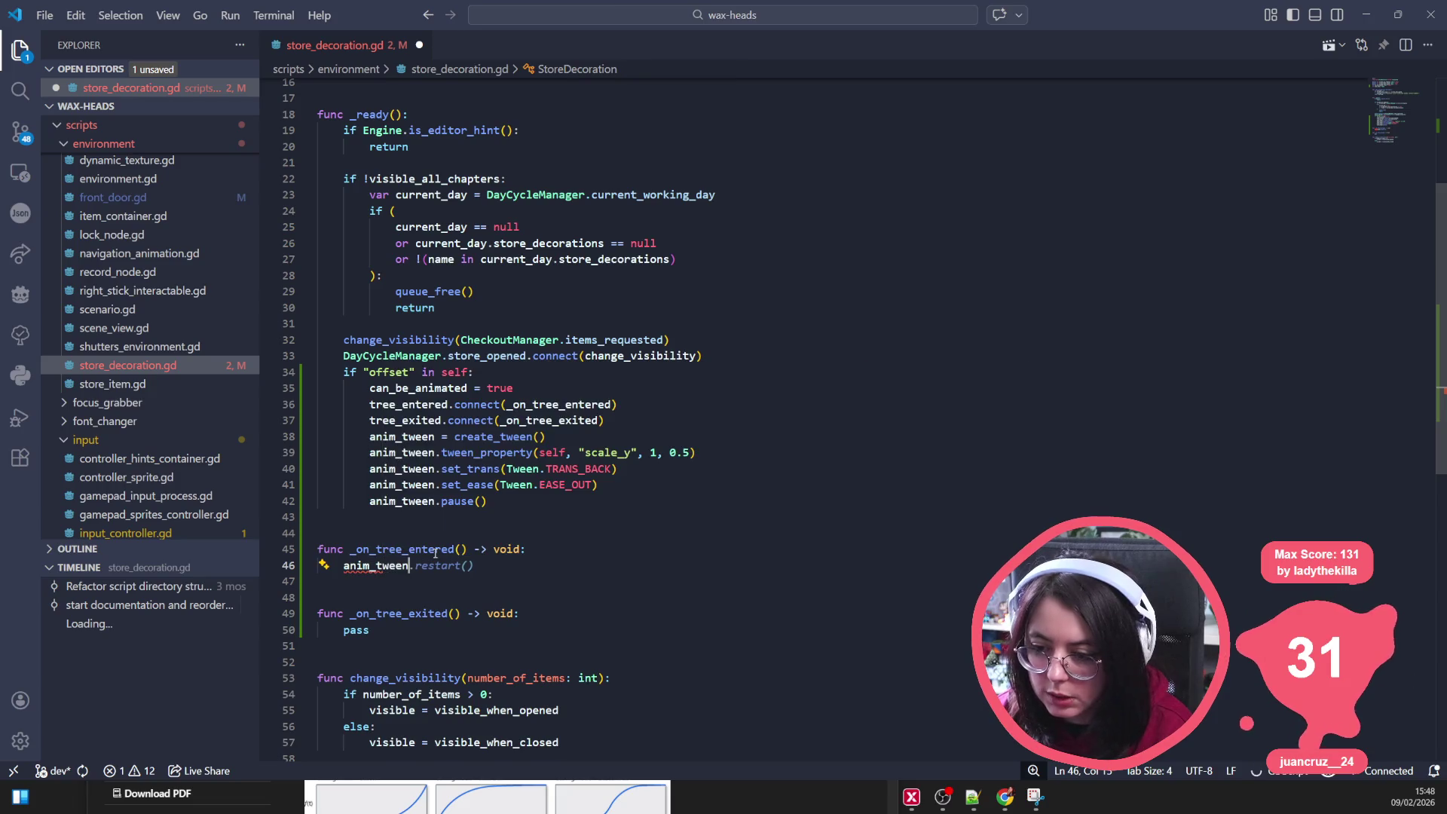
pyautogui.write('.res')
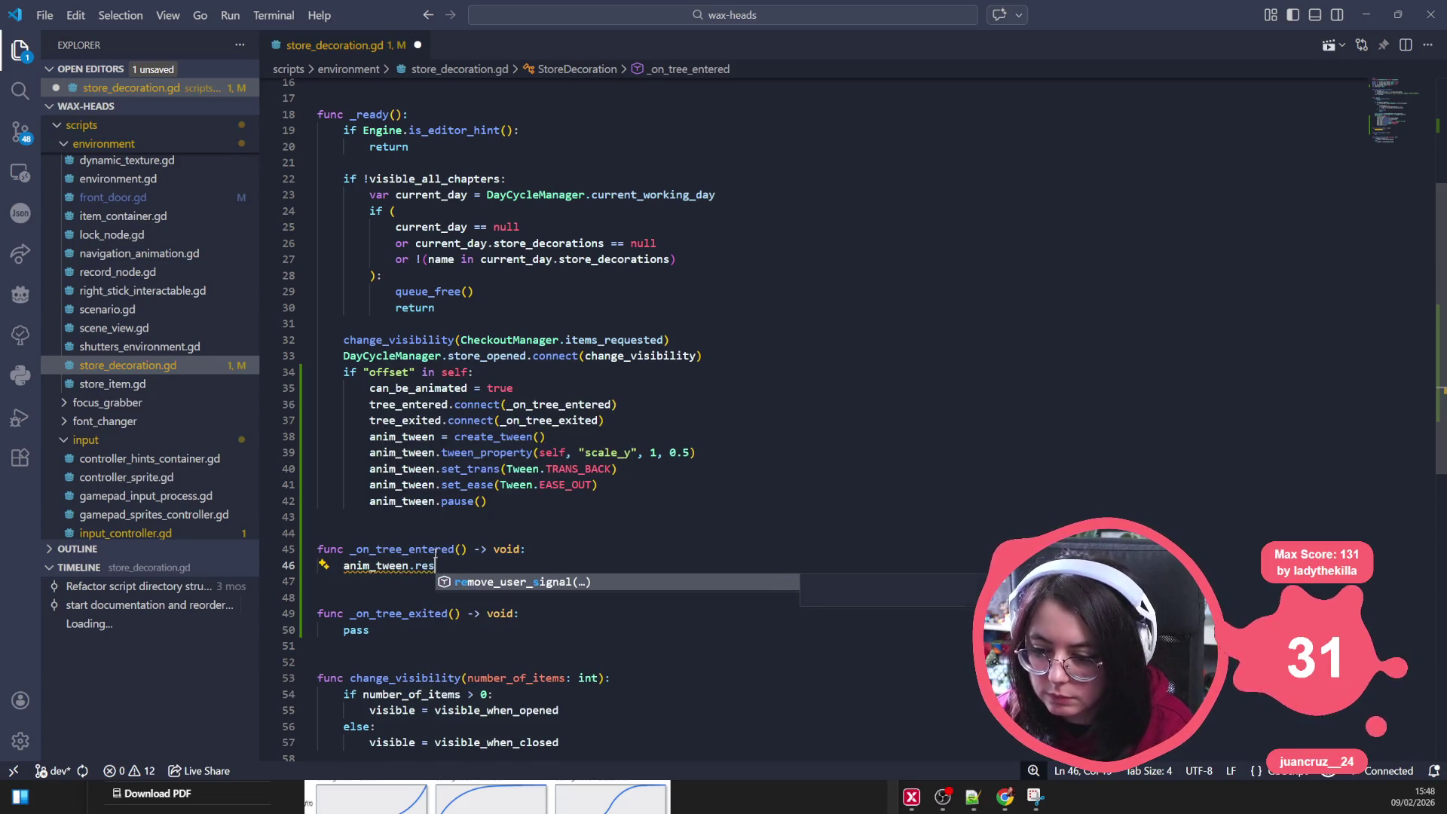
pyautogui.press('BackSpace')
pyautogui.press('BackSpace')
pyautogui.press('BackSpace')
pyautogui.write('p')
pyautogui.press('BackSpace')
pyautogui.hotkey('ctrl', 'BackSpace')
pyautogui.hotkey('ctrl', 'BackSpace')
pyautogui.write('pa')
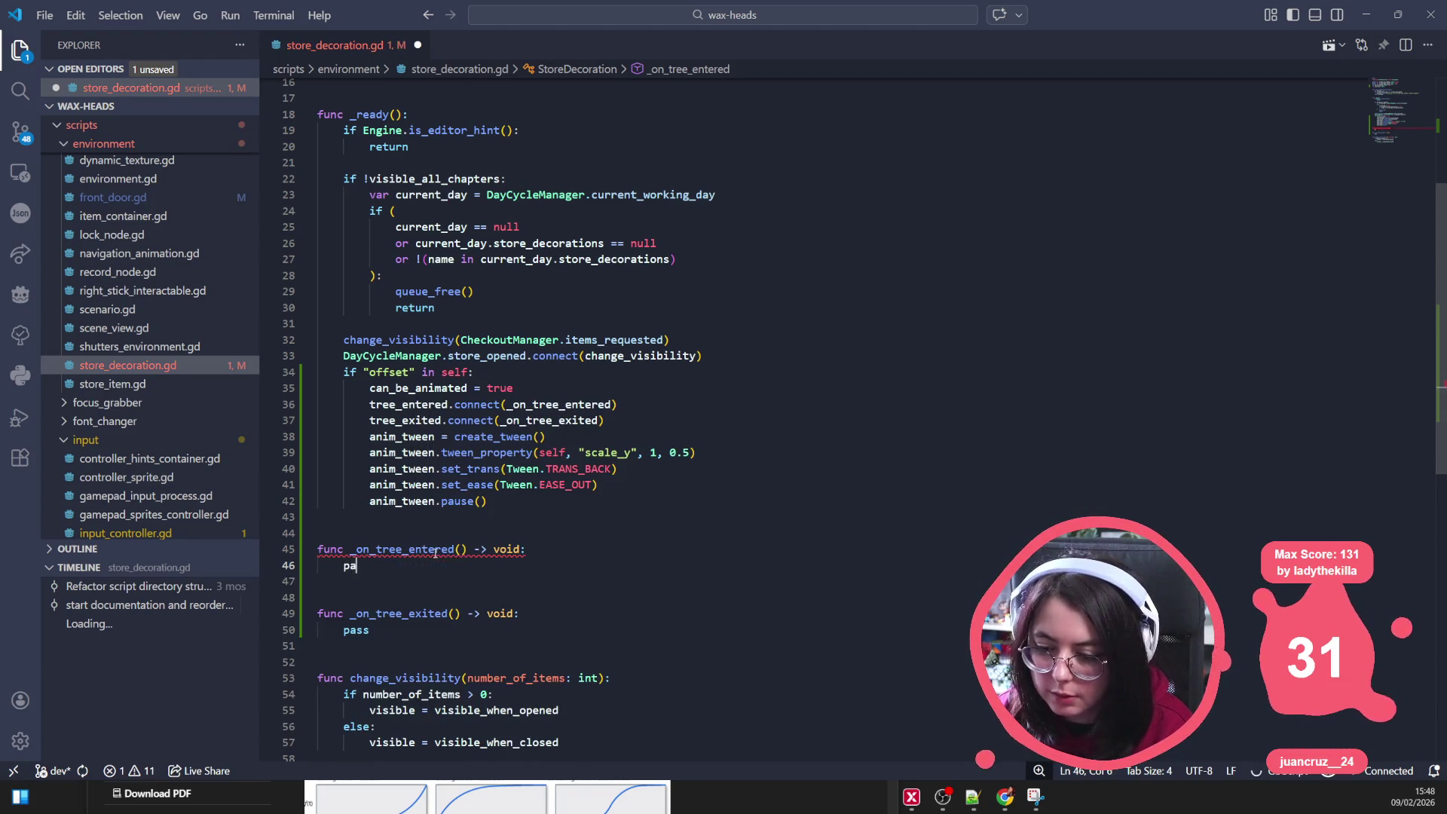
pyautogui.write('ss')
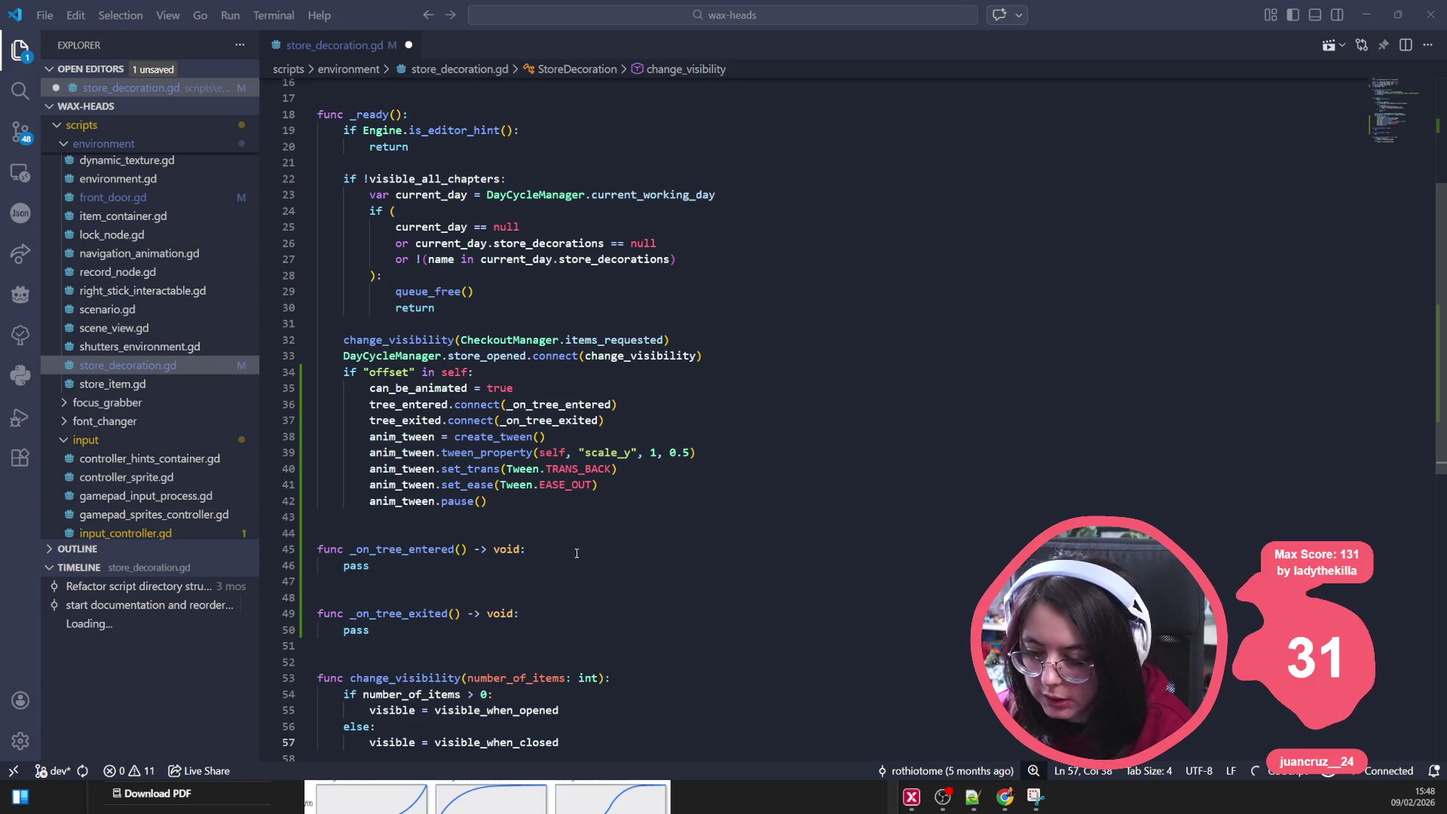
pyautogui.hotkey('alt', 'Tab')
pyautogui.click(792, 398)
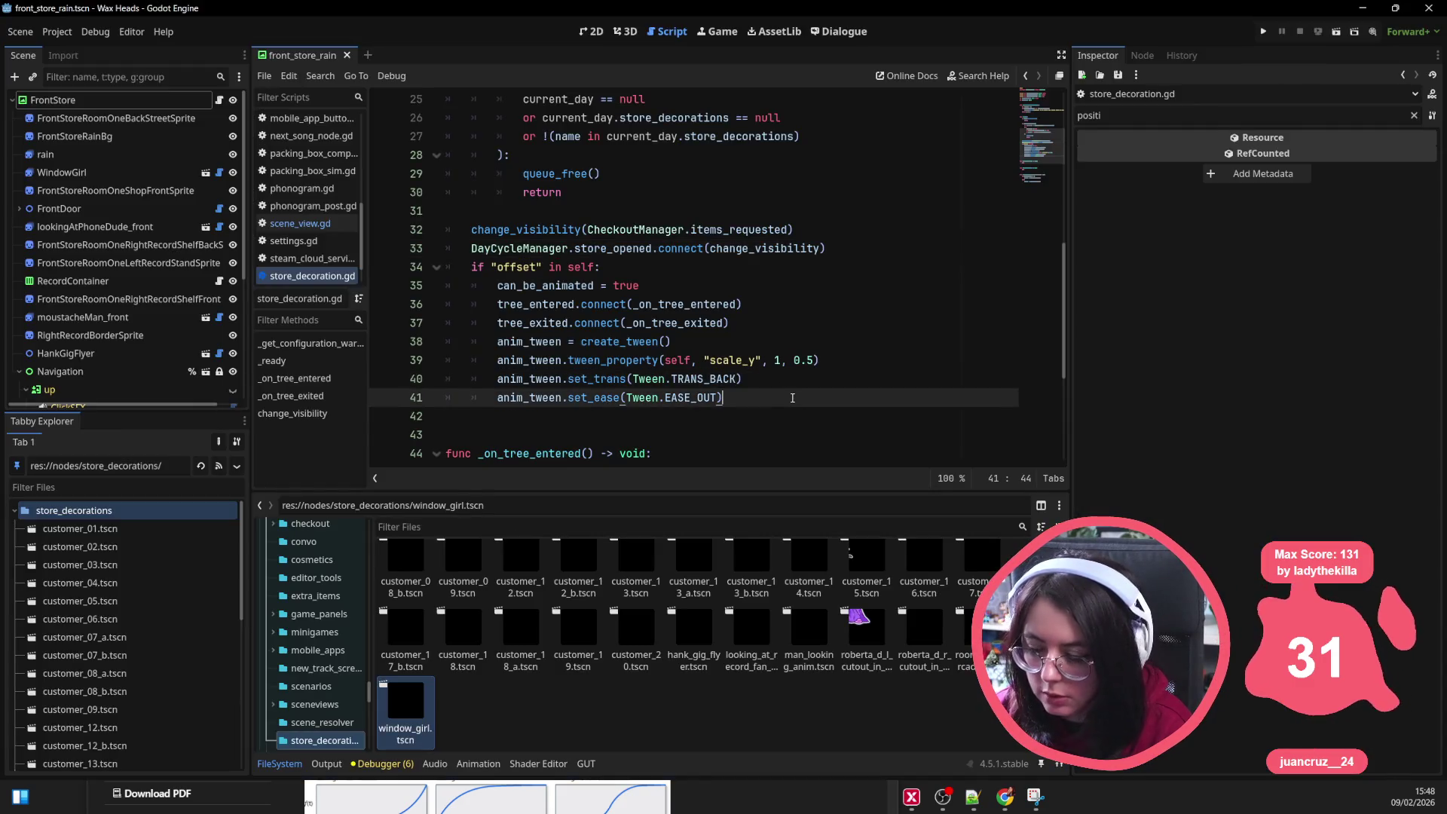
# Step: Make _on_tree_entered call anim_tween.play() and save the script
pyautogui.press('Return')
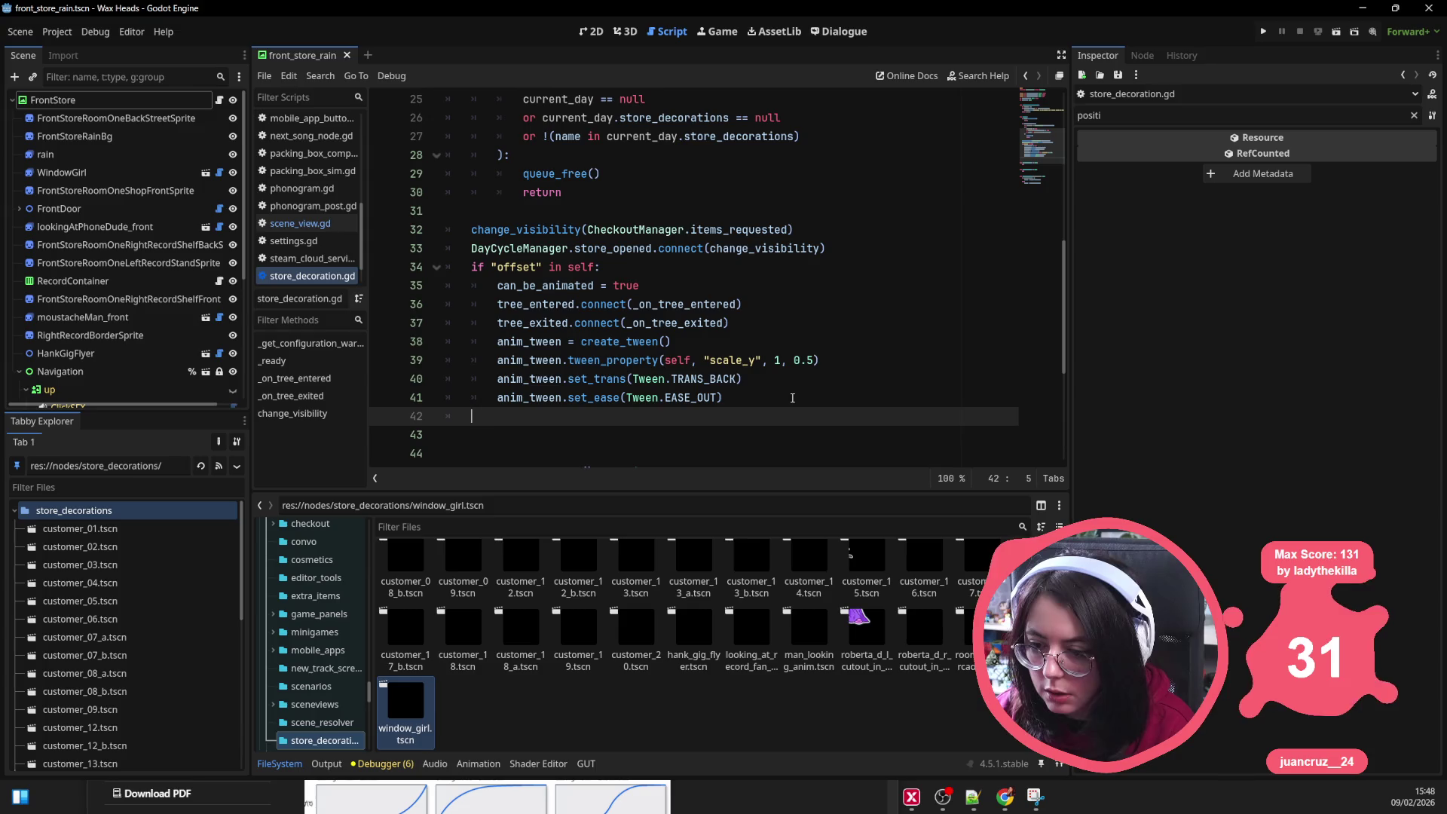
pyautogui.press('BackSpace')
pyautogui.scroll(-4, 589, 363)
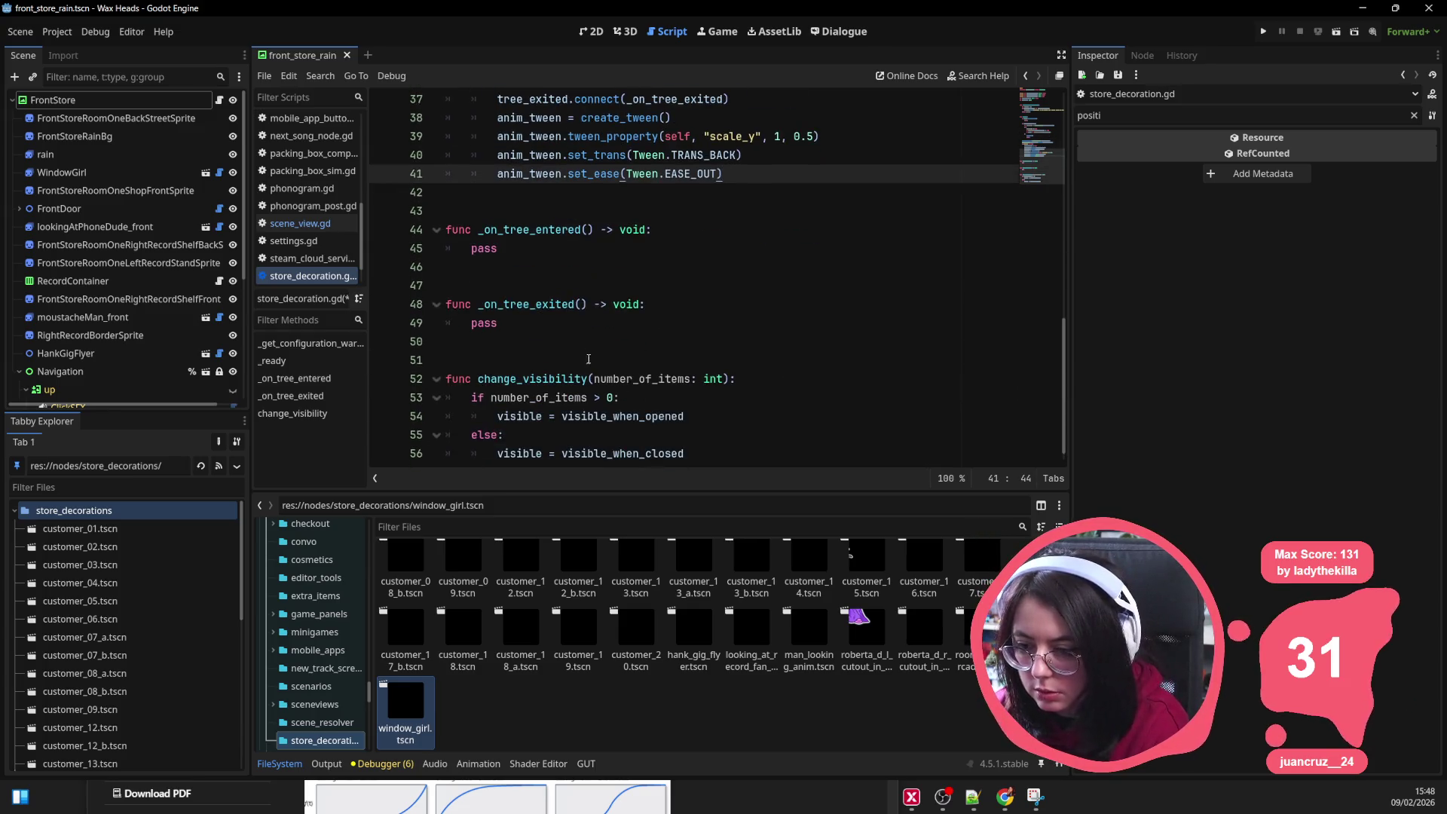
pyautogui.moveTo(499, 248); pyautogui.dragTo(471, 248)
pyautogui.scroll(2, 626, 305)
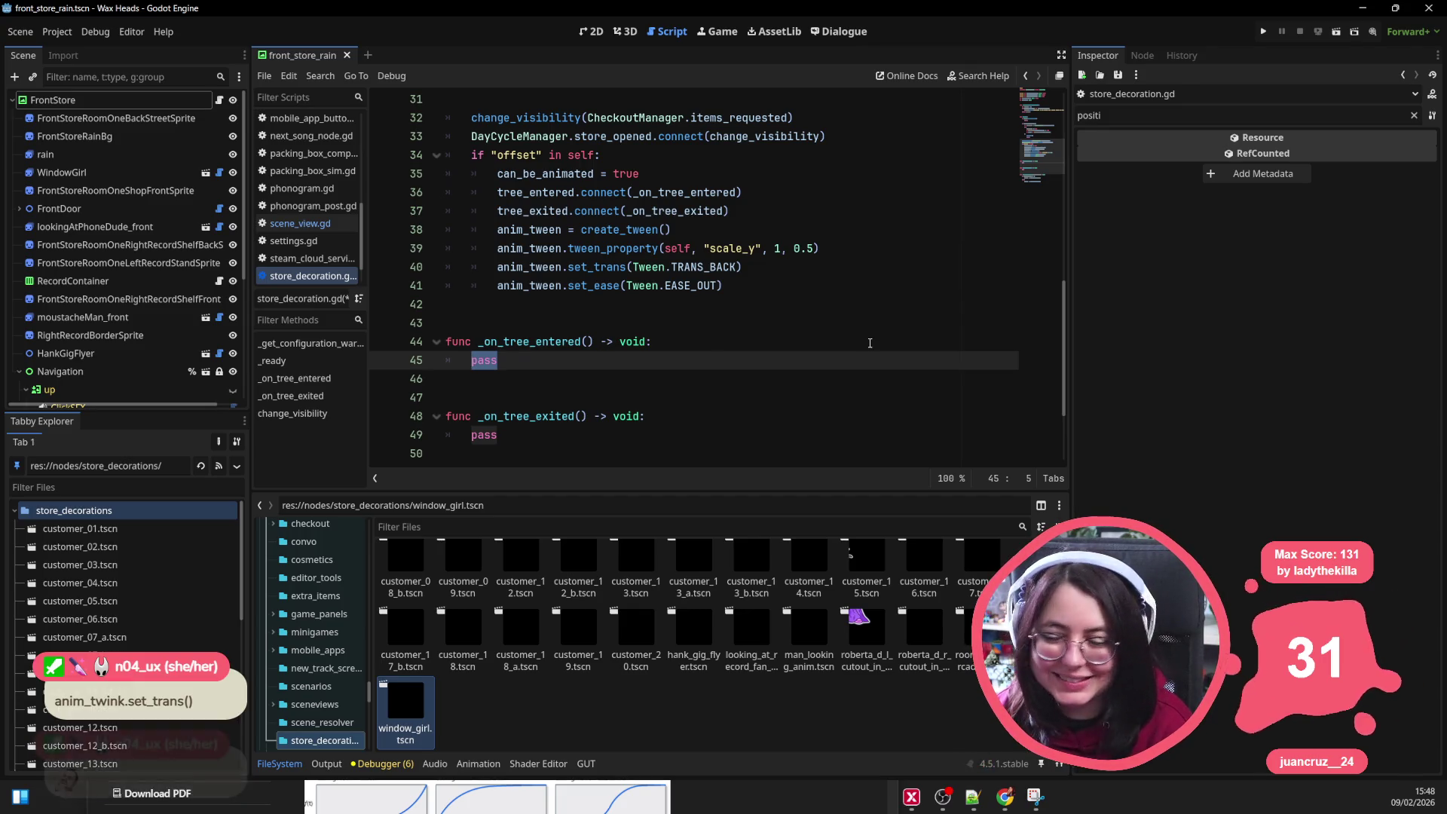
pyautogui.write('anim_tween.')
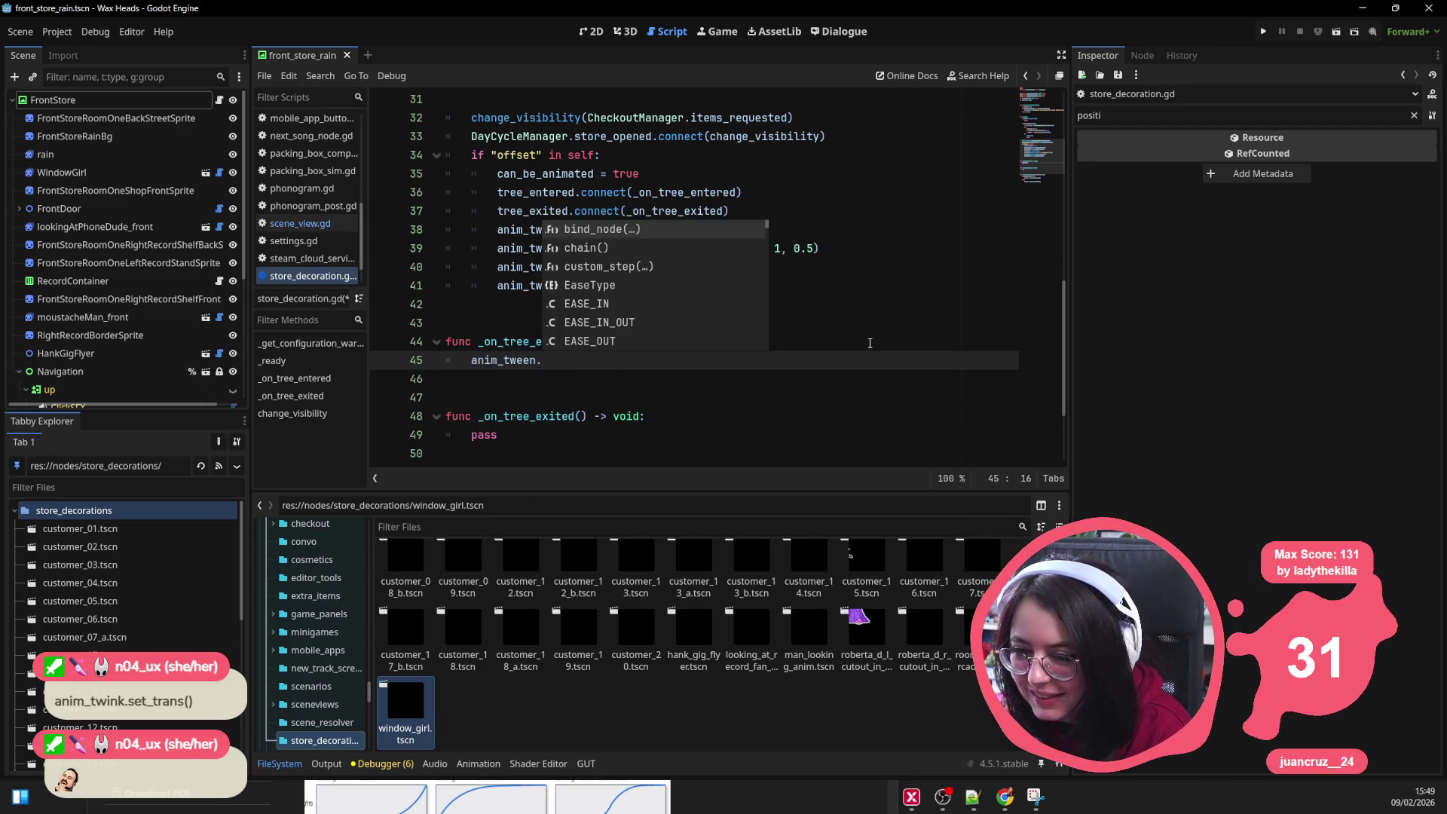
pyautogui.write('p')
pyautogui.press('Return')
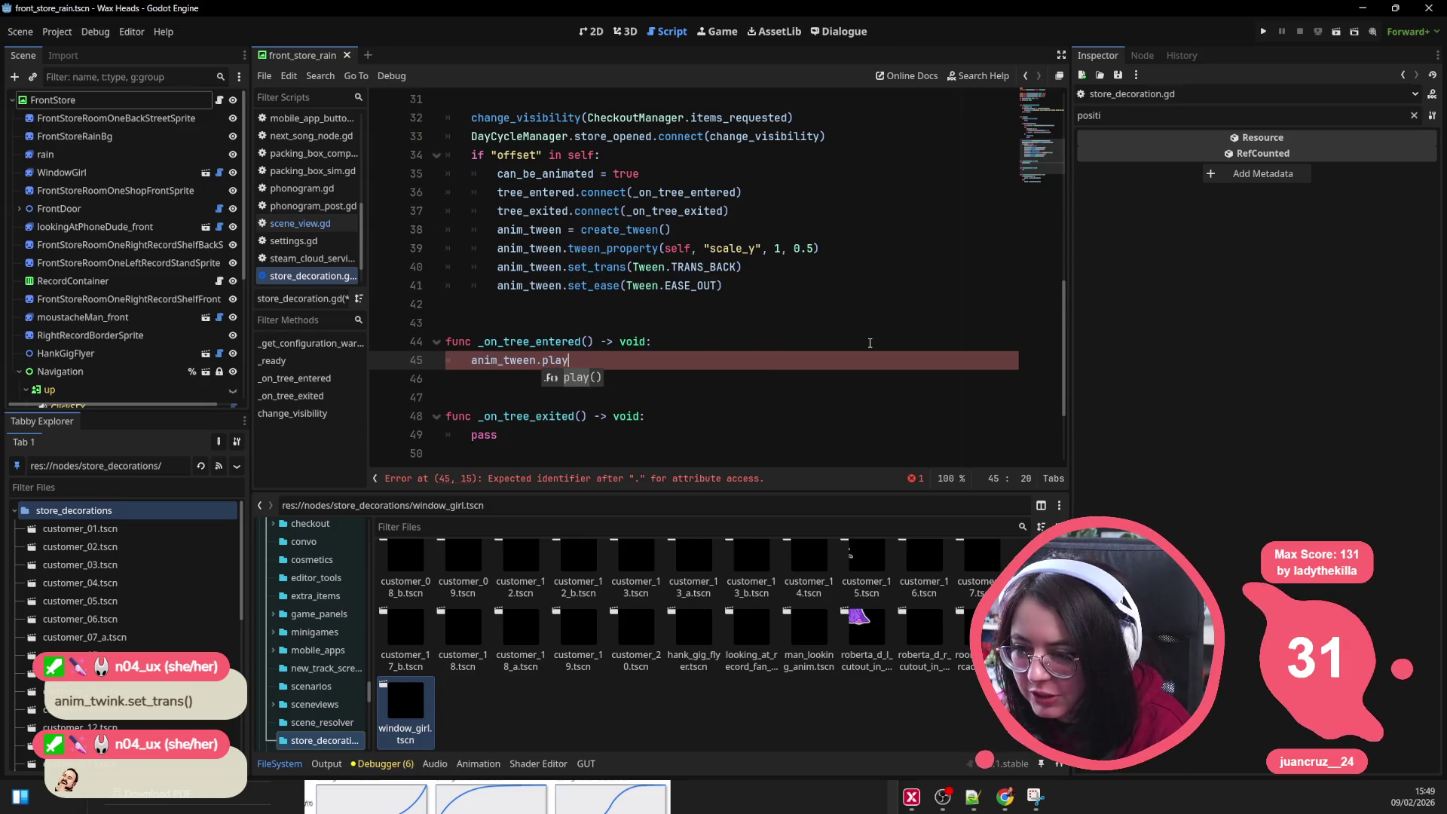
pyautogui.hotkey('ctrl', 's')
# Step: Replace pass in _on_tree_exited with anim_tween.play_backwards()
pyautogui.press('Down')
pyautogui.press('Down')
pyautogui.press('Down')
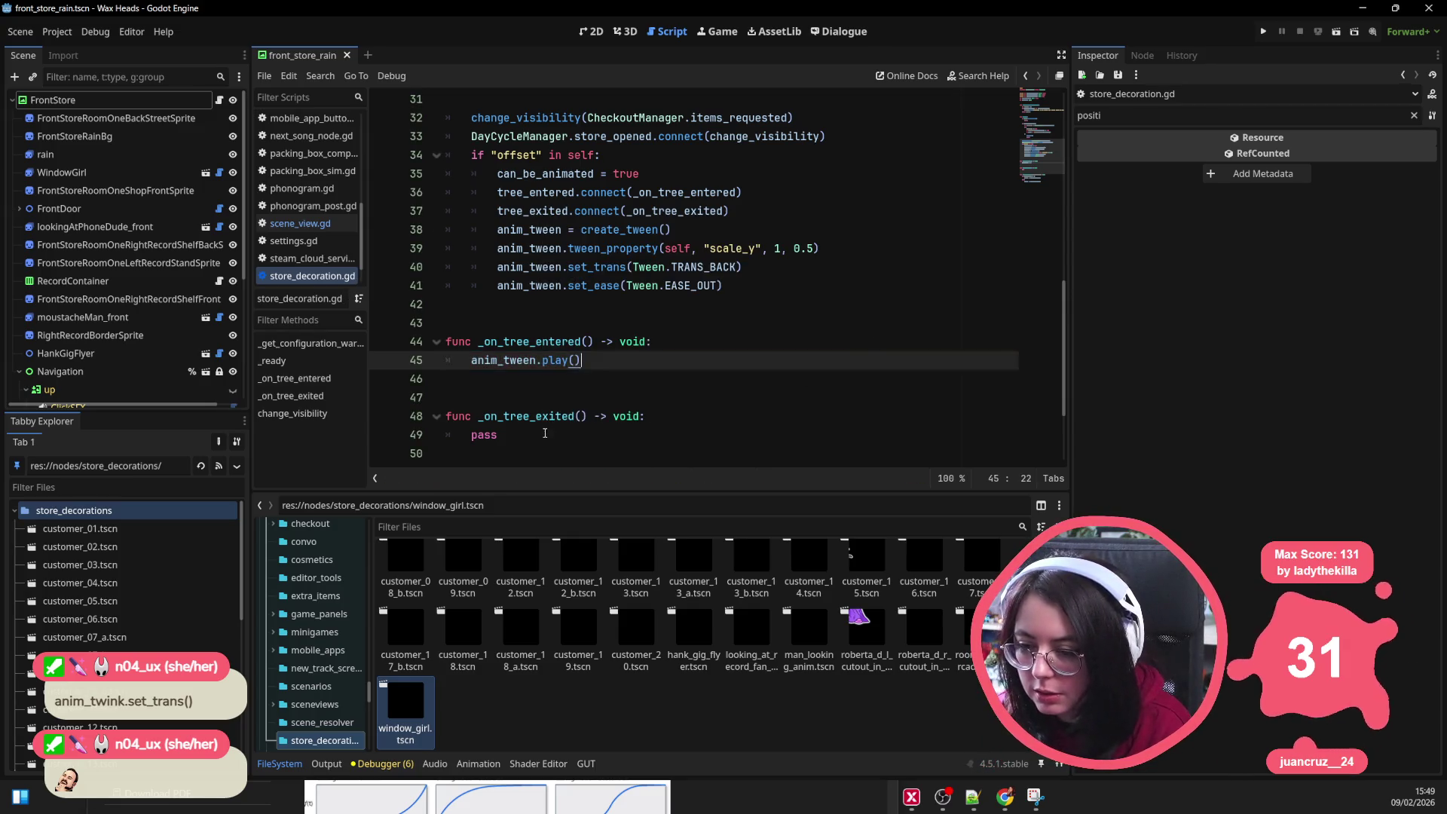
pyautogui.hotkey('ctrl', 'shift', 'Left')
pyautogui.write('anim')
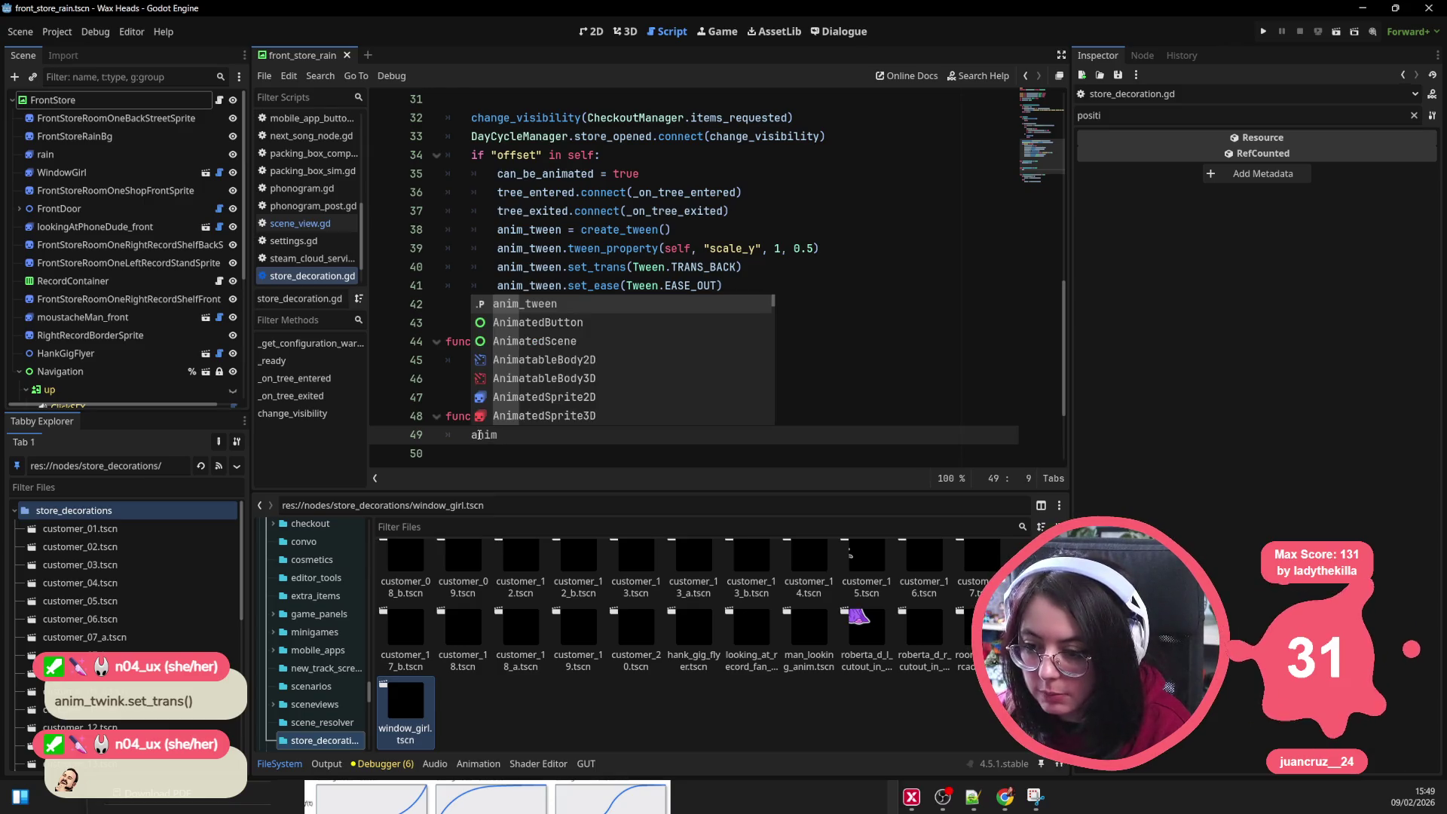
pyautogui.write('_tween.play_')
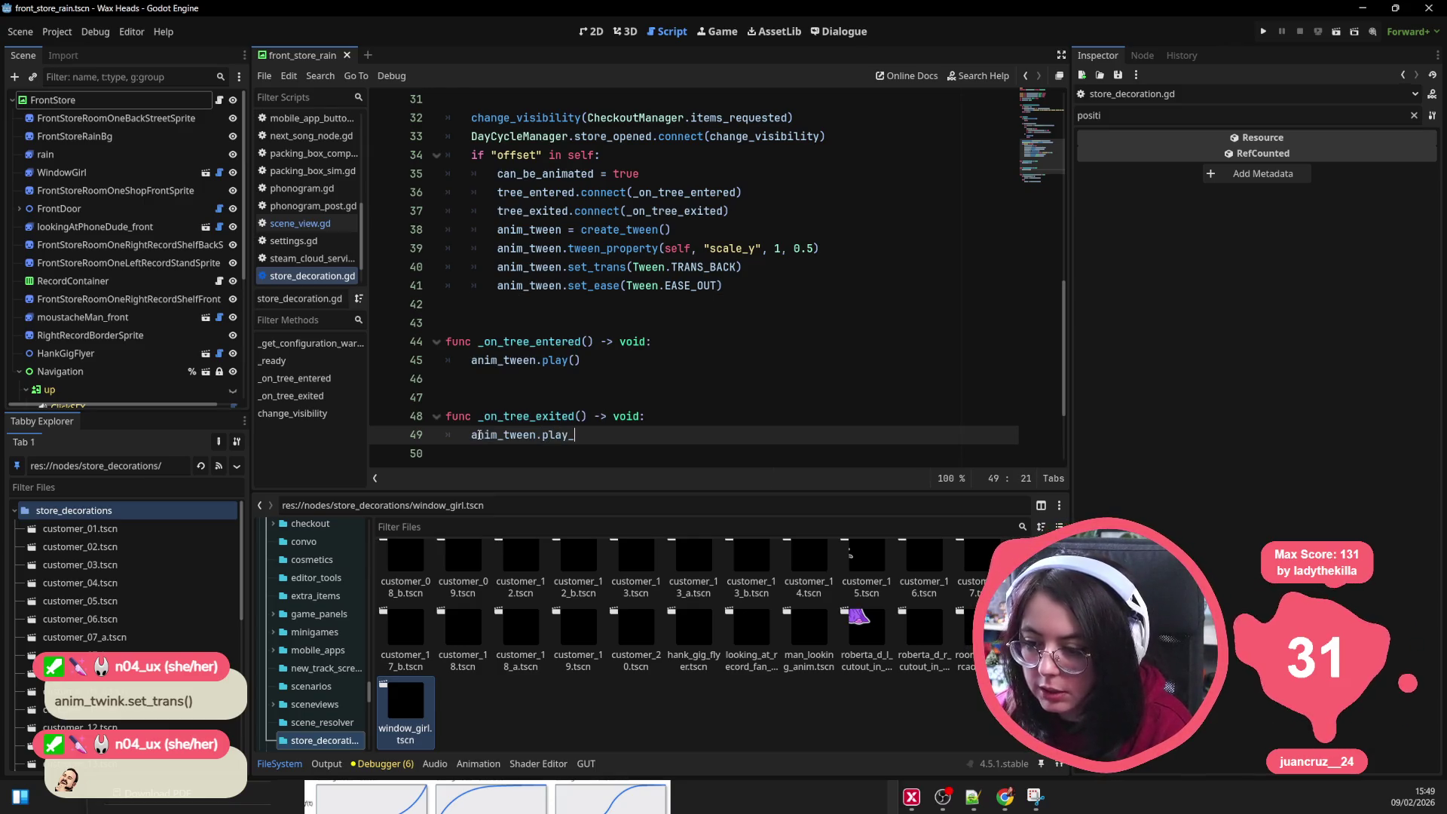
pyautogui.write('backwar')
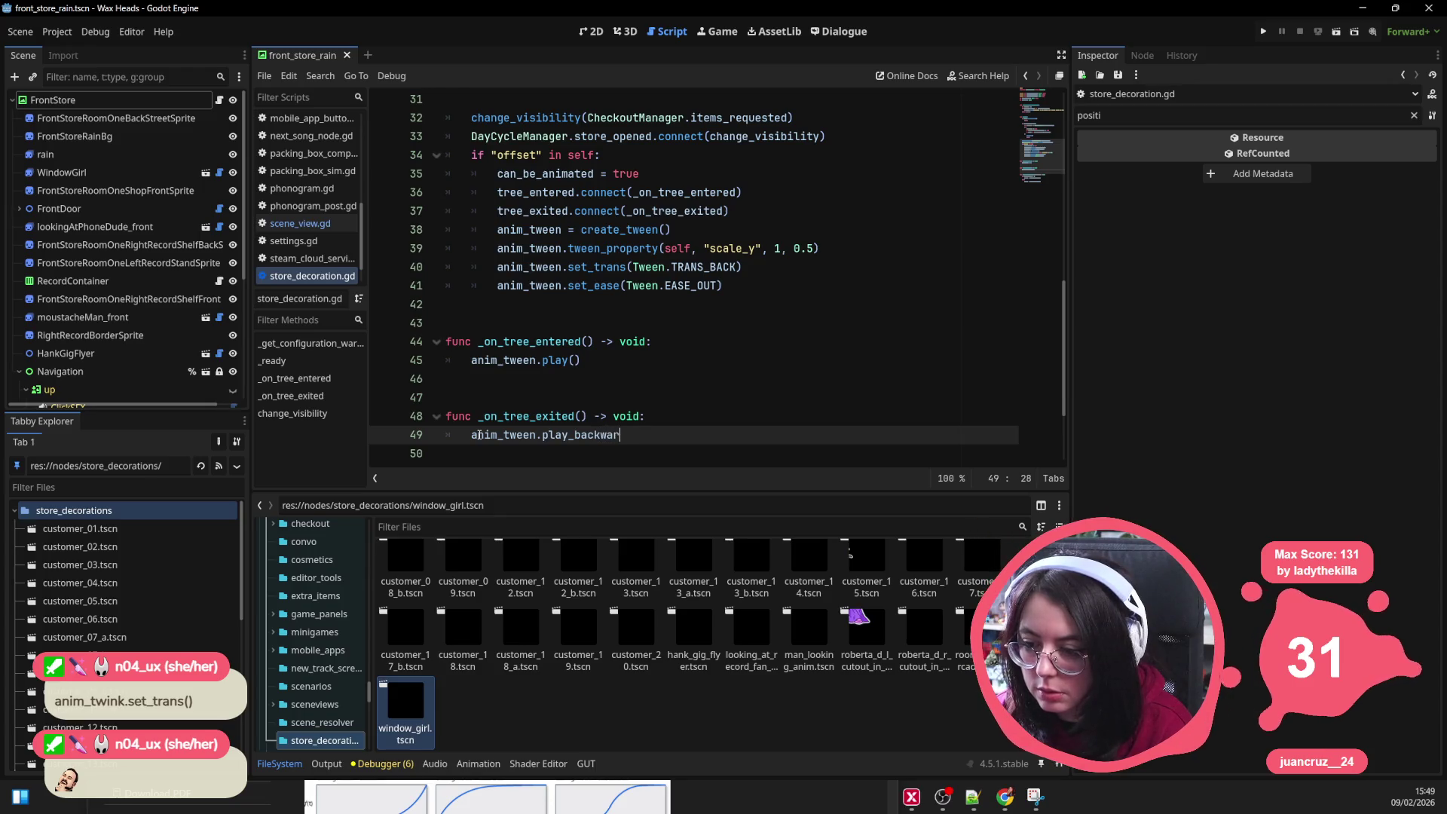
pyautogui.write('ds(')
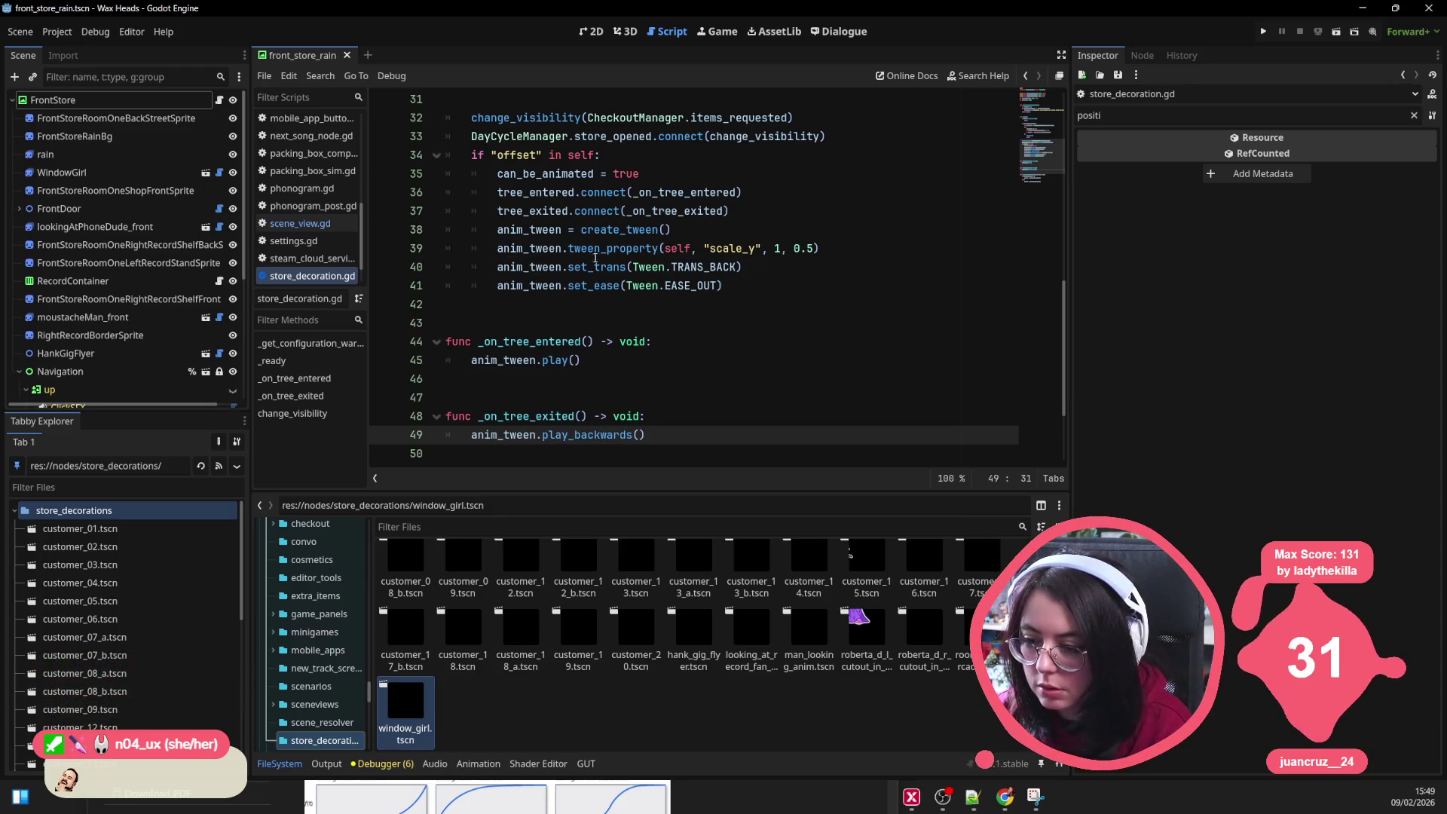
# Step: Insert a new line after the anim_tween = create_tween() line
pyautogui.click(678, 229)
pyautogui.click(821, 248)
pyautogui.click(770, 223)
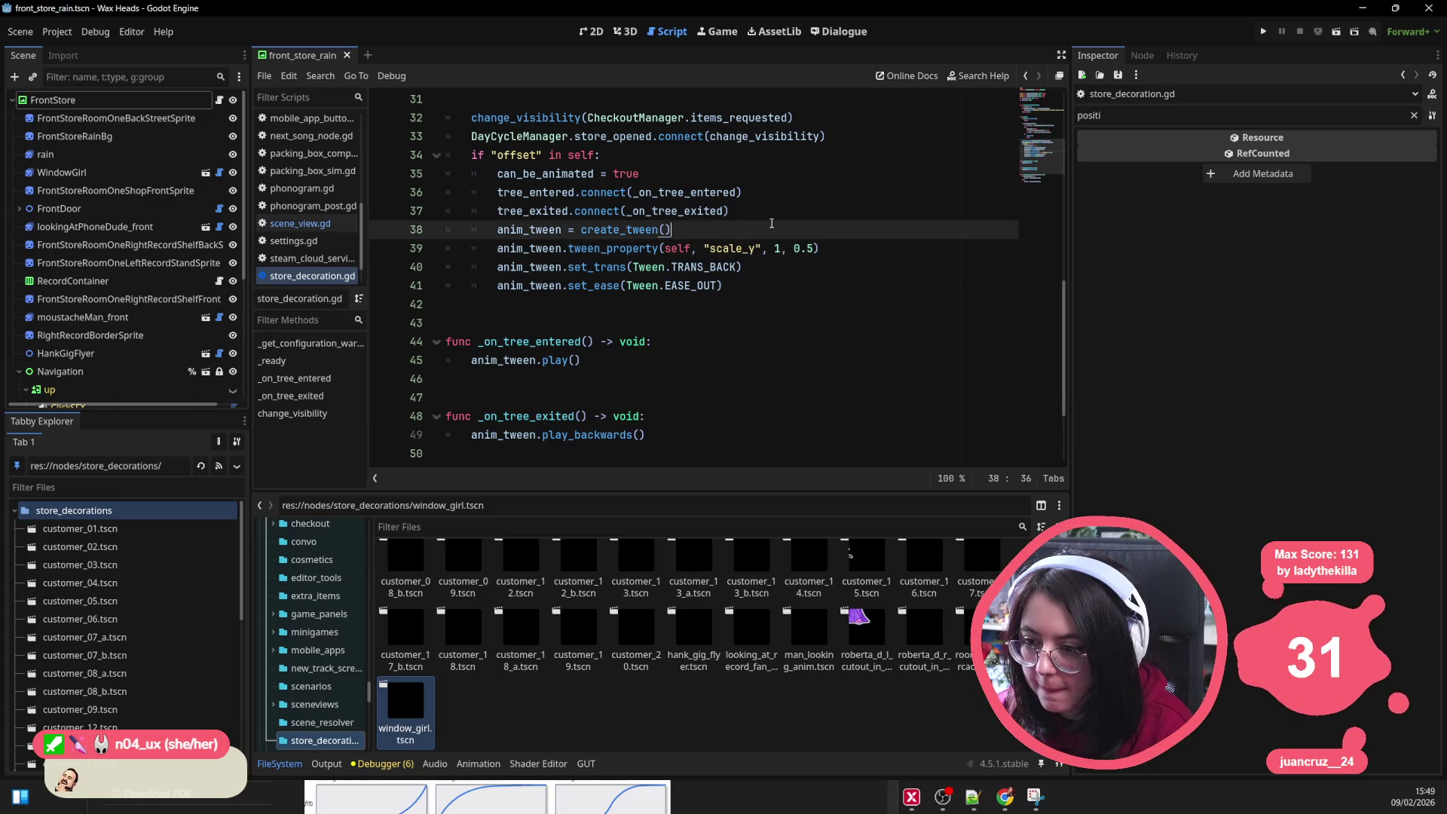
pyautogui.press('Return')
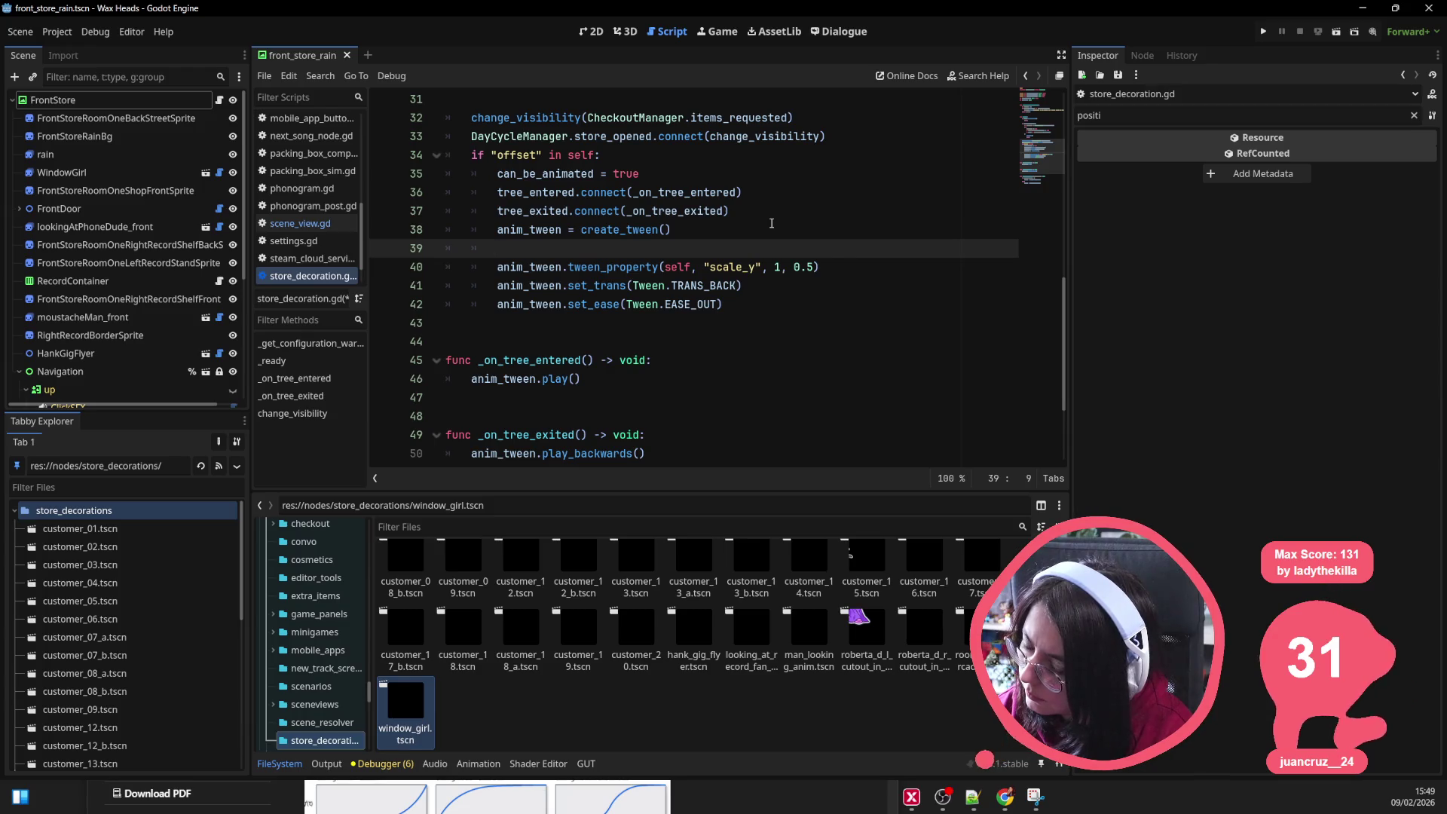
# Step: Try adding anim_tween.tween_callback() after create_tween(), then delete that line again
pyautogui.write('anim')
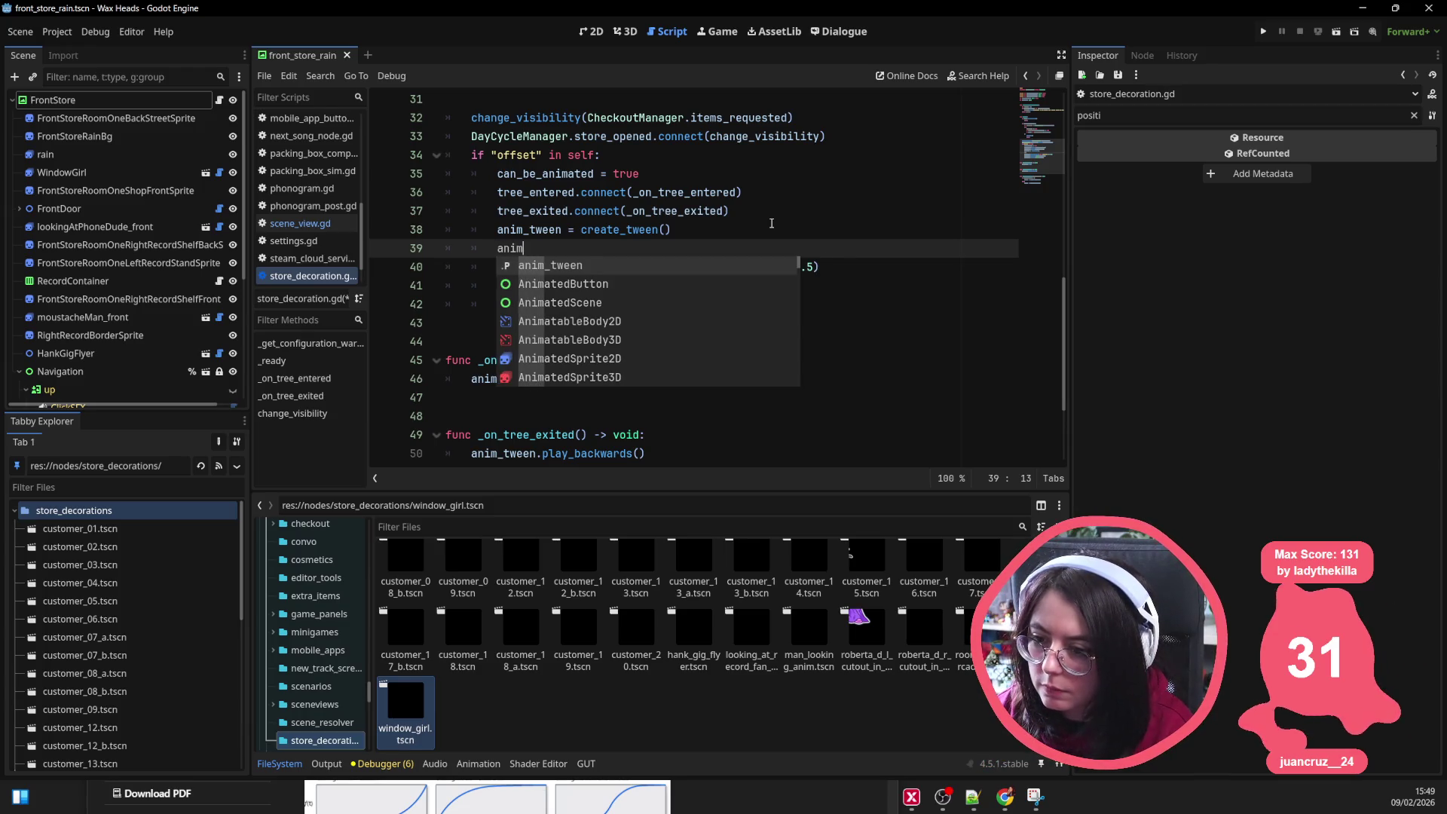
pyautogui.write('_tween')
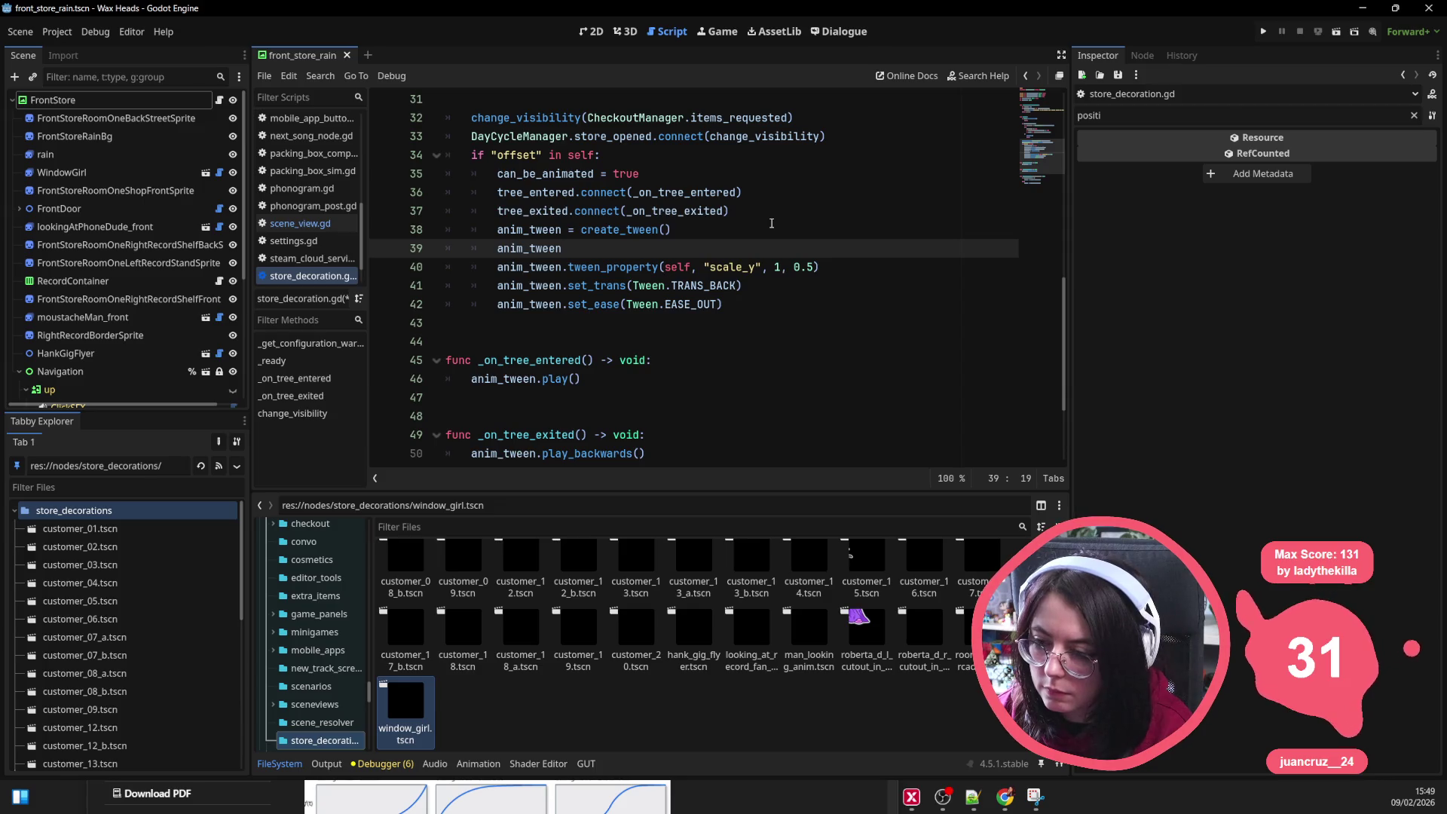
pyautogui.write('.twee')
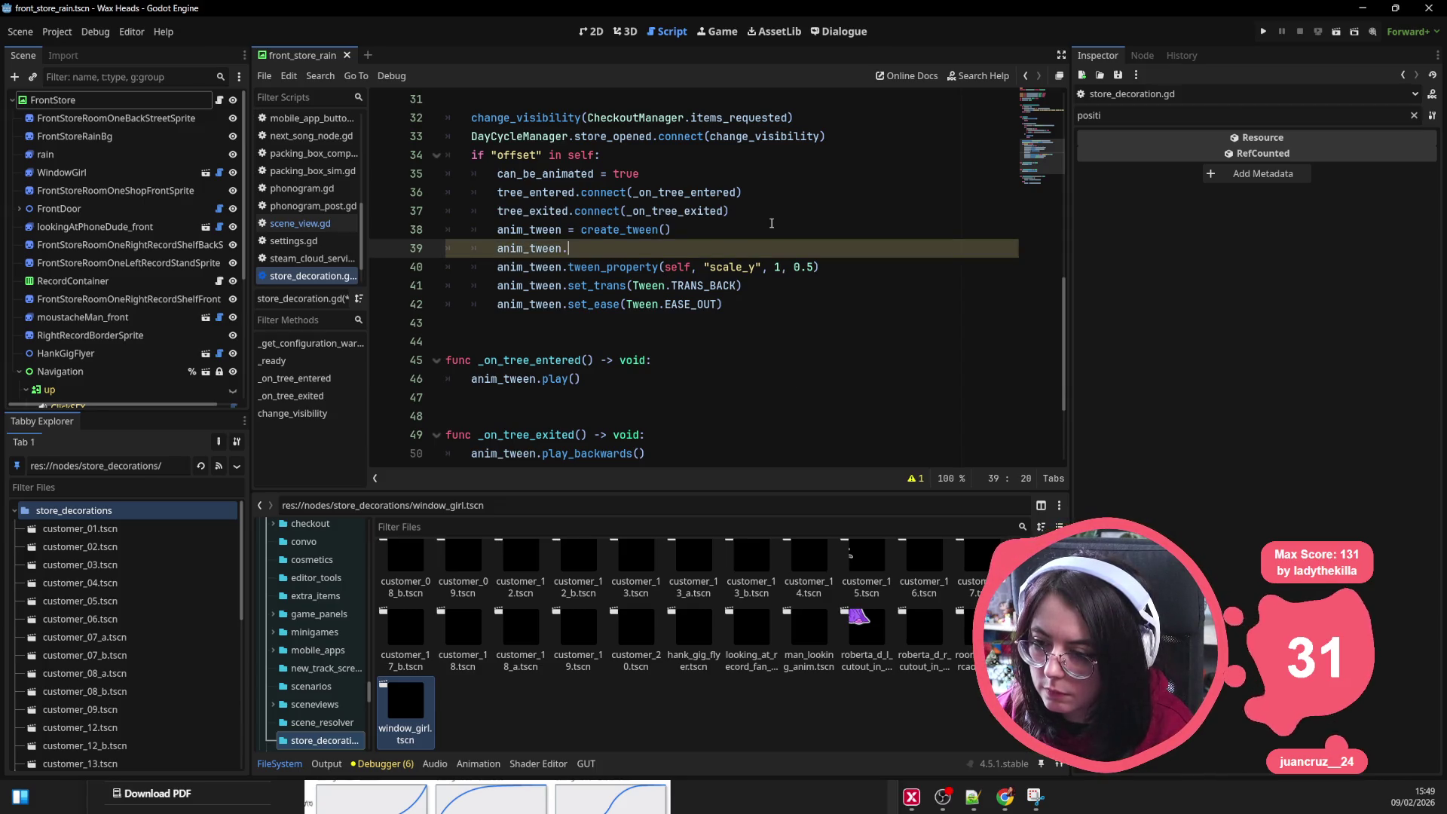
pyautogui.press('Down')
pyautogui.press('Down')
pyautogui.press('Down')
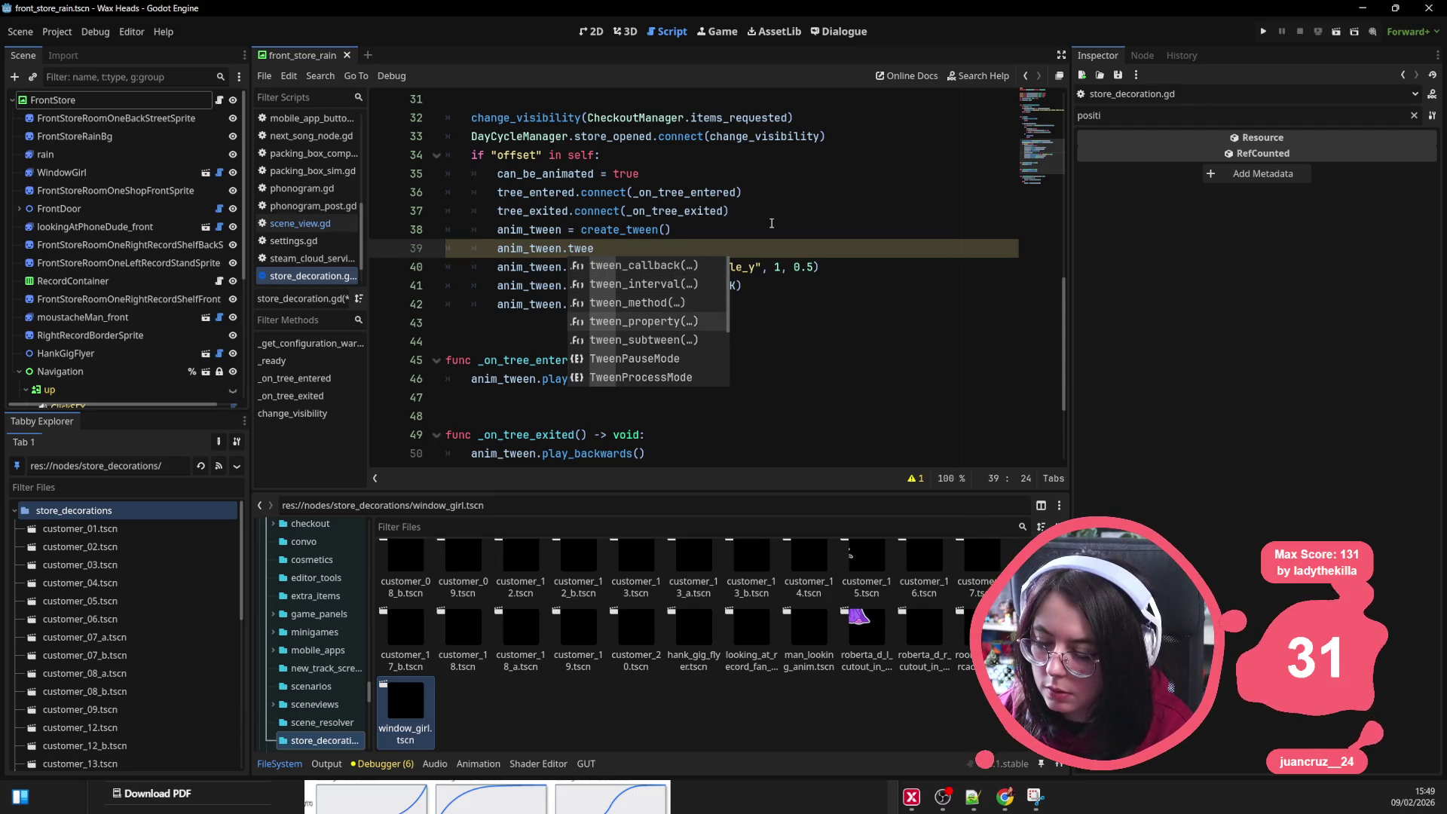
pyautogui.press('Up')
pyautogui.press('Up')
pyautogui.press('Up')
pyautogui.press('Return')
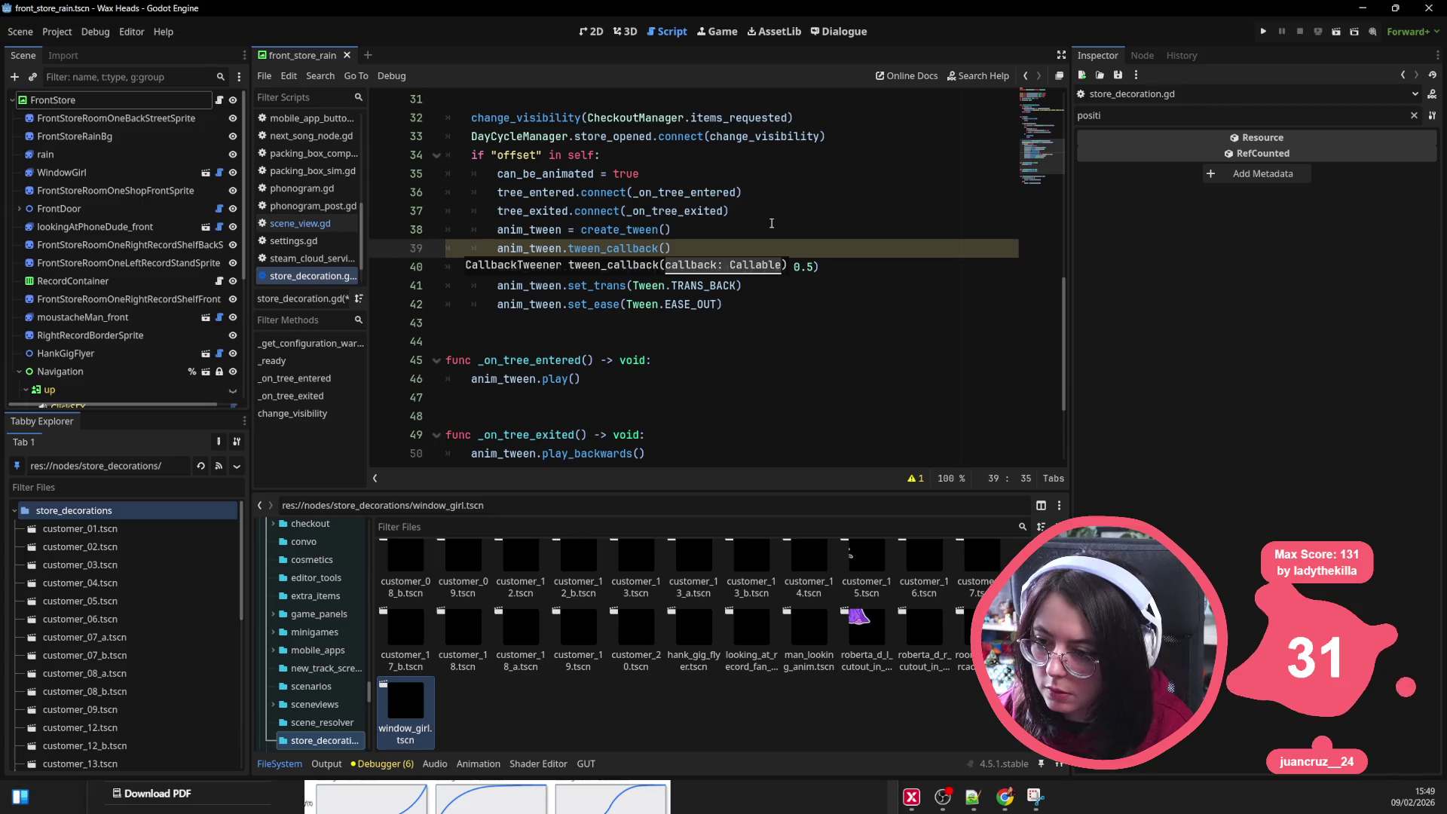
pyautogui.write('set_')
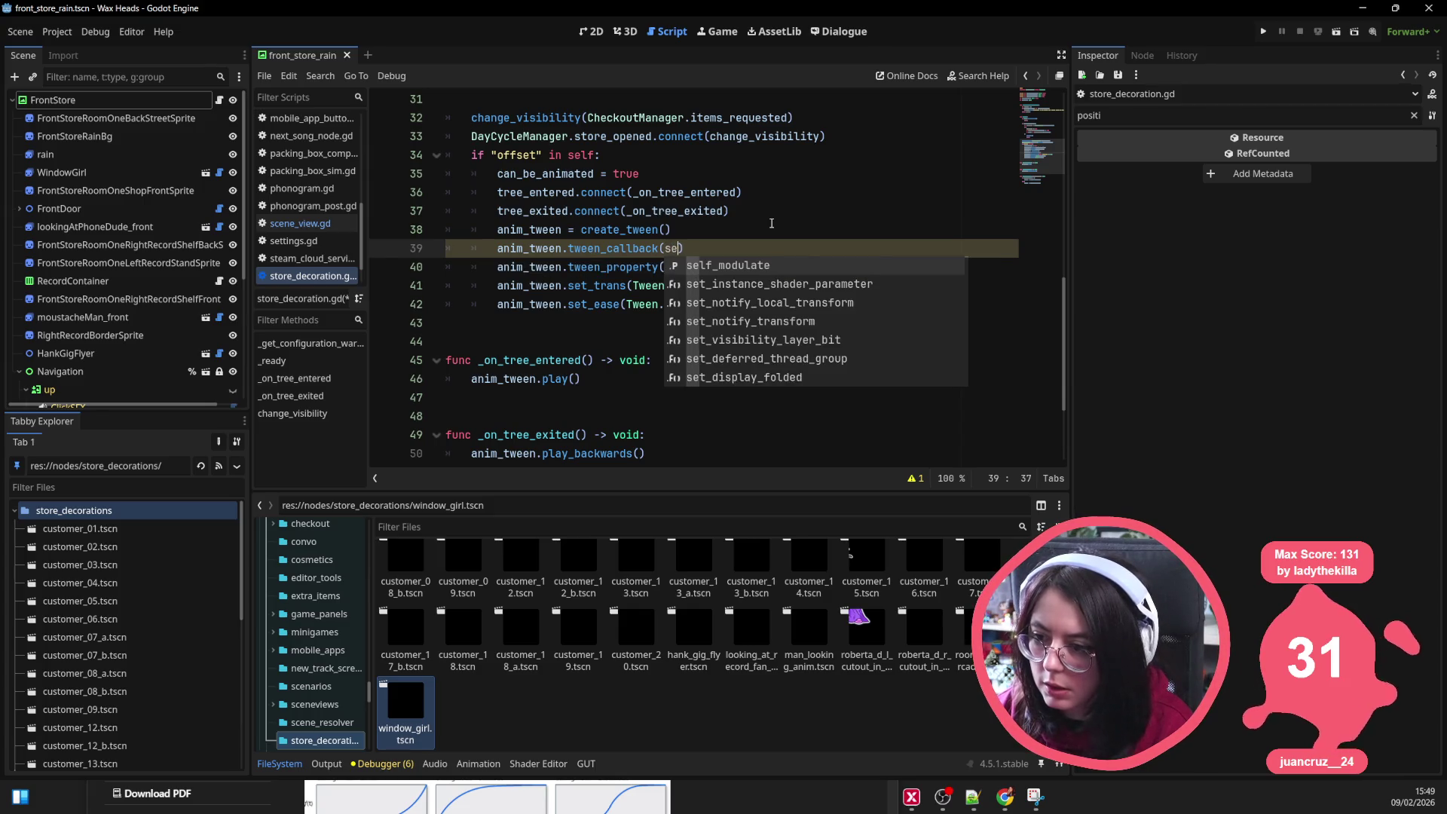
pyautogui.press('BackSpace')
pyautogui.press('BackSpace')
pyautogui.press('BackSpace')
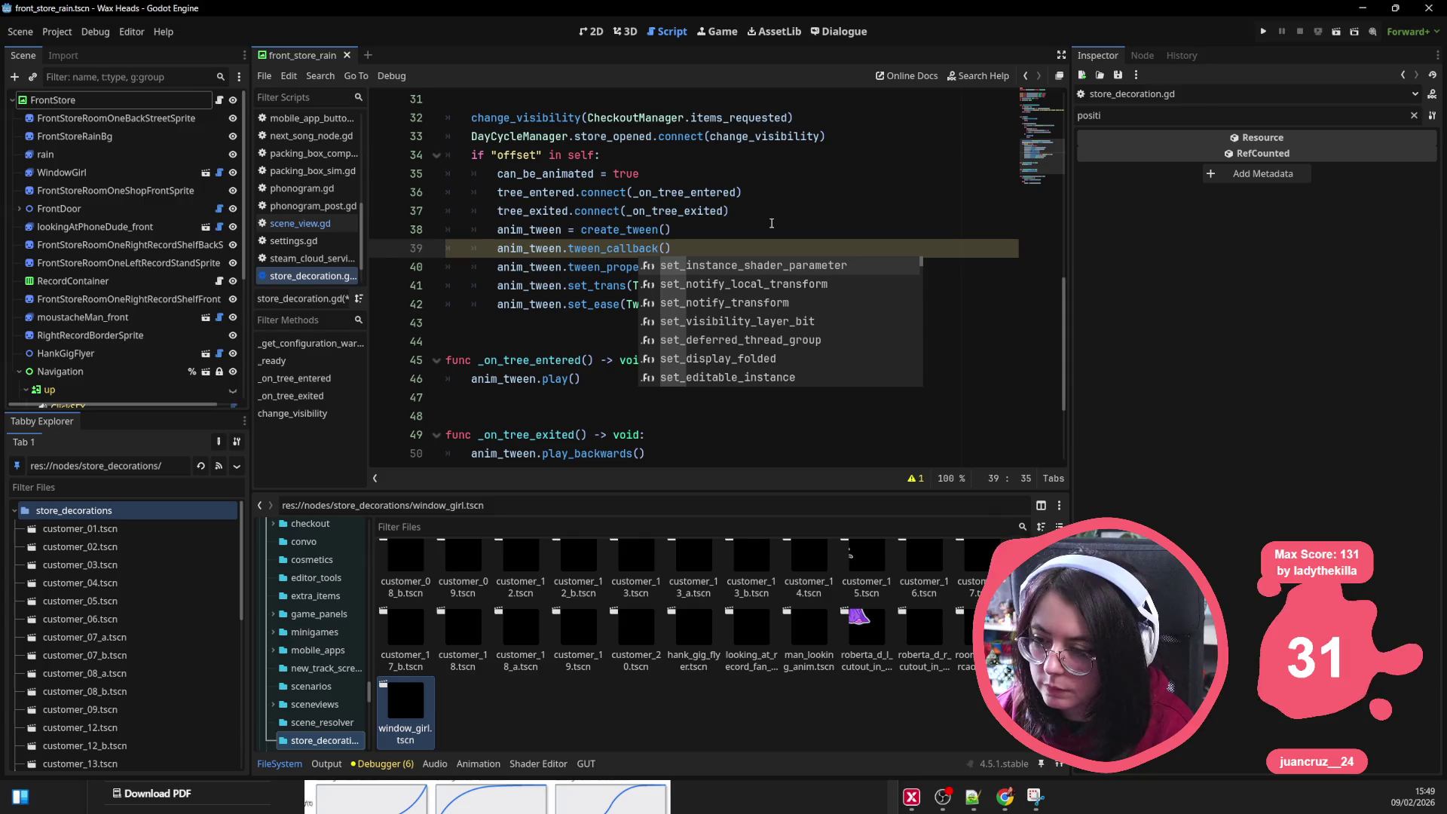
pyautogui.press('Left')
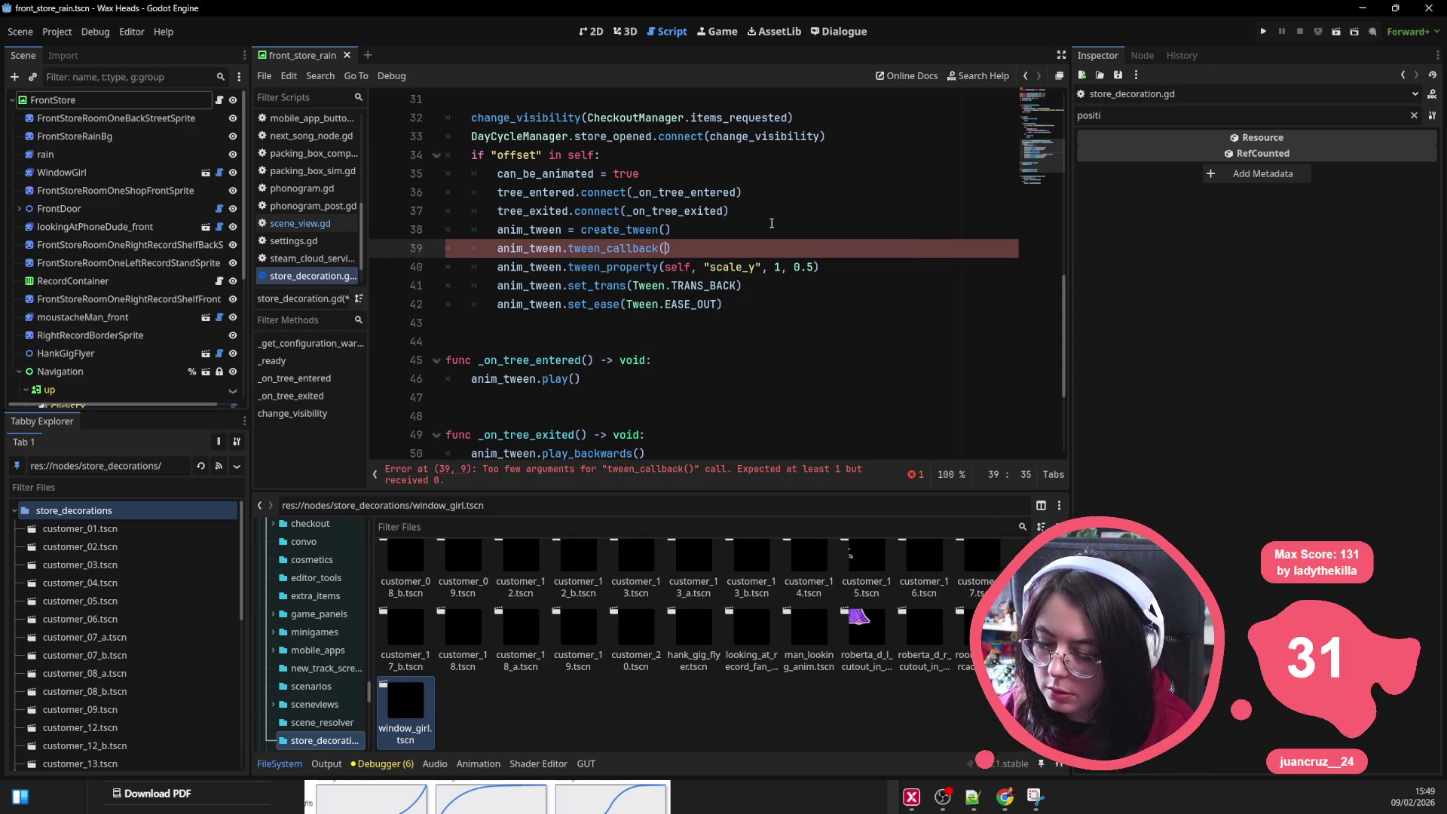
pyautogui.hotkey('ctrl', 'BackSpace')
pyautogui.hotkey('ctrl', 'BackSpace')
pyautogui.hotkey('ctrl', 'BackSpace')
pyautogui.press('BackSpace')
pyautogui.press('BackSpace')
pyautogui.press('BackSpace')
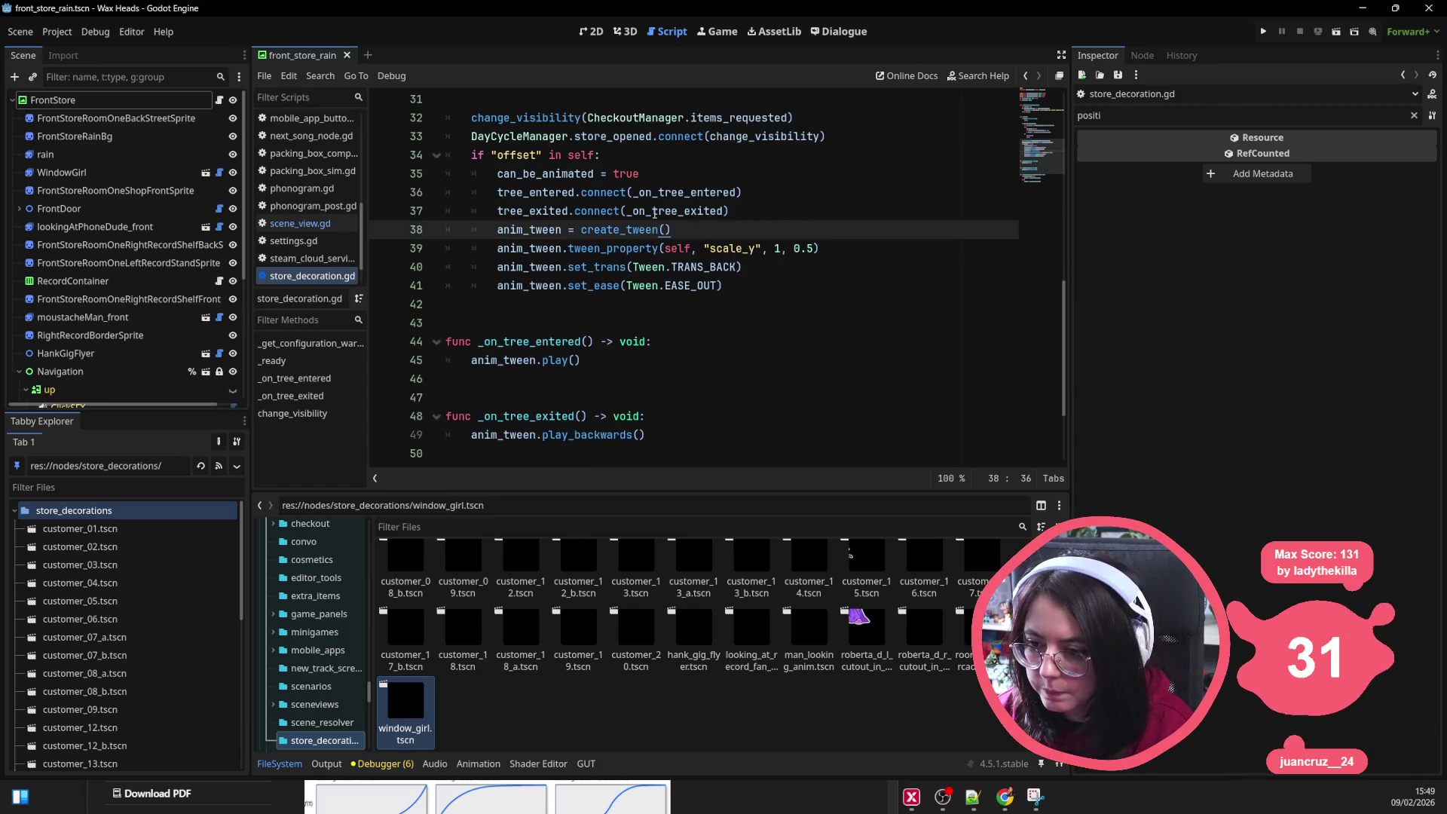
pyautogui.click(697, 337)
# Step: Add set("scale:y", 0) as the first line of _on_tree_entered
pyautogui.press('Return')
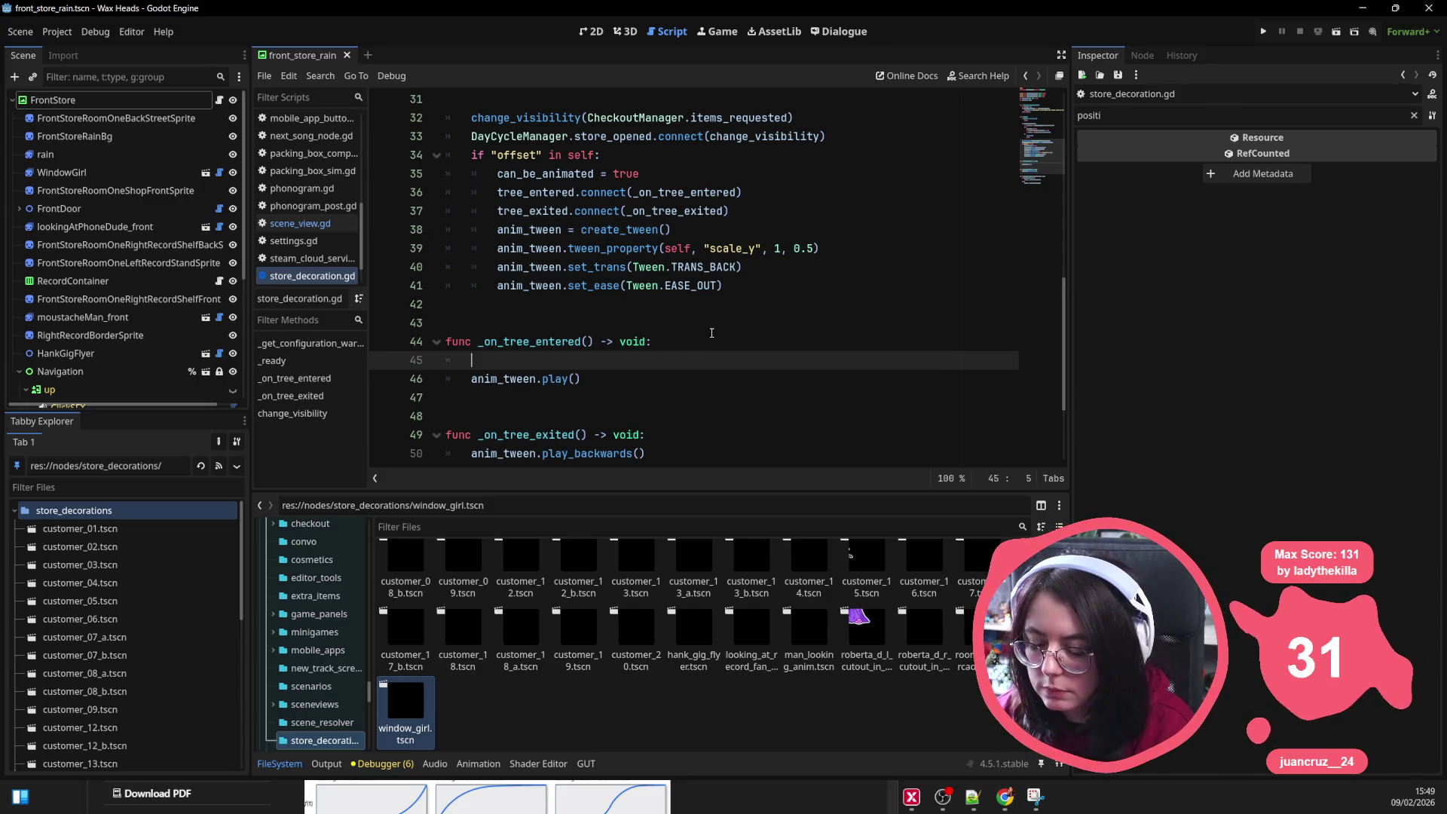
pyautogui.write('set_')
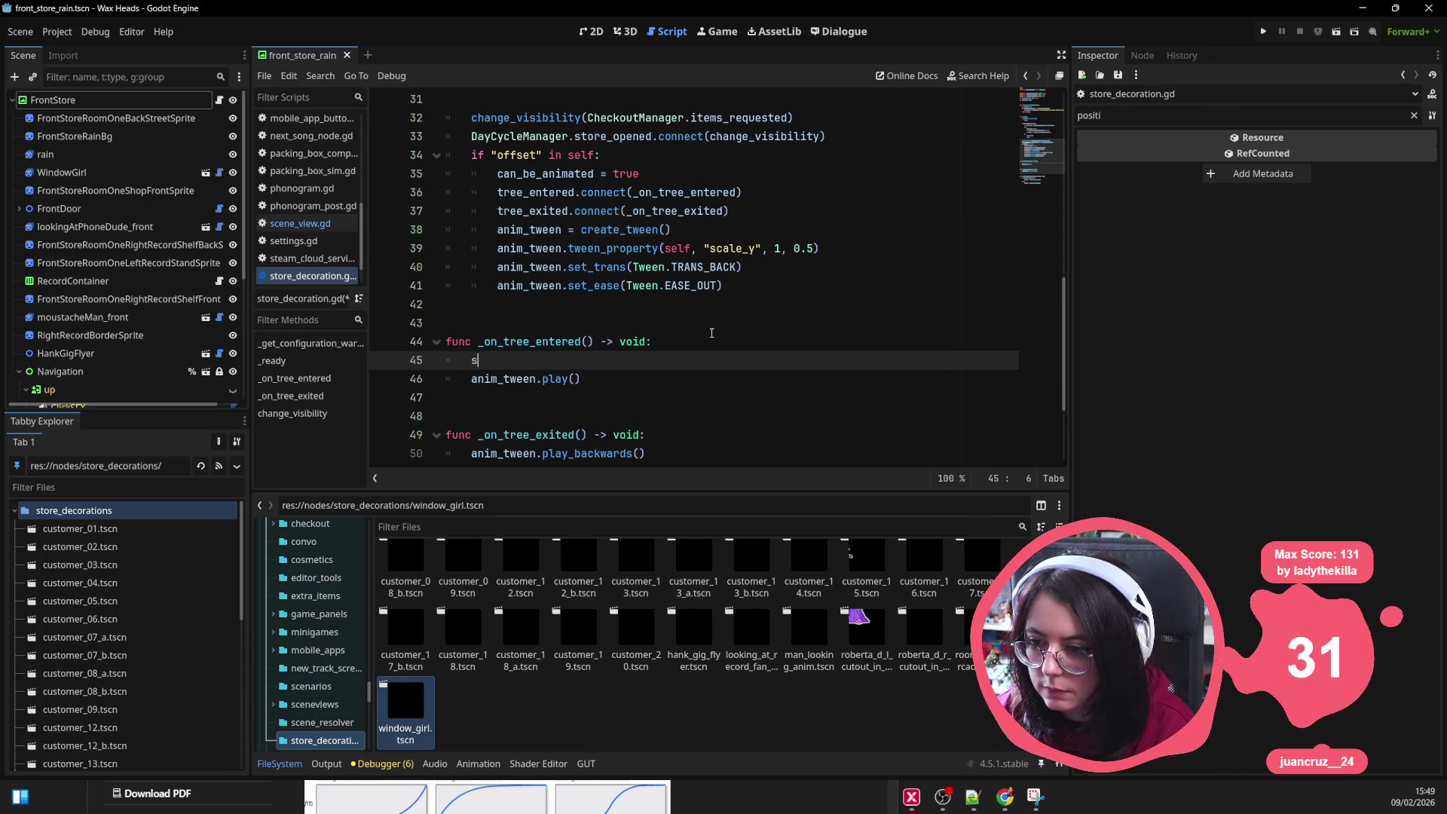
pyautogui.press('BackSpace')
pyautogui.write('("scale')
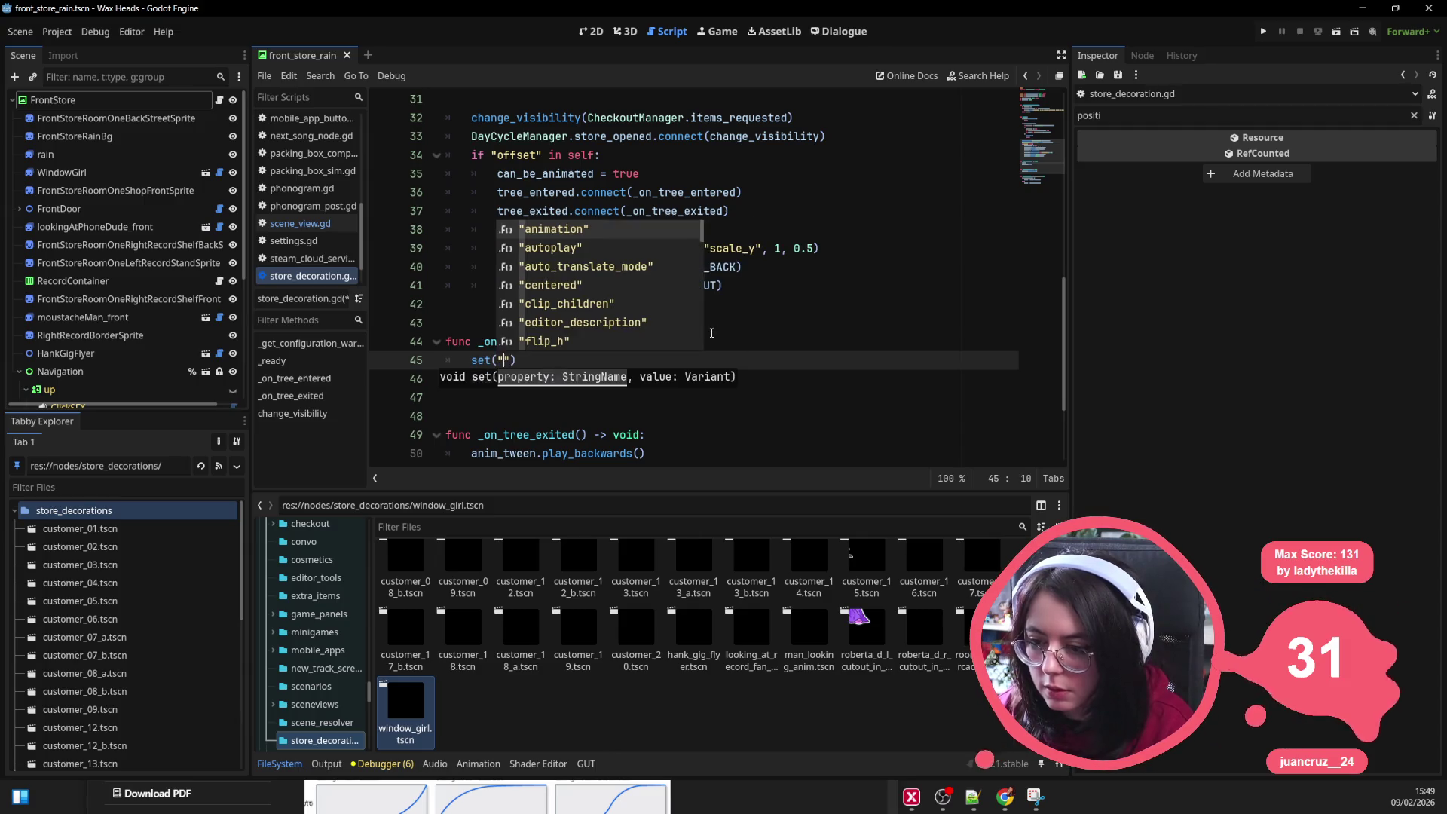
pyautogui.write(':y"')
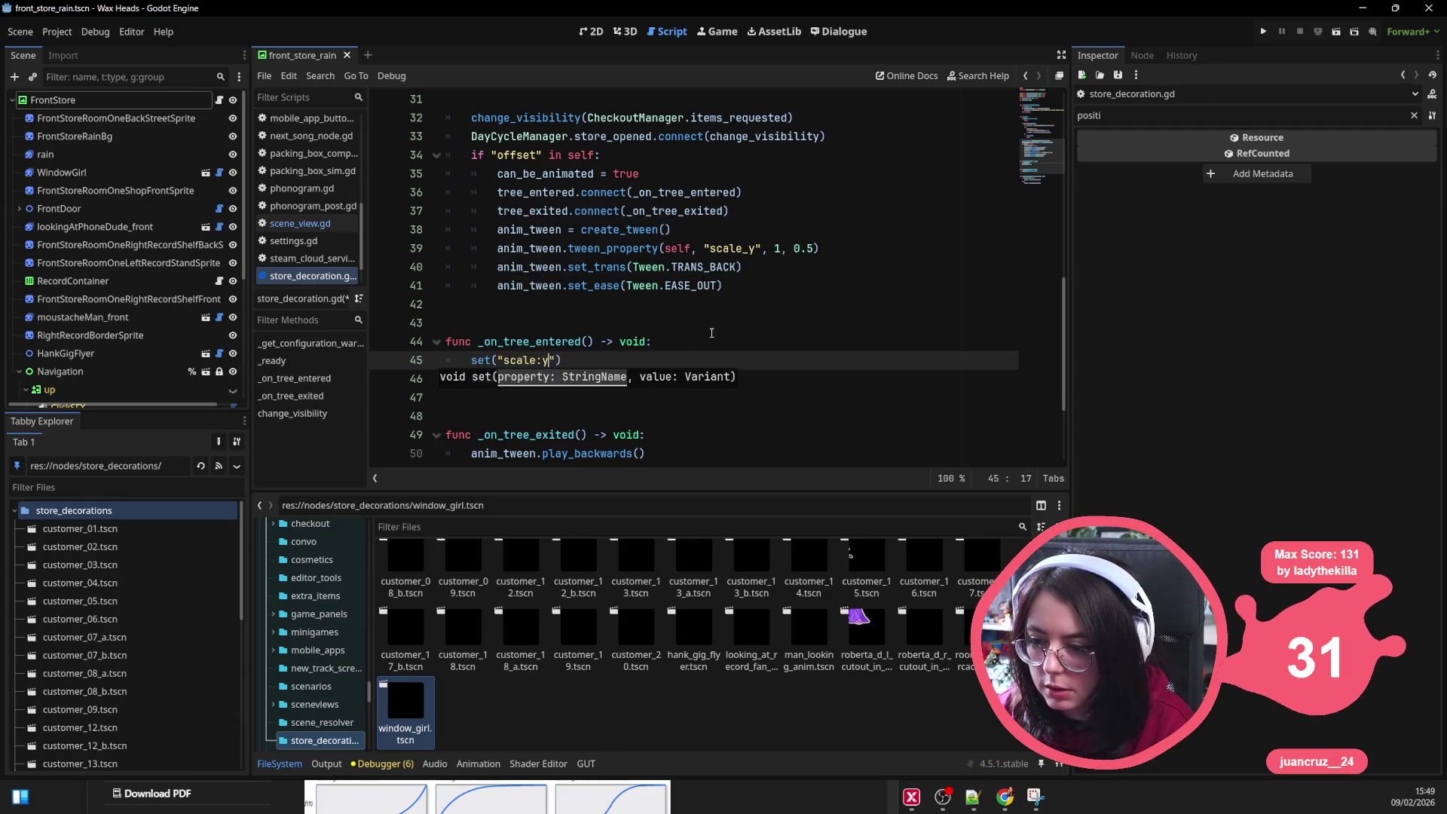
pyautogui.write(', 0')
pyautogui.click(622, 305)
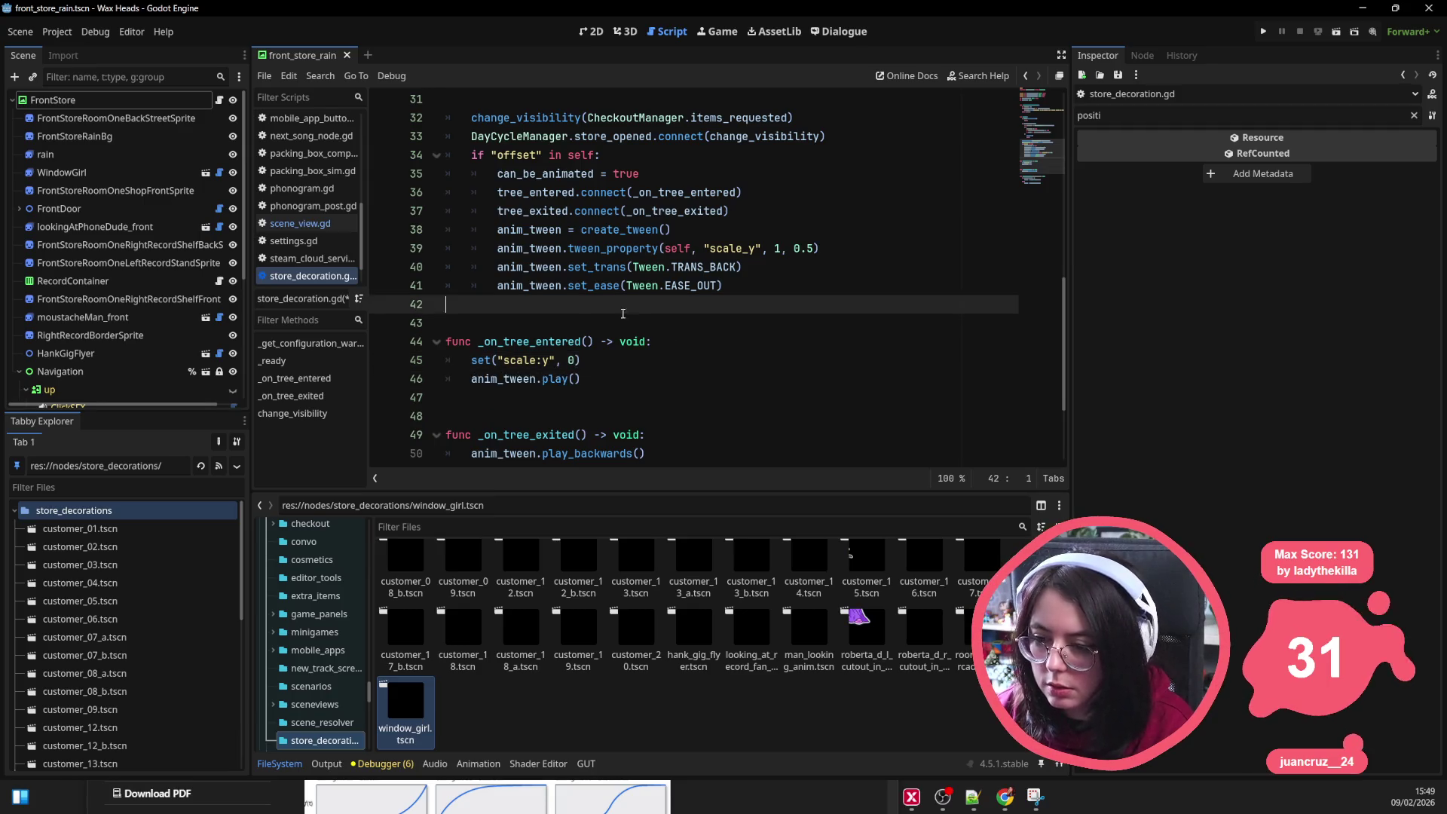
# Step: Copy that line into _on_tree_exited with the value changed to 1, and save
pyautogui.scroll(-1, 617, 307)
pyautogui.moveTo(618, 305); pyautogui.dragTo(468, 304)
pyautogui.hotkey('ctrl', 'c')
pyautogui.click(663, 379)
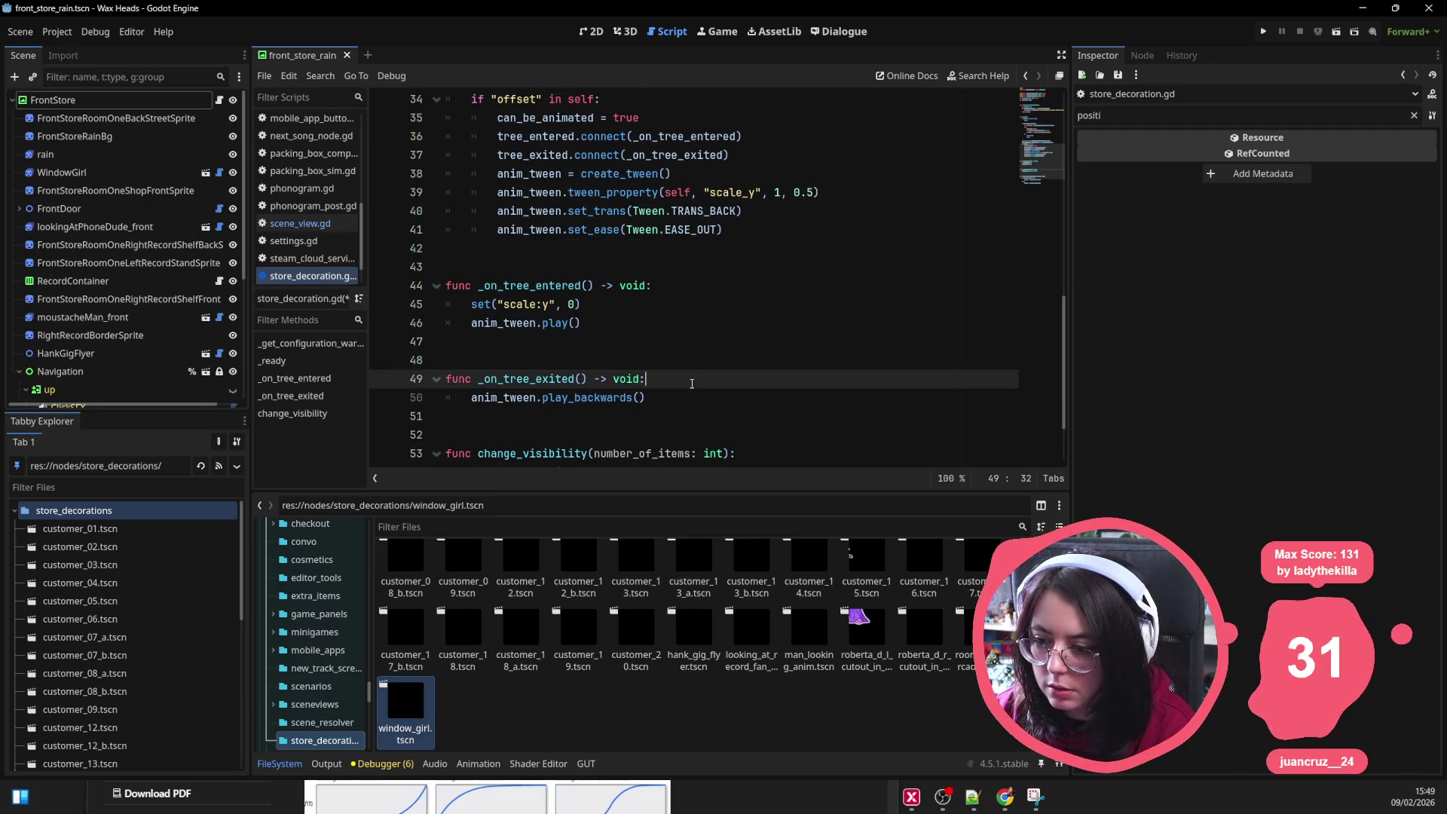
pyautogui.press('Return')
pyautogui.hotkey('ctrl', 'v')
pyautogui.doubleClick(570, 398)
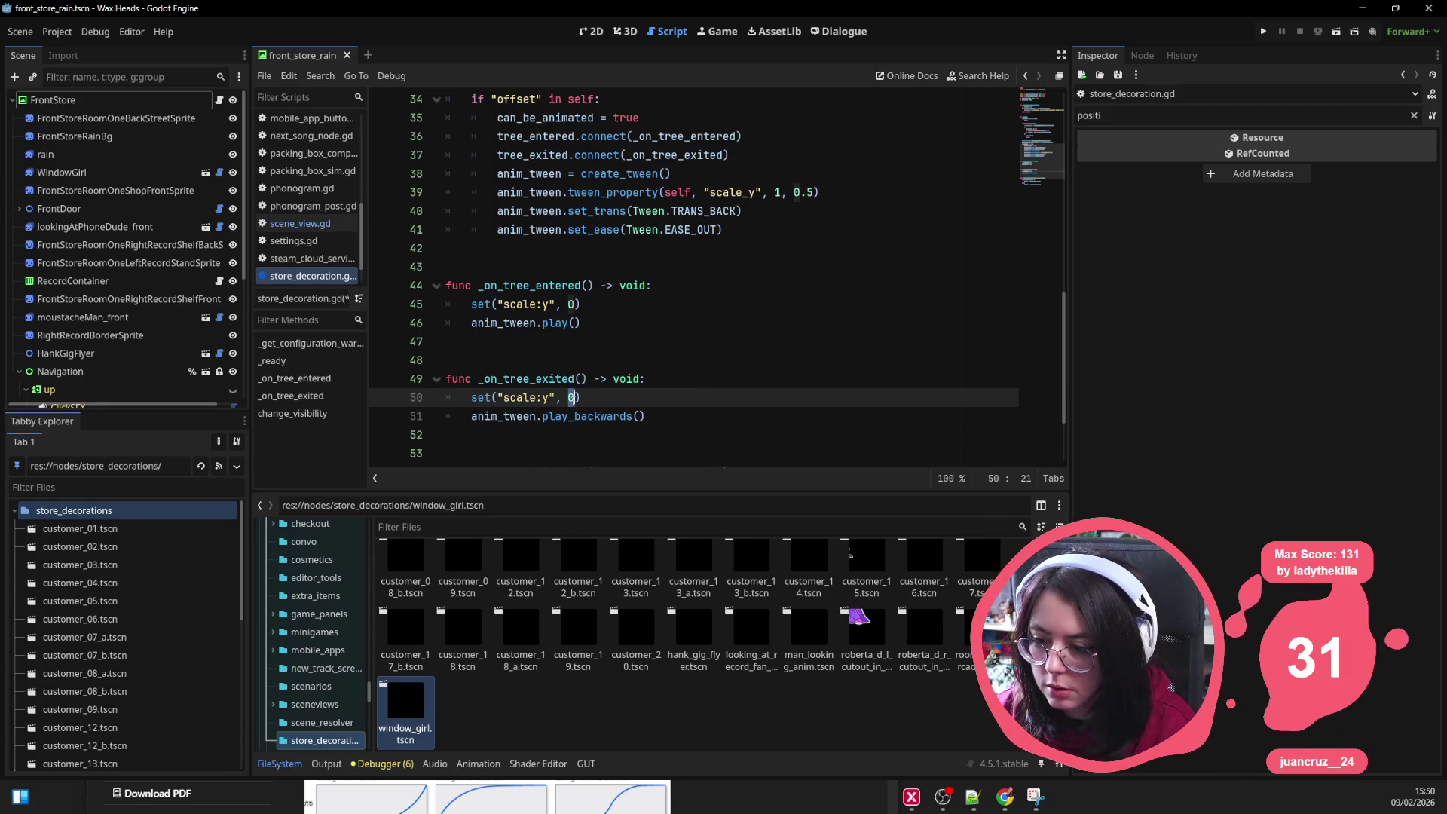
pyautogui.write('1')
pyautogui.click(573, 341)
pyautogui.hotkey('ctrl', 's')
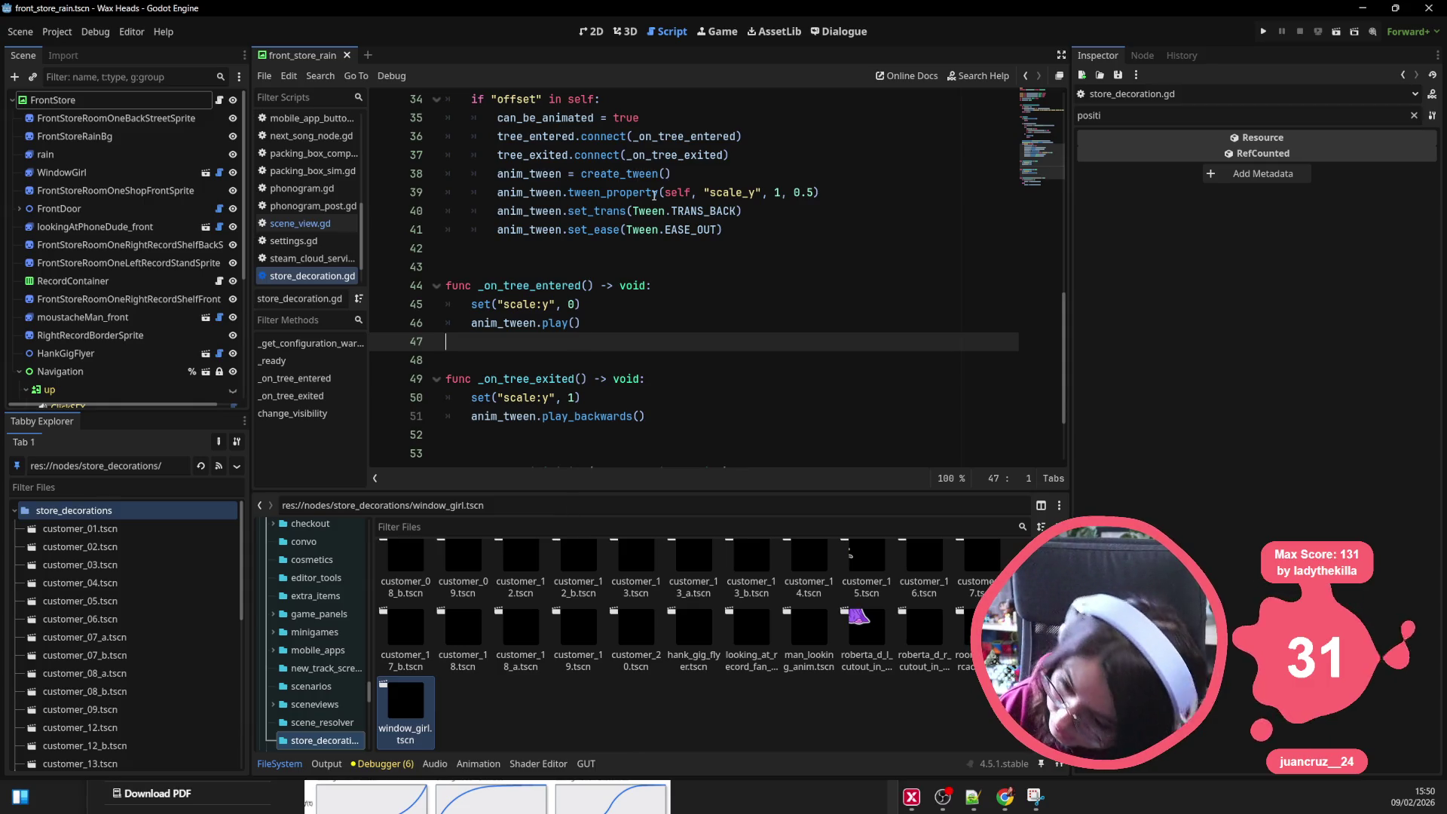
# Step: Dismiss the tween_property docs popup, review the scale:y lines, and switch over to VS Code
pyautogui.moveTo(654, 195)
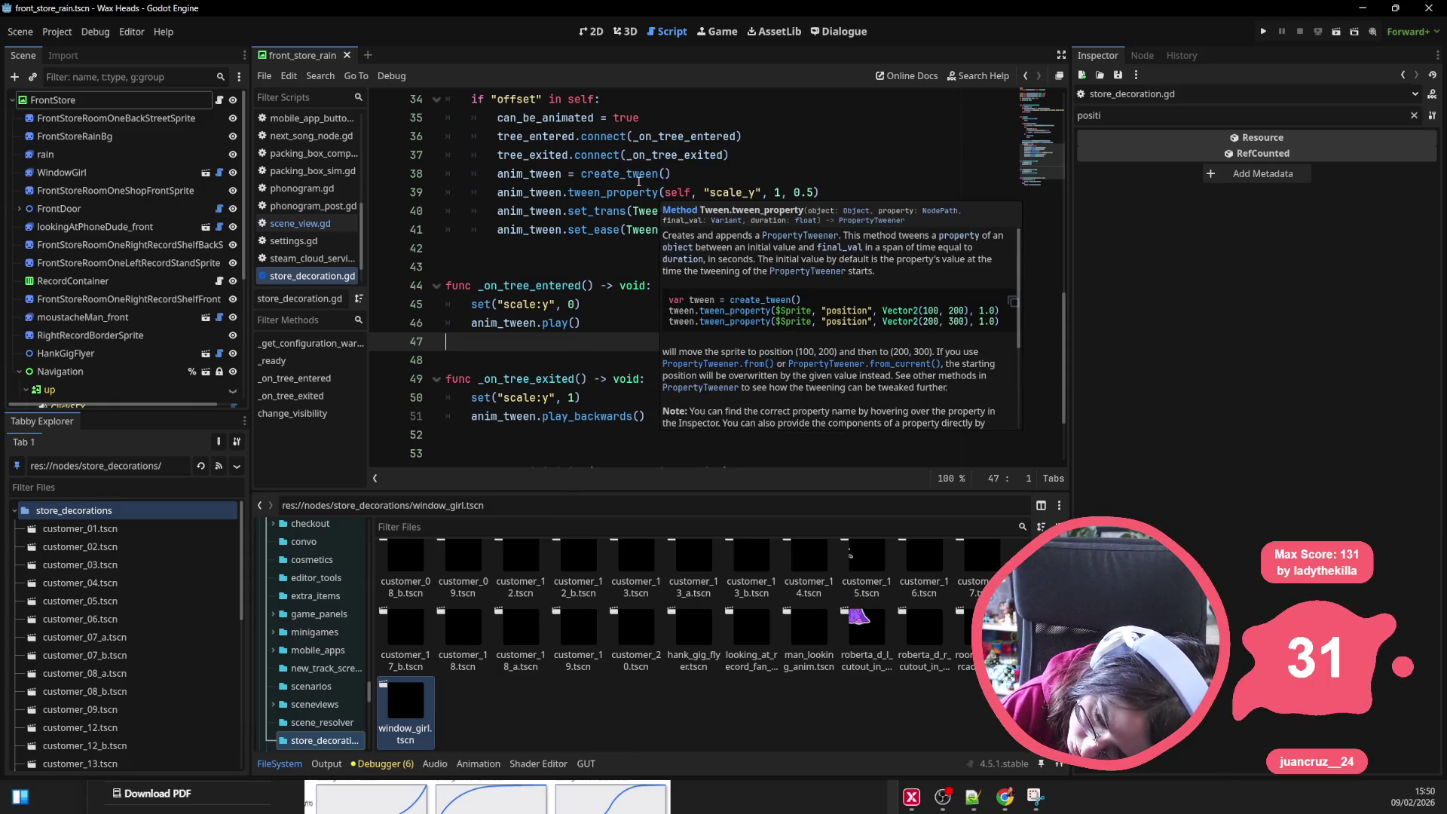
pyautogui.click(647, 154)
pyautogui.click(574, 285)
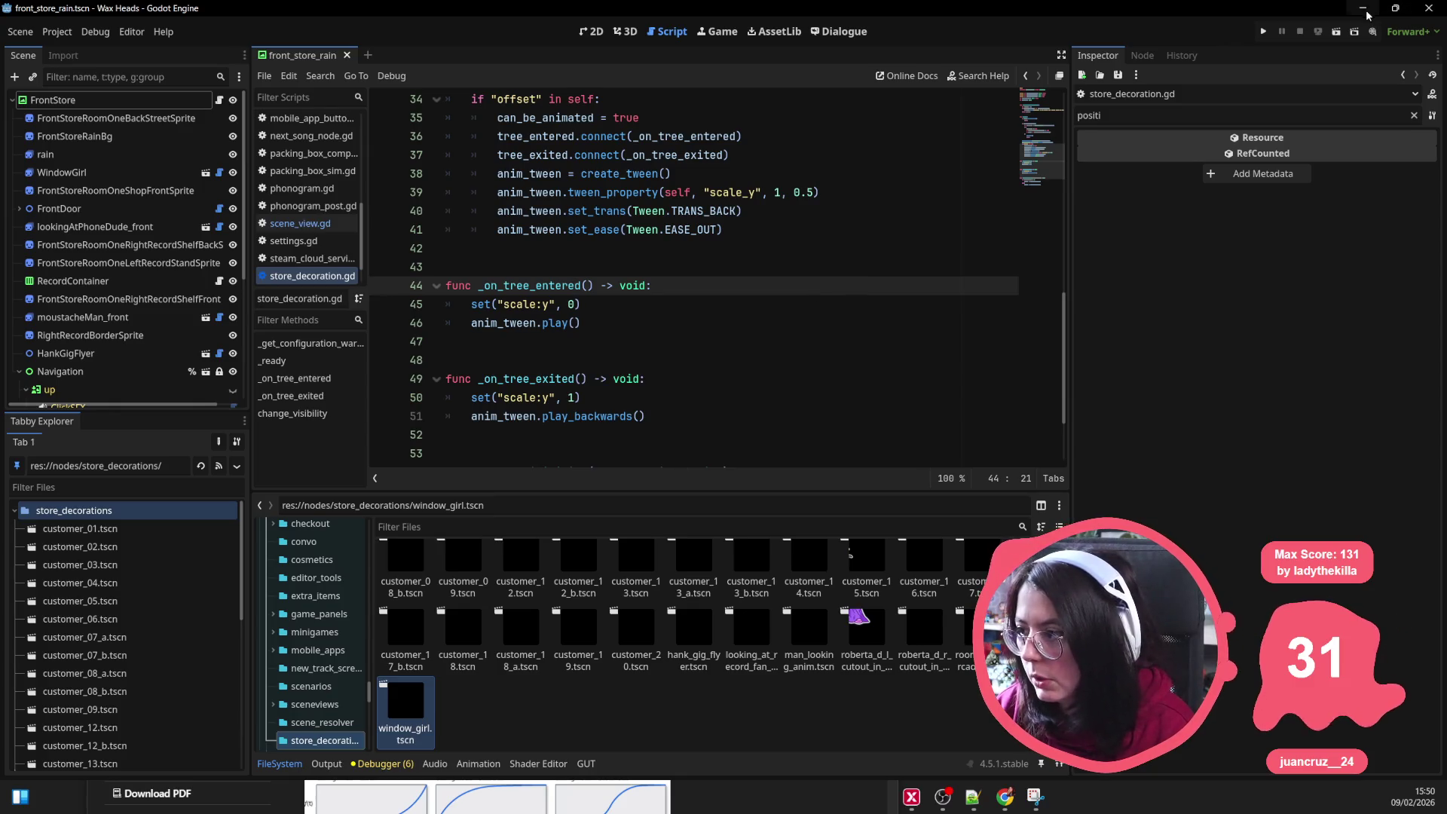
pyautogui.moveTo(580, 305)
pyautogui.mouseDown()
pyautogui.moveTo(422, 290)
pyautogui.moveTo(387, 305)
pyautogui.mouseUp()
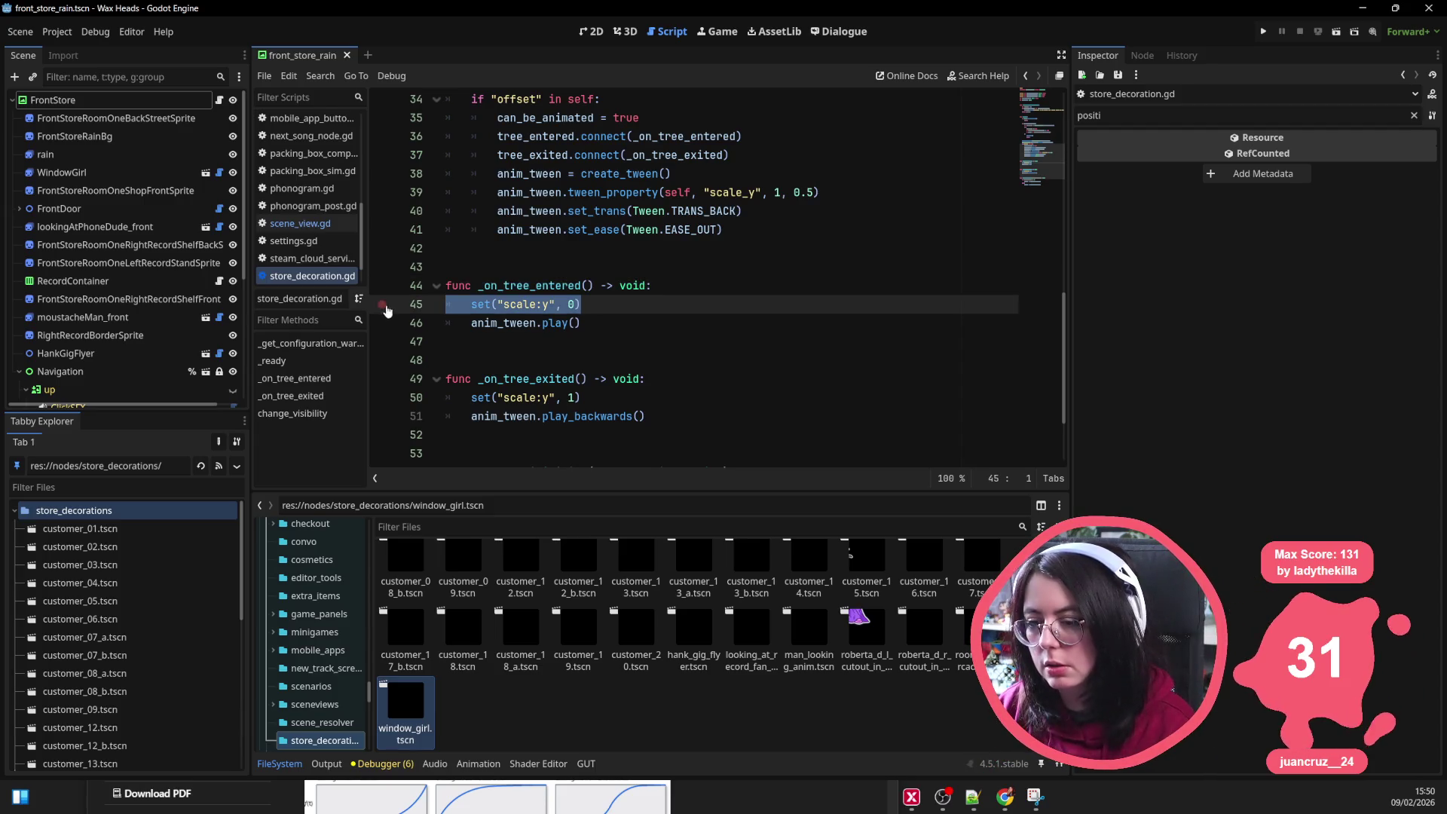
pyautogui.click(763, 192)
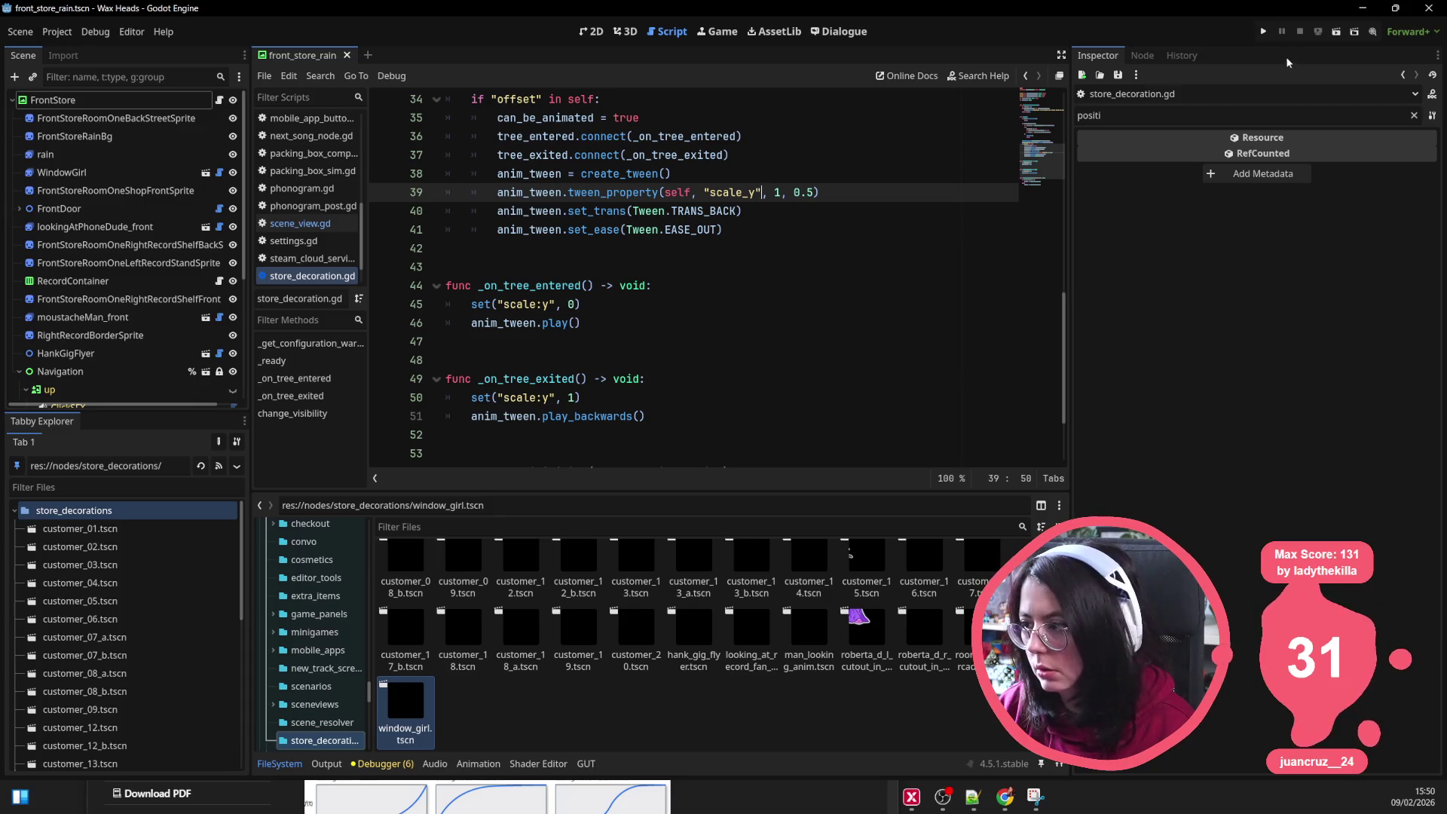
pyautogui.click(1361, 9)
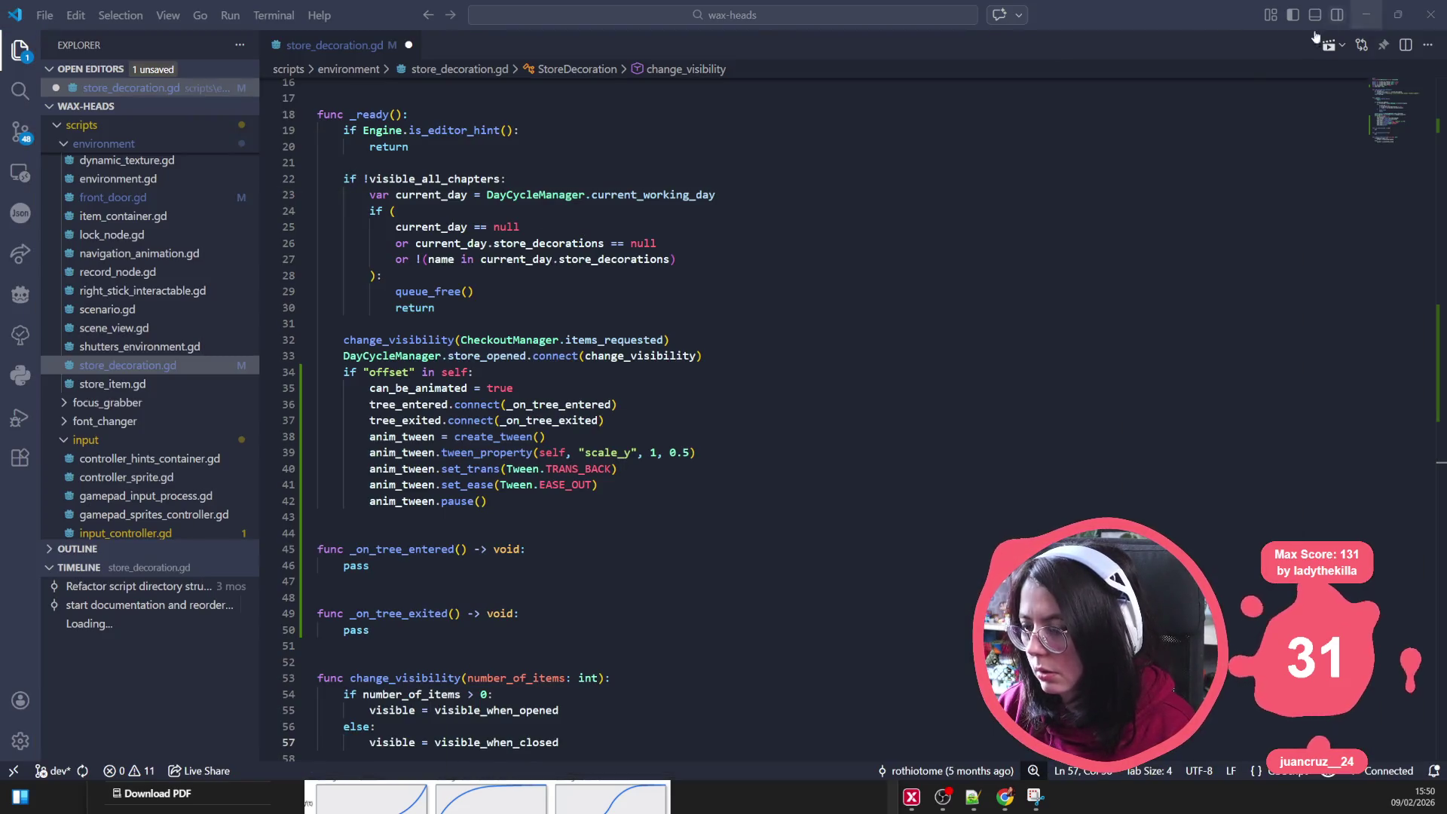
pyautogui.hotkey('alt', 'Tab')
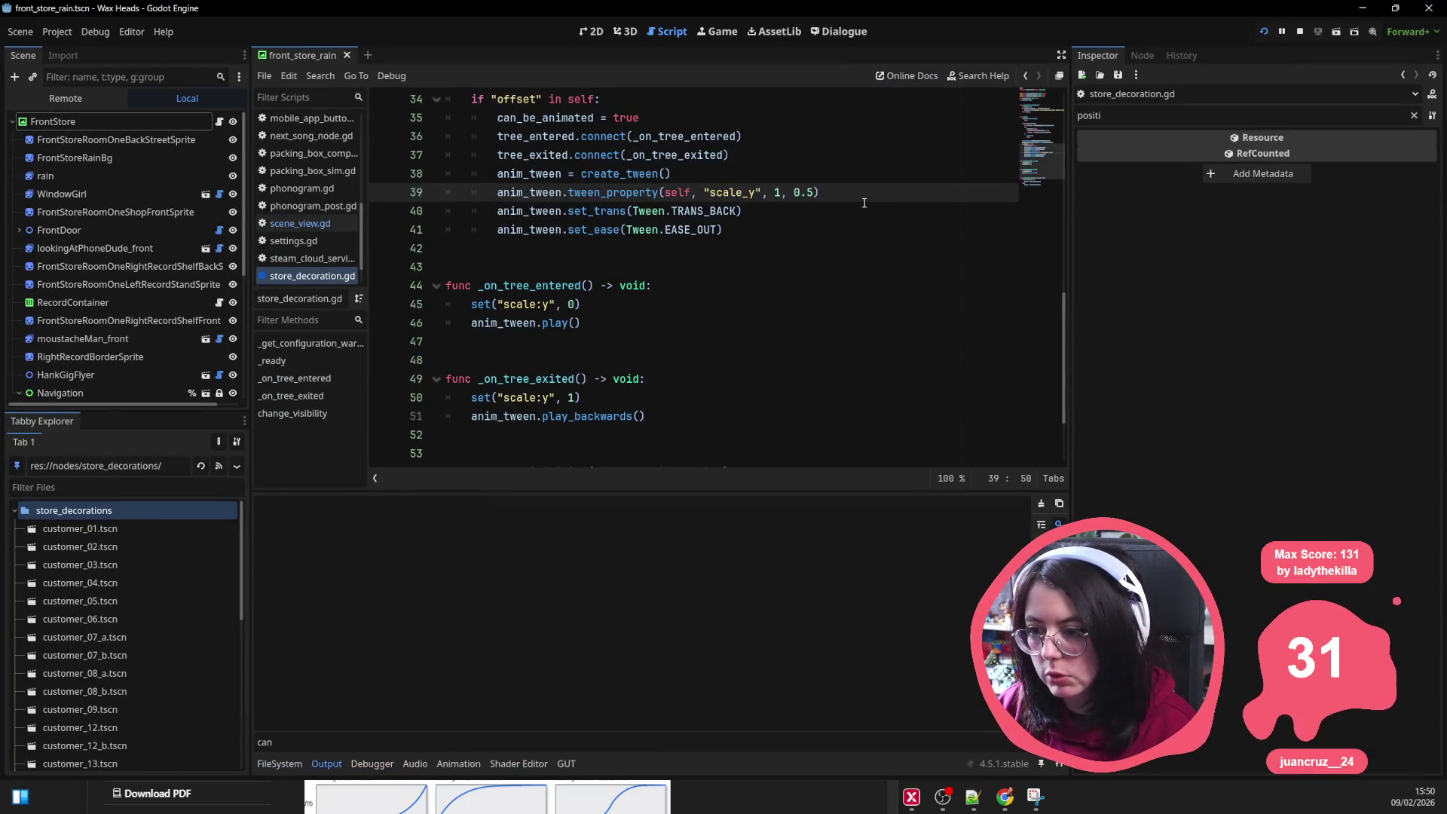
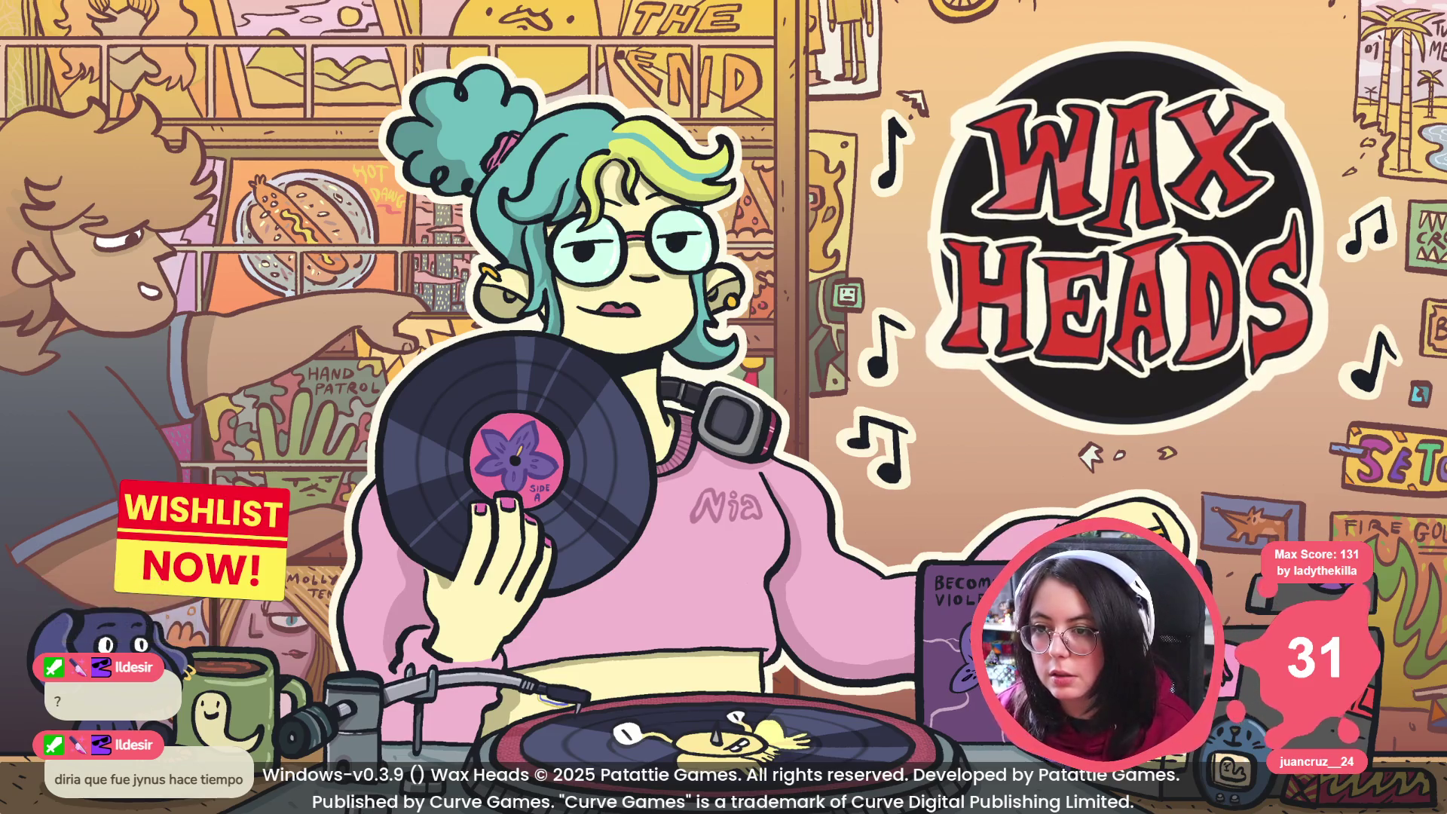
# Step: Play through the title menu, Continuar, the customer dialogue and the handbook until the error breaks
pyautogui.click(1077, 241)
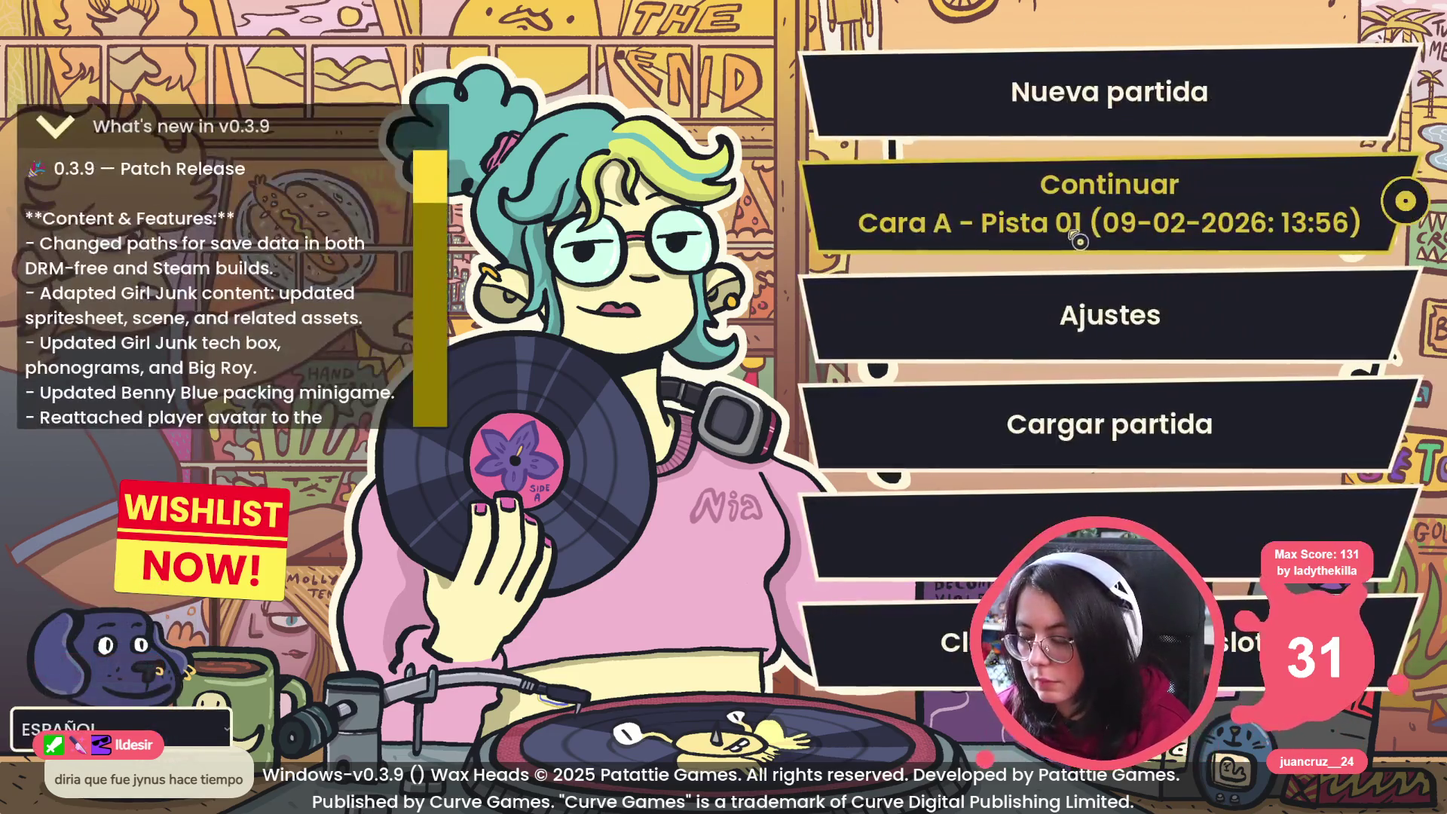
pyautogui.click(1146, 234)
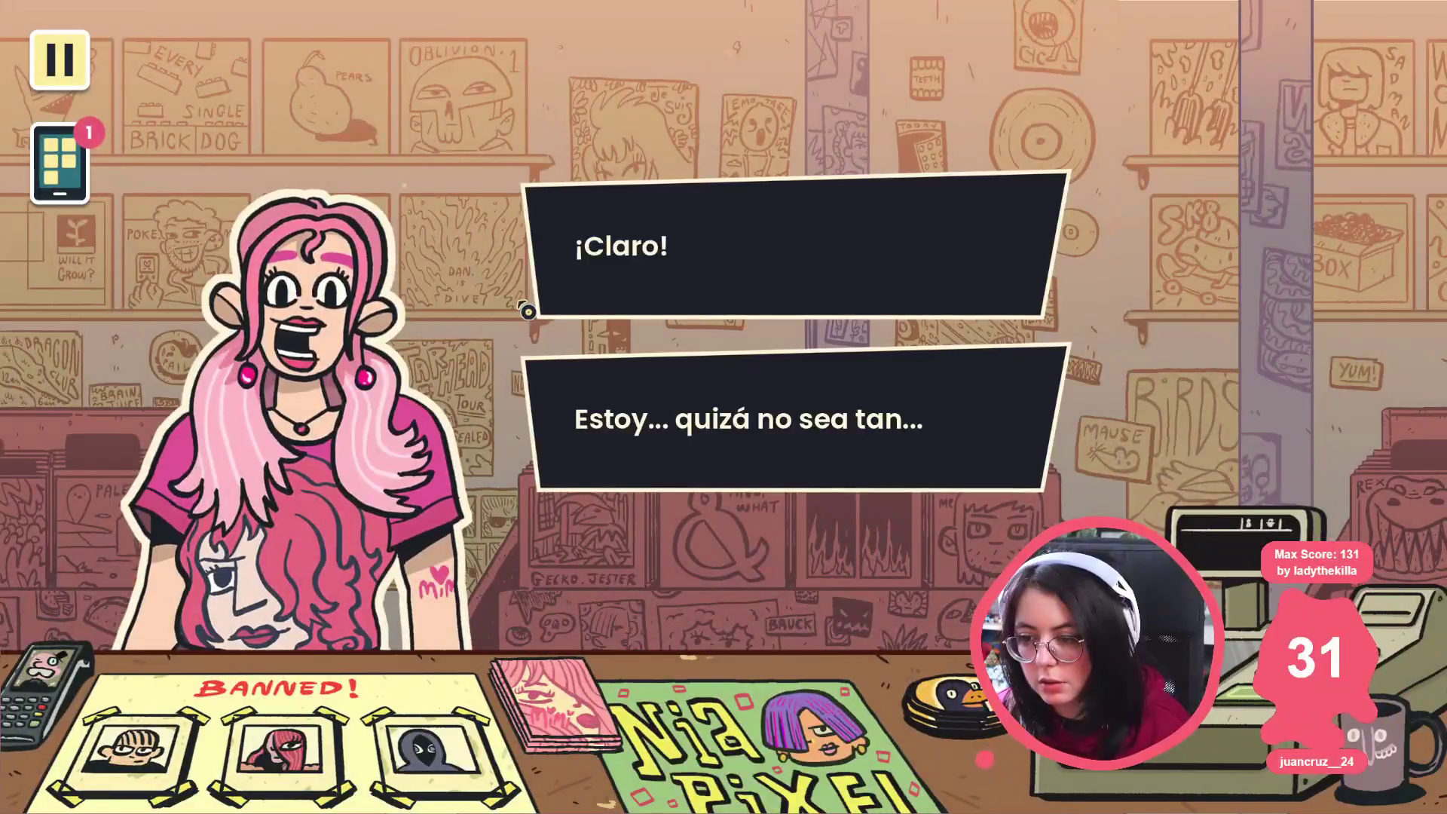
pyautogui.click(527, 294)
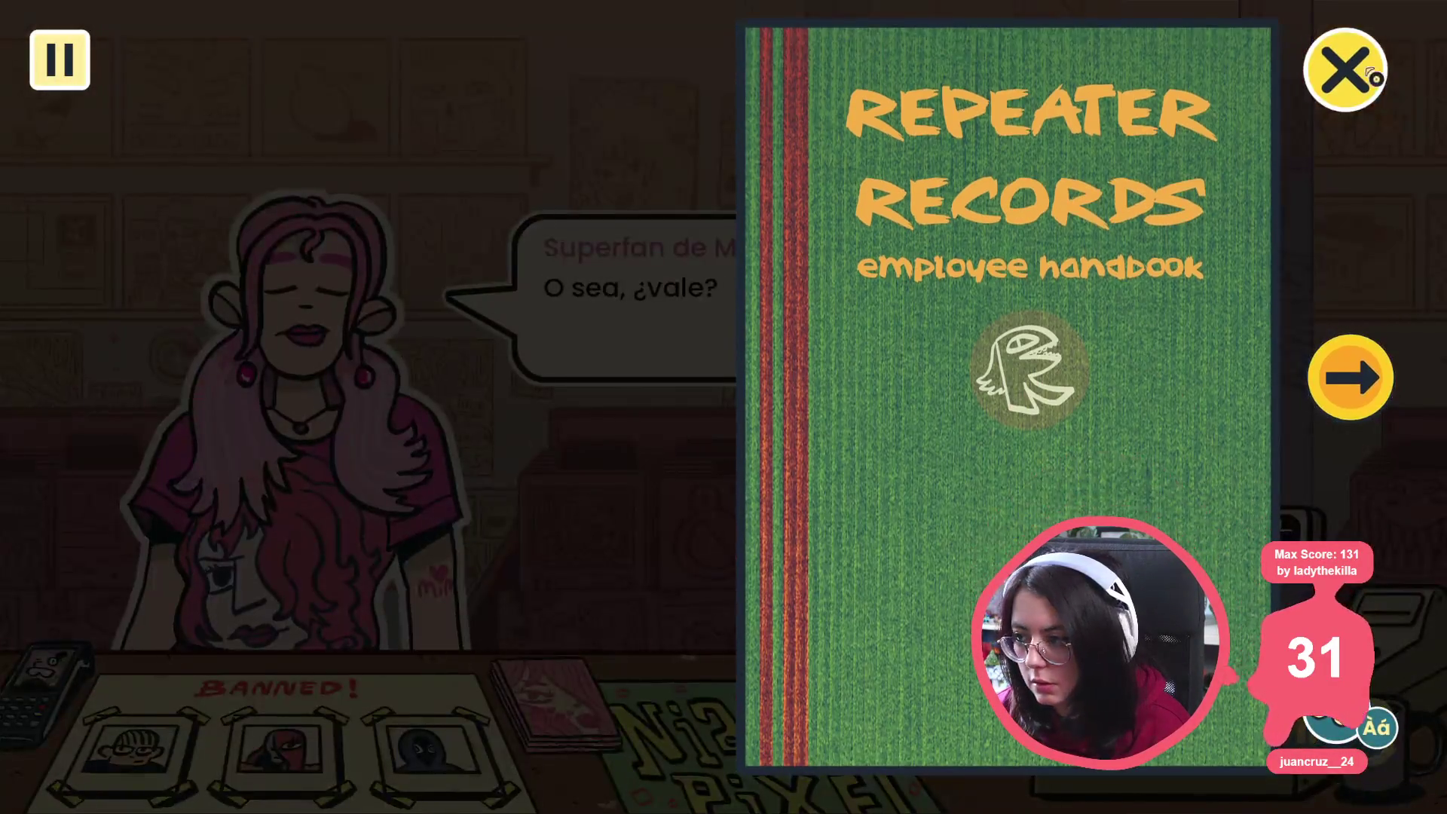
pyautogui.click(556, 450)
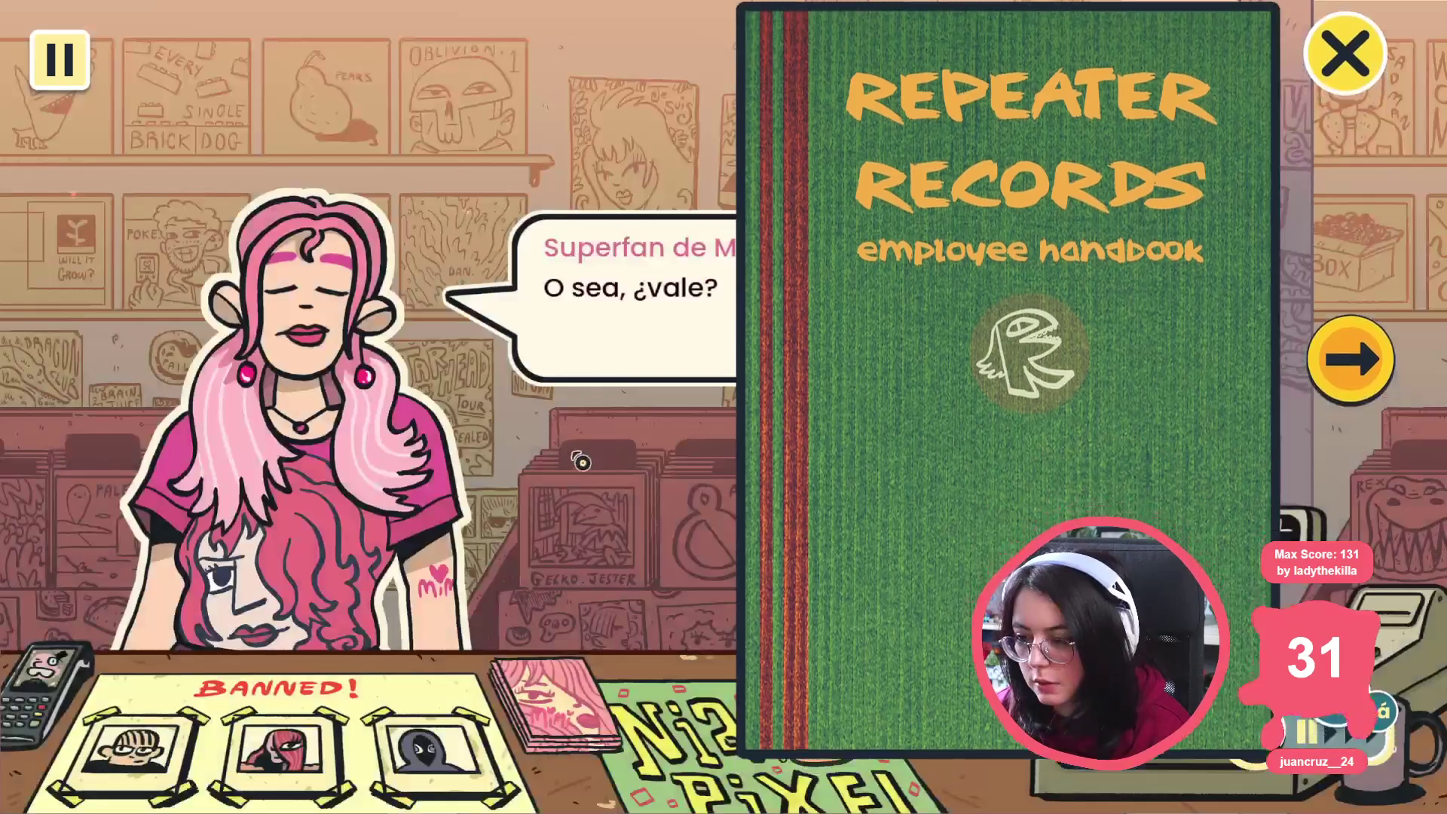
pyautogui.click(641, 396)
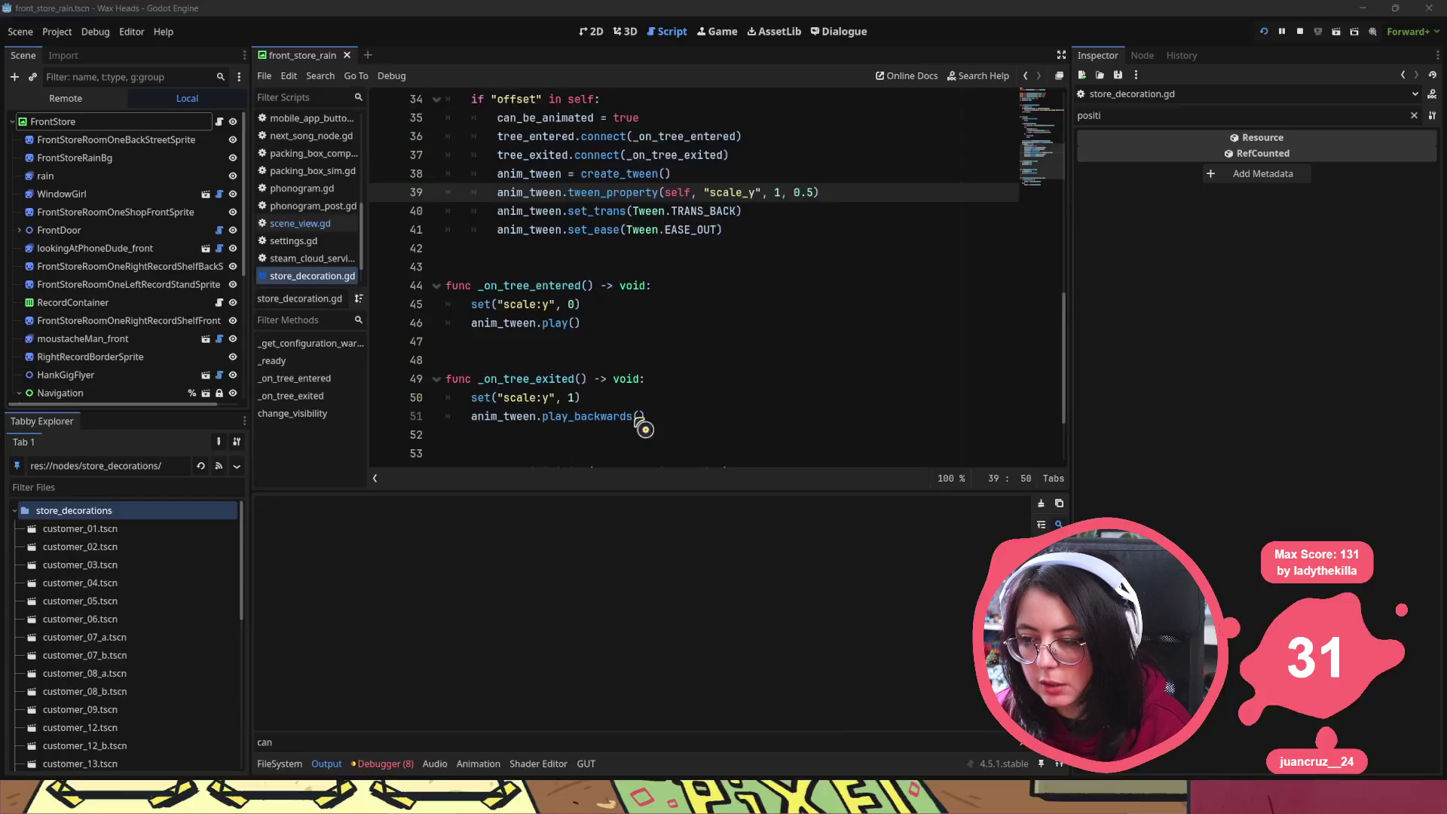
# Step: Stop the crashed debug session and replace .play_backwards() on line 51 with .play()
pyautogui.moveTo(482, 308)
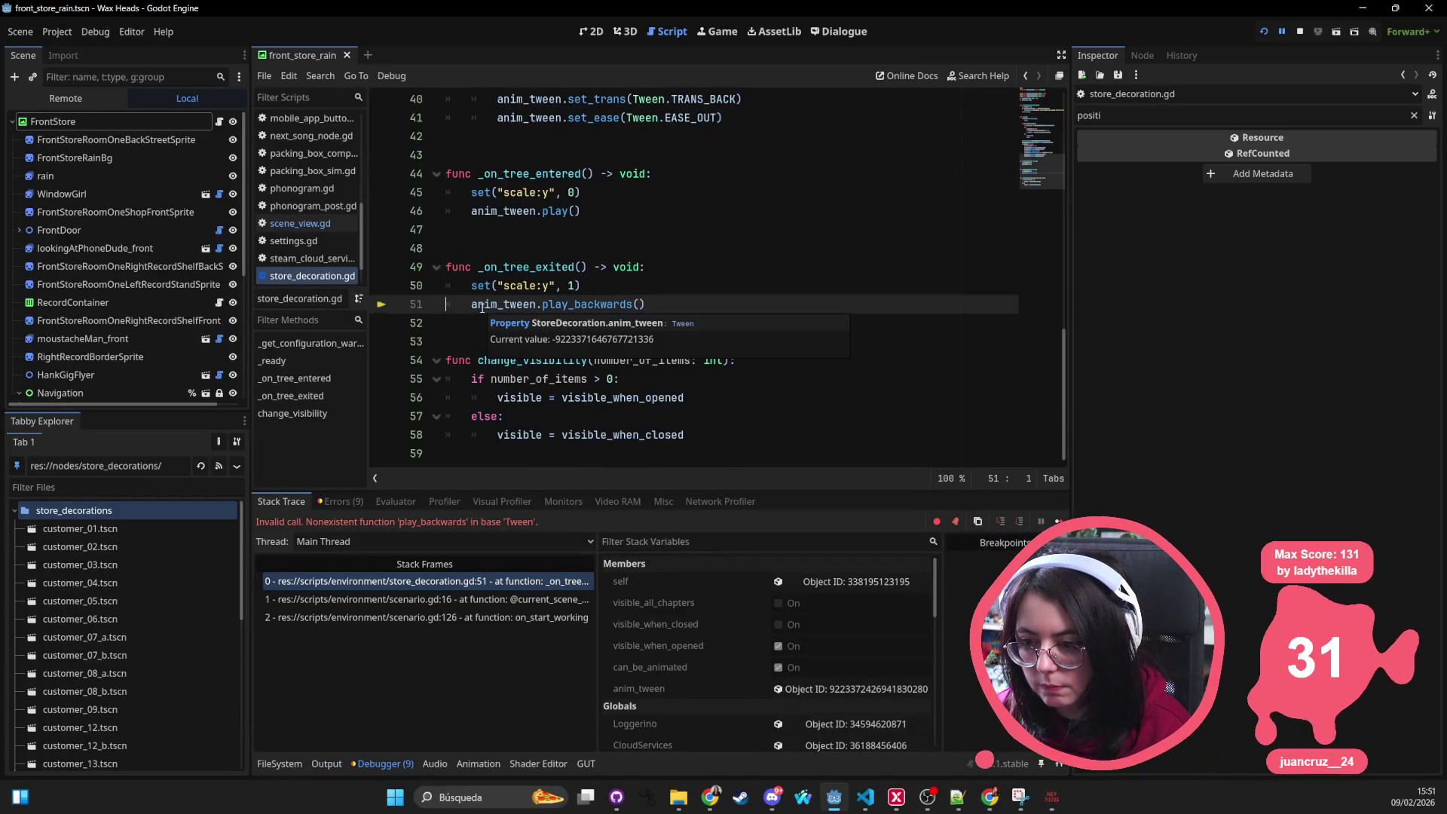
pyautogui.click(1299, 32)
pyautogui.moveTo(646, 303); pyautogui.dragTo(537, 304)
pyautogui.write('.pl')
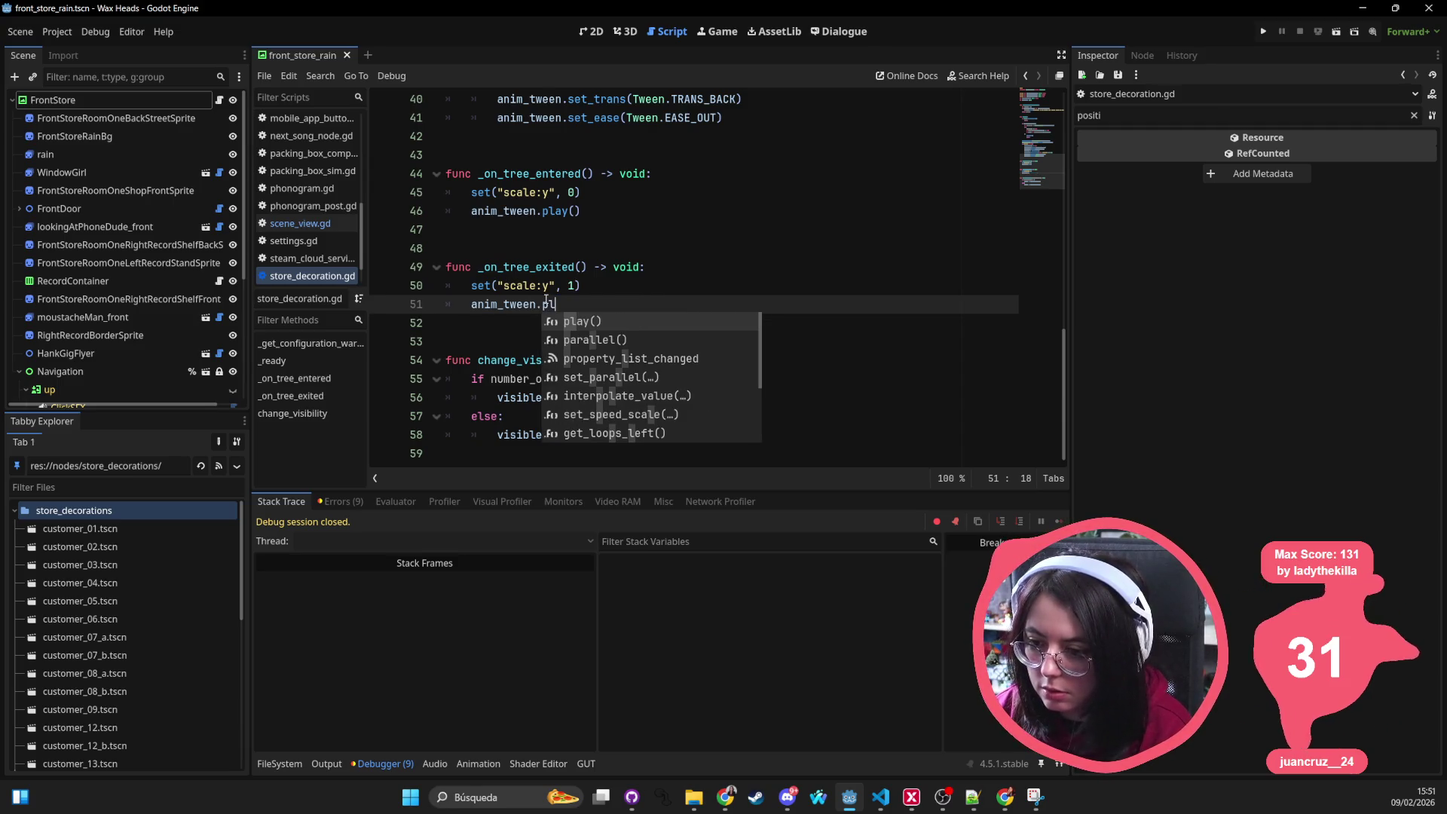
pyautogui.write('ay()')
# Step: Trim line 51 back to 'anim_tween.' after a brief set_b attempt
pyautogui.press('BackSpace')
pyautogui.press('BackSpace')
pyautogui.press('BackSpace')
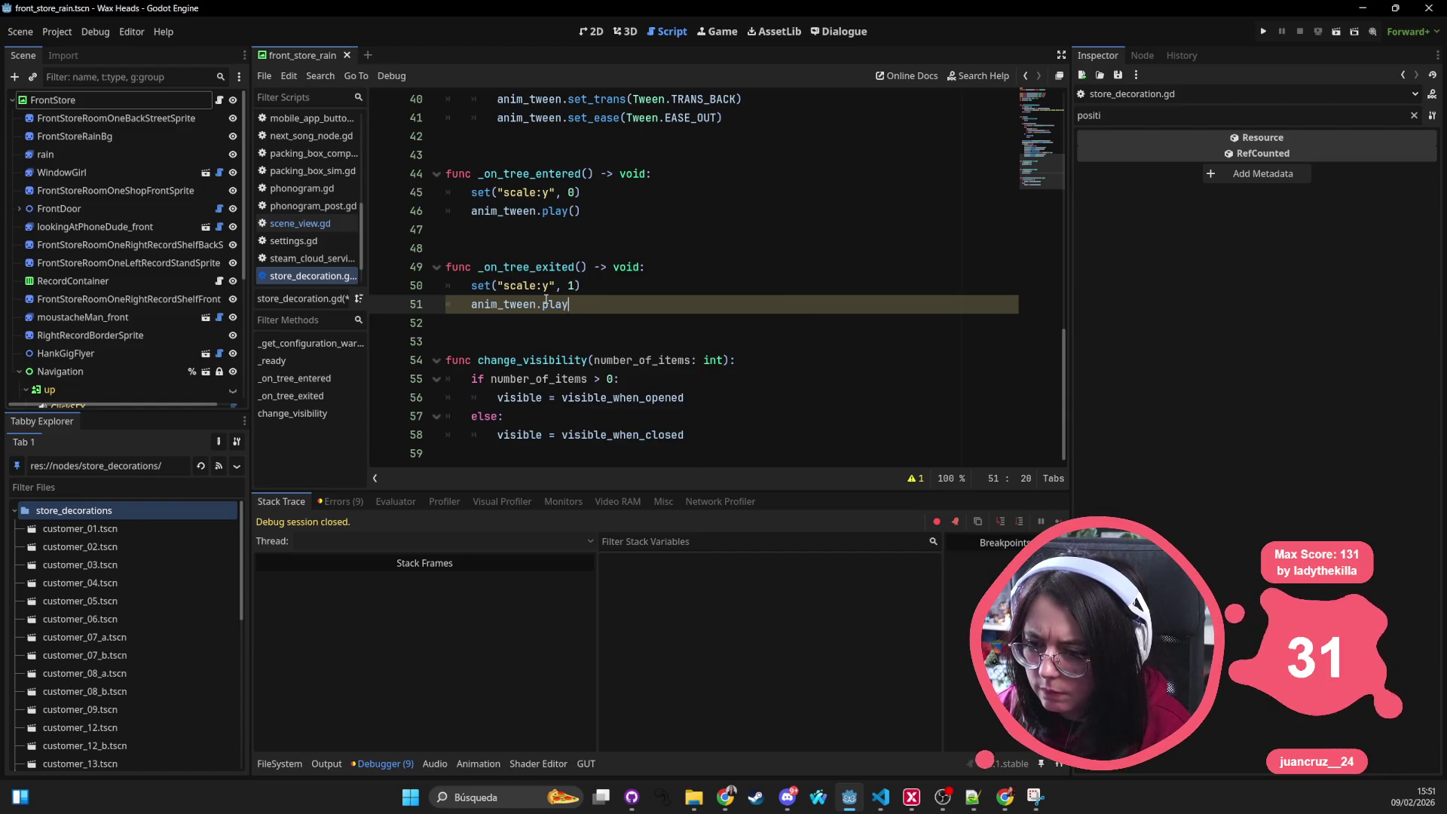
pyautogui.write('set')
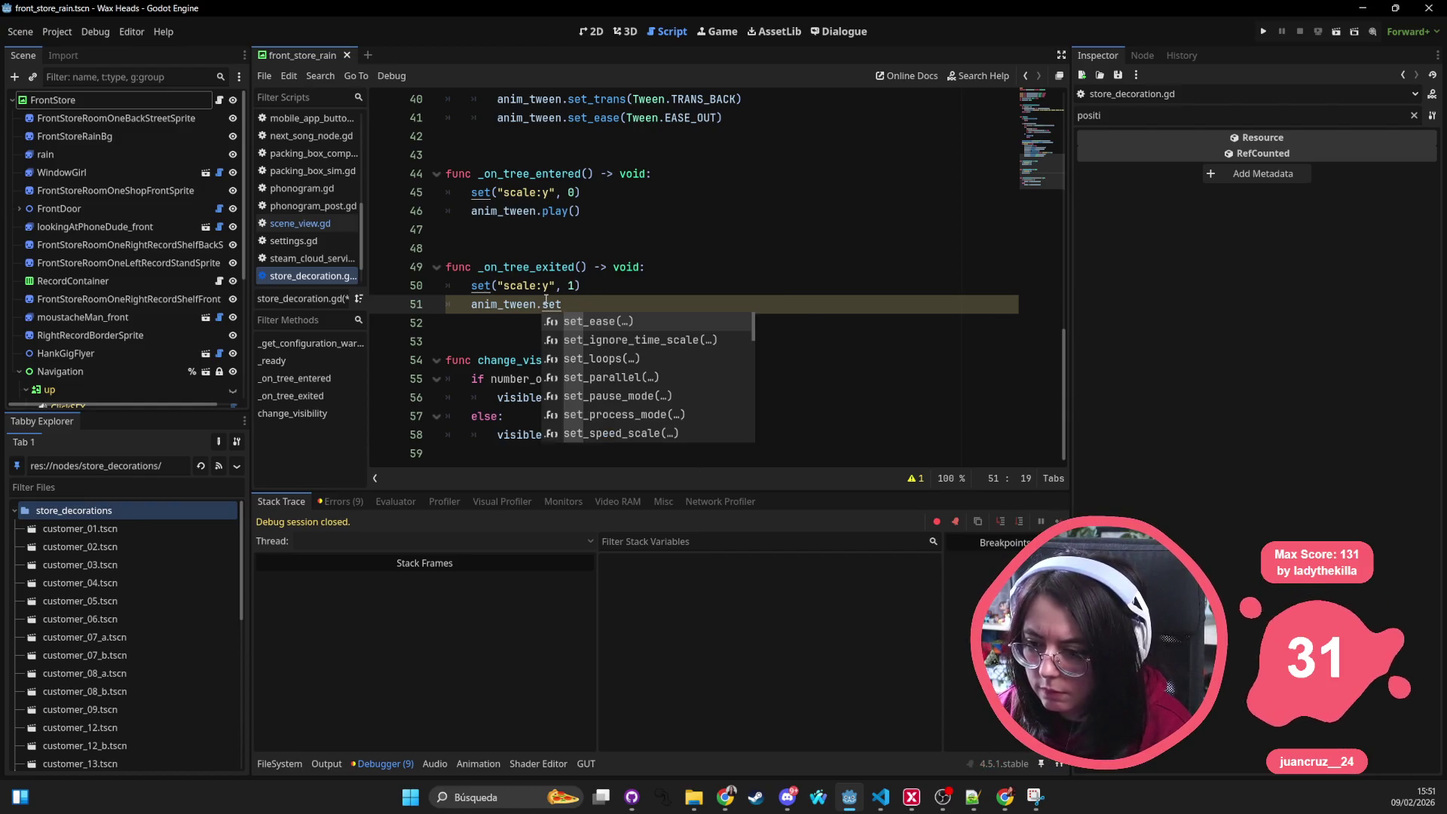
pyautogui.write('_b')
pyautogui.hotkey('ctrl', 'BackSpace')
pyautogui.hotkey('ctrl', 'BackSpace')
pyautogui.hotkey('ctrl', 'BackSpace')
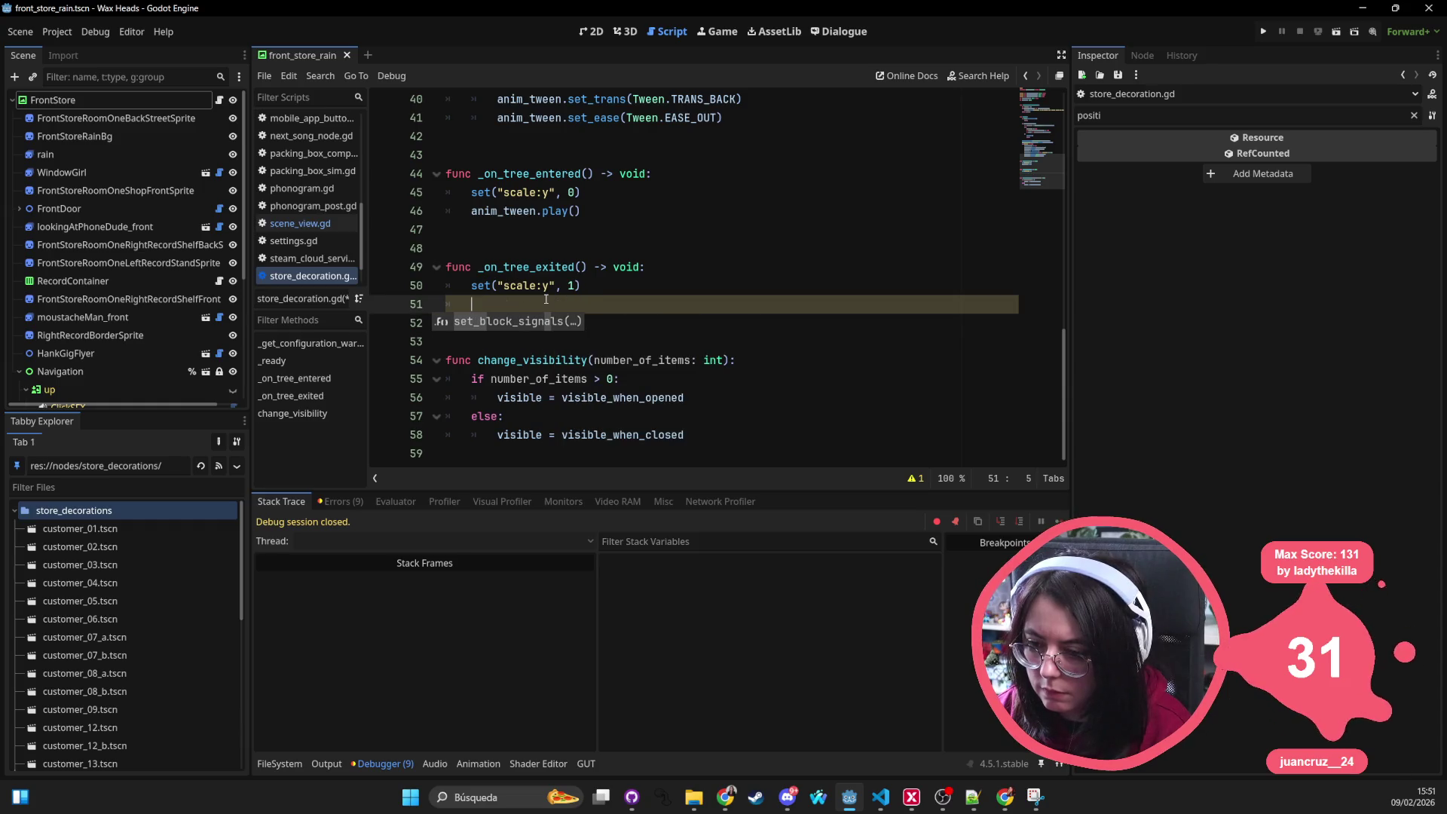
pyautogui.hotkey('ctrl', 'z')
pyautogui.hotkey('ctrl', 'BackSpace')
pyautogui.press('BackSpace')
pyautogui.write('.')
# Step: Browse the Tween's autocomplete methods down to the end of the list
pyautogui.press('Down')
pyautogui.press('Down')
pyautogui.press('Down')
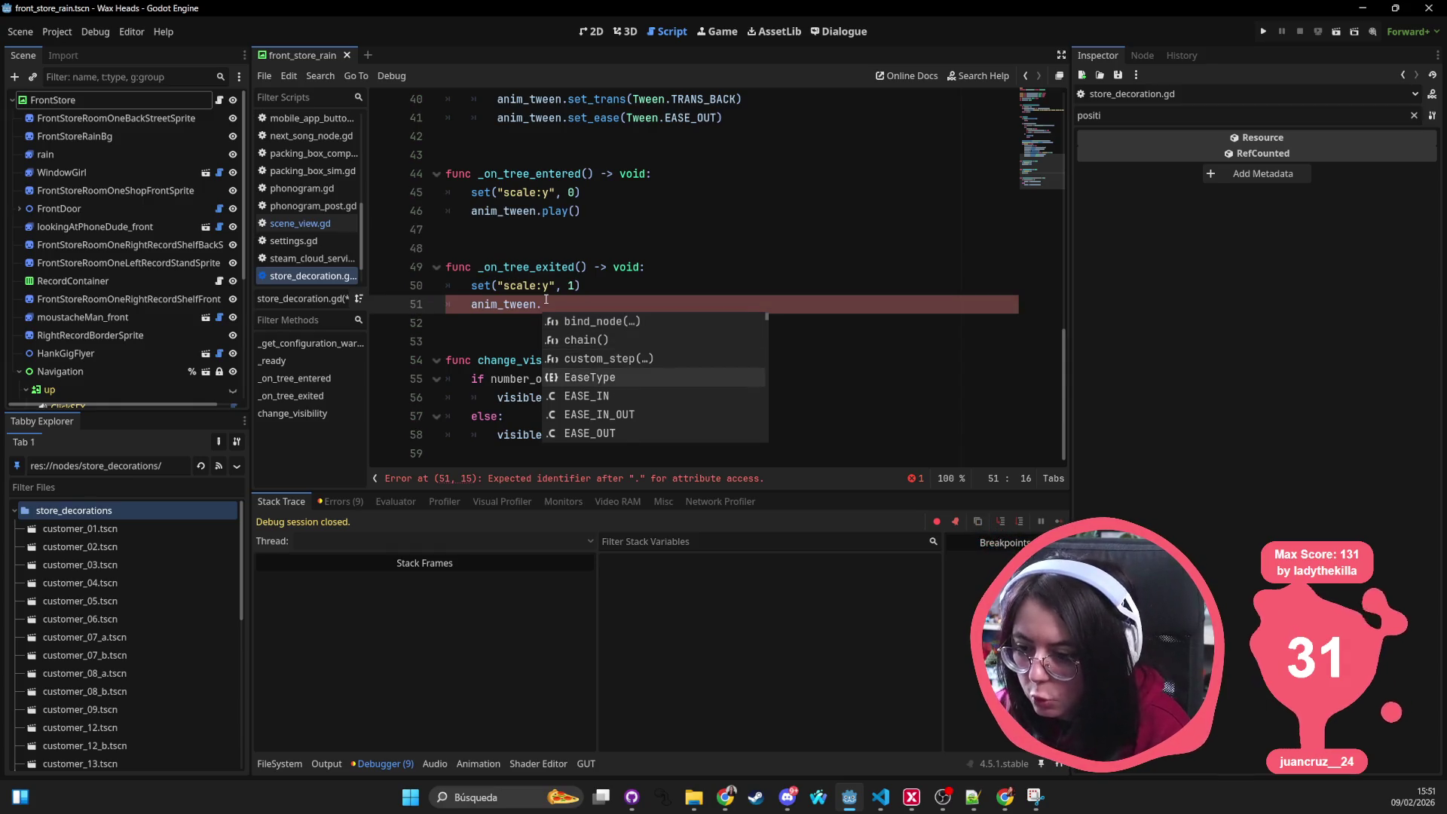
pyautogui.press('Down')
pyautogui.press('Down')
pyautogui.press('Down')
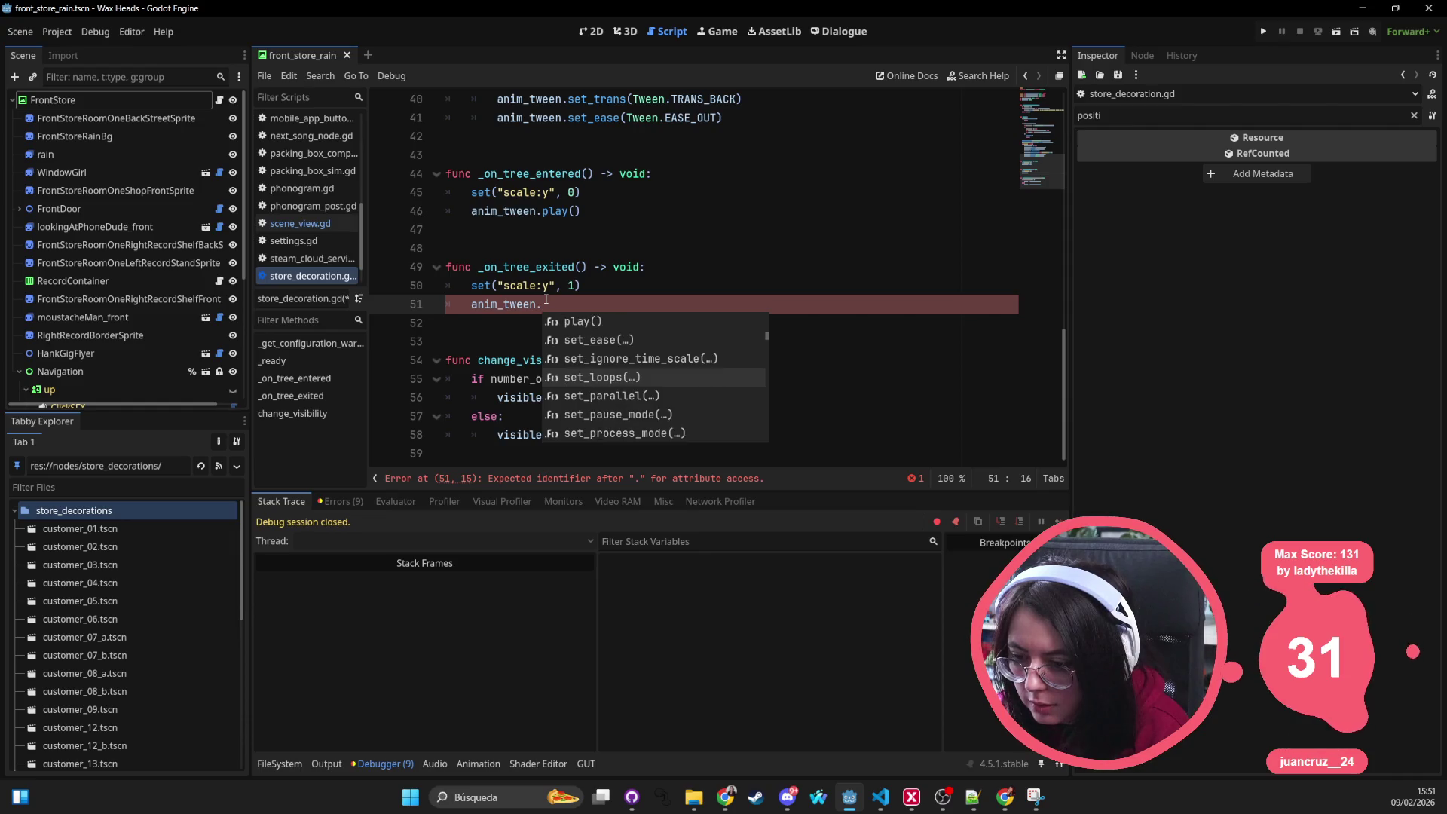
pyautogui.press('Down')
pyautogui.press('Down')
pyautogui.press('Down')
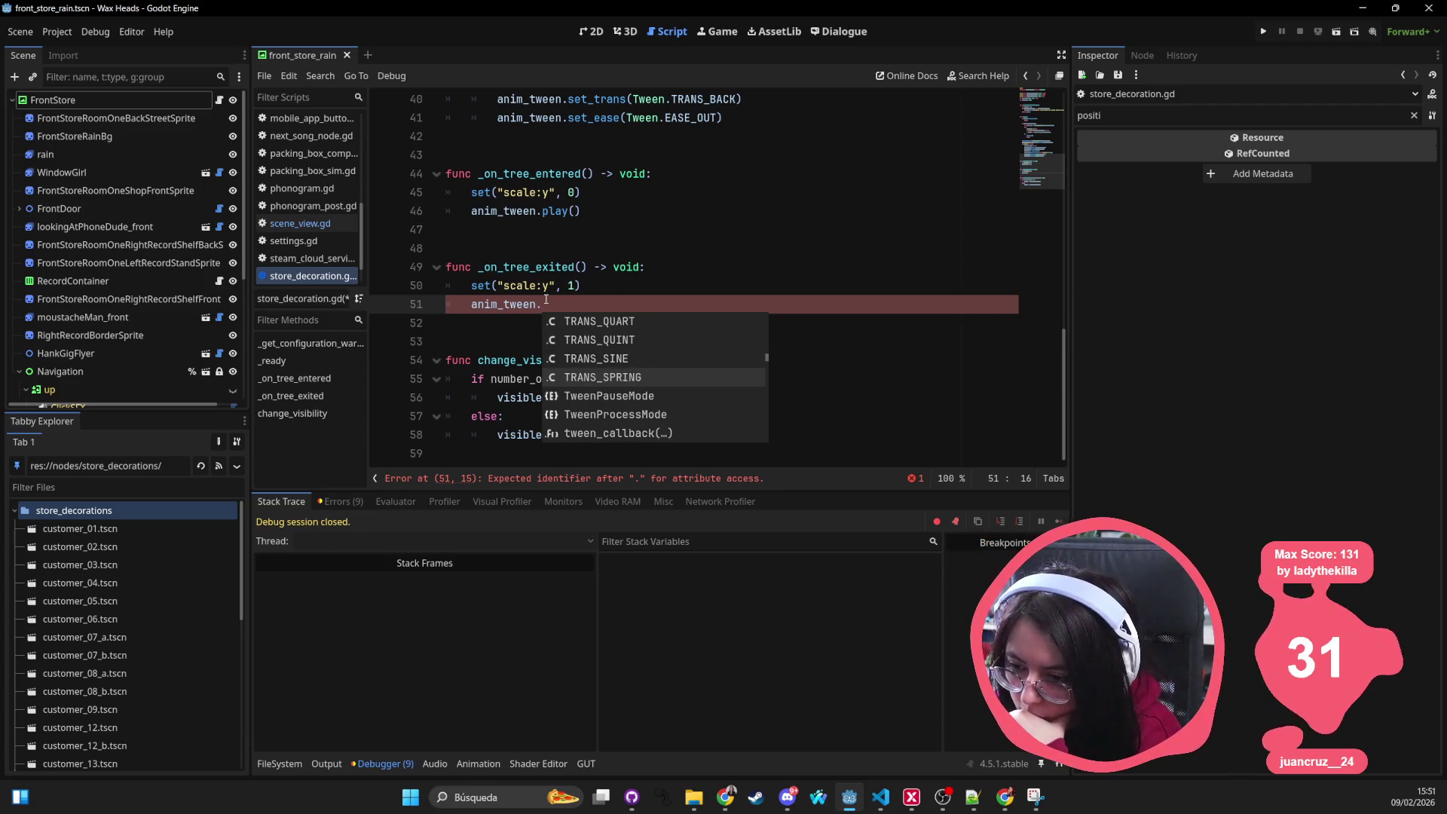
pyautogui.press('Down')
pyautogui.press('Down')
pyautogui.press('Down')
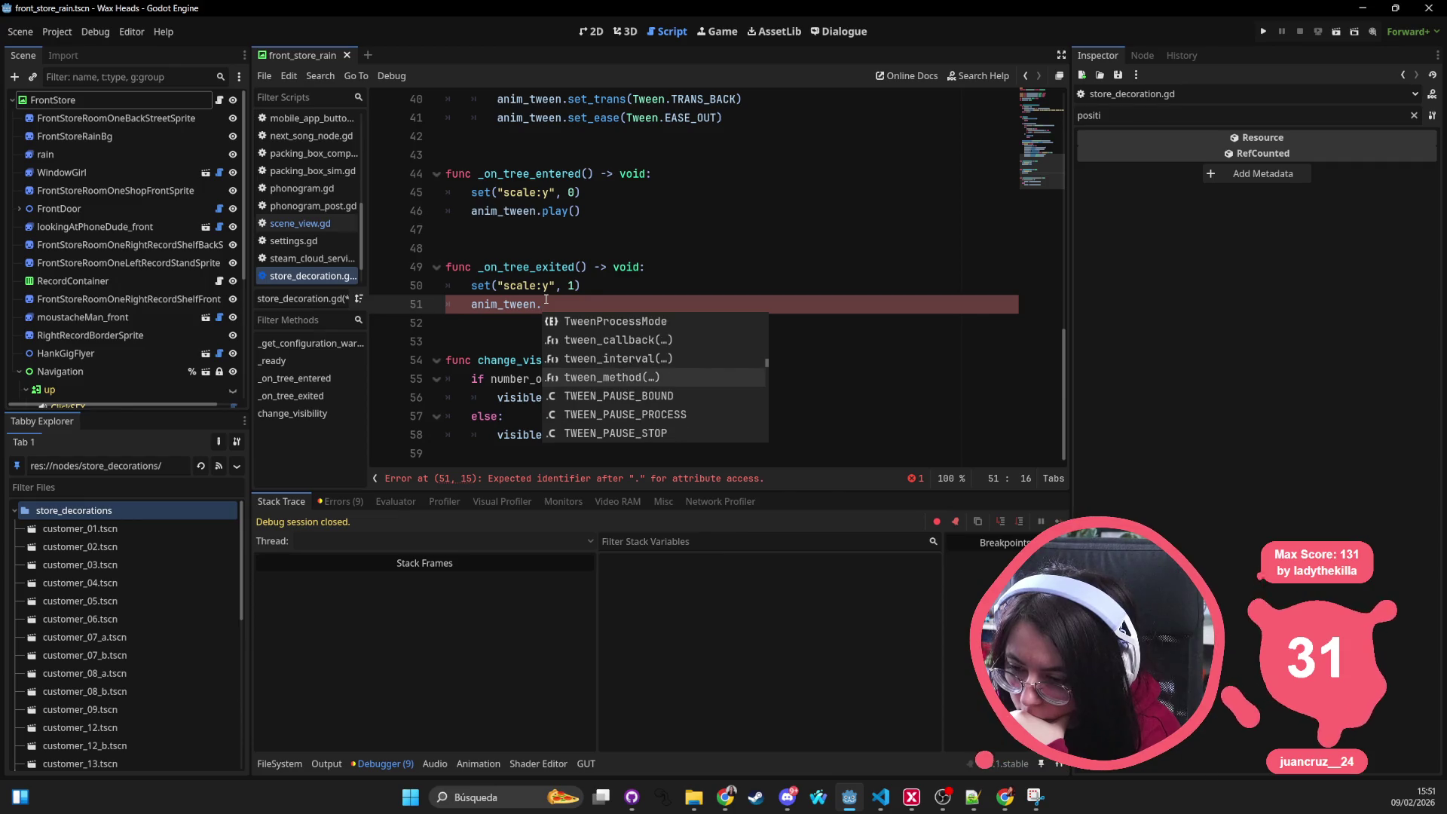
pyautogui.press('Down')
pyautogui.press('Down')
pyautogui.press('Down')
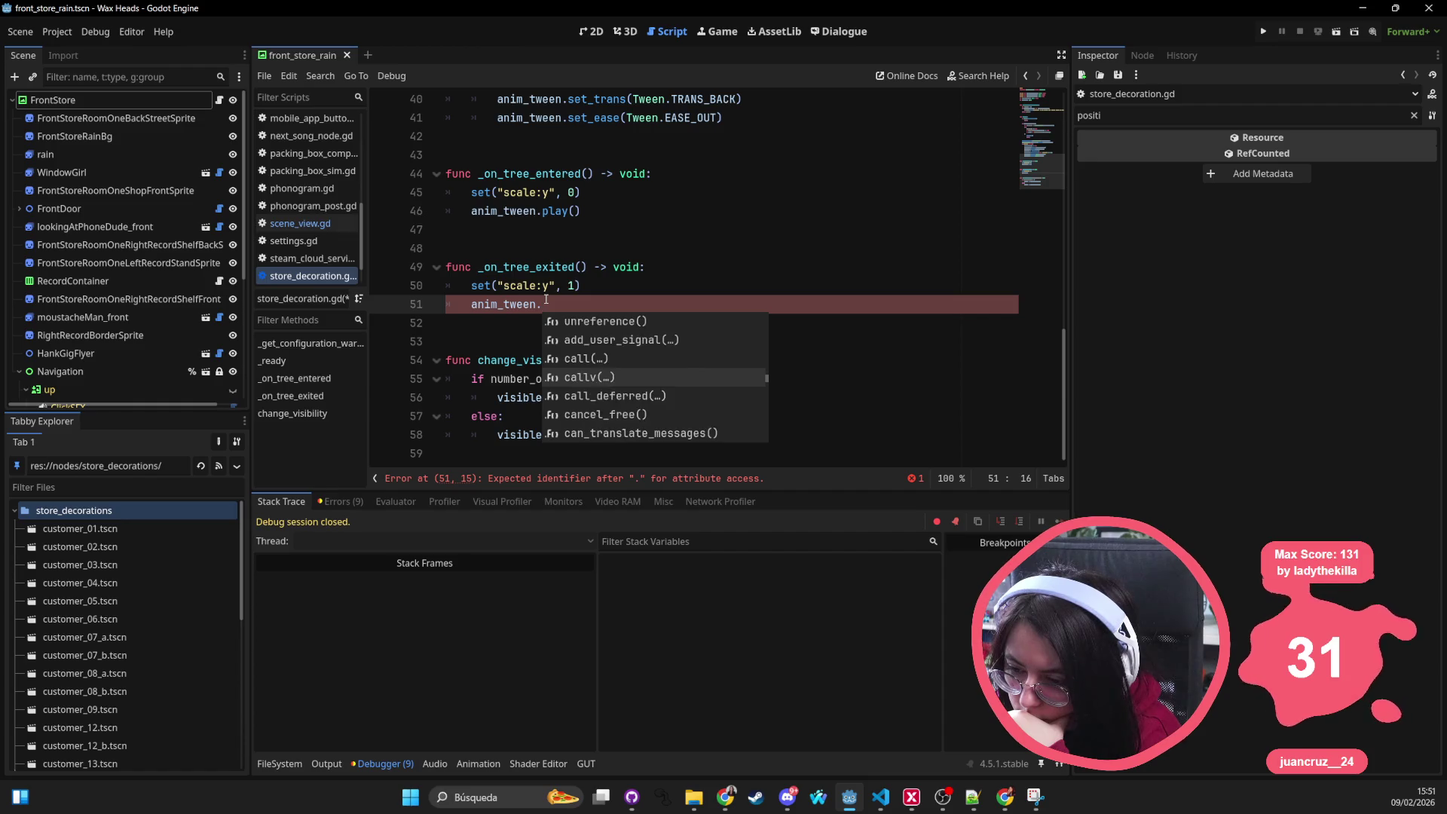
pyautogui.press('Down')
pyautogui.press('Down')
pyautogui.press('Down')
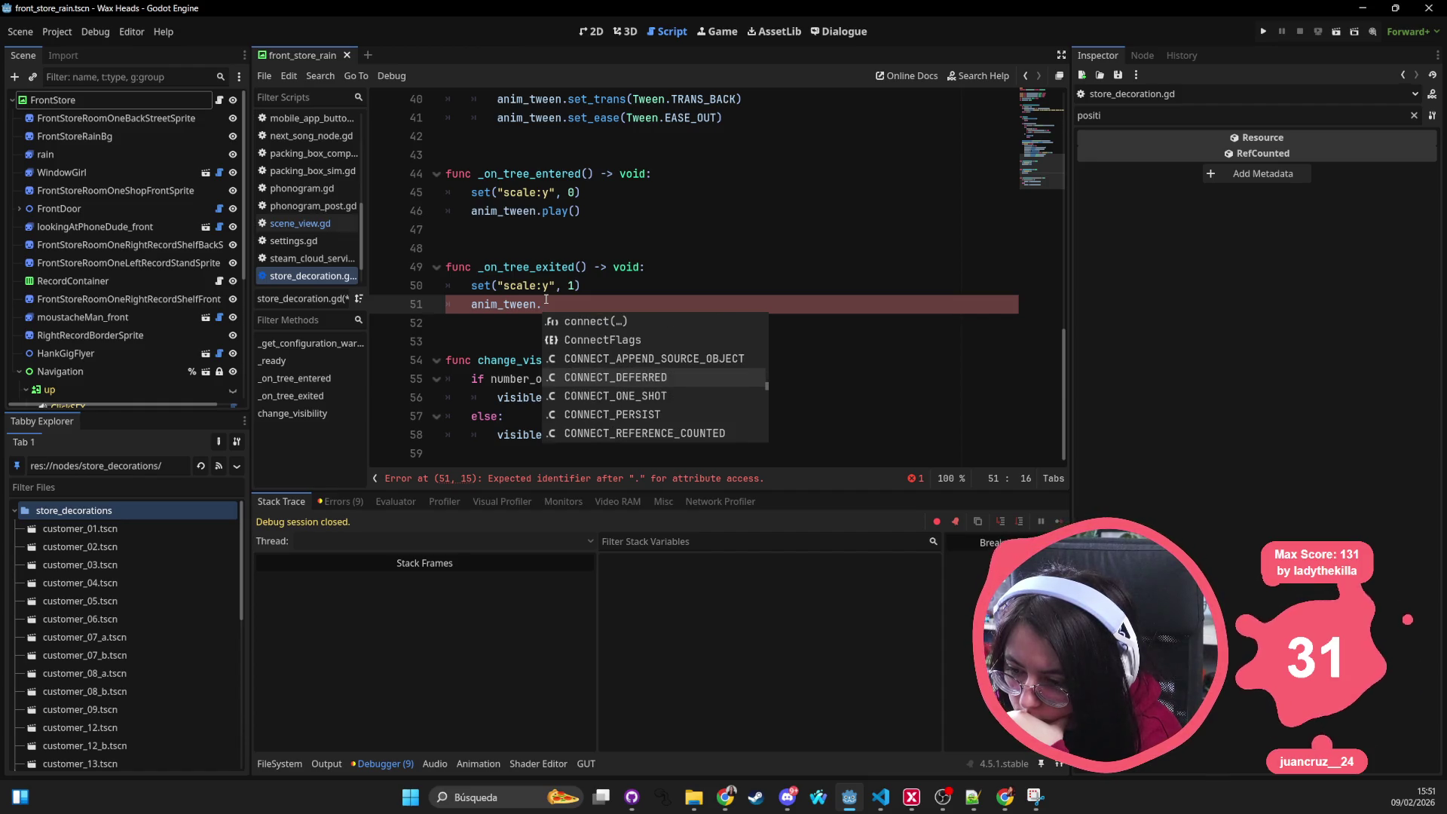
pyautogui.press('Down')
pyautogui.press('Down')
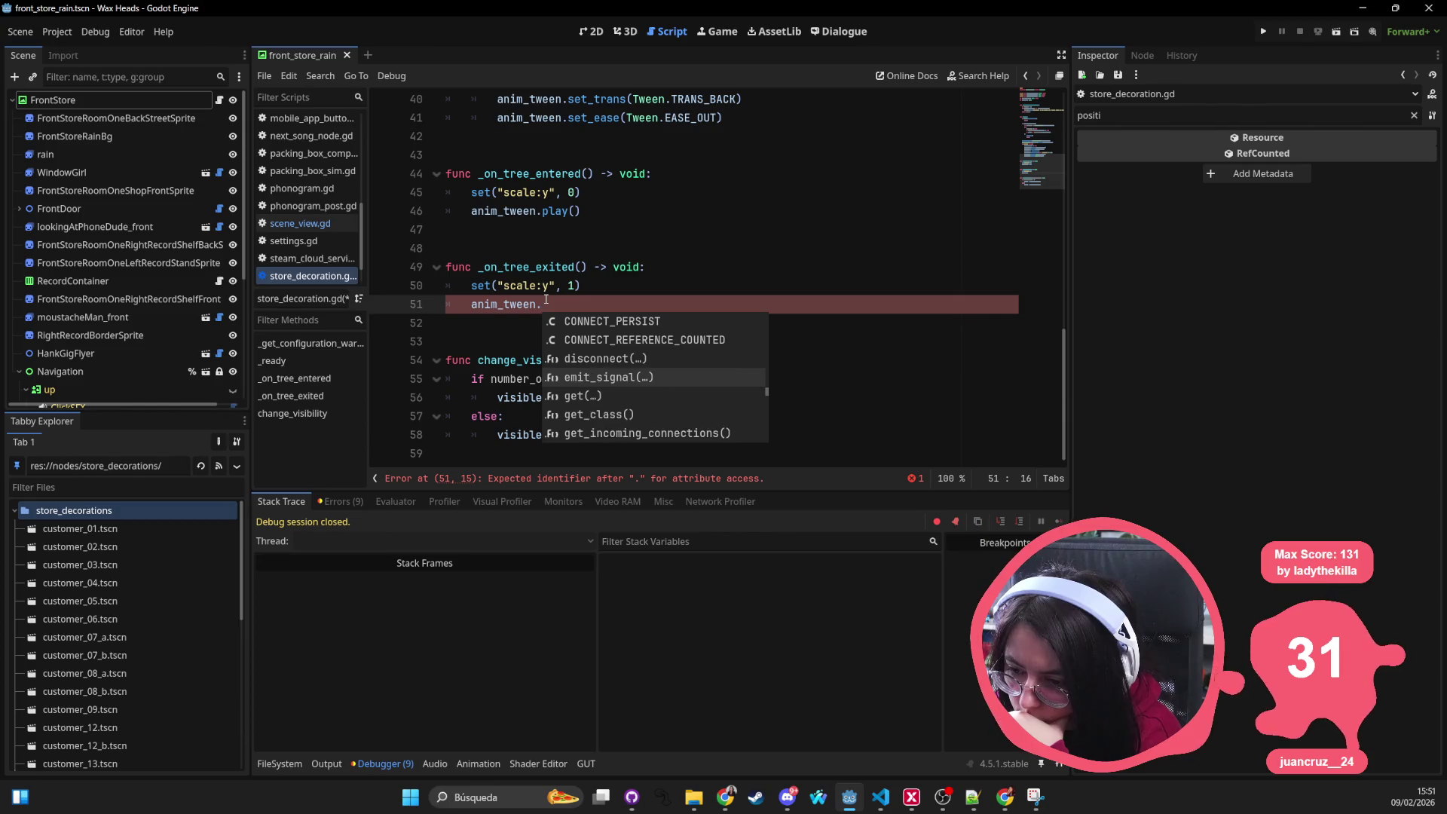
pyautogui.press('Down')
pyautogui.press('Down')
pyautogui.press('Down')
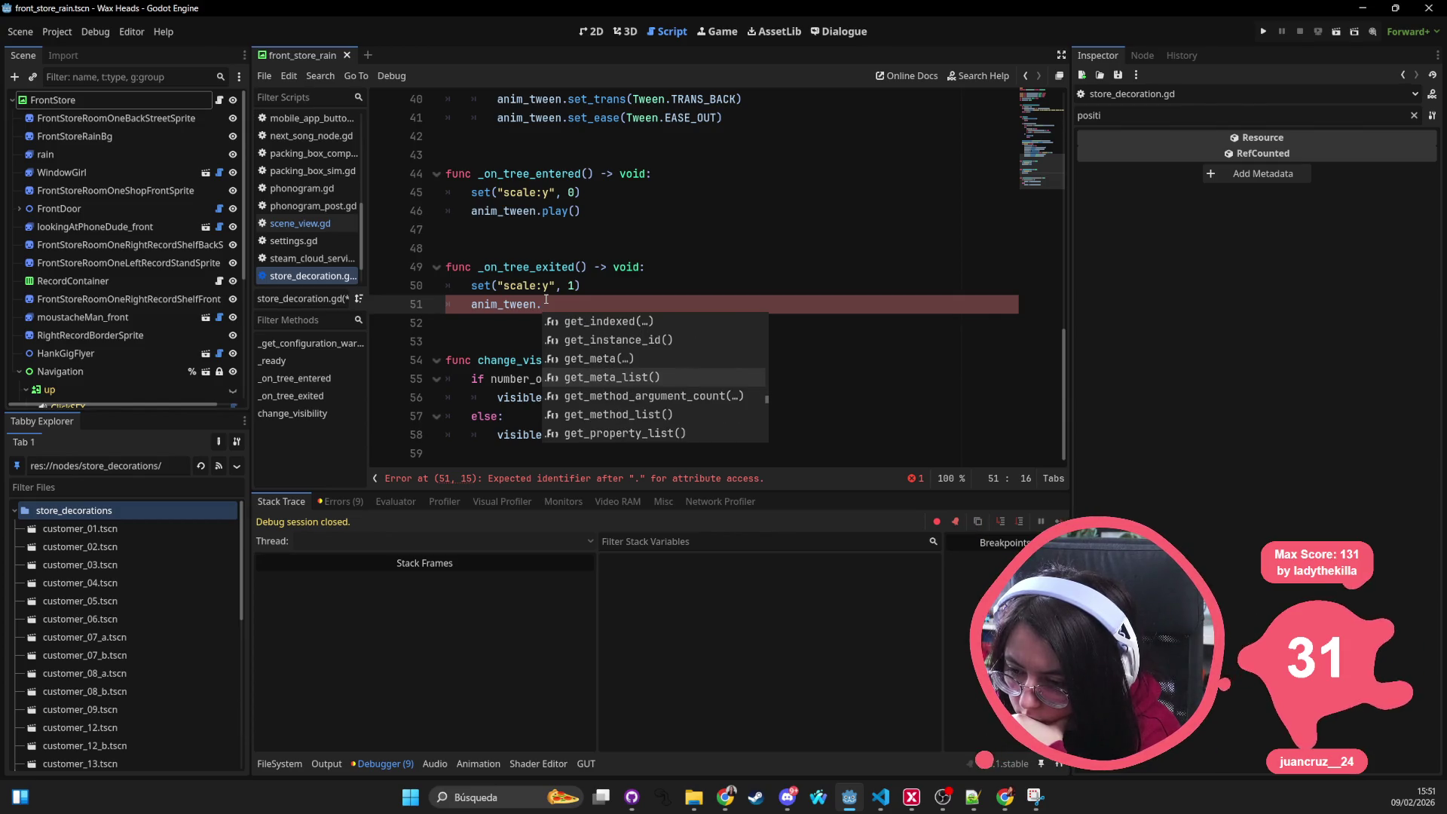
pyautogui.press('Down')
pyautogui.press('Down')
pyautogui.press('Down')
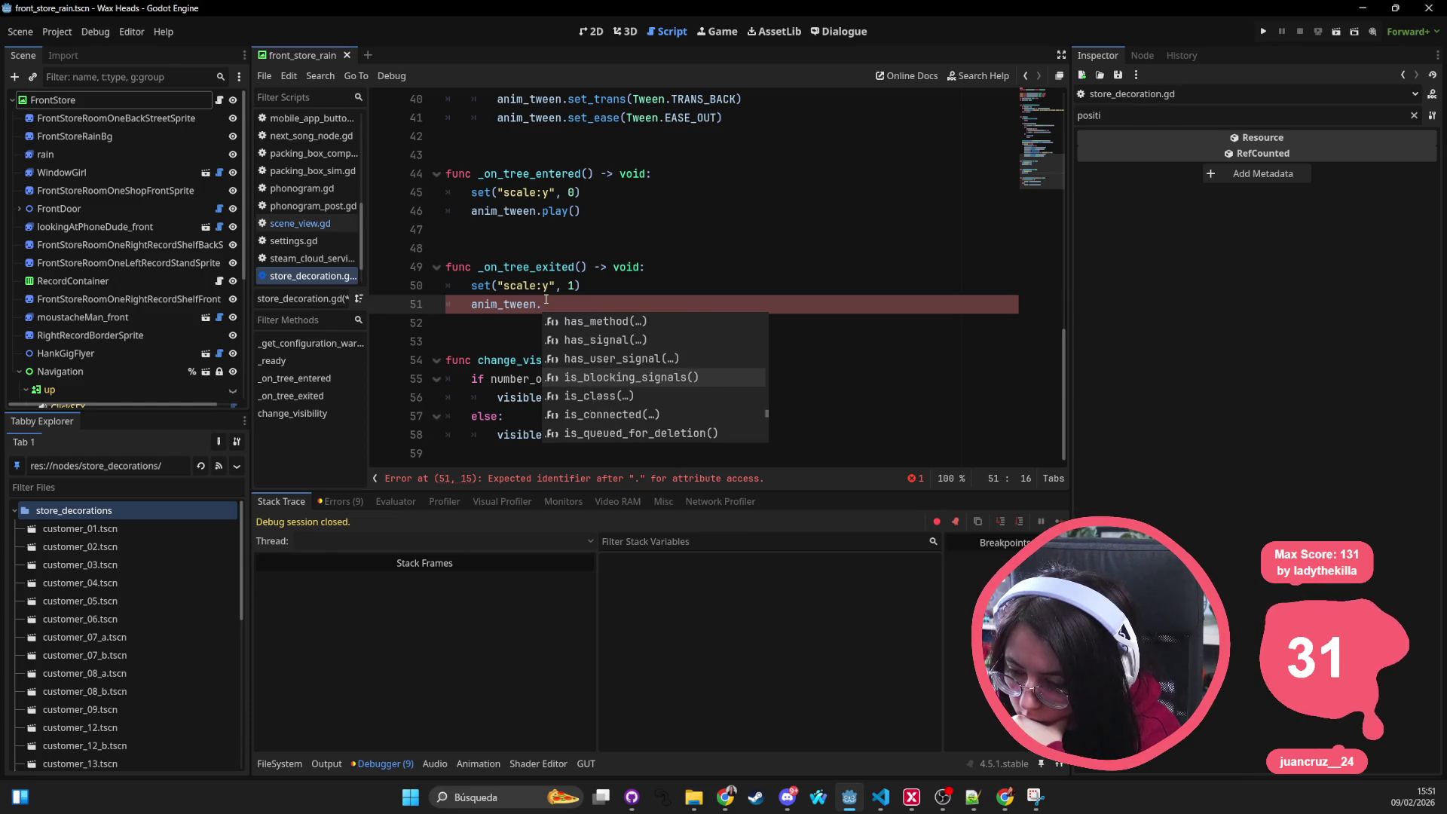
pyautogui.press('Down')
pyautogui.press('Down')
pyautogui.press('Down')
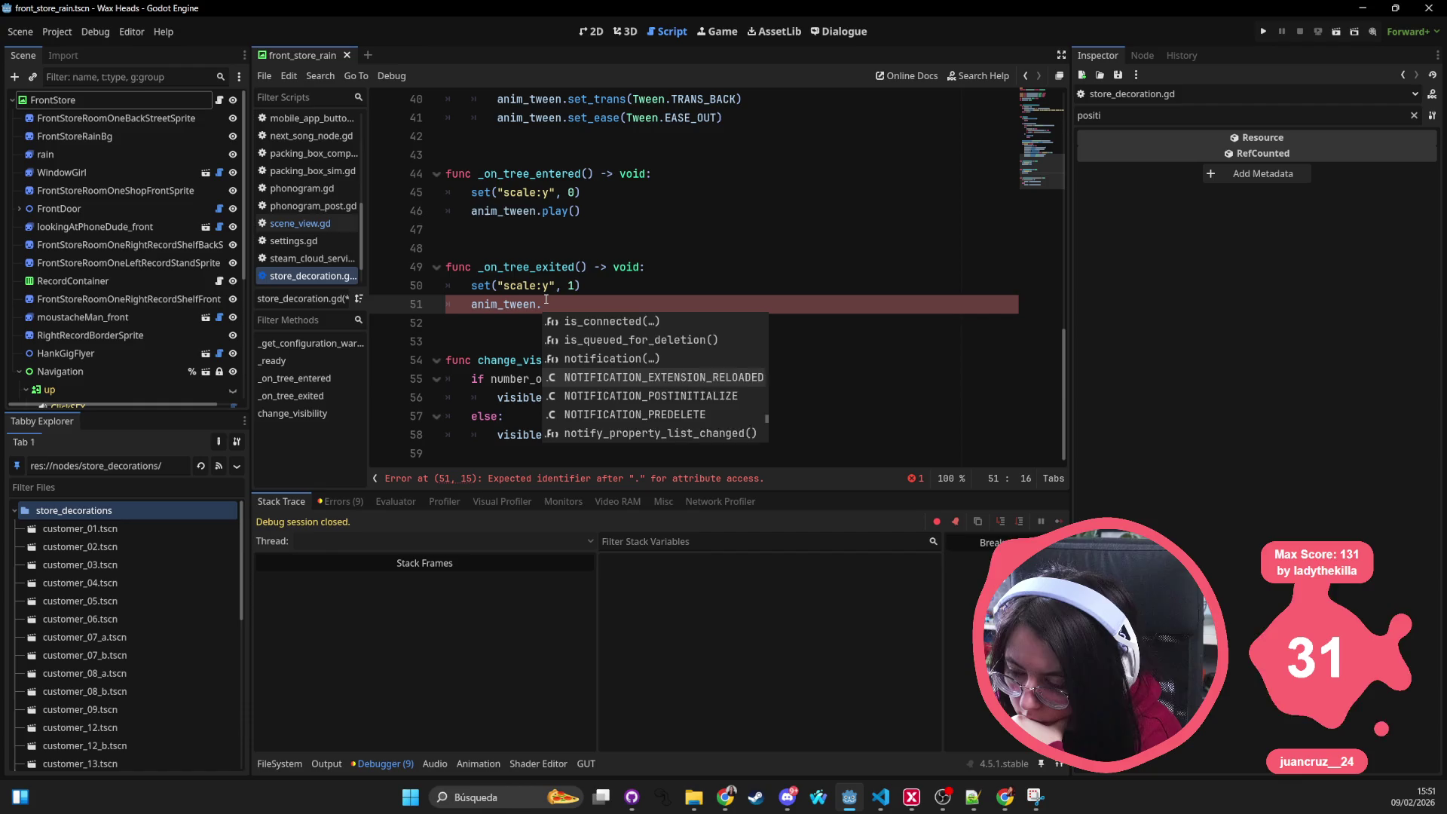
pyautogui.press('Down')
pyautogui.press('Down')
pyautogui.press('Down')
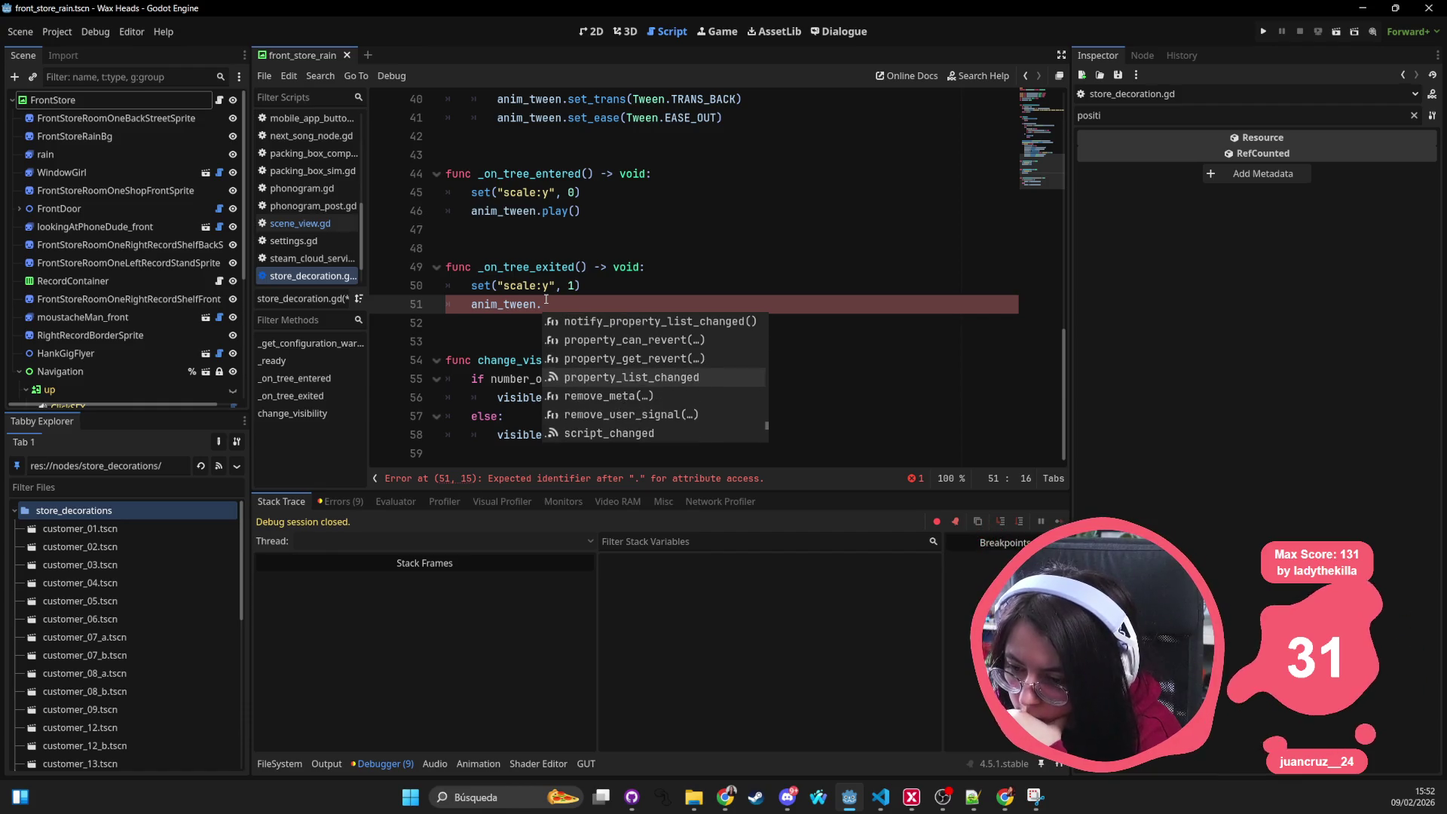
pyautogui.press('Down')
pyautogui.press('Down')
pyautogui.press('Down')
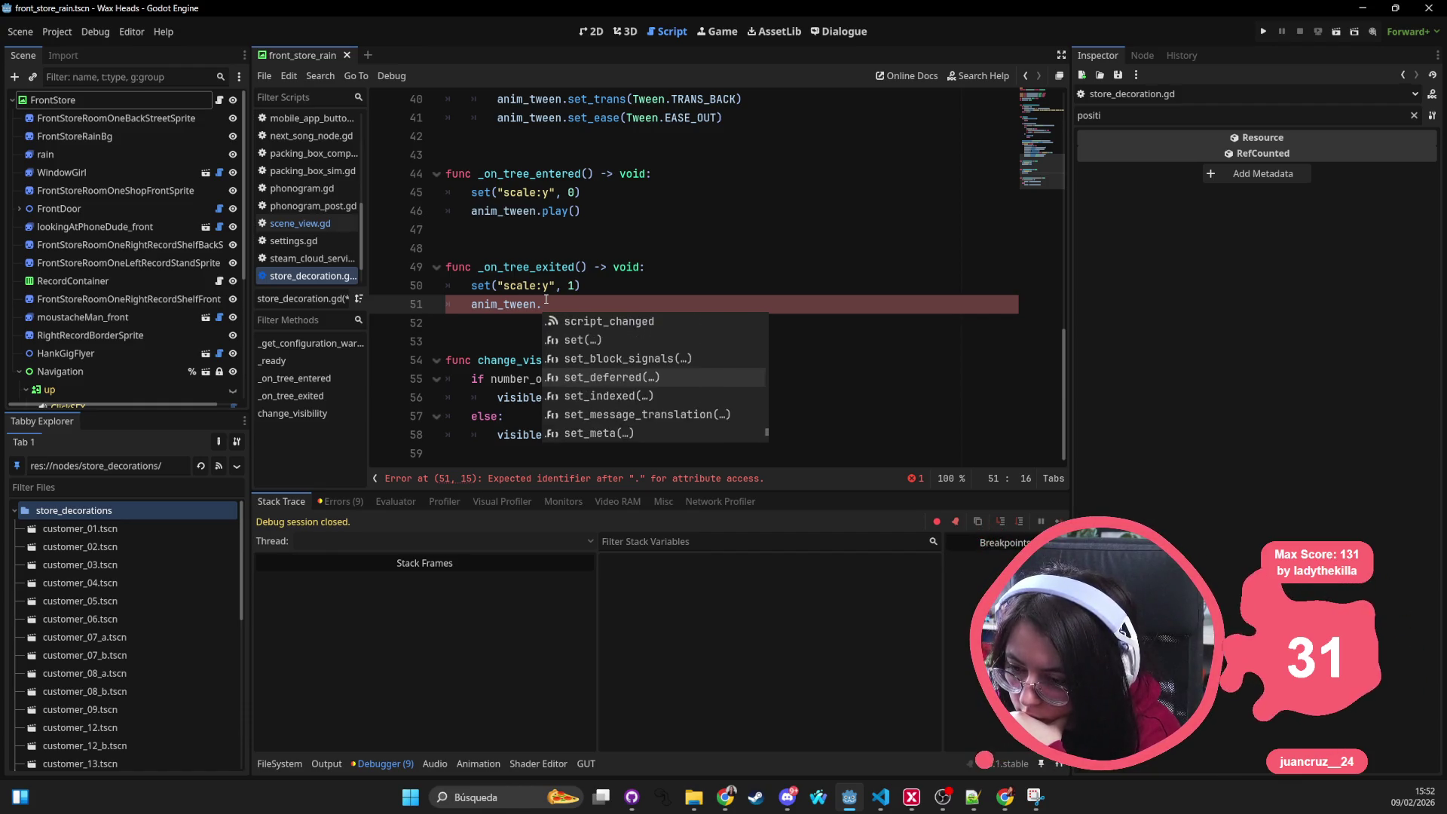
pyautogui.press('Down')
pyautogui.press('Down')
pyautogui.press('Down')
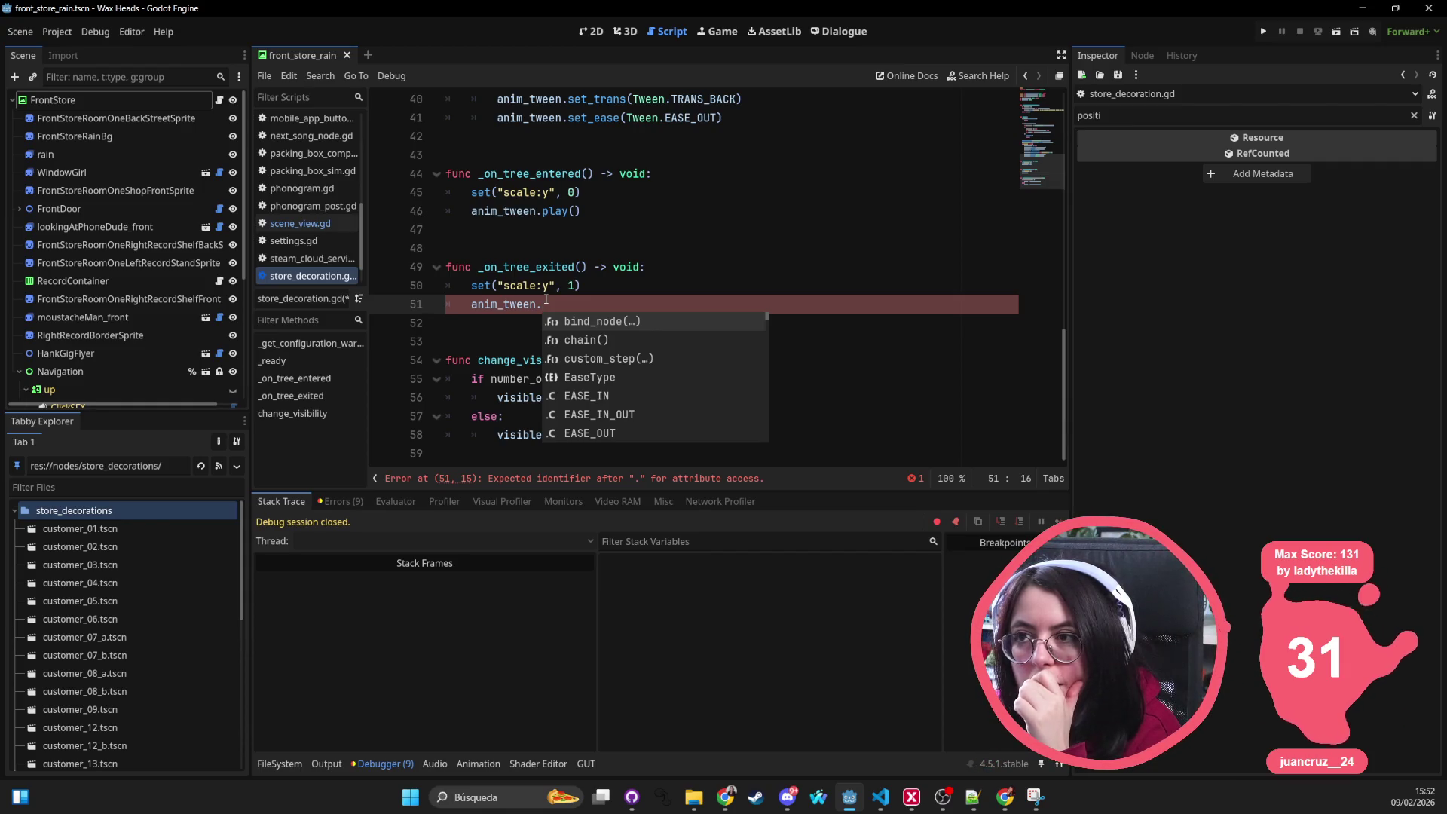
# Step: Browse the Tween autocomplete suggestions again, settling back on the play method
pyautogui.press('Down')
pyautogui.press('Down')
pyautogui.press('Down')
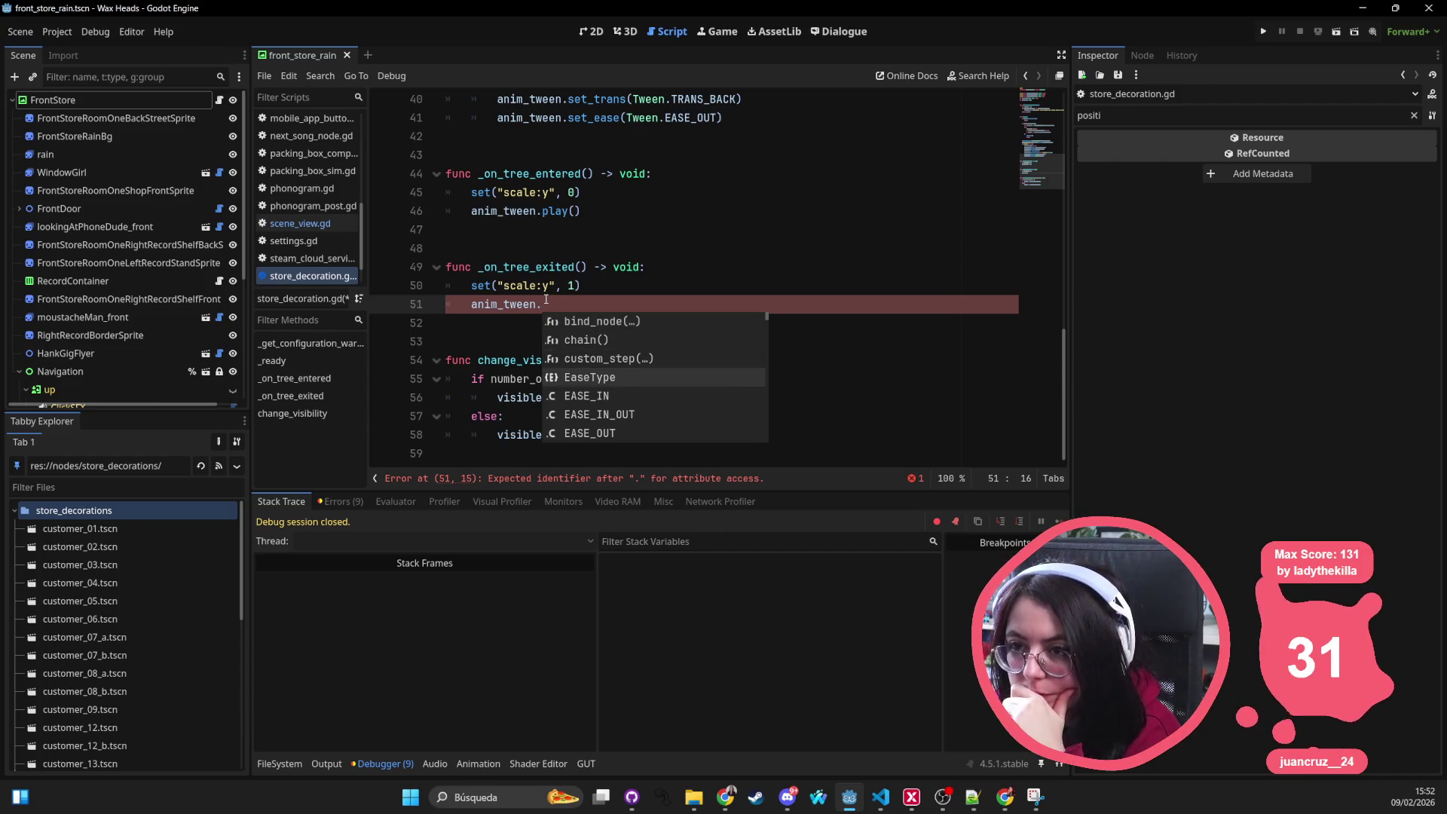
pyautogui.press('Down')
pyautogui.press('Down')
pyautogui.press('Down')
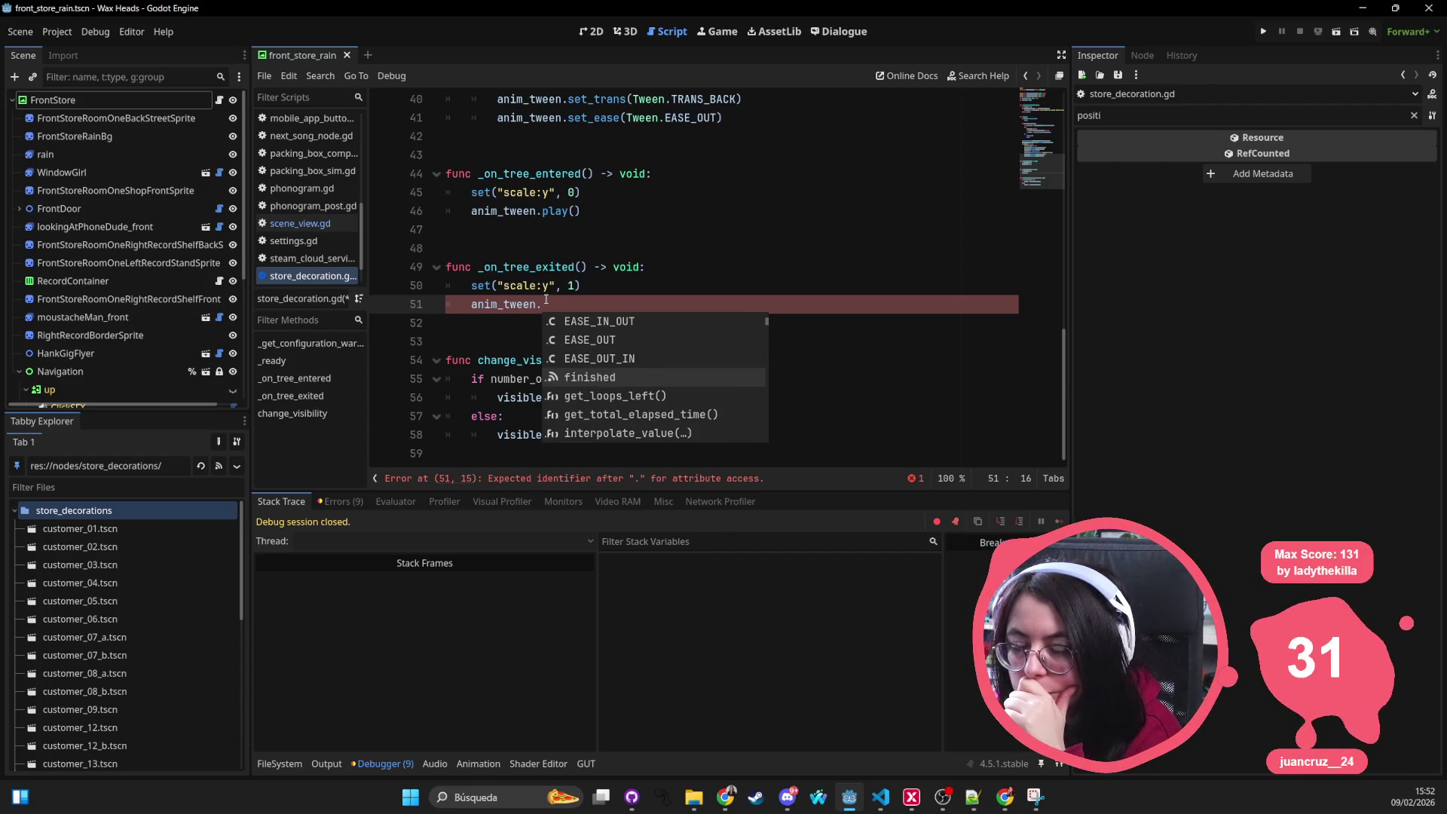
pyautogui.press('Down')
pyautogui.press('Down')
pyautogui.press('Down')
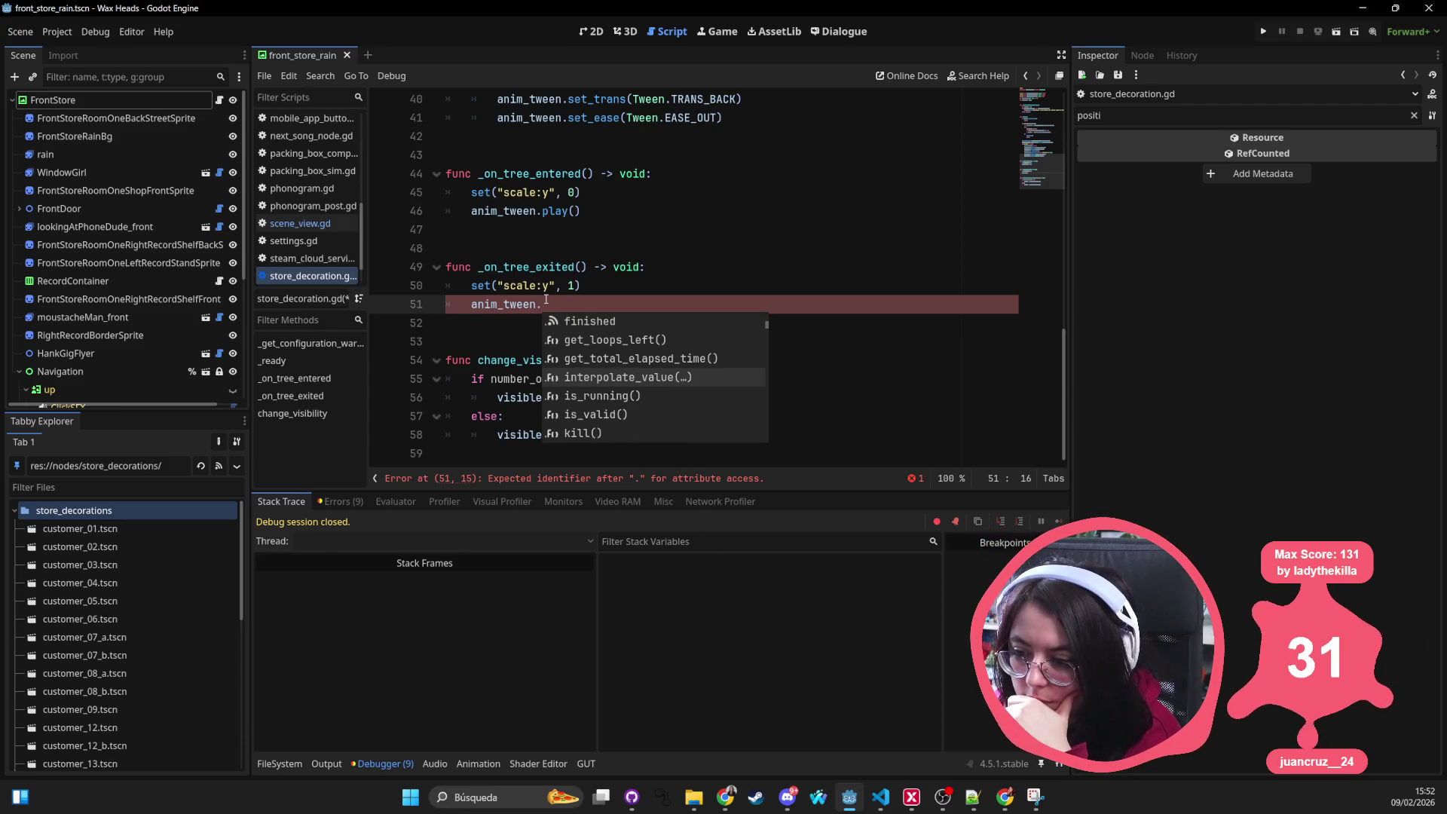
pyautogui.press('Down')
pyautogui.press('Down')
pyautogui.press('Down')
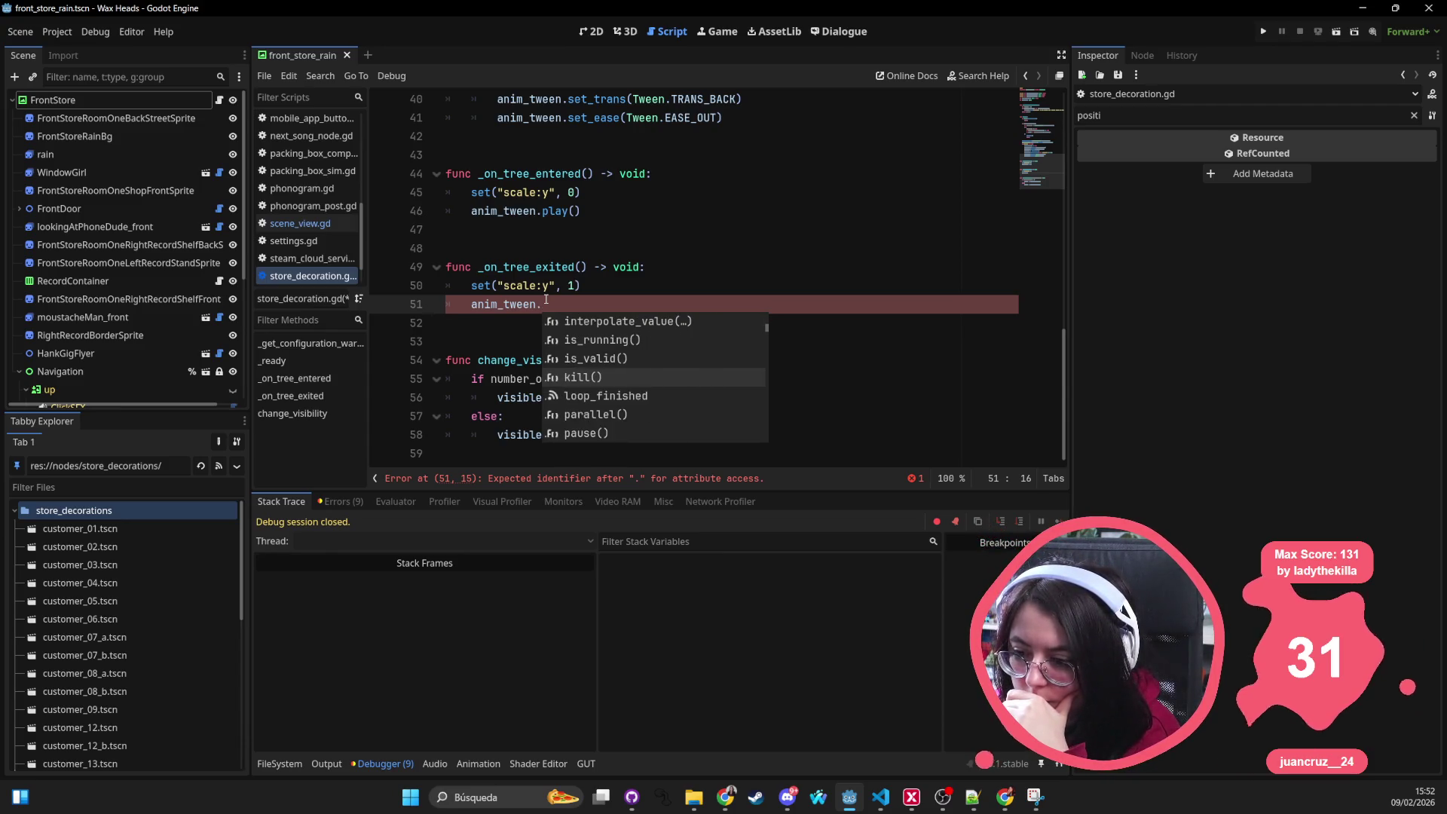
pyautogui.press('Down')
pyautogui.press('Down')
pyautogui.press('Down')
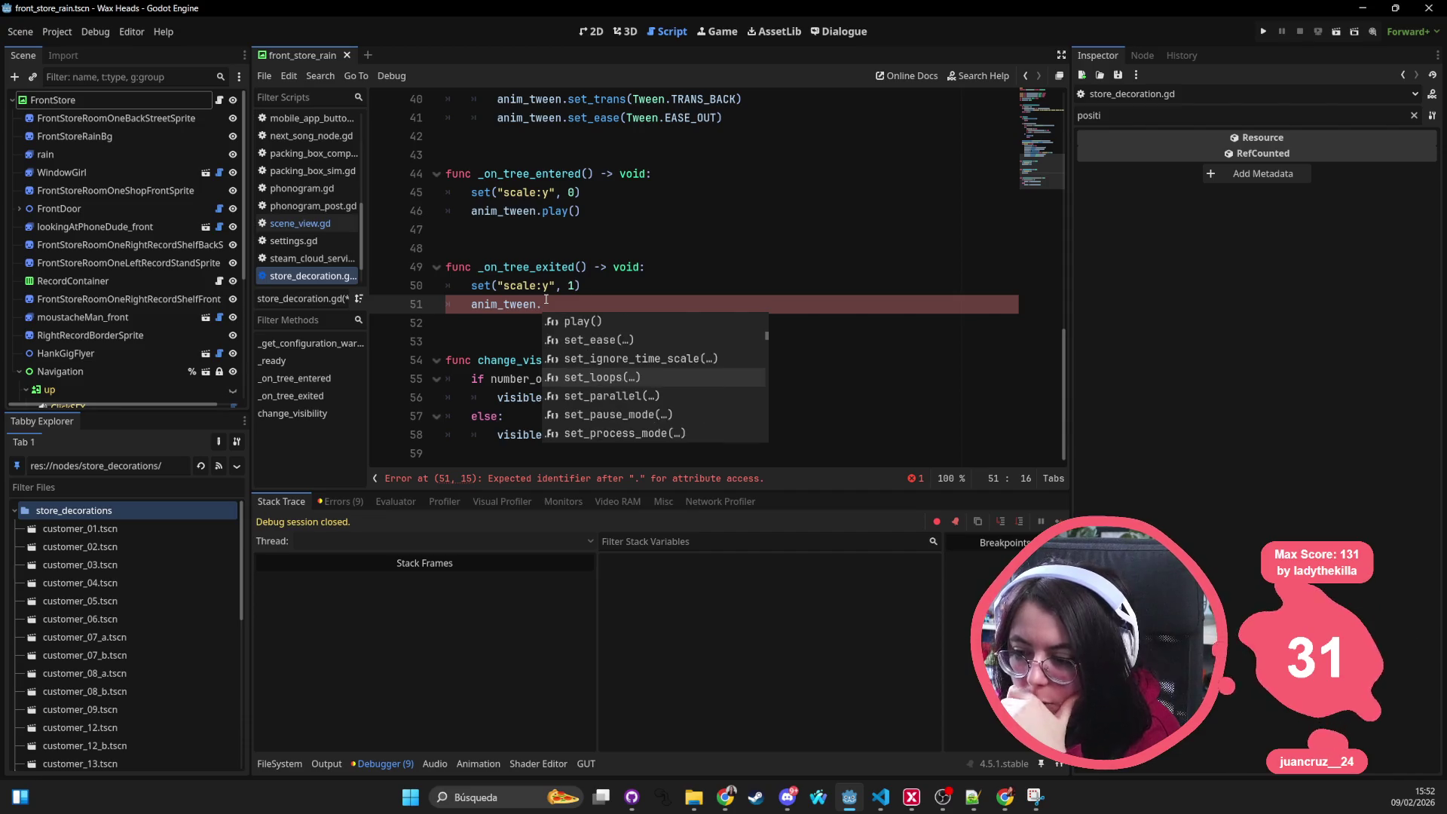
pyautogui.press('Up')
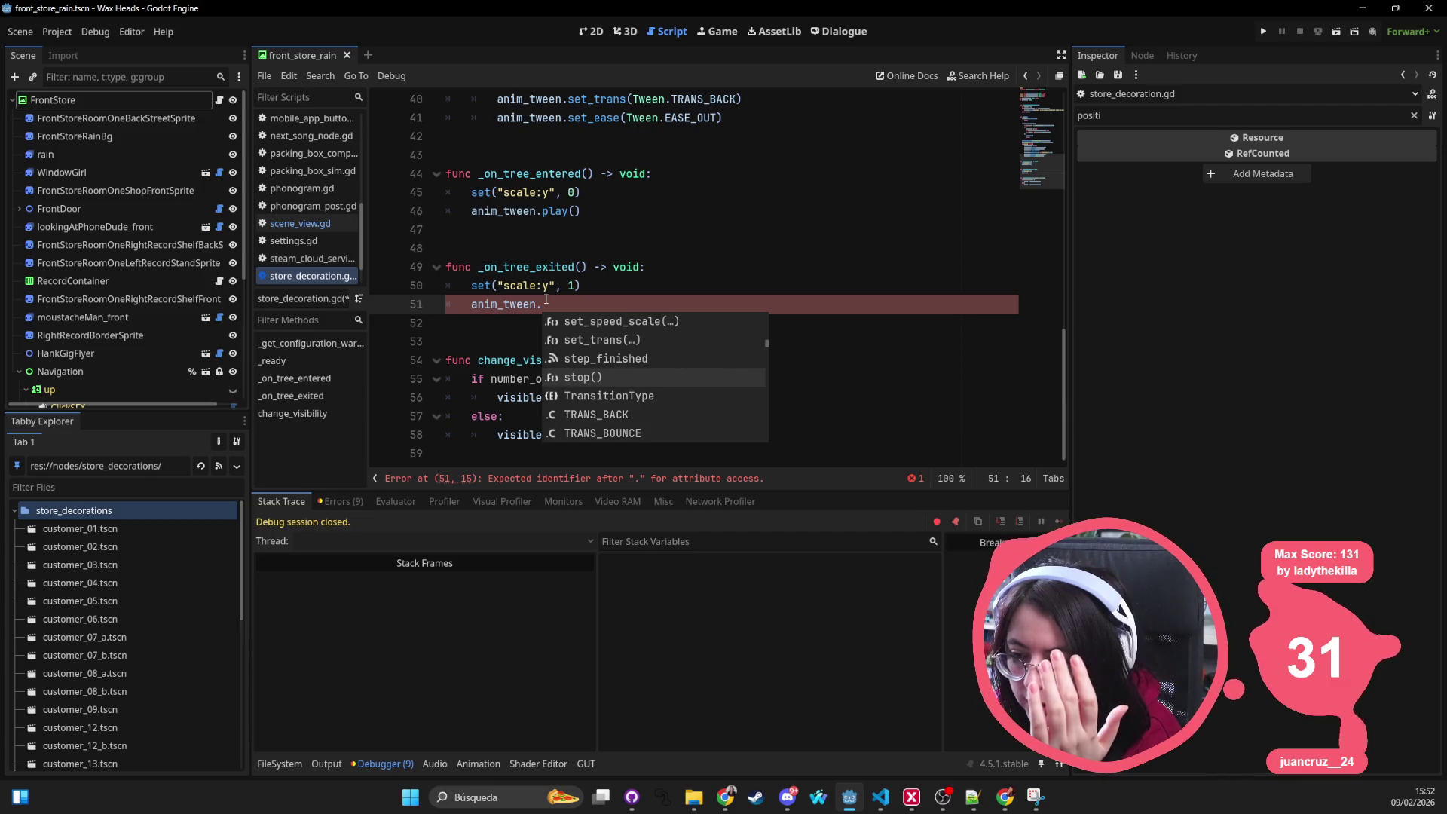
pyautogui.press('Down')
pyautogui.press('Down')
pyautogui.press('Down')
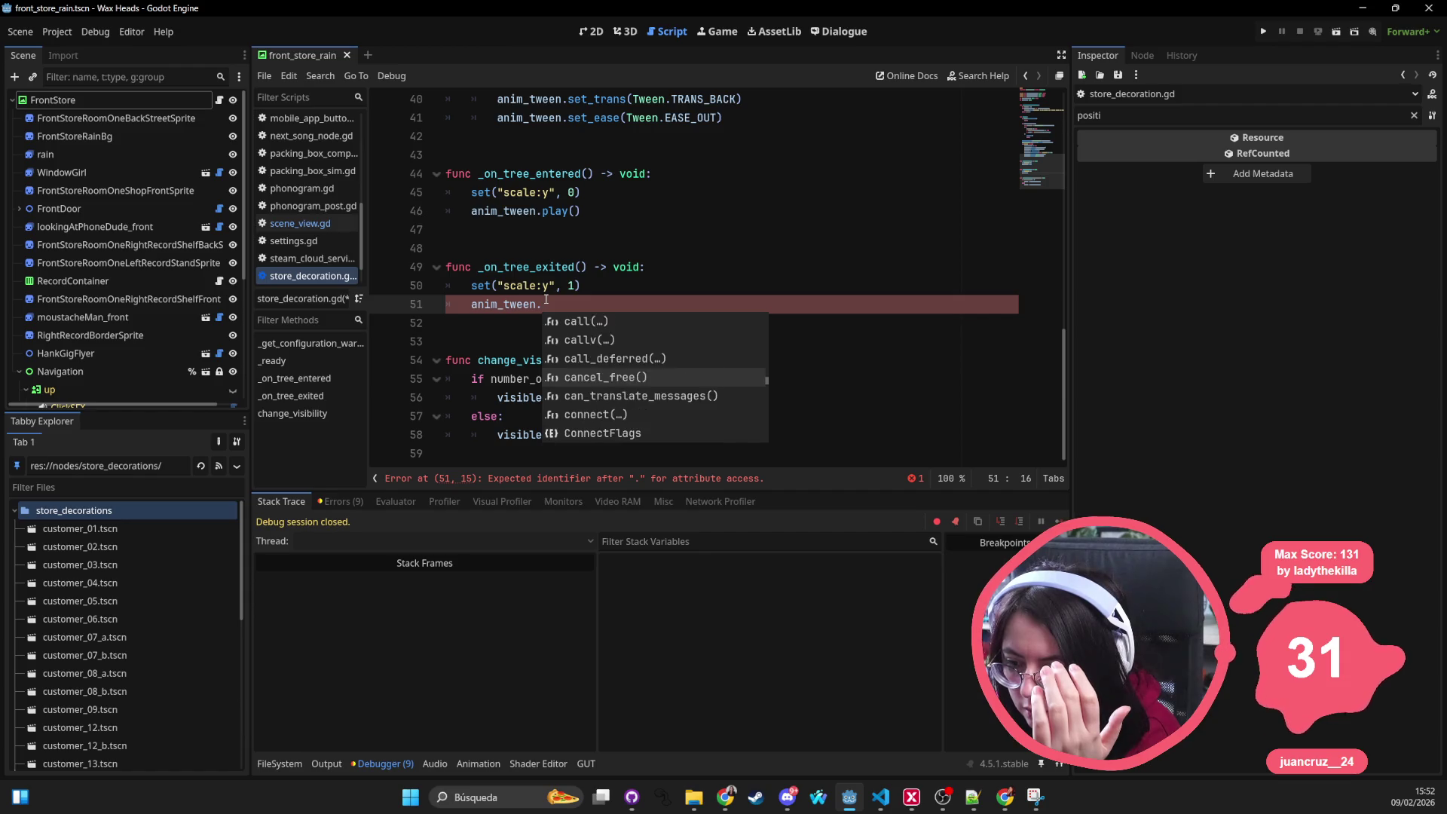
pyautogui.press('Down')
pyautogui.press('Down')
pyautogui.press('Down')
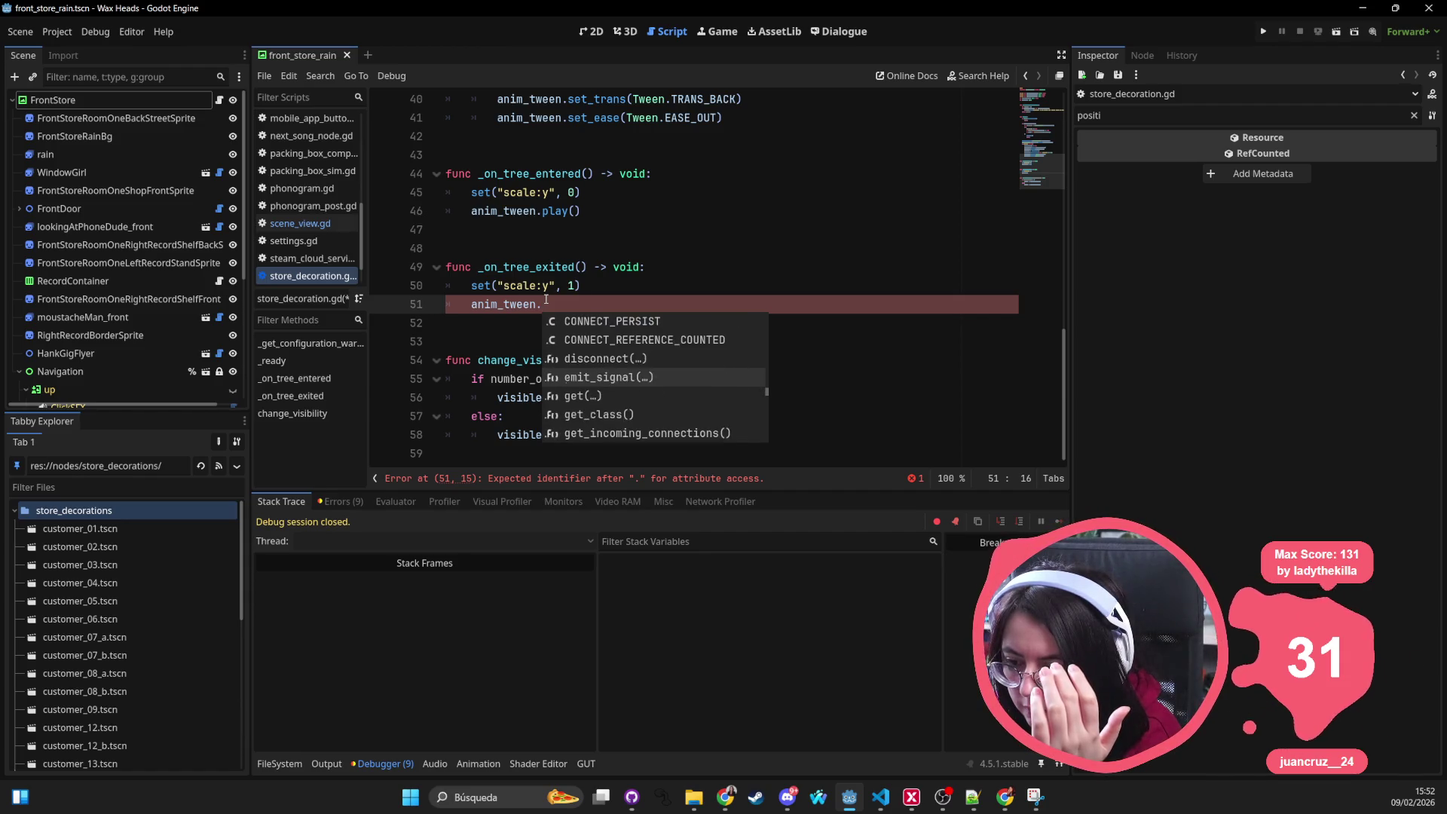
pyautogui.press('Down')
pyautogui.press('Down')
pyautogui.press('Down')
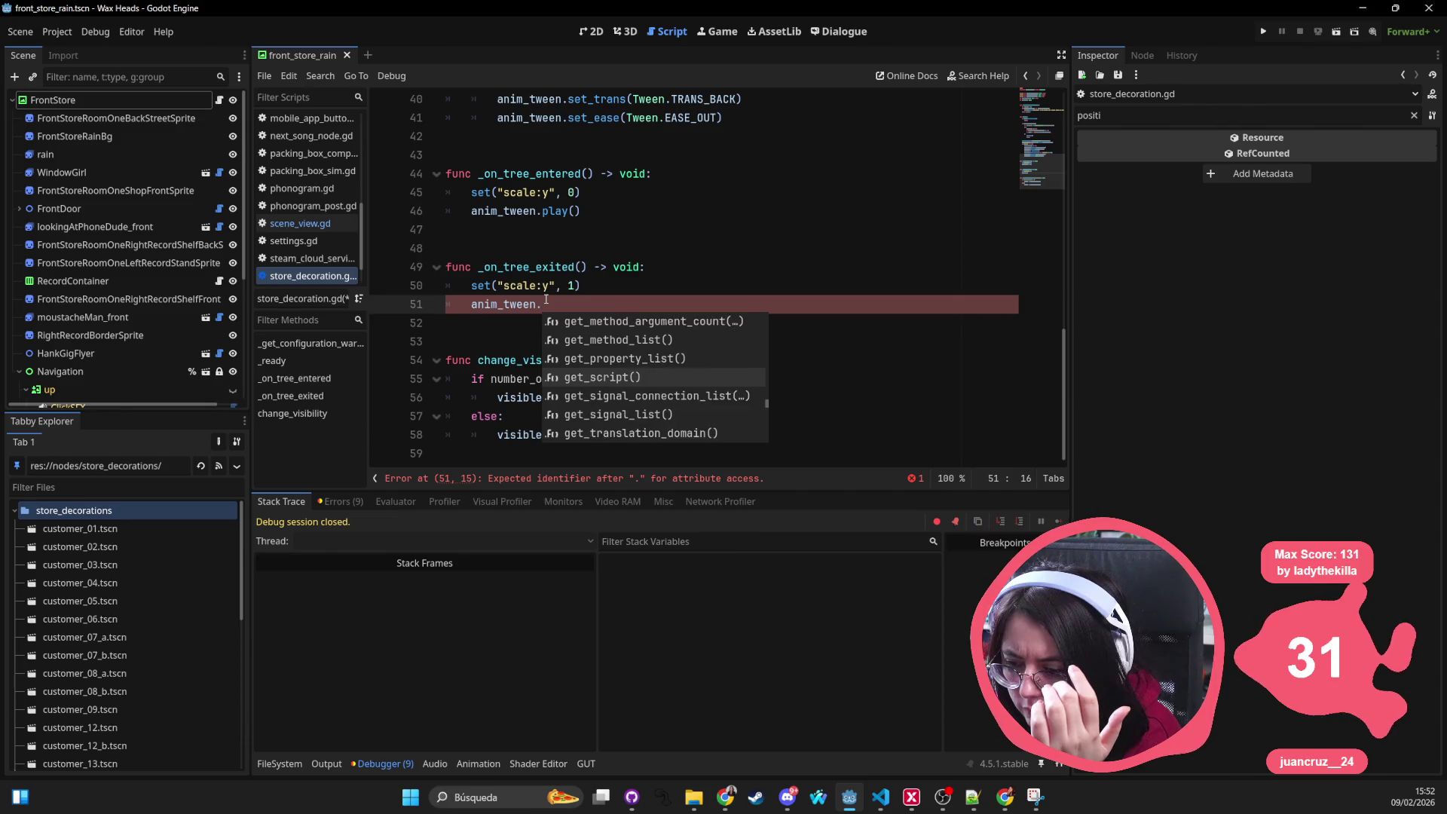
pyautogui.press('Down')
pyautogui.press('Down')
pyautogui.press('Down')
pyautogui.press('Down')
pyautogui.press('Down')
pyautogui.press('Down')
pyautogui.press('Down')
pyautogui.press('Down')
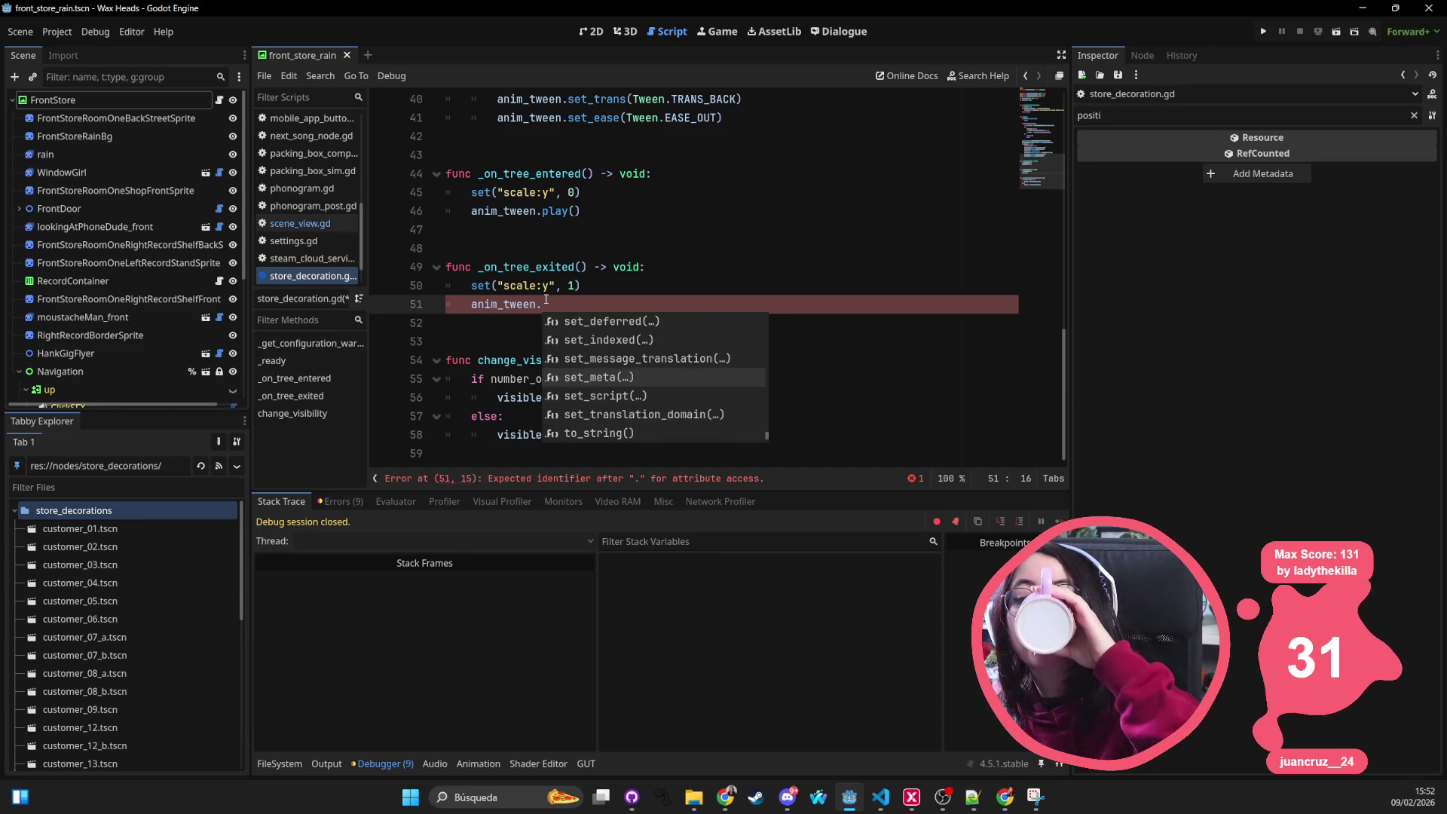
pyautogui.press('Down')
pyautogui.press('Down')
pyautogui.press('Down')
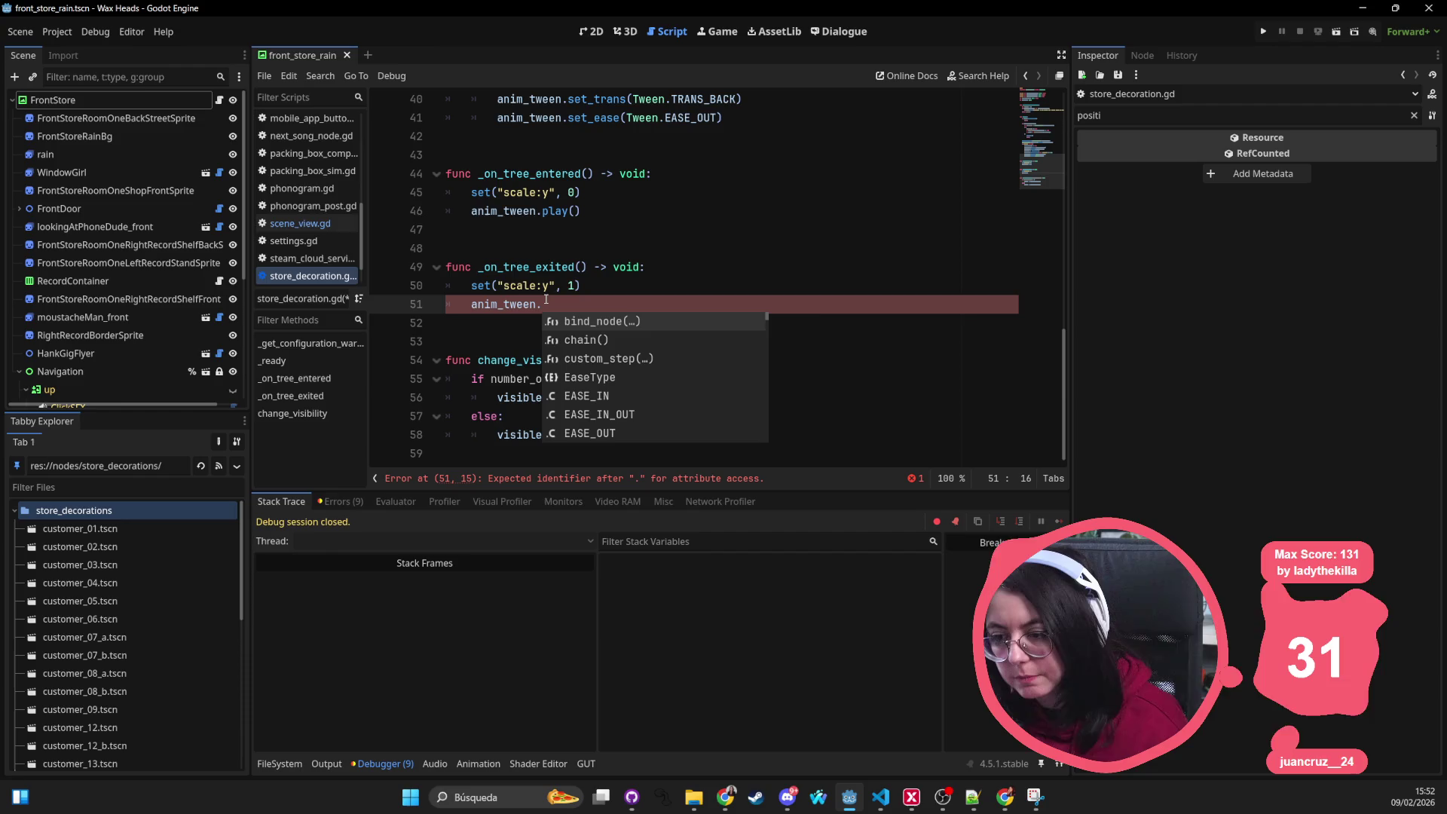
pyautogui.press('Down')
pyautogui.press('Down')
pyautogui.press('Down')
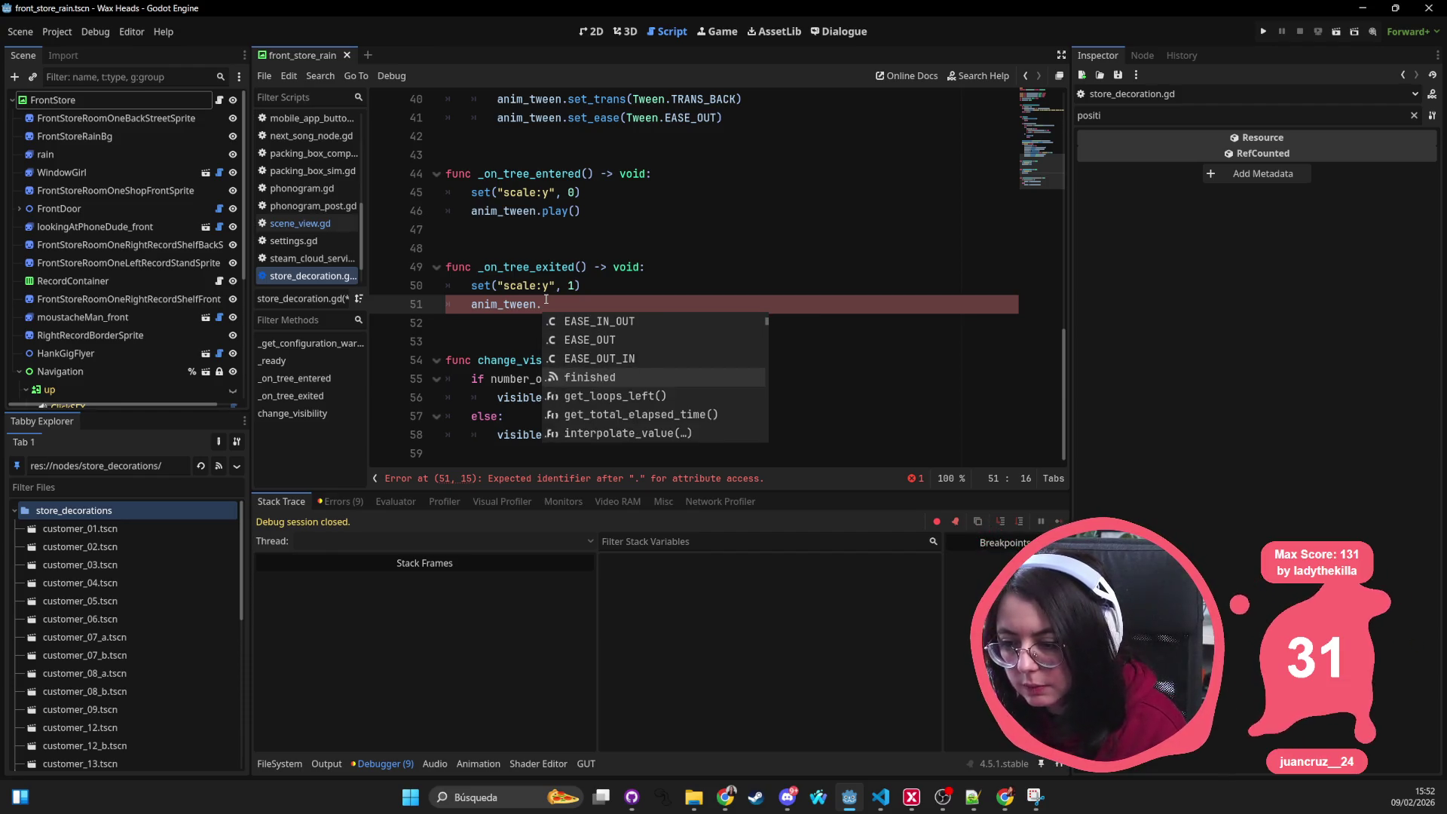
pyautogui.press('Down')
pyautogui.press('Down')
pyautogui.press('Down')
pyautogui.press('Down')
pyautogui.press('Down')
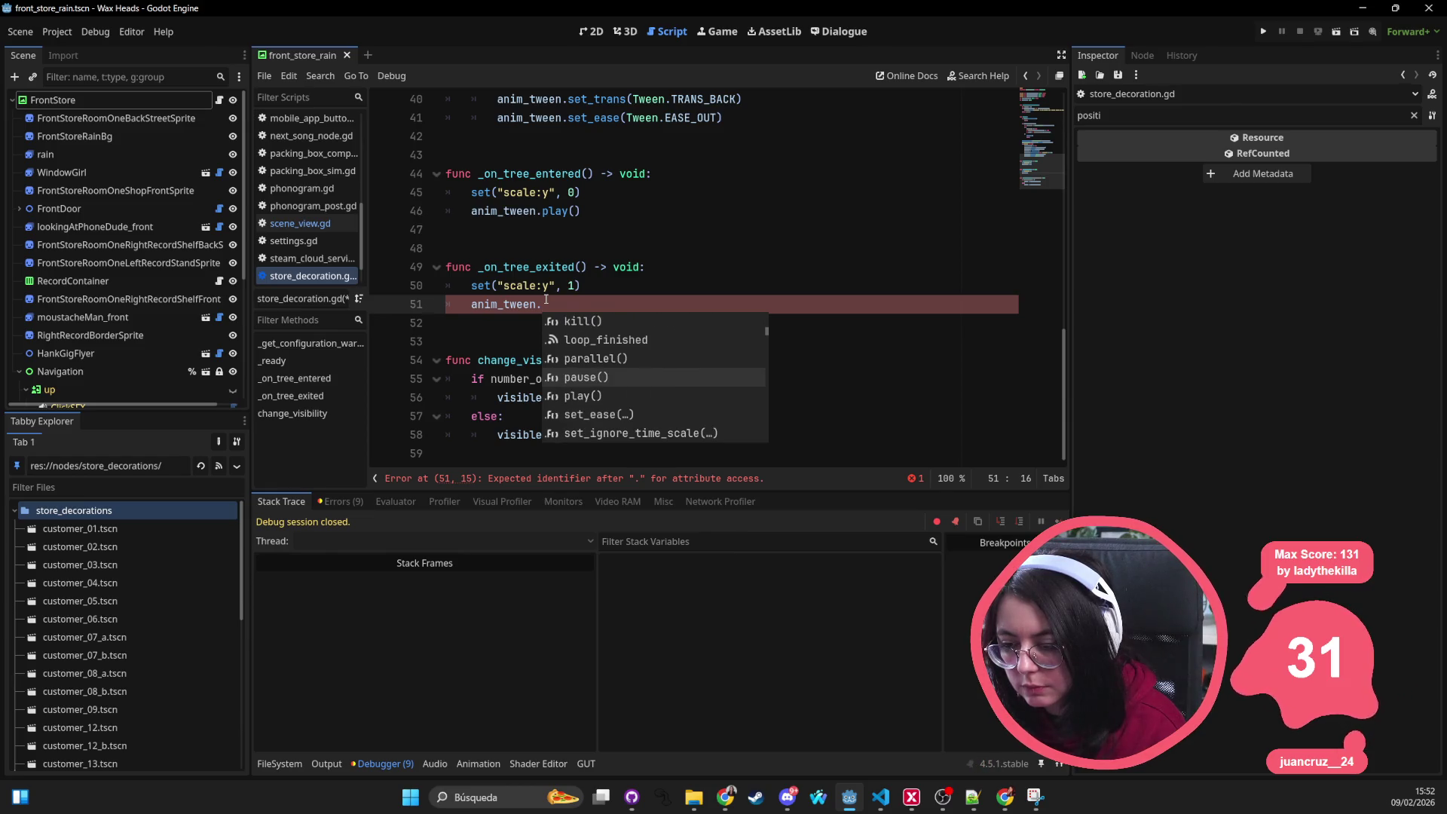
pyautogui.press('Up')
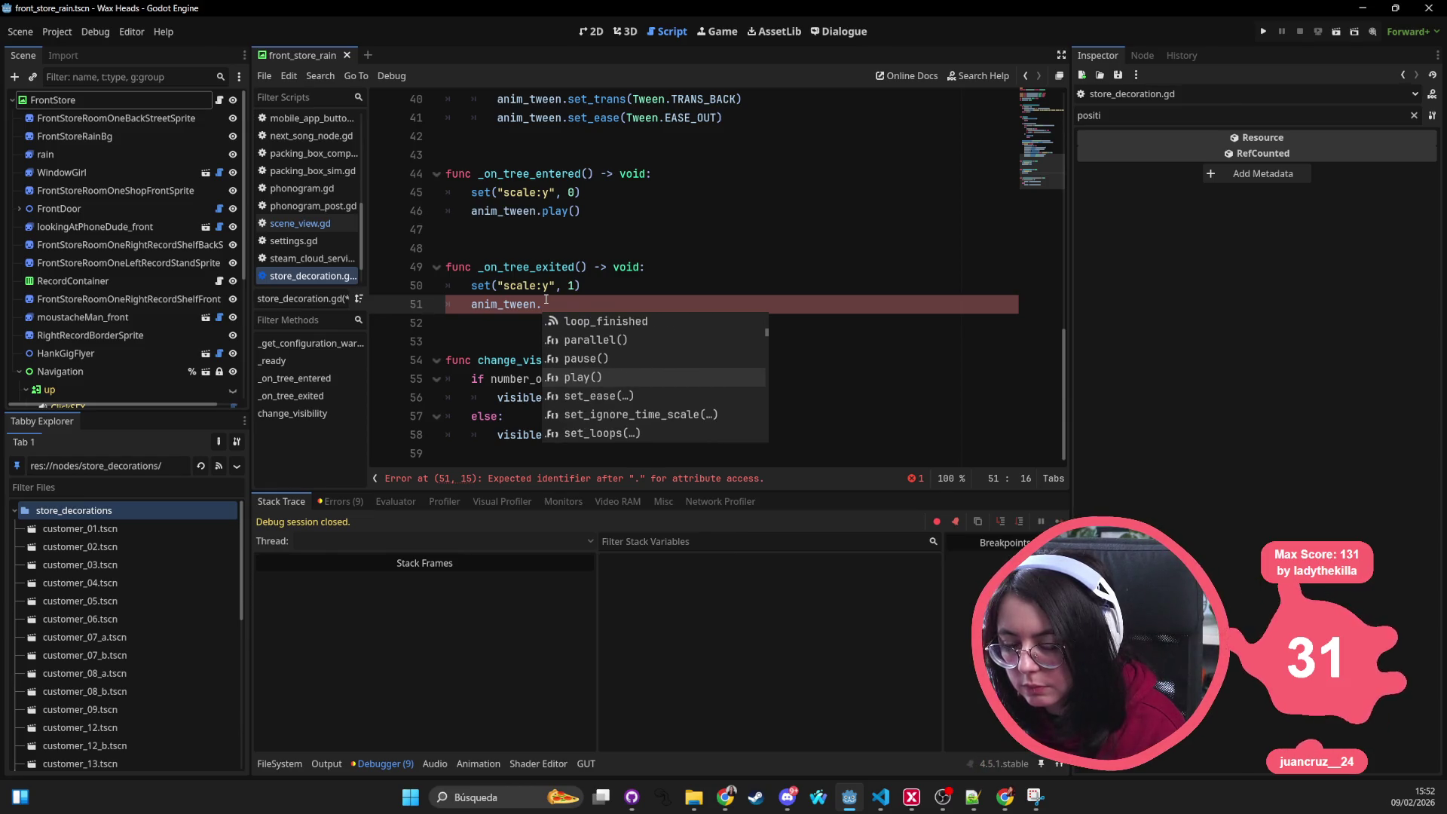
# Step: Try completing play() on line 51, delete it again, and put the caret on line 8's Tween type
pyautogui.press('Escape')
pyautogui.write('pla')
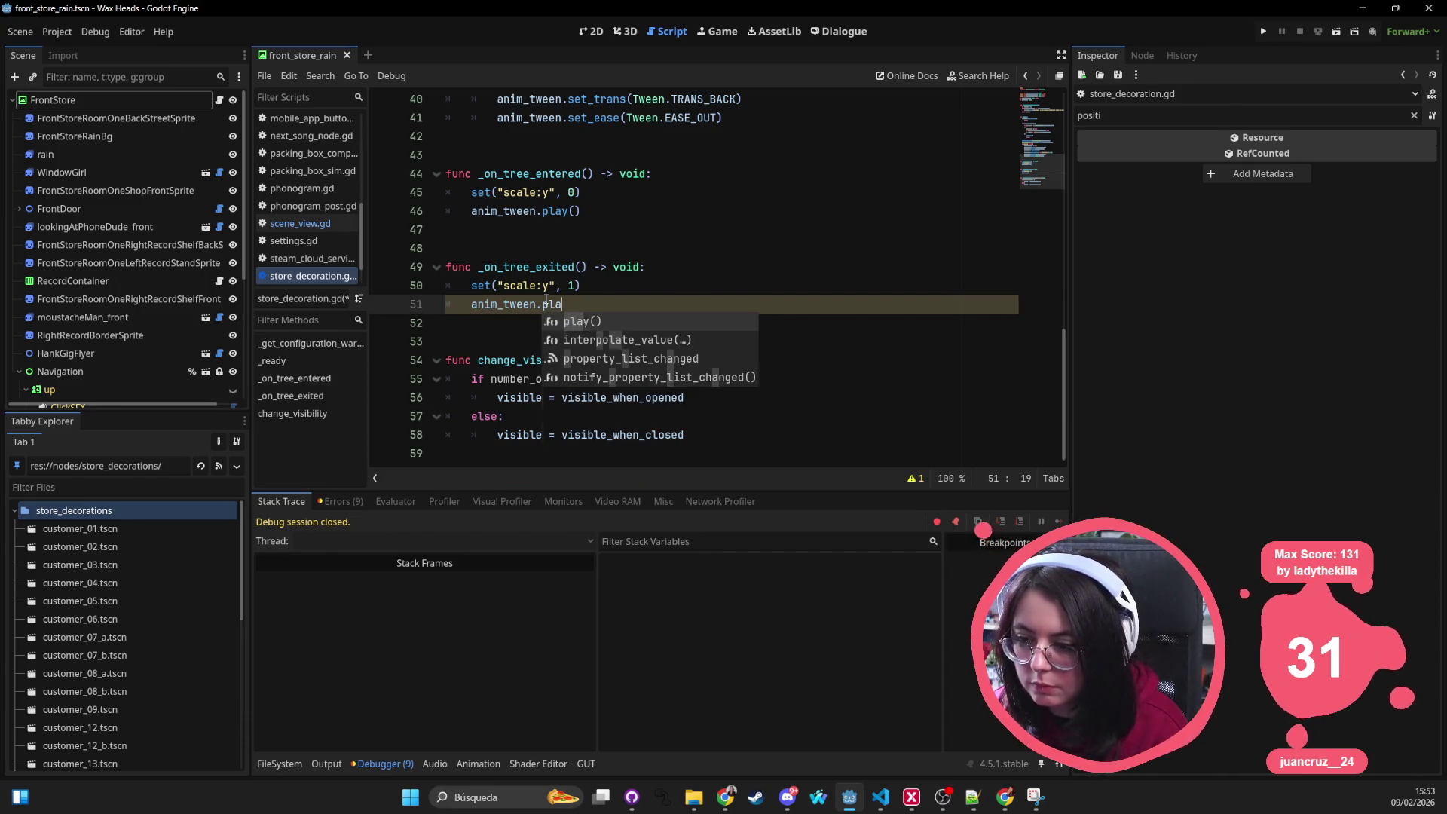
pyautogui.press('Return')
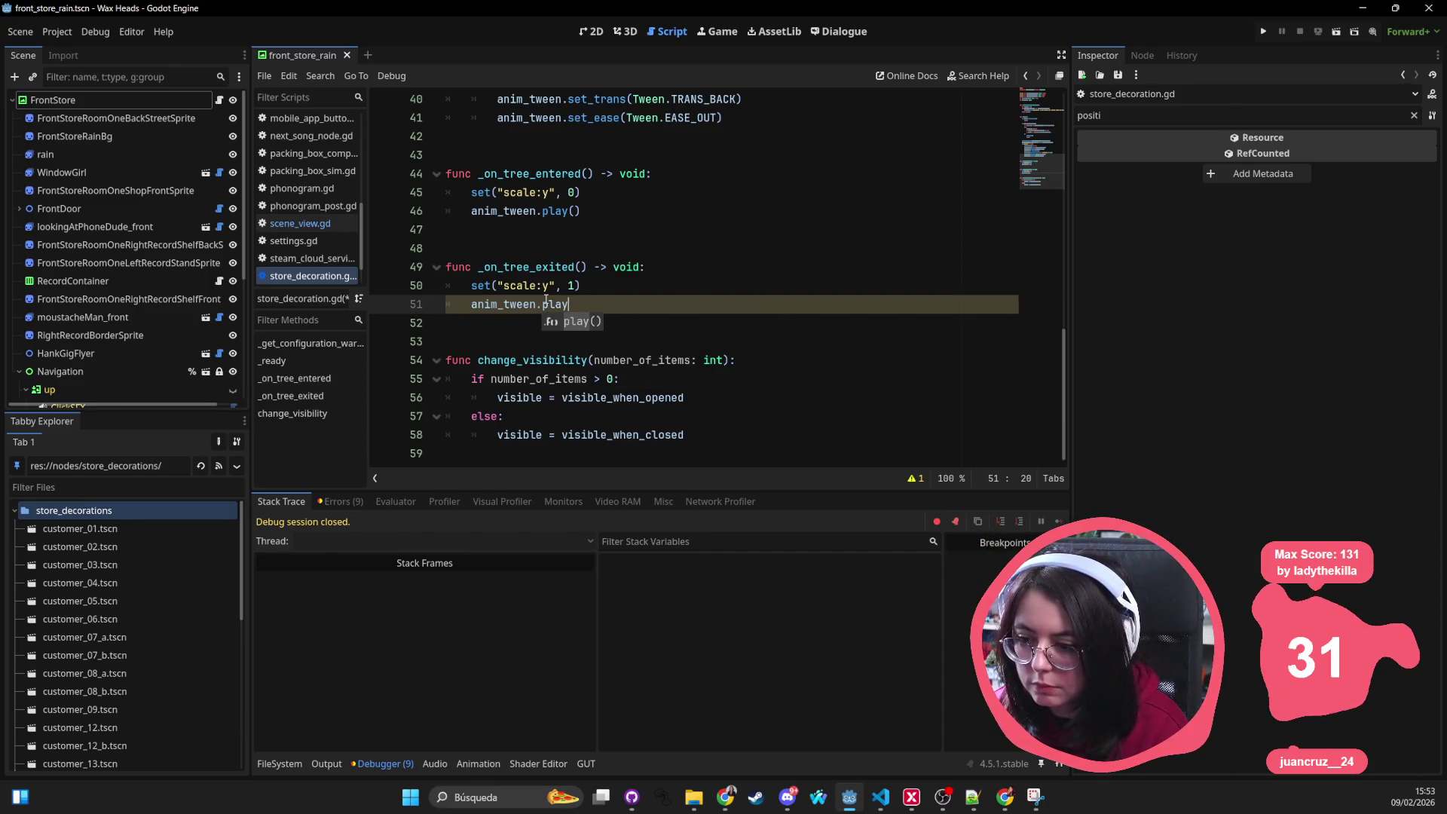
pyautogui.press('BackSpace')
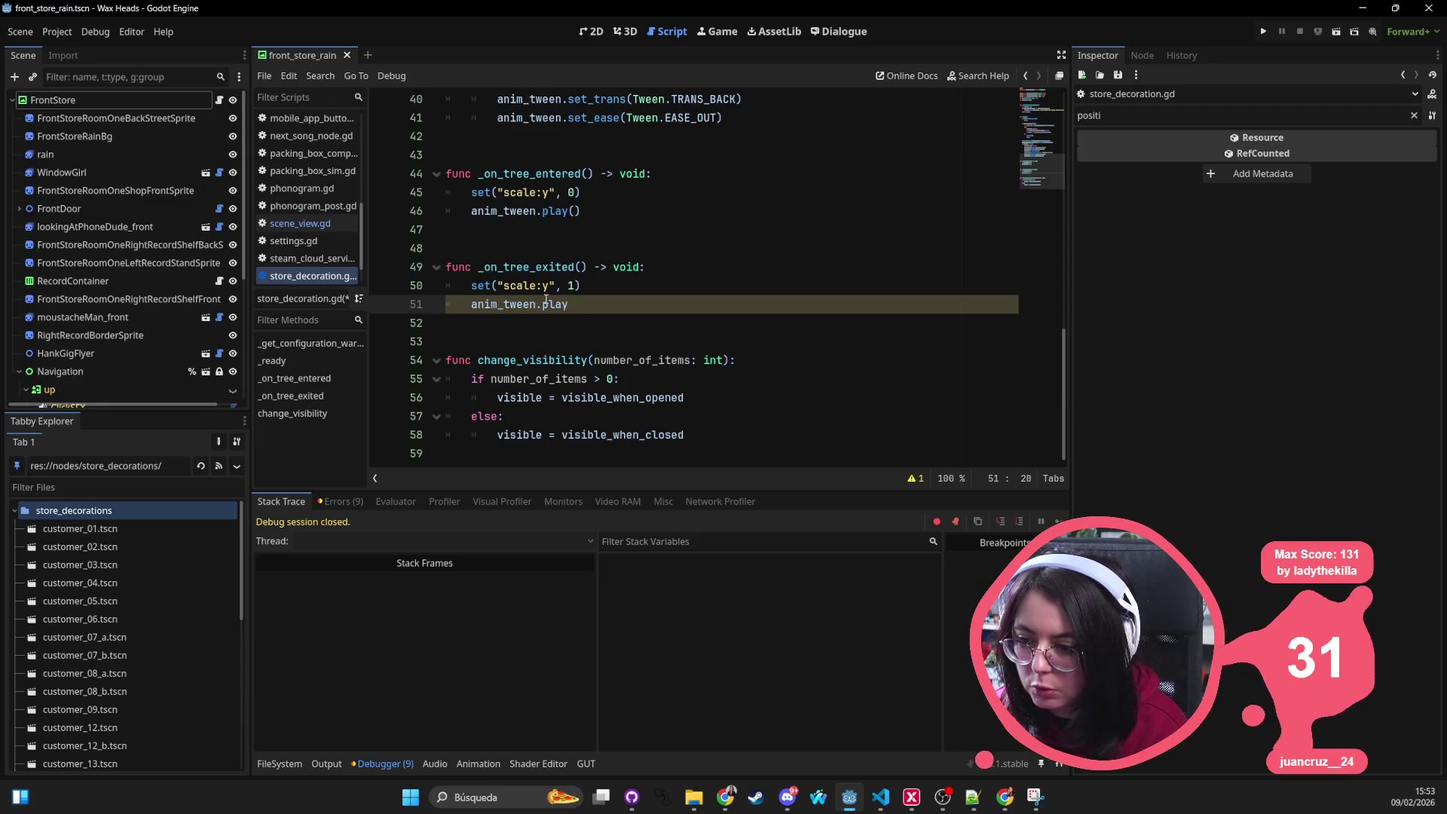
pyautogui.write('(')
pyautogui.press('BackSpace')
pyautogui.press('BackSpace')
pyautogui.press('BackSpace')
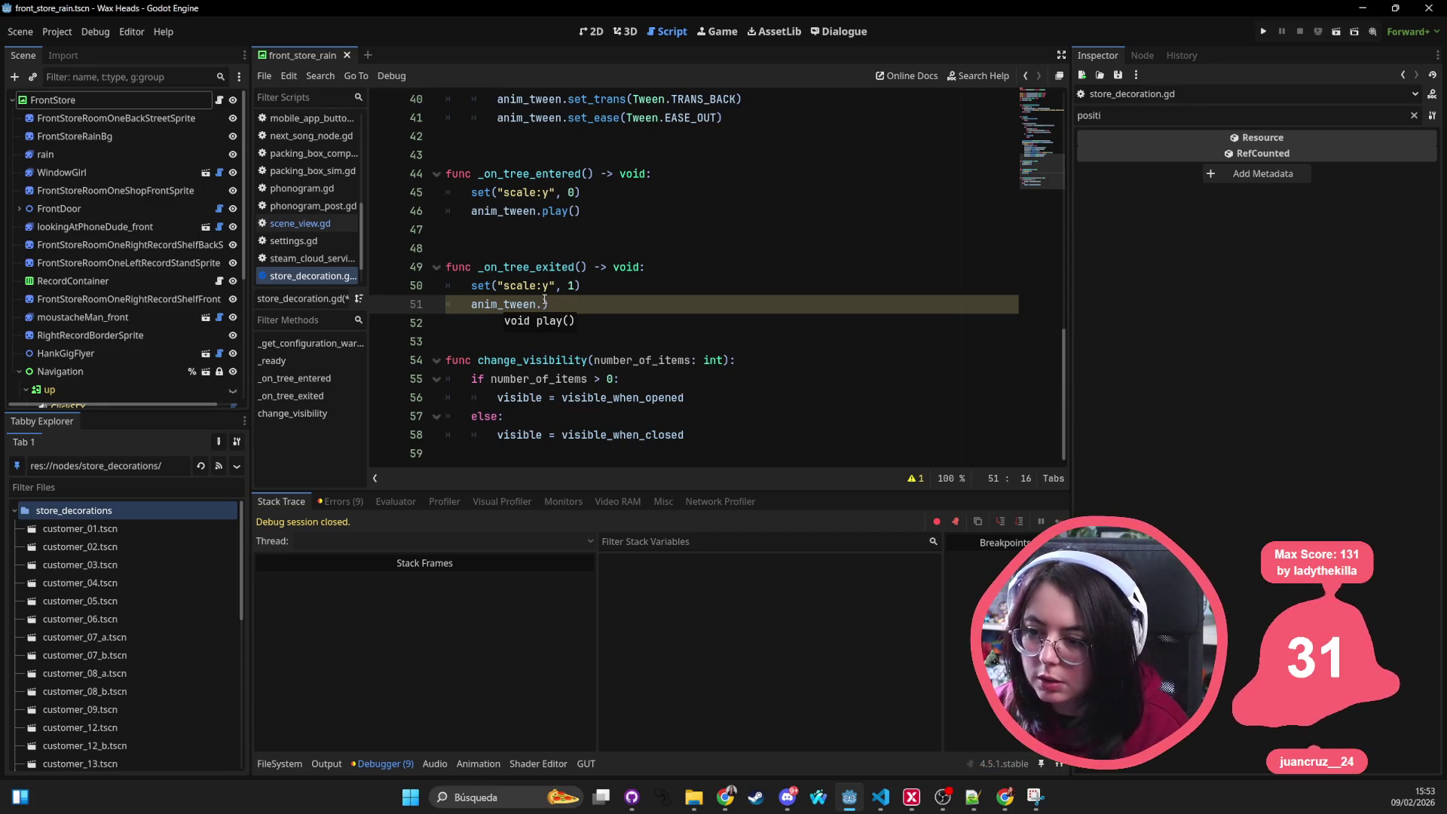
pyautogui.scroll(13, 545, 300)
pyautogui.click(579, 234)
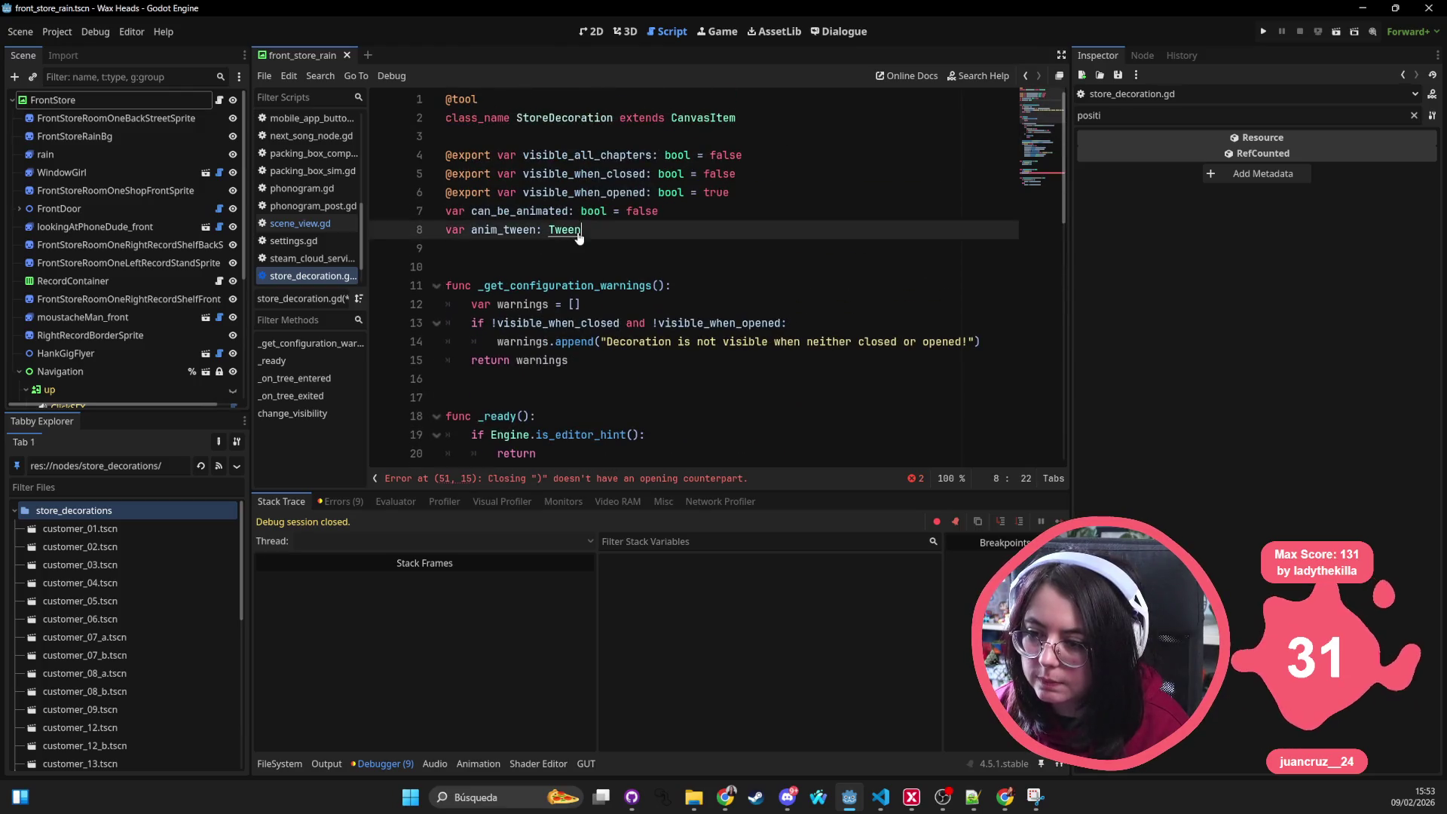
# Step: Open the Tween class reference and read down through tween_method and tween_property to tween_subtween
pyautogui.keyDown('ctrl'); pyautogui.click(579, 235); pyautogui.keyUp('ctrl')
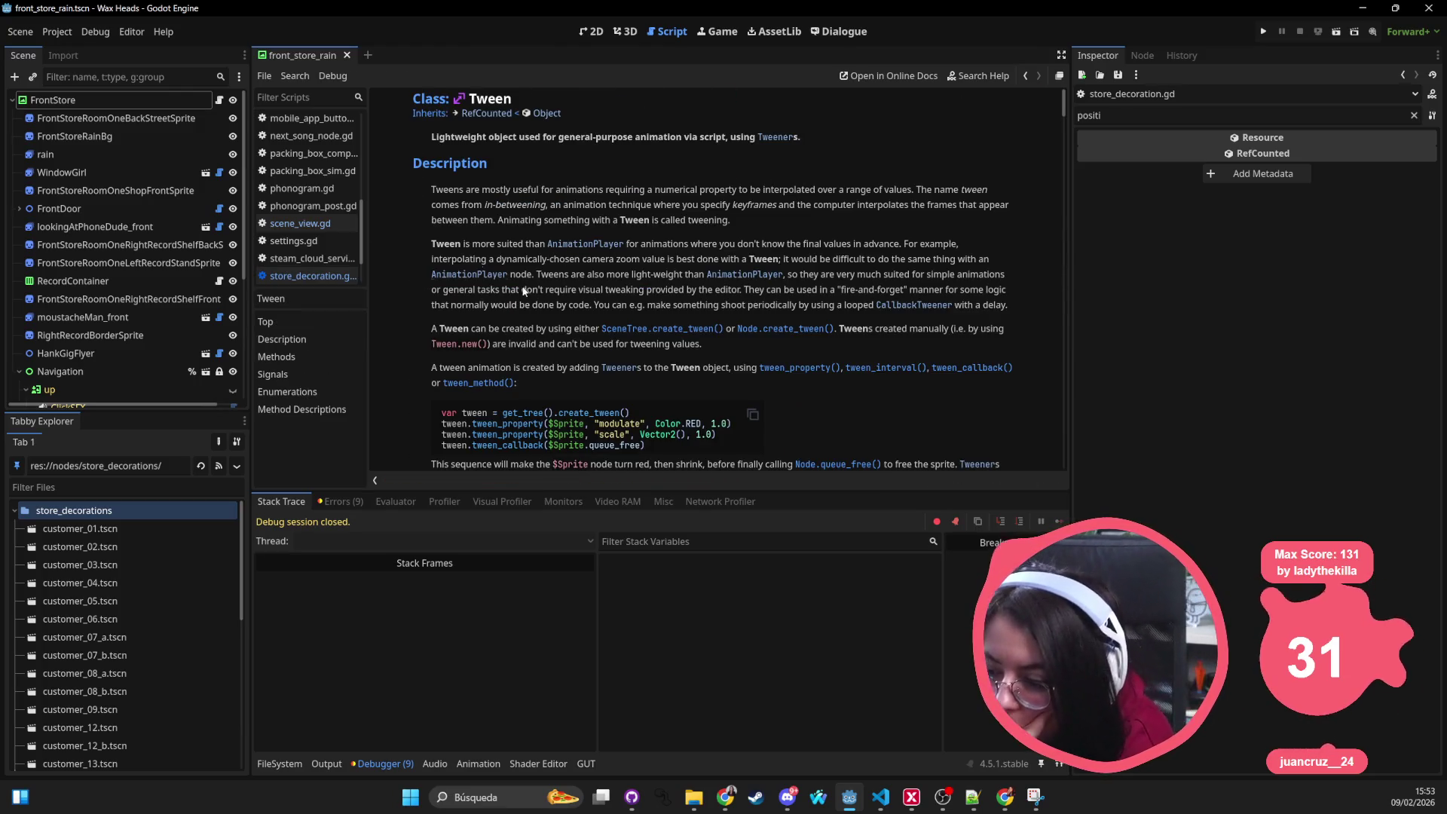
pyautogui.scroll(-6, 494, 249)
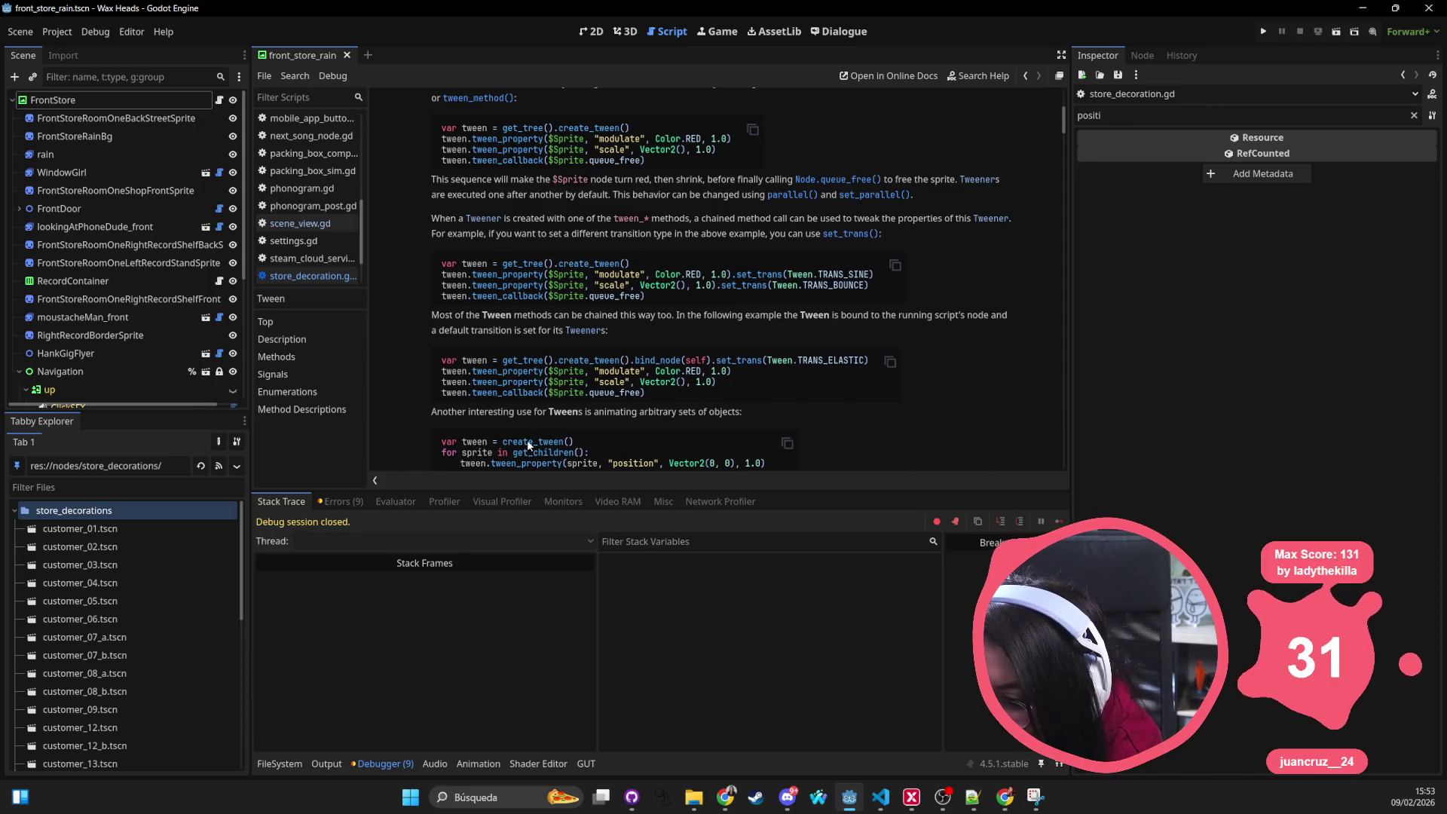
pyautogui.scroll(-1, 528, 445)
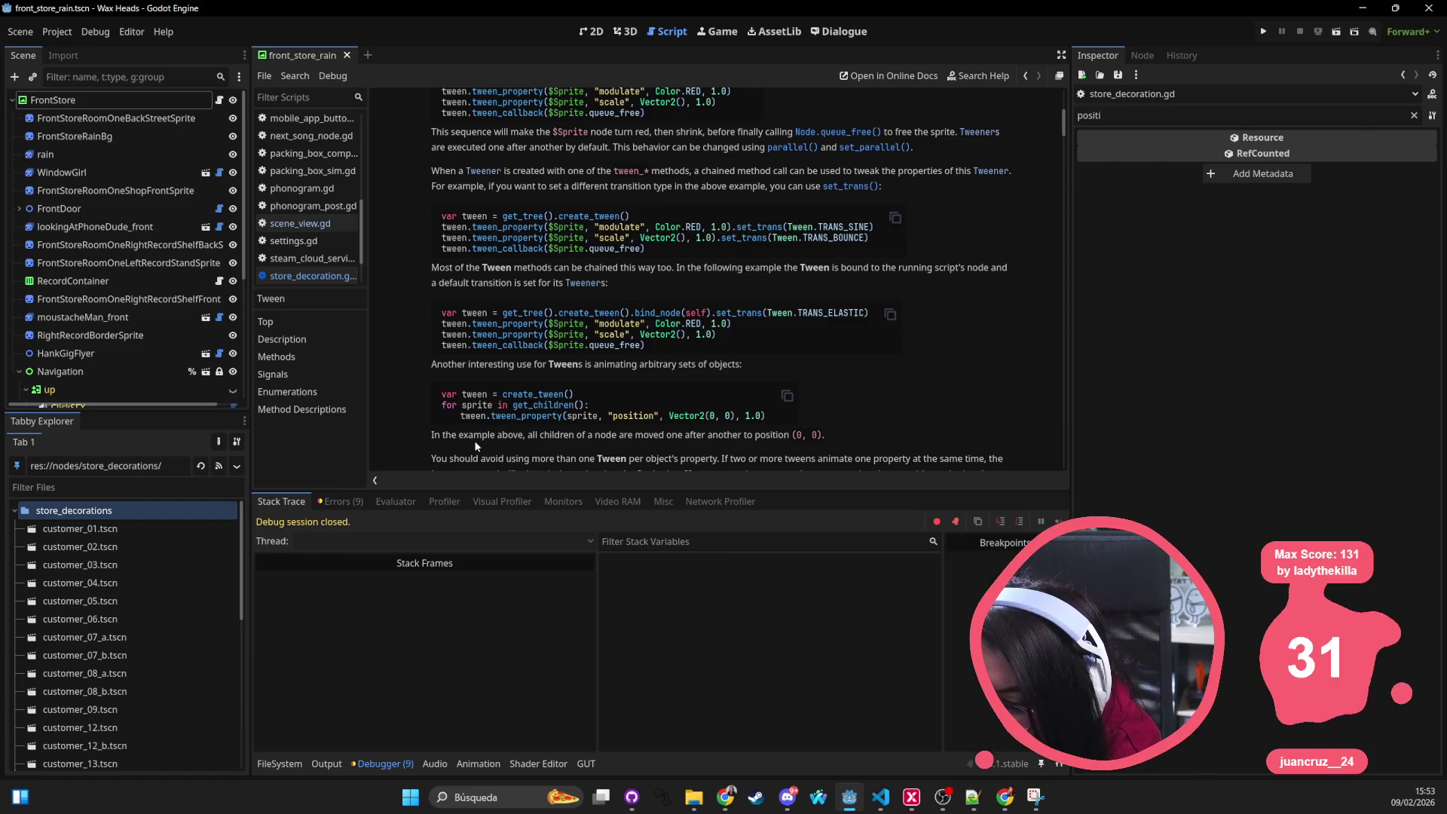
pyautogui.scroll(-2, 562, 445)
pyautogui.scroll(-1, 550, 422)
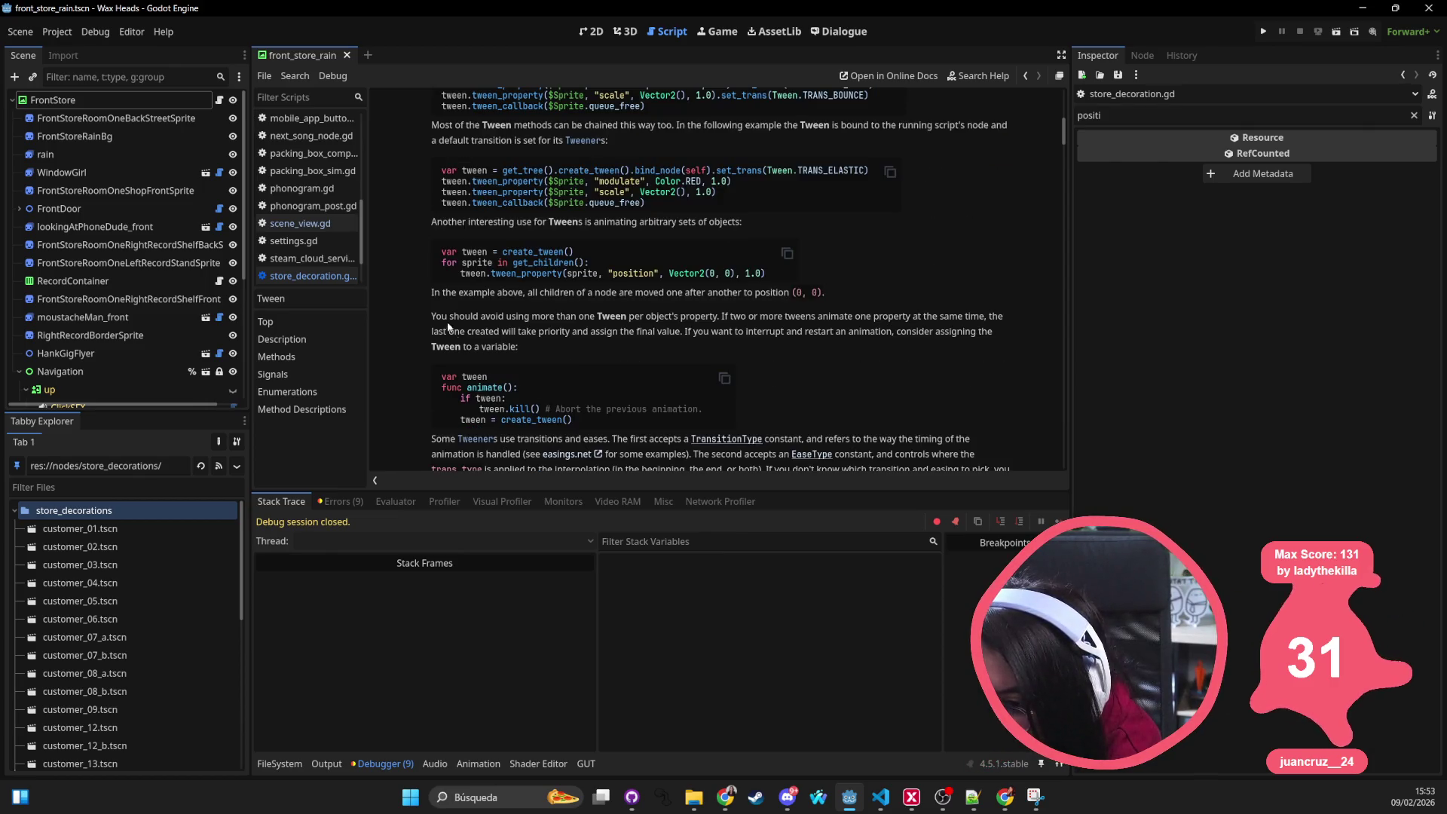
pyautogui.scroll(-1, 477, 421)
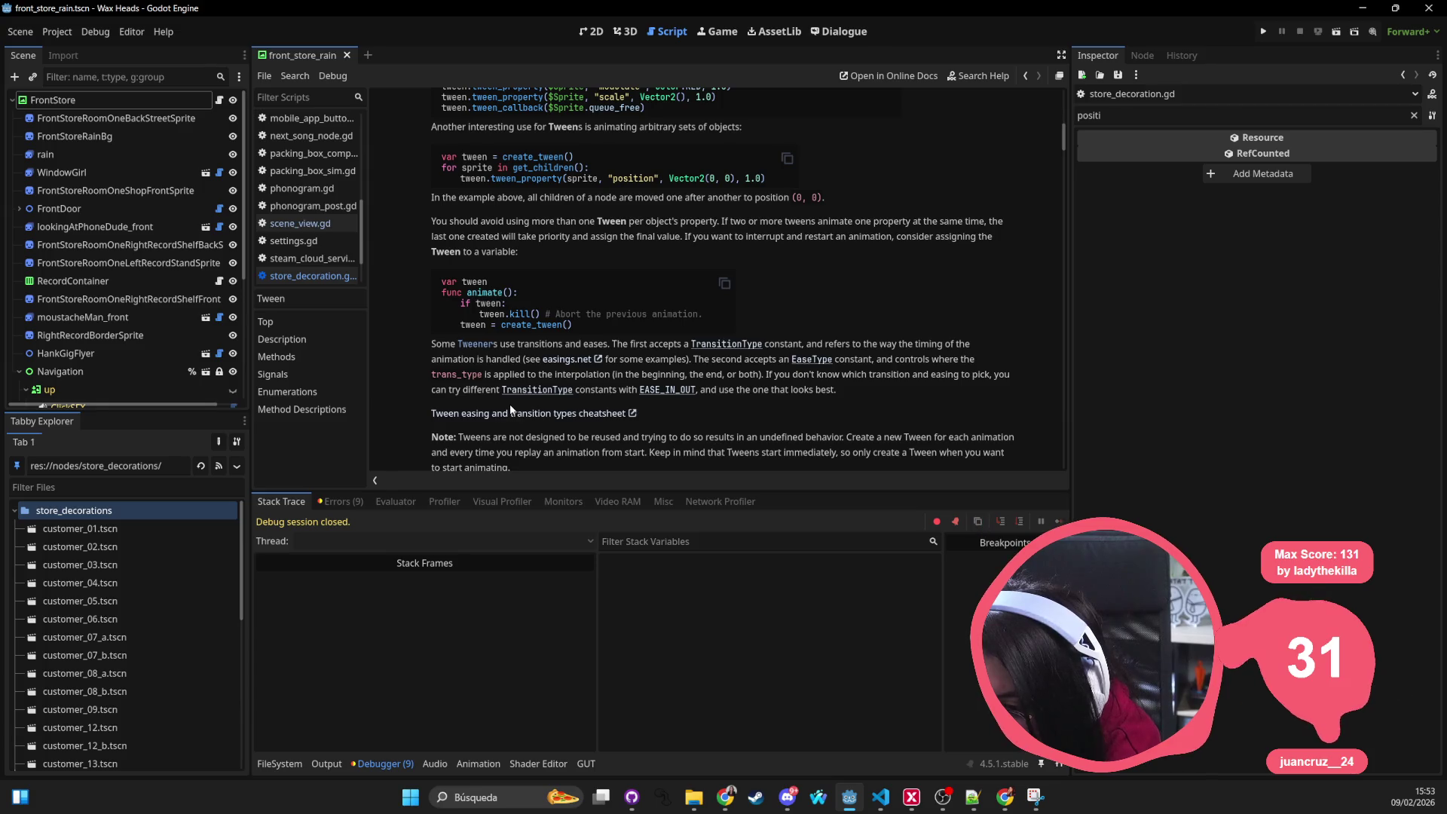
pyautogui.scroll(-2, 509, 404)
pyautogui.scroll(-1, 509, 407)
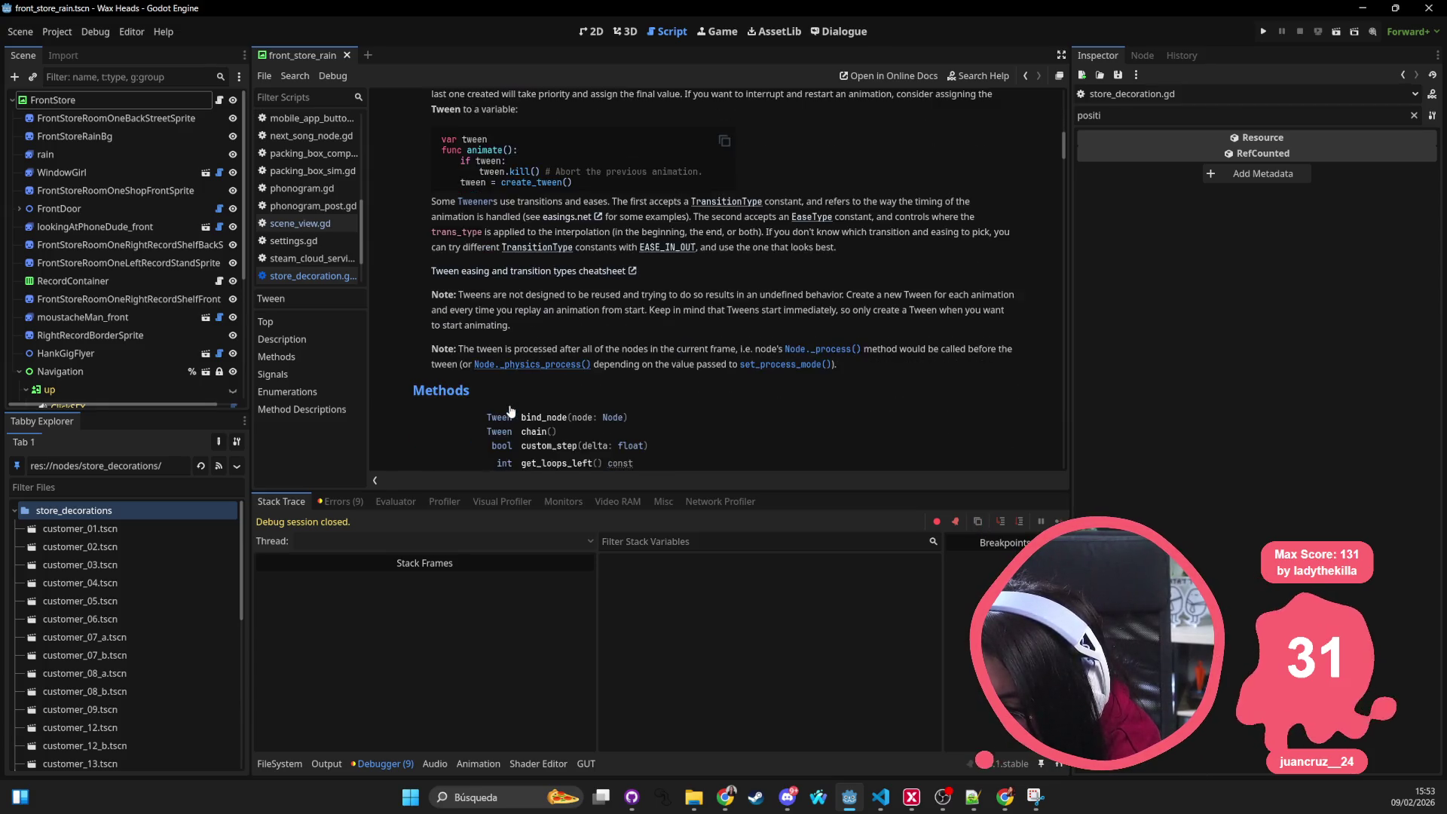
pyautogui.scroll(-3, 509, 411)
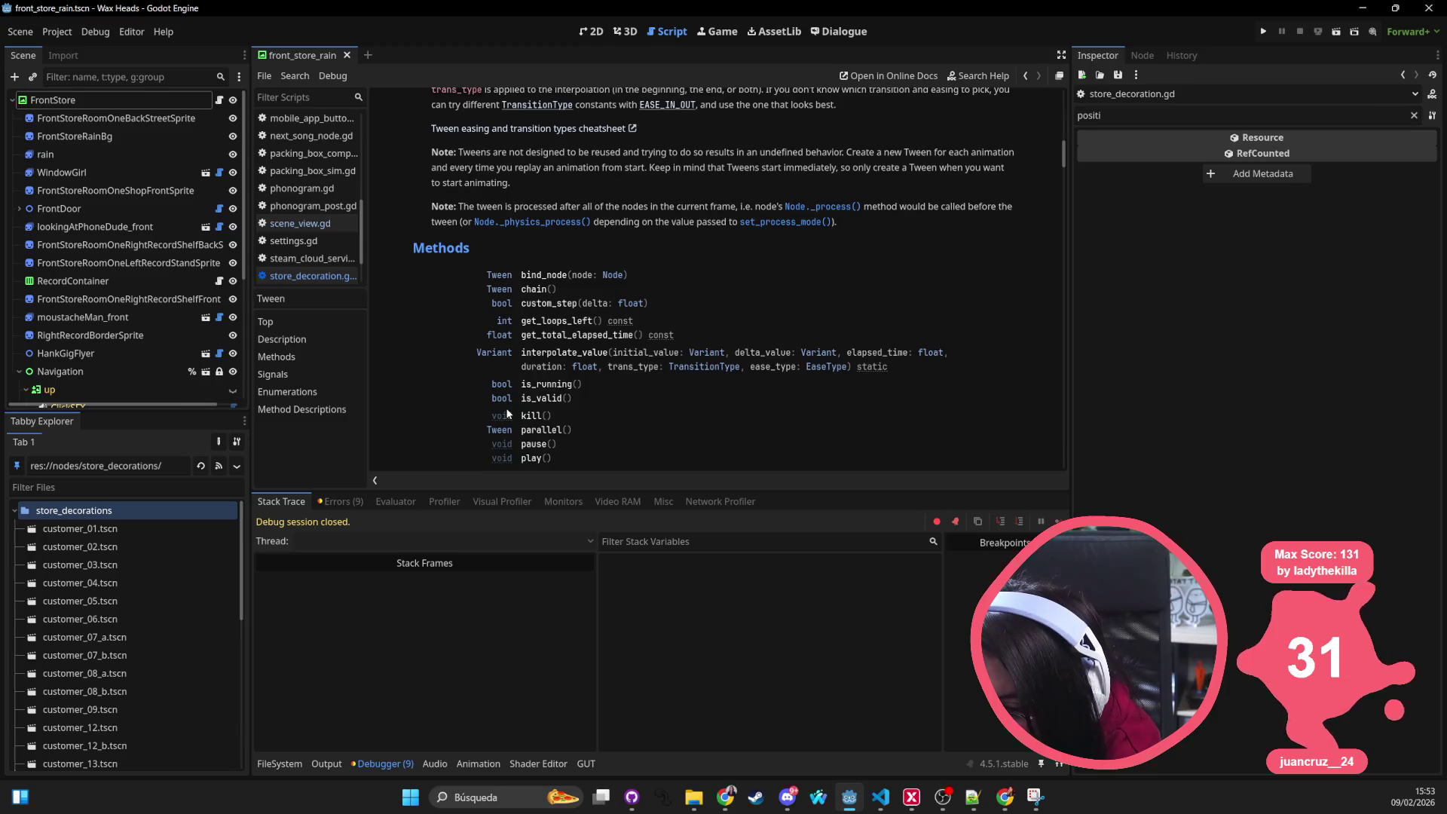
pyautogui.scroll(-3, 507, 413)
pyautogui.scroll(-2, 550, 413)
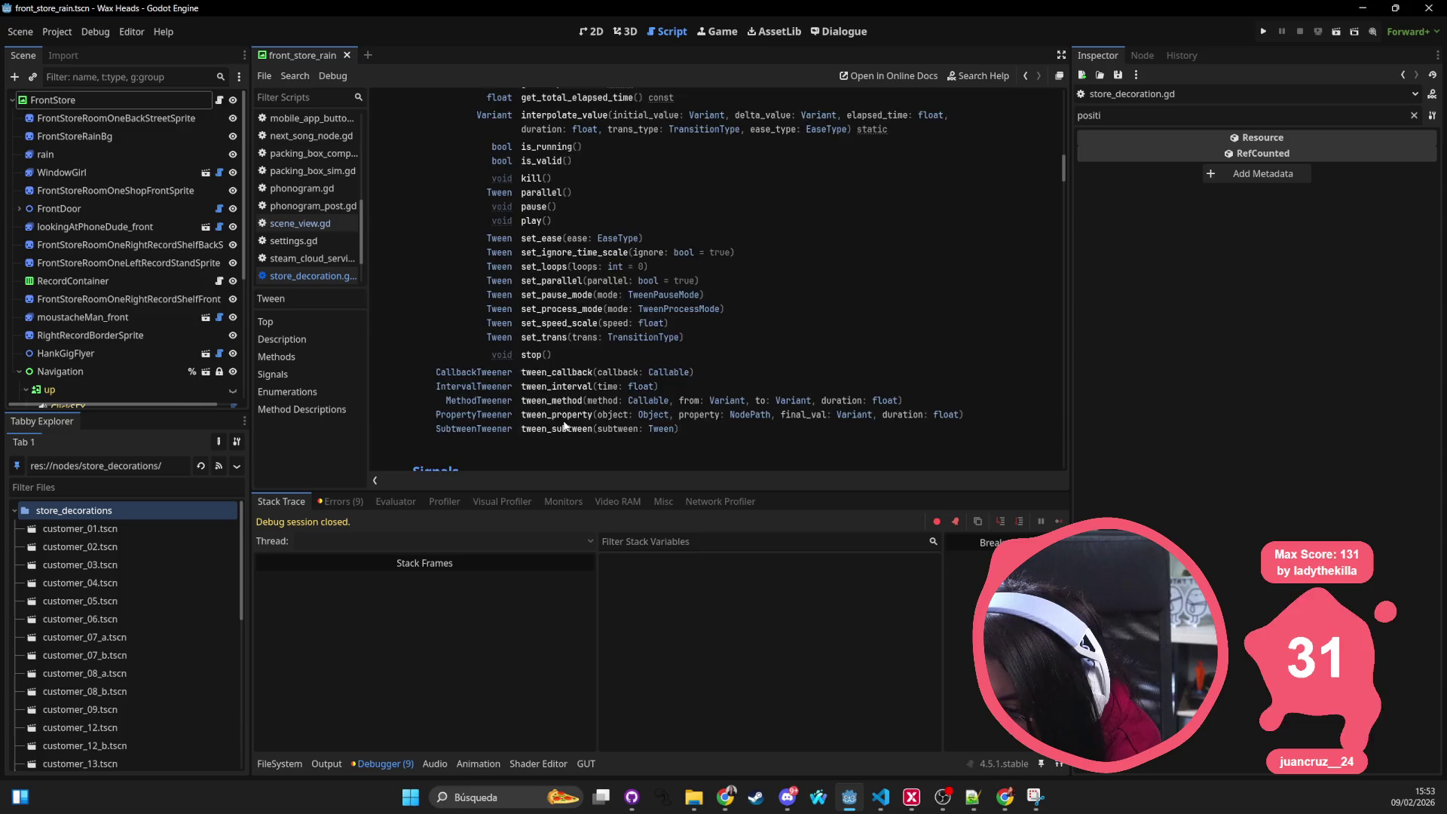
pyautogui.scroll(-2, 562, 422)
pyautogui.scroll(-6, 558, 422)
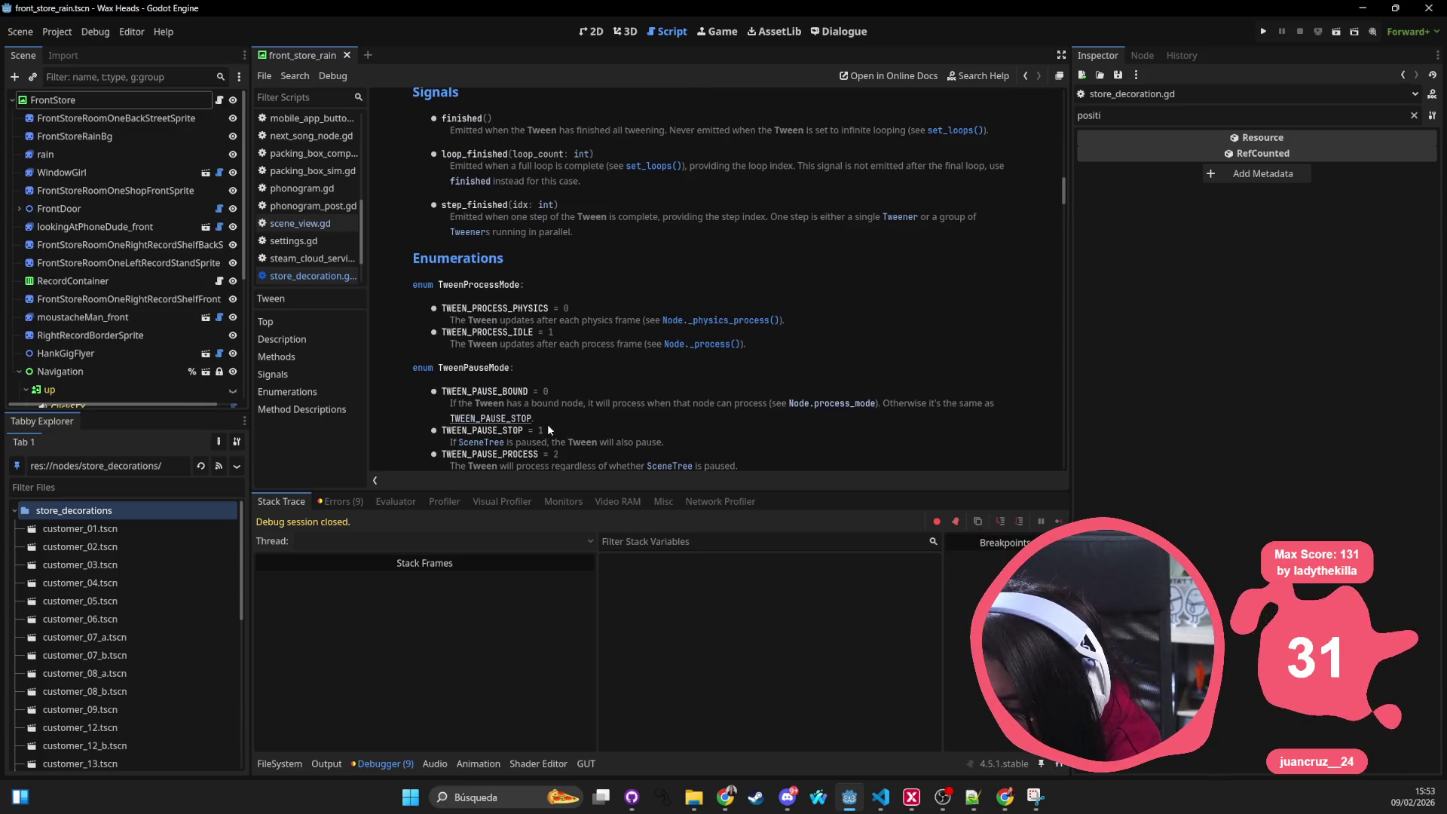
pyautogui.scroll(-2, 541, 415)
pyautogui.scroll(-5, 509, 429)
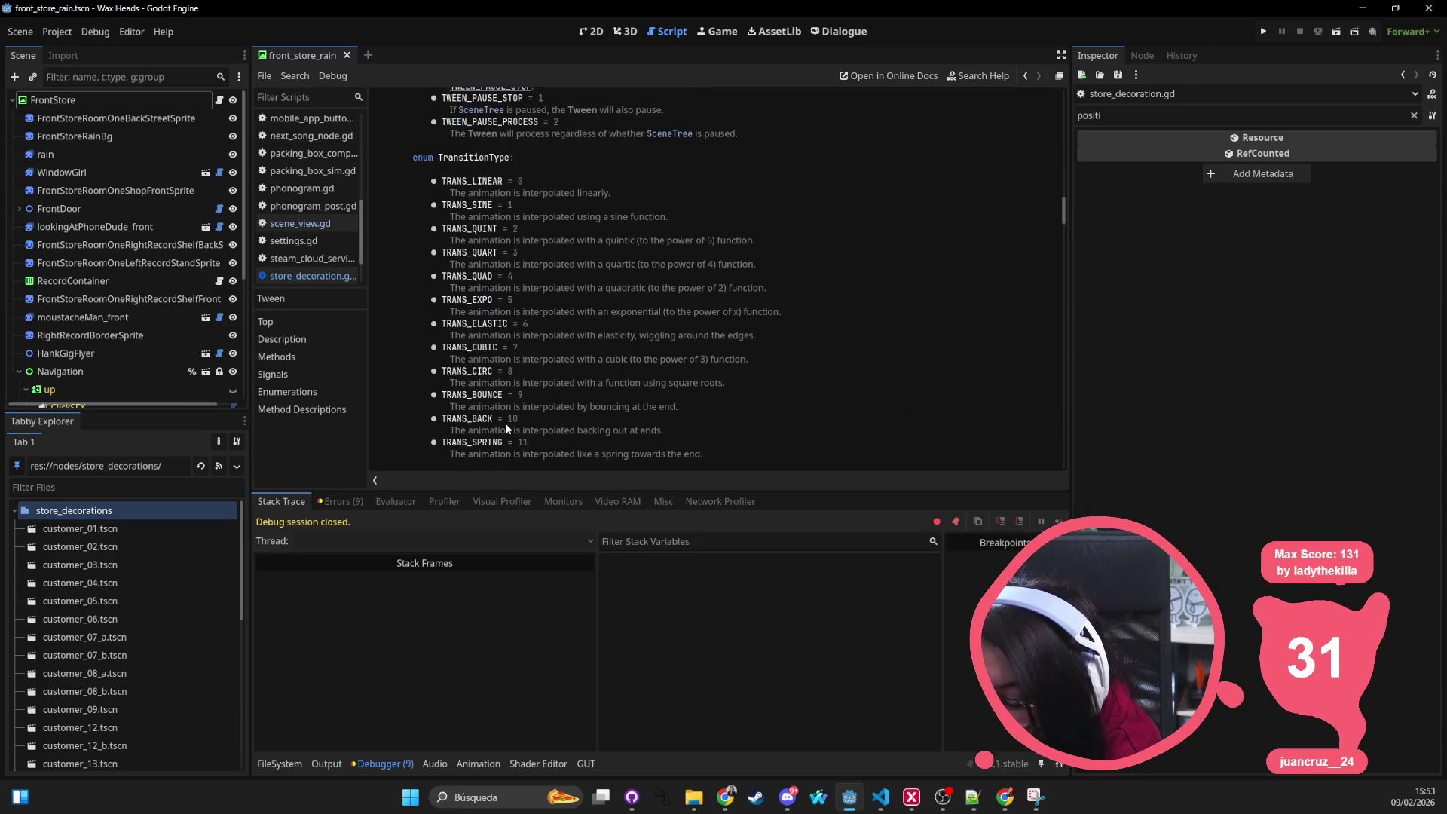
pyautogui.scroll(-10, 501, 430)
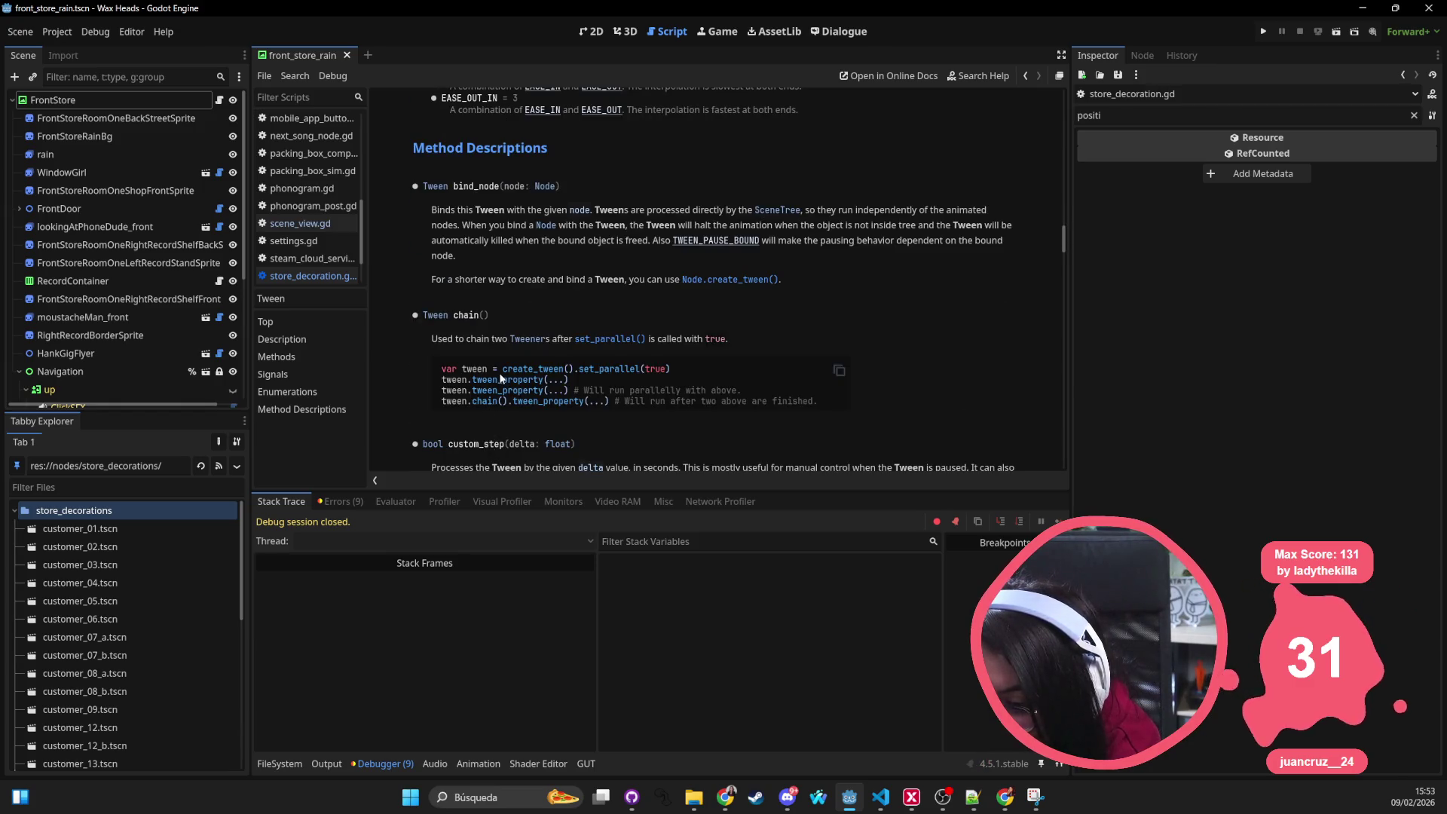
pyautogui.scroll(-10, 497, 377)
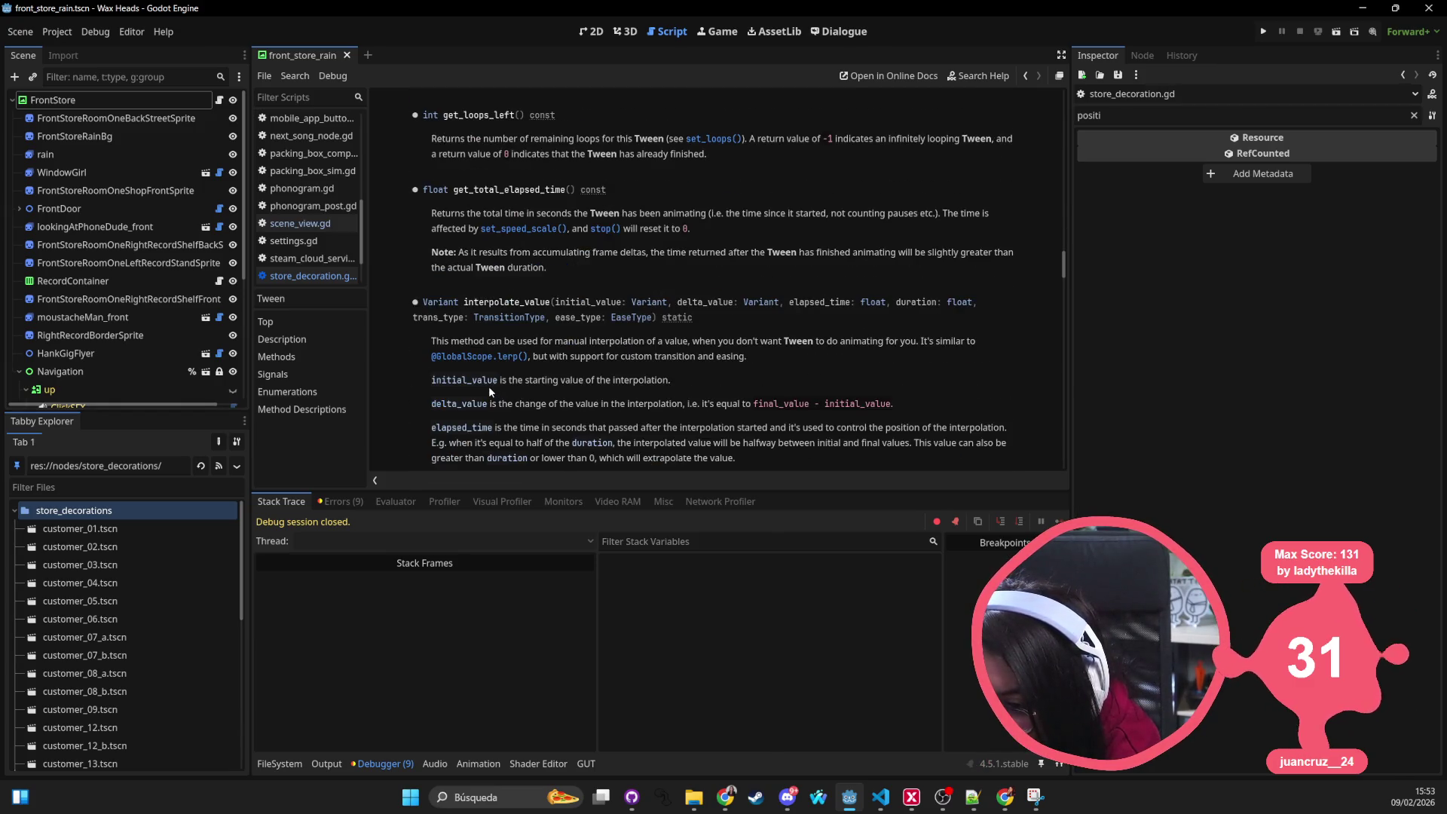
pyautogui.scroll(-8, 486, 386)
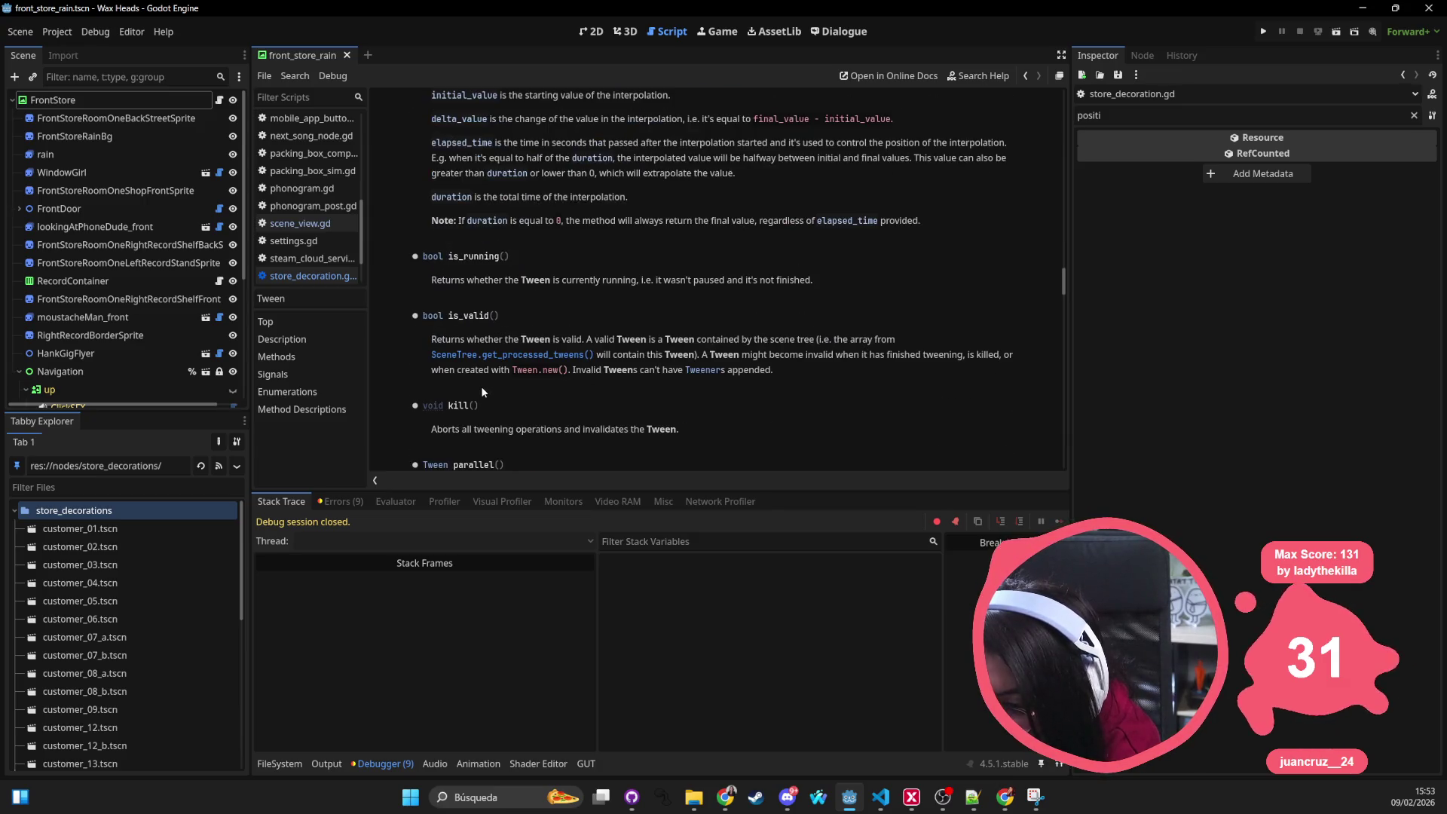
pyautogui.scroll(-6, 480, 393)
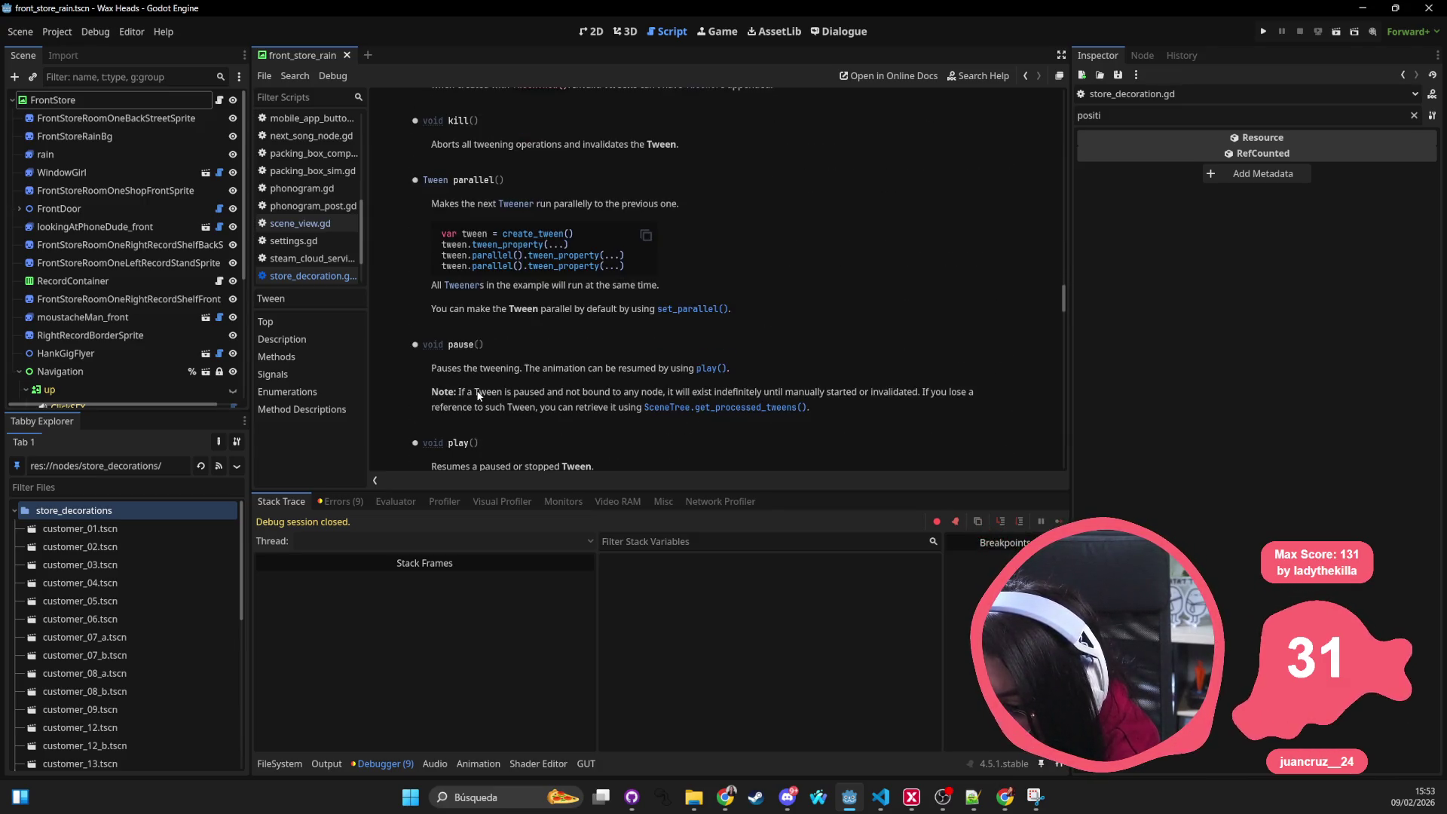
pyautogui.scroll(-5, 476, 392)
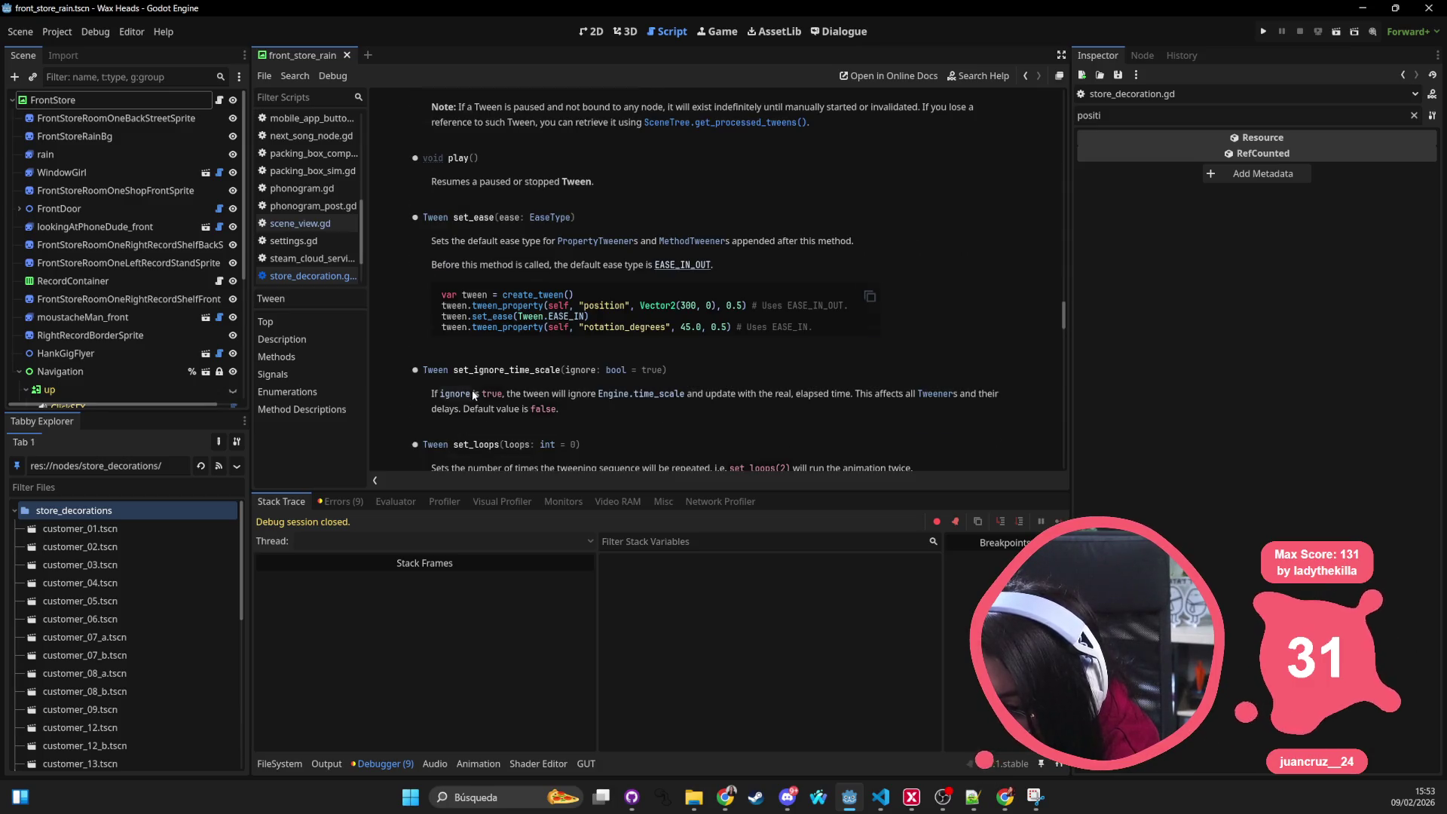
pyautogui.scroll(-3, 471, 394)
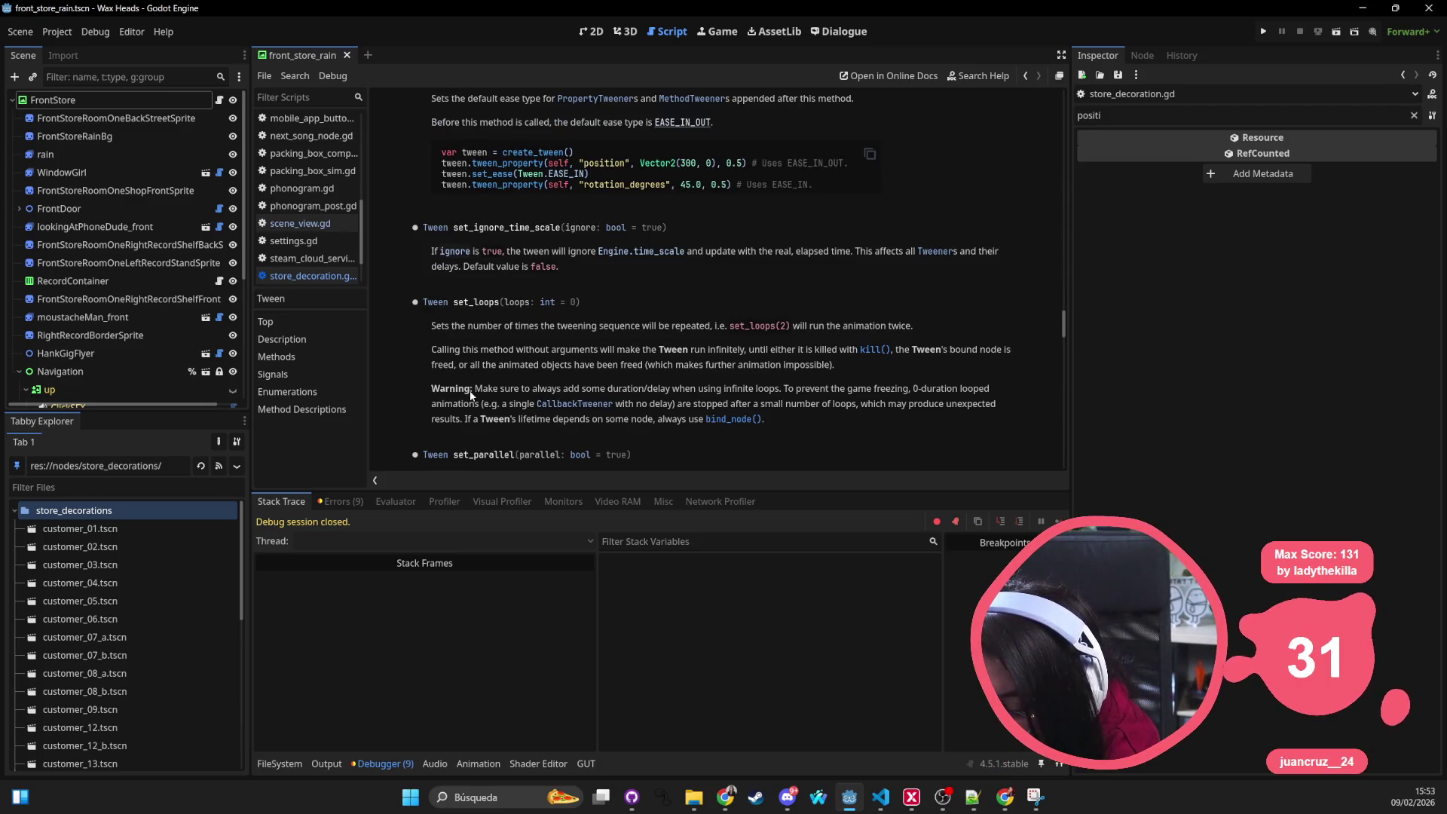
pyautogui.scroll(-5, 469, 391)
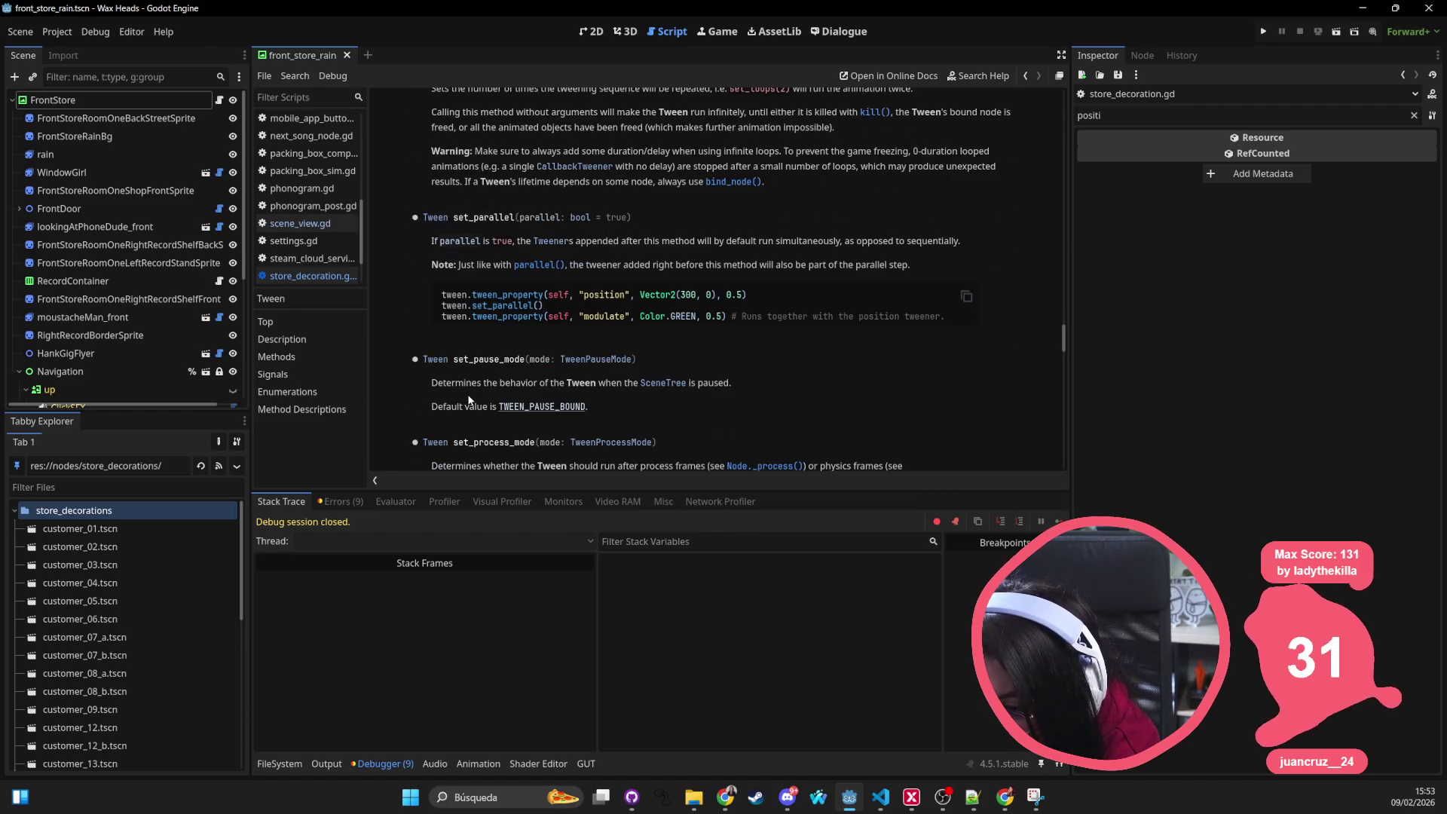
pyautogui.scroll(-3, 468, 400)
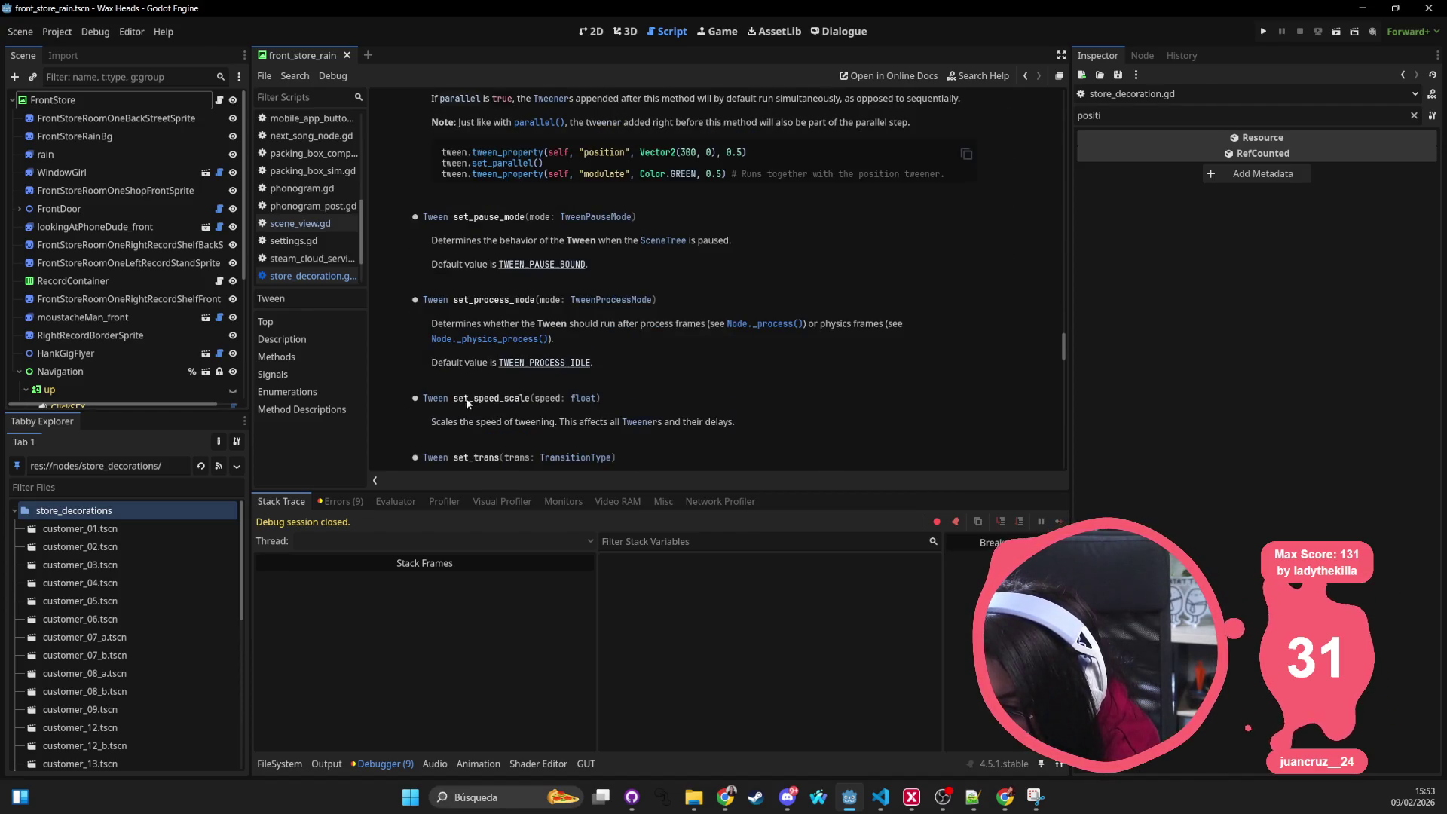
pyautogui.scroll(-5, 467, 403)
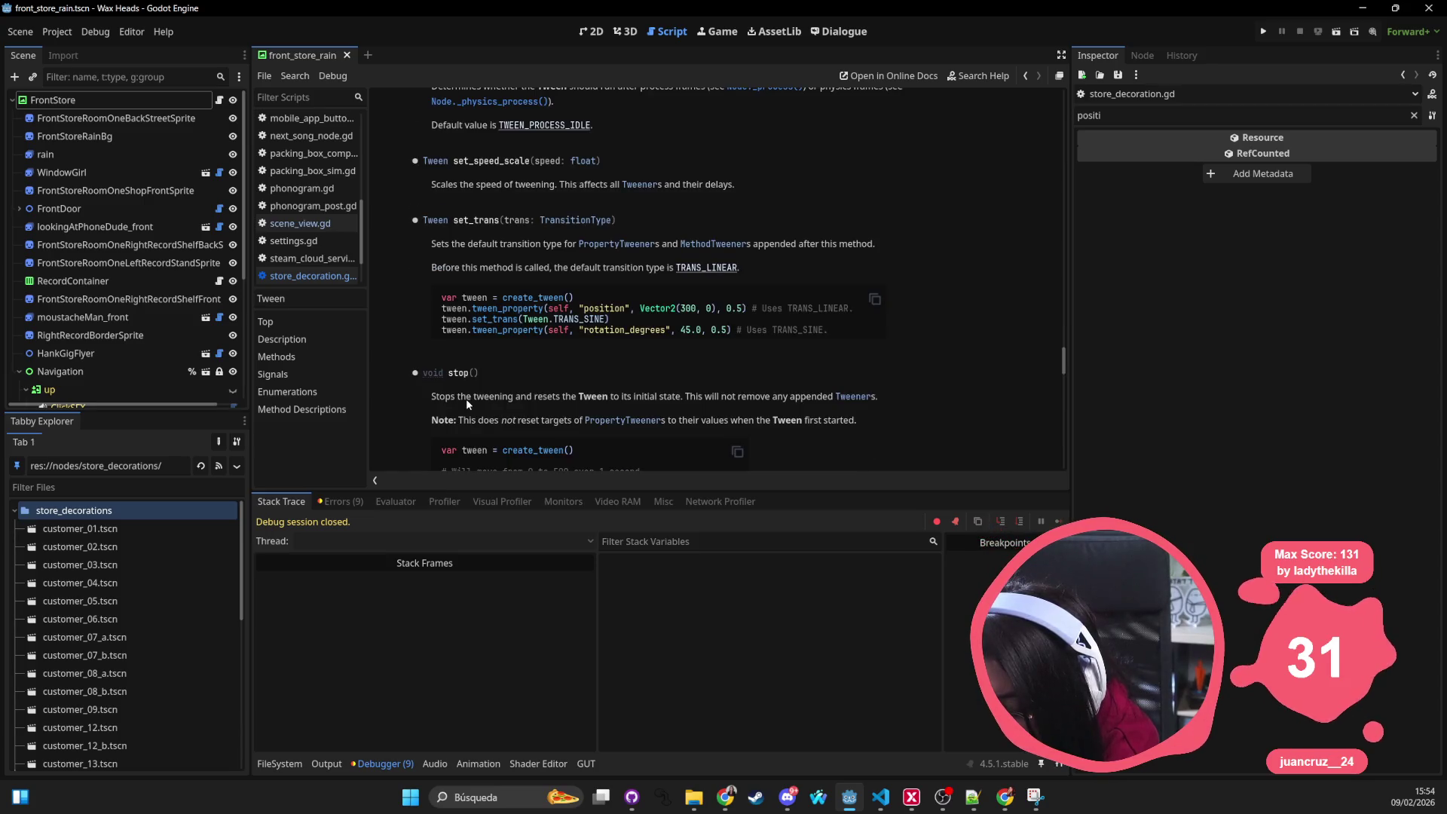
pyautogui.scroll(-6, 466, 403)
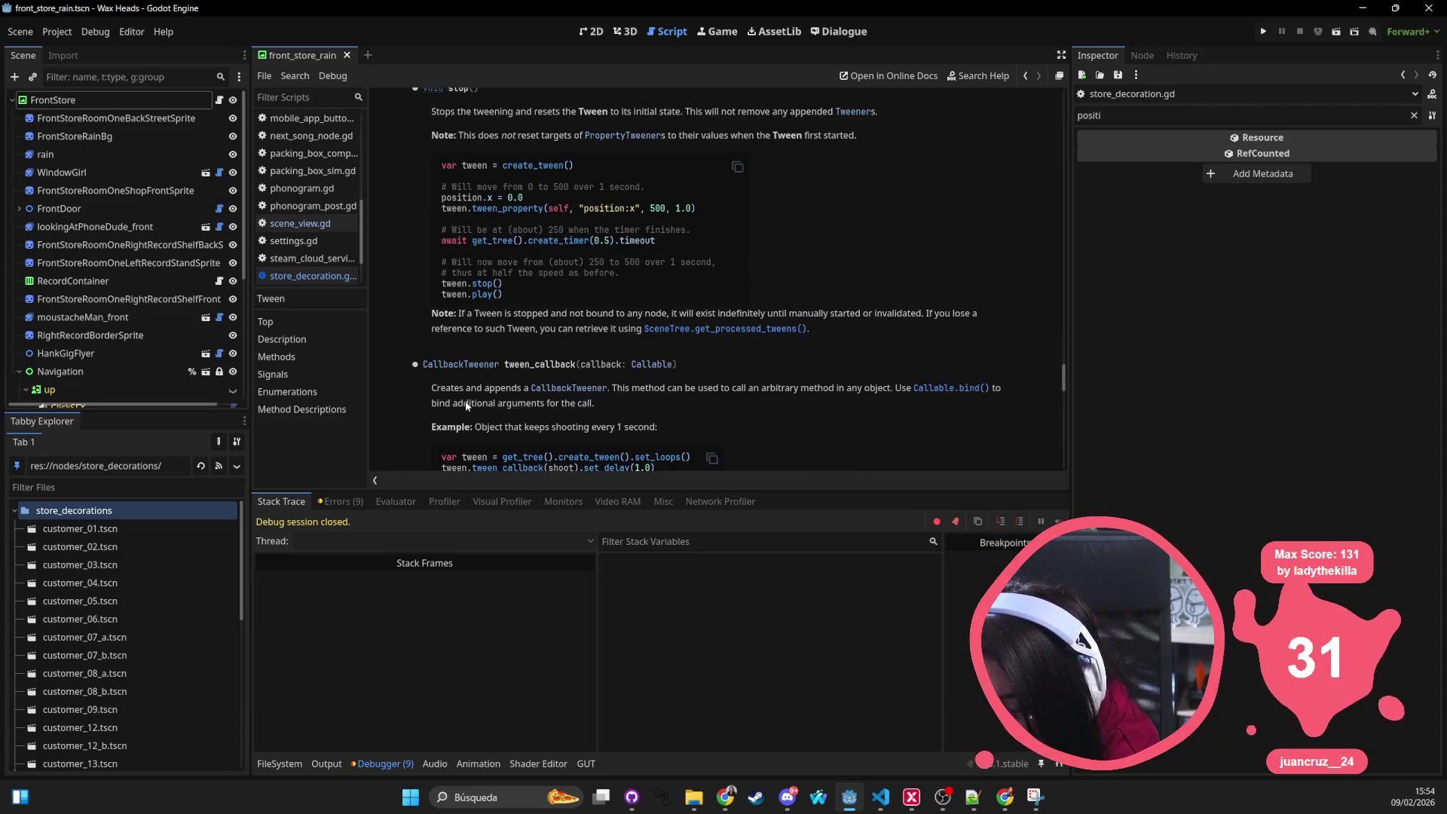
pyautogui.scroll(-4, 465, 405)
pyautogui.scroll(-4, 464, 407)
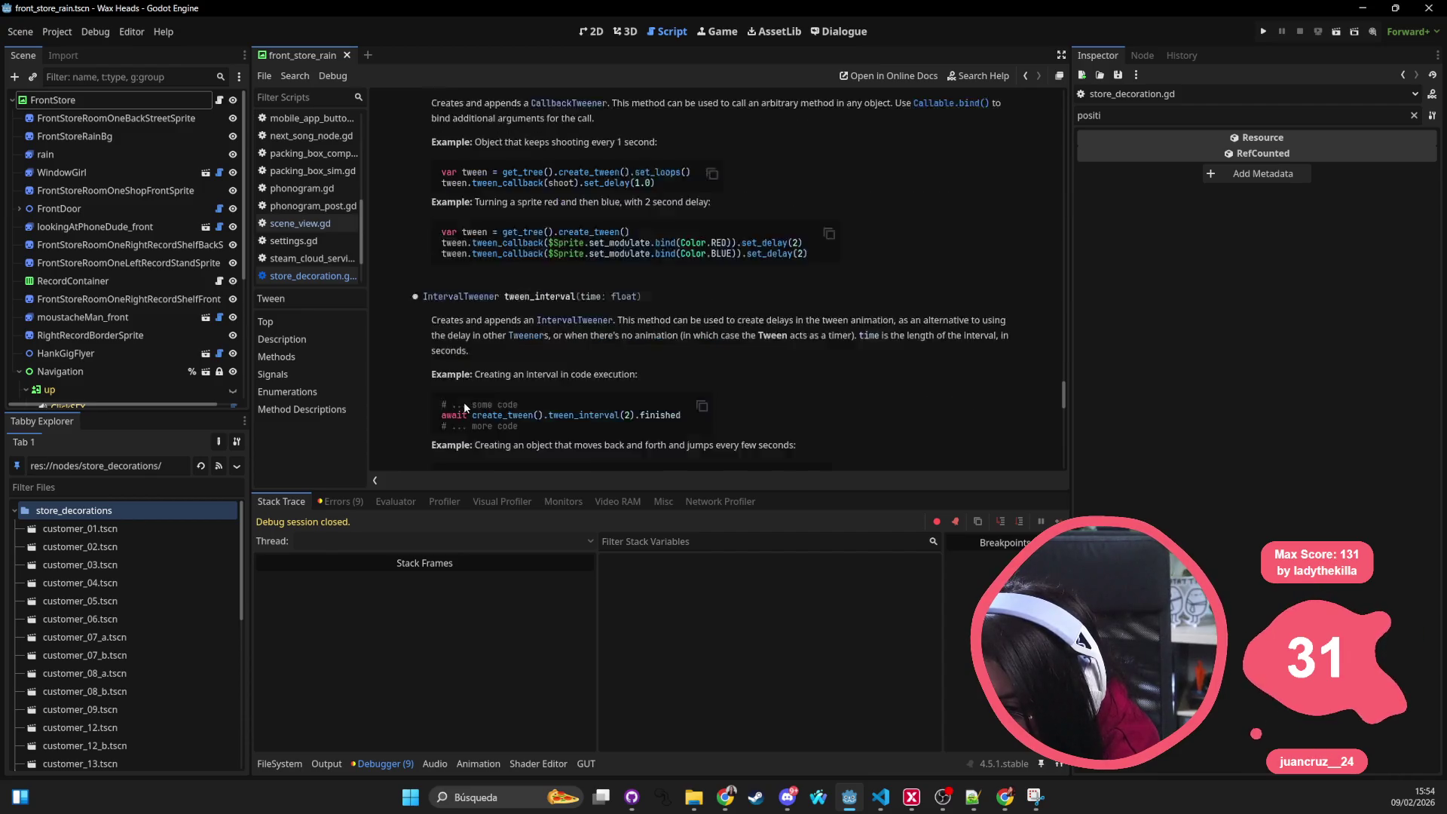
pyautogui.scroll(-2, 465, 407)
pyautogui.scroll(-5, 464, 403)
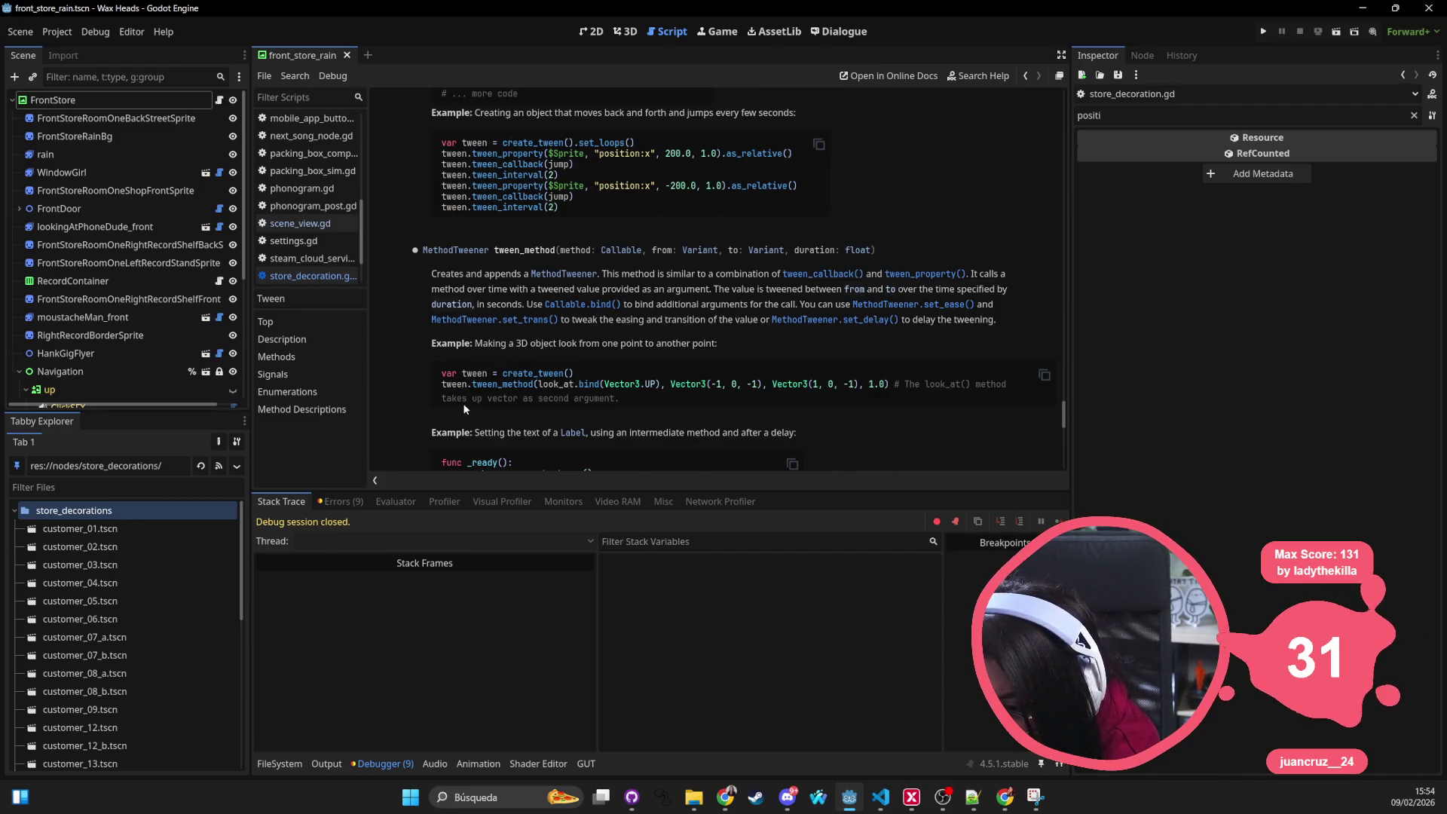
pyautogui.scroll(-6, 465, 414)
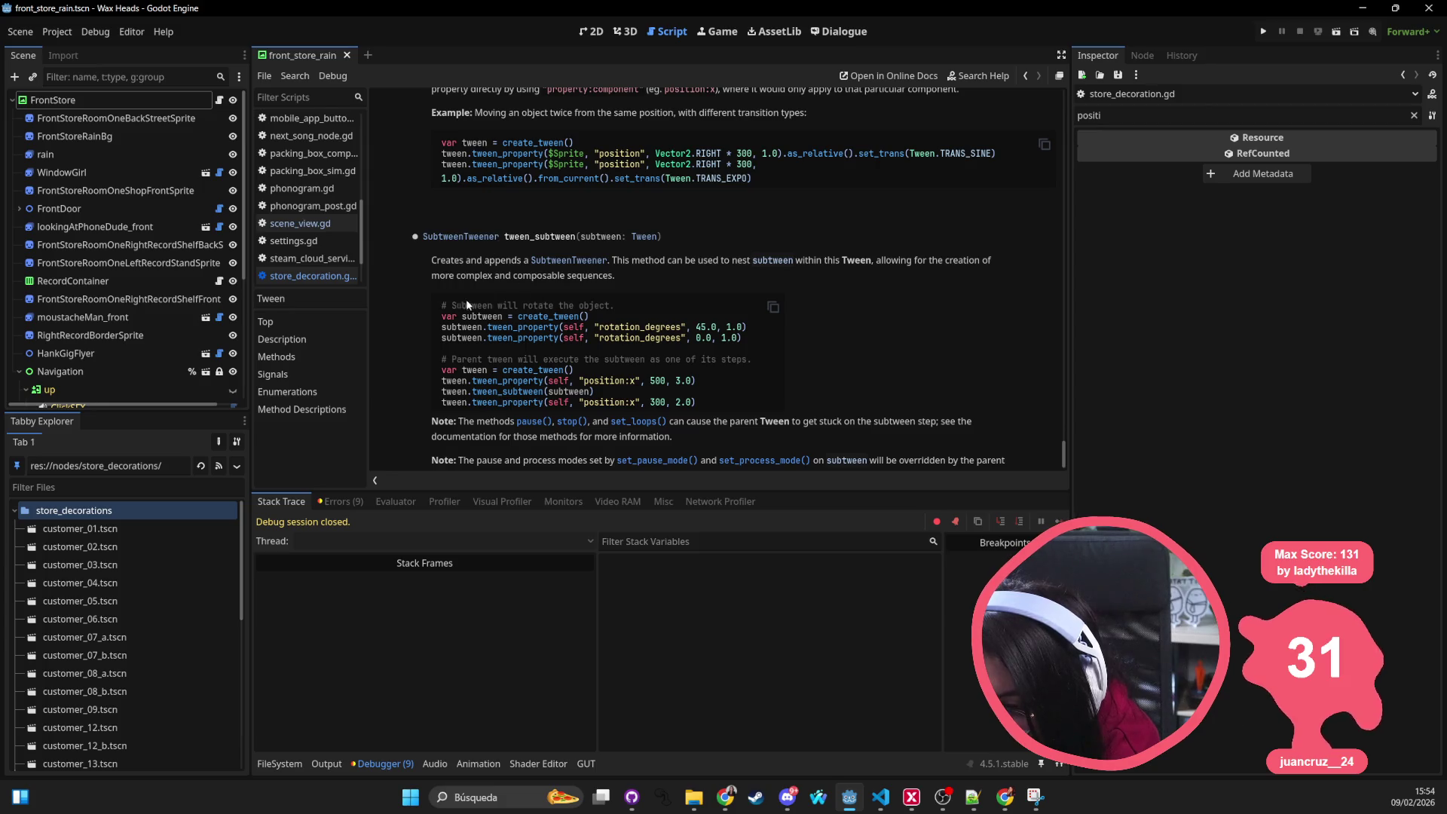
pyautogui.scroll(-1, 570, 316)
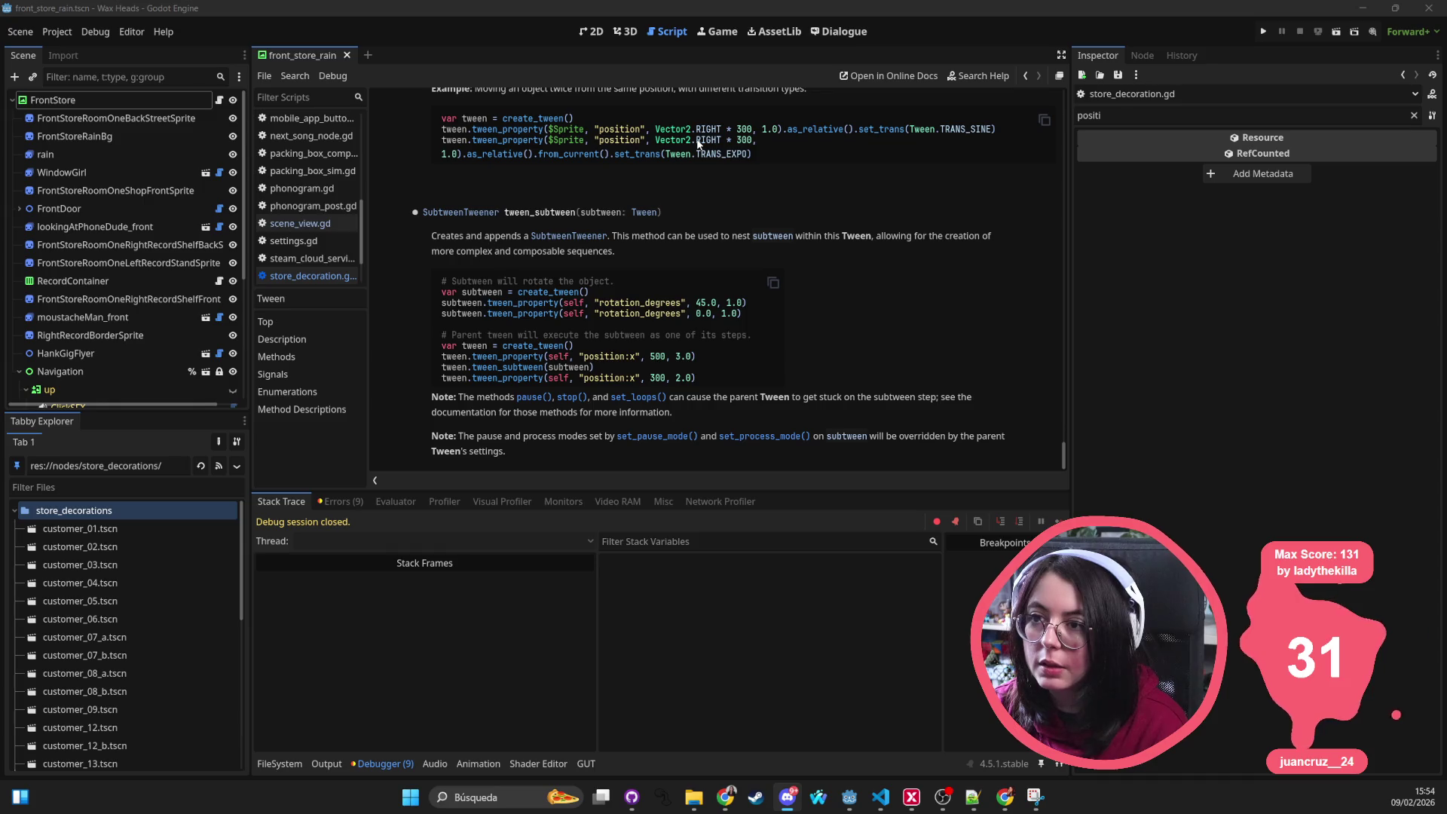
pyautogui.hotkey('alt', 'Tab')
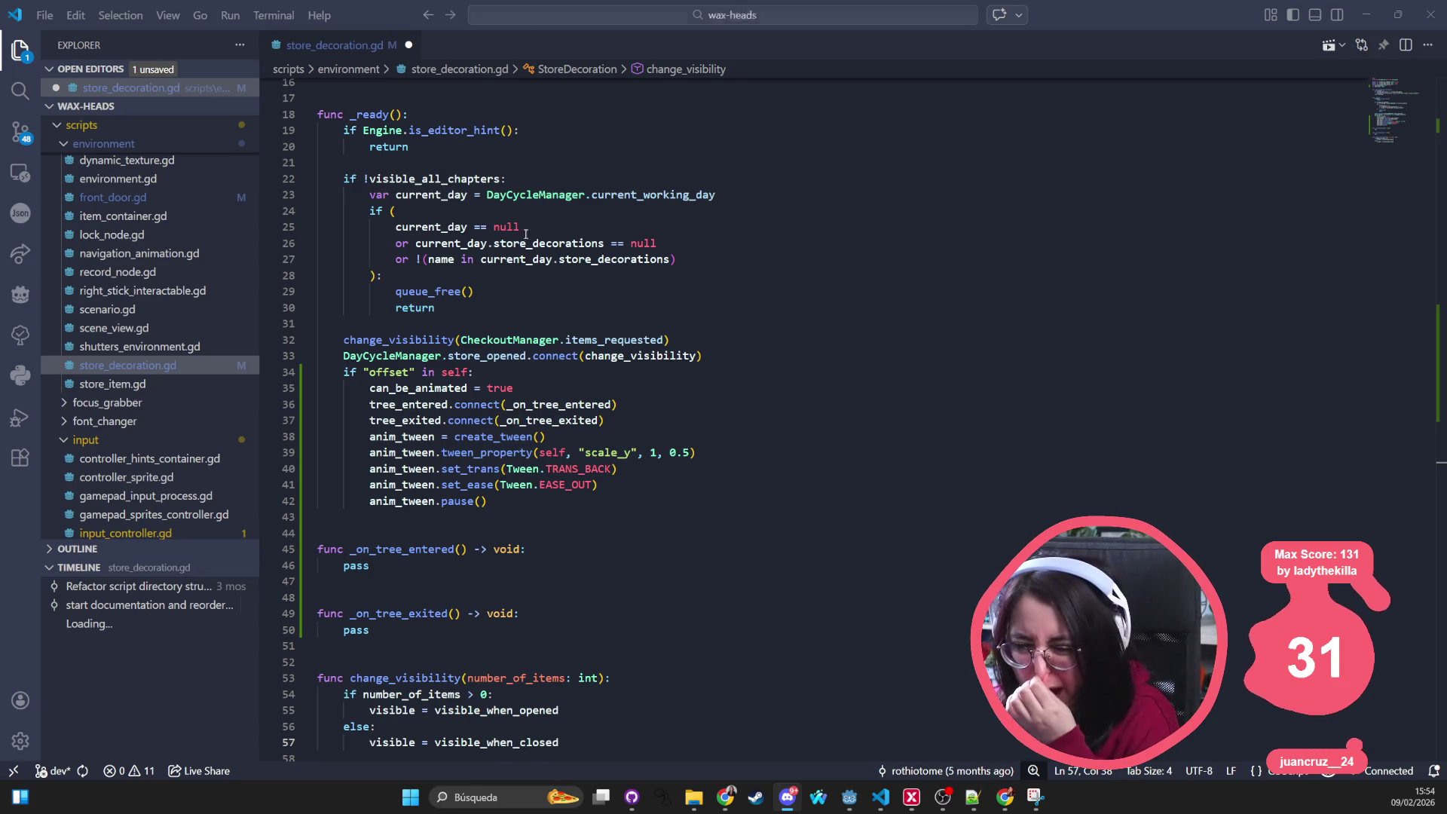
# Step: Remove the tween setup lines and the leftover blank line from _ready
pyautogui.click(657, 541)
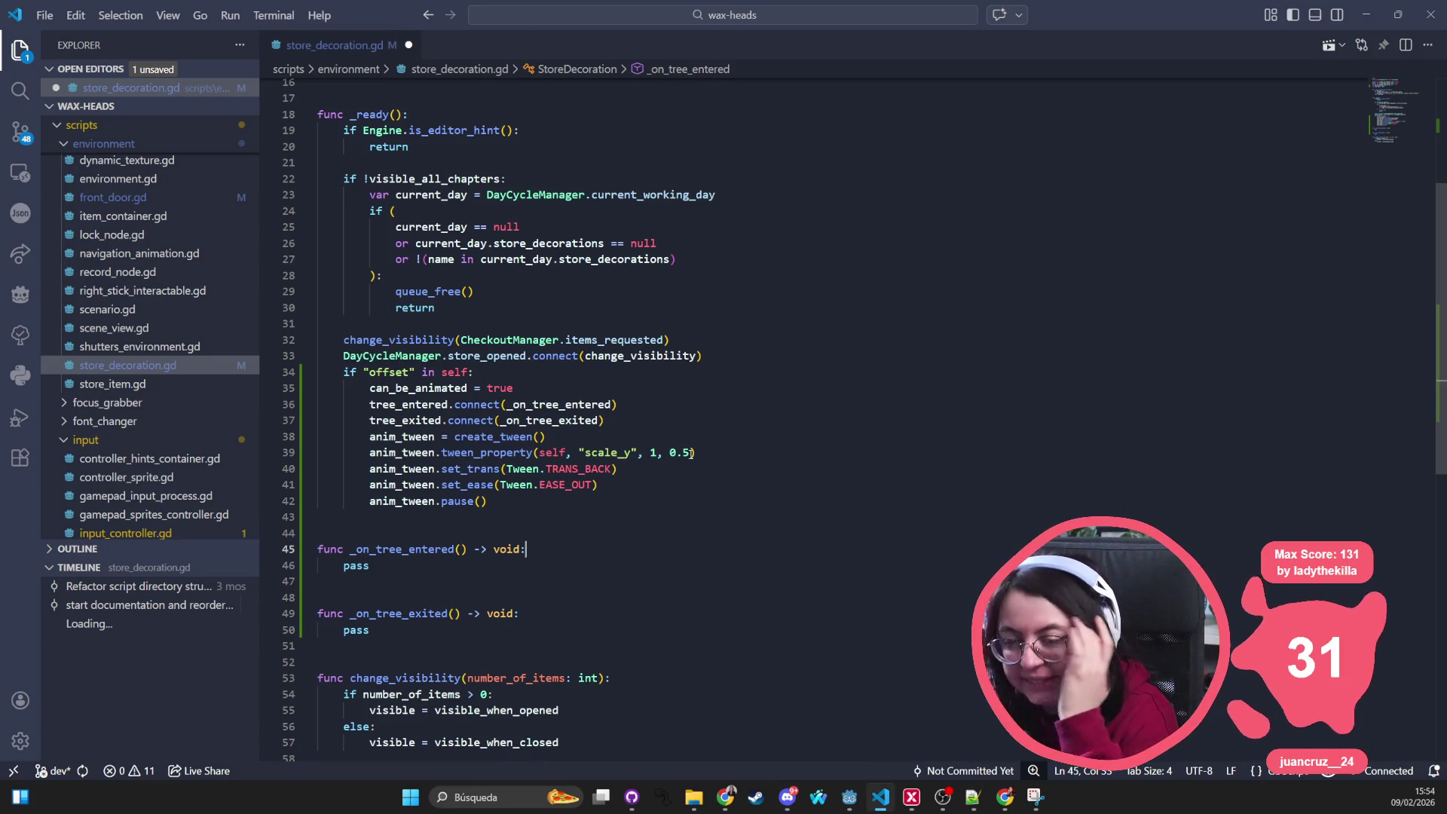
pyautogui.click(552, 509)
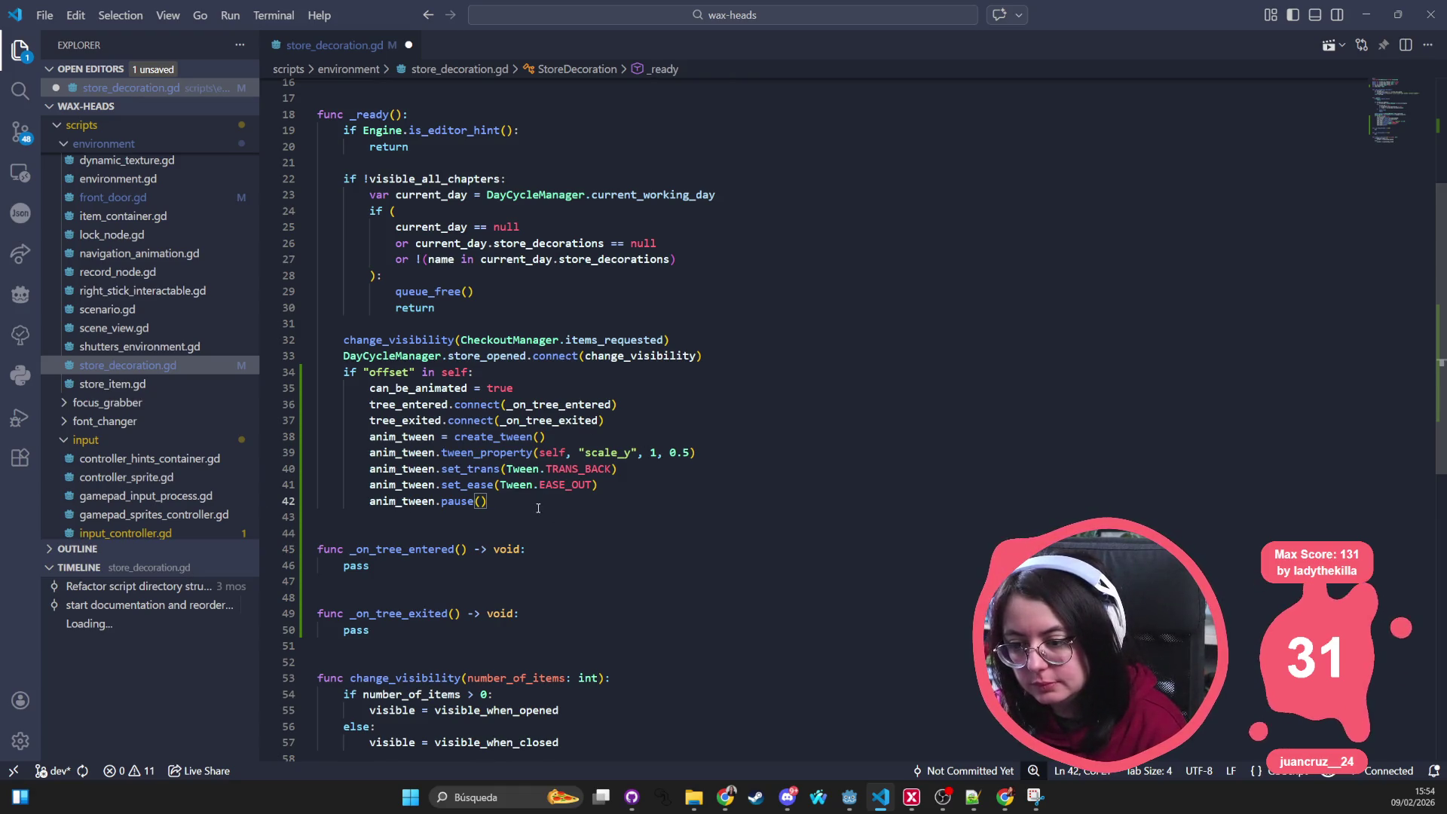
pyautogui.scroll(-2, 555, 470)
pyautogui.moveTo(512, 432)
pyautogui.mouseDown()
pyautogui.moveTo(324, 380)
pyautogui.moveTo(318, 365)
pyautogui.mouseUp()
pyautogui.hotkey('ctrl', 'c')
pyautogui.press('Delete')
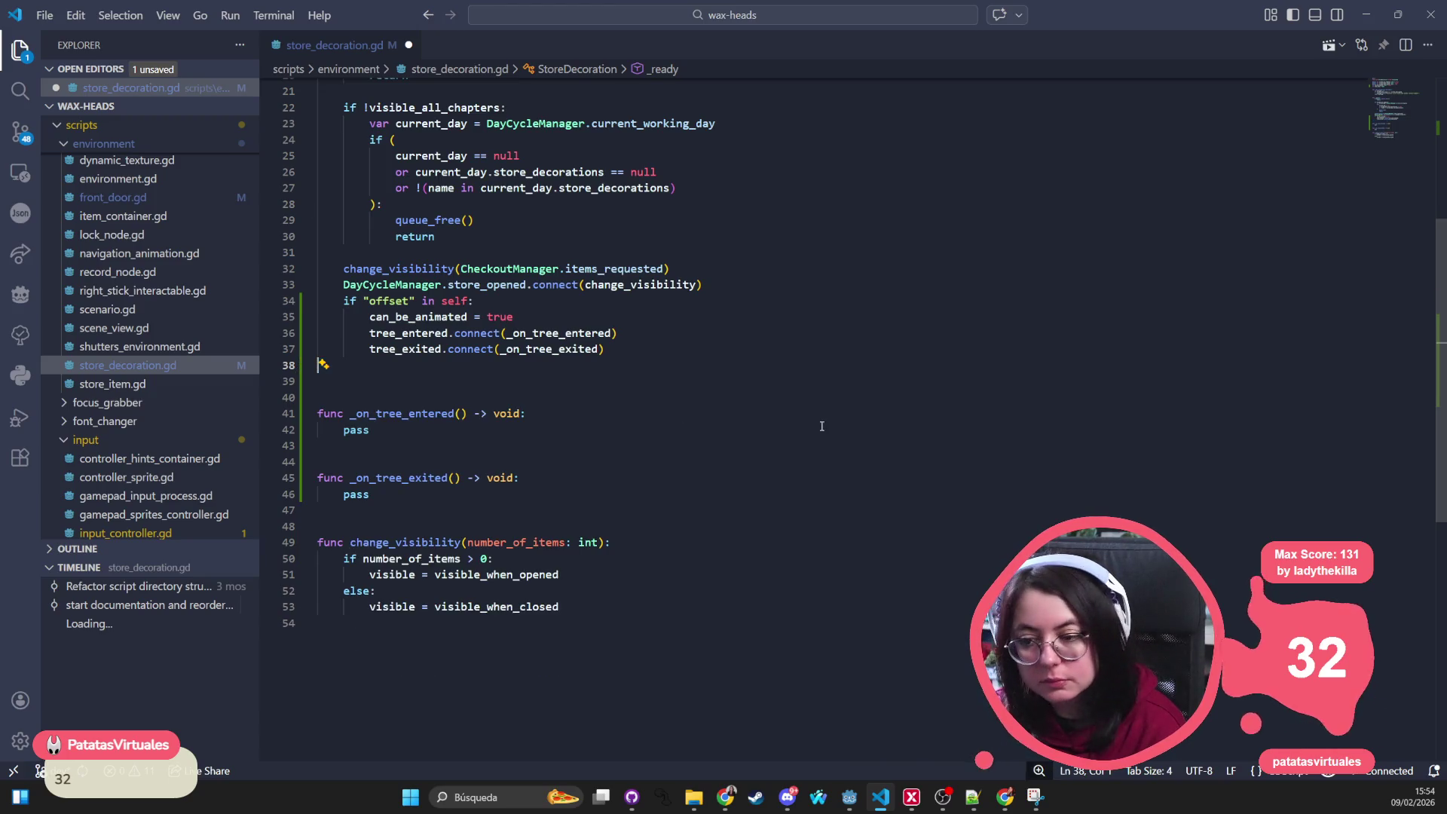
pyautogui.press('Delete')
# Step: Replace pass in _on_tree_entered with 'if anim_tween: anim_tween.kill()' and paste the tween block below
pyautogui.moveTo(369, 413); pyautogui.dragTo(340, 411)
pyautogui.write('if anim_tween')
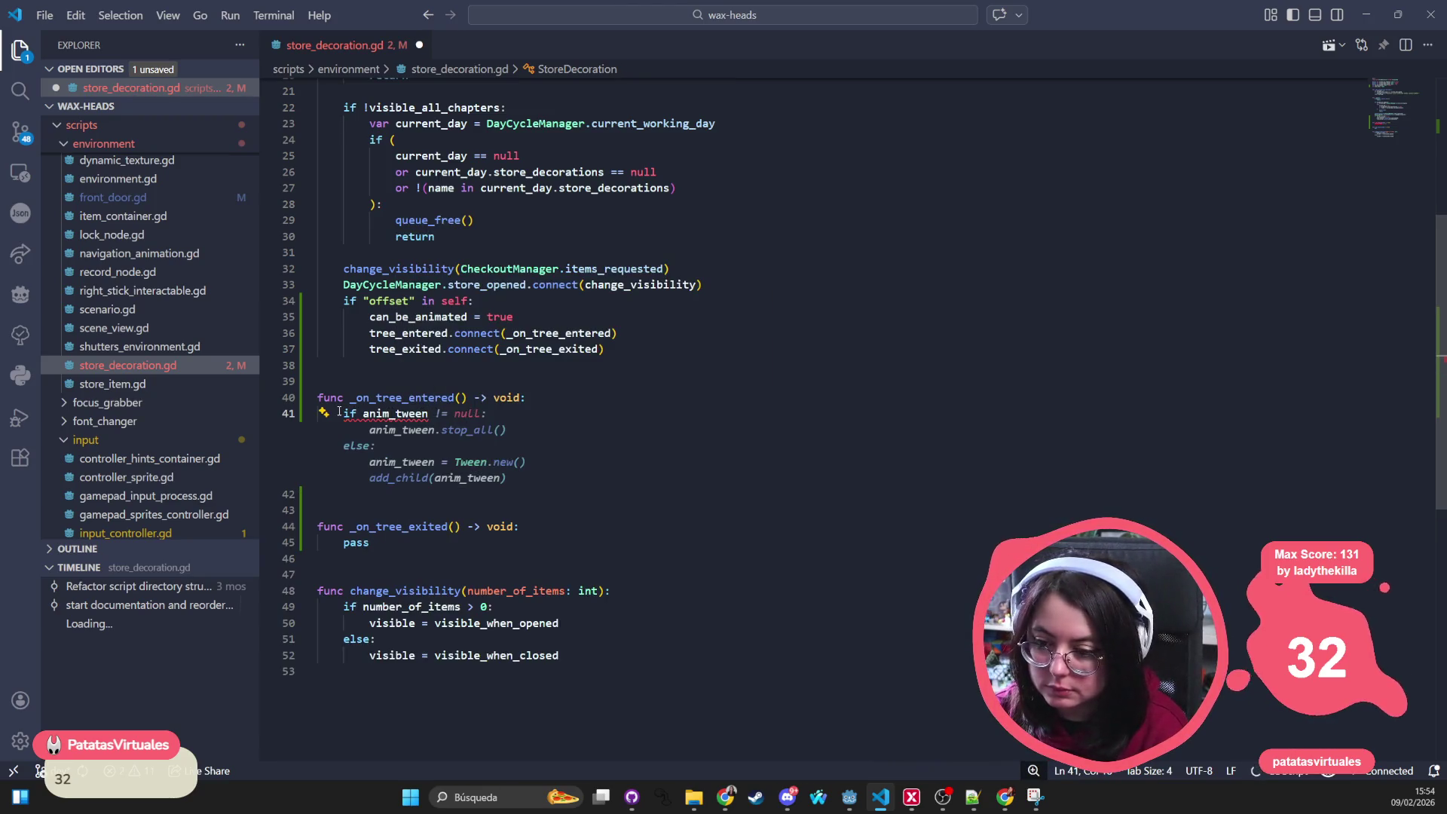
pyautogui.write(':')
pyautogui.press('Return')
pyautogui.write('anim')
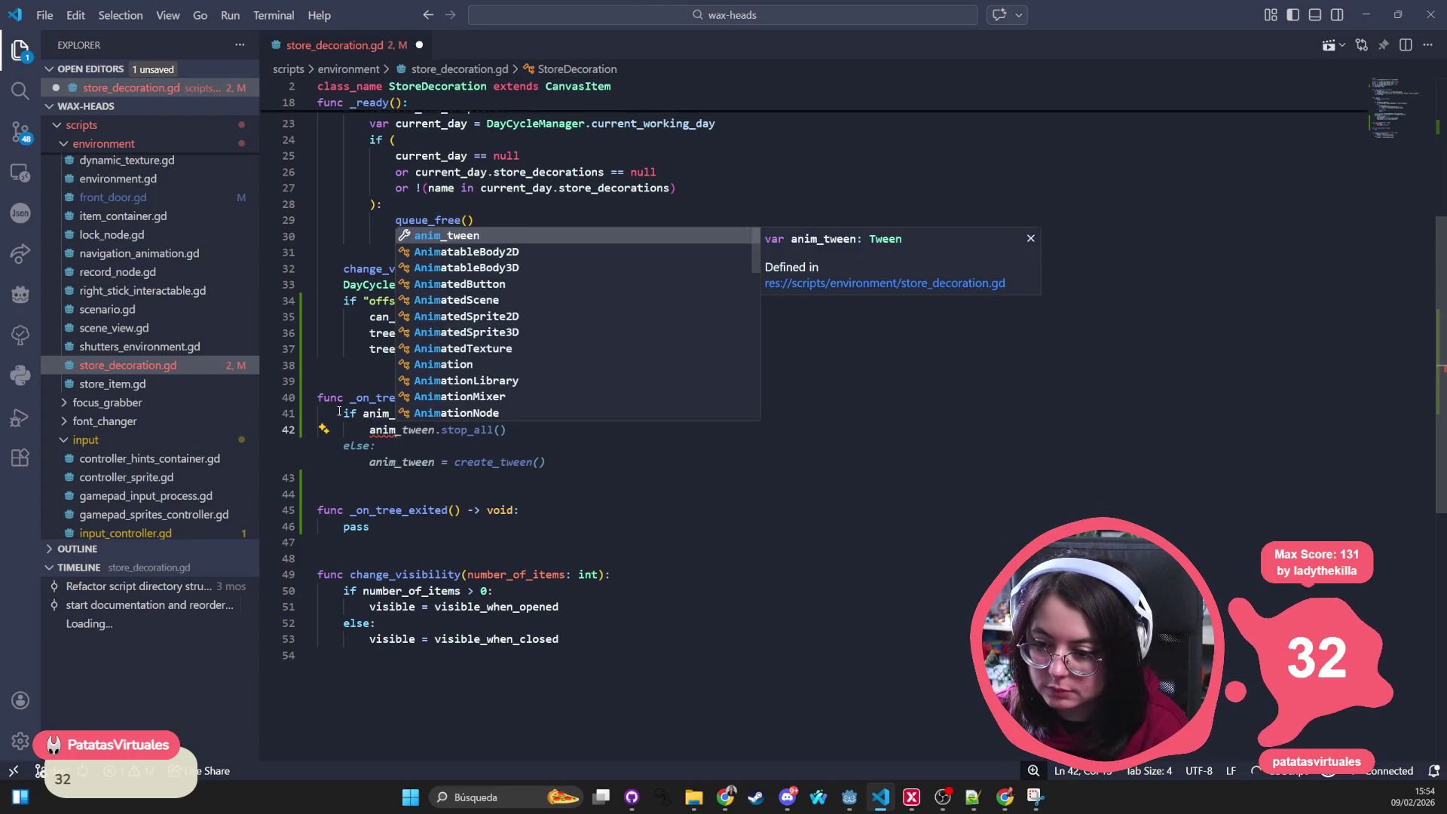
pyautogui.write('_twee')
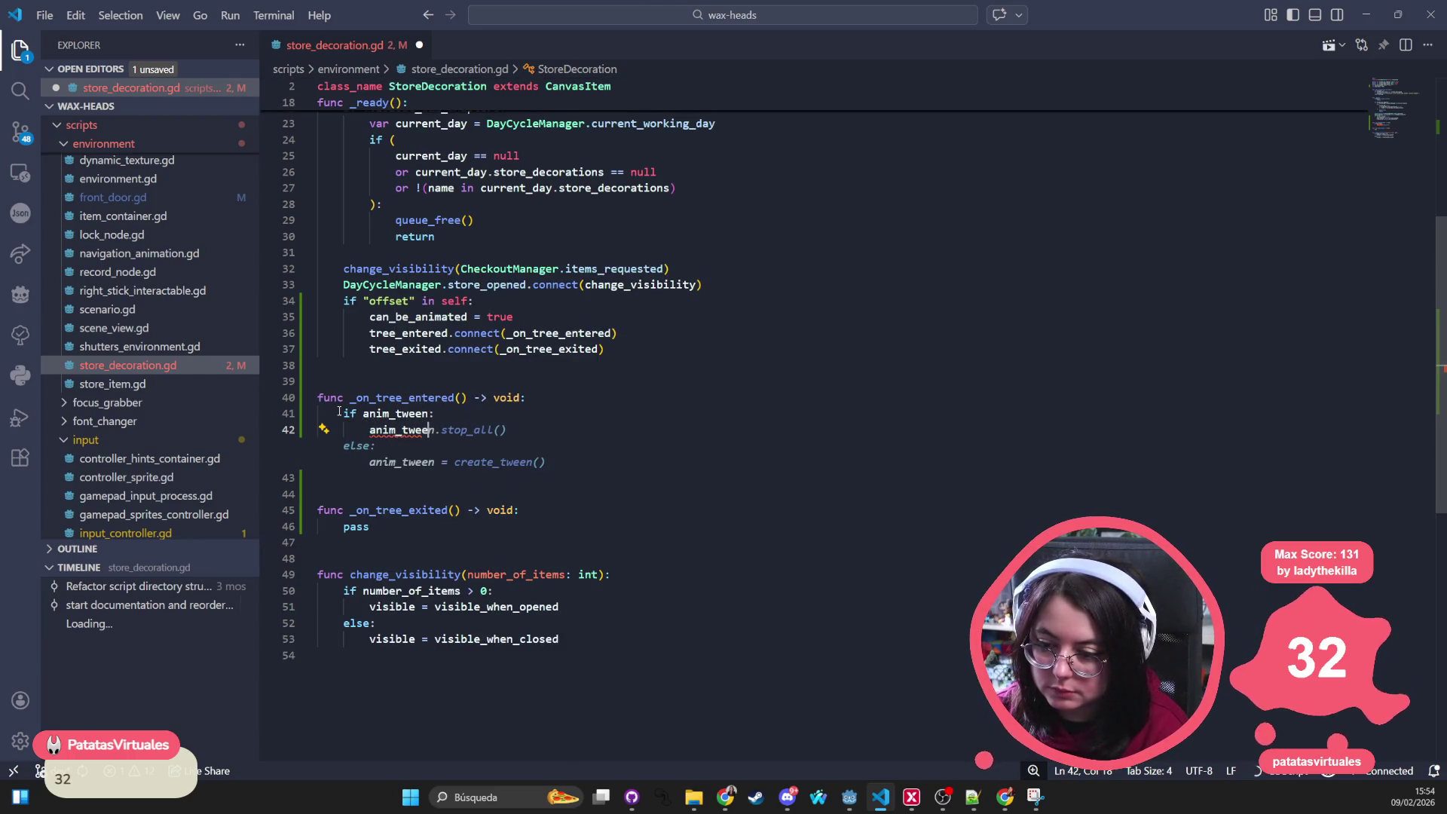
pyautogui.write('n.kill()')
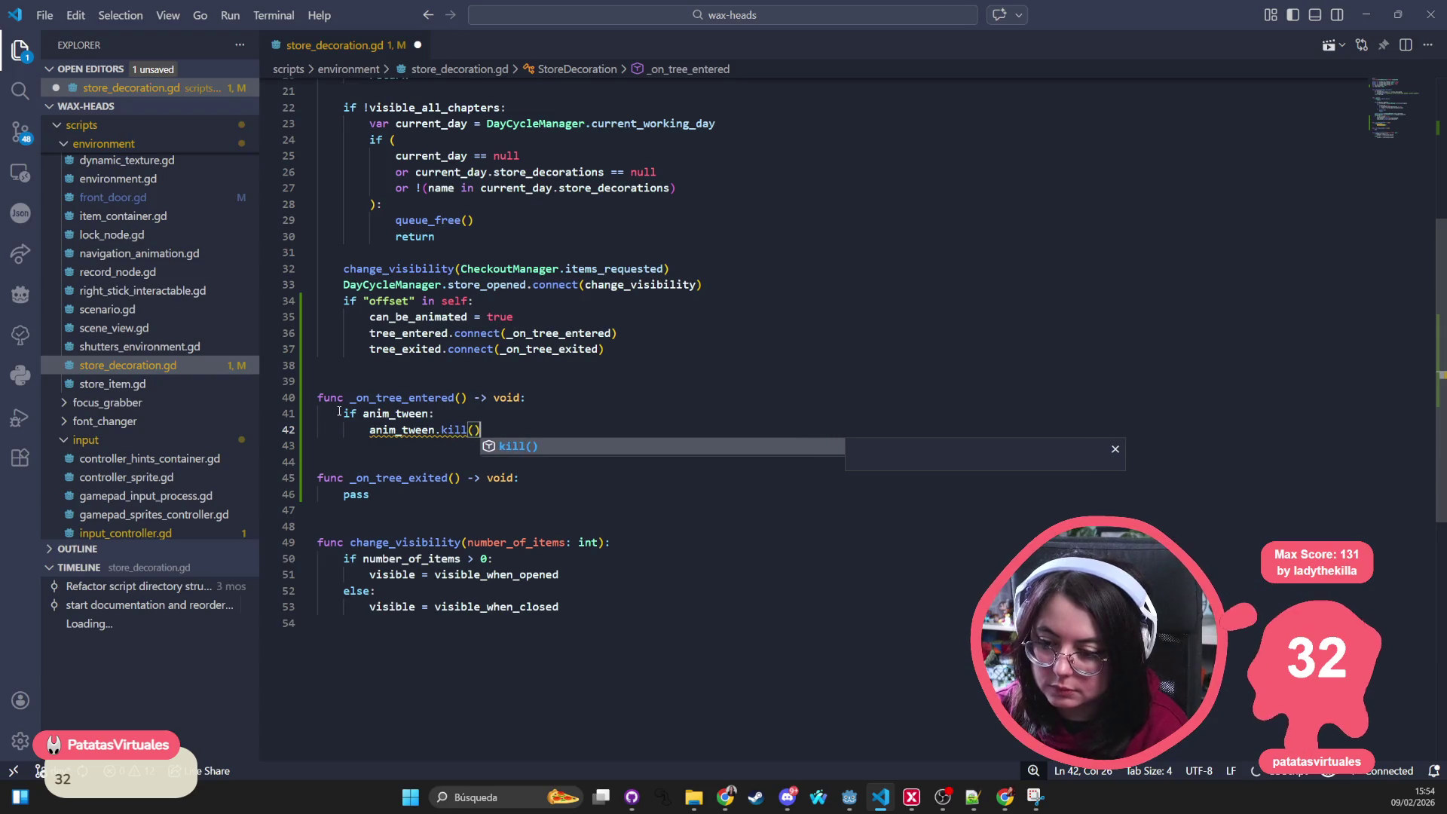
pyautogui.press('Return')
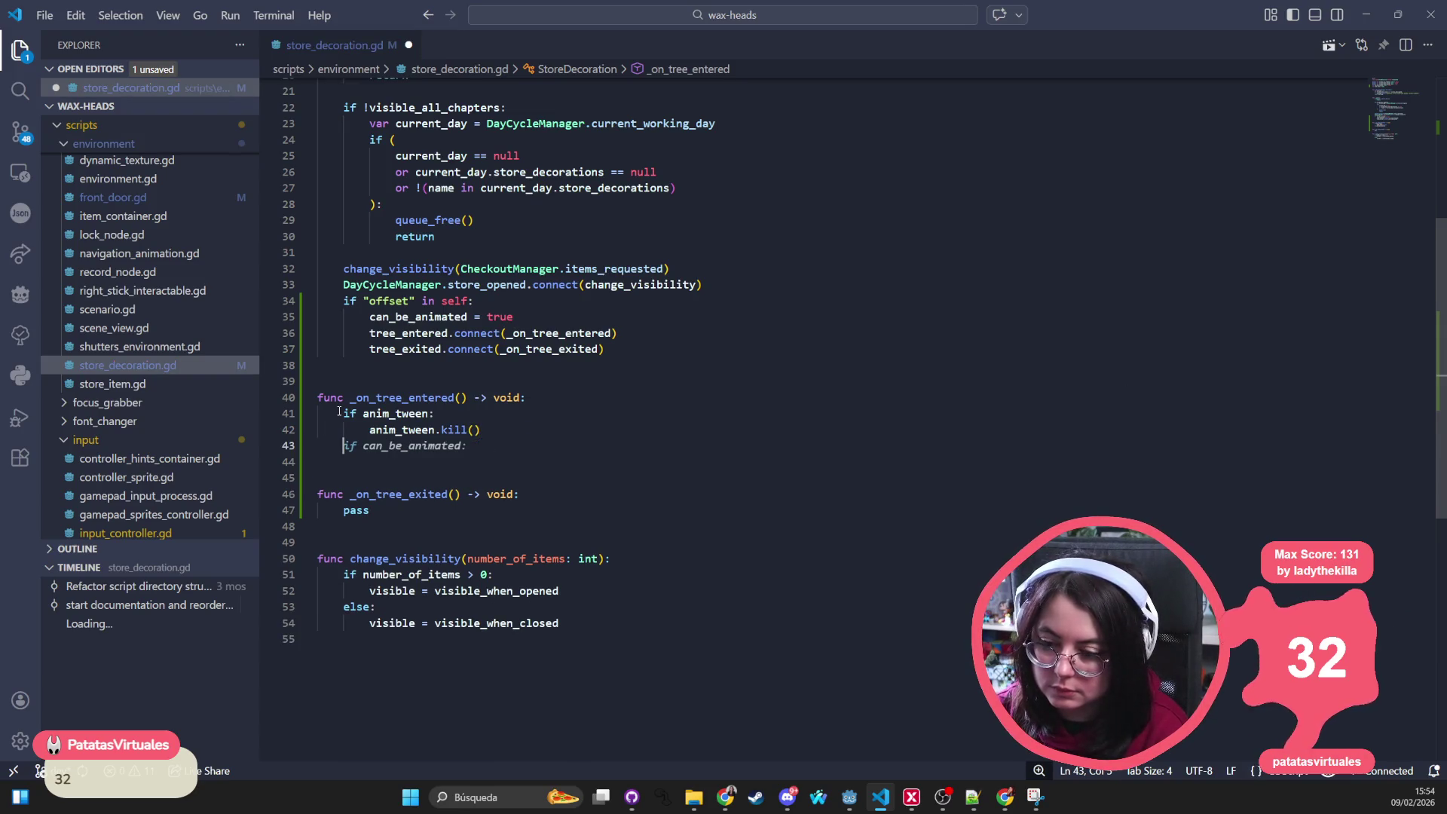
pyautogui.hotkey('ctrl', 'v')
pyautogui.click(394, 445)
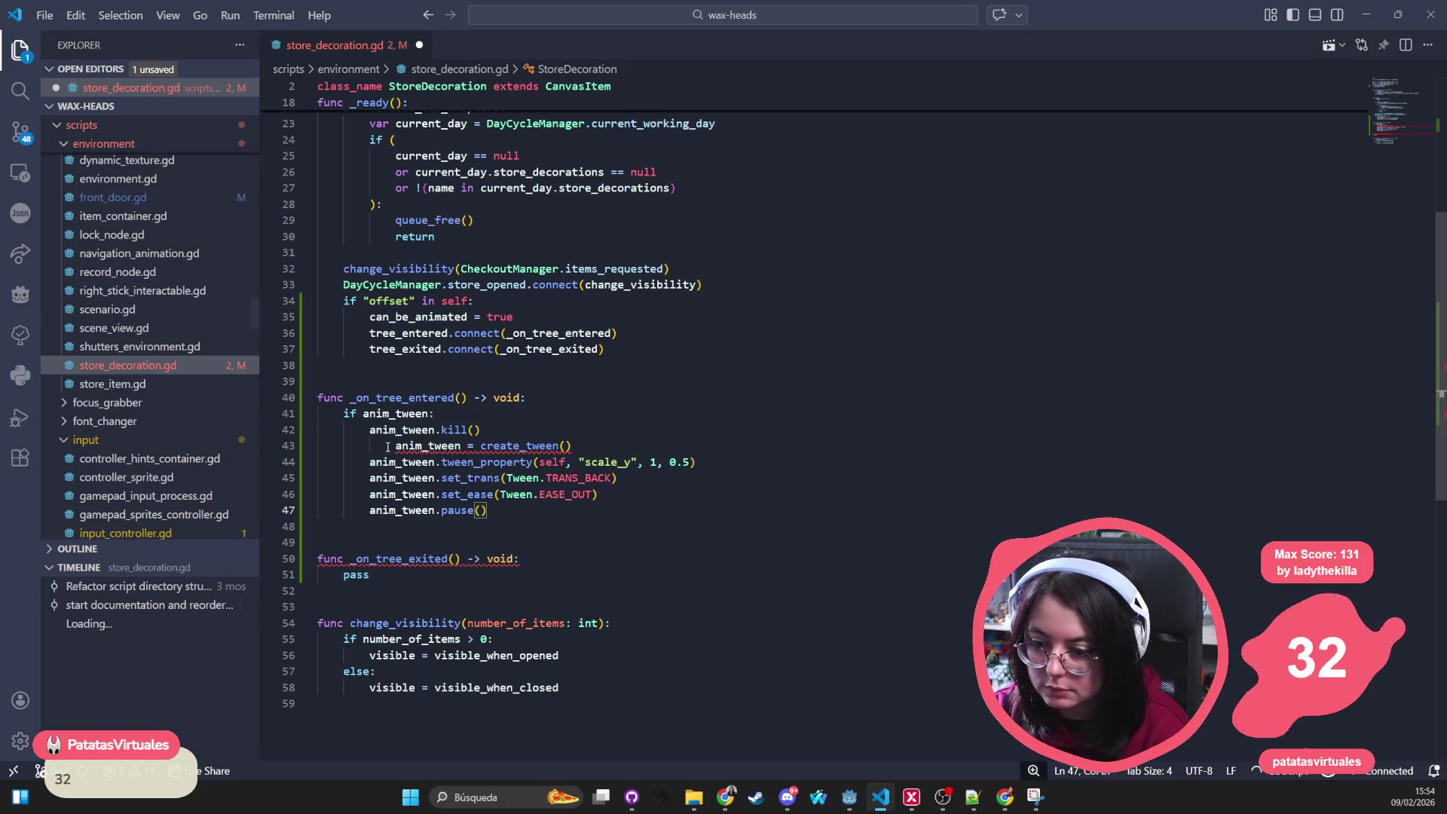
# Step: Outdent the create_tween block so it sits outside the if
pyautogui.press('BackSpace')
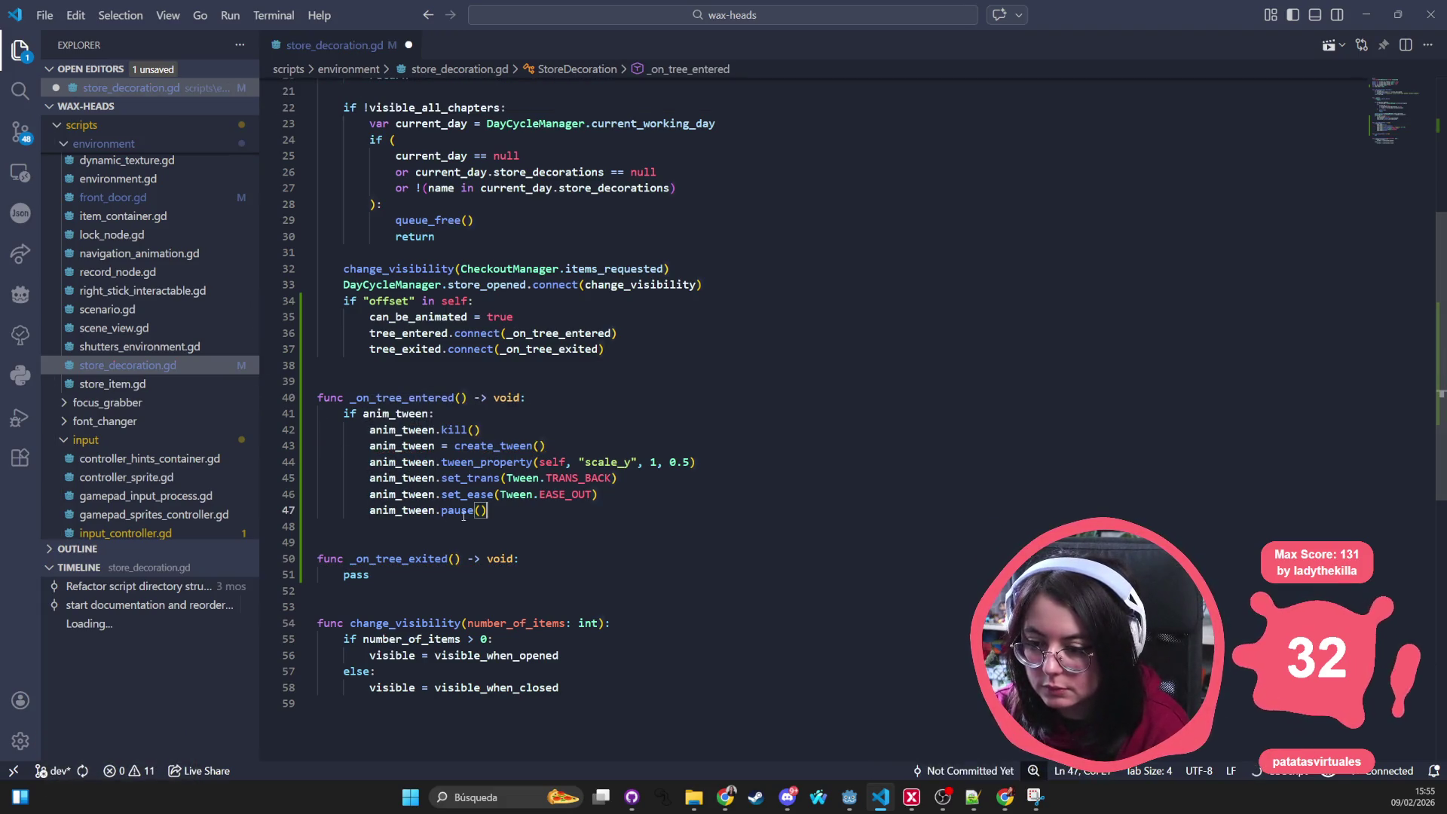
pyautogui.moveTo(488, 510); pyautogui.dragTo(294, 463)
pyautogui.hotkey('shift', 'Up')
pyautogui.hotkey('shift', 'Tab')
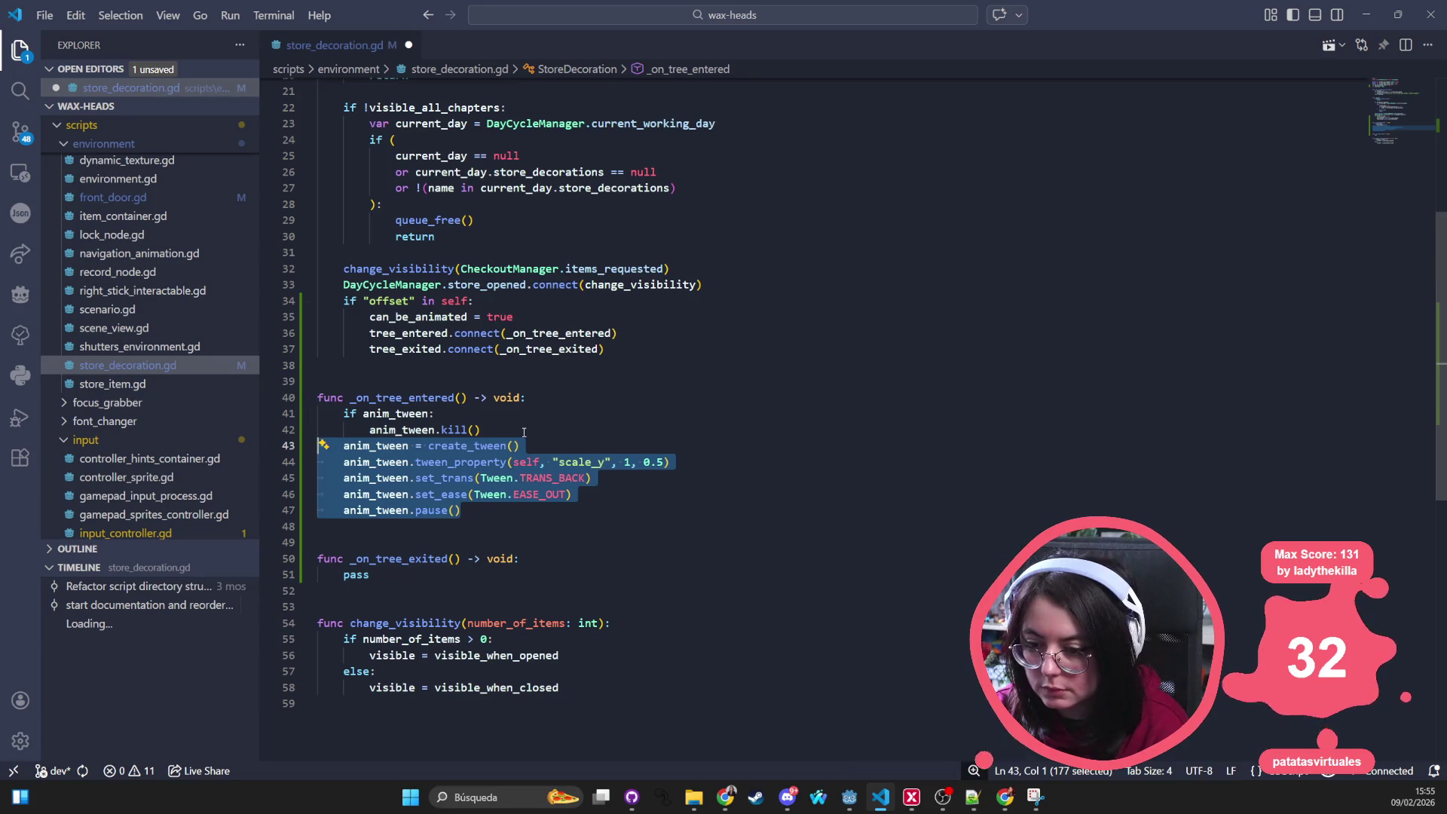
# Step: Add set("scale:y", 0) before create_tween and change the tween's "scale_y" to "scale:y"
pyautogui.click(523, 434)
pyautogui.press('Return')
pyautogui.write('set')
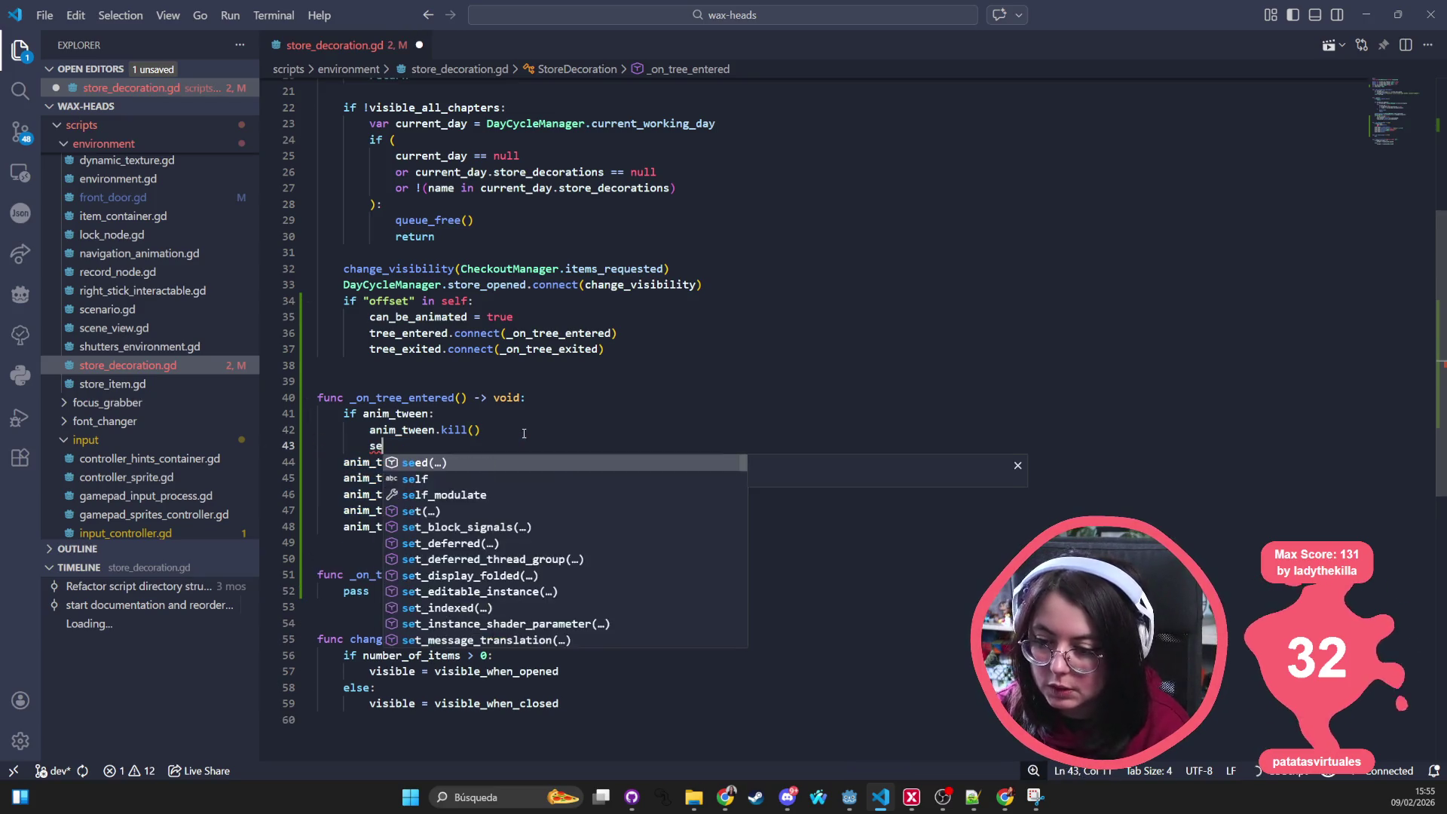
pyautogui.press('BackSpace')
pyautogui.press('BackSpace')
pyautogui.press('BackSpace')
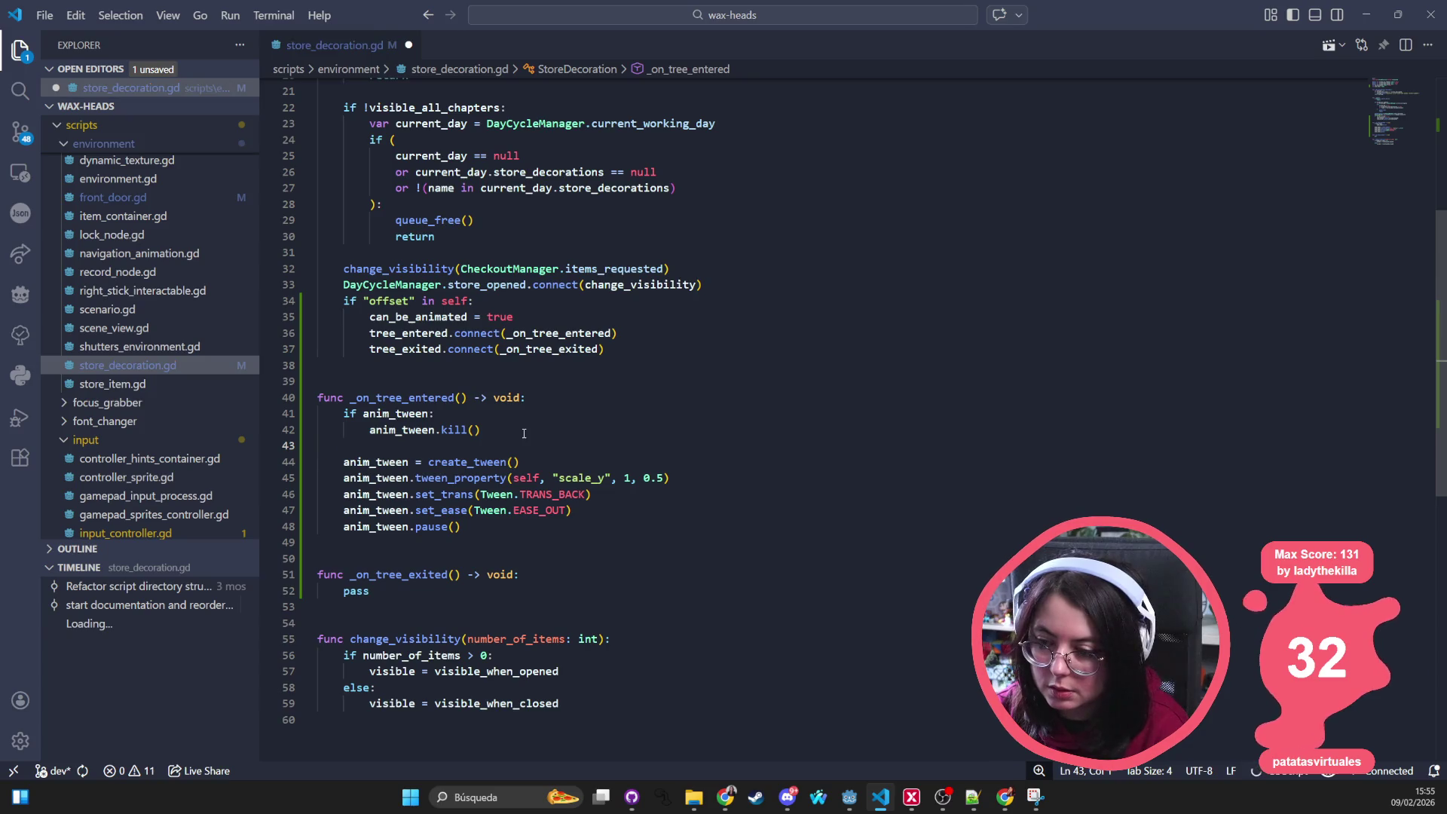
pyautogui.write('set:')
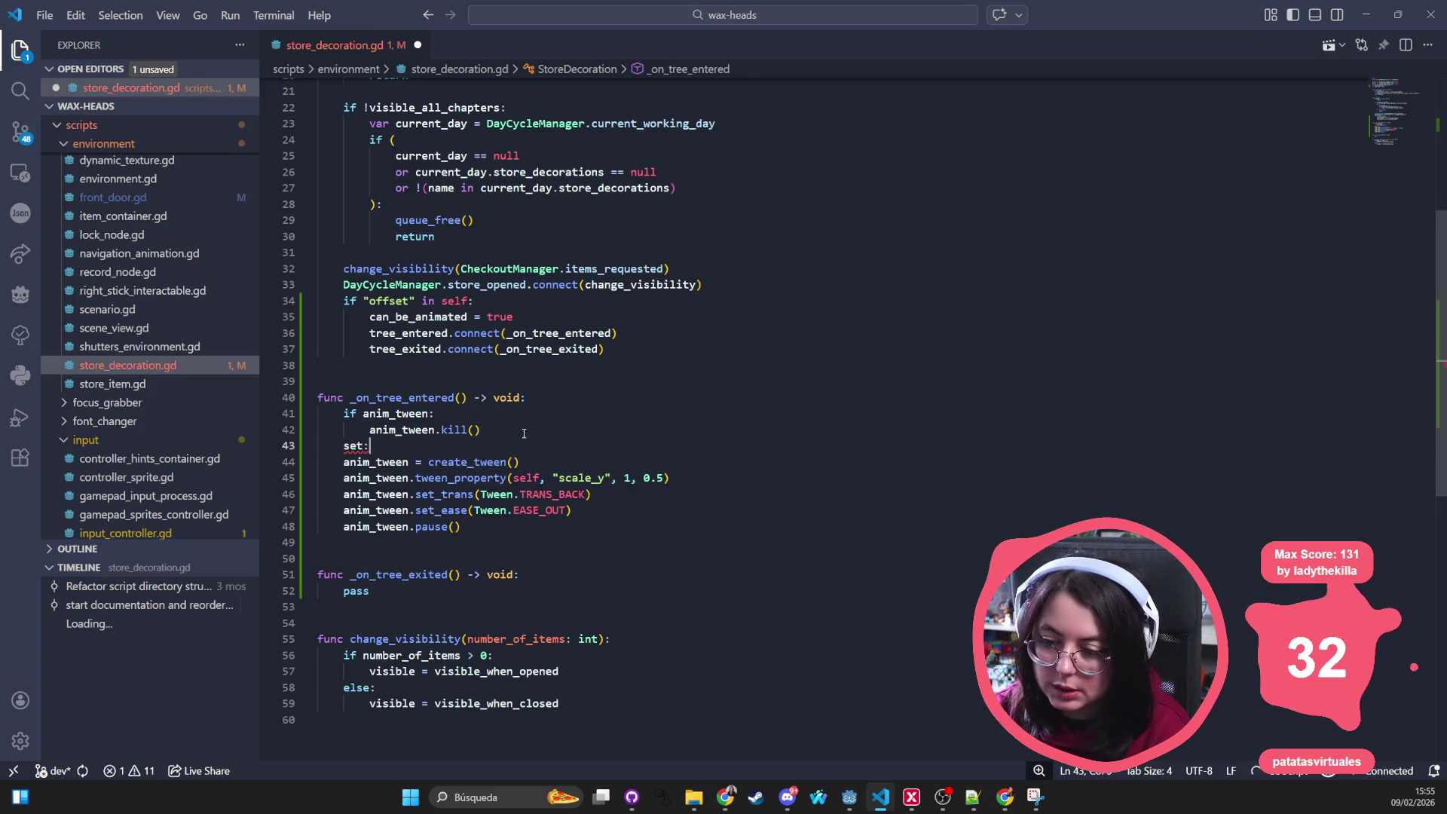
pyautogui.write('(')
pyautogui.press('Tab')
pyautogui.press('Left')
pyautogui.press('Left')
pyautogui.press('Left')
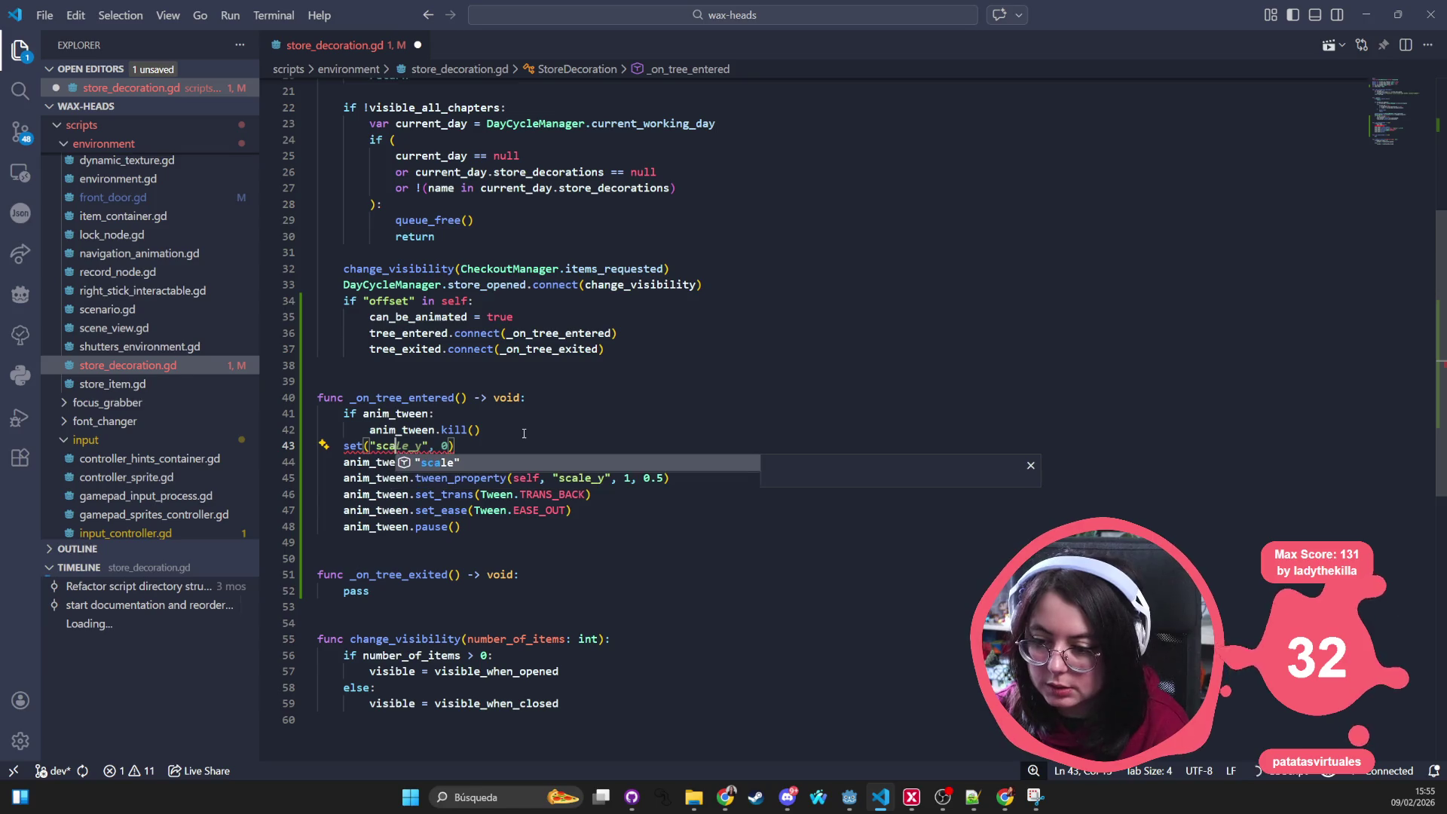
pyautogui.press('Delete')
pyautogui.write(':')
pyautogui.press('Right')
pyautogui.press('Right')
pyautogui.press('Right')
pyautogui.press('Right')
pyautogui.click(600, 478)
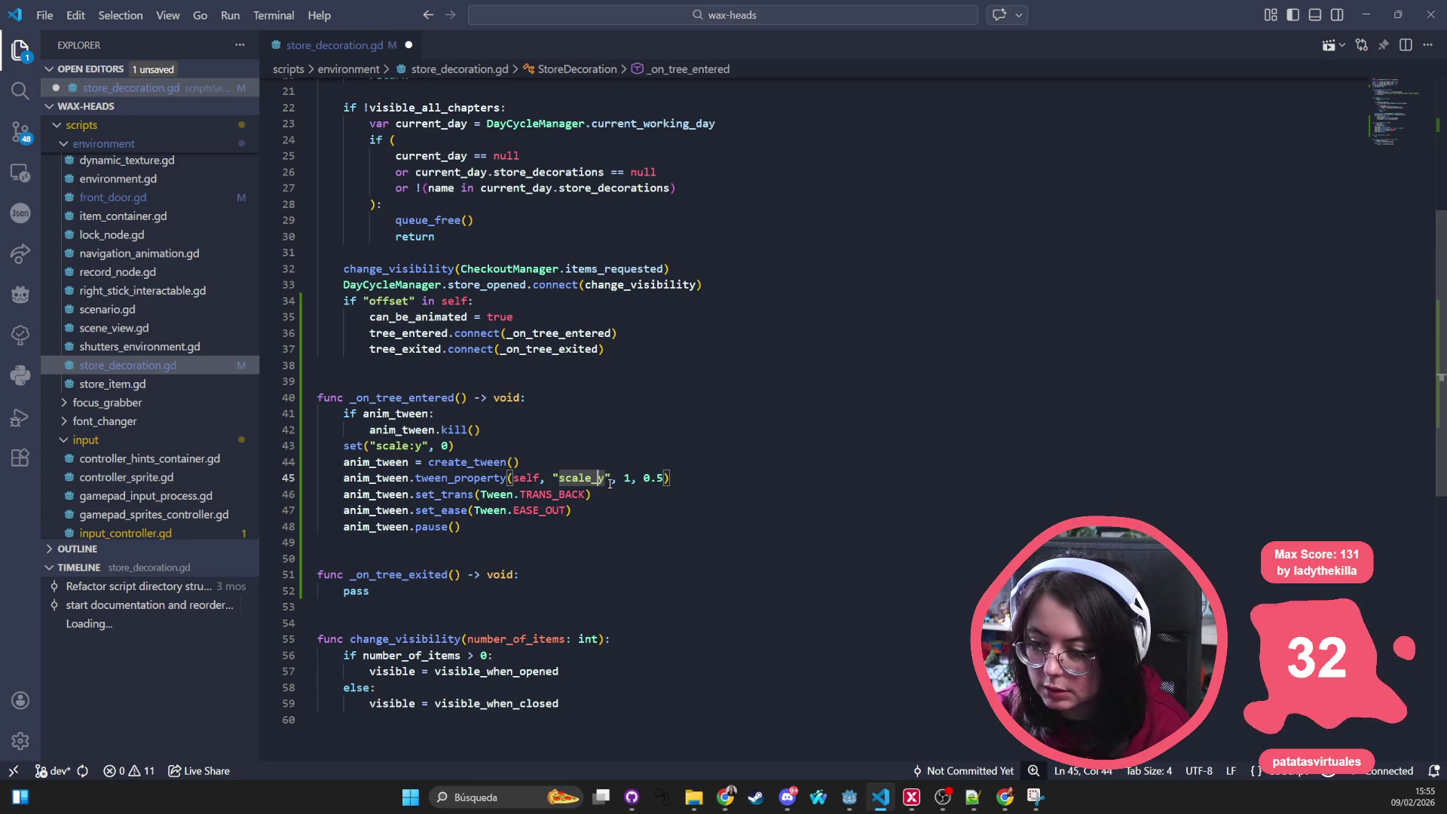
pyautogui.press('BackSpace')
pyautogui.write(':')
# Step: Copy the set and tween setup lines, then select pass in _on_tree_exited
pyautogui.click(624, 406)
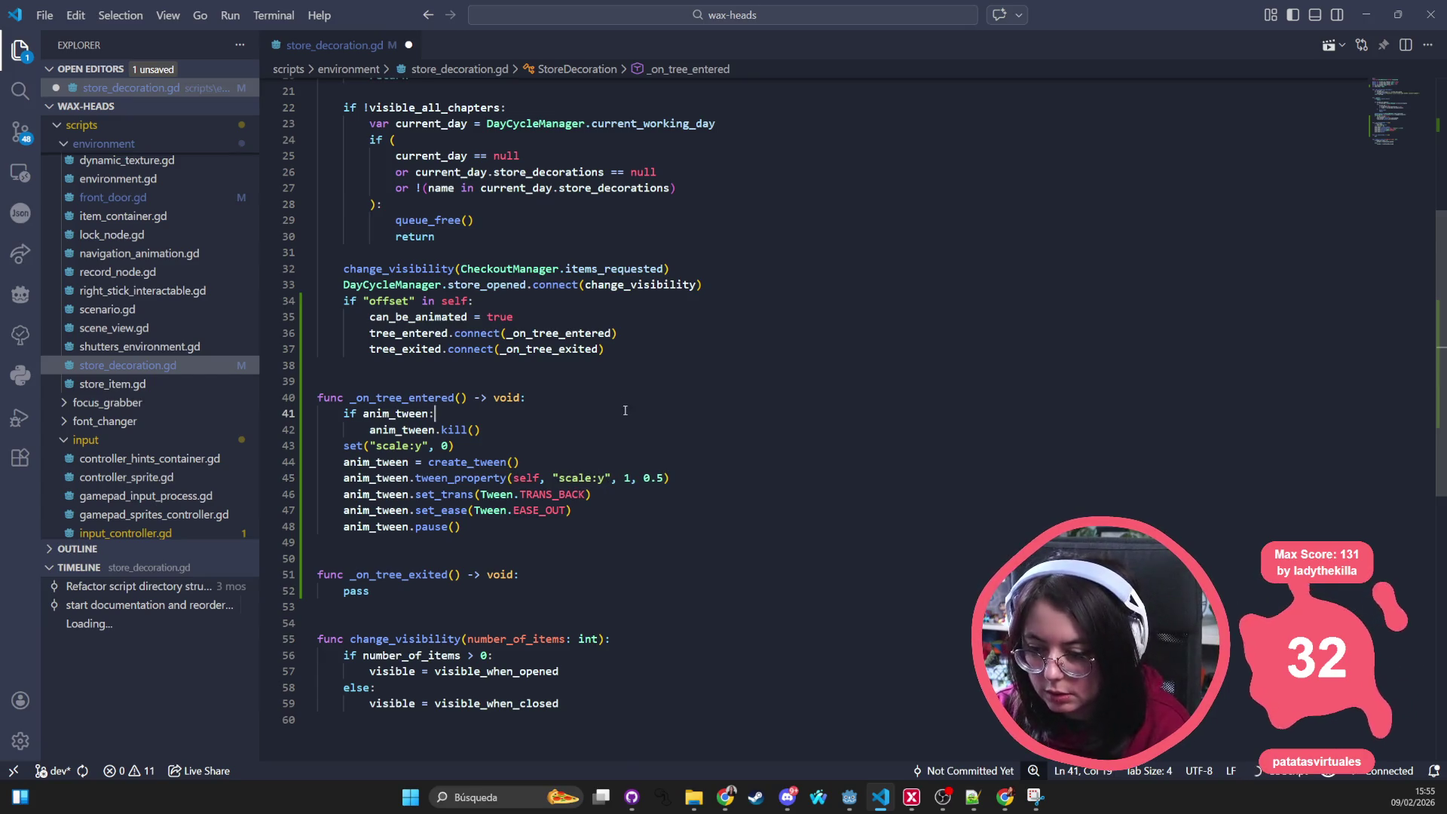
pyautogui.scroll(-2, 527, 377)
pyautogui.moveTo(543, 460); pyautogui.dragTo(288, 379)
pyautogui.hotkey('ctrl', 'c')
pyautogui.doubleClick(356, 519)
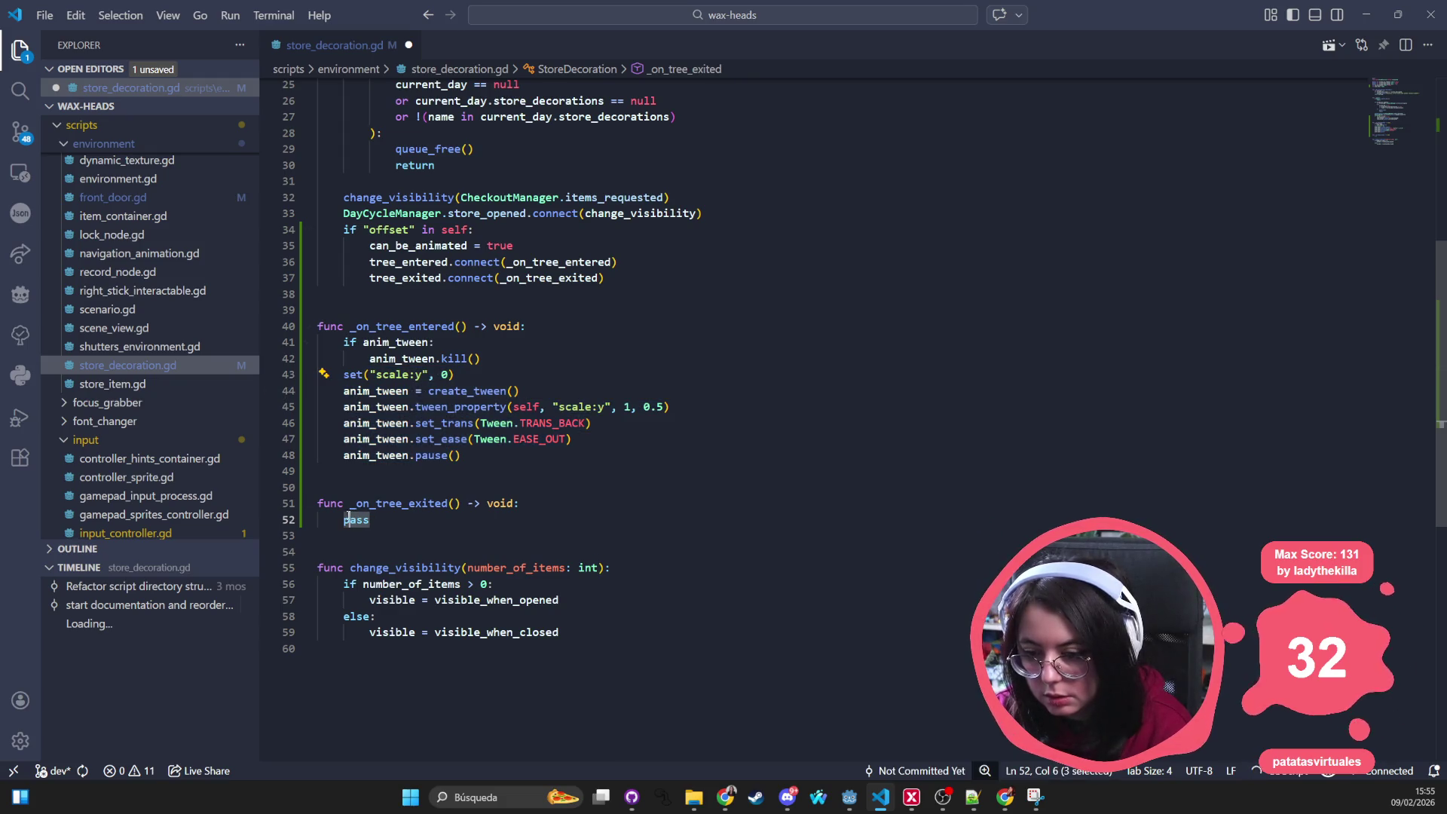
# Step: Paste the setup lines into _on_tree_exited, setting scale:y to 1 first and tweening it to 0
pyautogui.hotkey('ctrl', 'v')
pyautogui.click(370, 519)
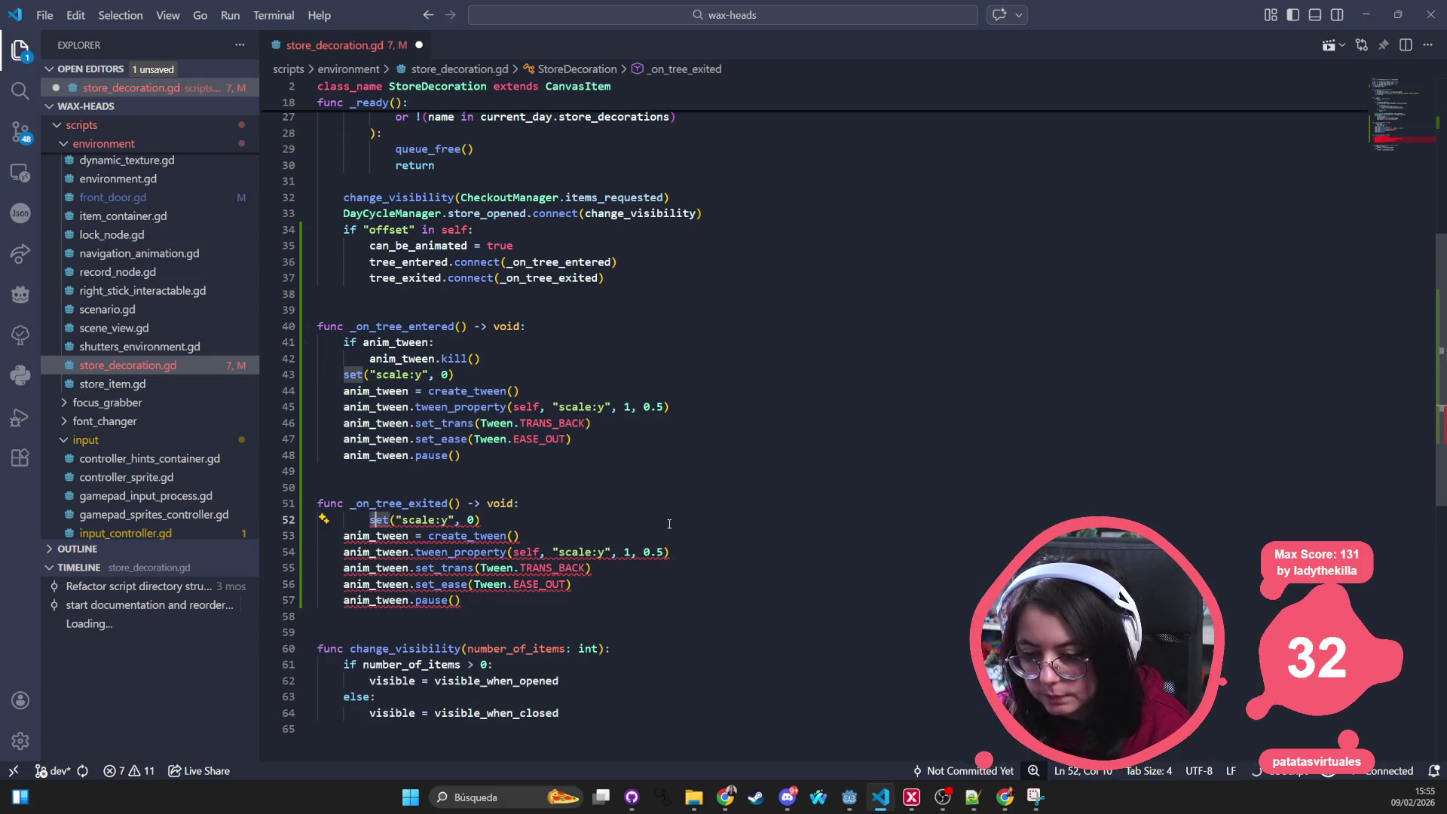
pyautogui.click(362, 518)
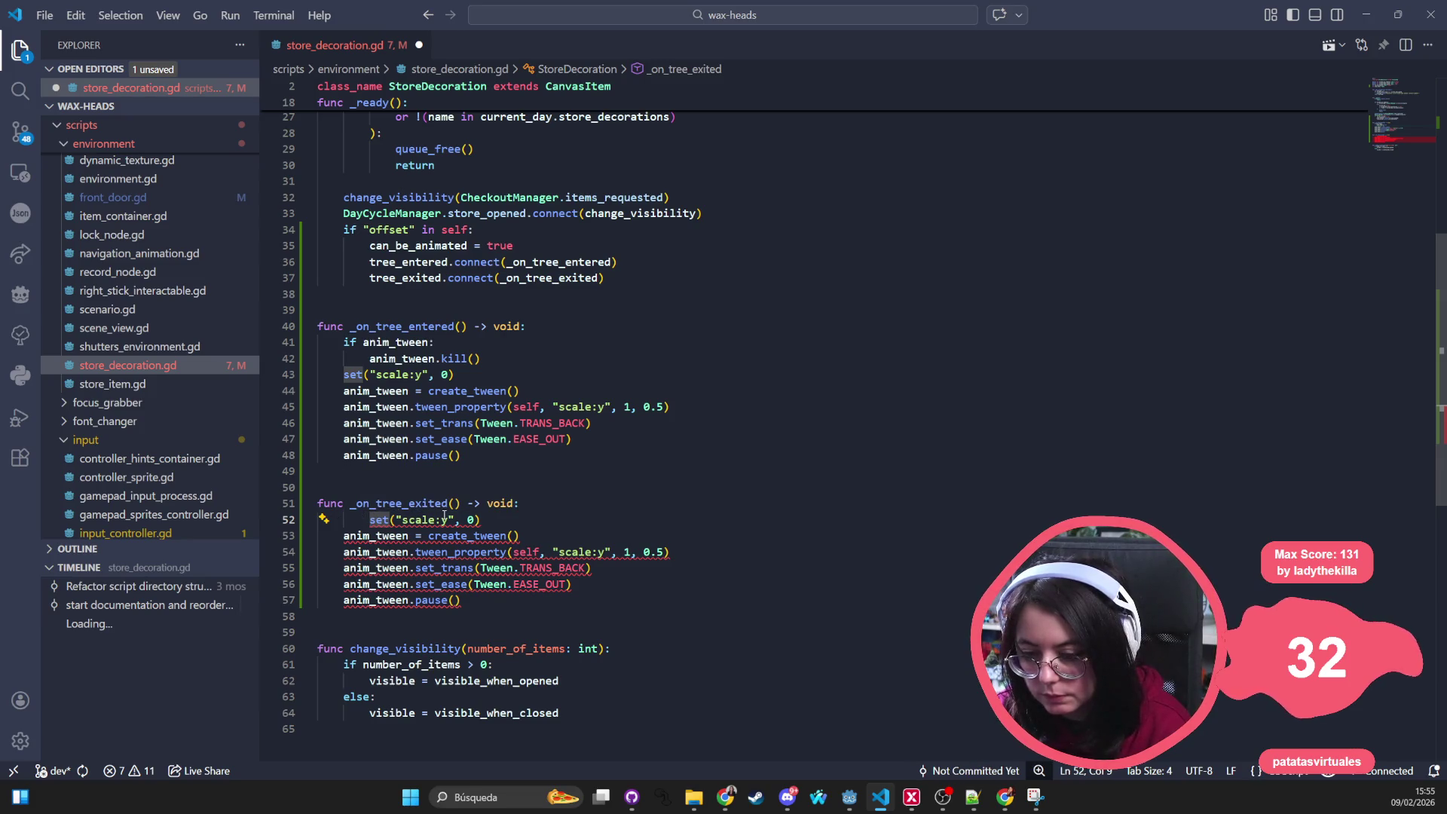
pyautogui.press('BackSpace')
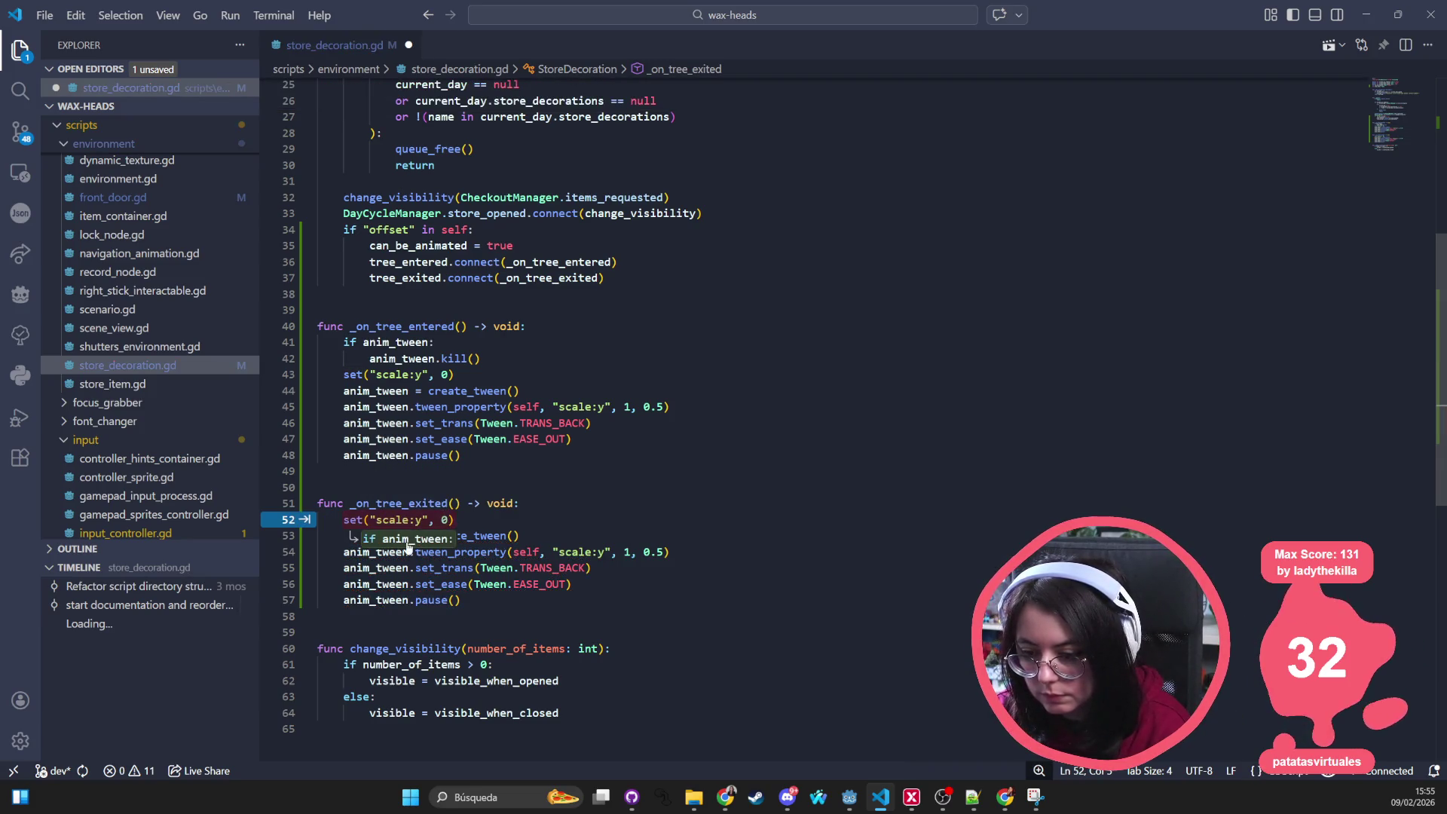
pyautogui.click(431, 600)
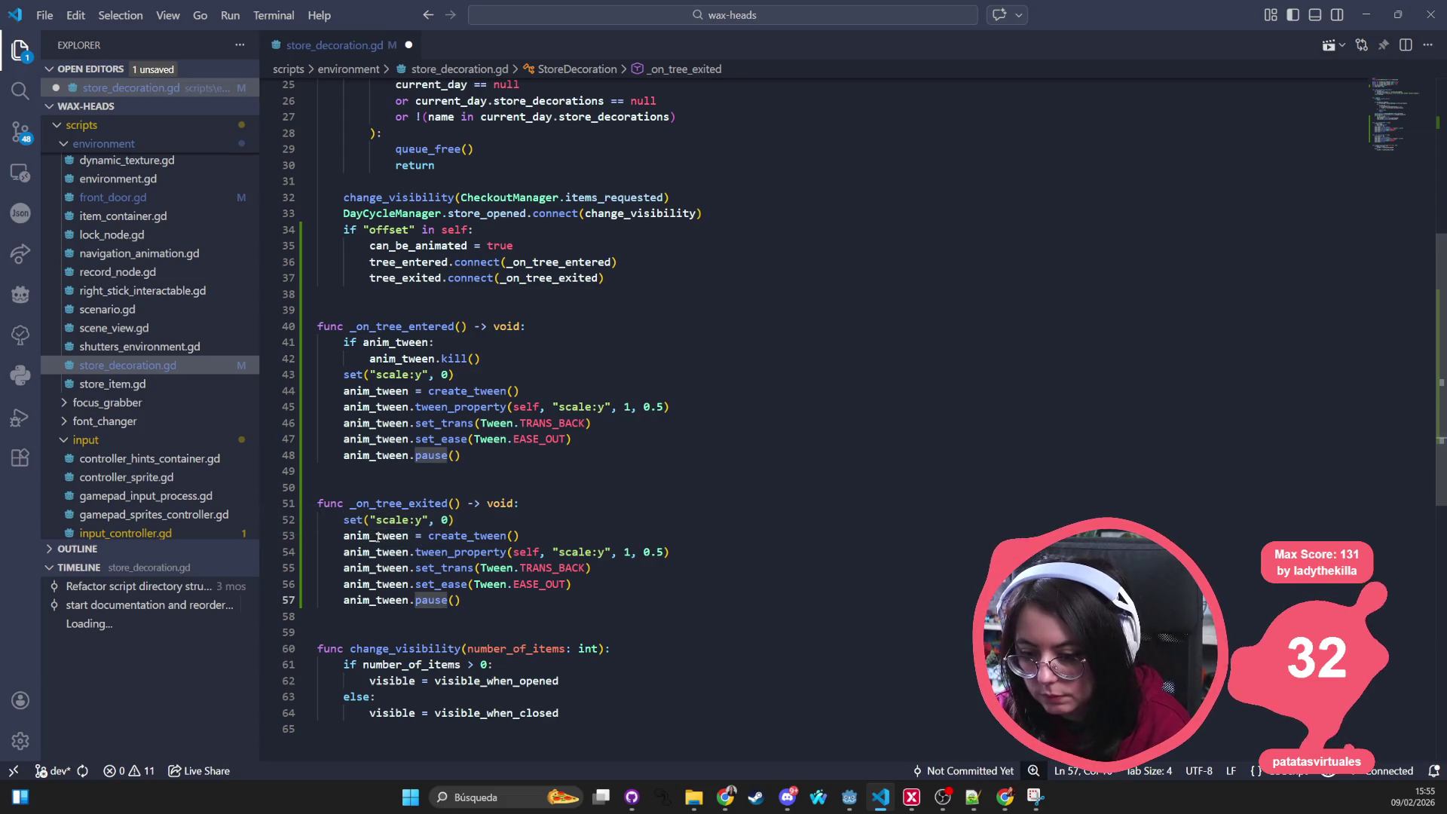
pyautogui.doubleClick(446, 519)
pyautogui.write('1')
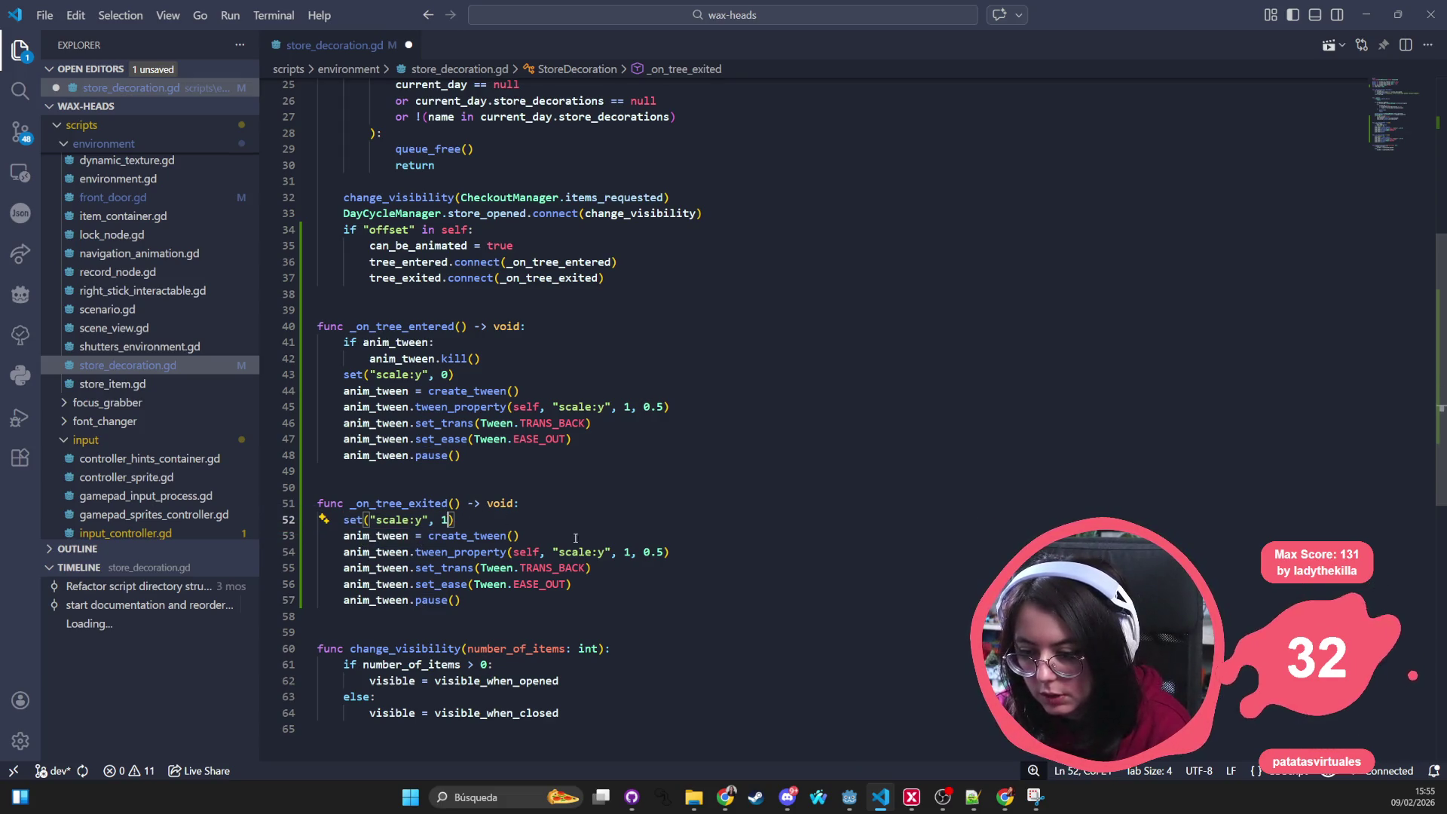
pyautogui.doubleClick(626, 551)
pyautogui.write('0')
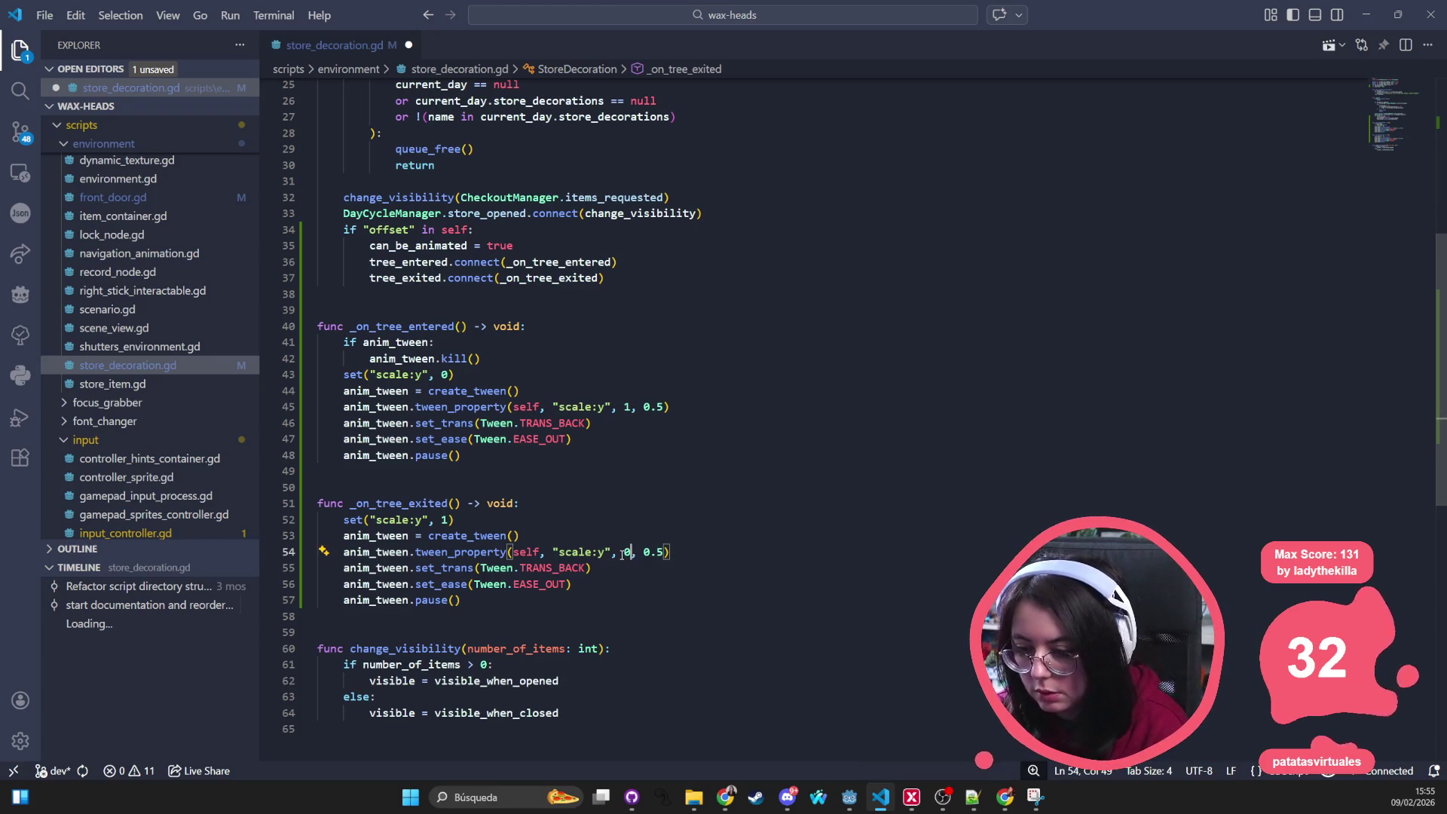
# Step: Save store_decoration.gd, dismissing the save-conflict notice that appears
pyautogui.click(622, 309)
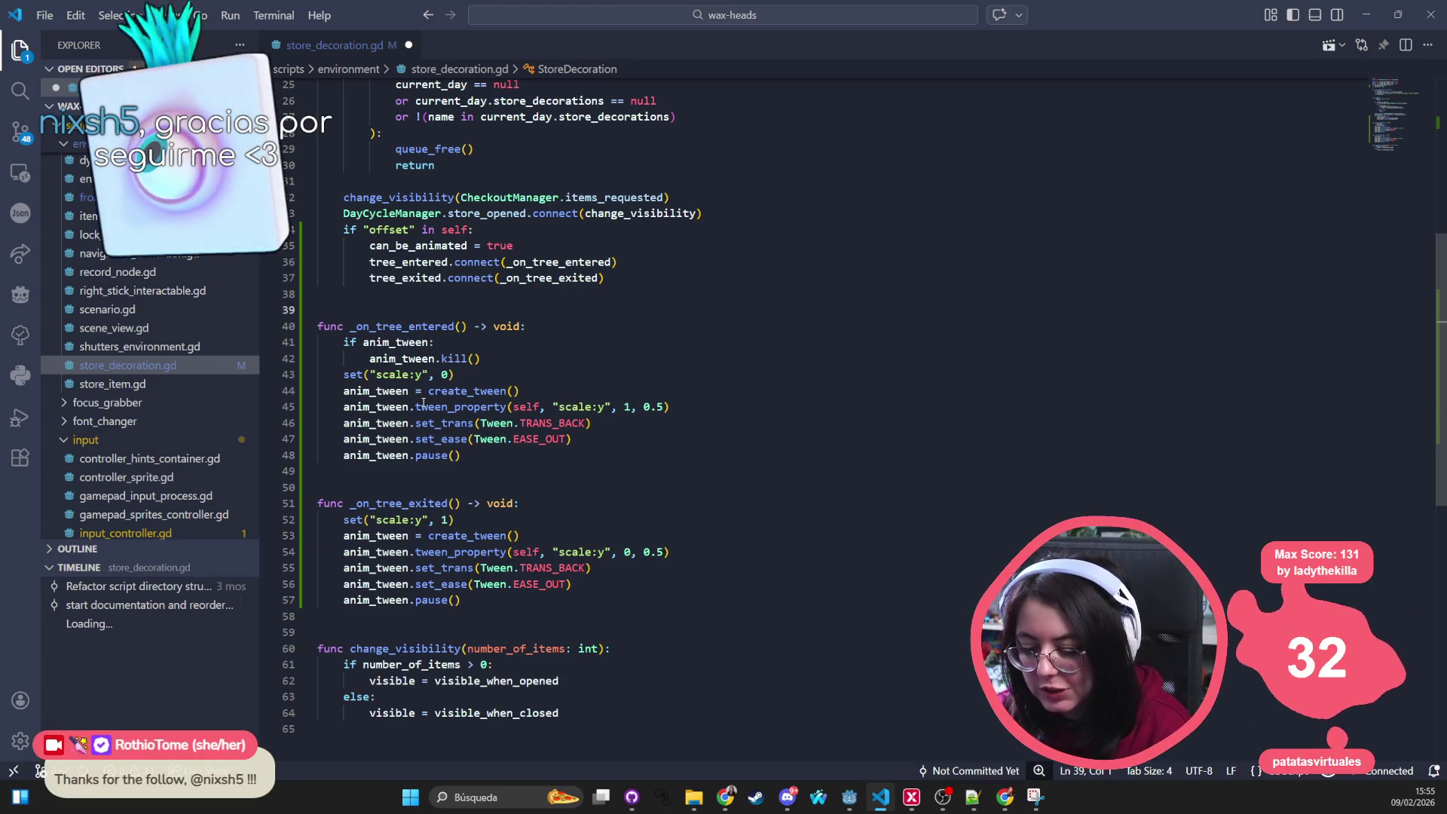
pyautogui.click(641, 444)
pyautogui.hotkey('ctrl', 's')
pyautogui.press('Escape')
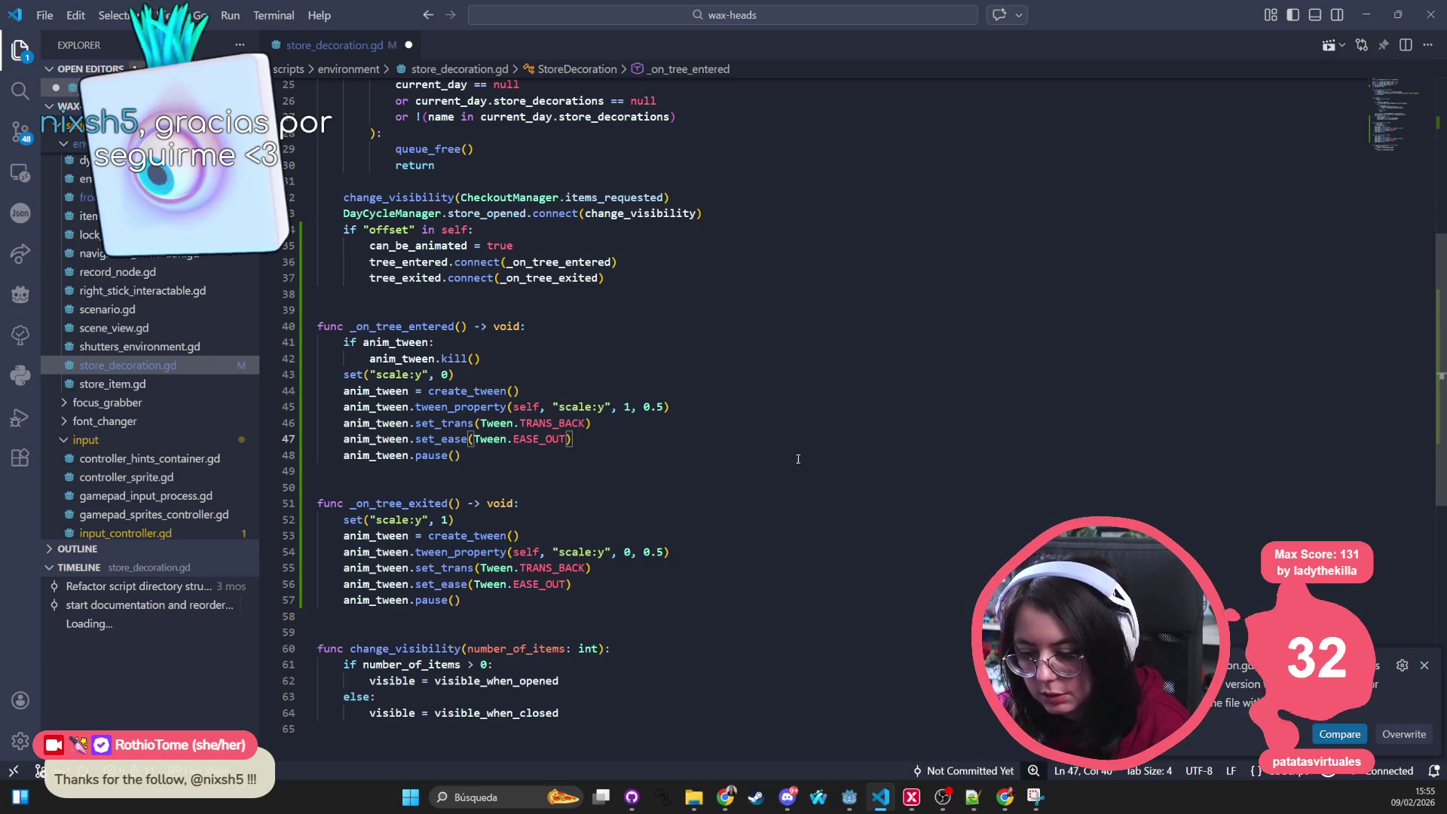
pyautogui.hotkey('ctrl', 's')
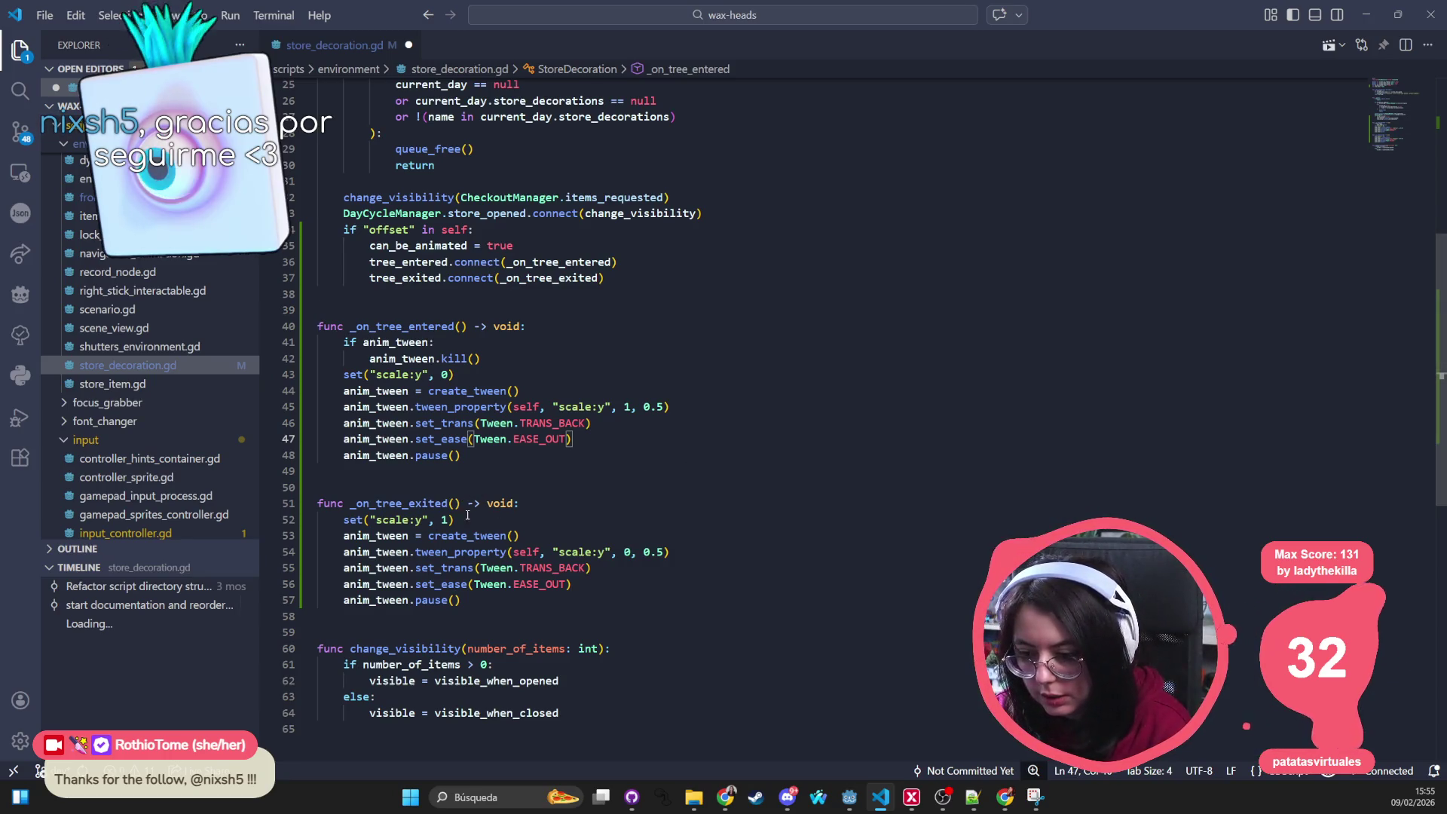
pyautogui.click(1424, 664)
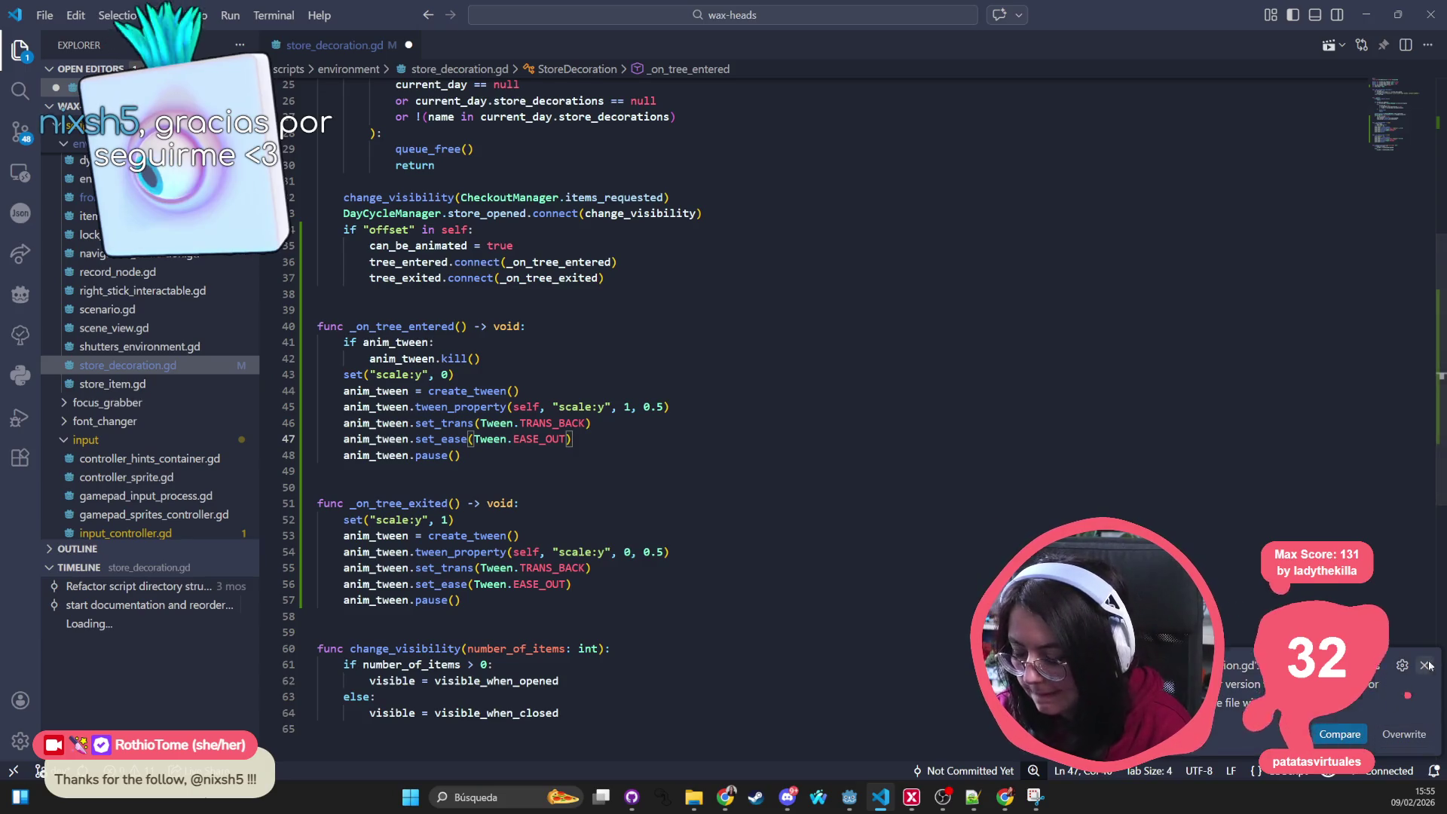
pyautogui.click(644, 433)
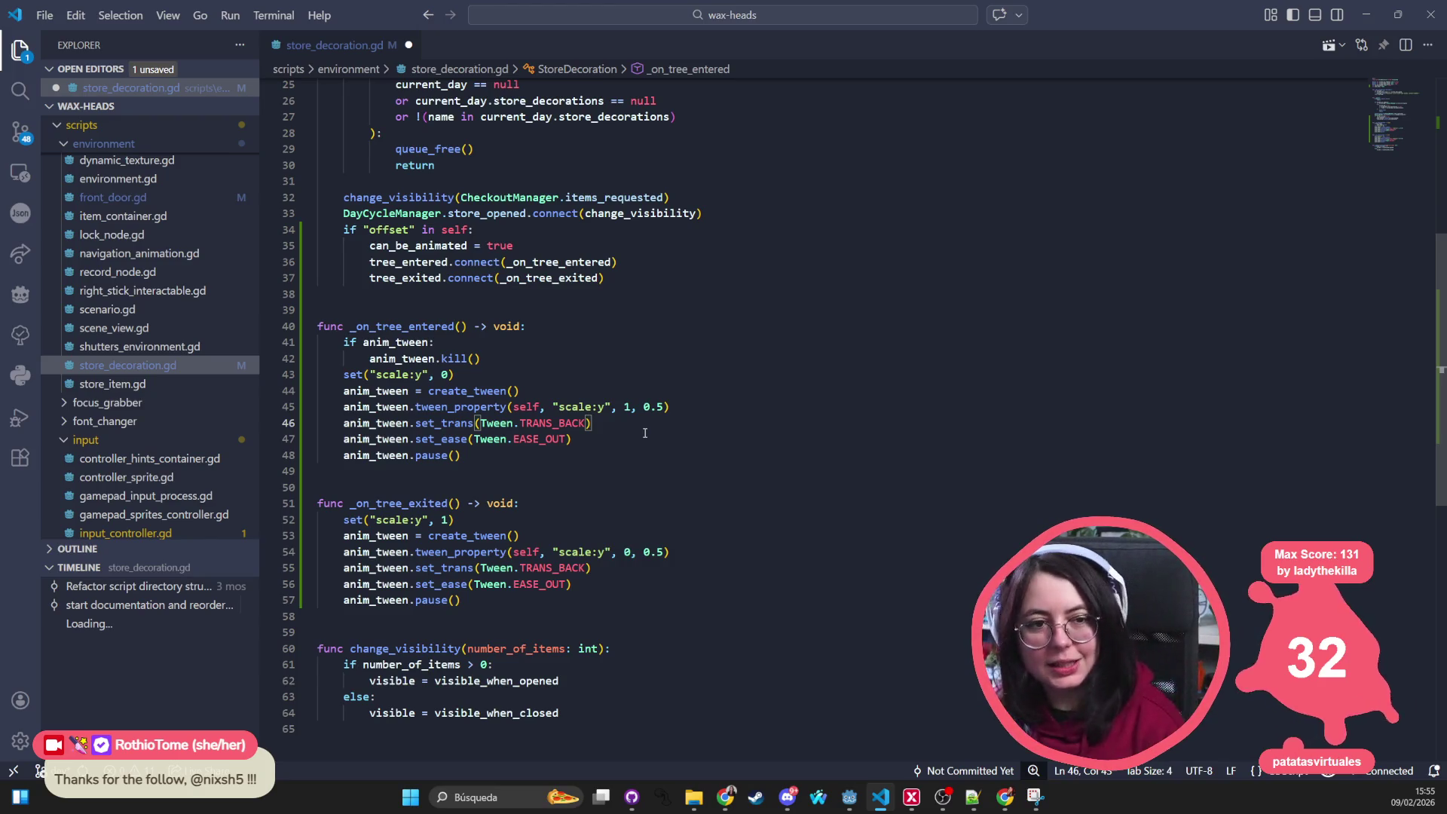
# Step: Retry saving until the script is written, then bring the Godot editor forward
pyautogui.click(512, 520)
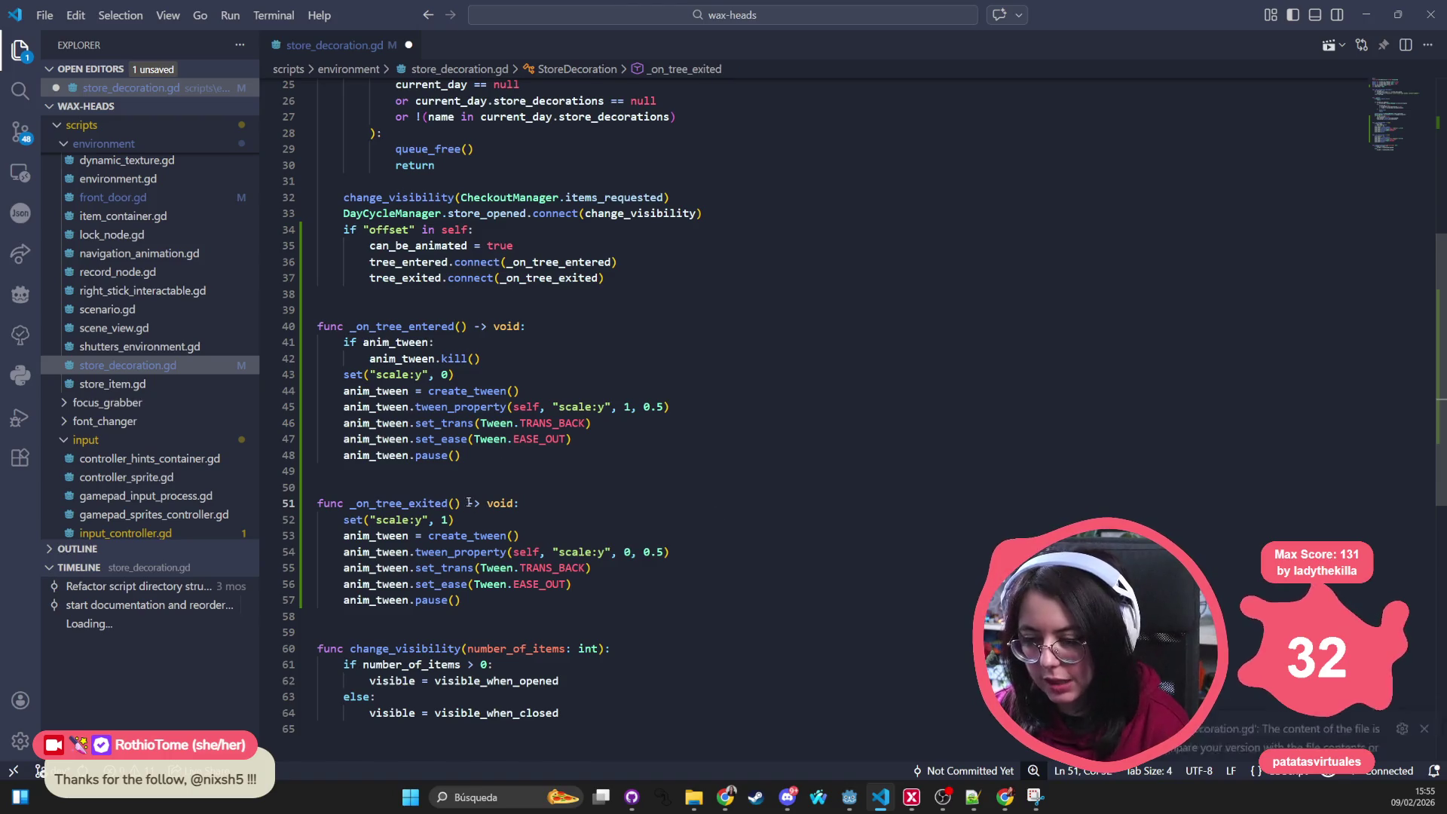
pyautogui.hotkey('ctrl', 's')
pyautogui.click(1423, 664)
pyautogui.click(546, 390)
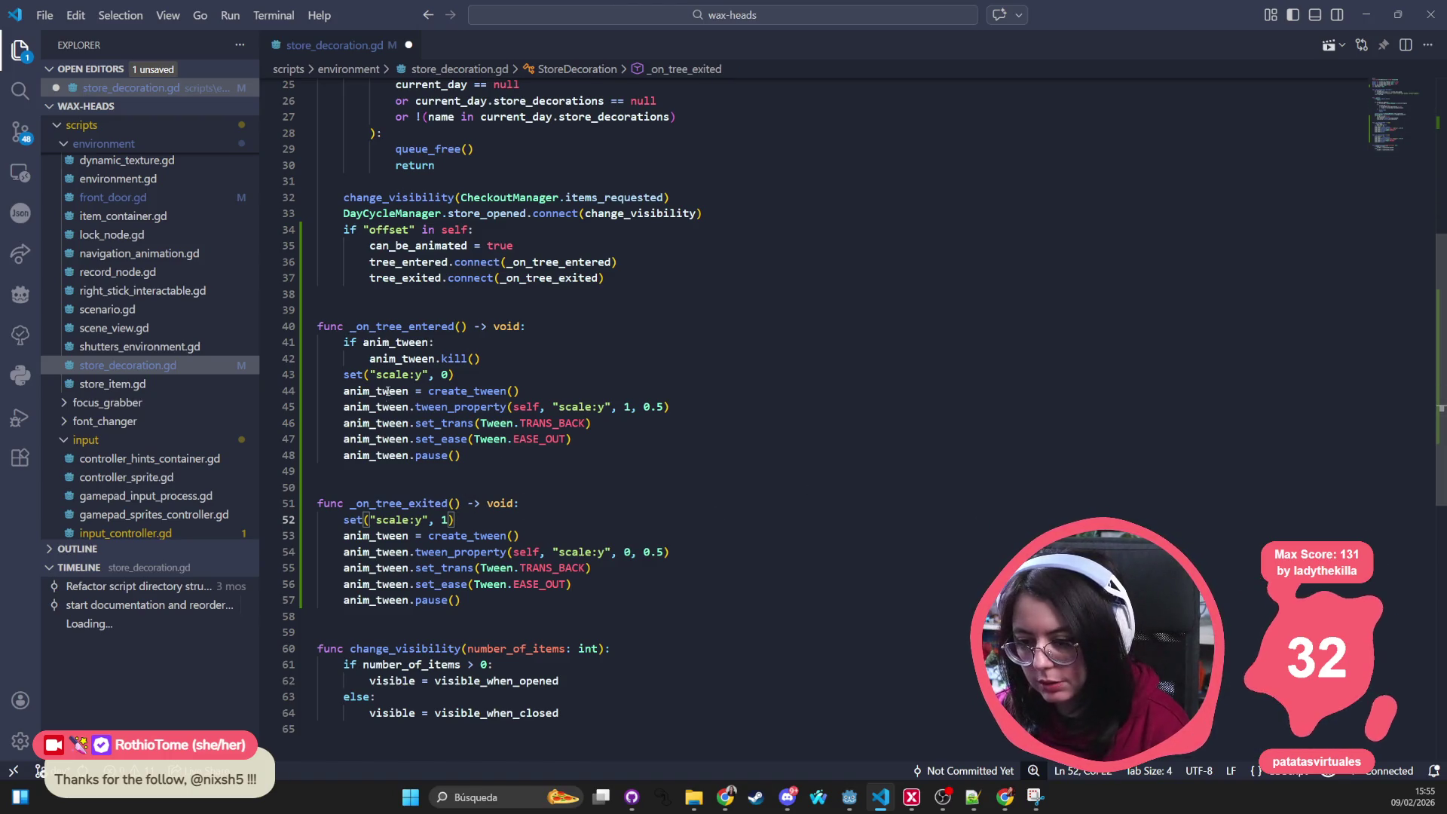
pyautogui.hotkey('ctrl', 's')
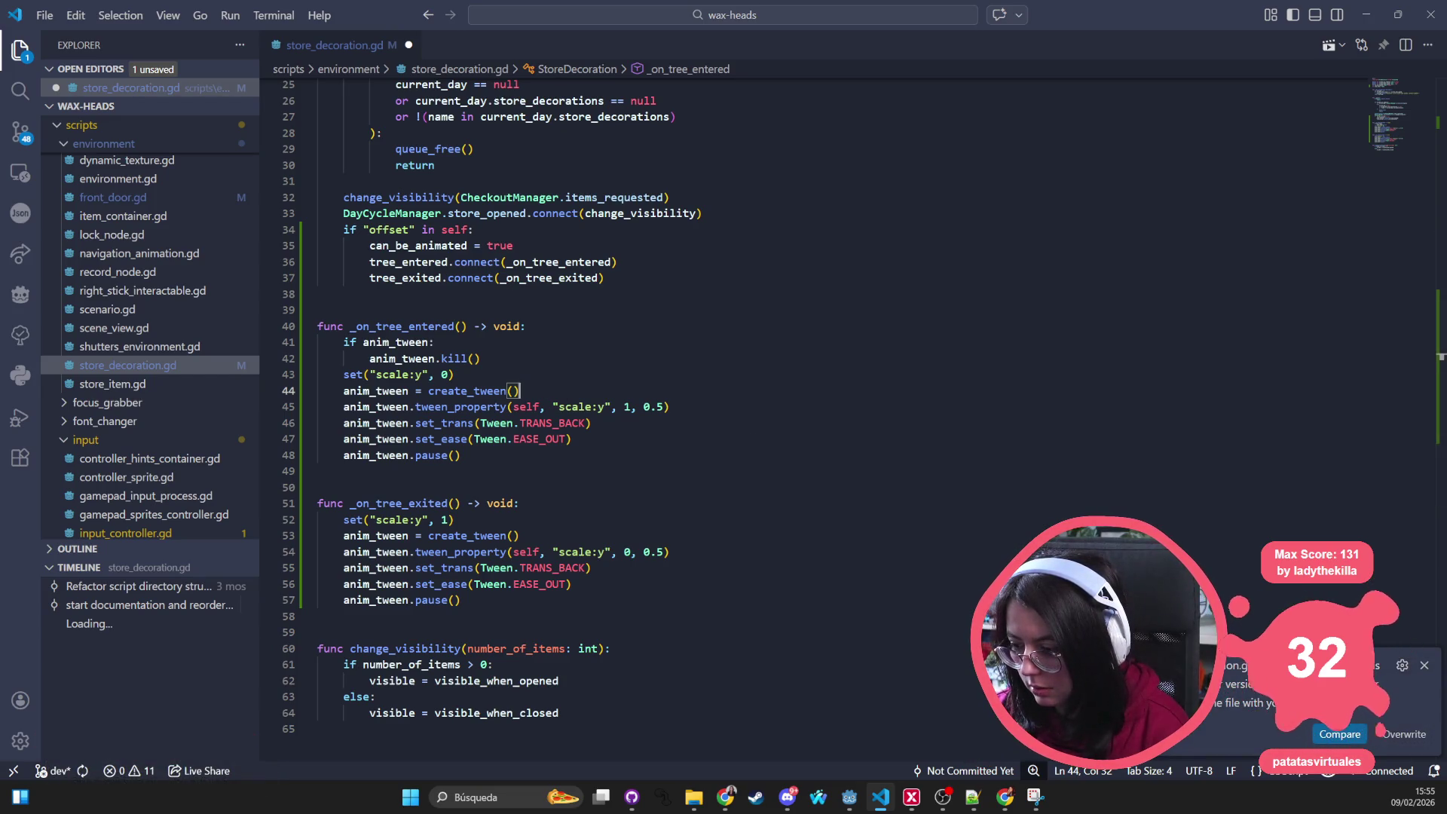
pyautogui.press('Escape')
pyautogui.press('Down')
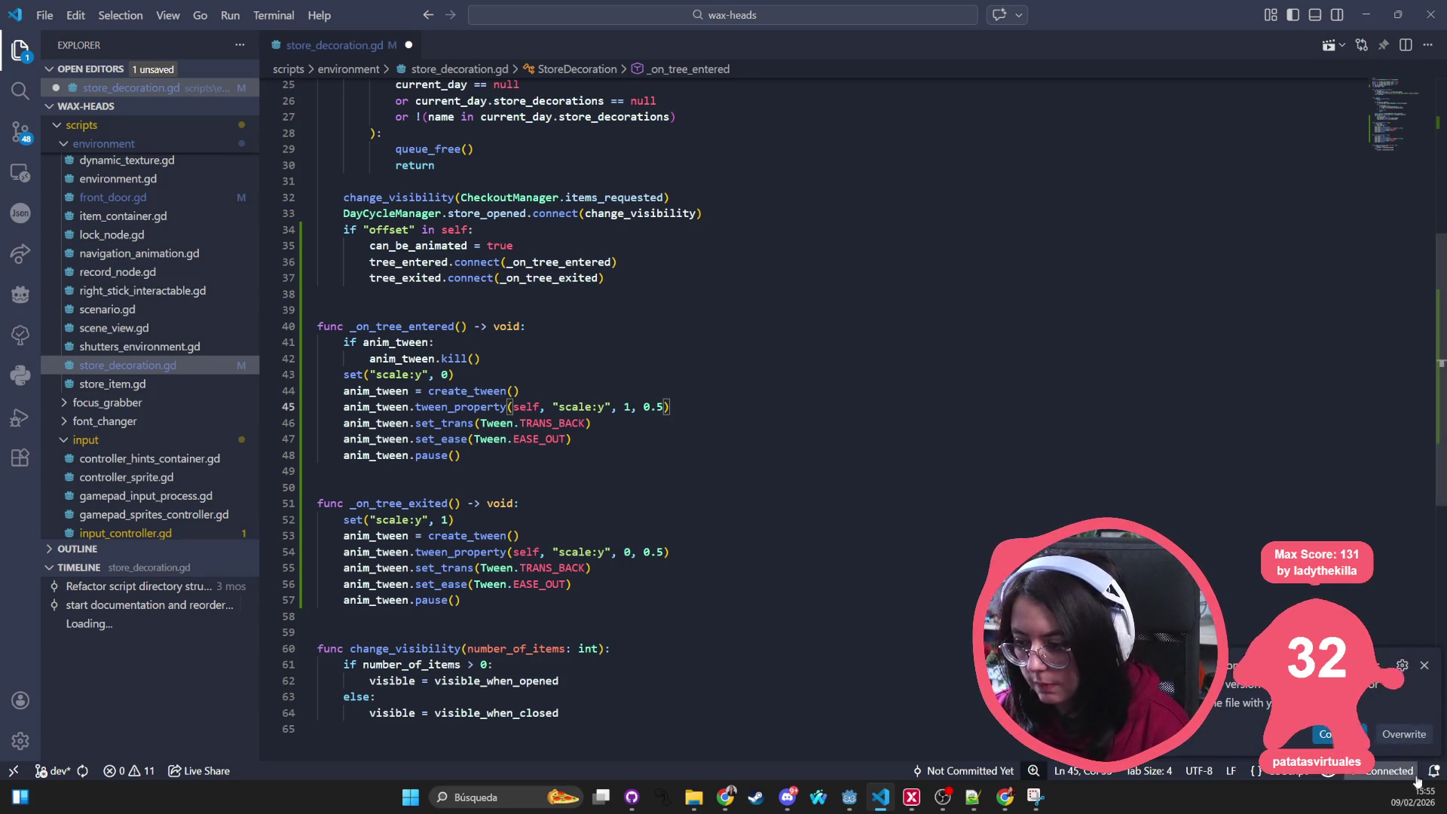
pyautogui.hotkey('ctrl', 's')
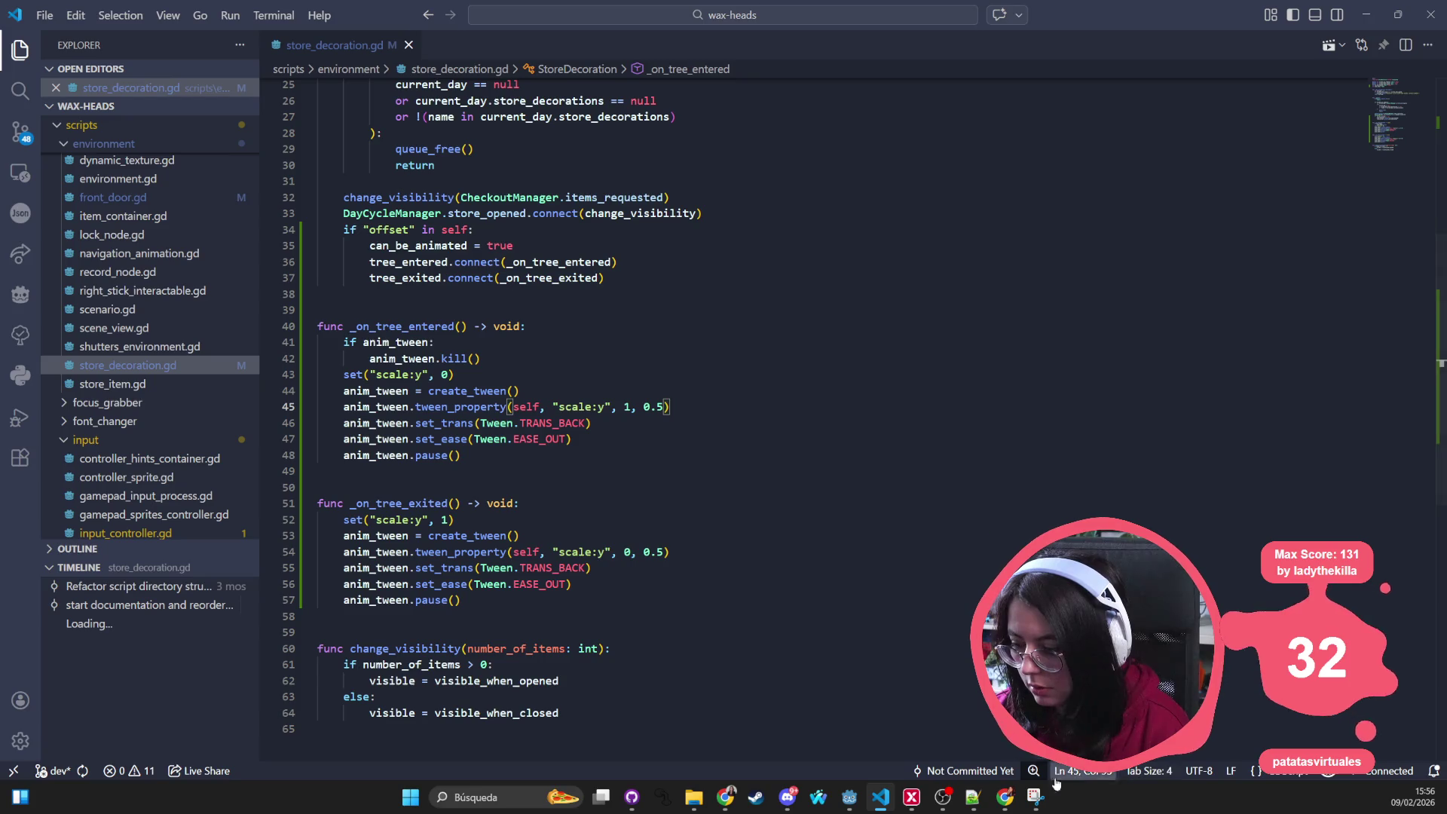
pyautogui.click(847, 799)
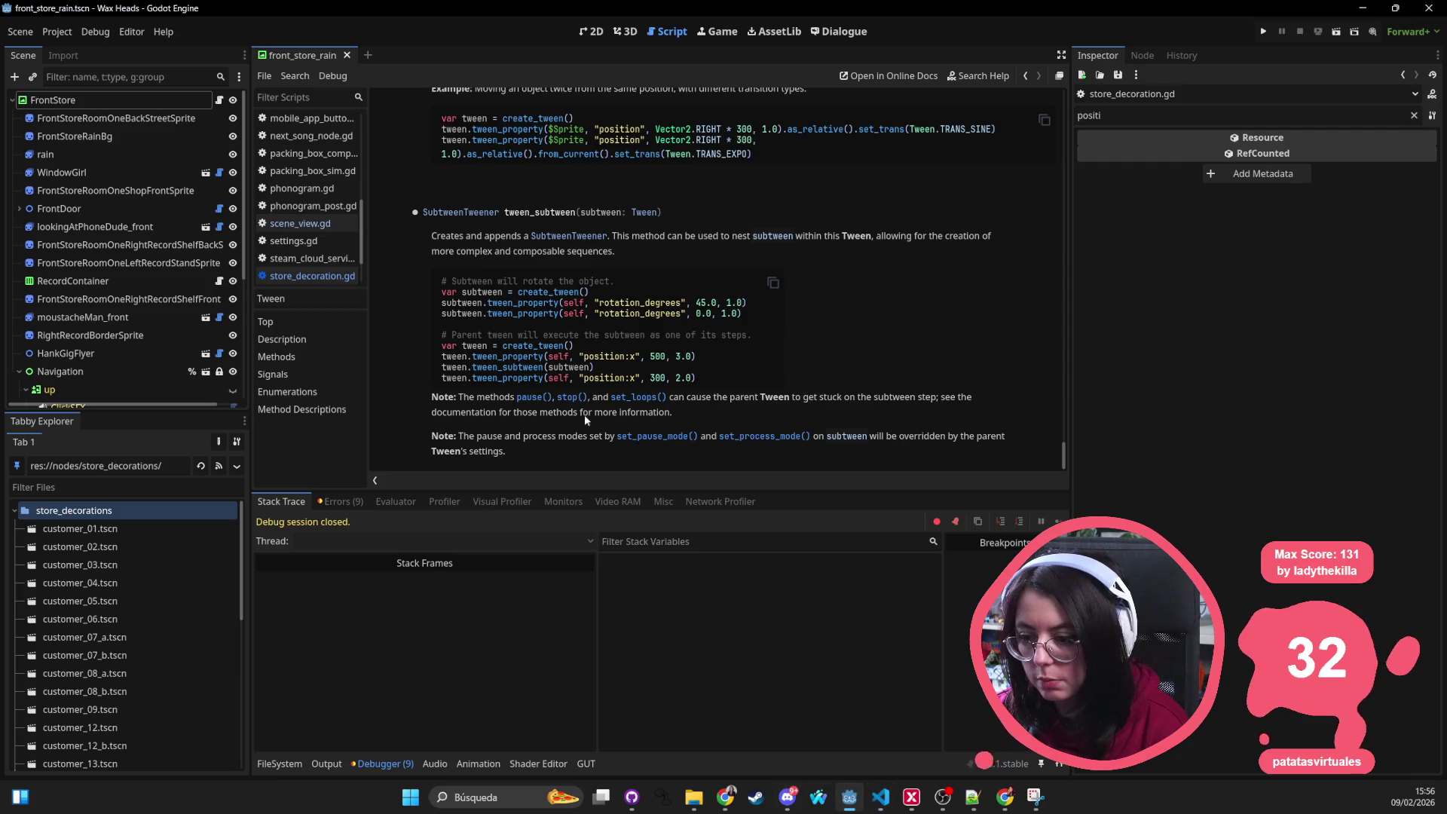
# Step: Run the Wax Heads project from Godot with F5
pyautogui.press('F5')
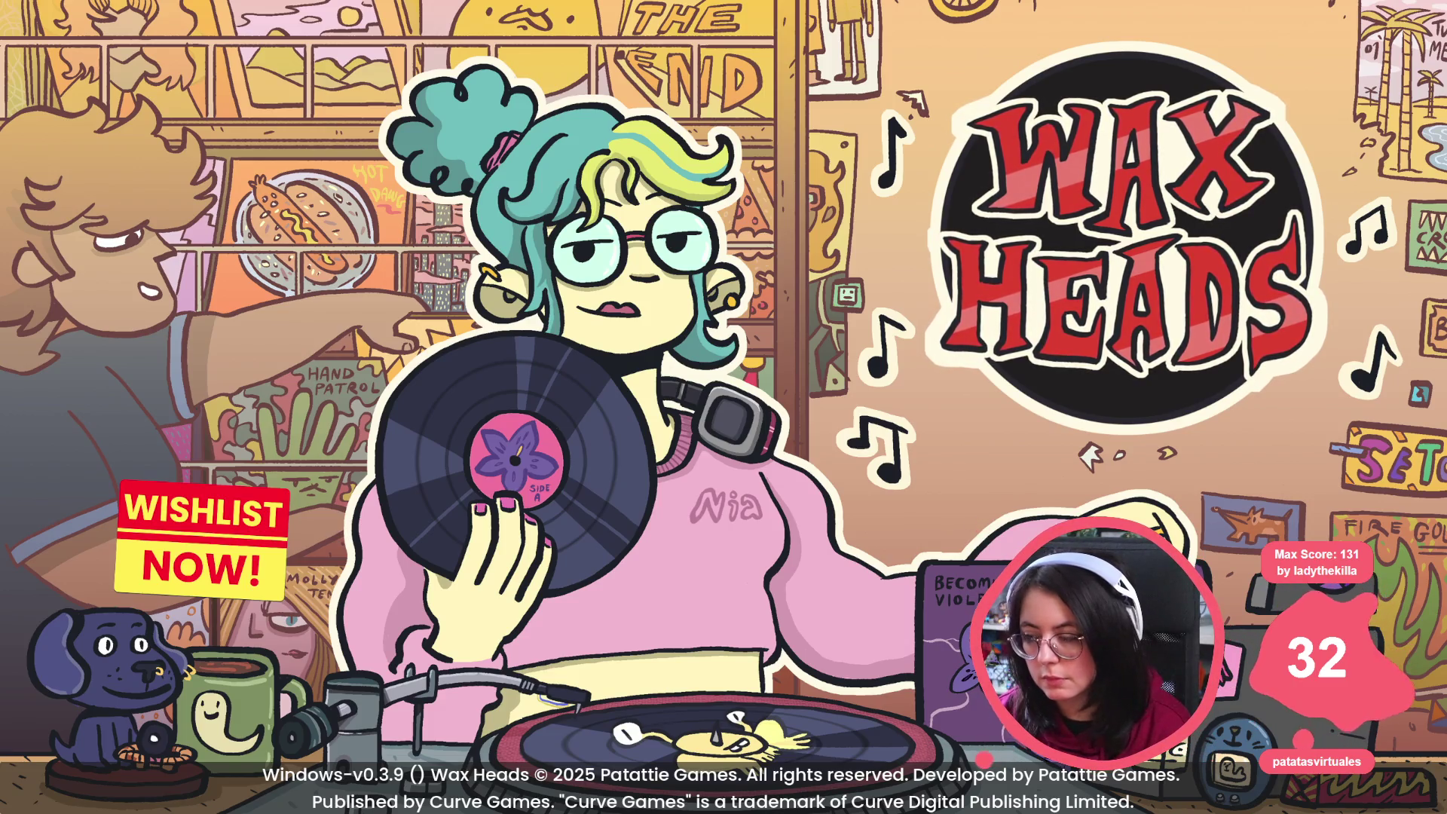
# Step: Continue the saved game, answer ¡Claro!, close the handbook and choose to search for the album
pyautogui.click(1103, 59)
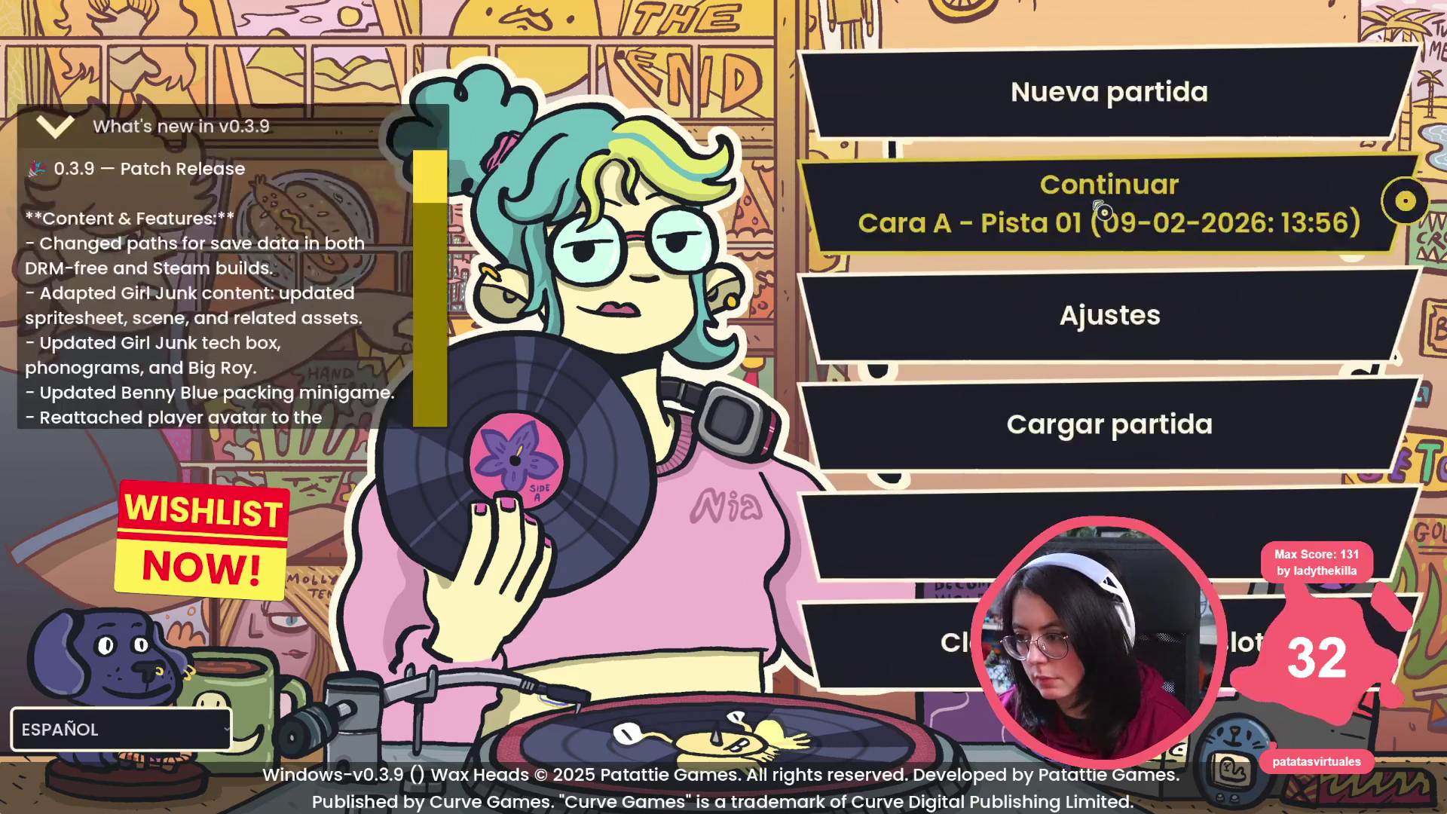
pyautogui.click(1072, 220)
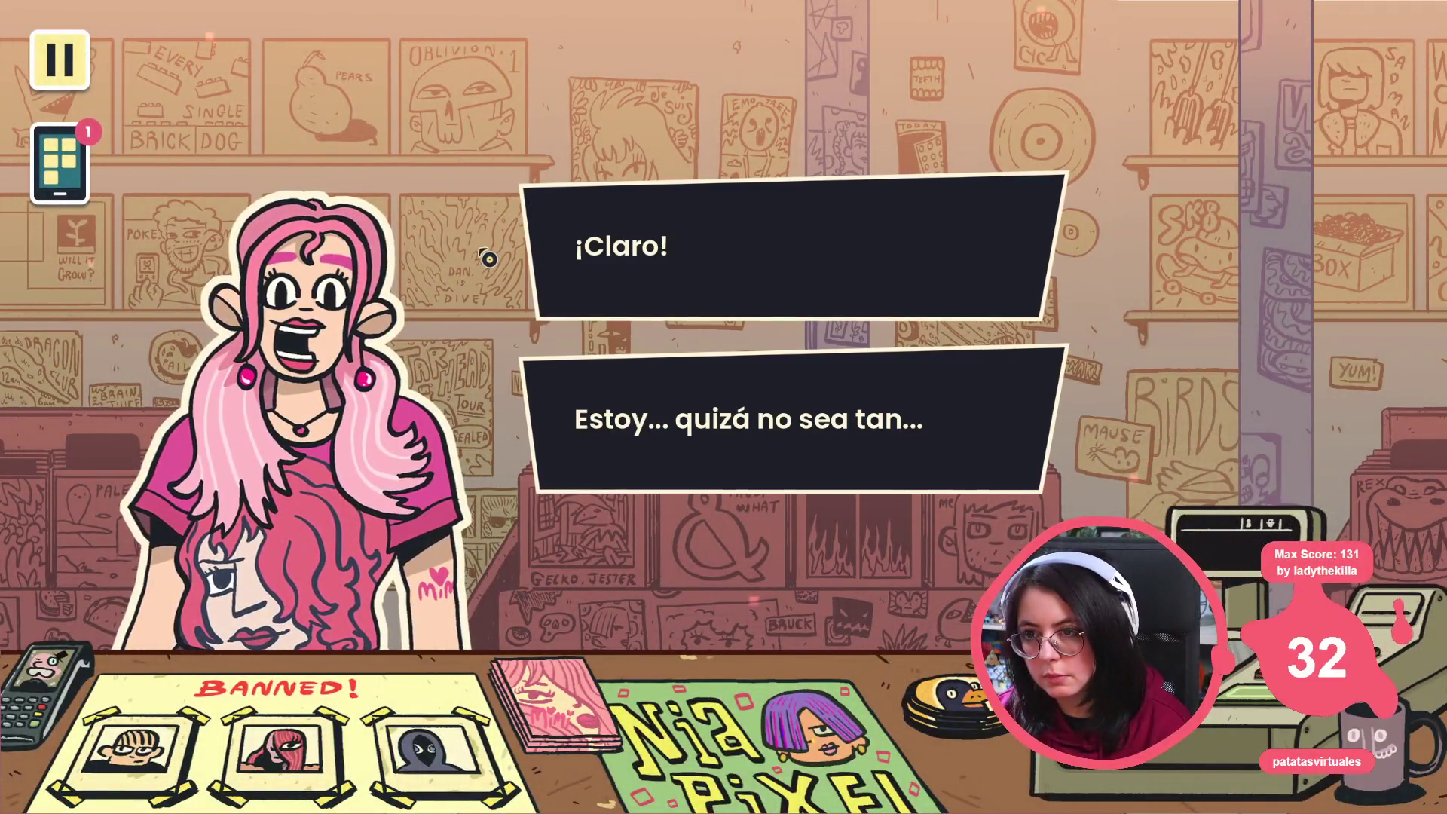
pyautogui.click(503, 275)
pyautogui.click(505, 274)
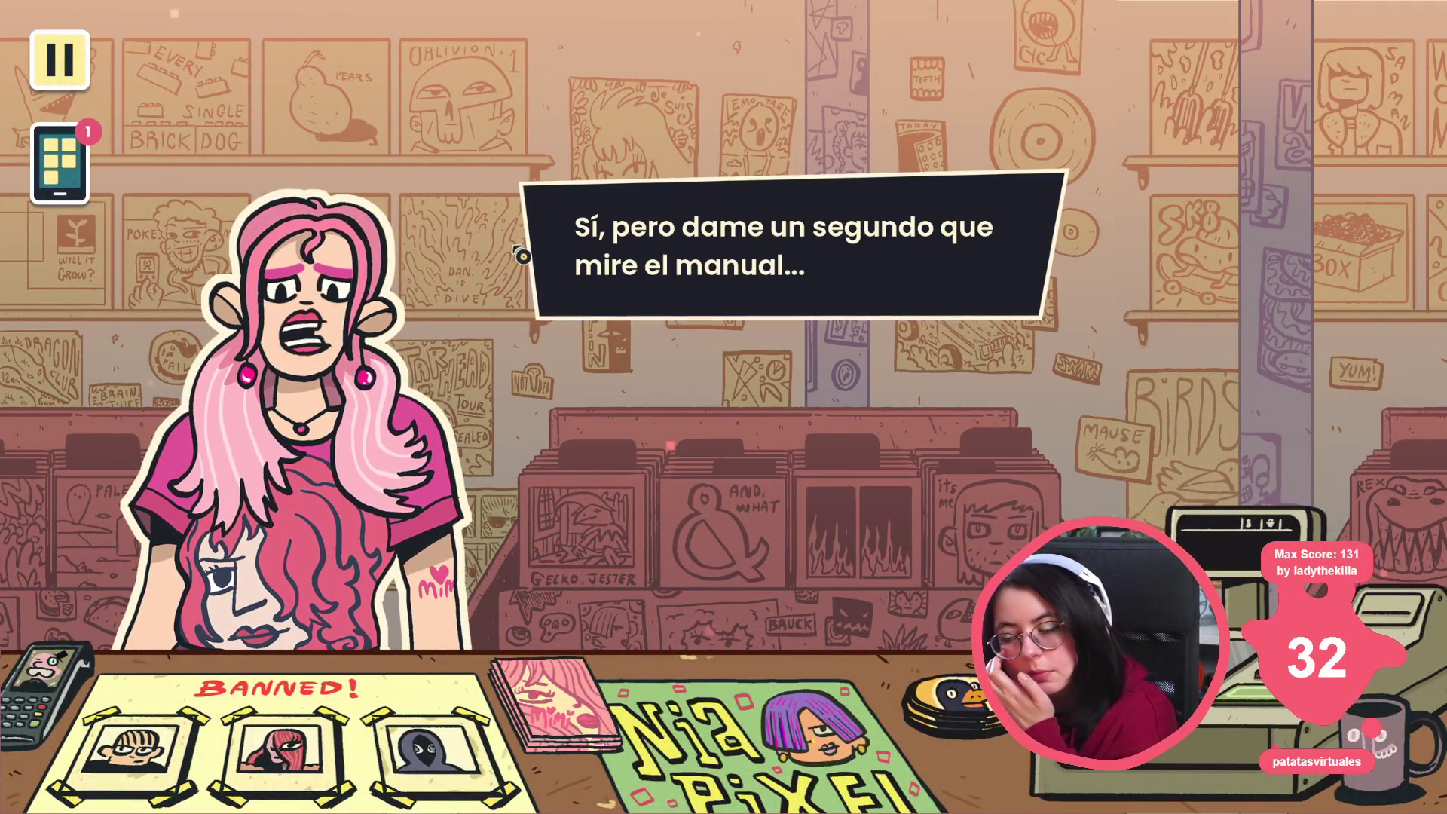
pyautogui.click(523, 233)
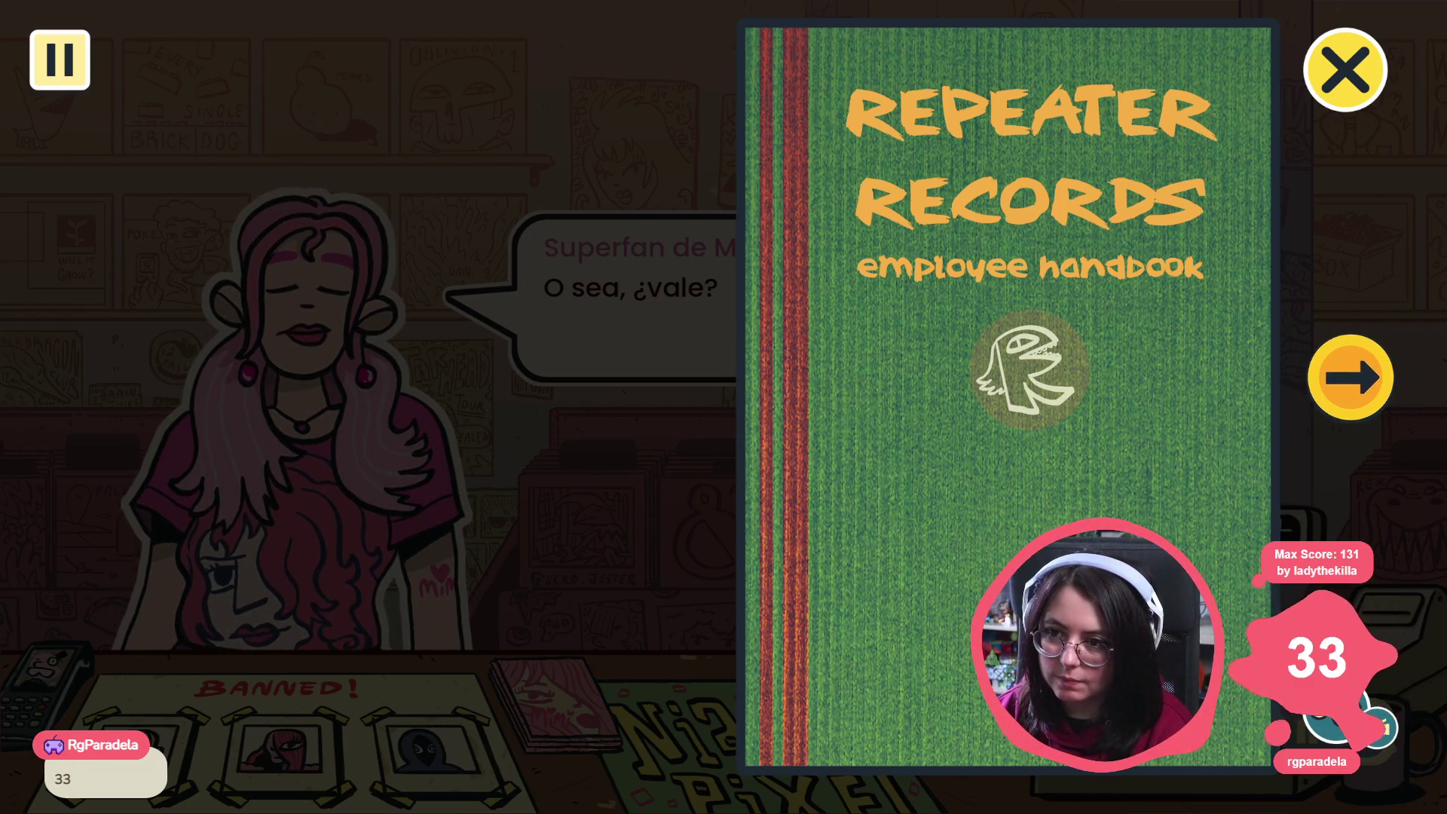
pyautogui.click(1345, 70)
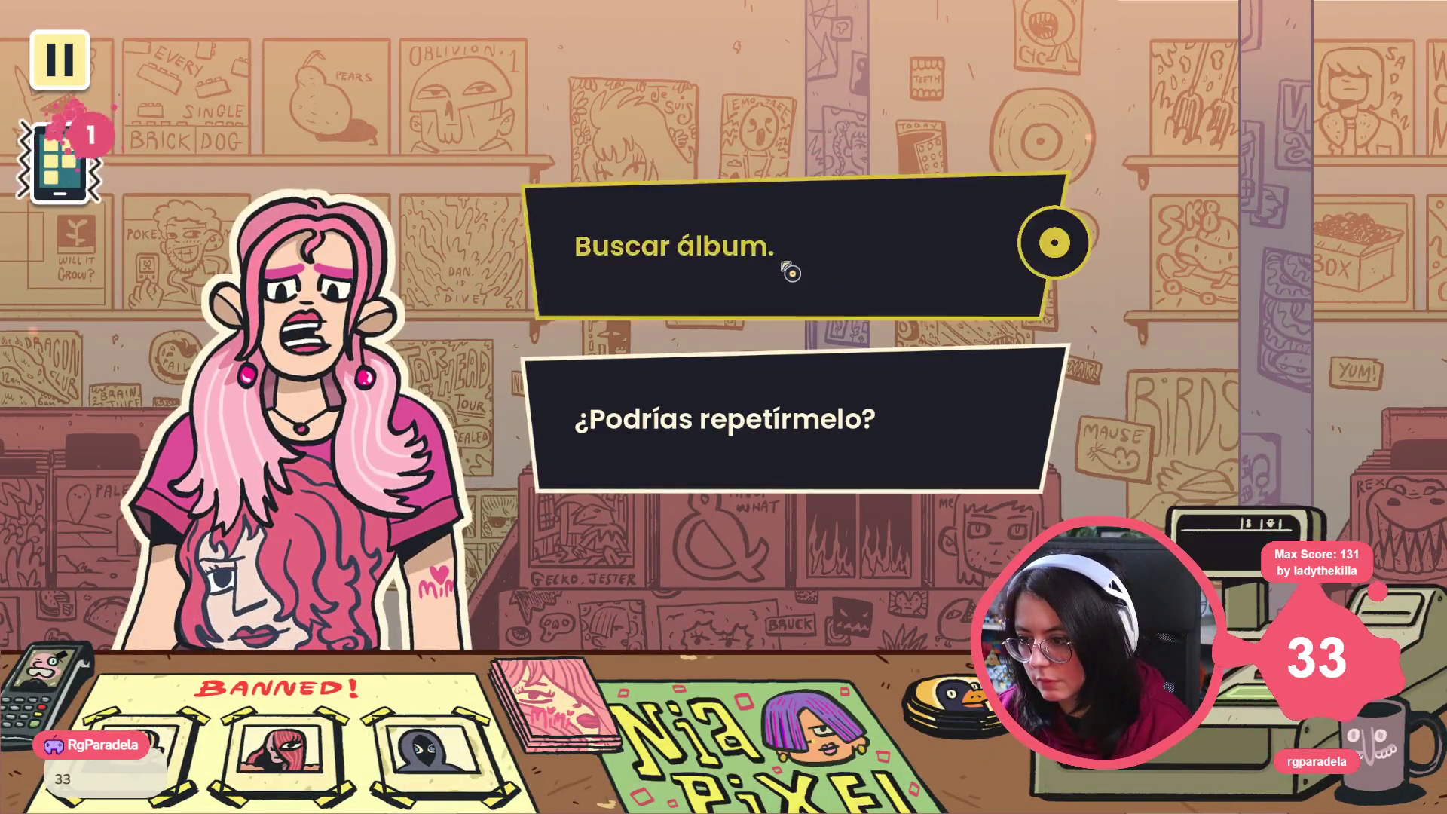
pyautogui.click(832, 285)
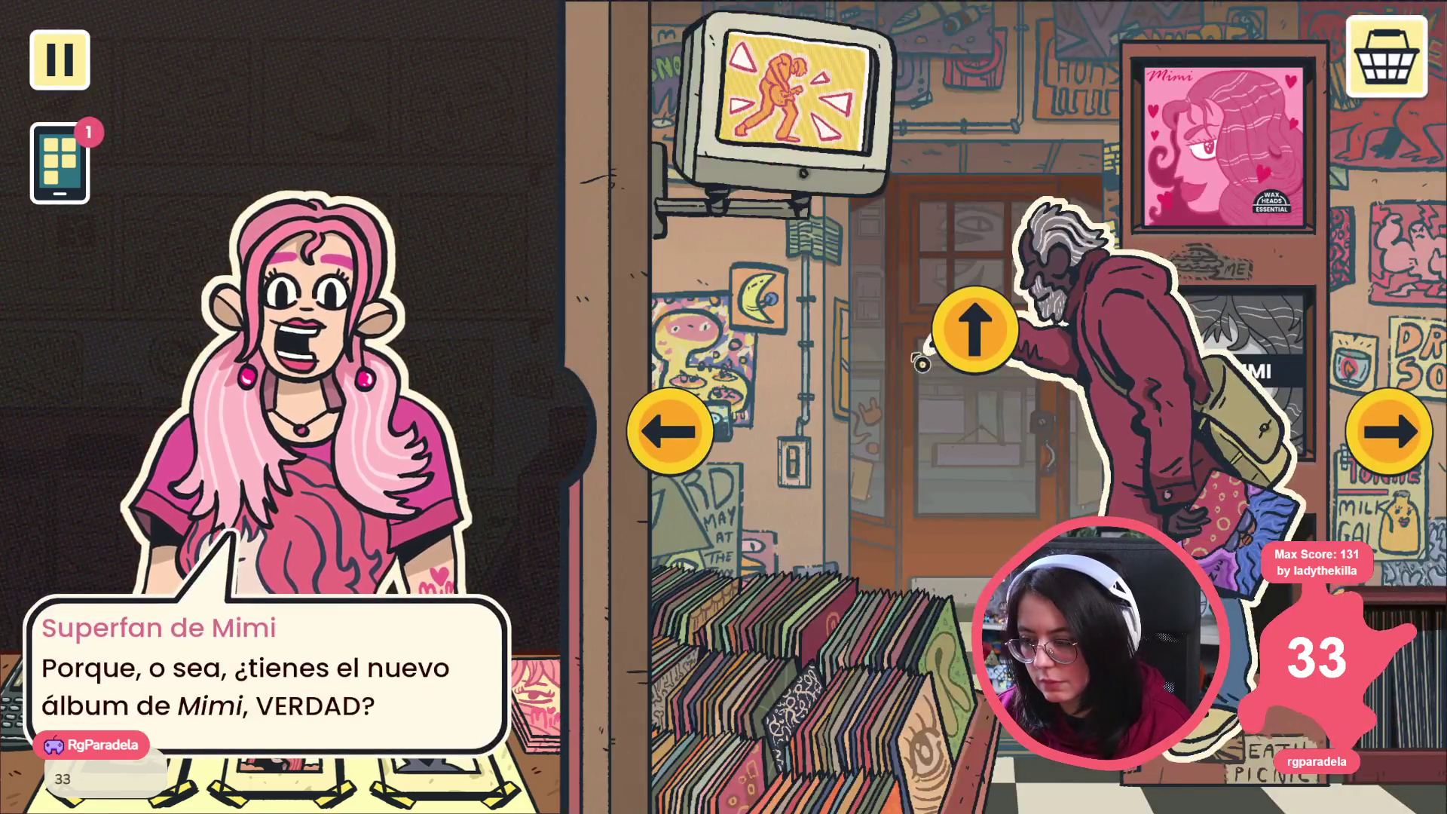
# Step: Browse the shop's door, record aisle and right-hand walls, then return to the script in VS Code
pyautogui.click(972, 331)
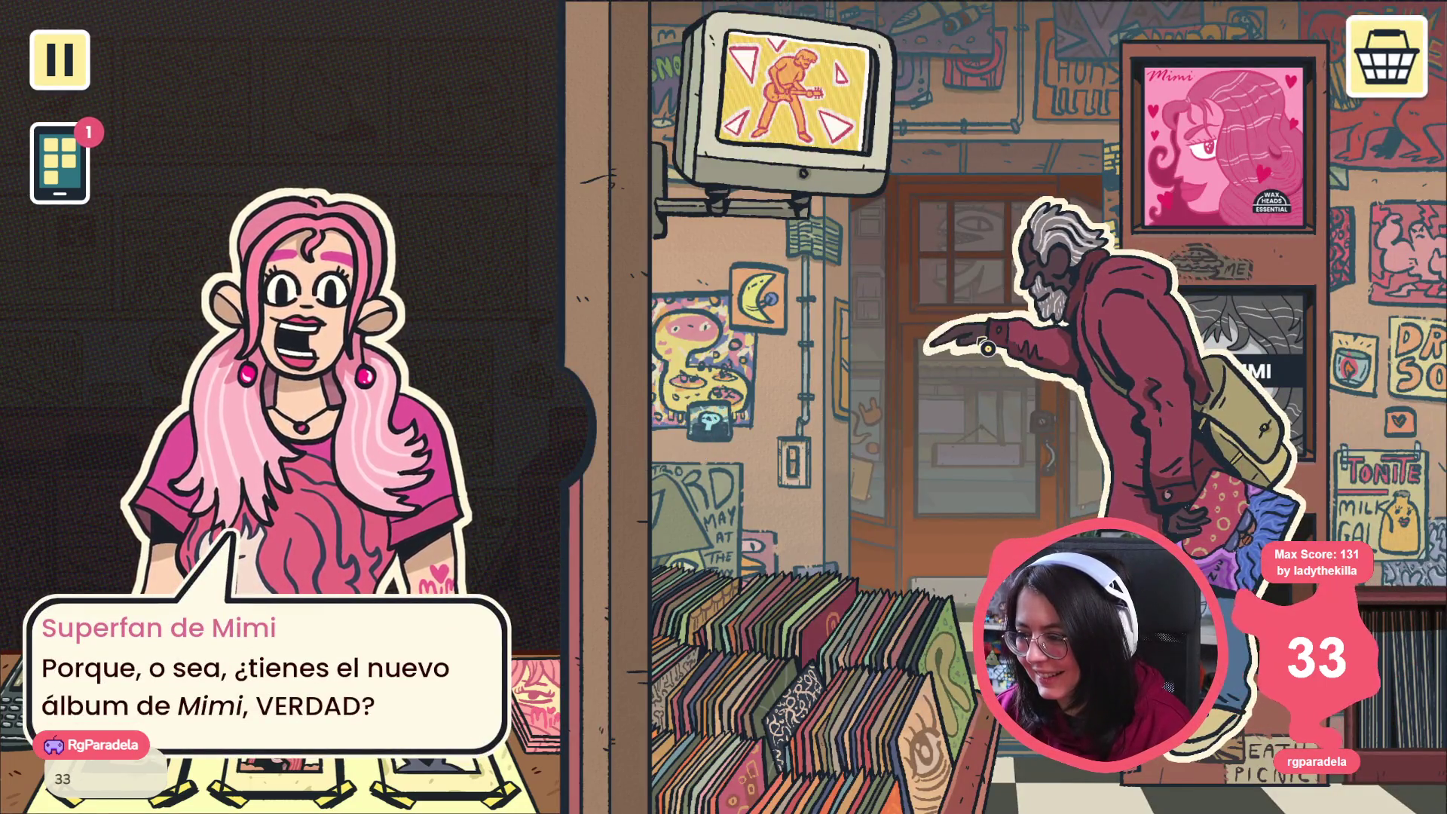
pyautogui.click(856, 727)
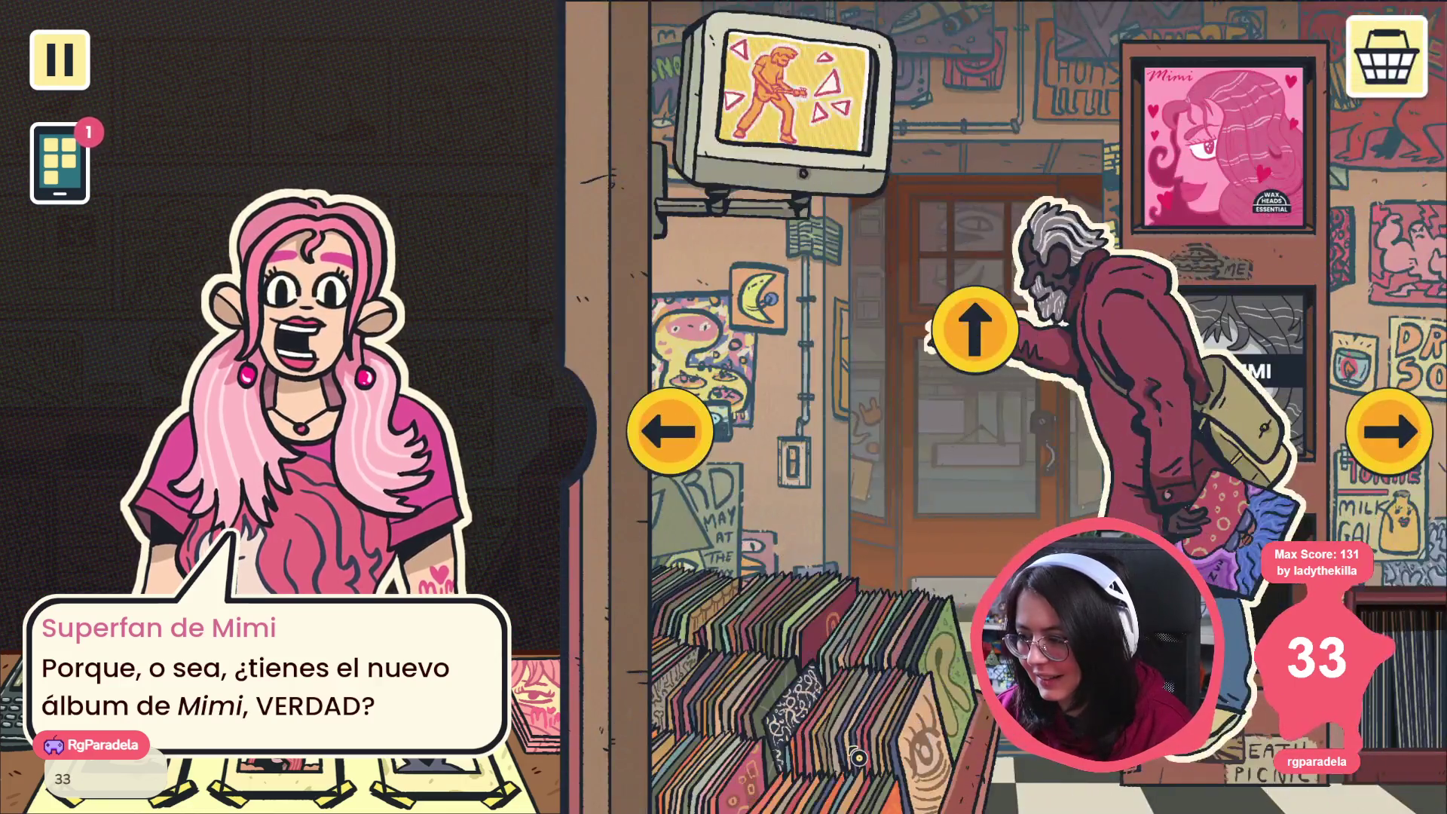
pyautogui.click(1382, 429)
pyautogui.click(1383, 426)
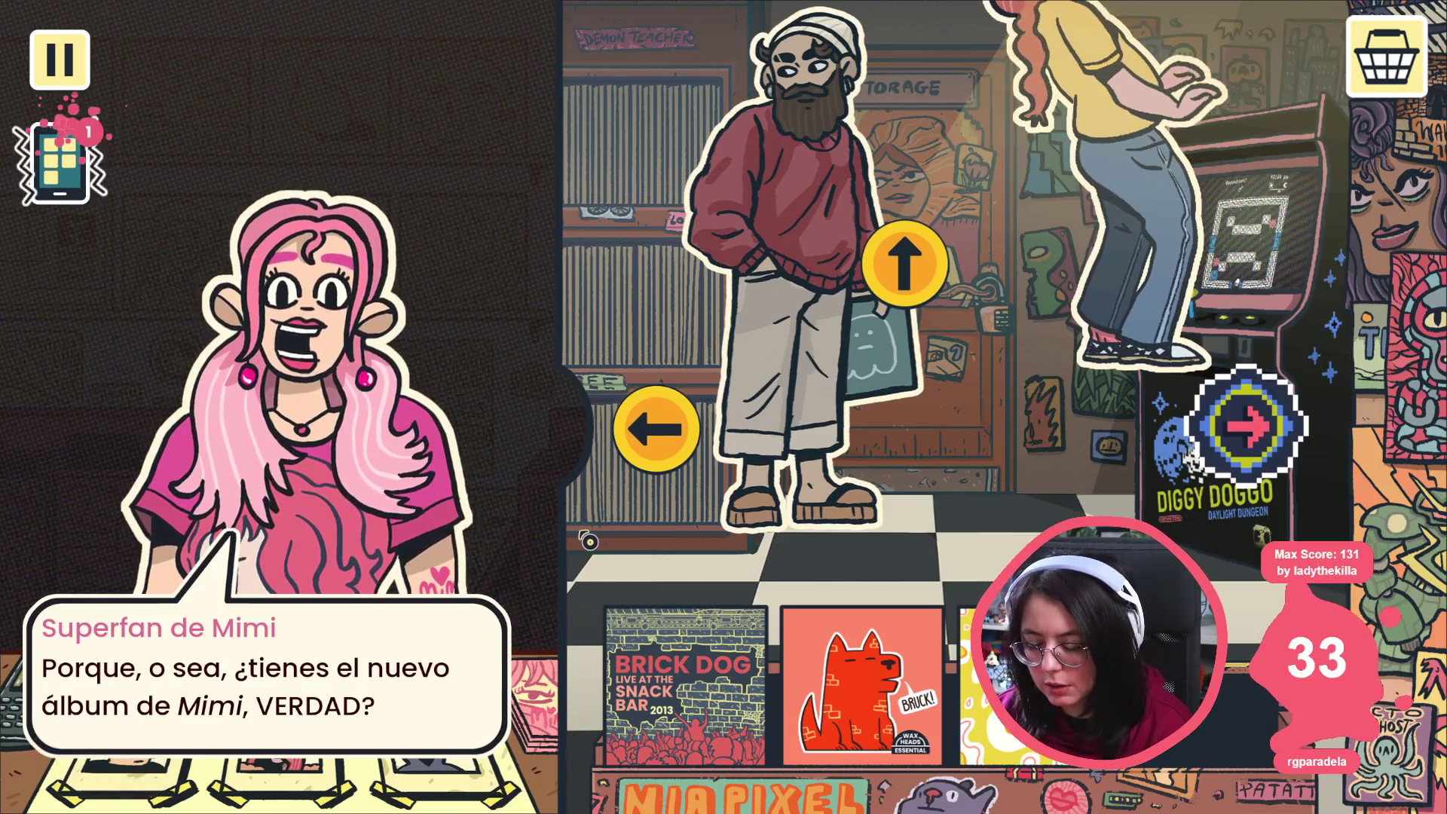
pyautogui.hotkey('alt', 'Tab')
pyautogui.hotkey('alt', 'Tab')
pyautogui.press('Up')
pyautogui.press('Up')
pyautogui.press('Left')
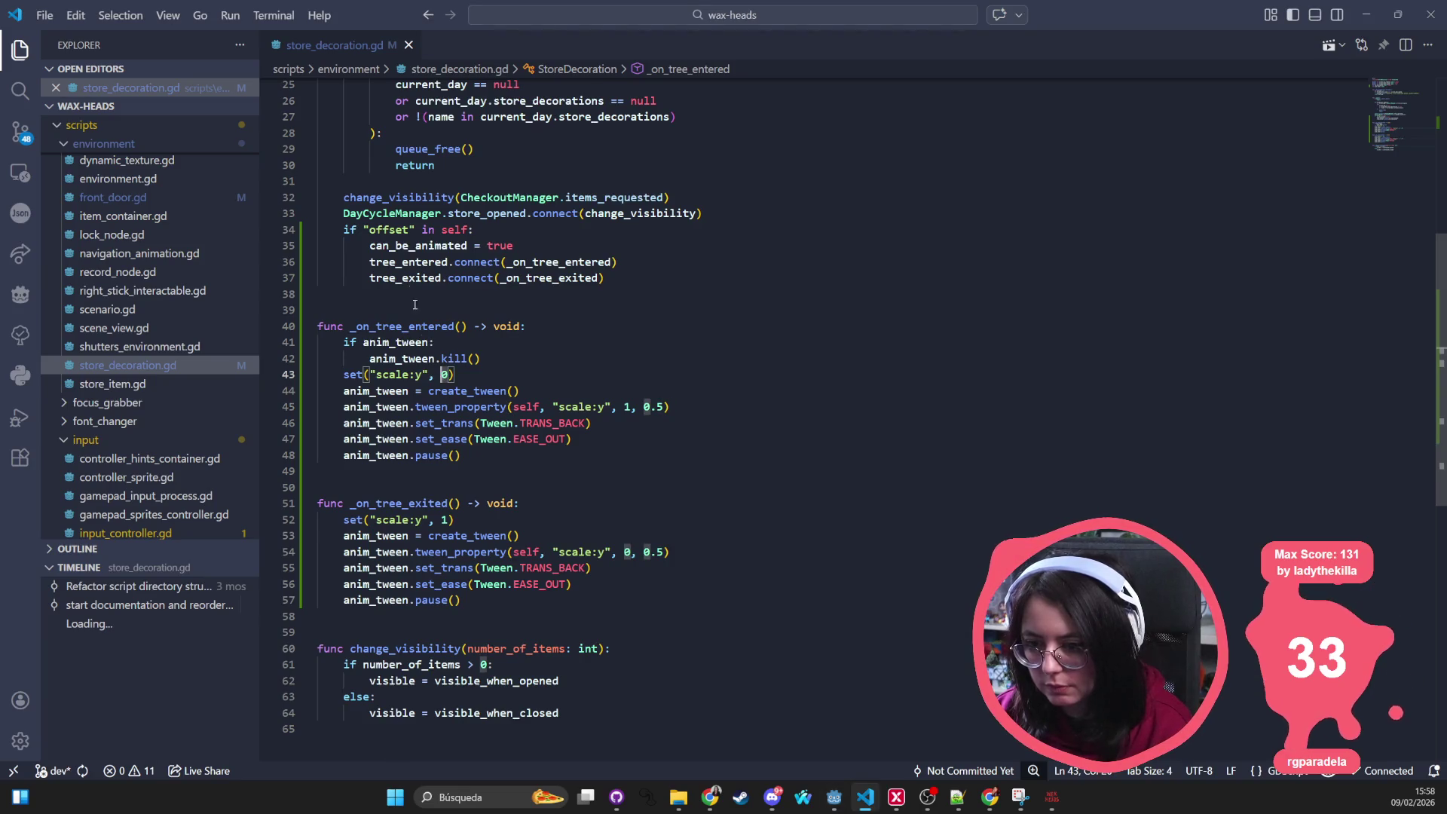
# Step: Add print("Entered tree") as the first line of _on_tree_entered
pyautogui.doubleClick(412, 326)
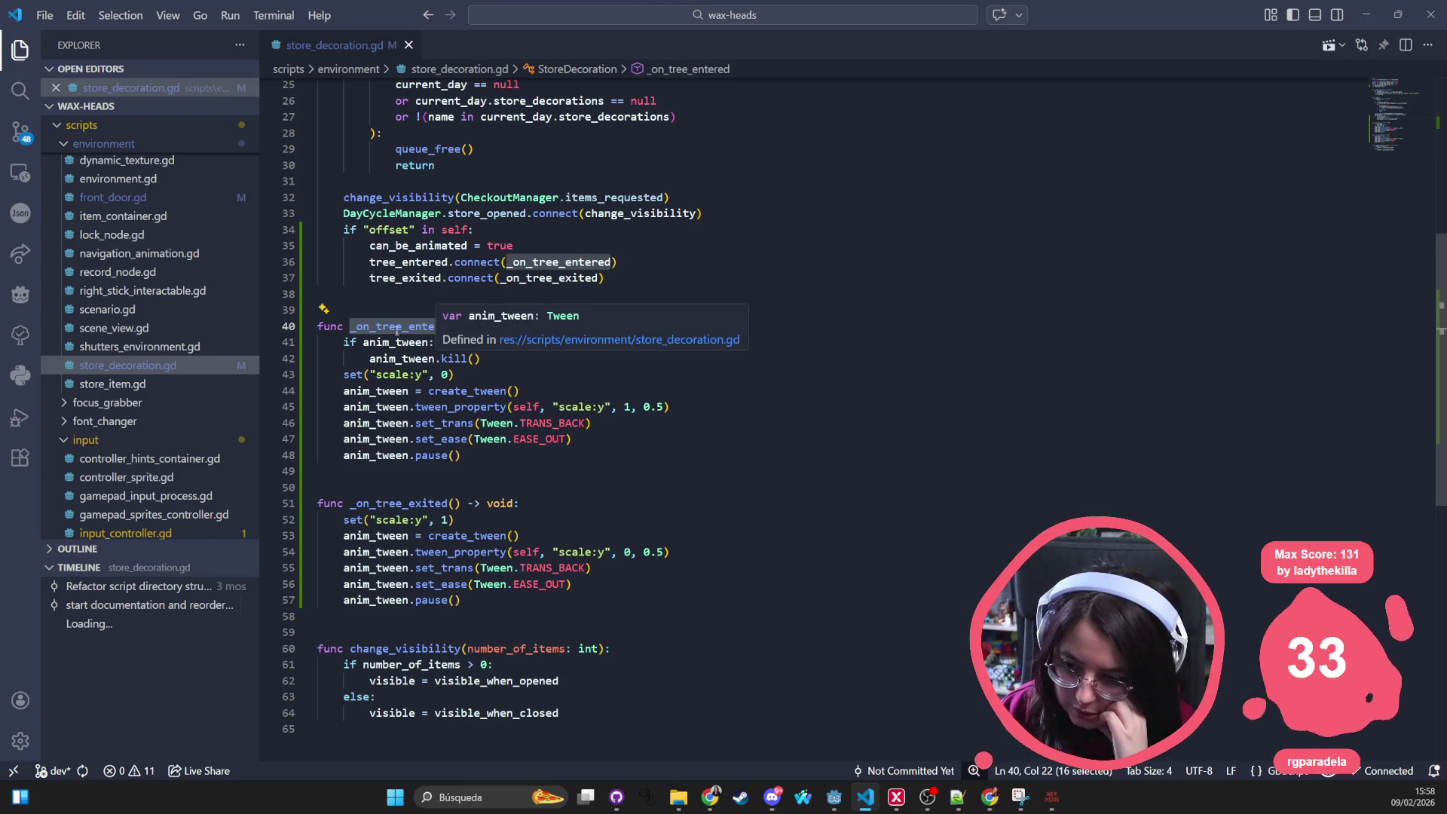
pyautogui.click(561, 326)
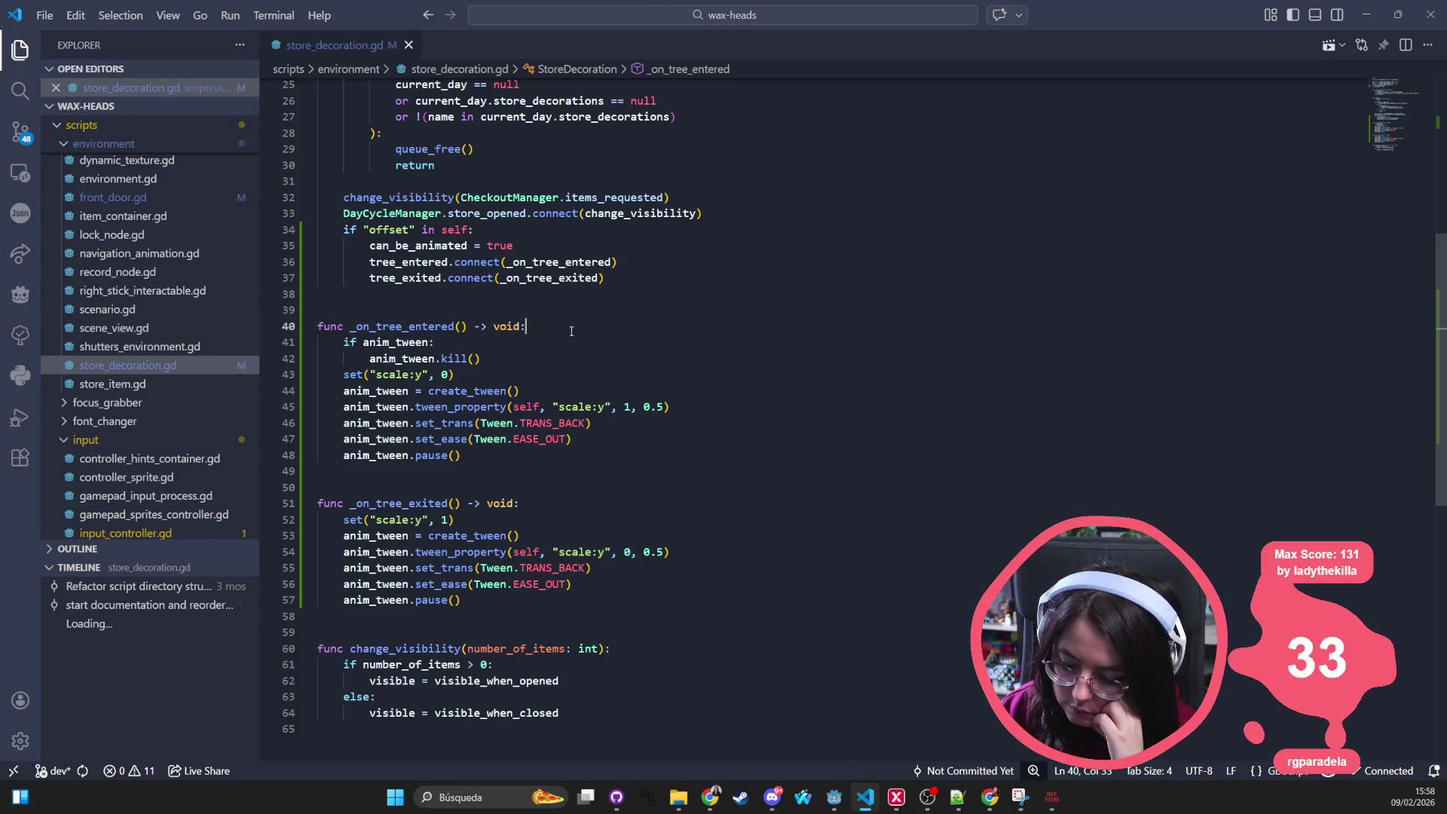
pyautogui.press('Return')
pyautogui.write('pr')
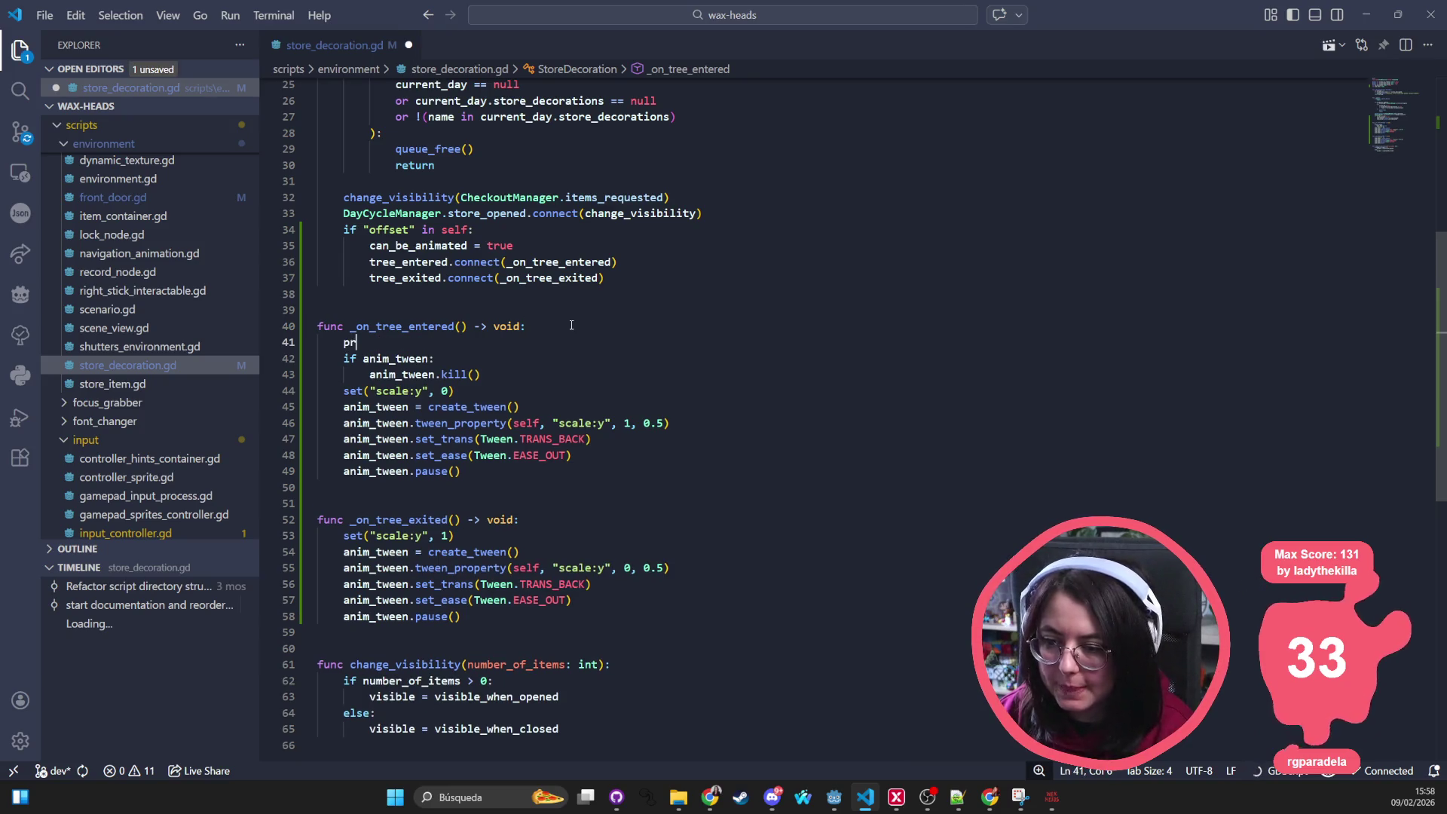
pyautogui.write('int("Entered tree")')
pyautogui.press('Escape')
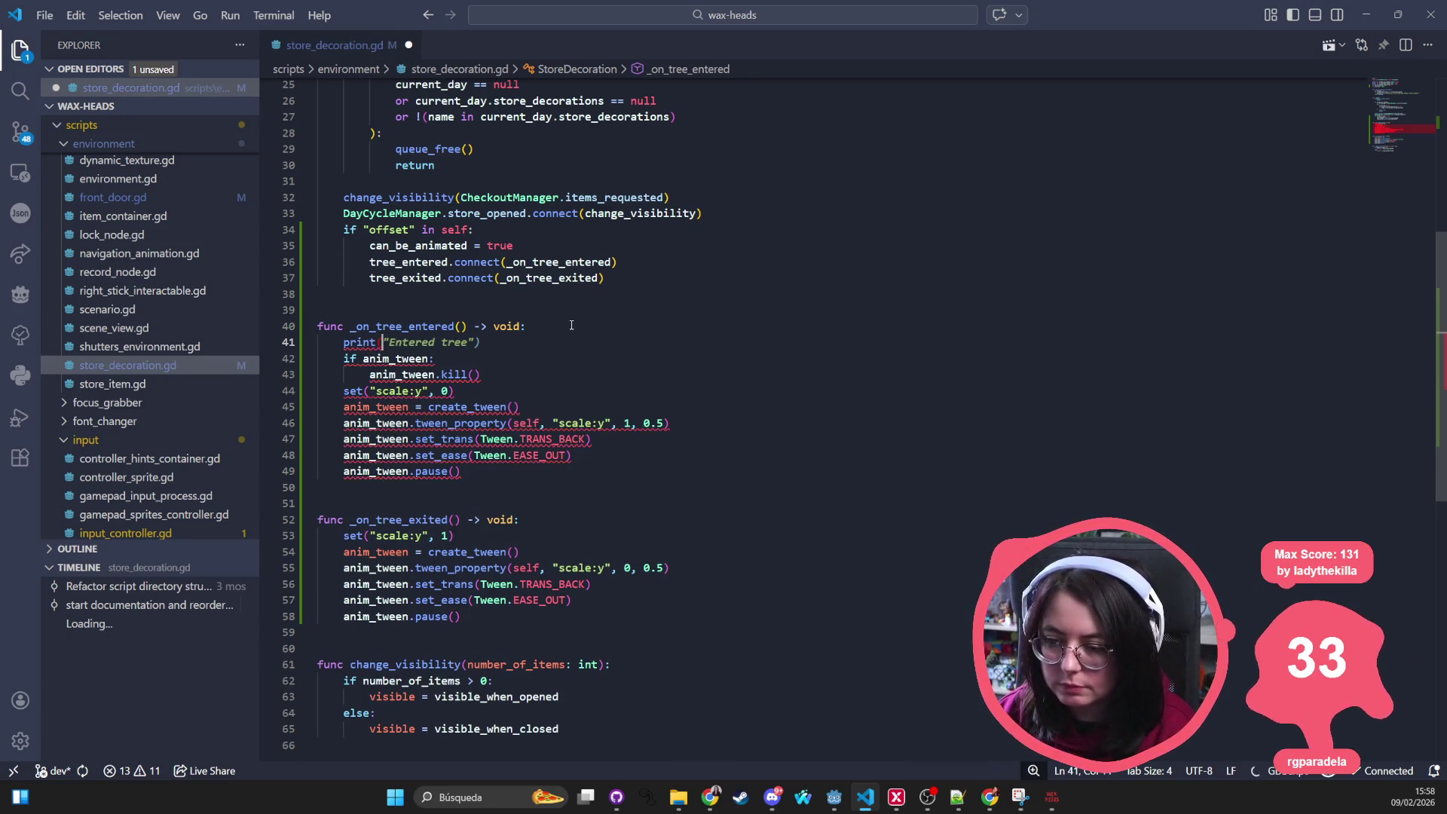
# Step: Add print("Exited tree") as the first line of _on_tree_exited, save, and switch to Godot
pyautogui.click(569, 518)
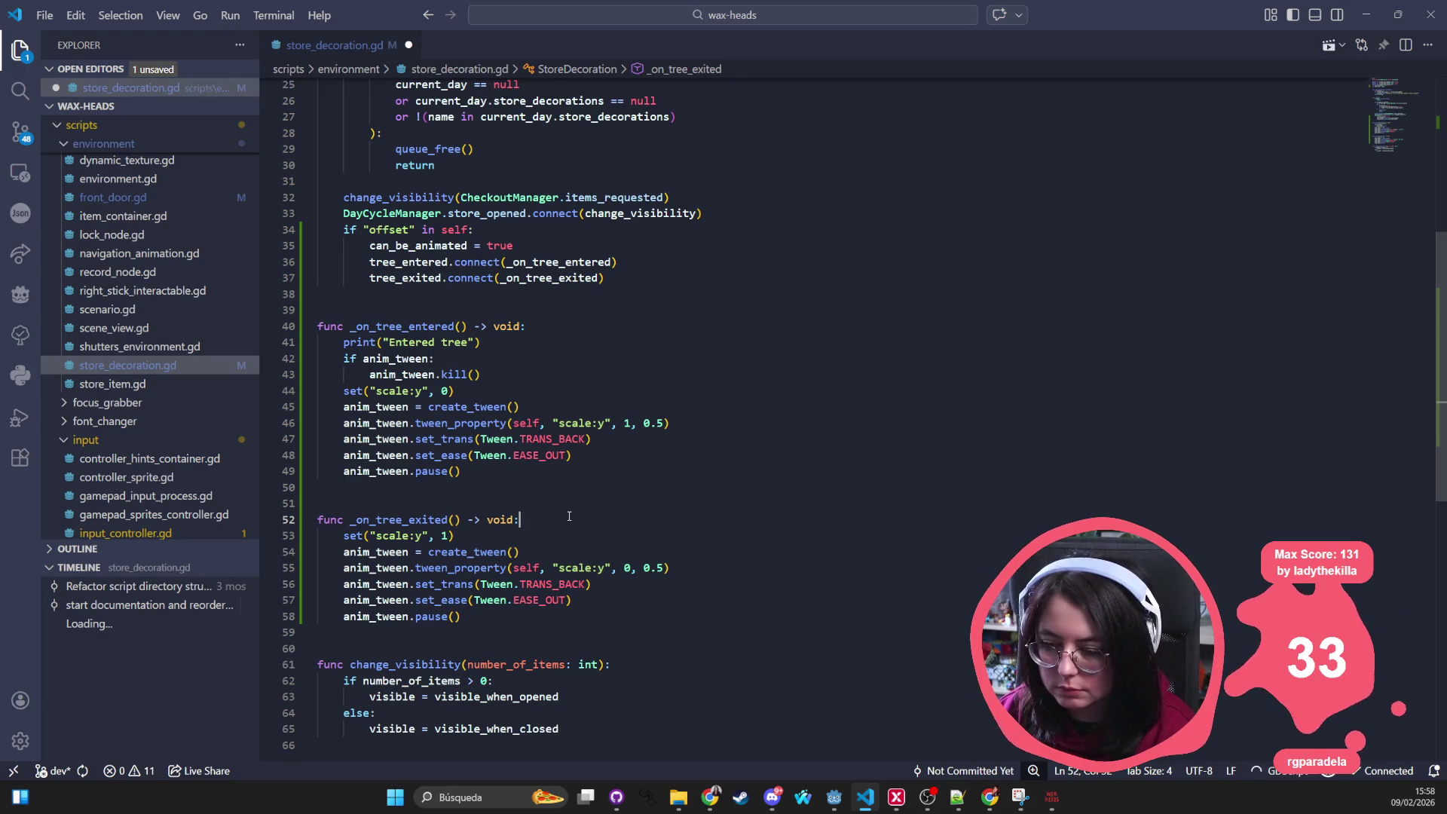
pyautogui.press('Return')
pyautogui.write('print("Exited tree")')
pyautogui.hotkey('ctrl', 's')
pyautogui.hotkey('alt', 'Tab')
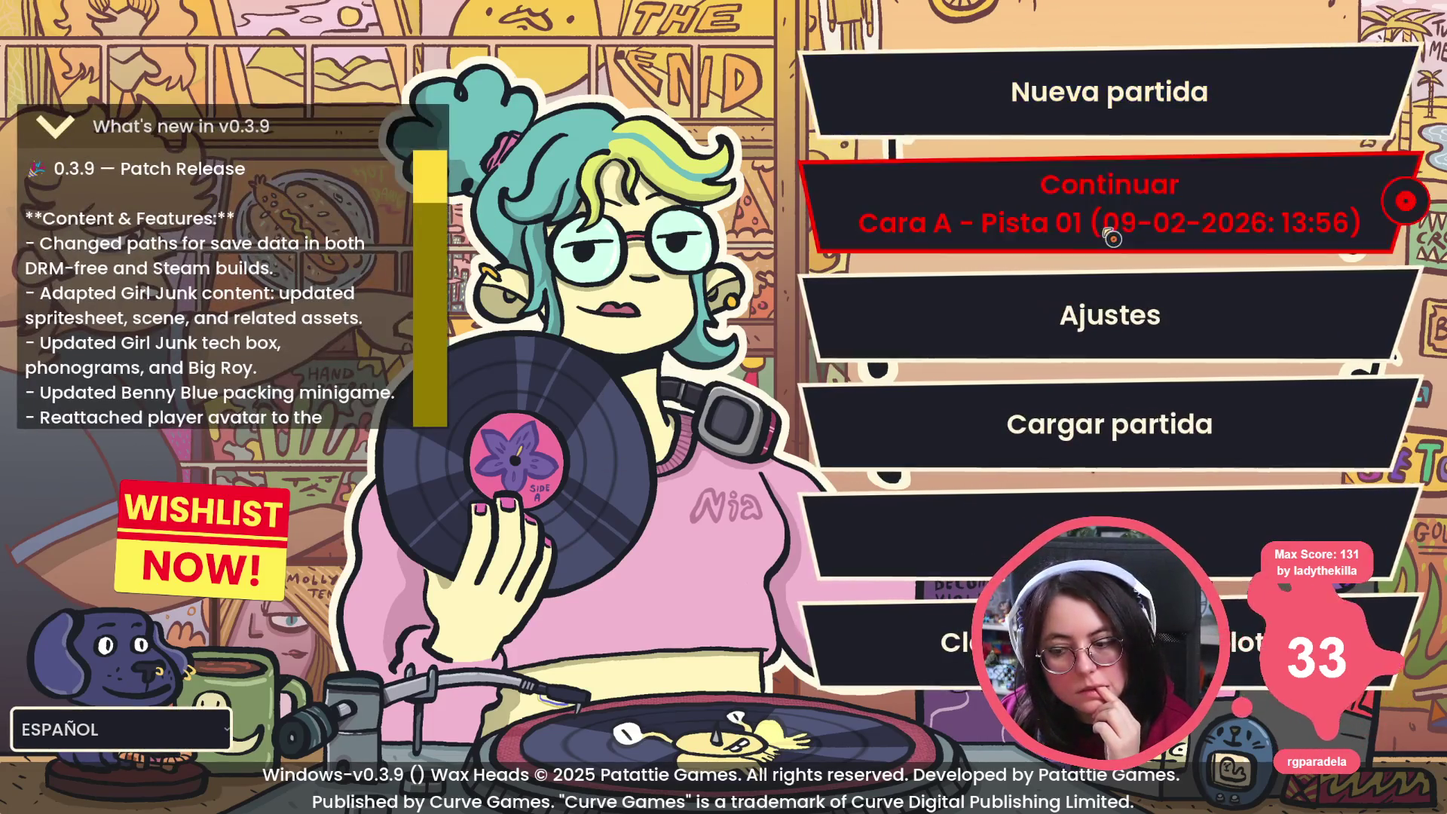
# Step: Continue the saved game, answer ¡Claro!, close the handbook and choose Buscar álbum
pyautogui.click(954, 238)
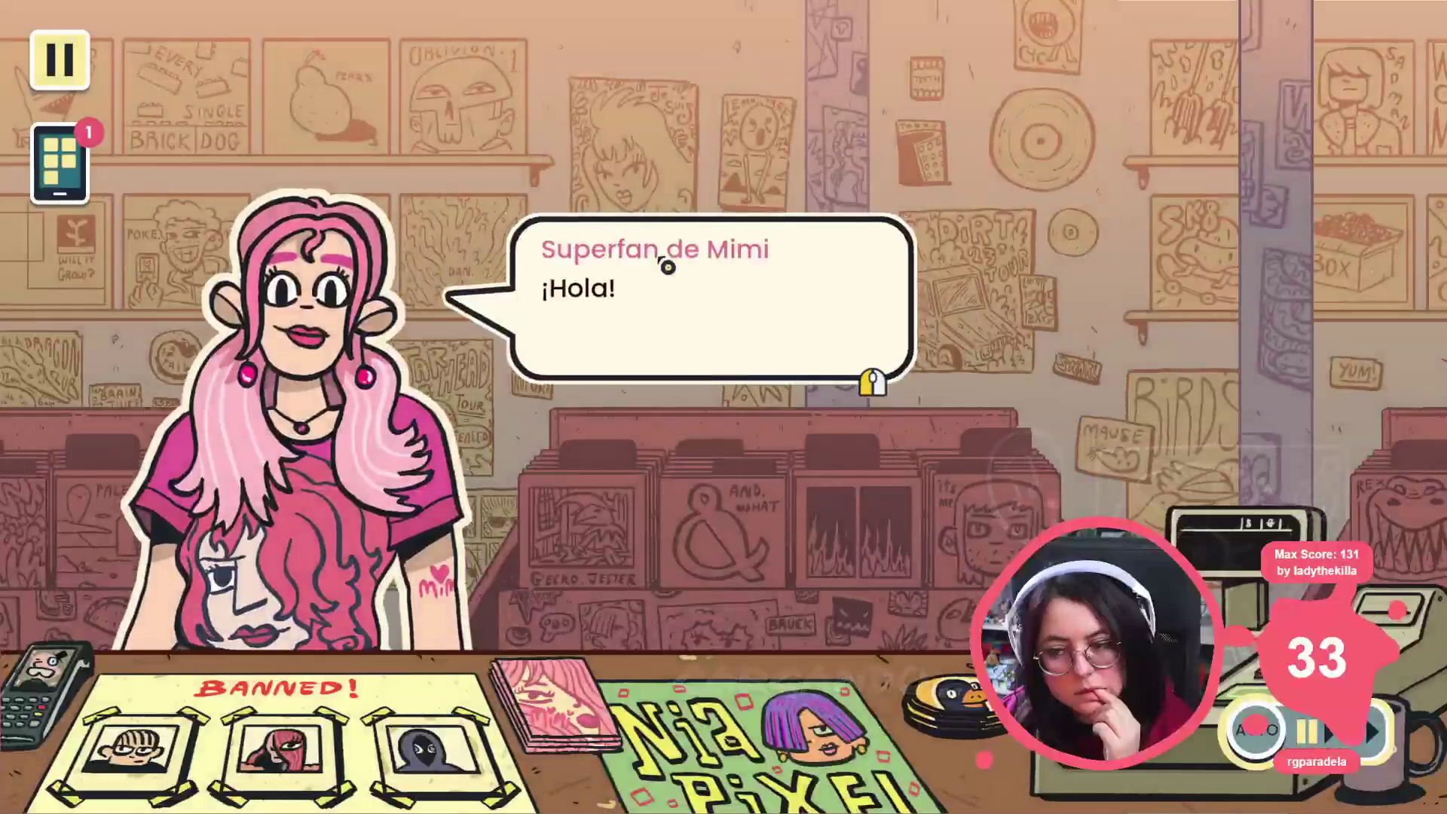
pyautogui.click(668, 265)
pyautogui.click(662, 265)
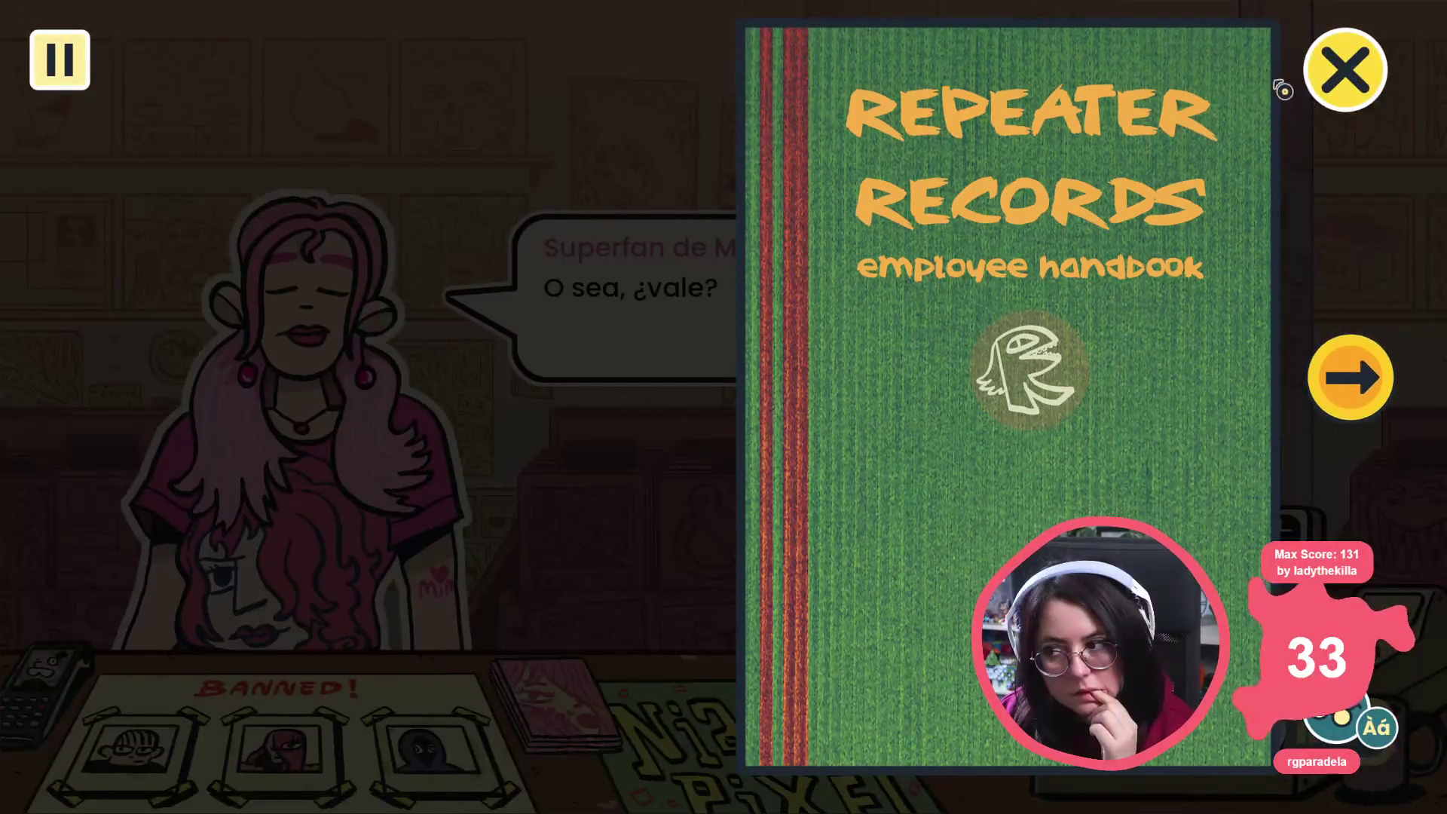
pyautogui.click(1338, 67)
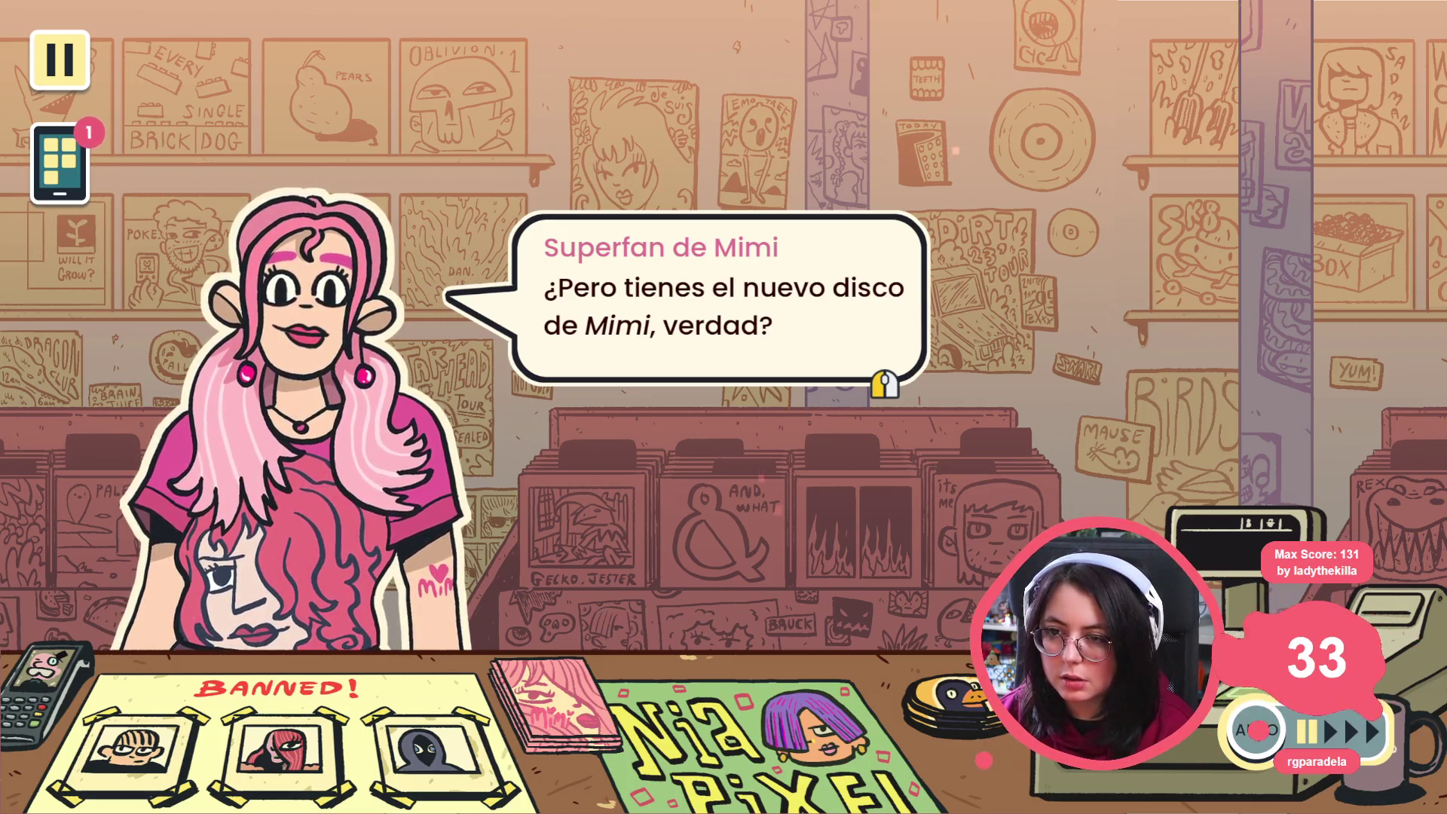
pyautogui.click(623, 242)
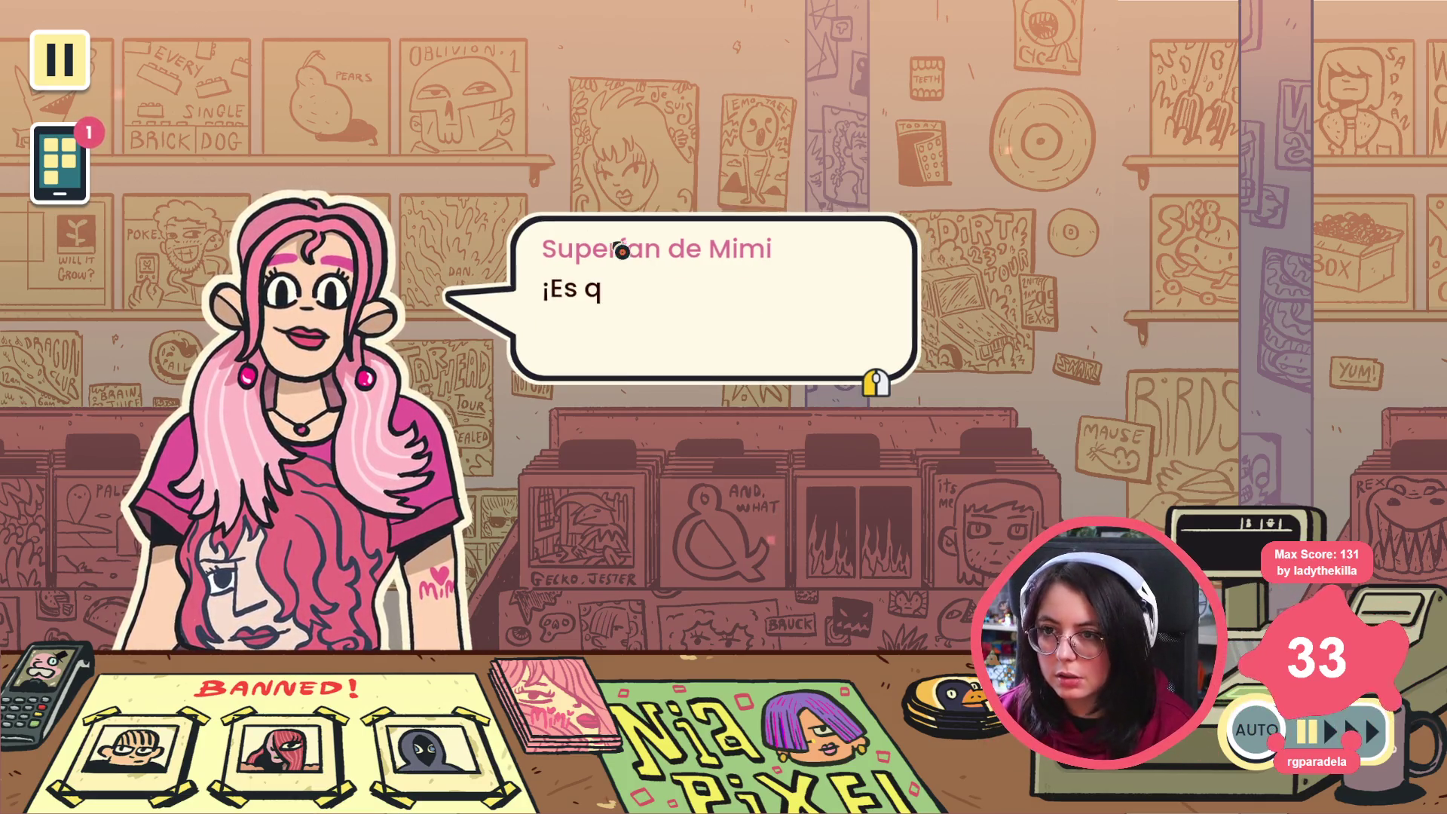
pyautogui.click(846, 229)
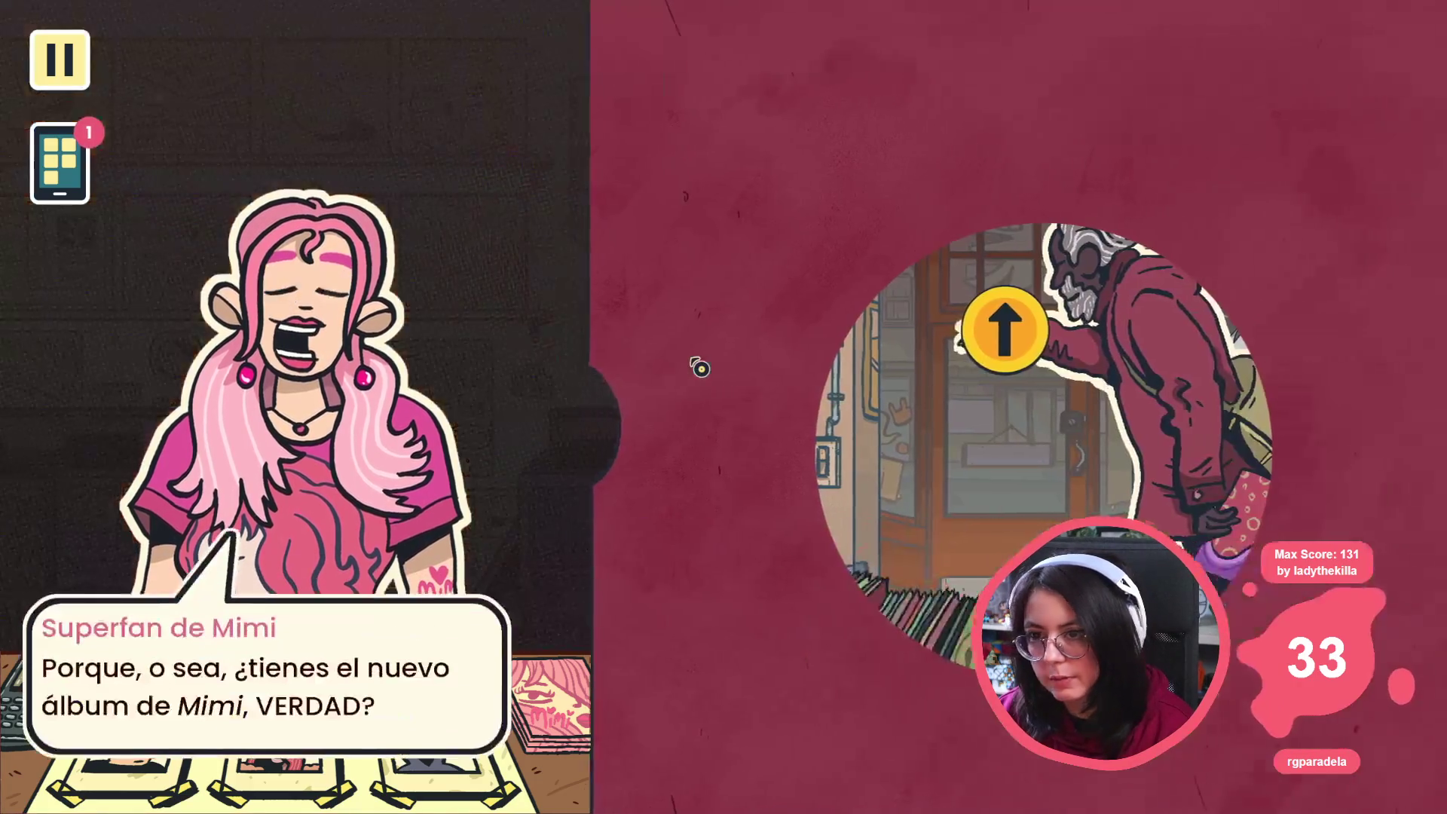
# Step: Move through the shop to the Sister records wall, then return to the Godot editor
pyautogui.click(974, 343)
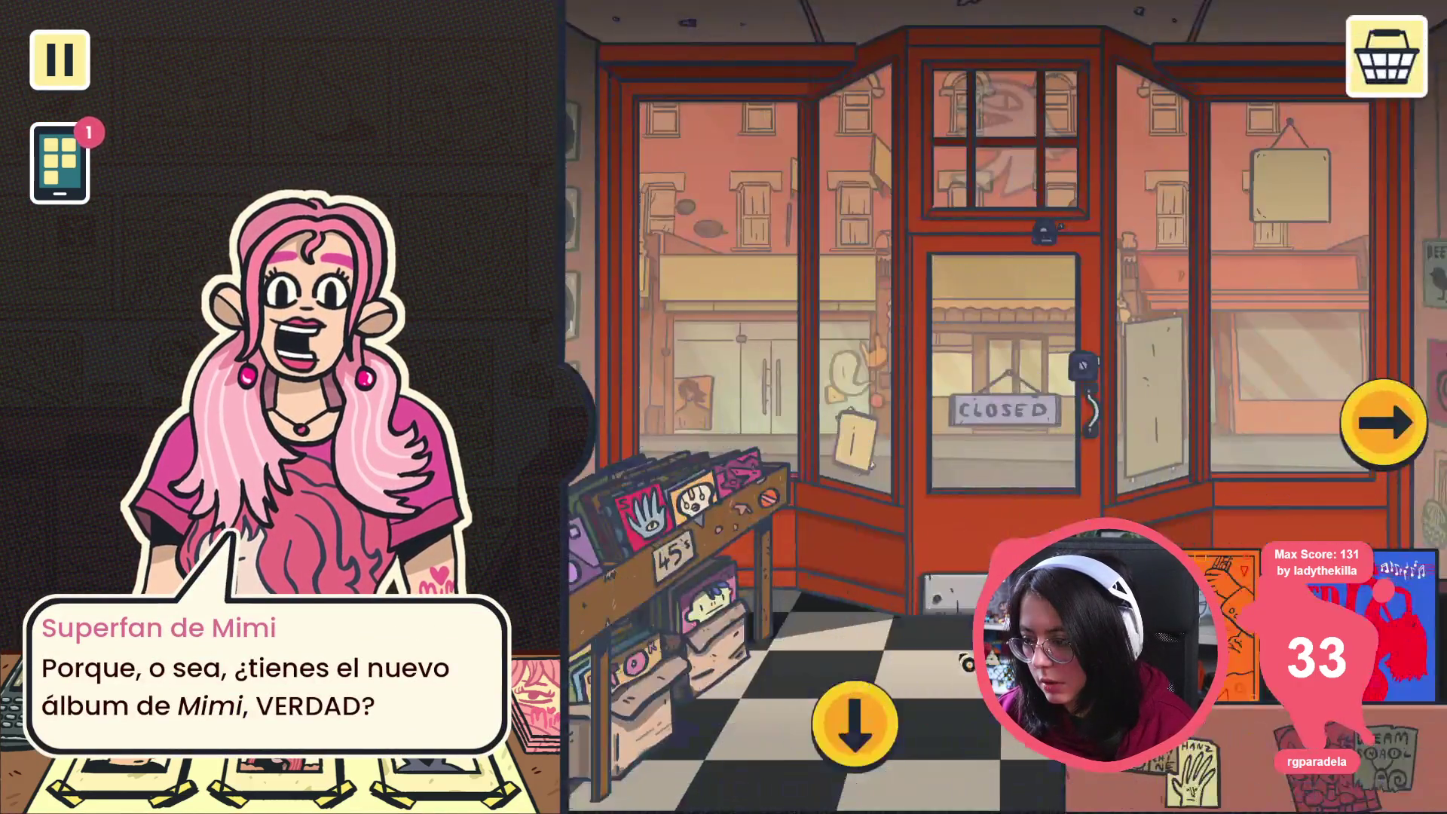
pyautogui.click(1381, 452)
pyautogui.click(1394, 426)
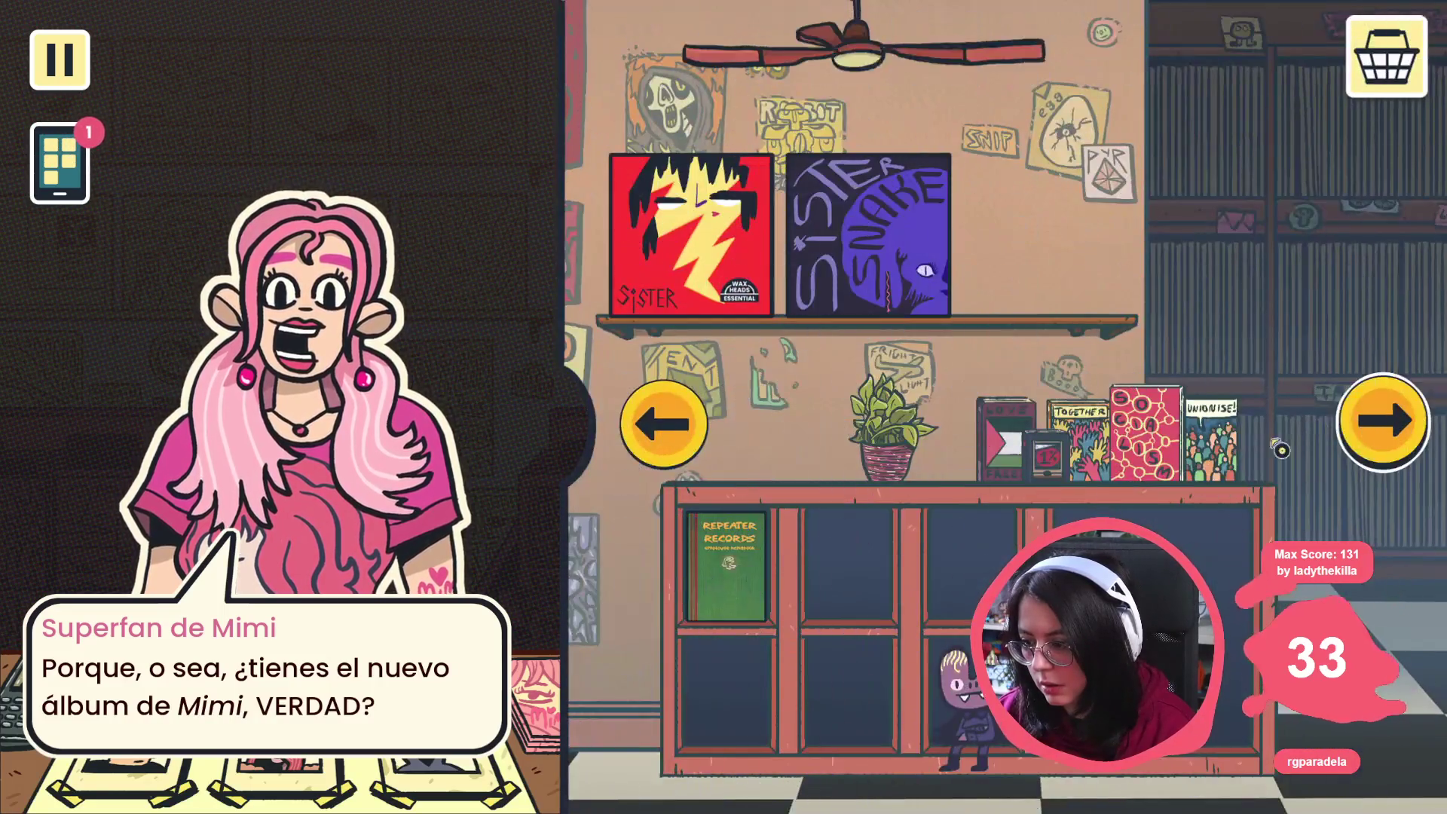
pyautogui.hotkey('alt', 'Tab')
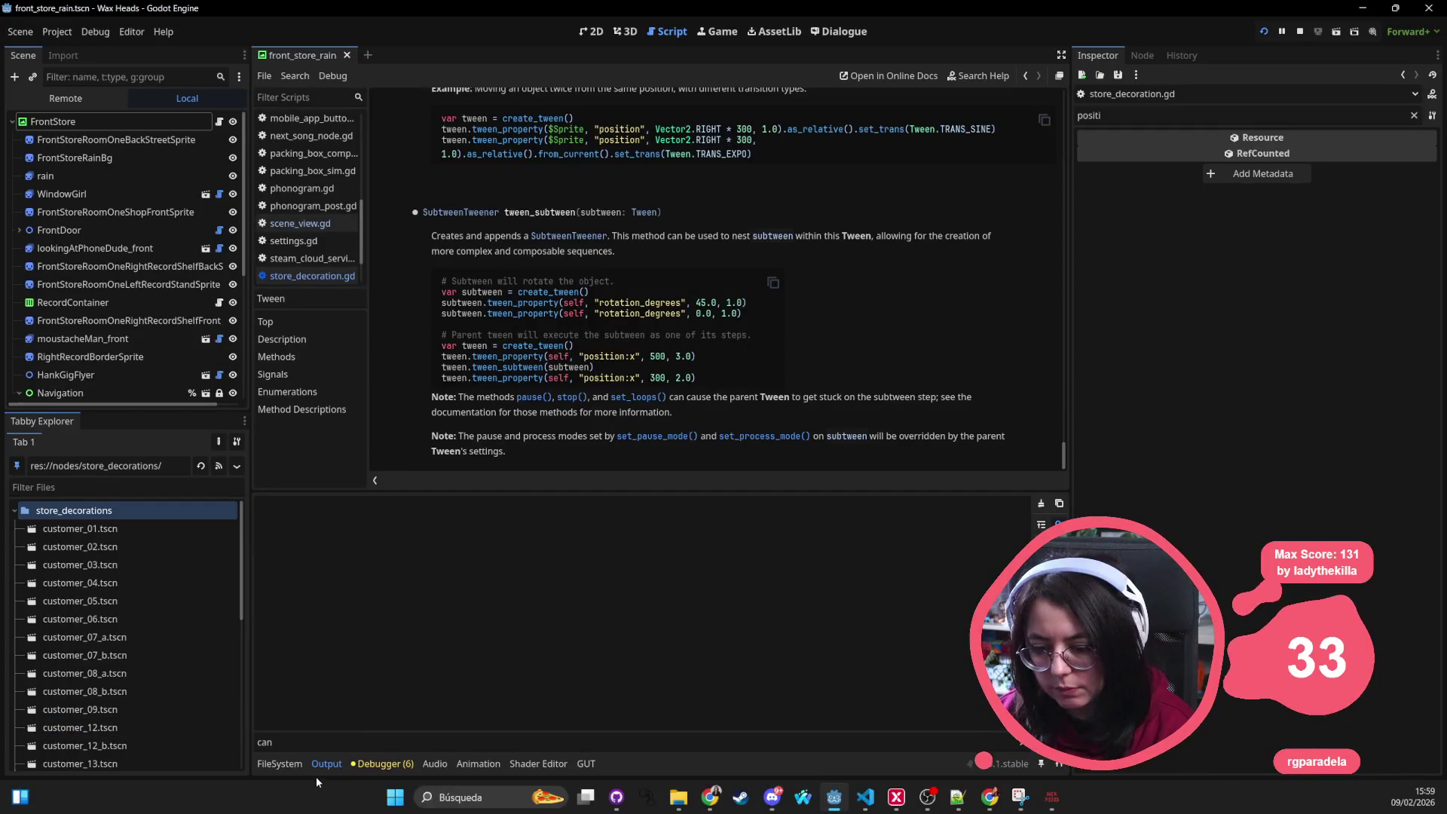
# Step: Show Godot's Output log and filter its messages to 'enter'
pyautogui.click(285, 763)
pyautogui.click(385, 763)
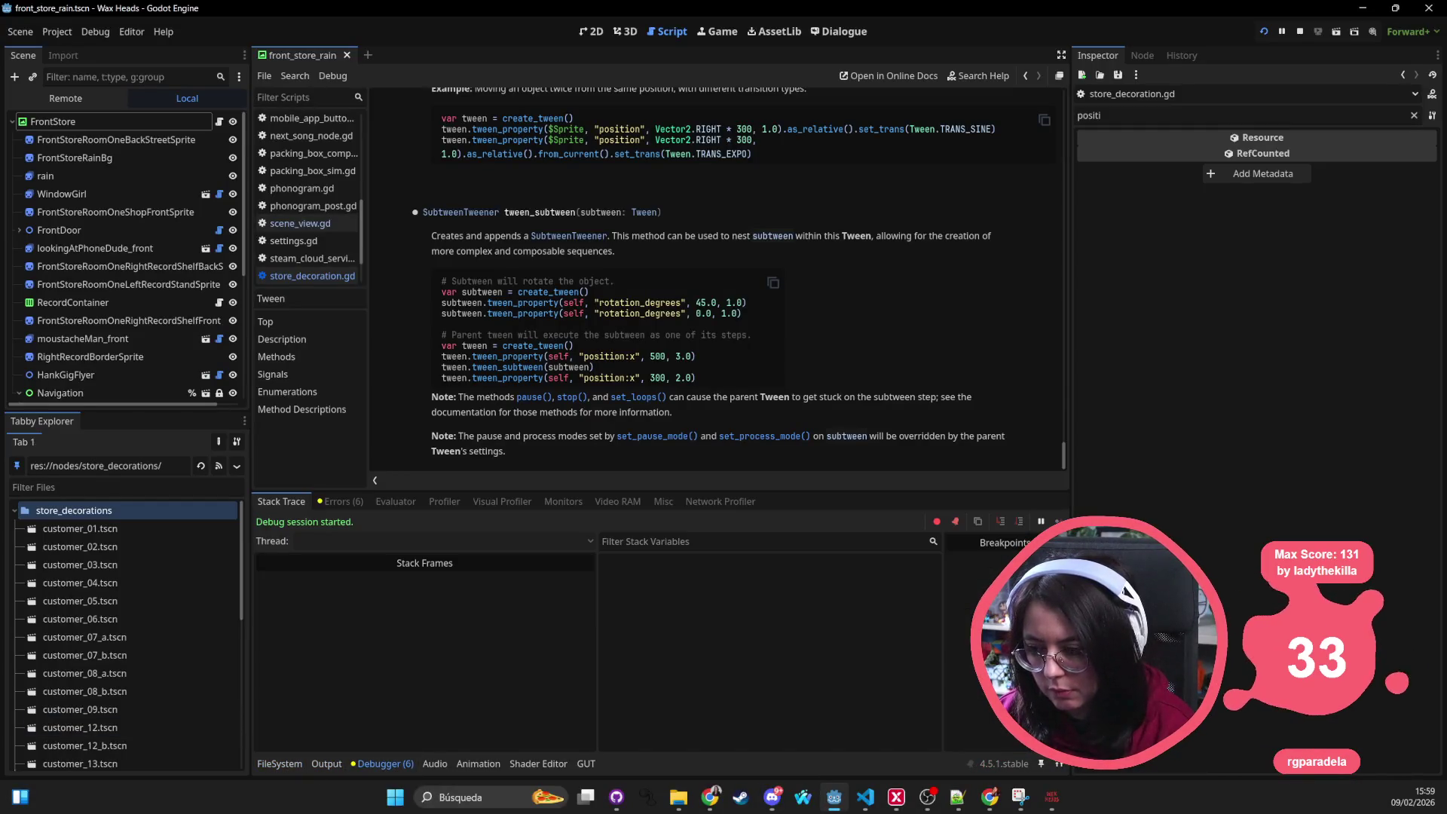
pyautogui.click(327, 763)
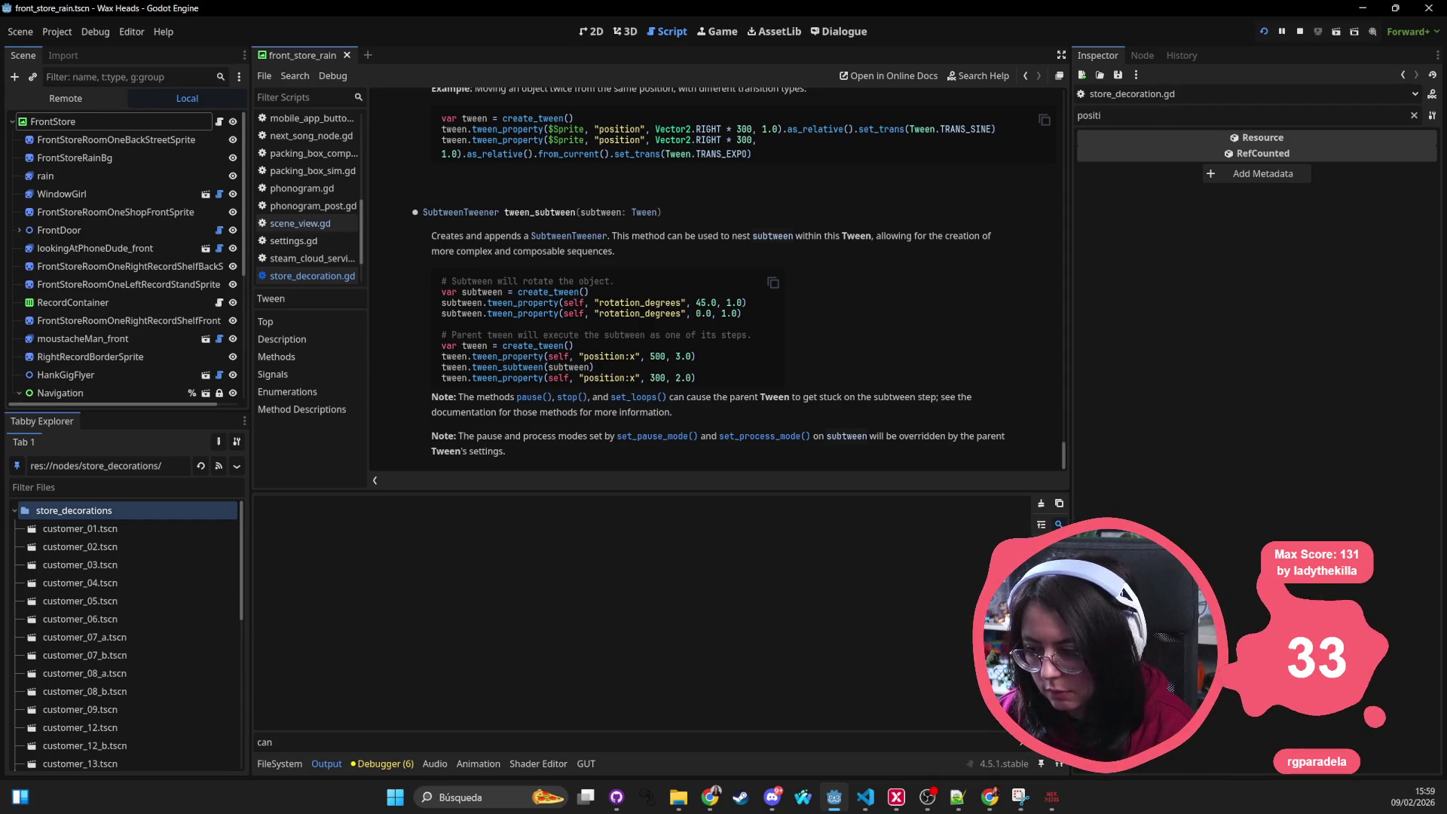
pyautogui.click(325, 746)
pyautogui.hotkey('ctrl', 'a')
pyautogui.press('BackSpace')
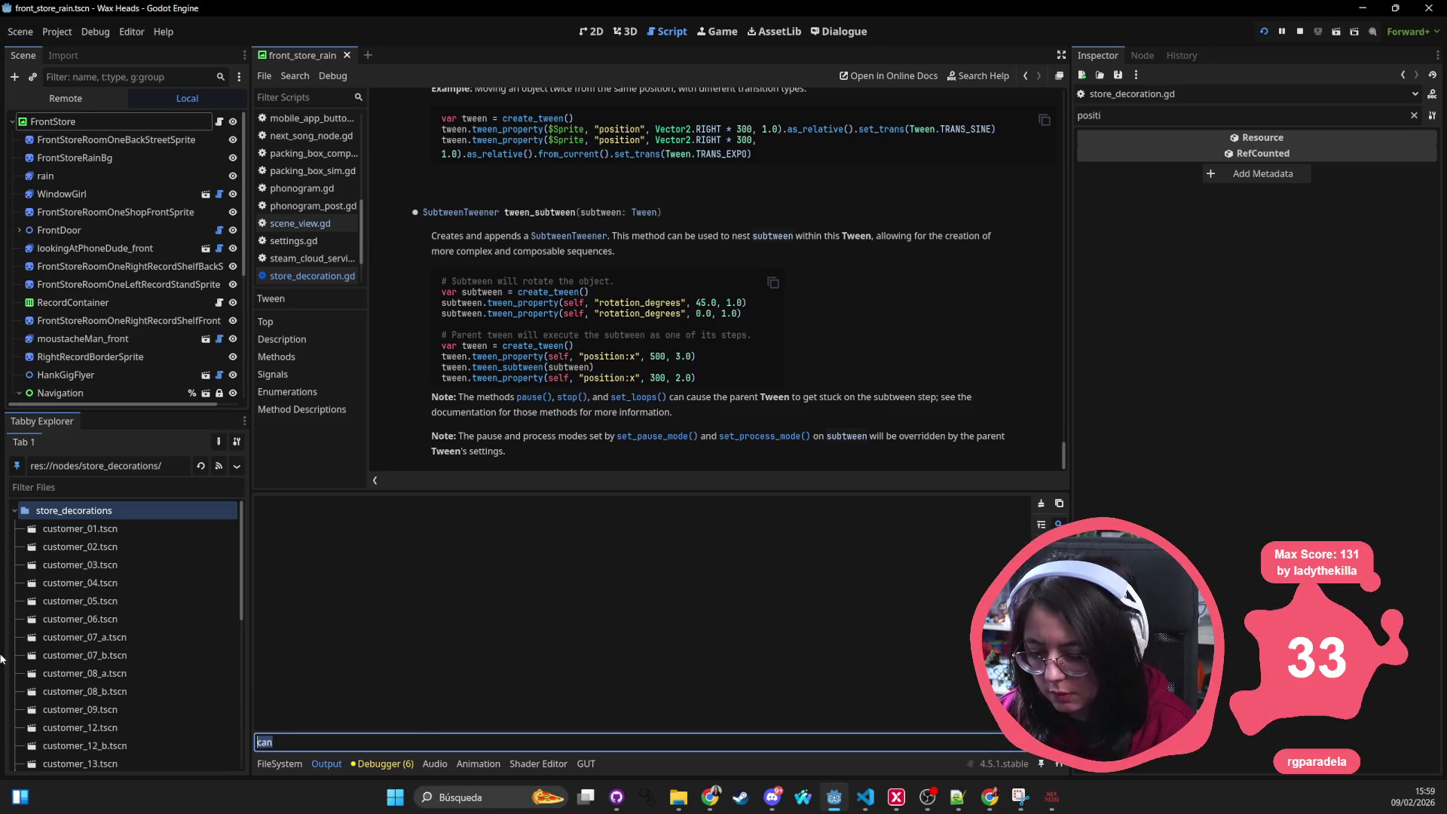
pyautogui.write('et')
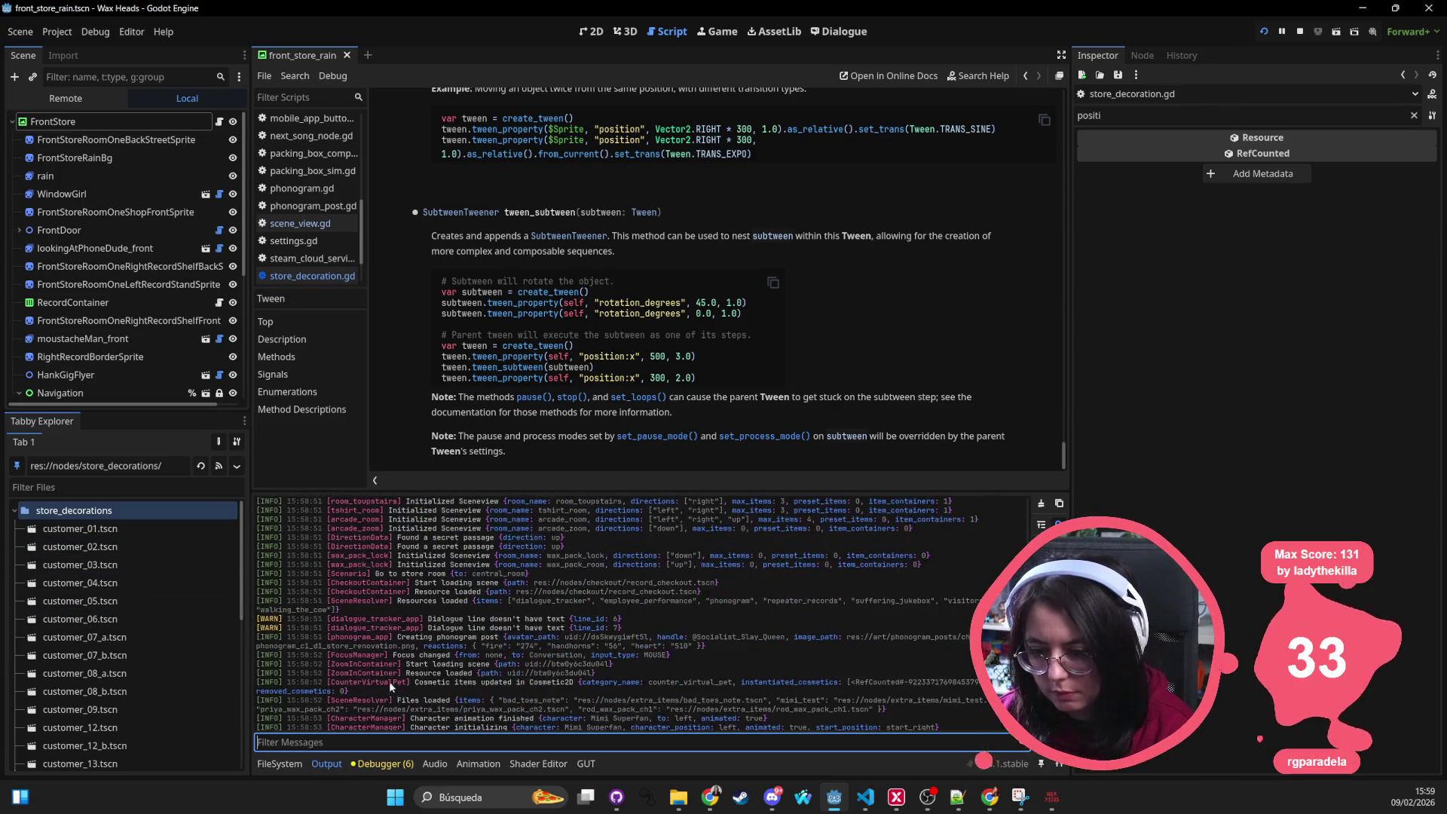
pyautogui.press('BackSpace')
pyautogui.write('ntere')
pyautogui.press('BackSpace')
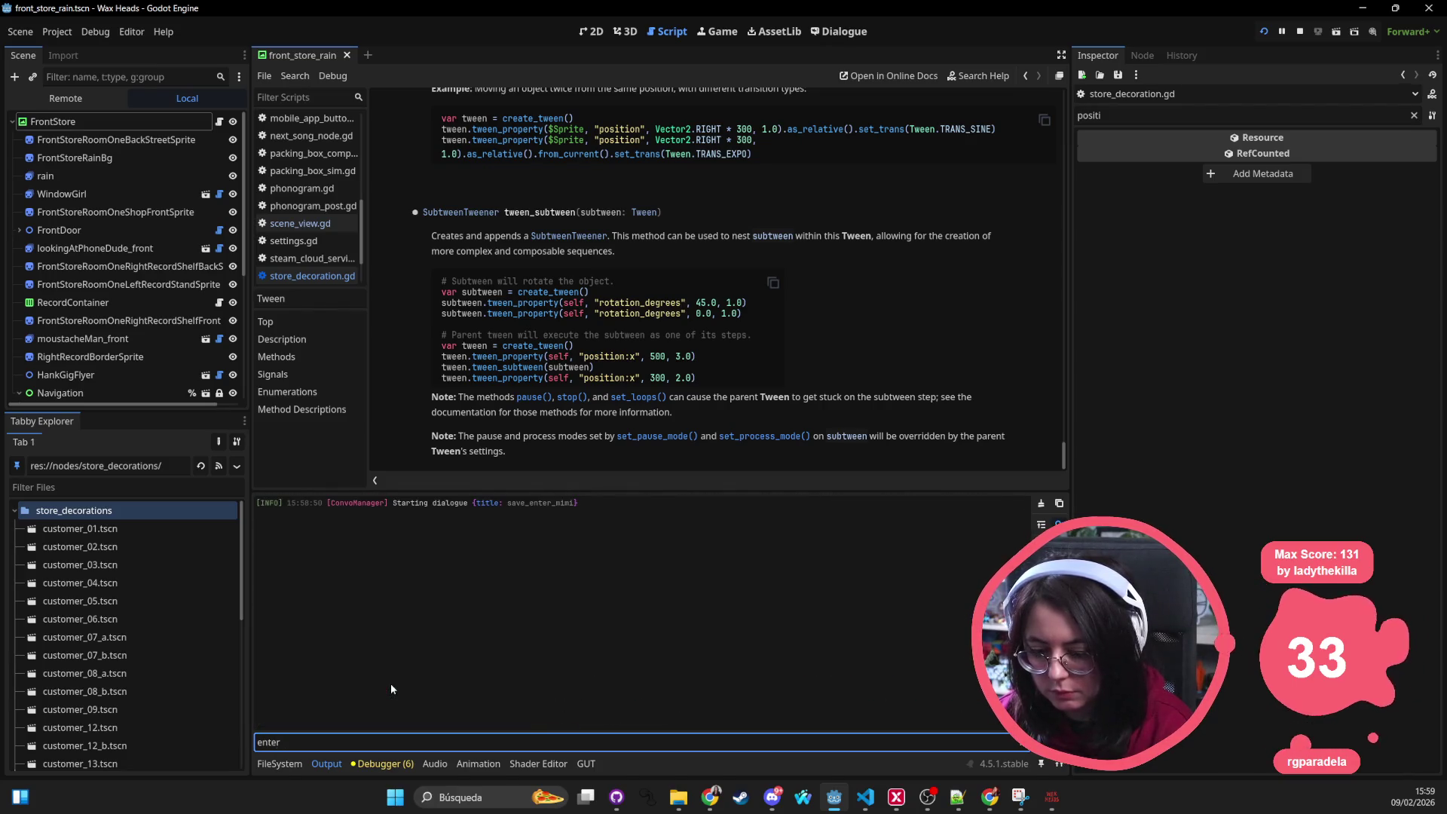
# Step: Return the game to the main shop view and re-save store_decoration.gd
pyautogui.hotkey('alt', 'Tab')
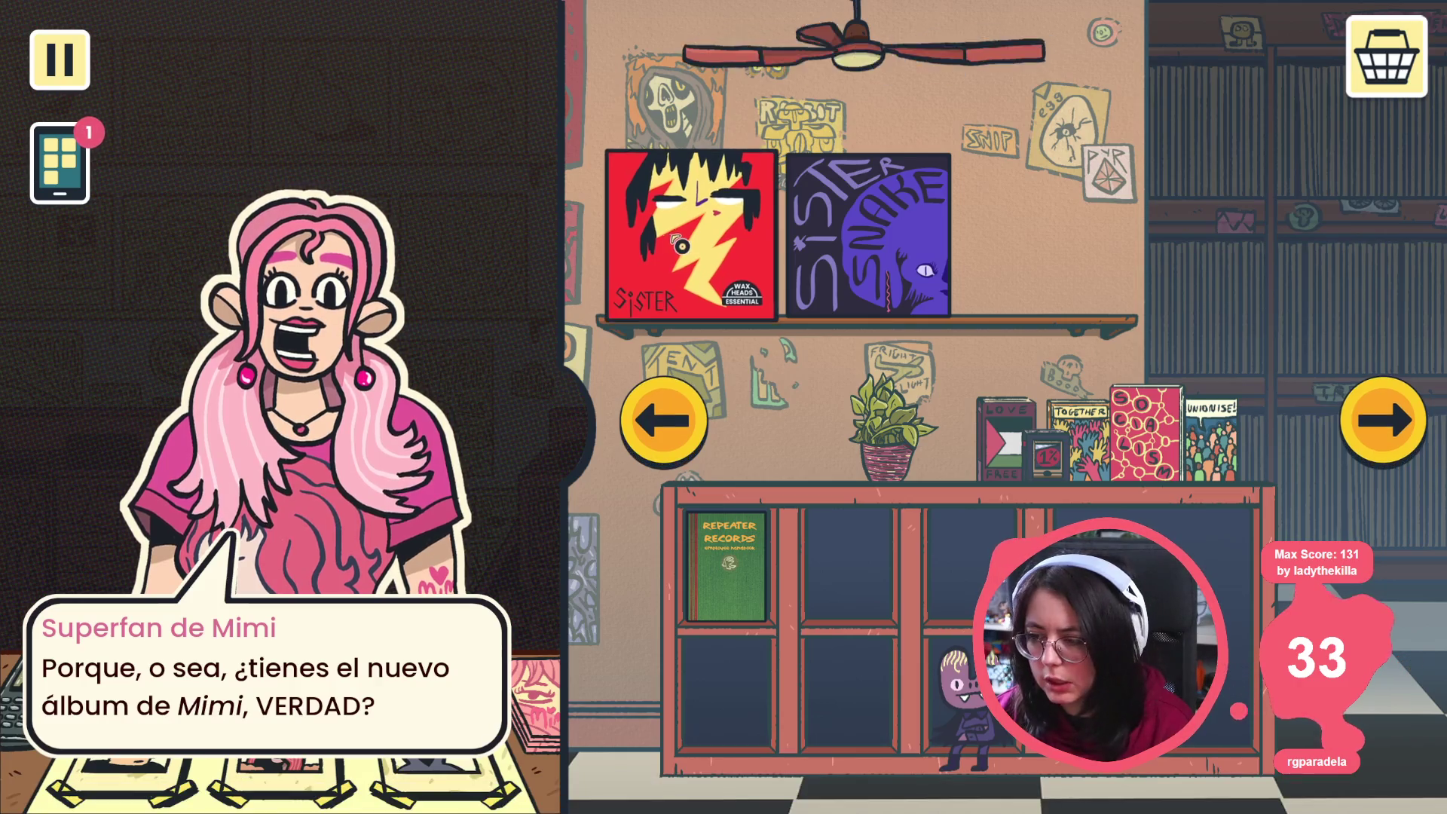
pyautogui.press('Escape')
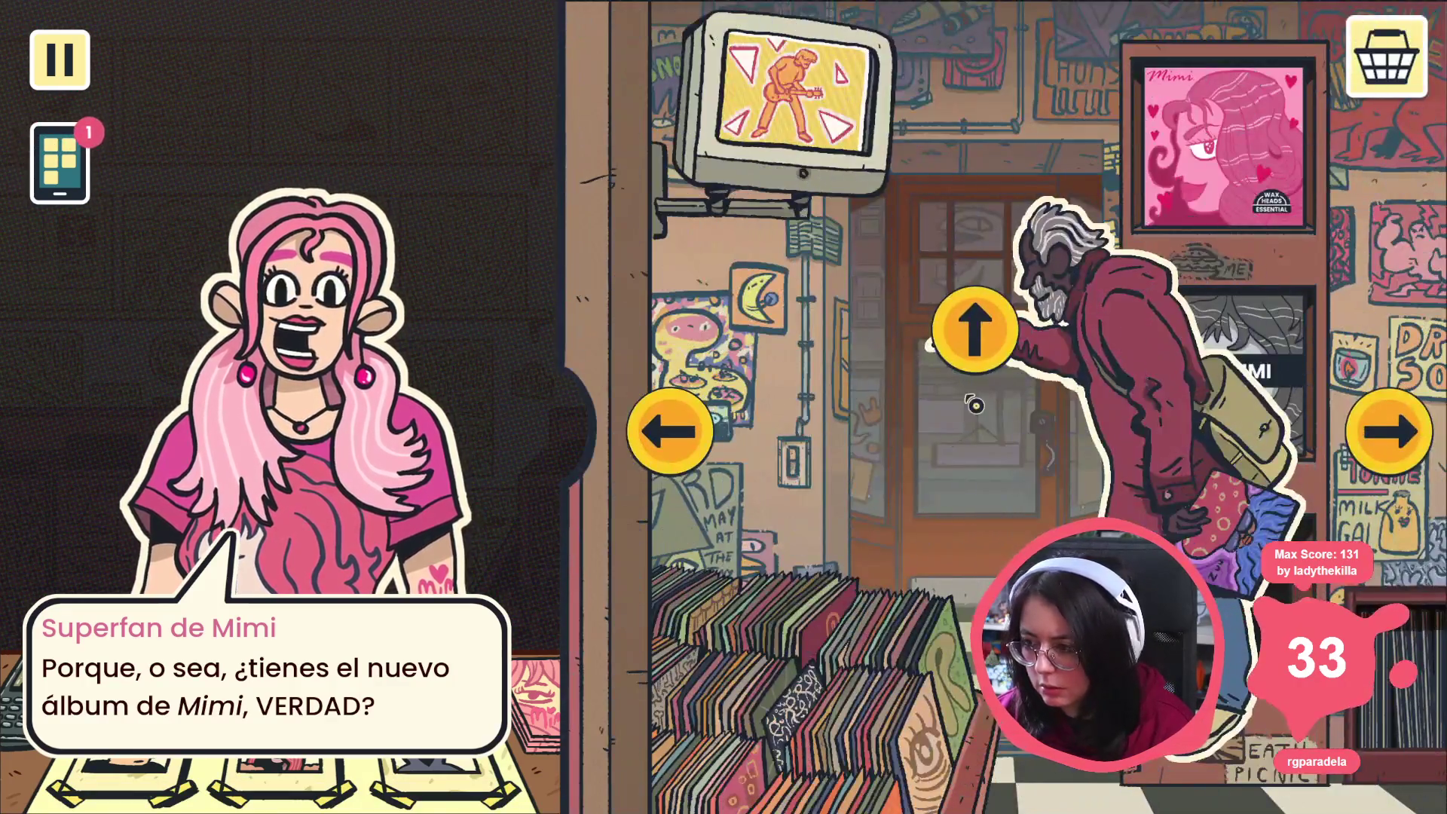
pyautogui.hotkey('alt', 'Tab')
pyautogui.hotkey('alt', 'Tab')
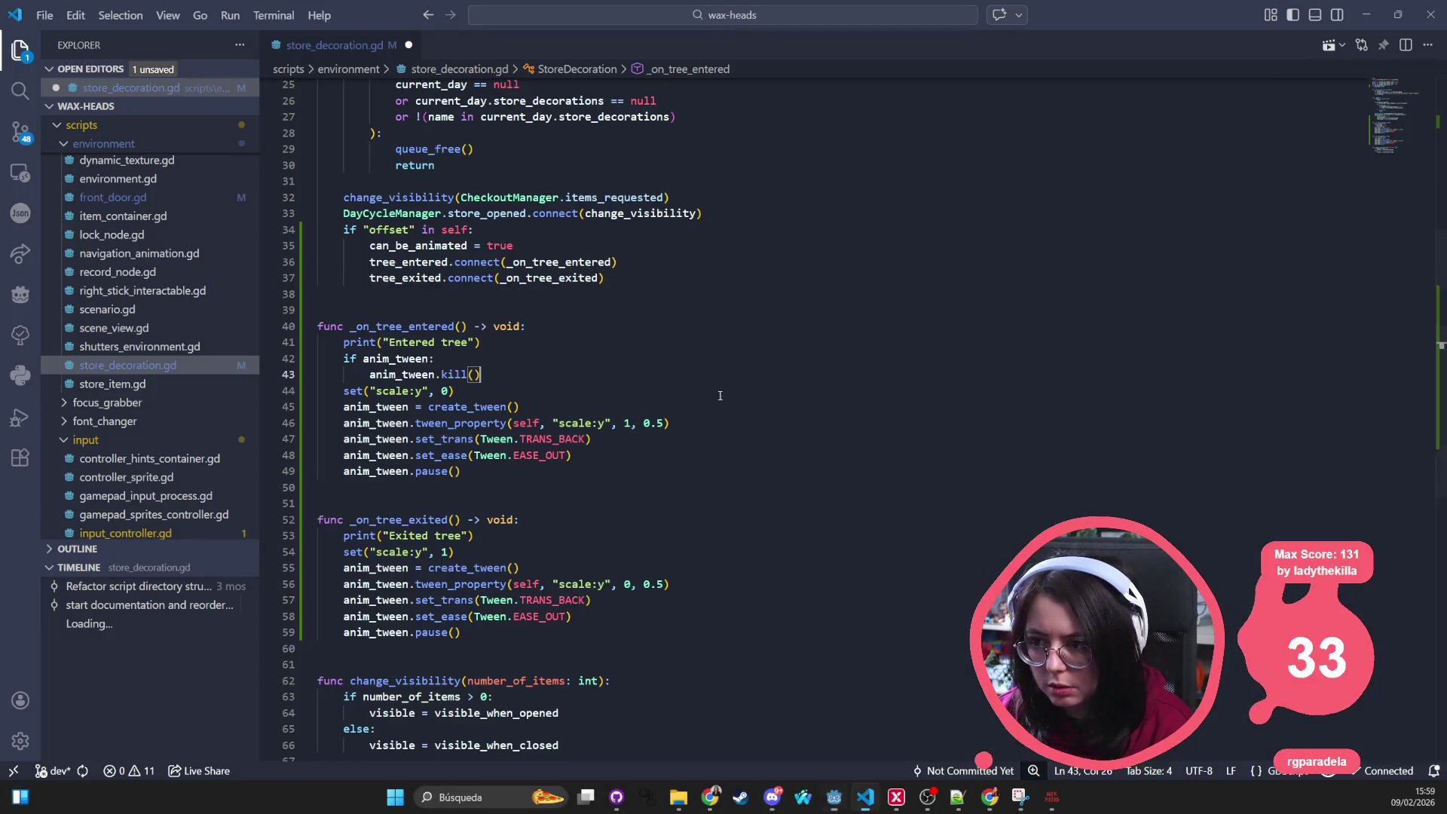
pyautogui.hotkey('ctrl', 's')
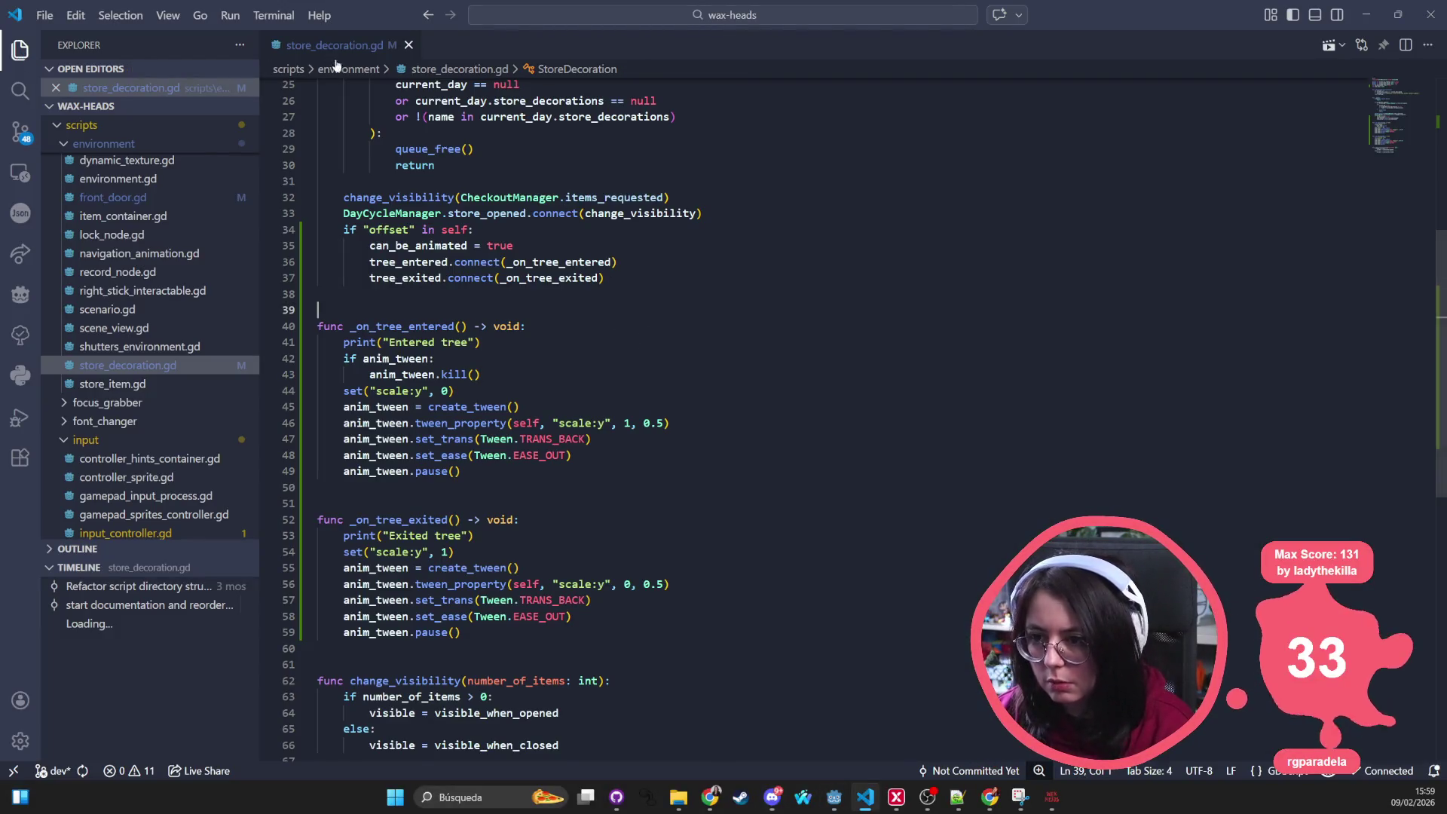
pyautogui.hotkey('alt', 'Tab')
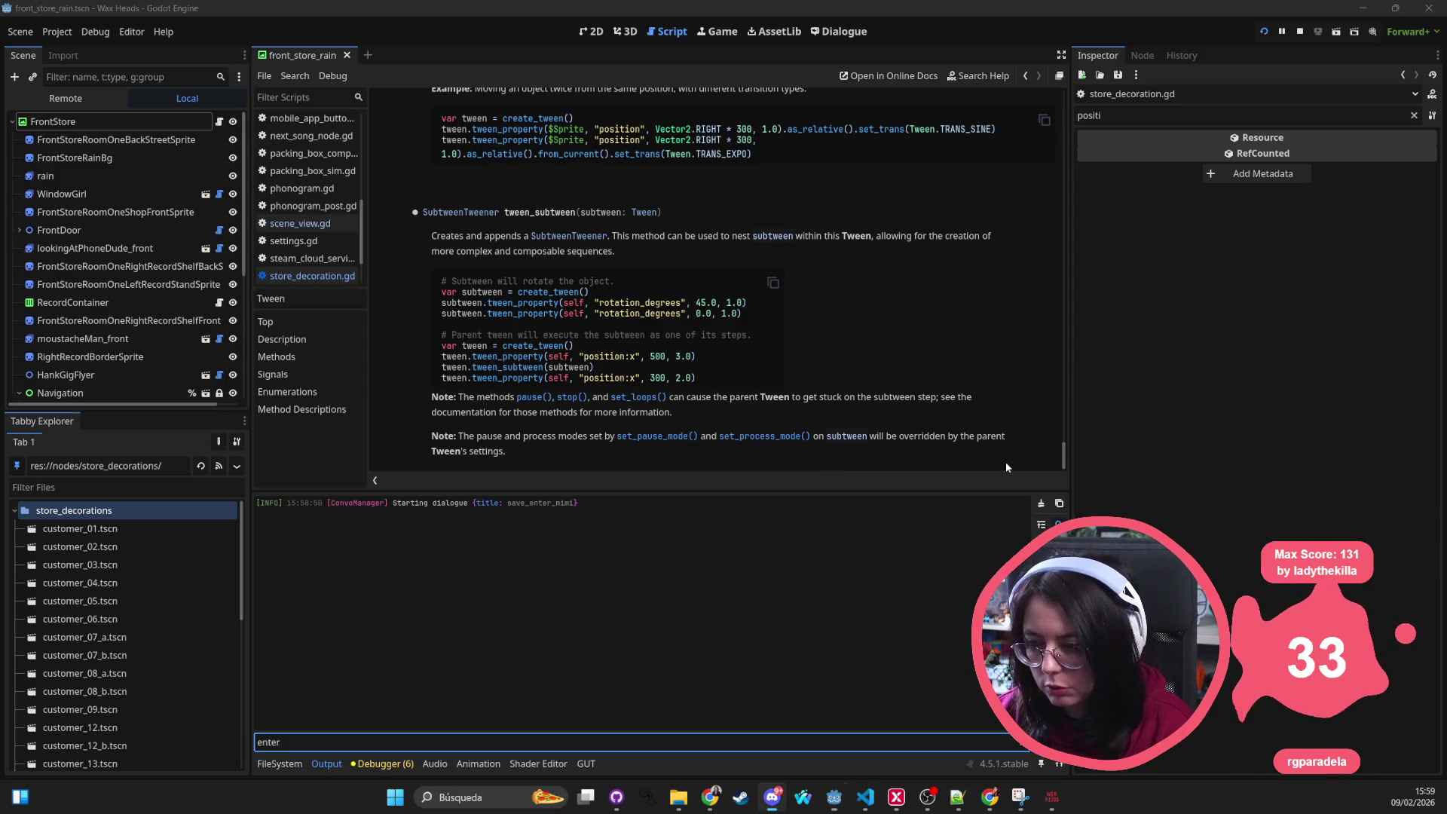
pyautogui.hotkey('alt', 'Tab')
# Step: Switch between neighbouring shop walls in the game and check the log for Entered tree lines
pyautogui.click(1373, 435)
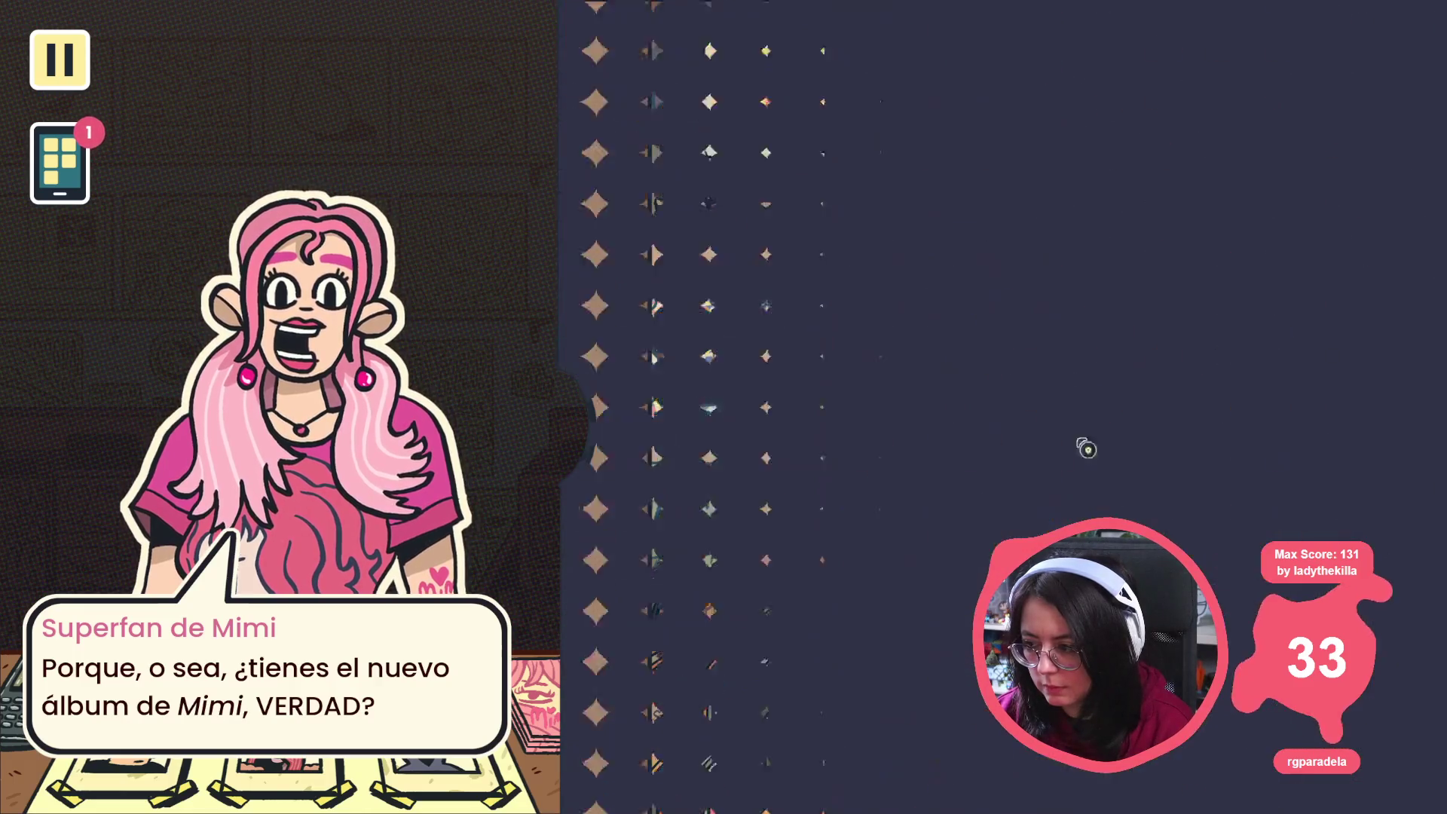
pyautogui.click(679, 433)
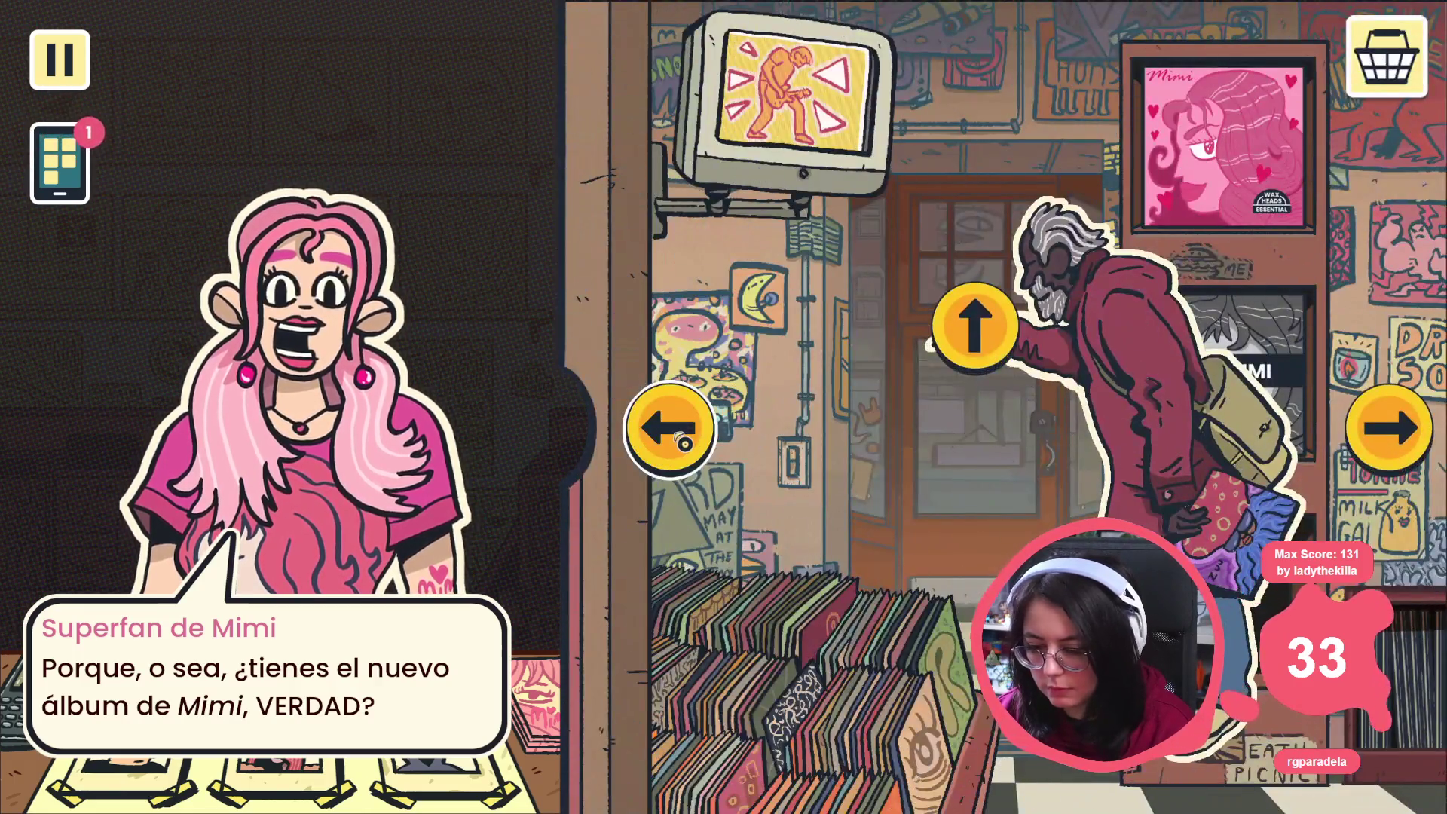
pyautogui.hotkey('alt', 'Tab')
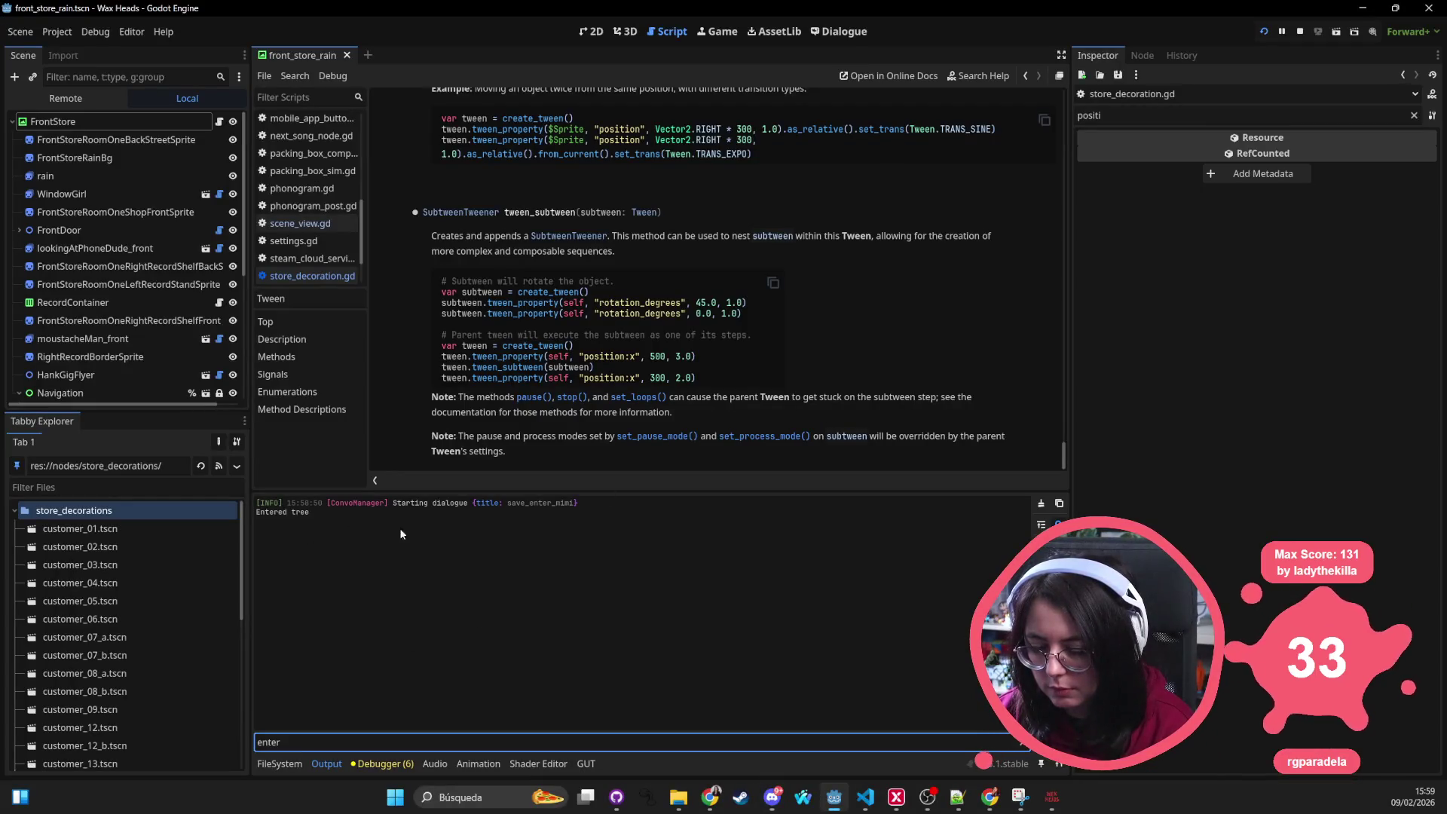
pyautogui.hotkey('alt', 'Tab')
pyautogui.click(679, 427)
pyautogui.click(681, 428)
pyautogui.hotkey('alt', 'Tab')
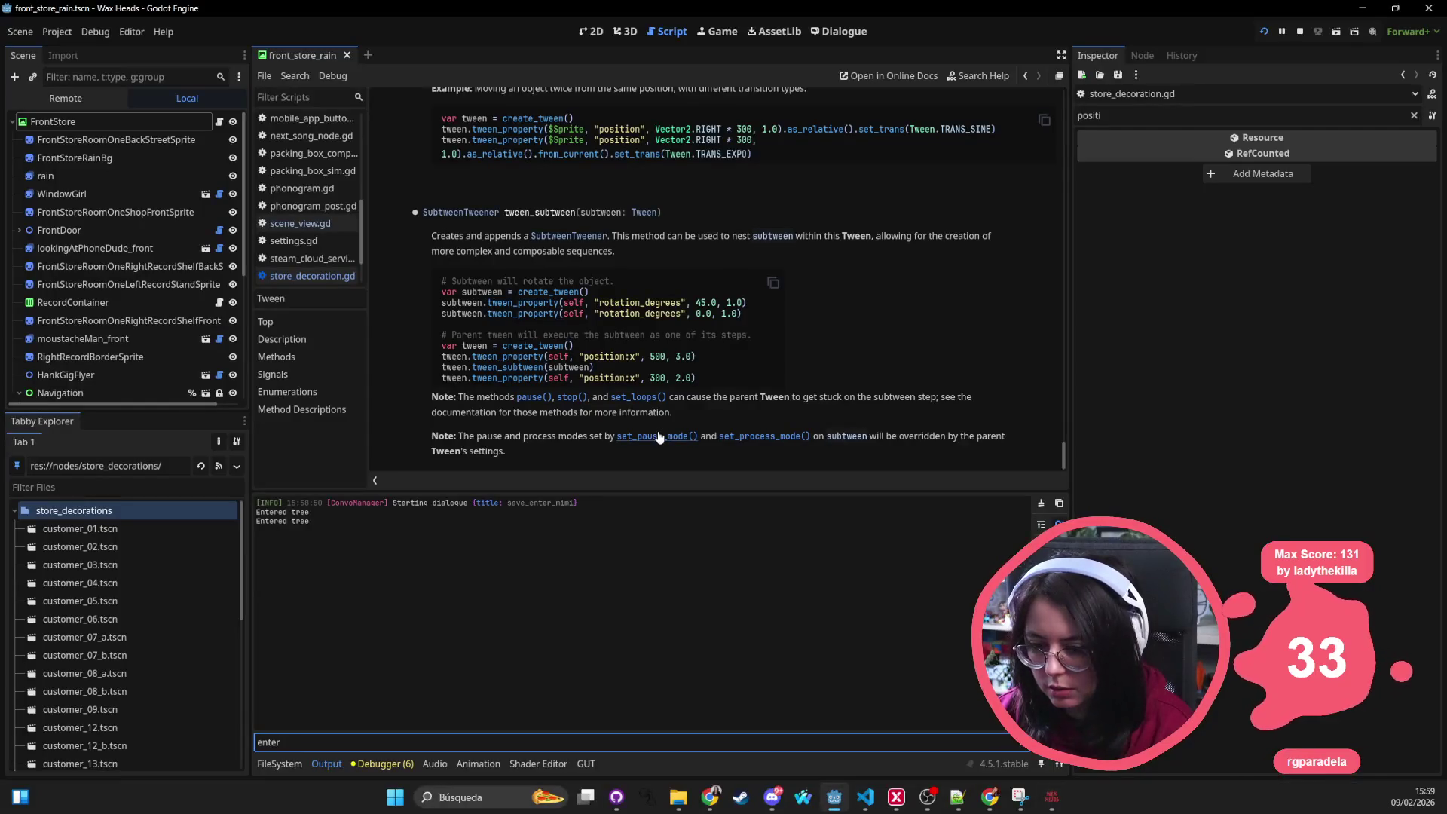
# Step: Move between the record shelf and storefront walls again, then close the game and go to the scale reset line
pyautogui.hotkey('alt', 'Tab')
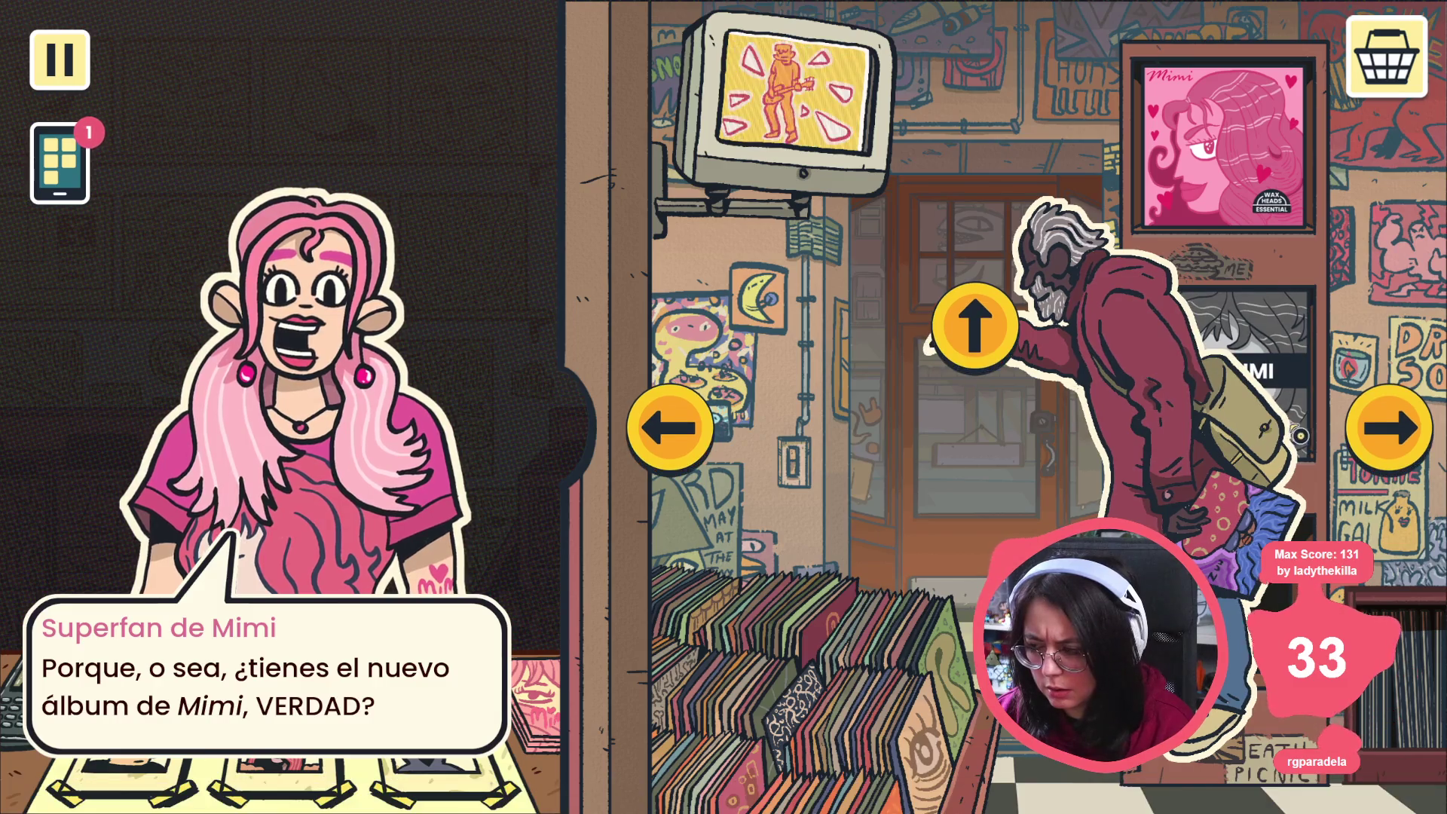
pyautogui.click(652, 437)
pyautogui.click(663, 422)
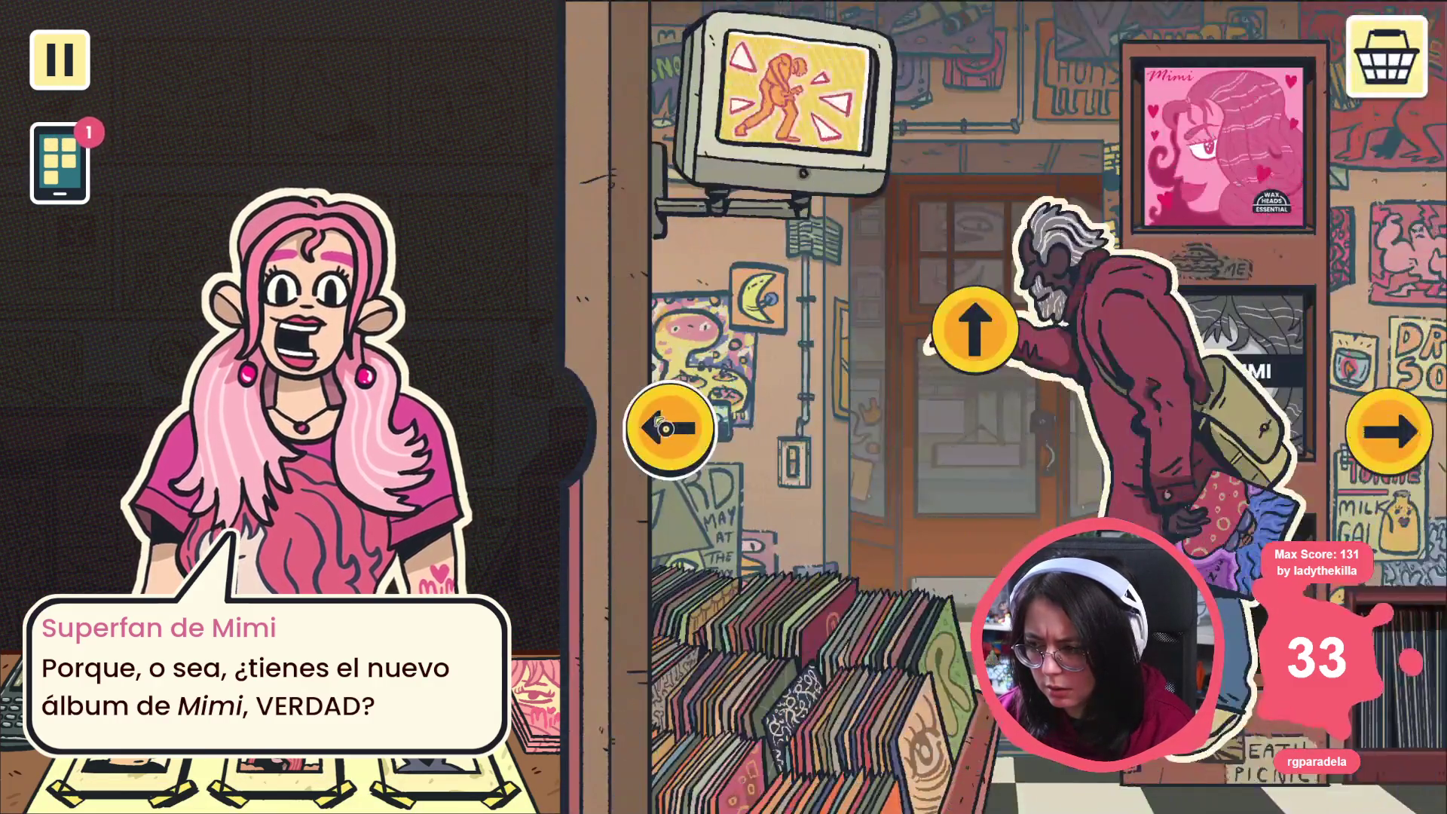
pyautogui.click(1396, 452)
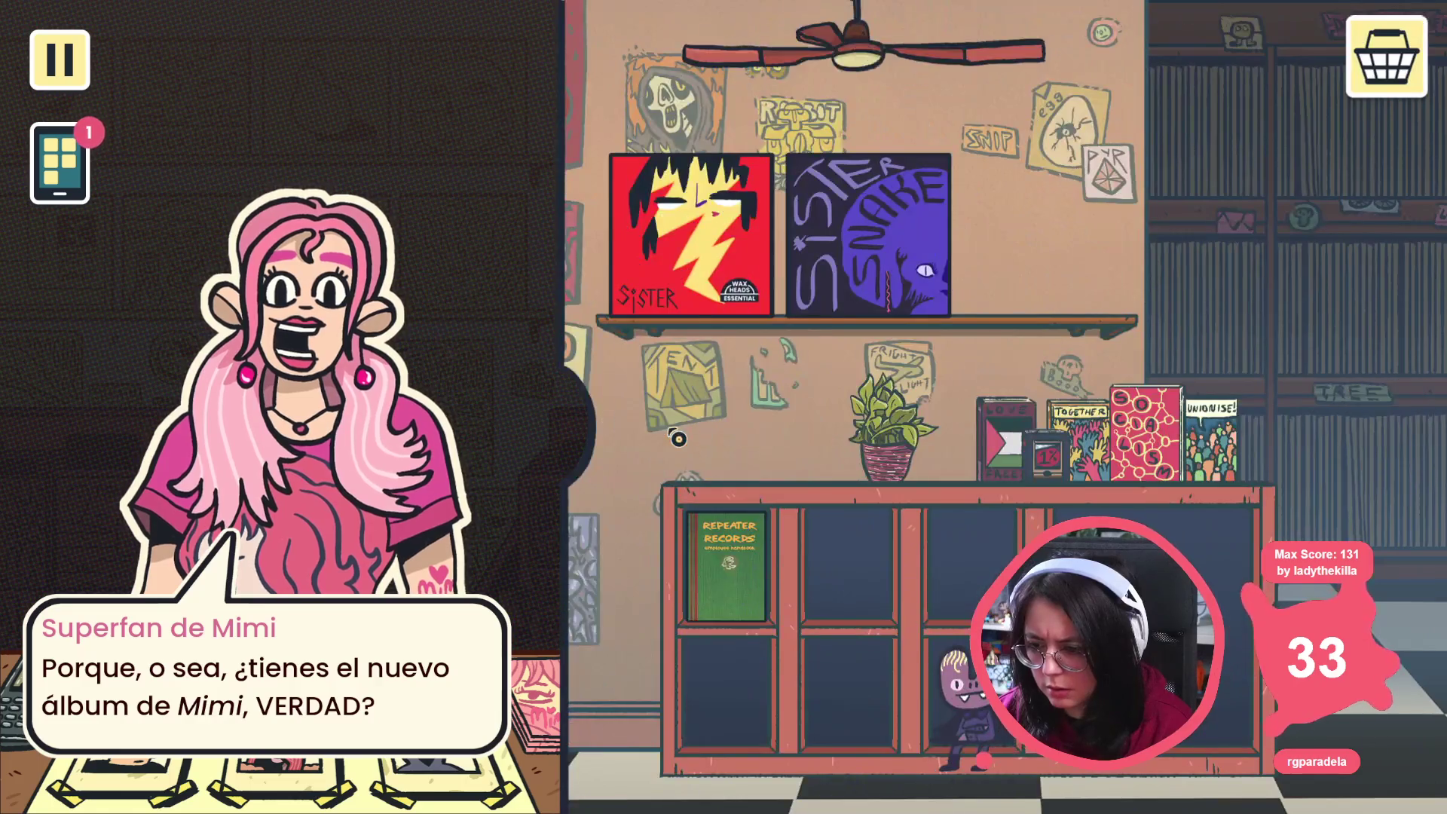
pyautogui.click(663, 418)
pyautogui.hotkey('alt', 'F4')
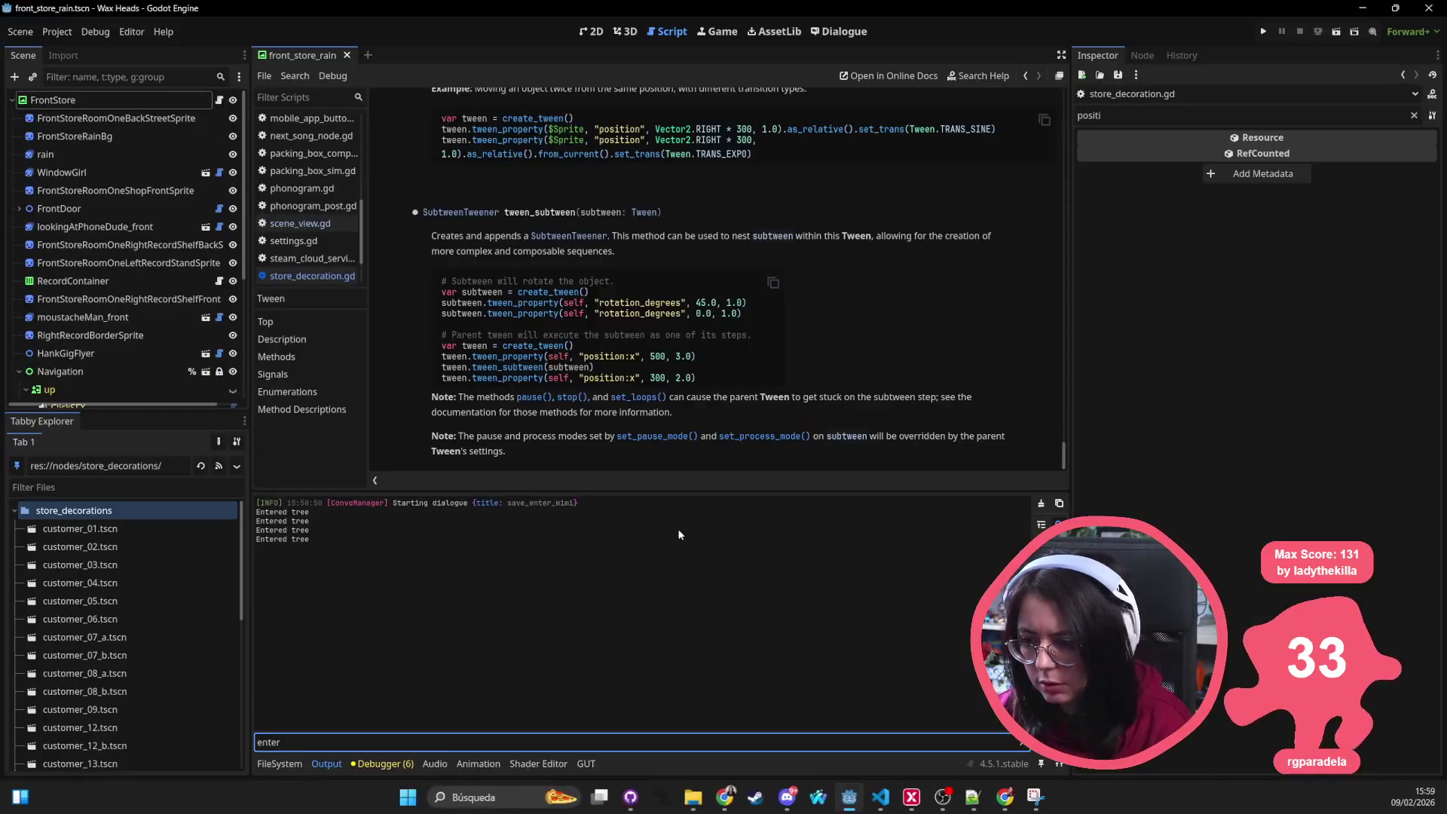
pyautogui.hotkey('alt', 'Tab')
pyautogui.click(461, 390)
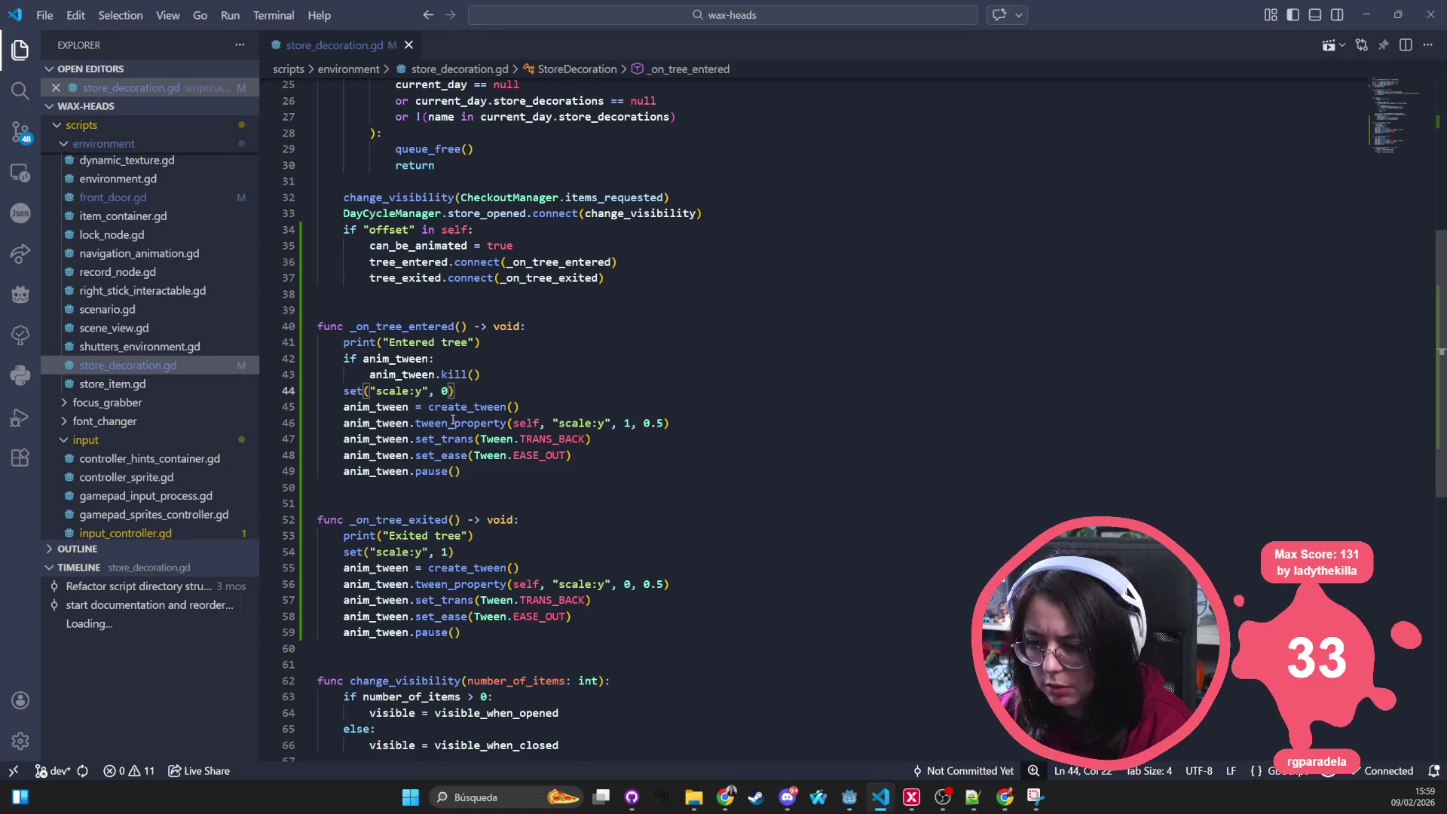
# Step: Delete the anim_tween.pause() calls on lines 49 and 59, remove the blank line, and save
pyautogui.moveTo(485, 472); pyautogui.dragTo(332, 469)
pyautogui.press('BackSpace')
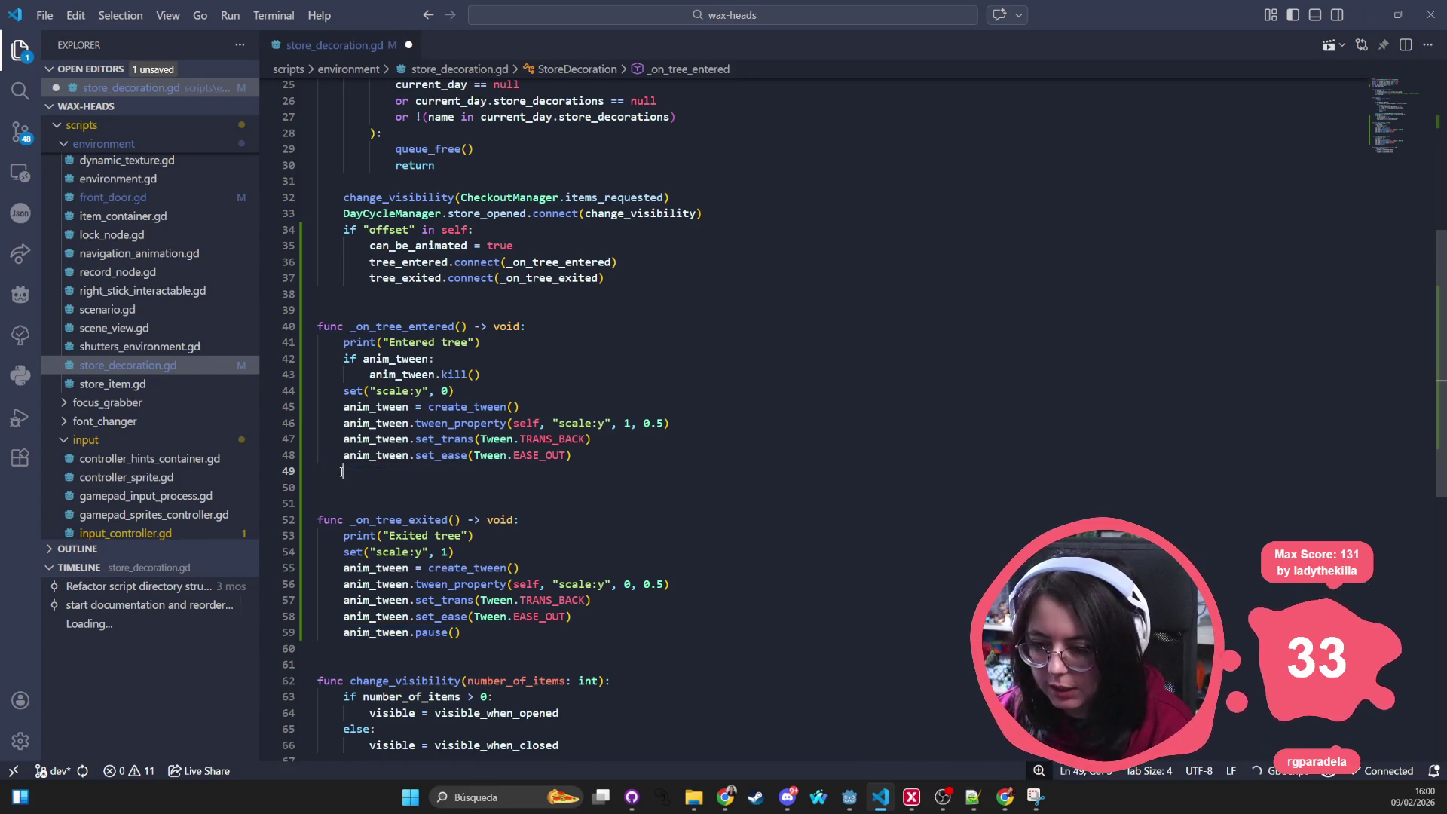
pyautogui.moveTo(477, 631); pyautogui.dragTo(318, 633)
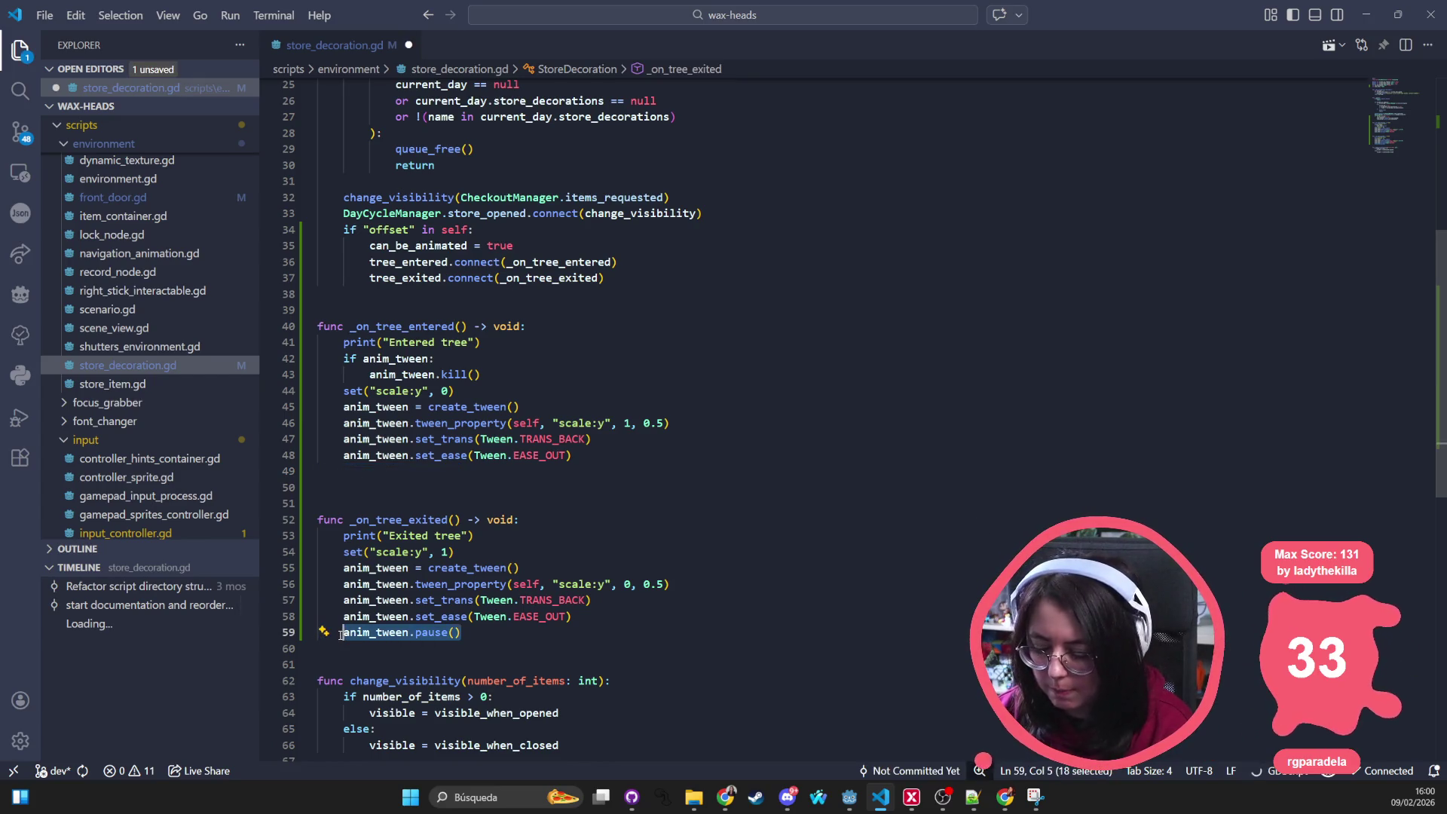
pyautogui.press('BackSpace')
pyautogui.press('BackSpace')
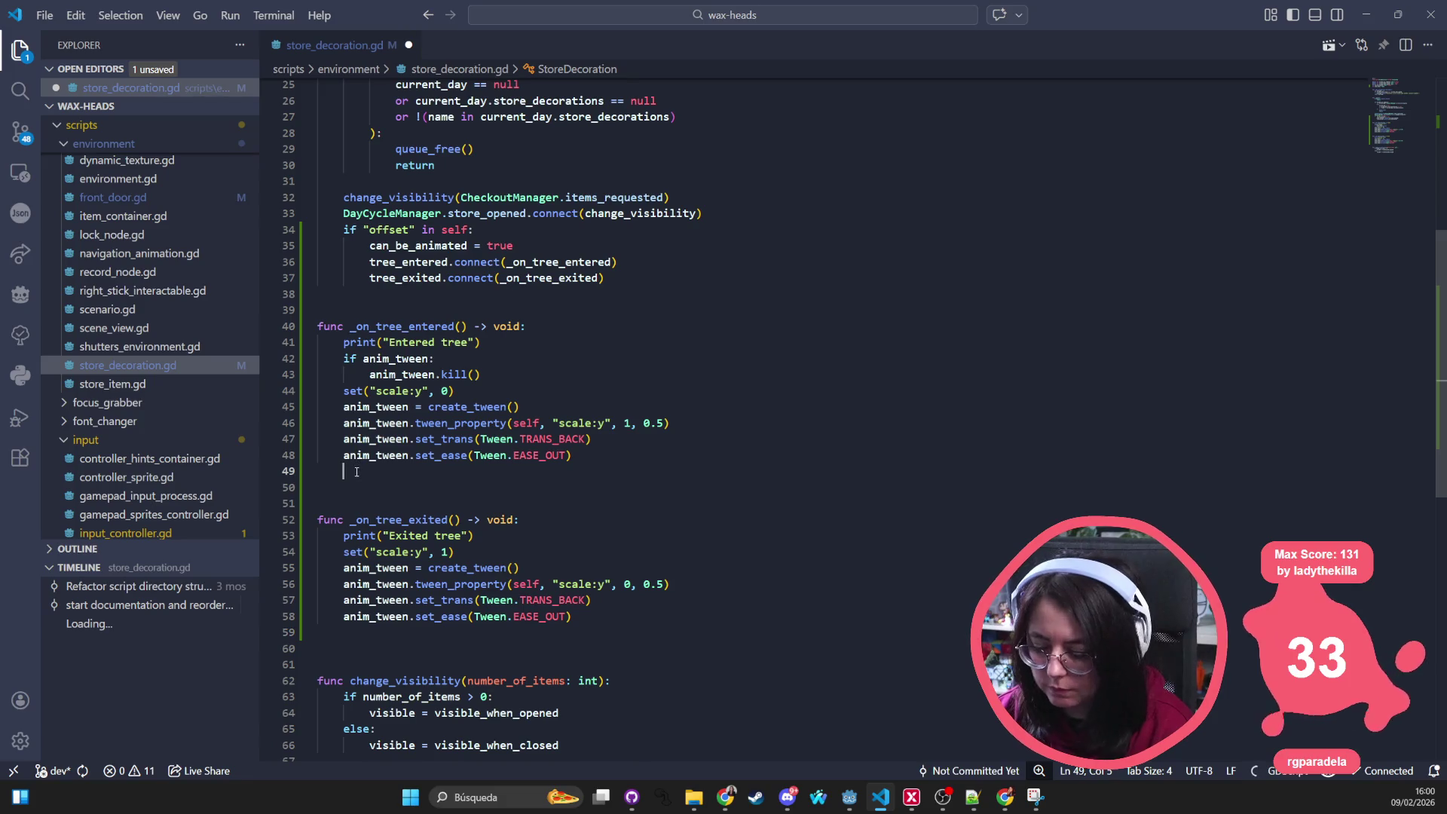
pyautogui.press('BackSpace')
pyautogui.press('BackSpace')
pyautogui.press('BackSpace')
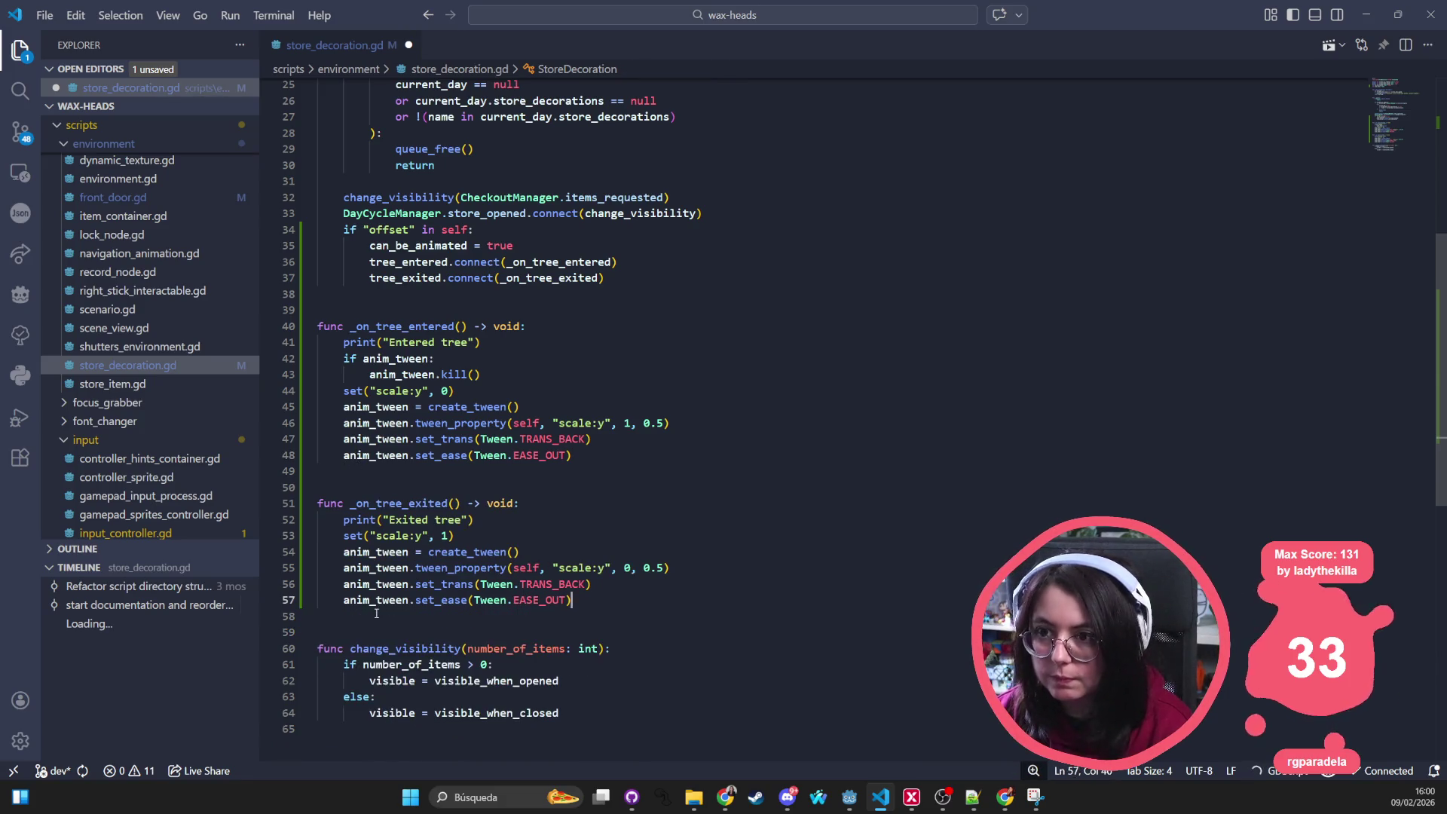
pyautogui.hotkey('ctrl', 's')
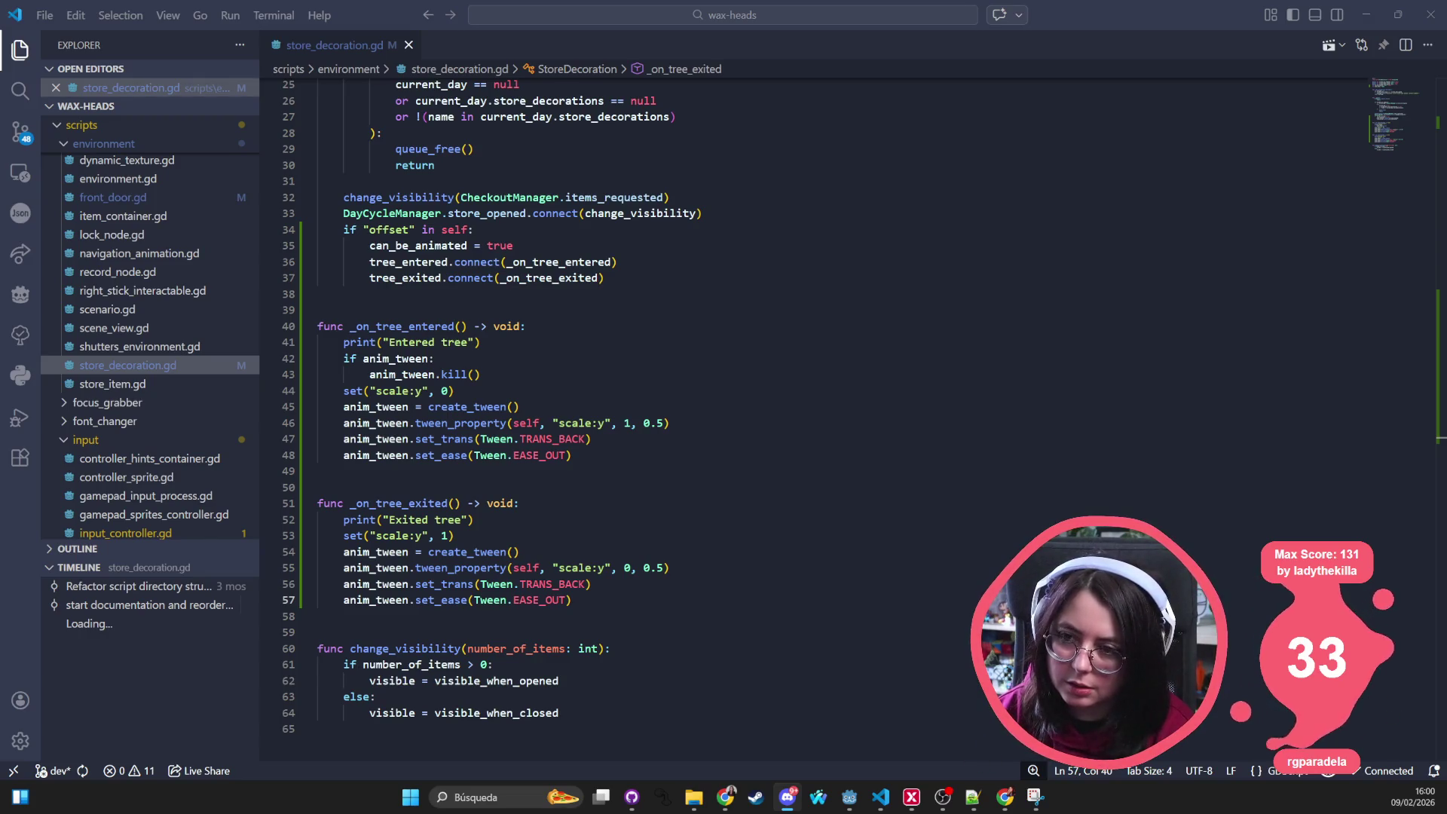
pyautogui.click(408, 358)
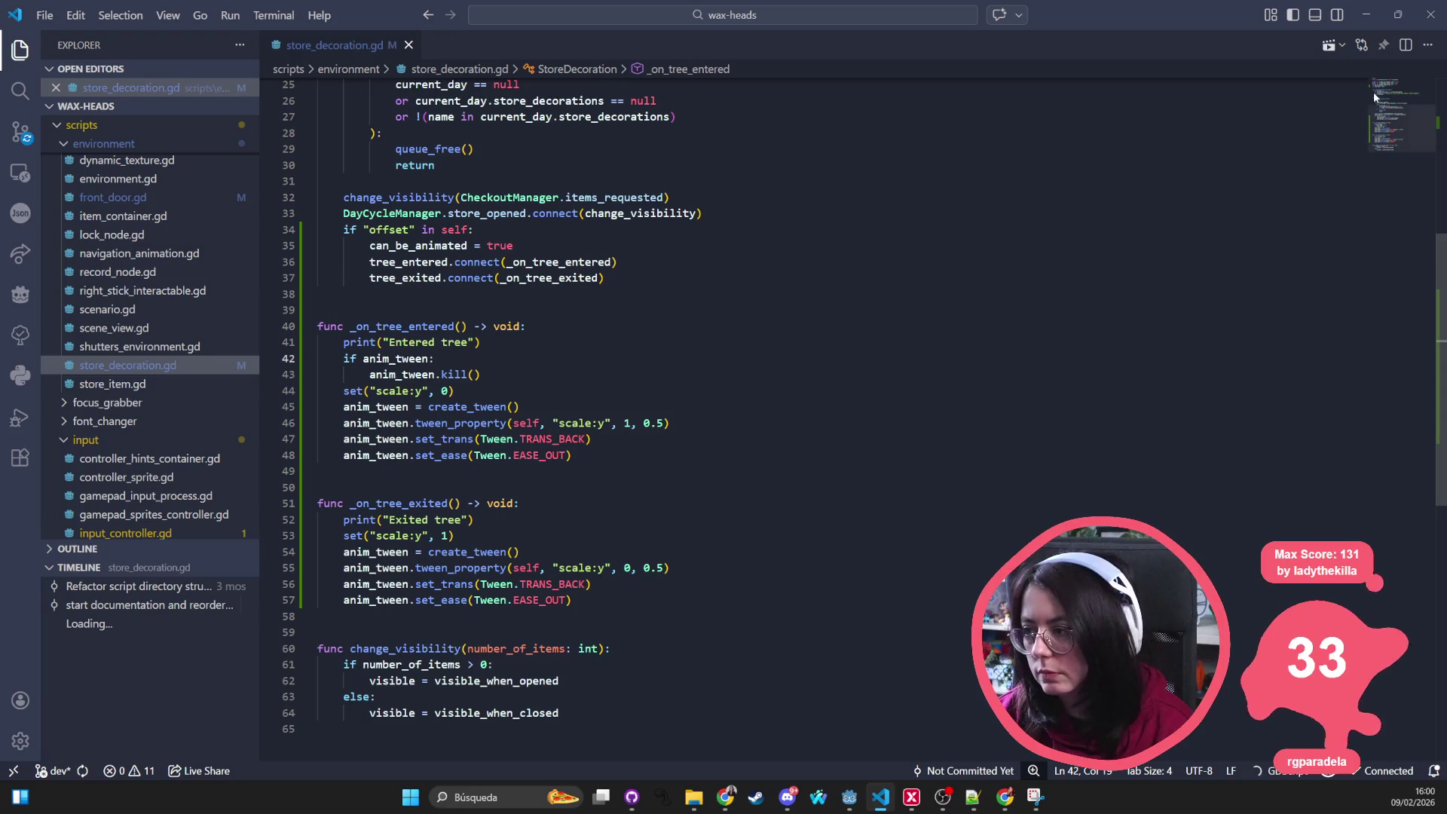
pyautogui.hotkey('alt', 'Tab')
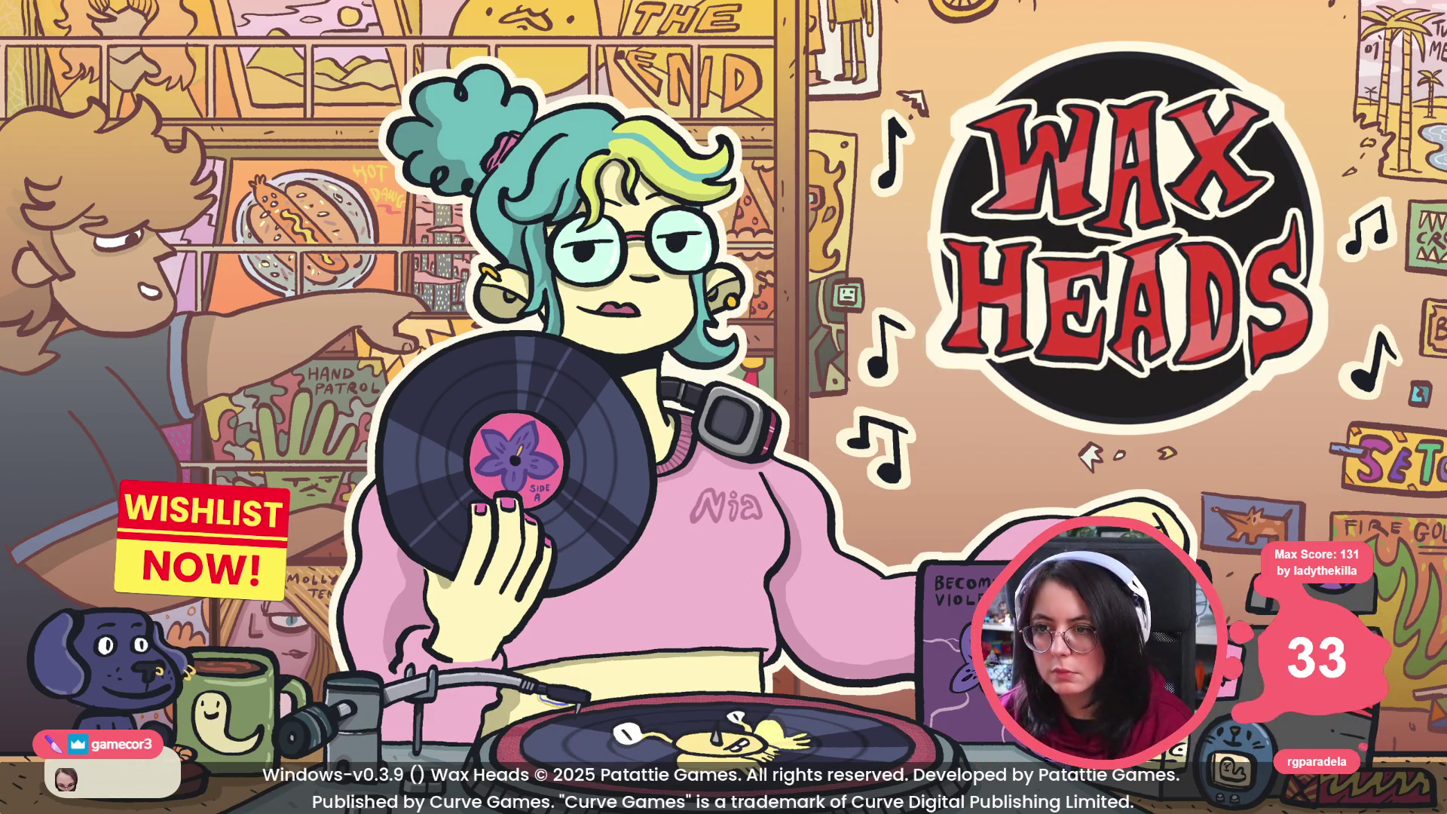
# Step: Continue the game, agree to the superfan's album search, and move between shop walls before returning to the script
pyautogui.press('Return')
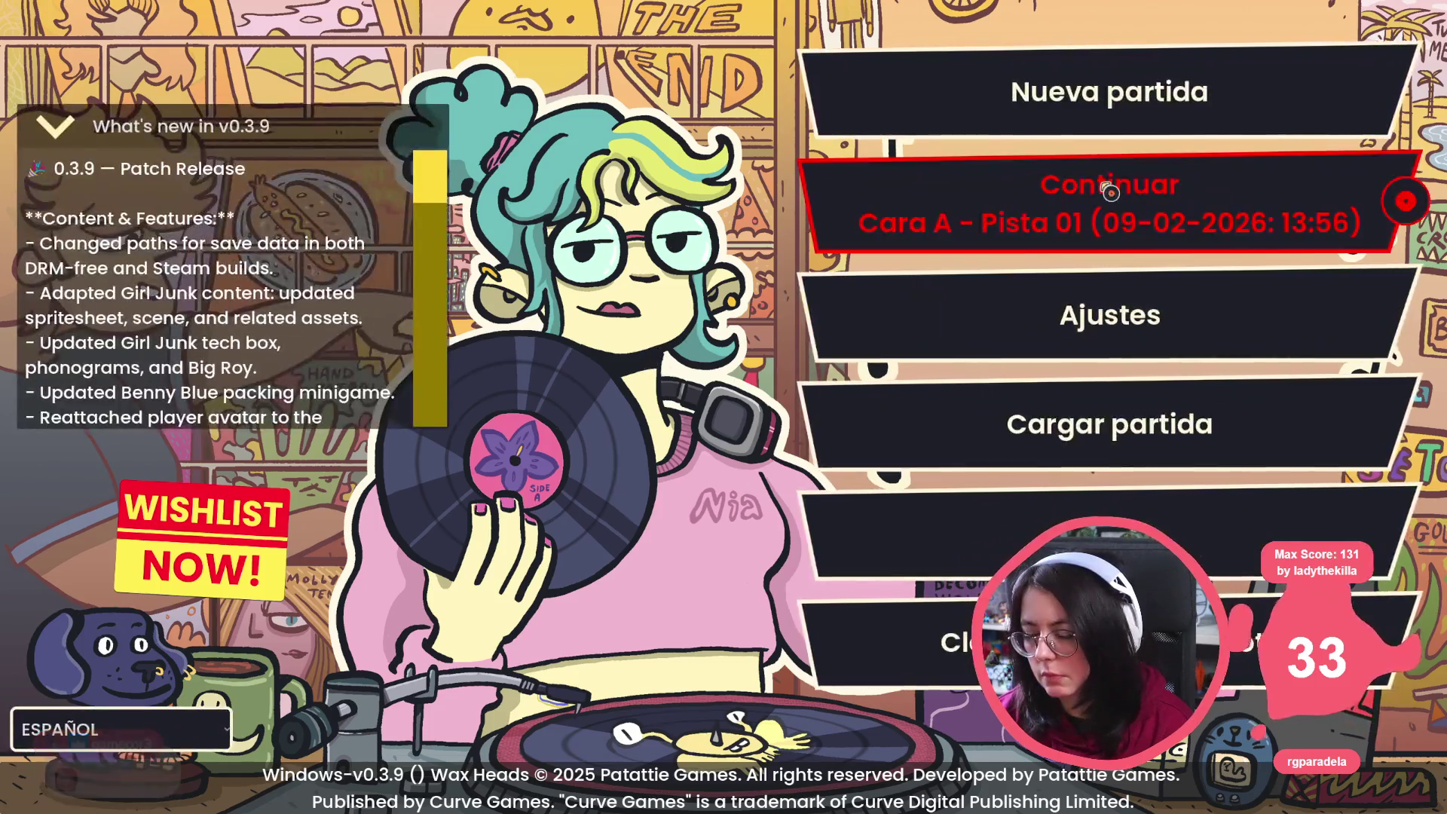
pyautogui.press('Return')
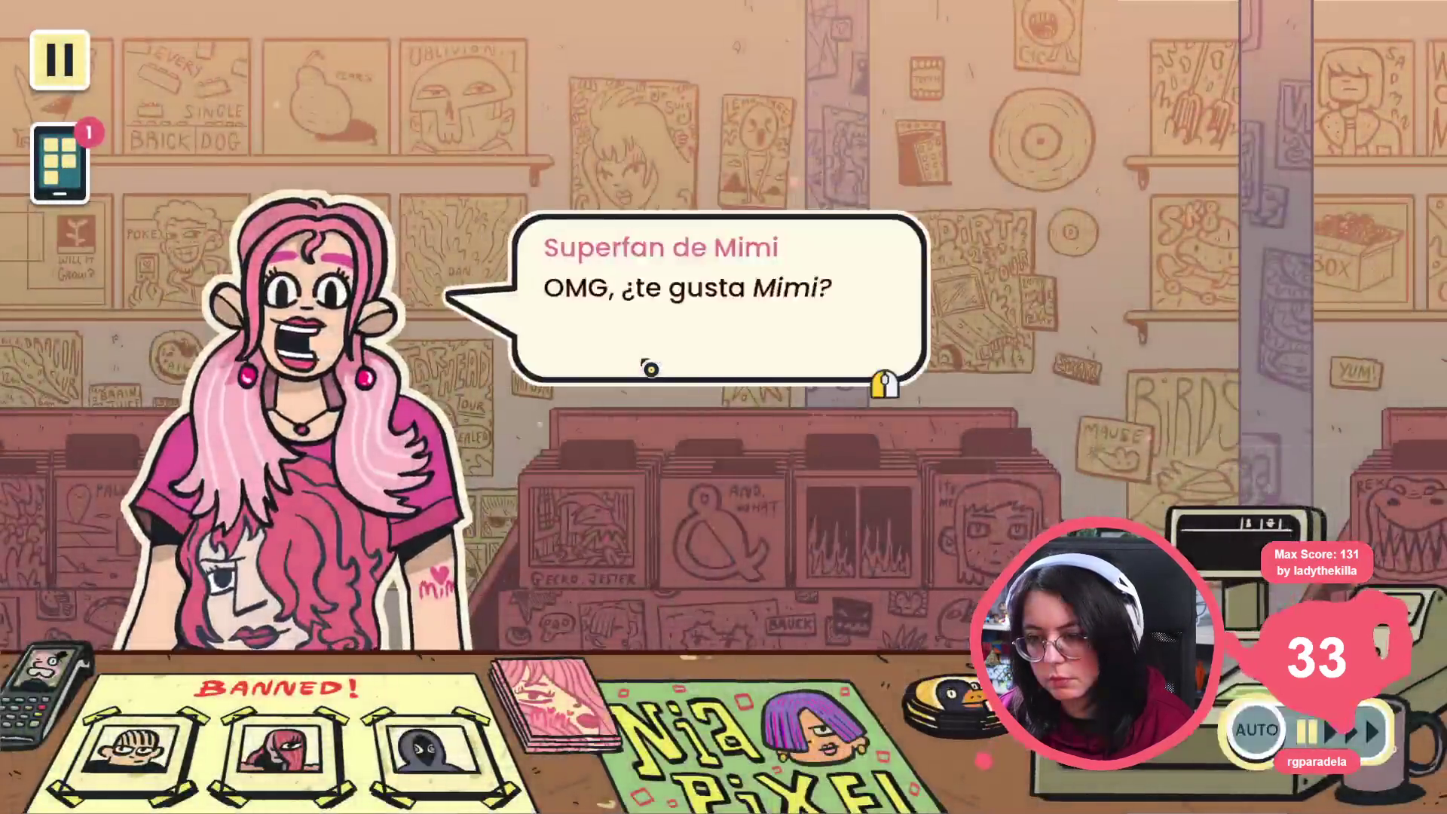
pyautogui.click(726, 252)
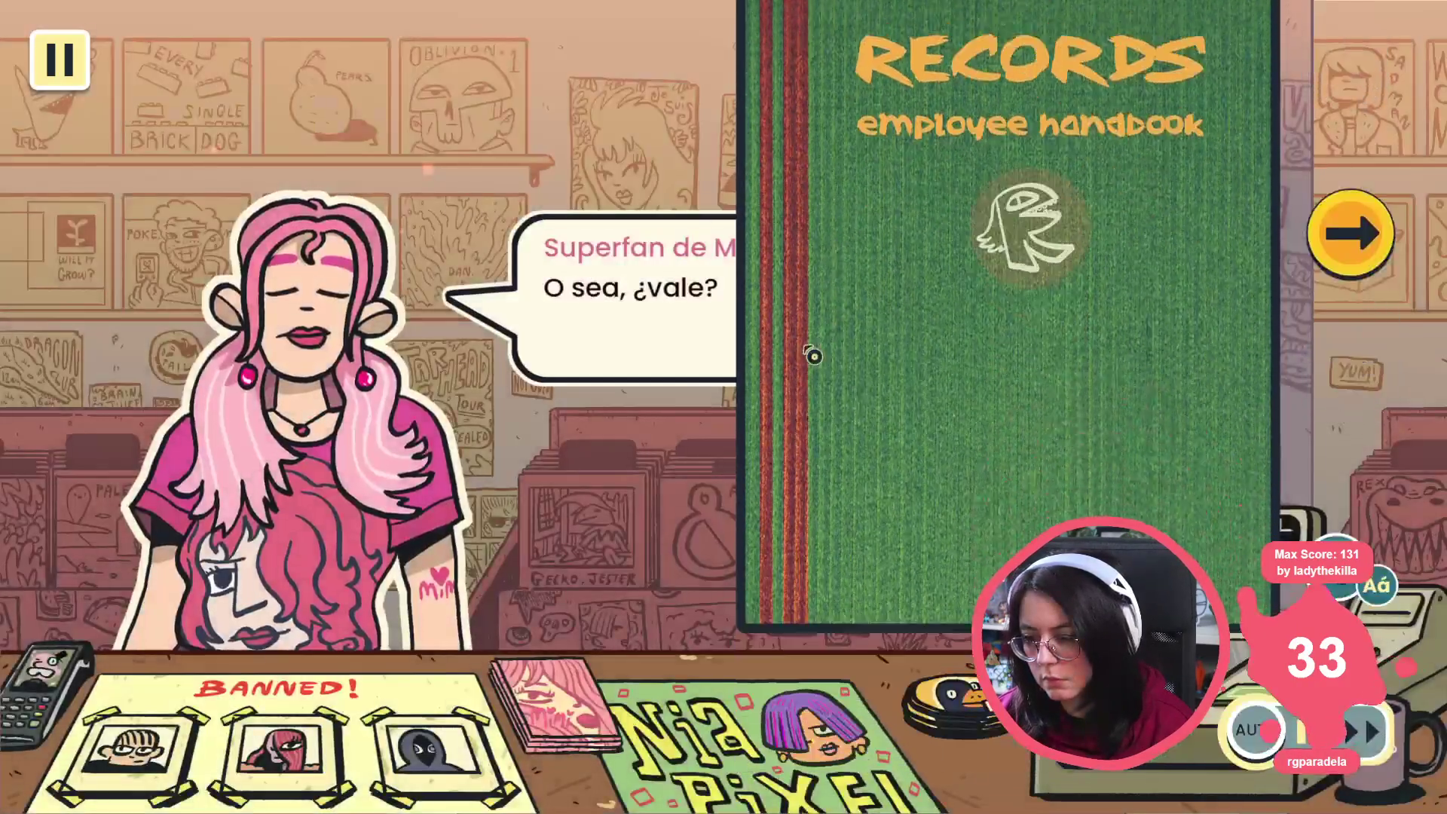
pyautogui.click(752, 271)
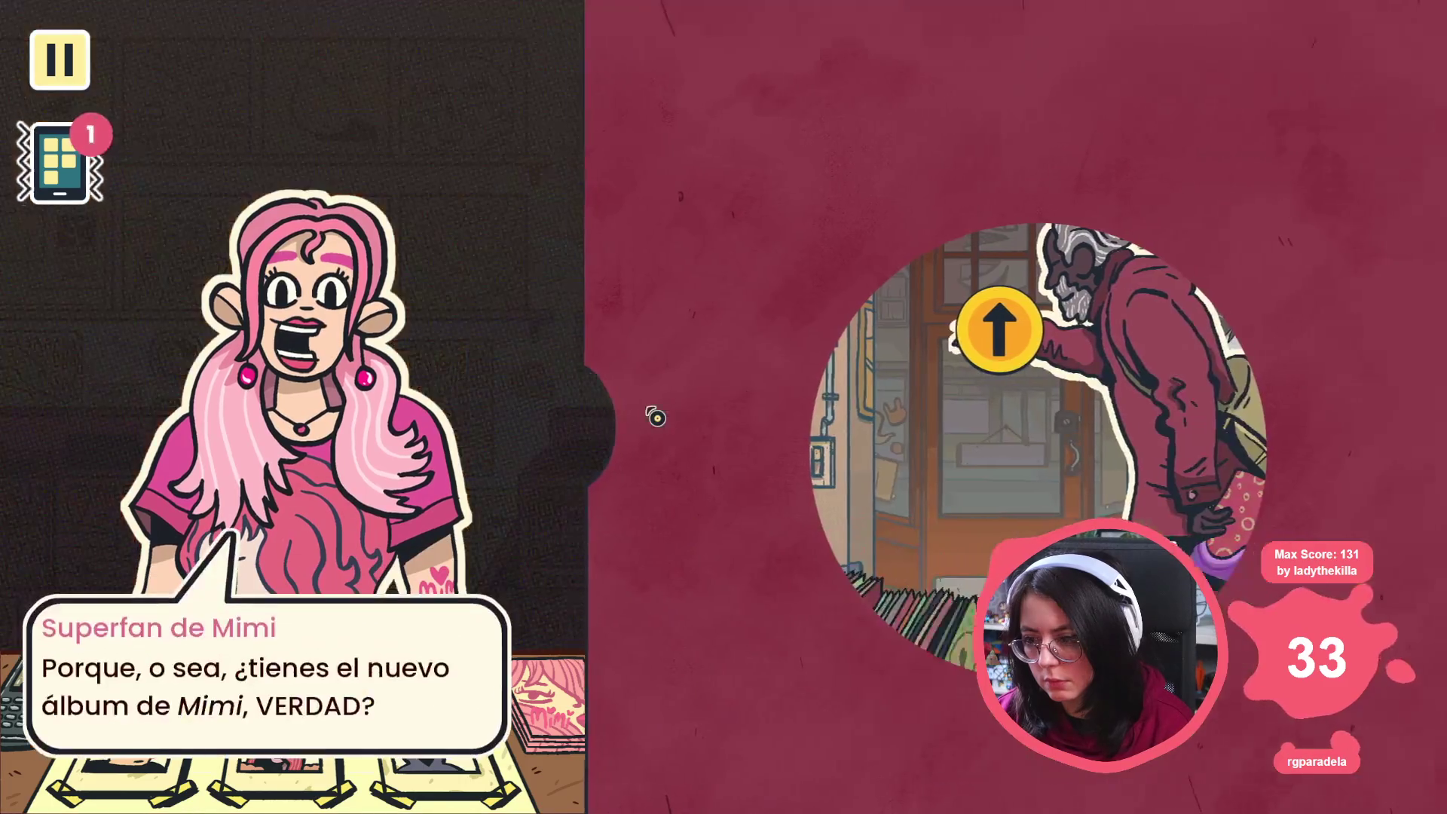
pyautogui.click(667, 428)
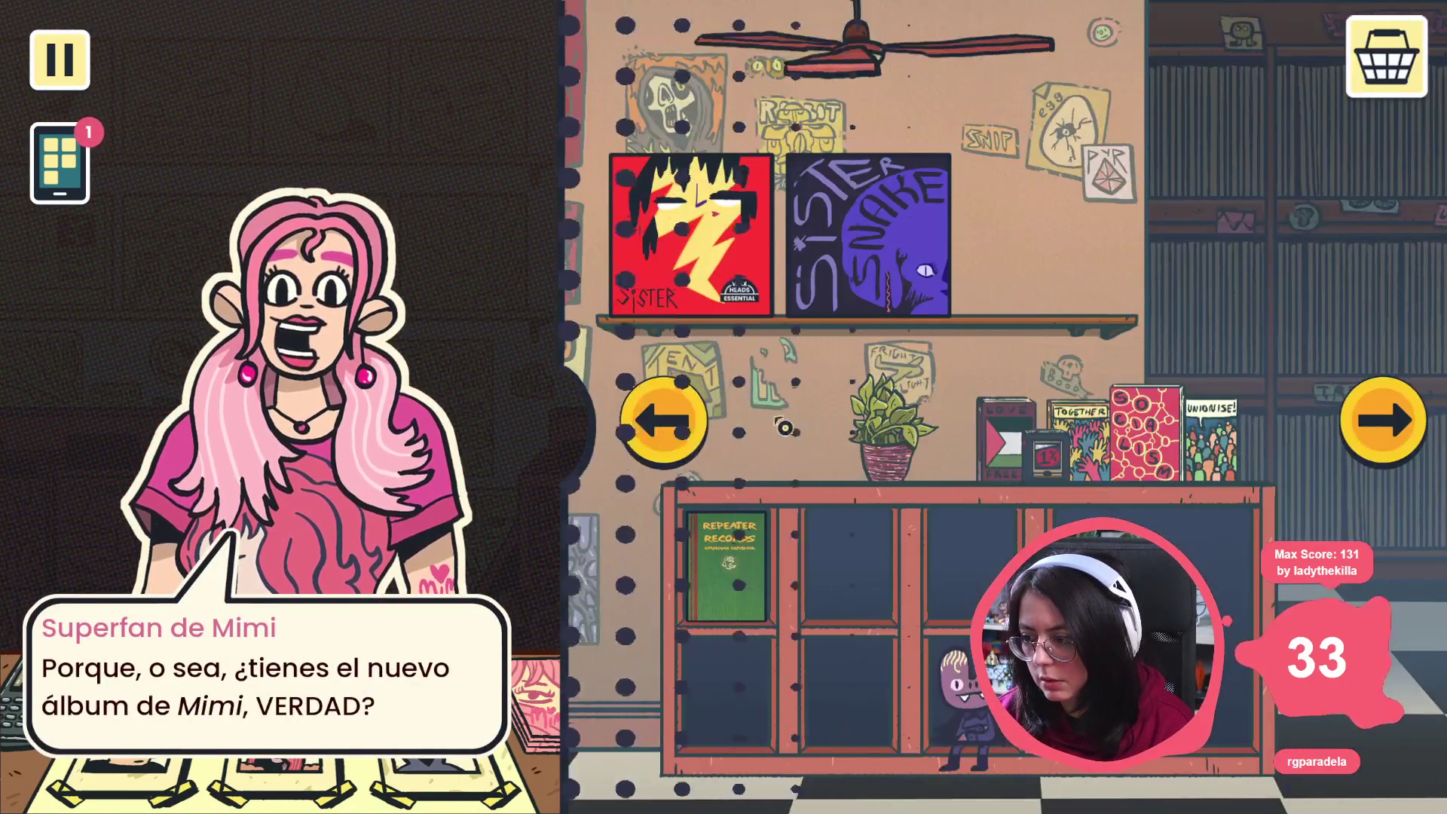
pyautogui.click(662, 422)
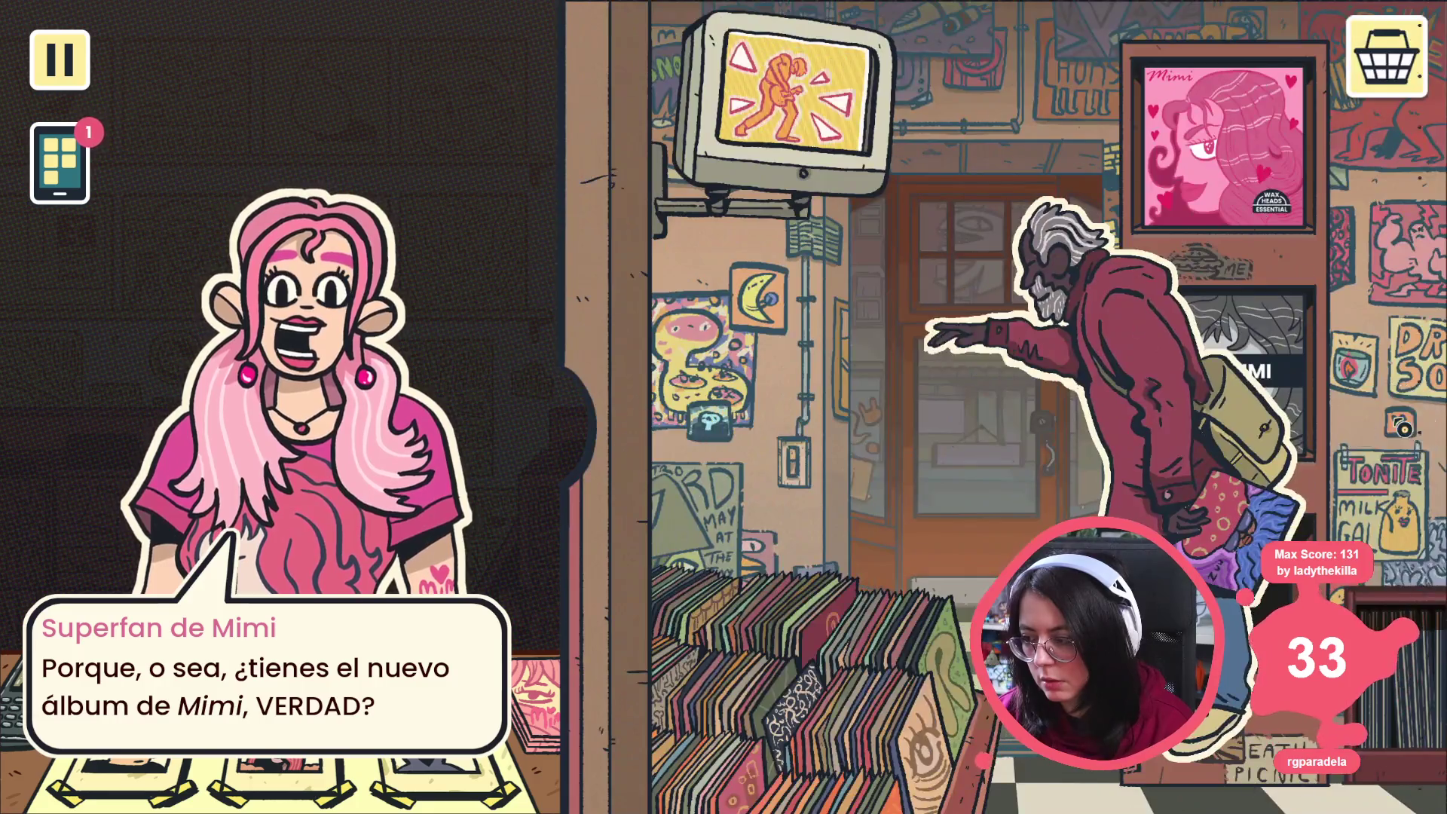
pyautogui.click(667, 427)
pyautogui.click(681, 440)
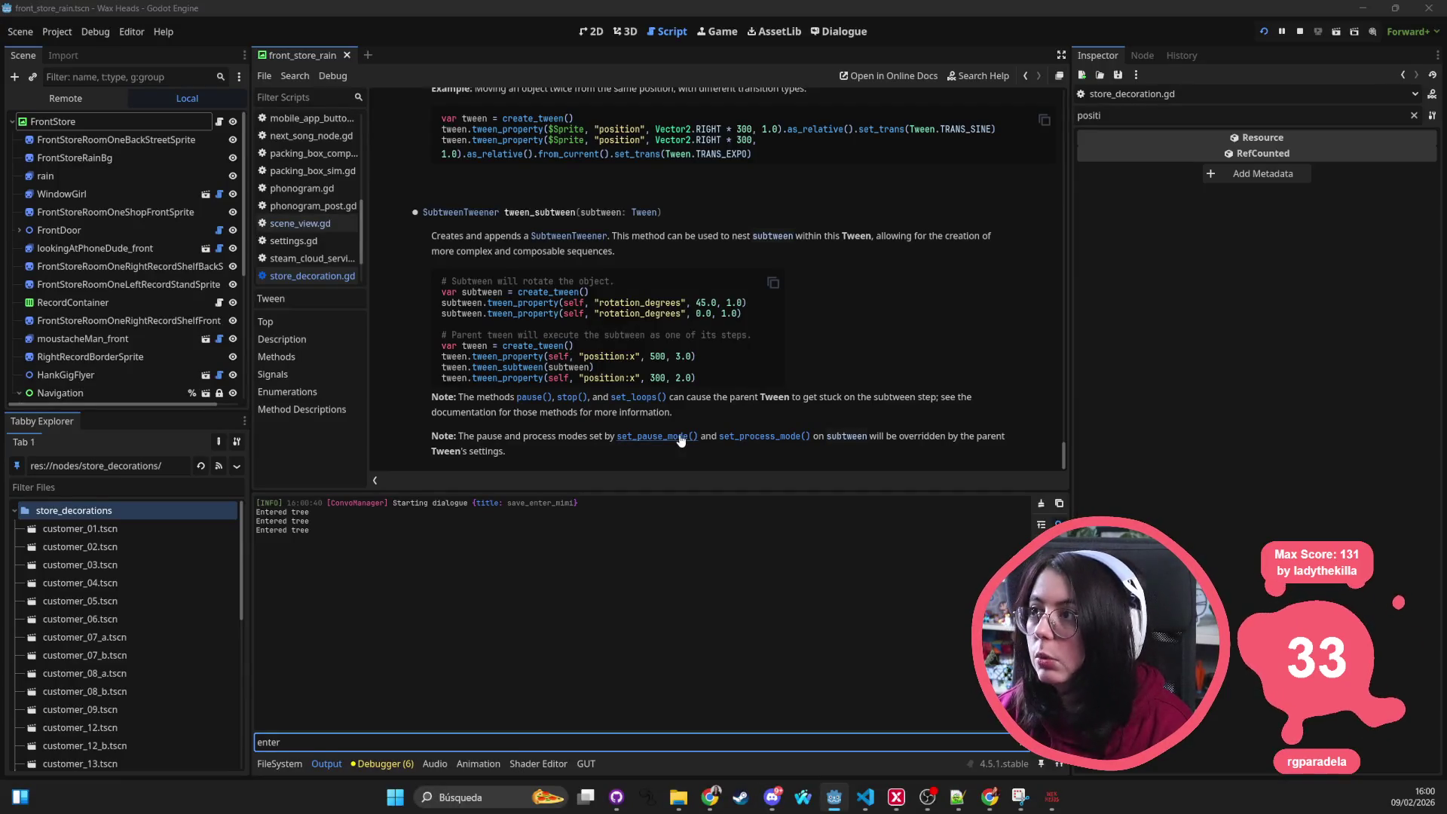
pyautogui.hotkey('alt', 'Tab')
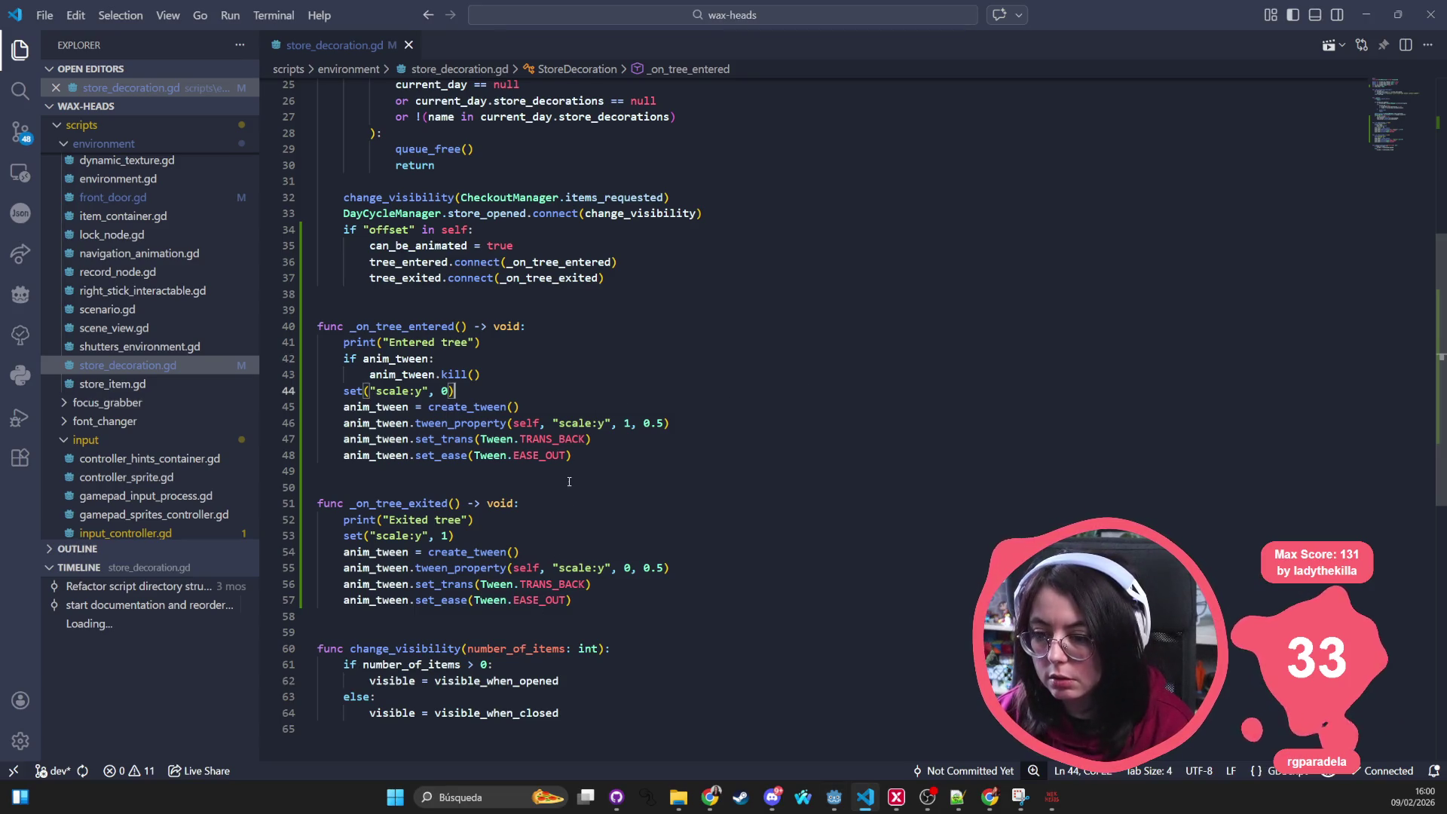
# Step: Copy the 'if anim_tween: anim_tween.kill()' check into _on_tree_exited below print("Exited tree")
pyautogui.moveTo(481, 374)
pyautogui.mouseDown()
pyautogui.moveTo(285, 349)
pyautogui.moveTo(282, 369)
pyautogui.mouseUp()
pyautogui.hotkey('ctrl', 'c')
pyautogui.click(515, 522)
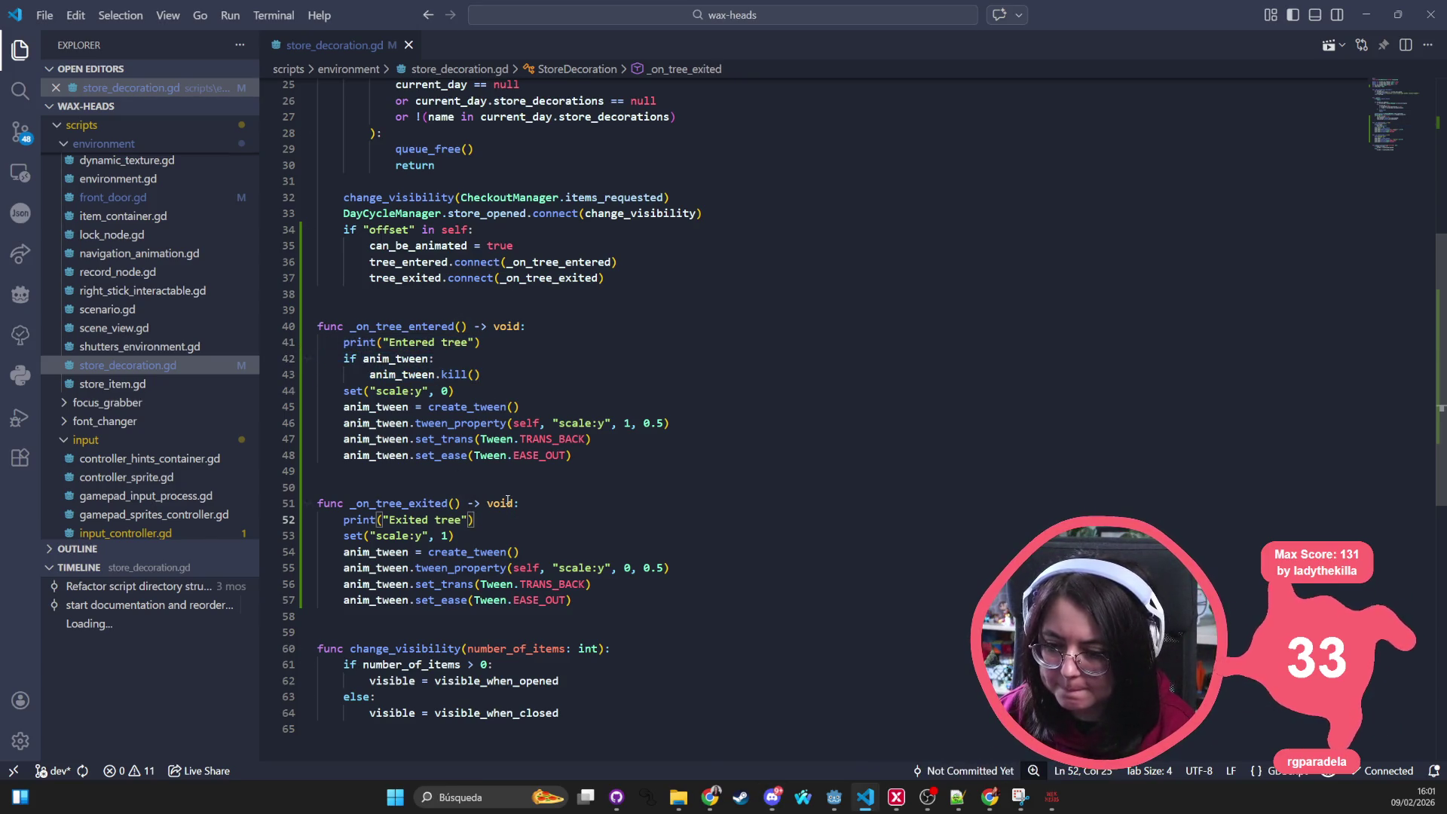
pyautogui.press('Return')
pyautogui.hotkey('ctrl', 'v')
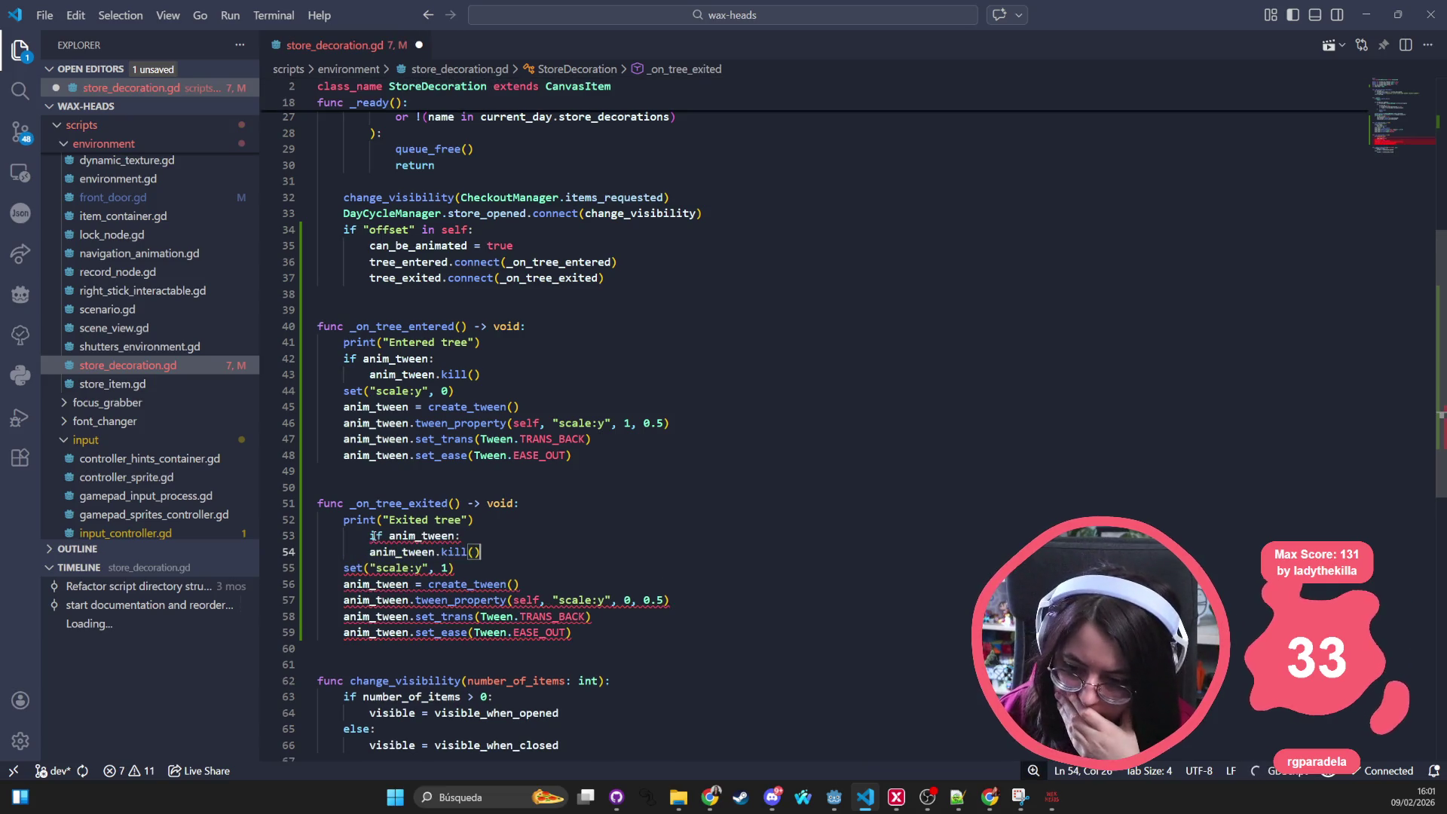
pyautogui.click(523, 487)
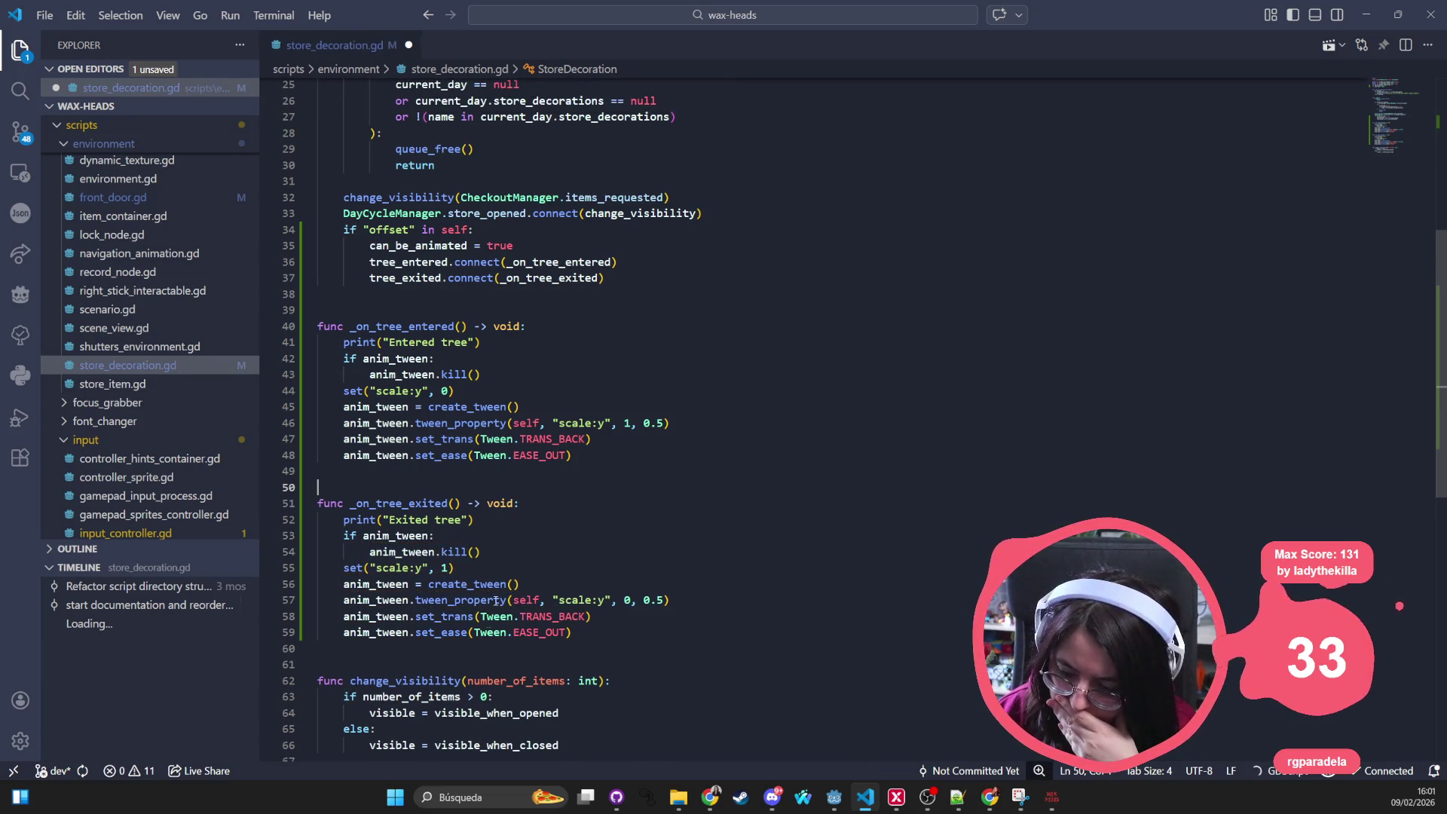
pyautogui.press('Down')
pyautogui.press('Down')
pyautogui.press('End')
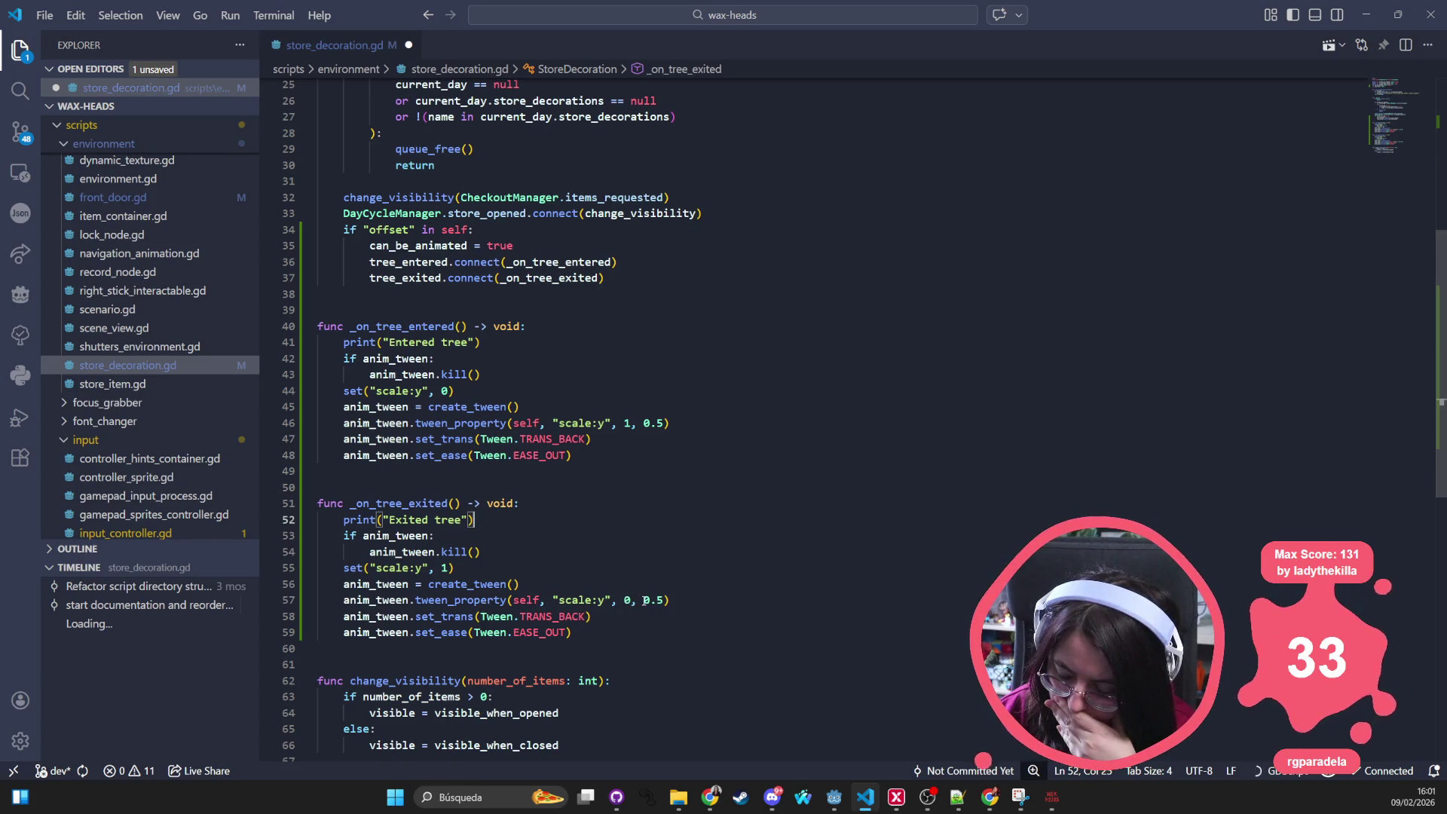
pyautogui.doubleClick(625, 601)
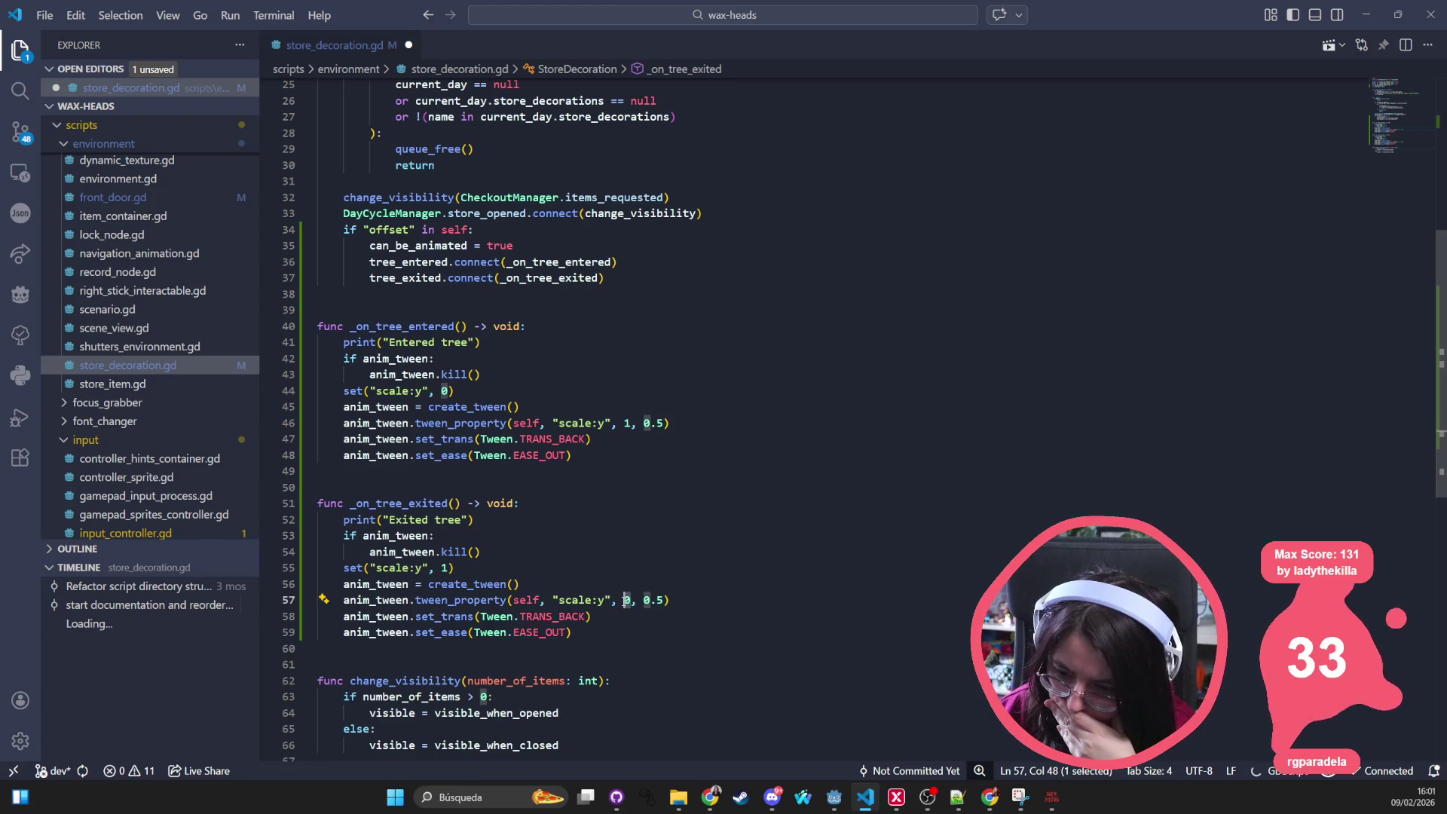
pyautogui.click(669, 541)
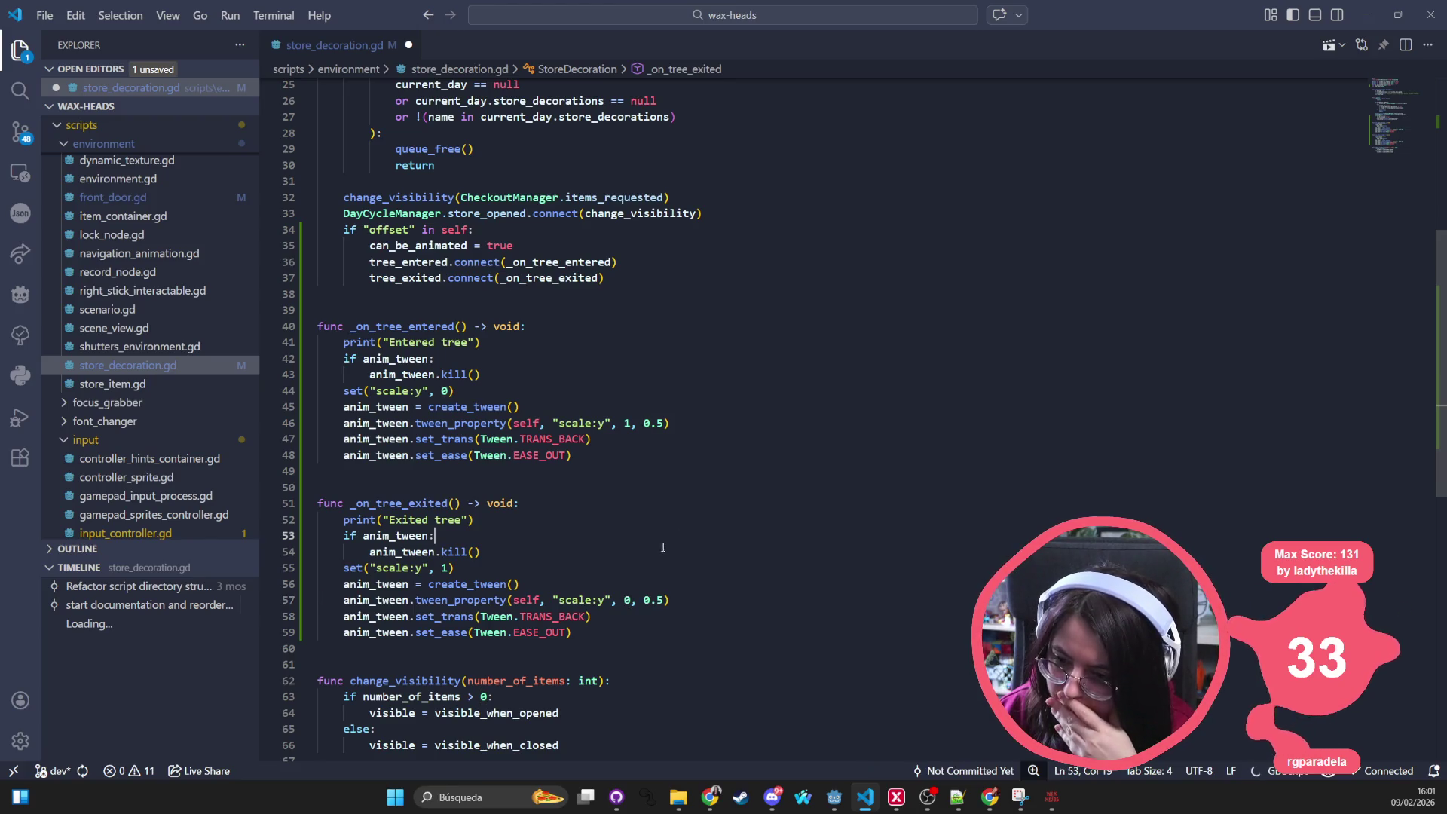
pyautogui.doubleClick(407, 391)
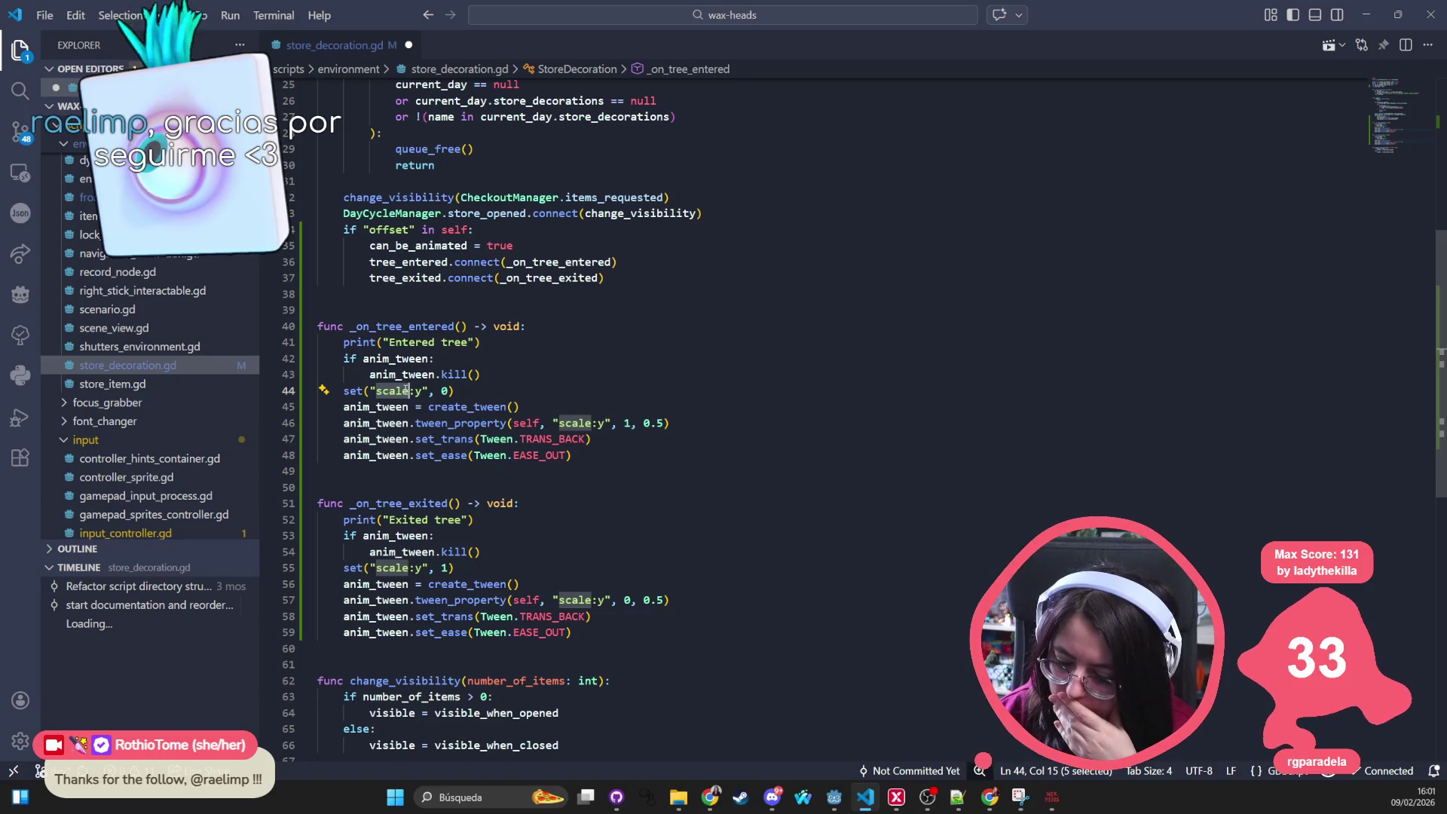
pyautogui.click(420, 503)
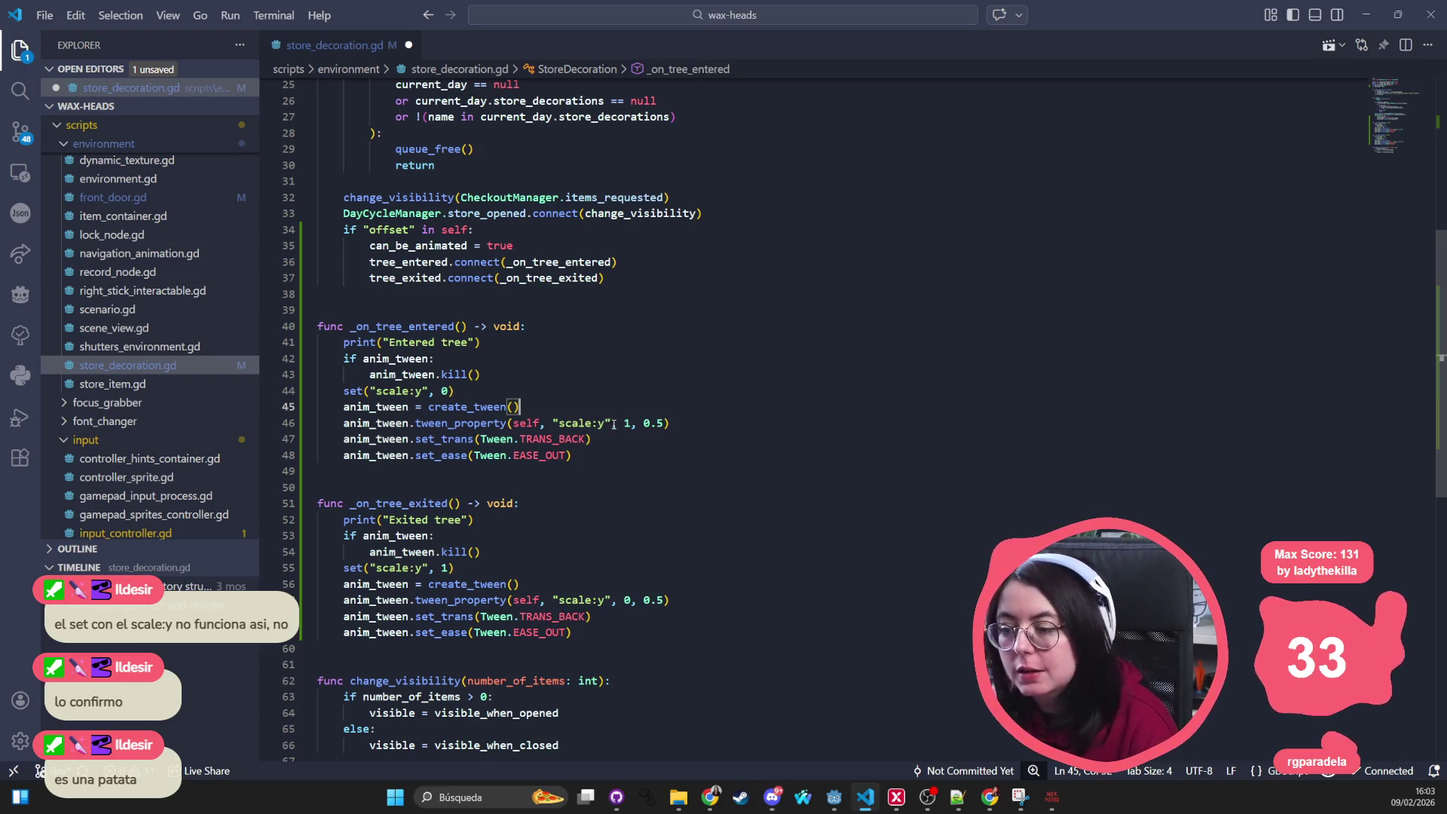
# Step: Remove the ':y' suffix from all four scale property references
pyautogui.moveTo(608, 424); pyautogui.dragTo(593, 424)
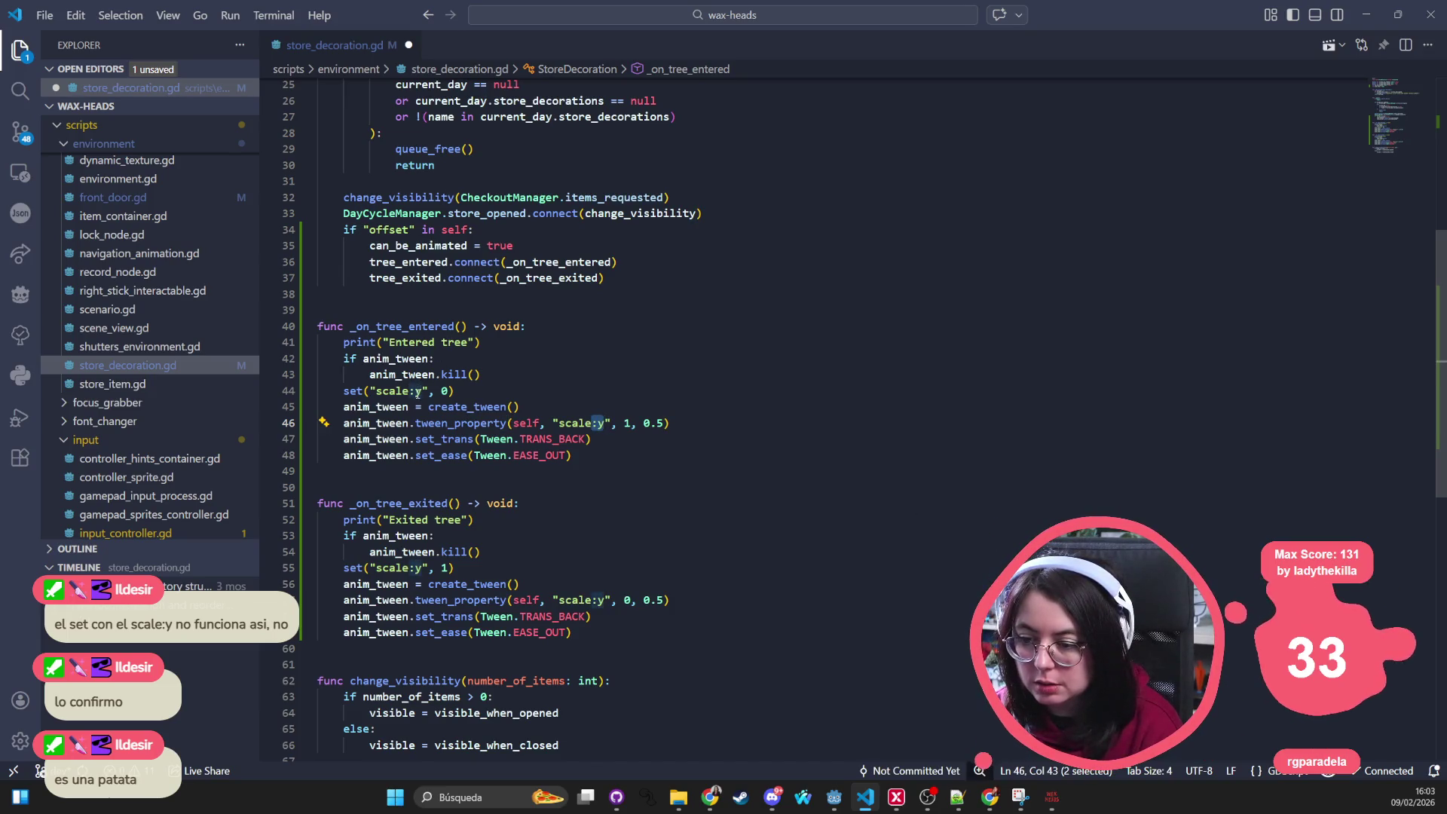
pyautogui.keyDown('alt'); pyautogui.moveTo(423, 390); pyautogui.dragTo(410, 390); pyautogui.keyUp('alt')
pyautogui.hotkey('ctrl', 'd')
pyautogui.hotkey('ctrl', 'd')
pyautogui.press('Return')
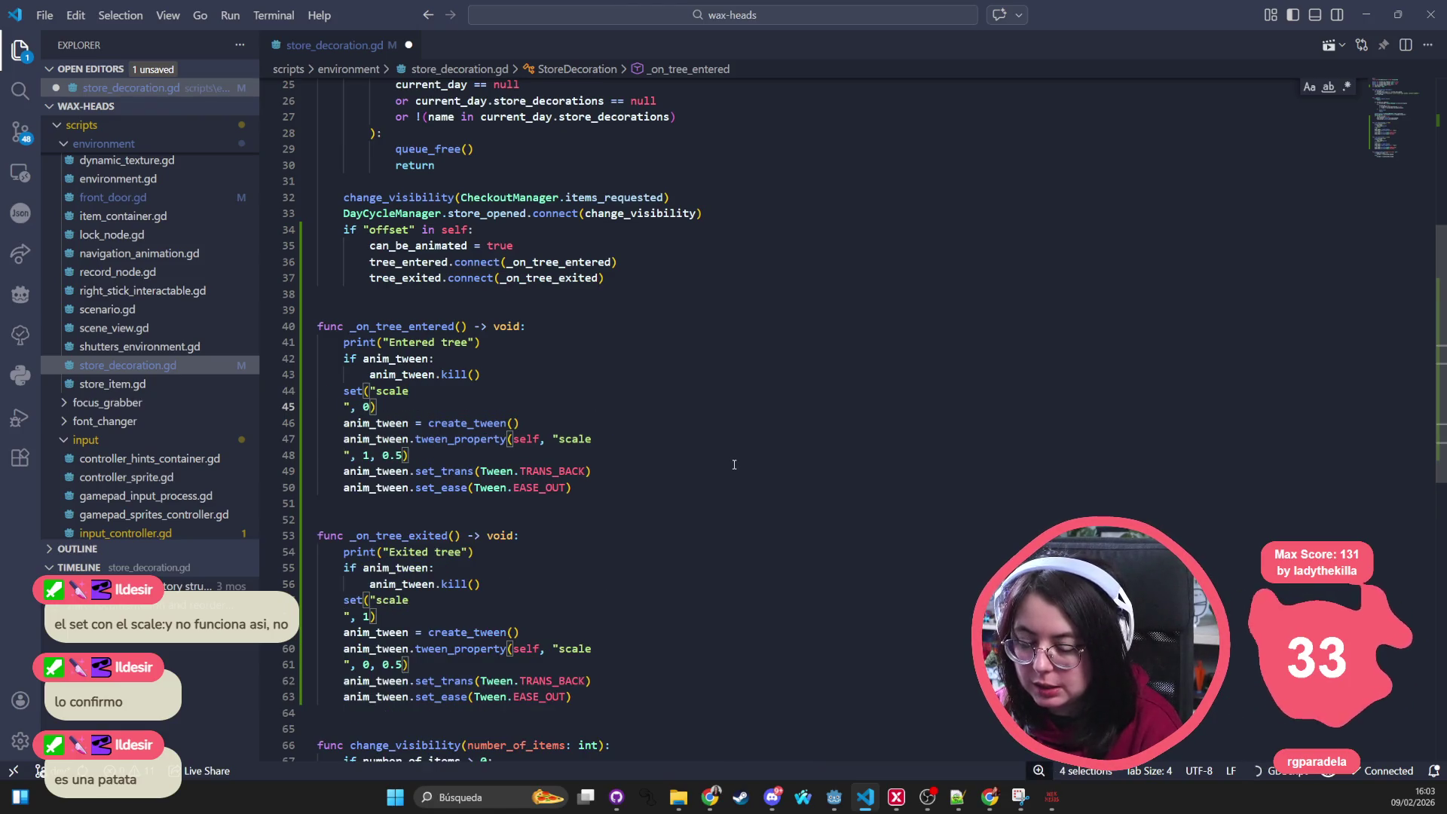
pyautogui.press('BackSpace')
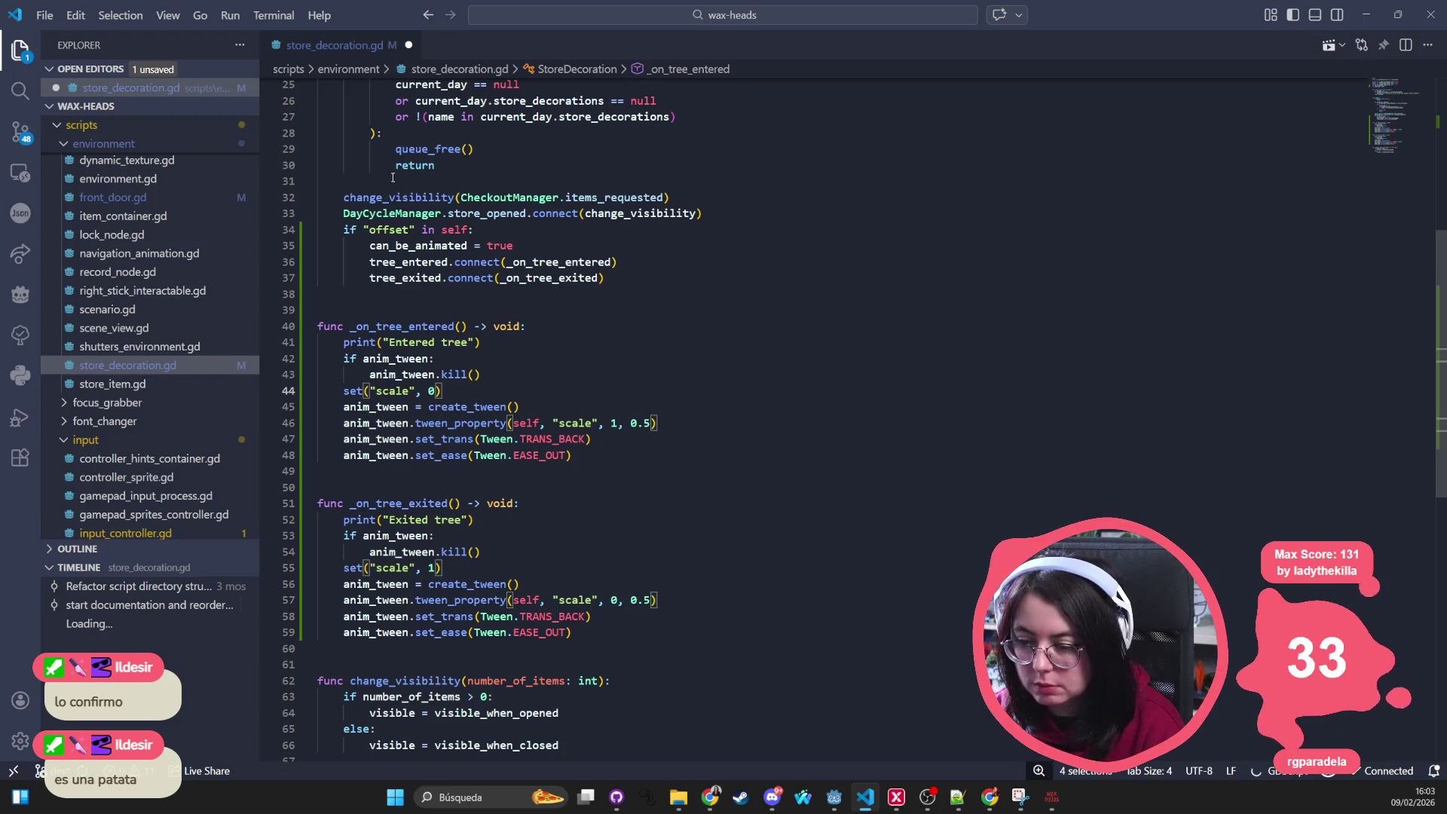
# Step: Make the enter handler start scale at Vector2(0, 1) and tween it to Vector2(1, 1)
pyautogui.press('Escape')
pyautogui.press('Right')
pyautogui.press('Right')
pyautogui.press('Right')
pyautogui.hotkey('shift', 'Left')
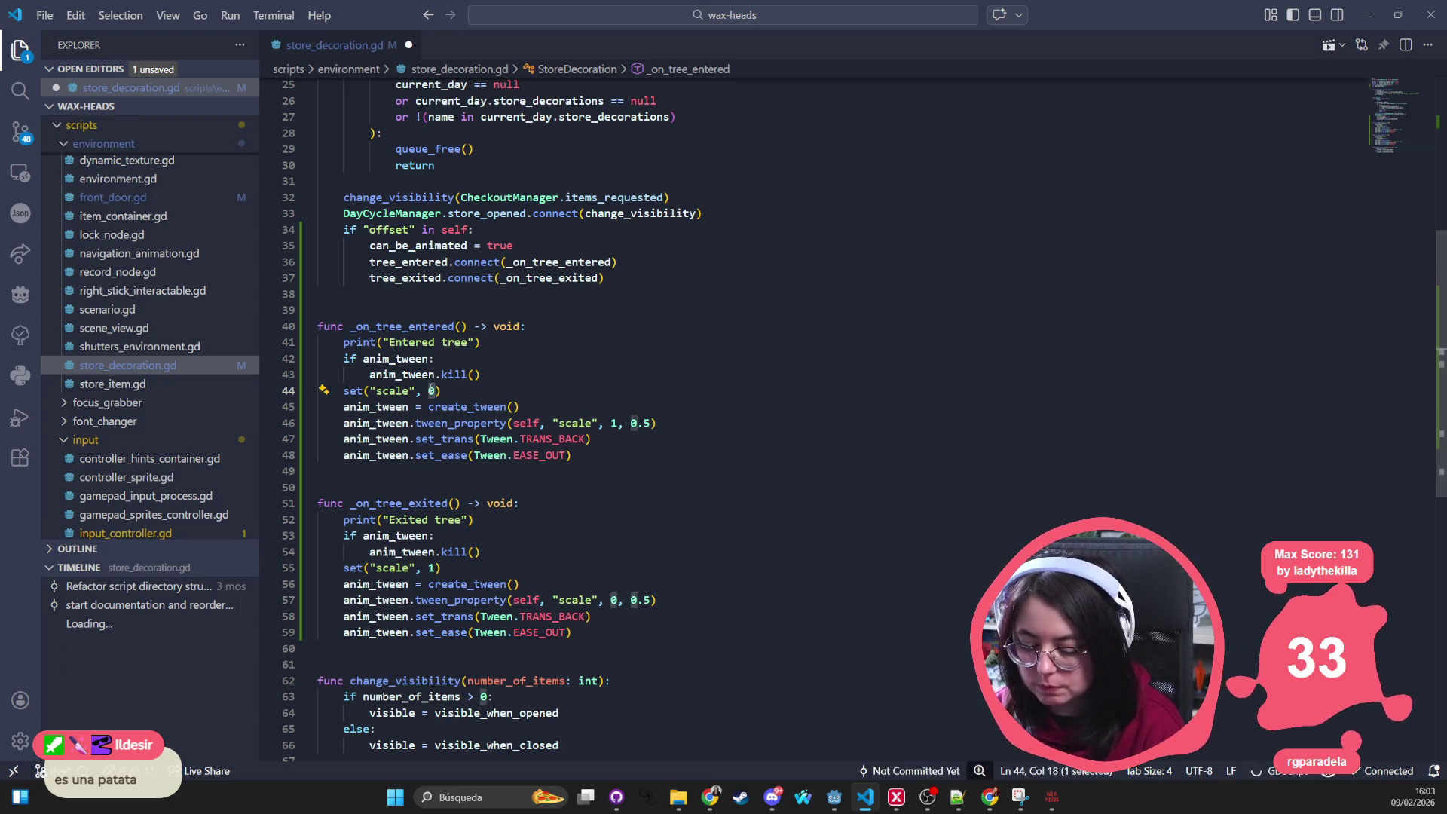
pyautogui.write('Vector2(')
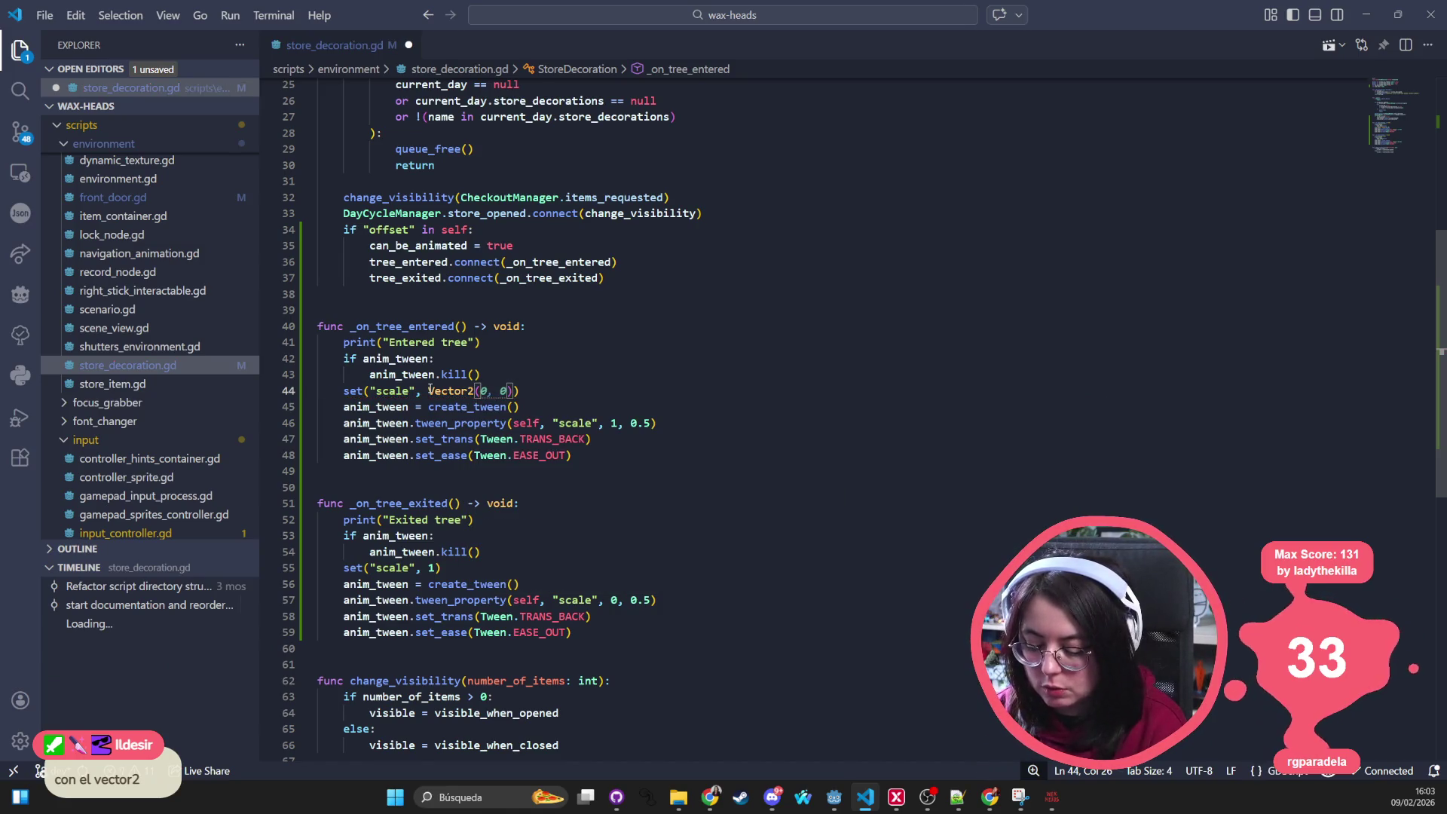
pyautogui.write('0, 1')
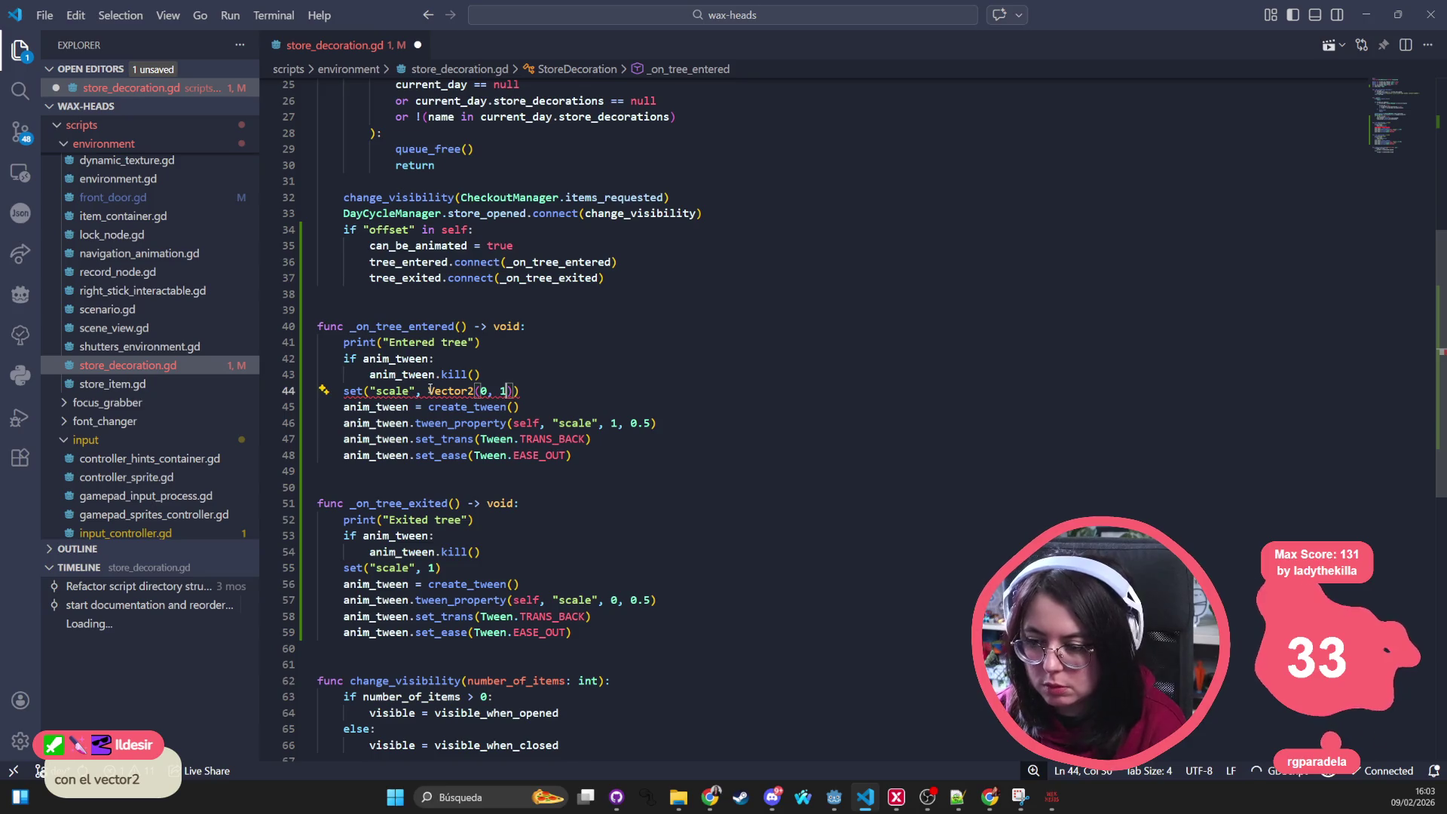
pyautogui.click(620, 423)
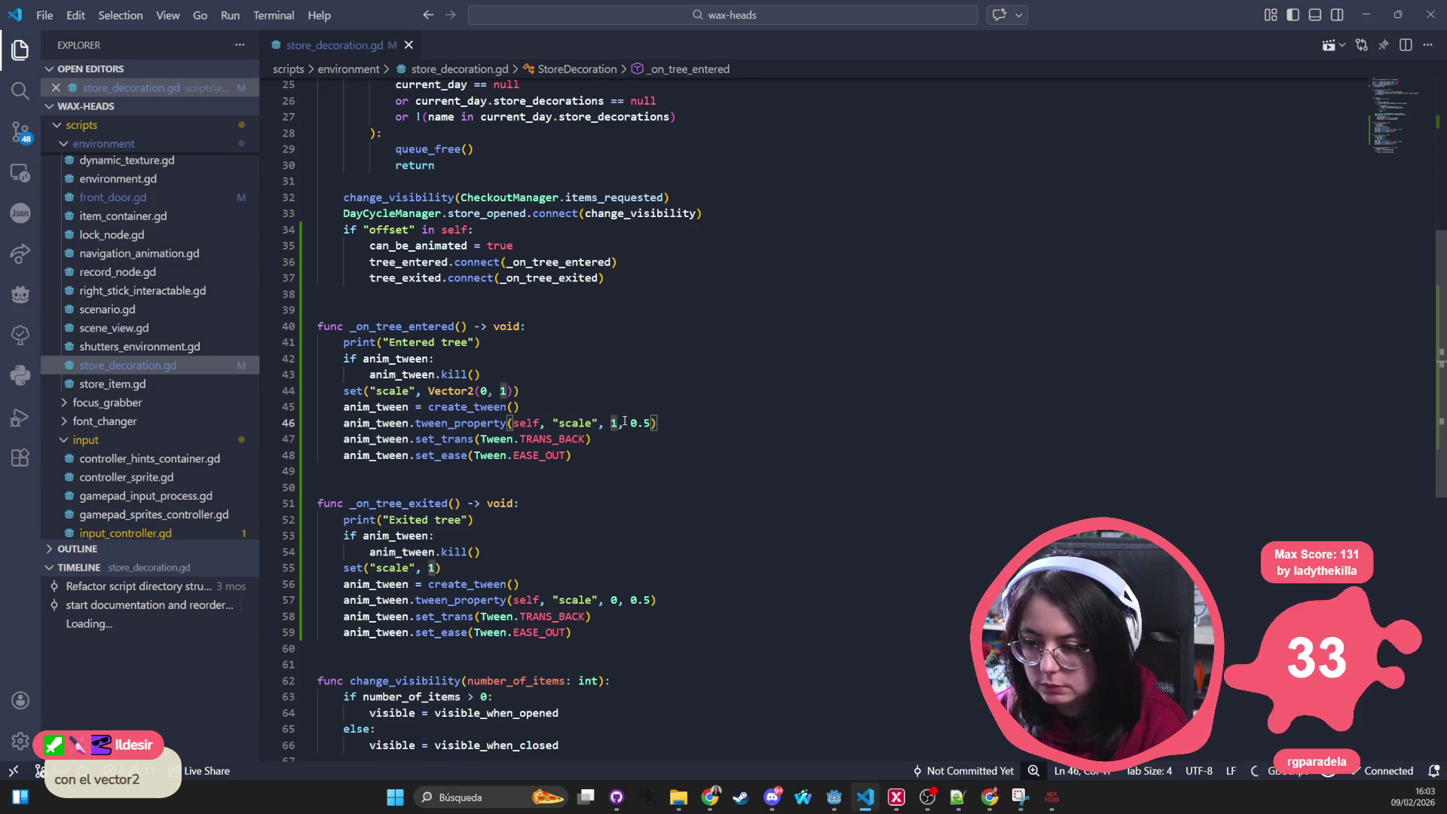
pyautogui.press('BackSpace')
pyautogui.write('Vector2')
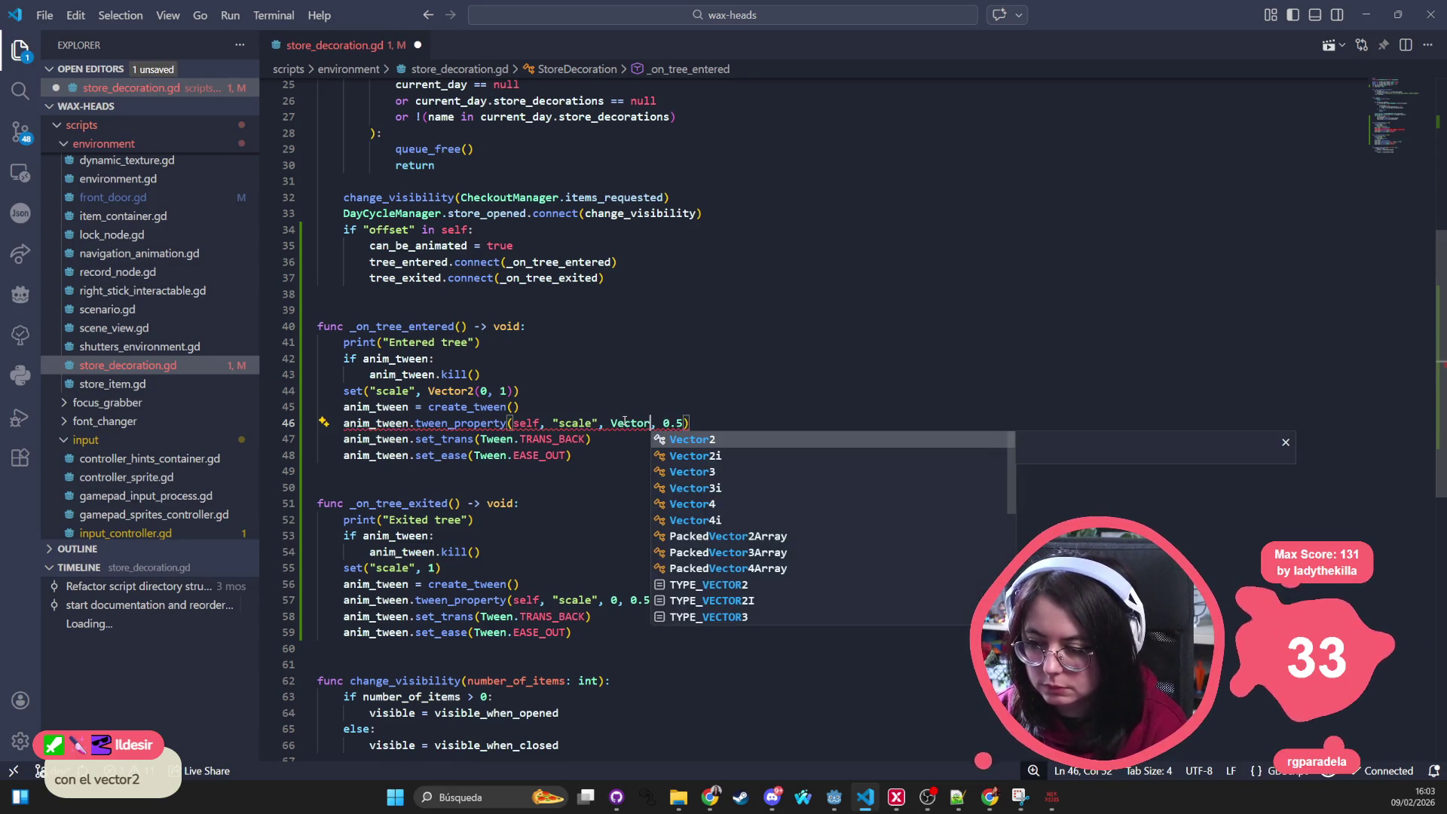
pyautogui.press('Tab')
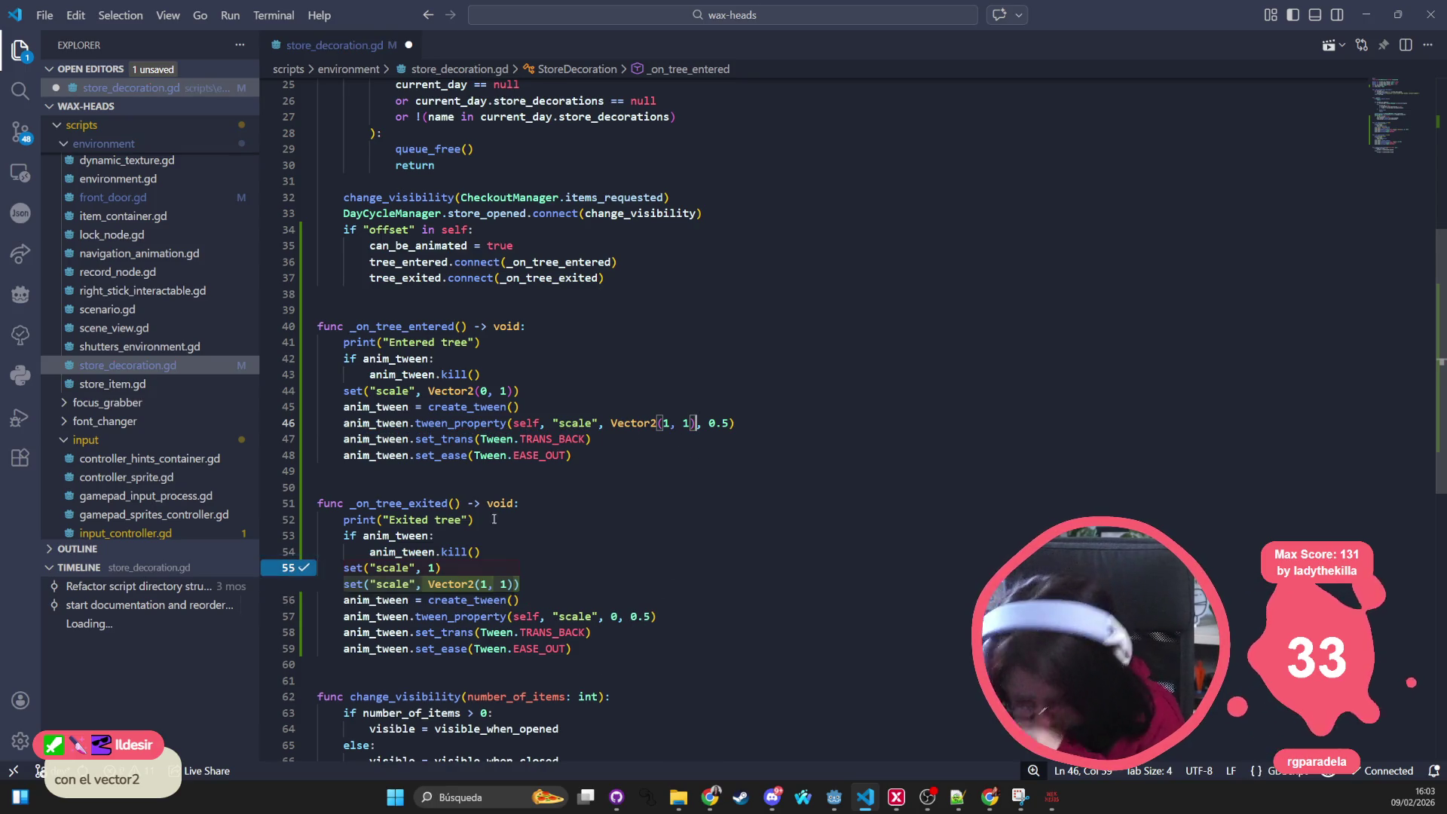
# Step: Make the exit handler reset to Vector2(1, 1) and tween to Vector2(0, 1), save, and restart the game
pyautogui.click(497, 599)
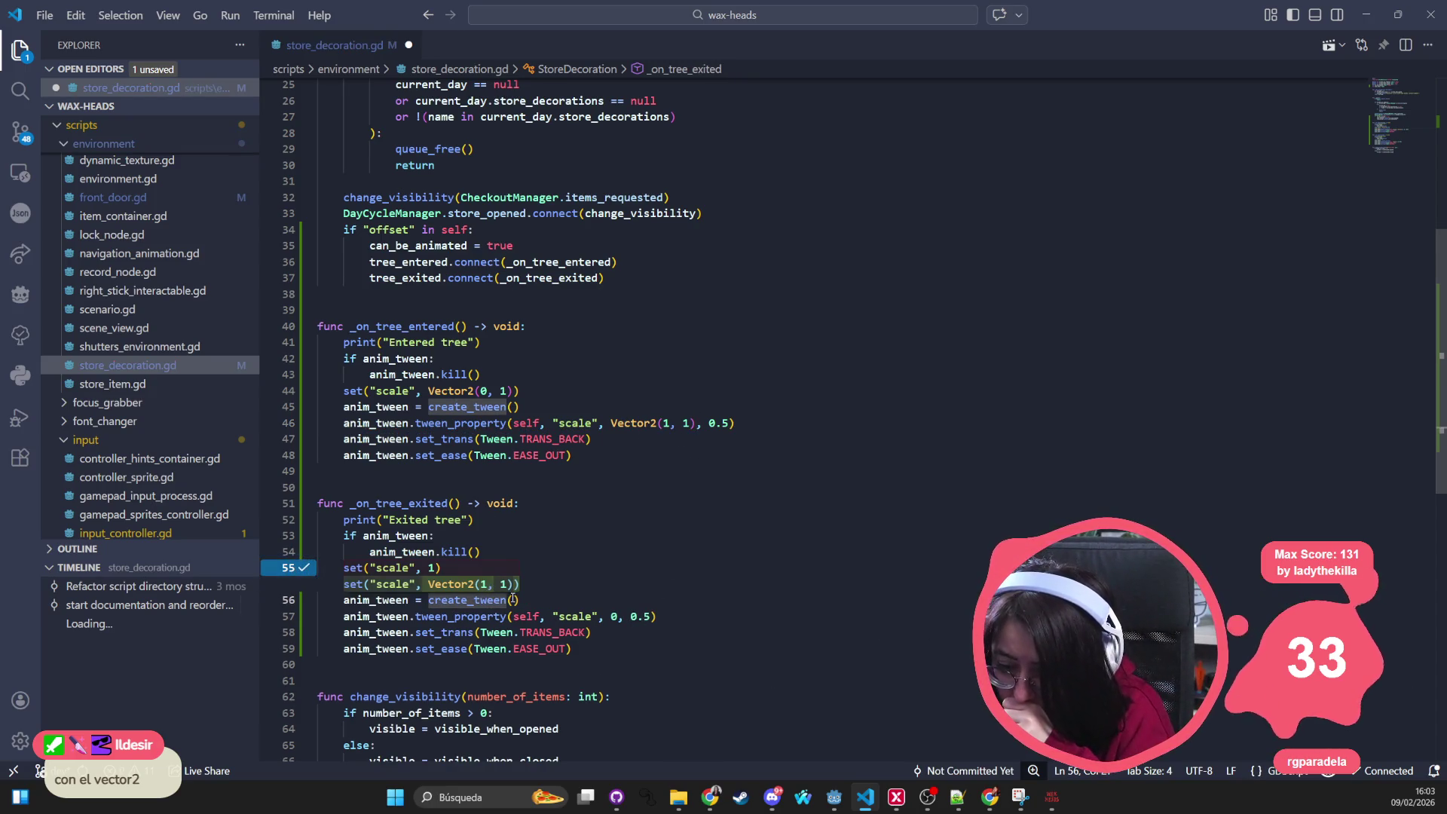
pyautogui.press('Tab')
pyautogui.moveTo(588, 617); pyautogui.dragTo(593, 617)
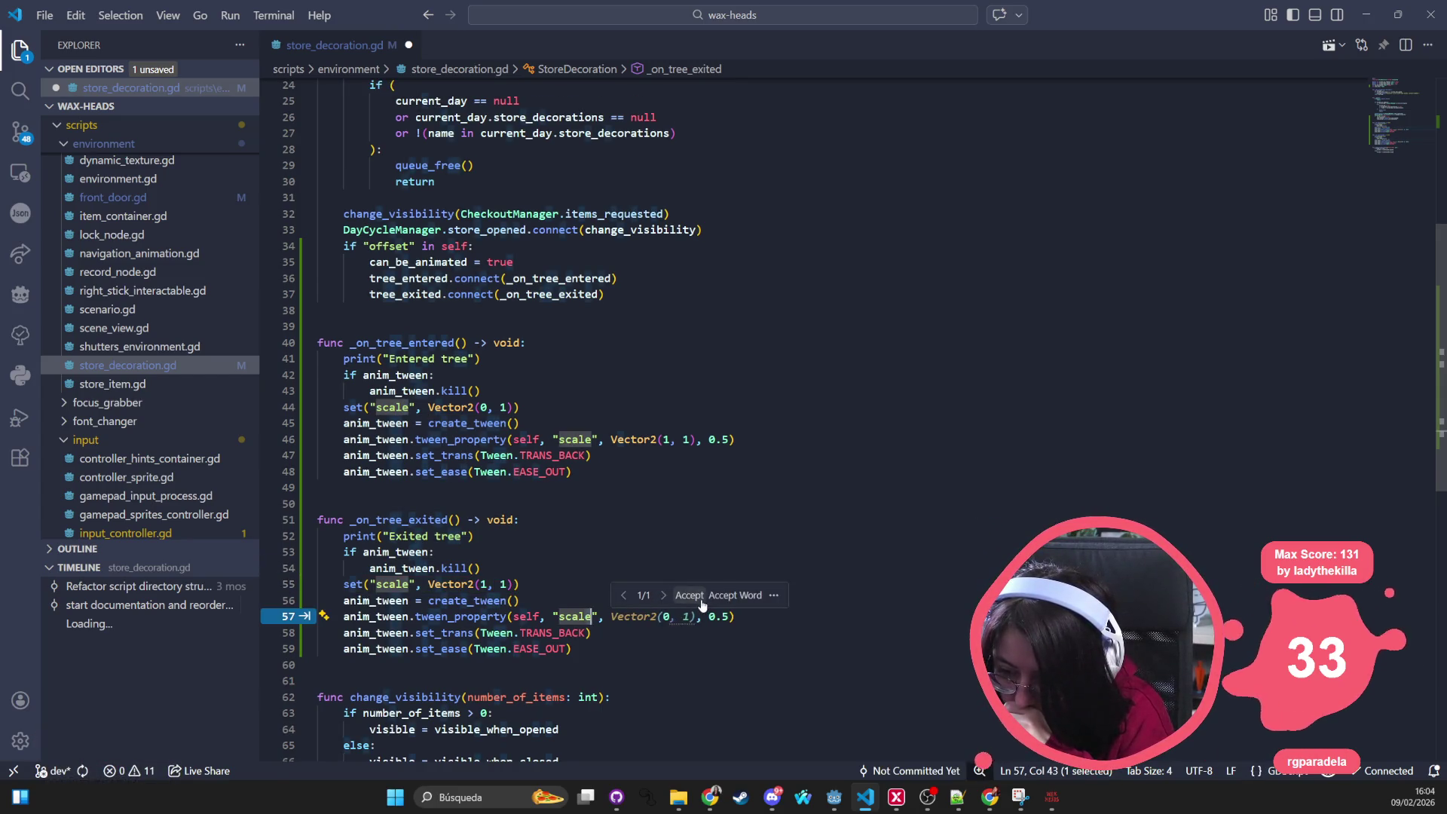
pyautogui.click(684, 597)
pyautogui.click(786, 536)
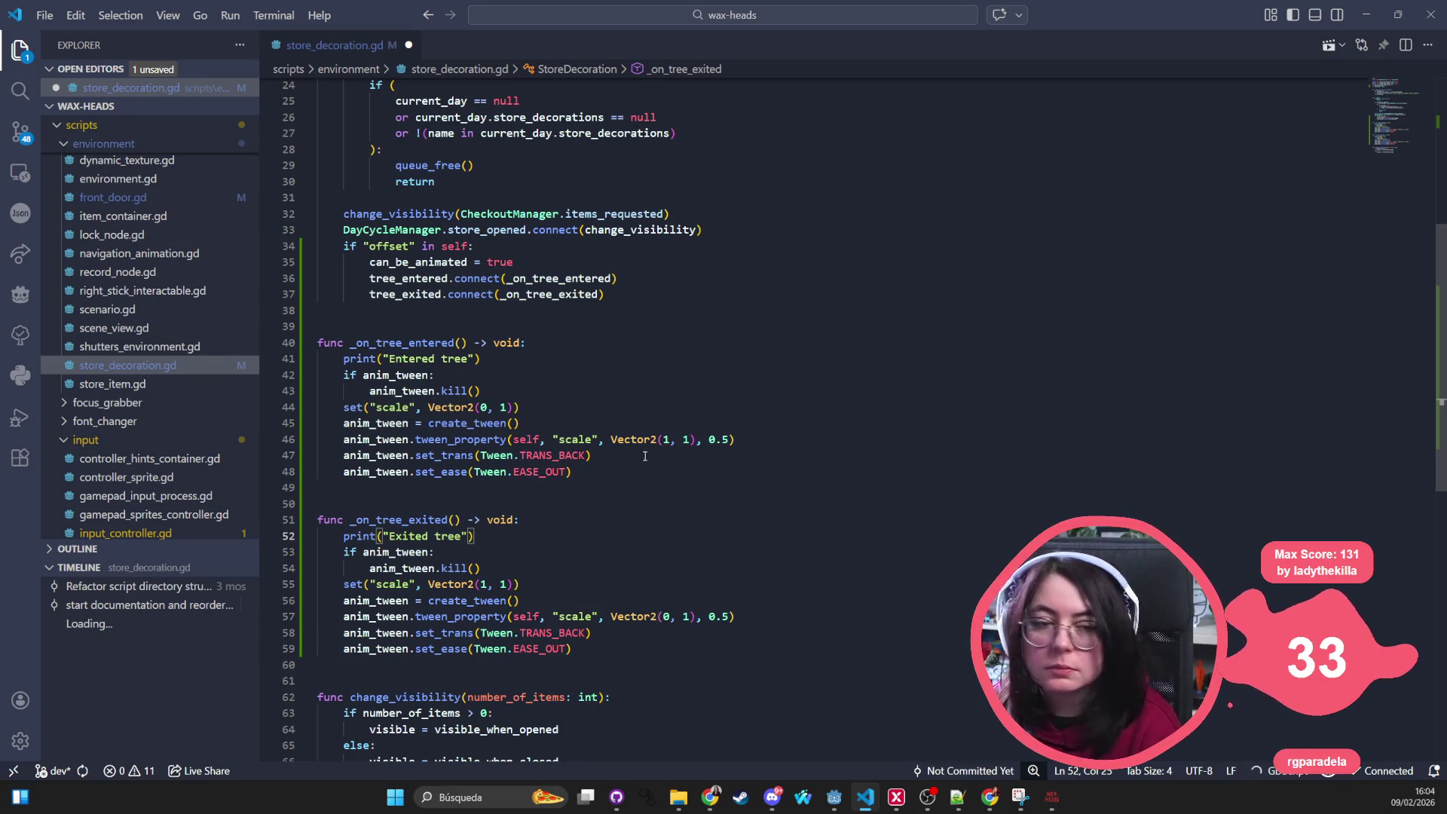
pyautogui.hotkey('ctrl', 's')
pyautogui.hotkey('alt', 'Tab')
pyautogui.click(1263, 31)
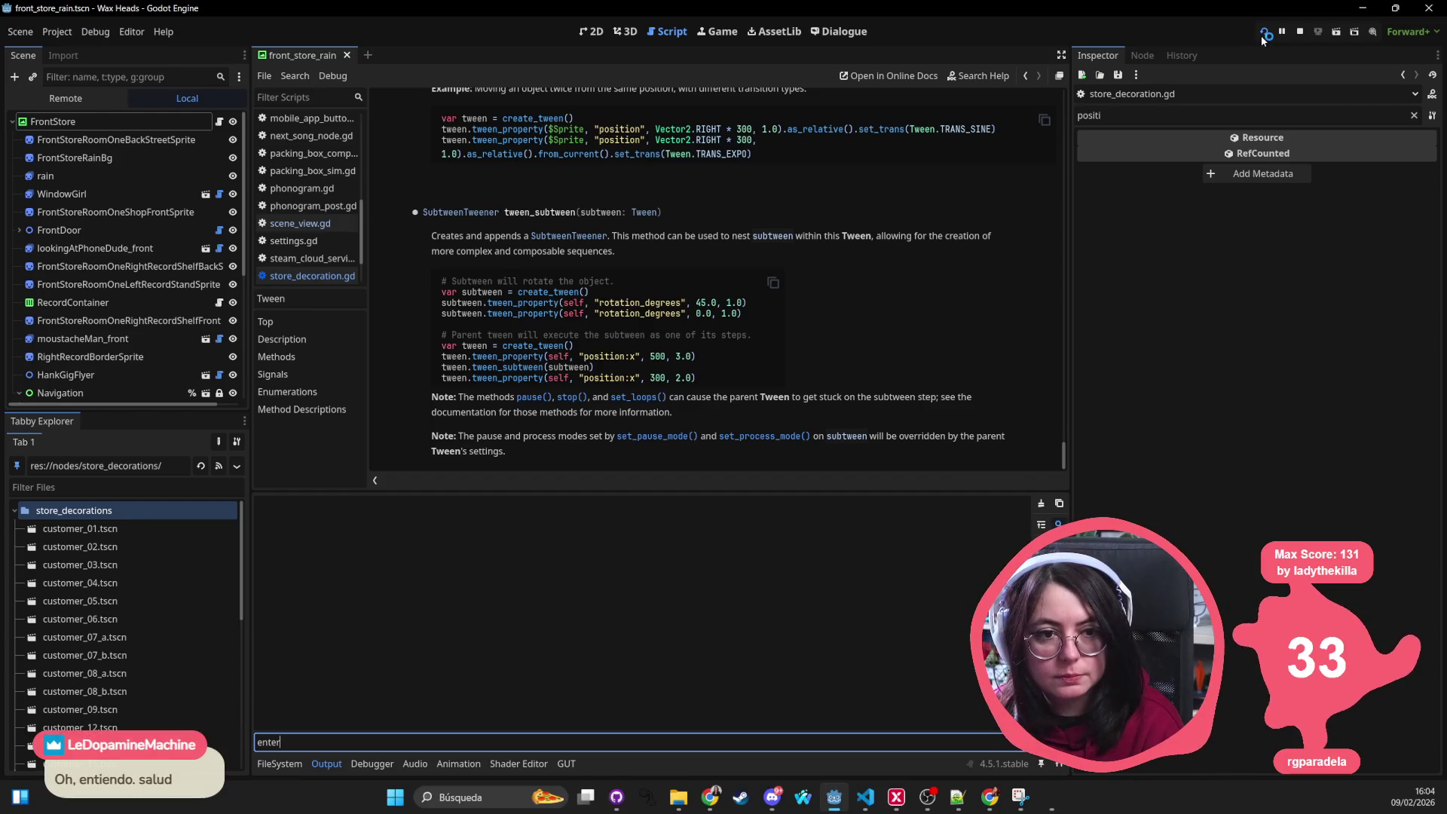
# Step: Return to the Godot editor and continue the saved game from the relaunched Wax Heads menu
pyautogui.hotkey('alt', 'Tab')
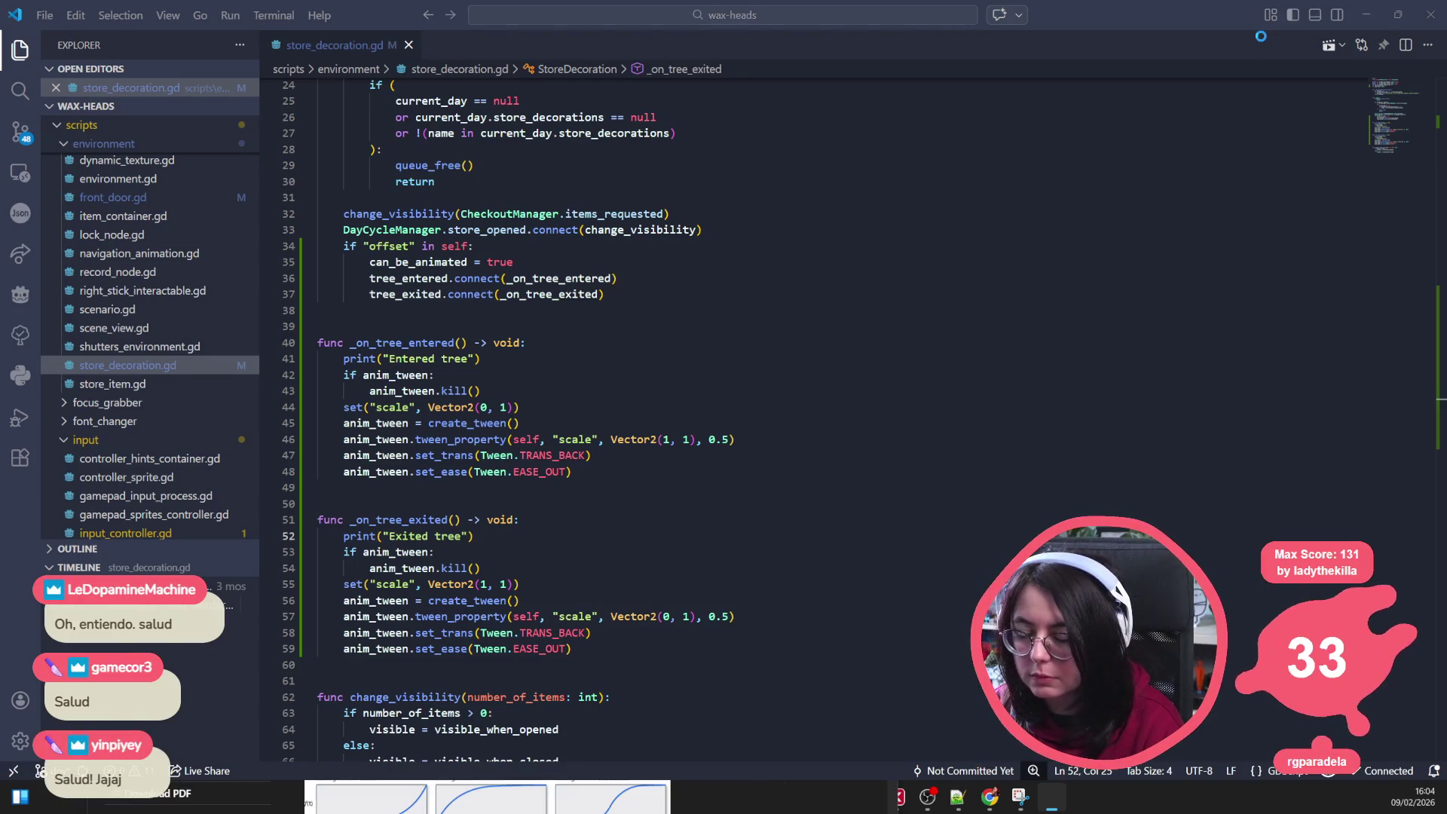
pyautogui.hotkey('alt', 'Tab')
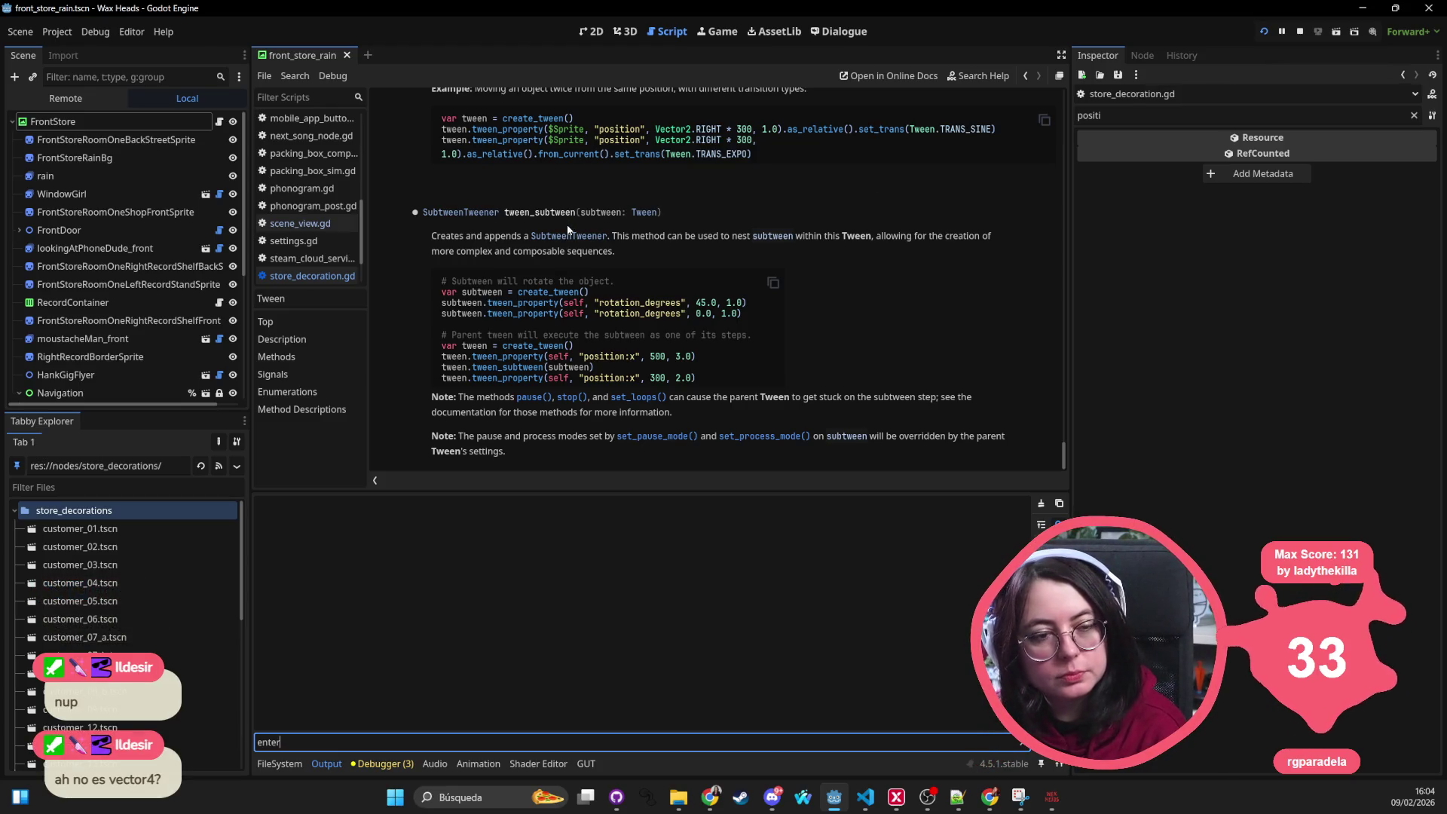
pyautogui.click(824, 198)
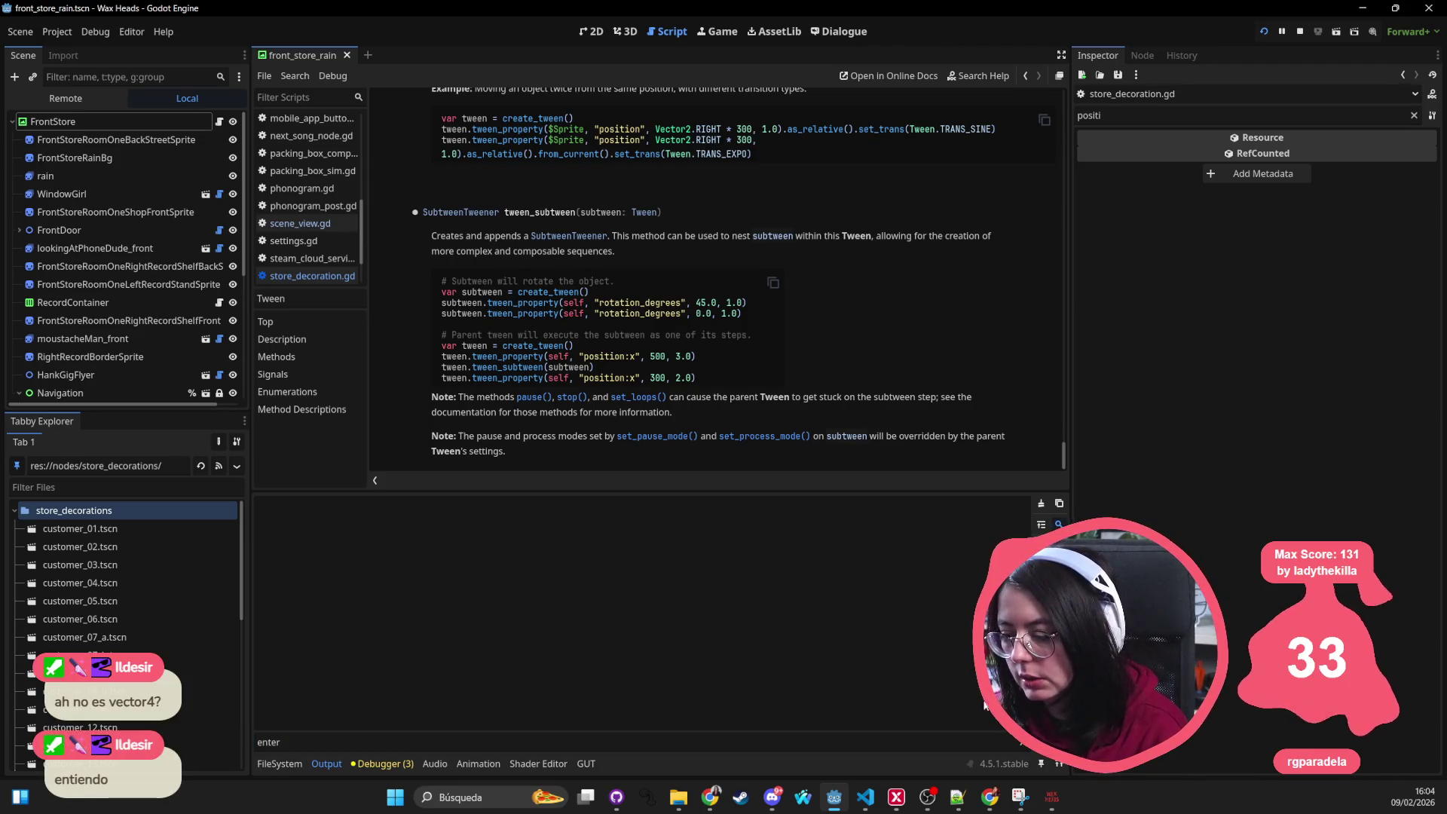
pyautogui.click(1064, 798)
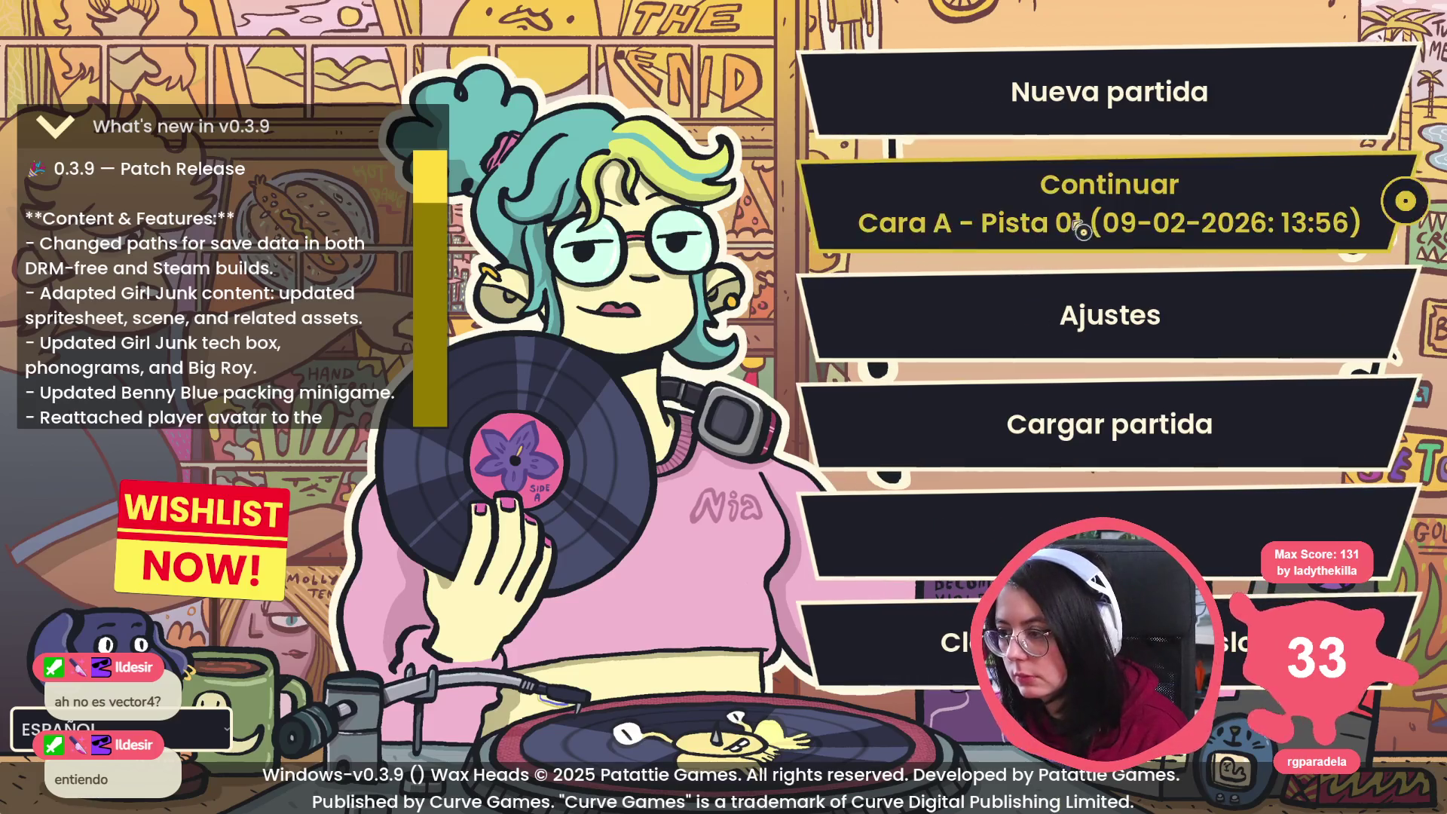
# Step: Continue the save, answer the customer with ¡Claro!, close the handbook, and choose to search for the album
pyautogui.click(1075, 226)
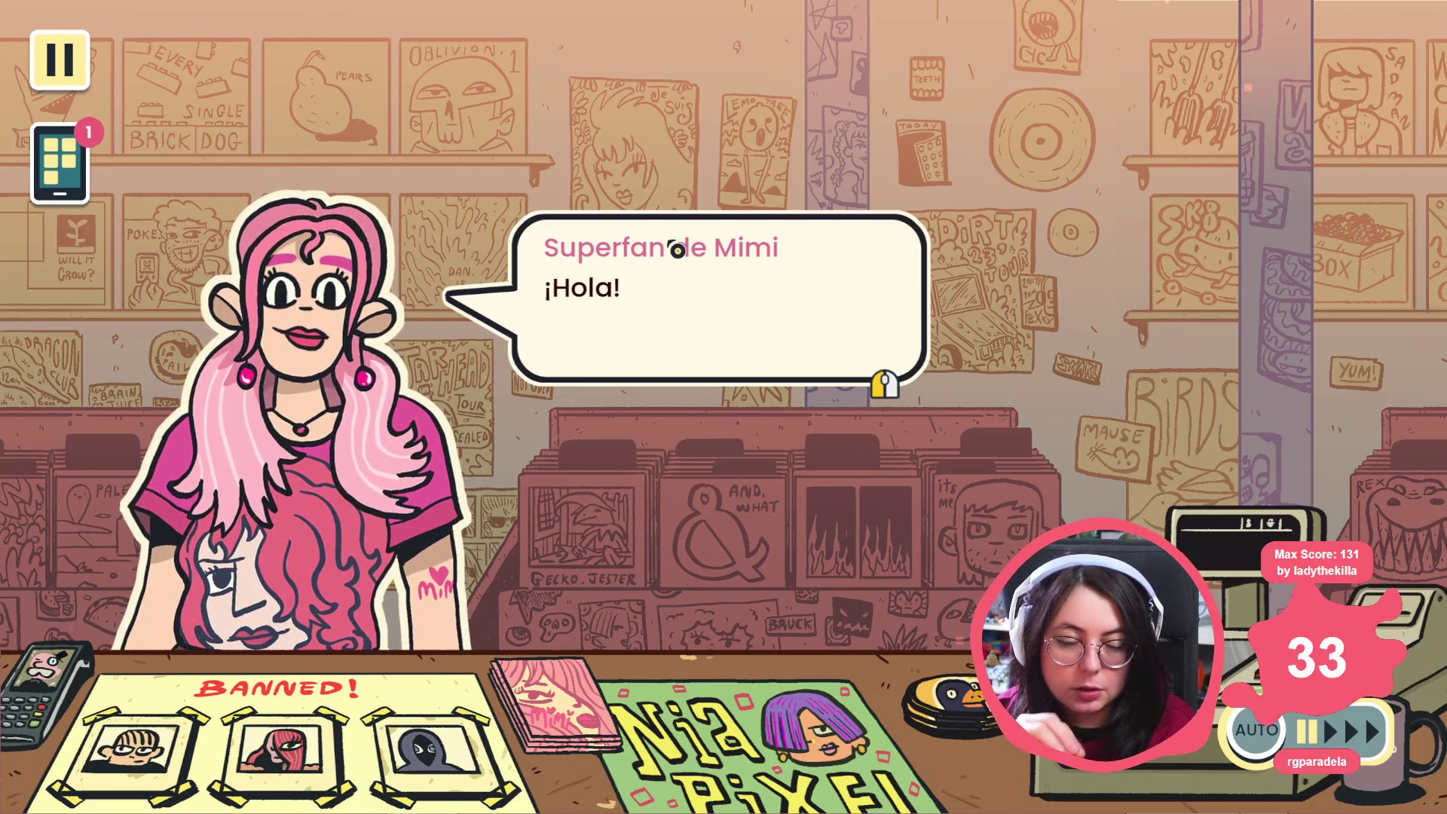
pyautogui.click(590, 330)
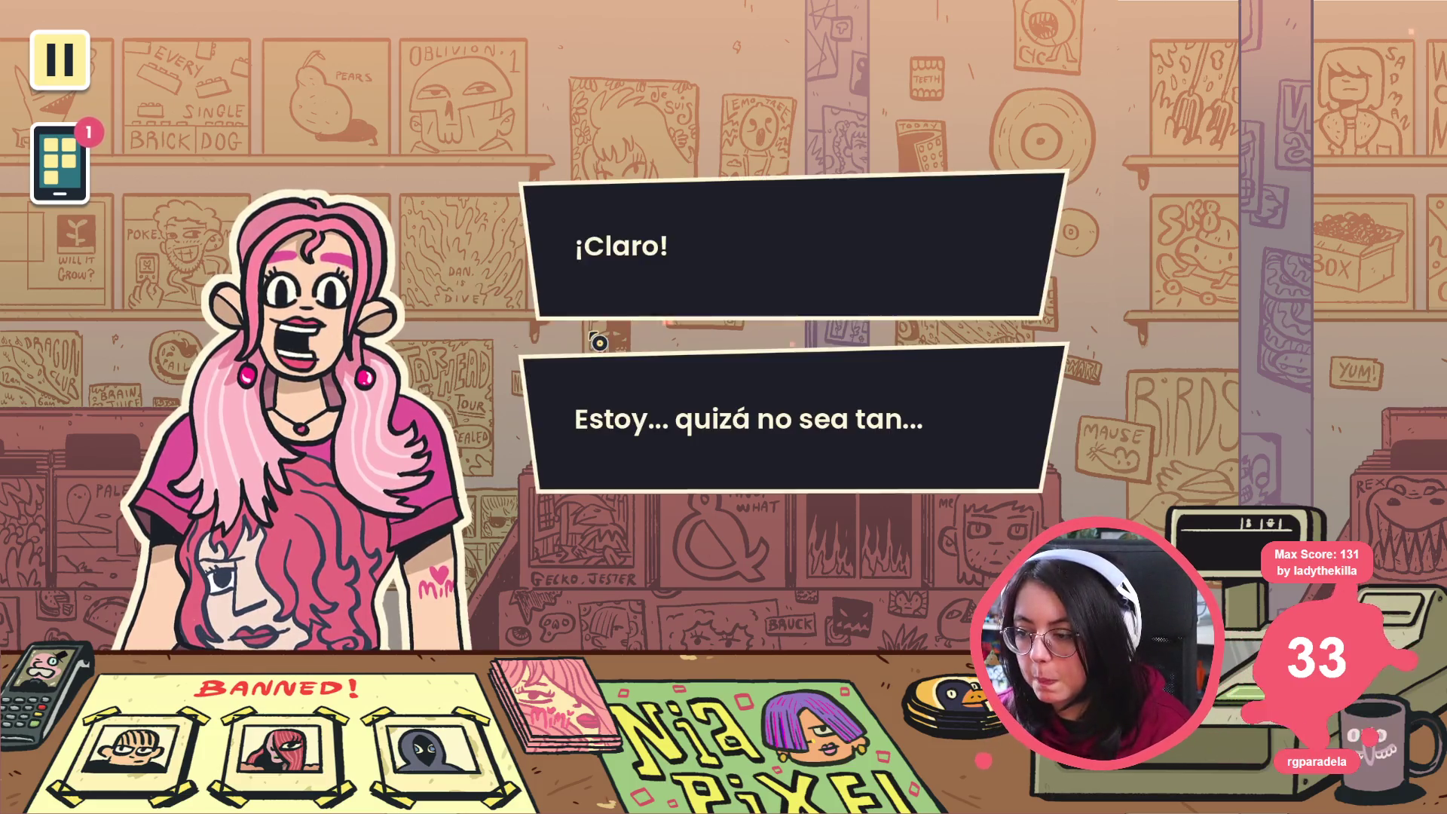
pyautogui.click(632, 210)
pyautogui.click(629, 312)
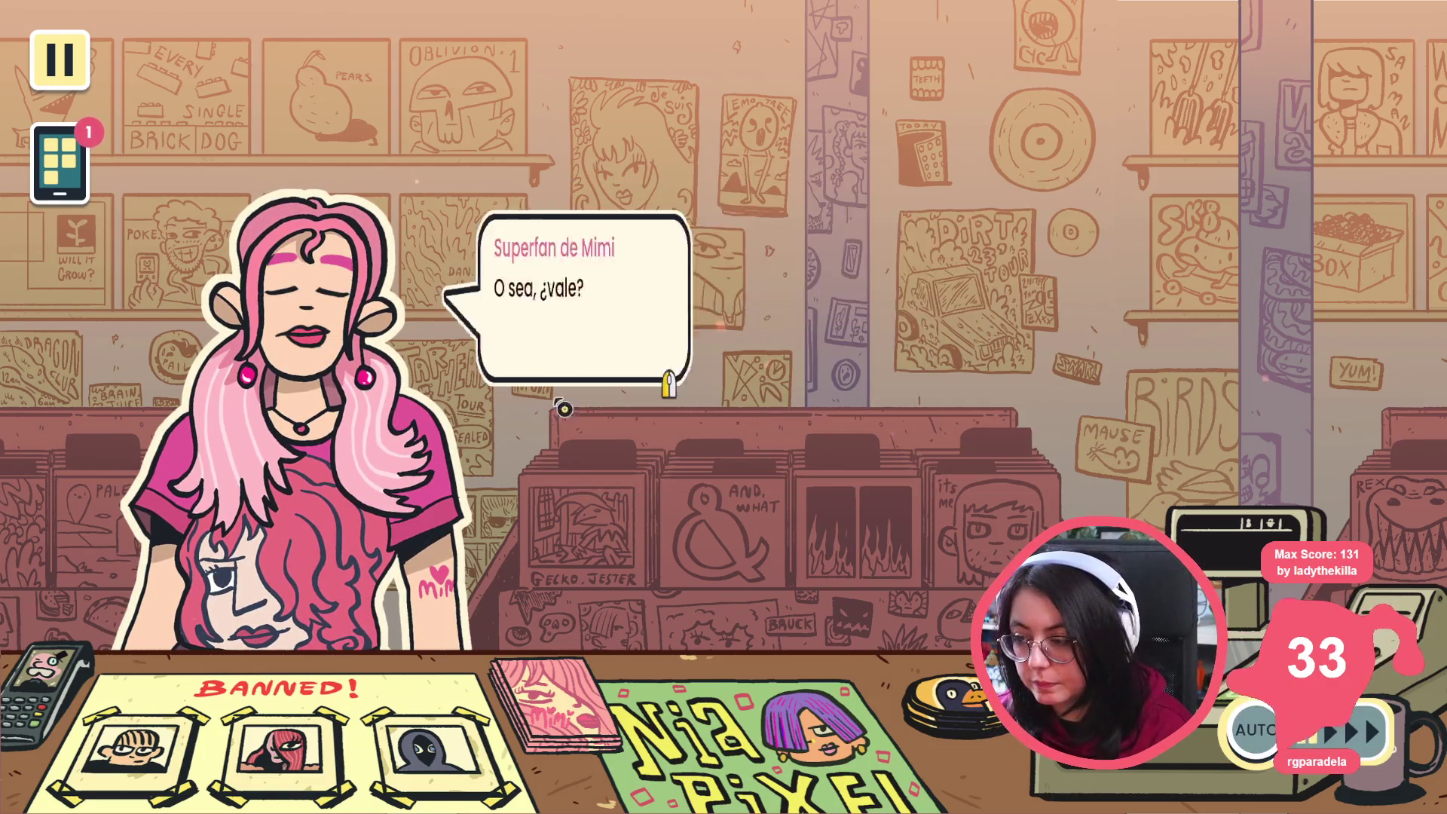
pyautogui.press('Escape')
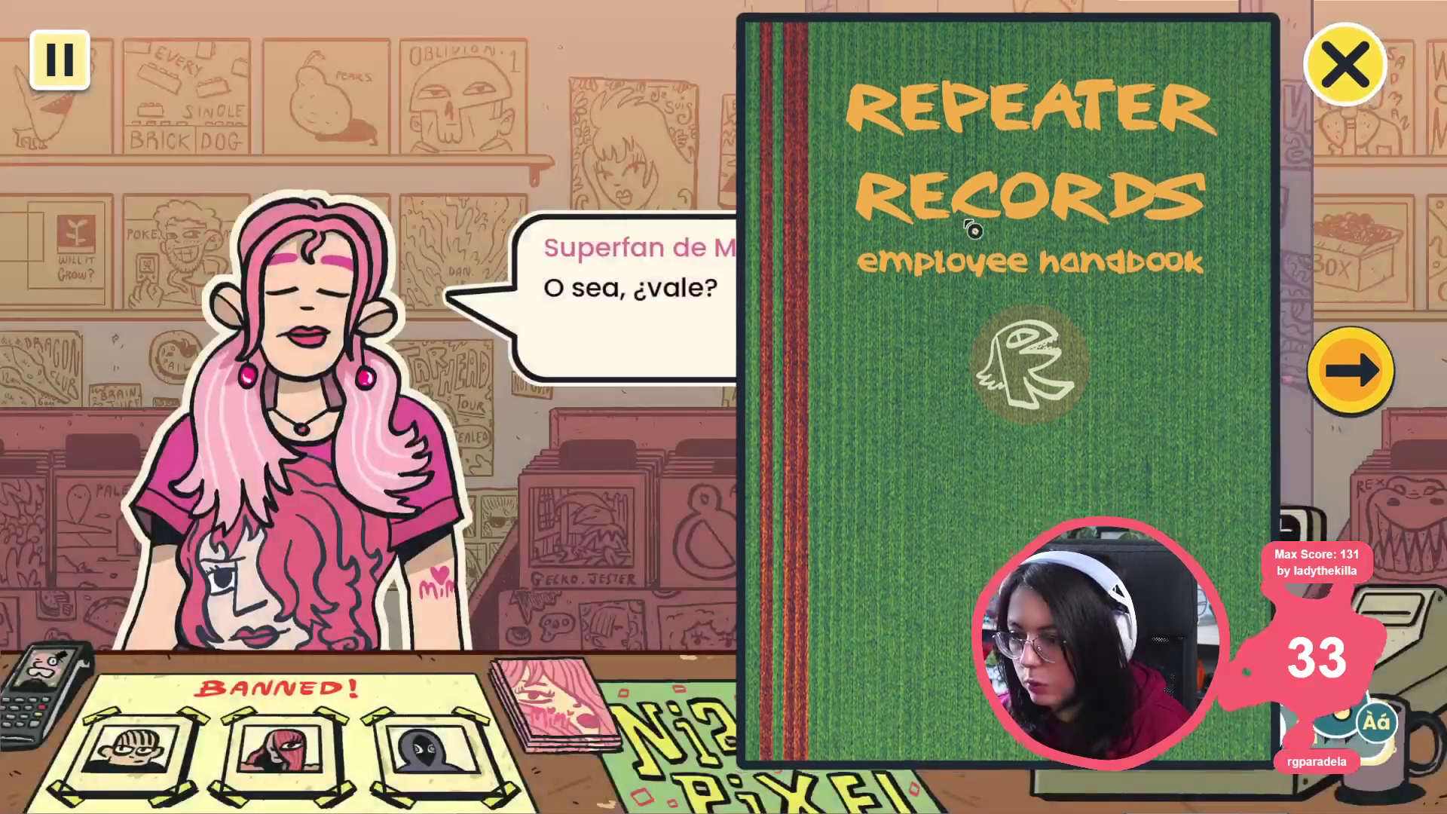
pyautogui.click(791, 400)
pyautogui.click(713, 349)
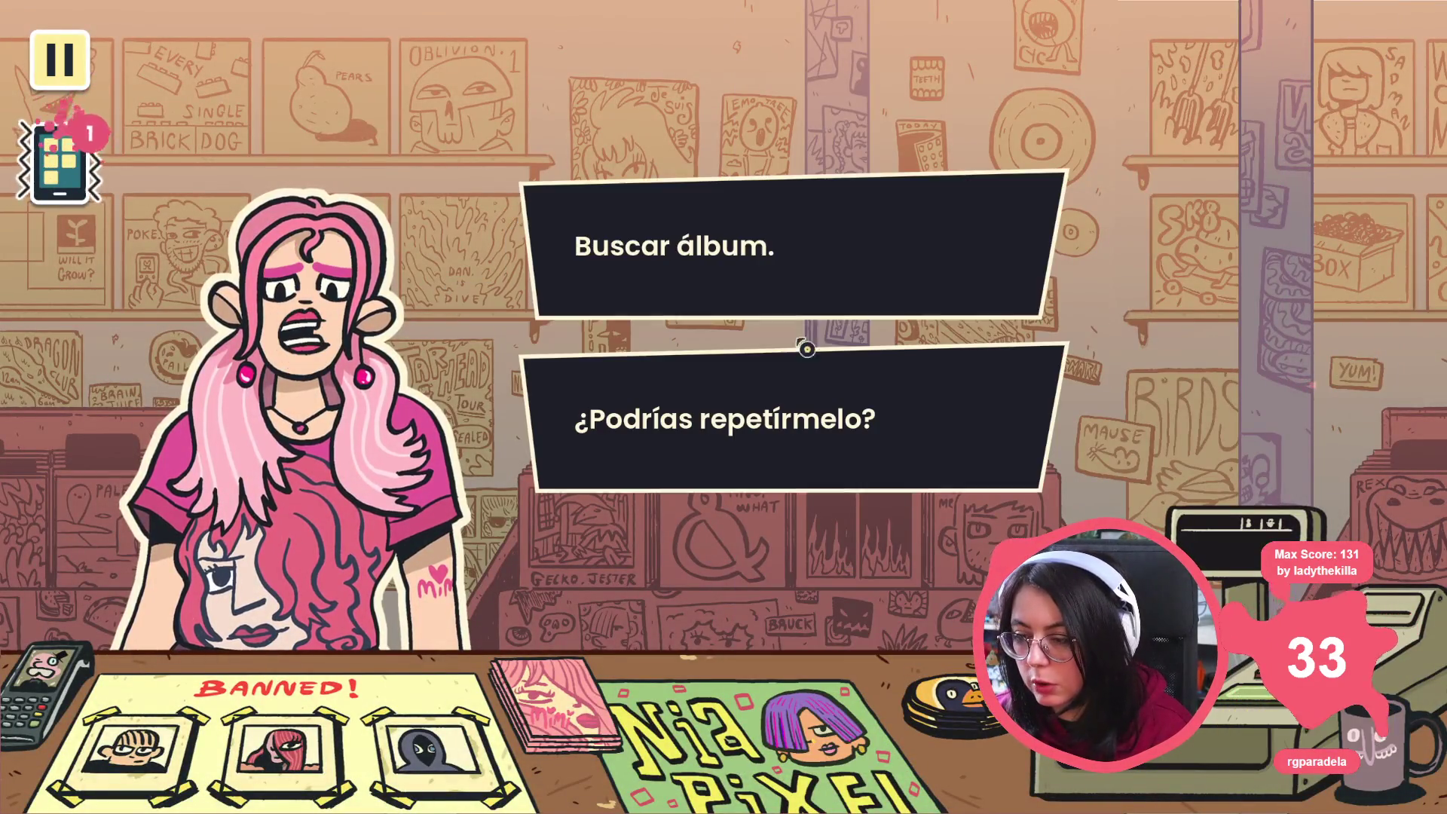
pyautogui.click(730, 261)
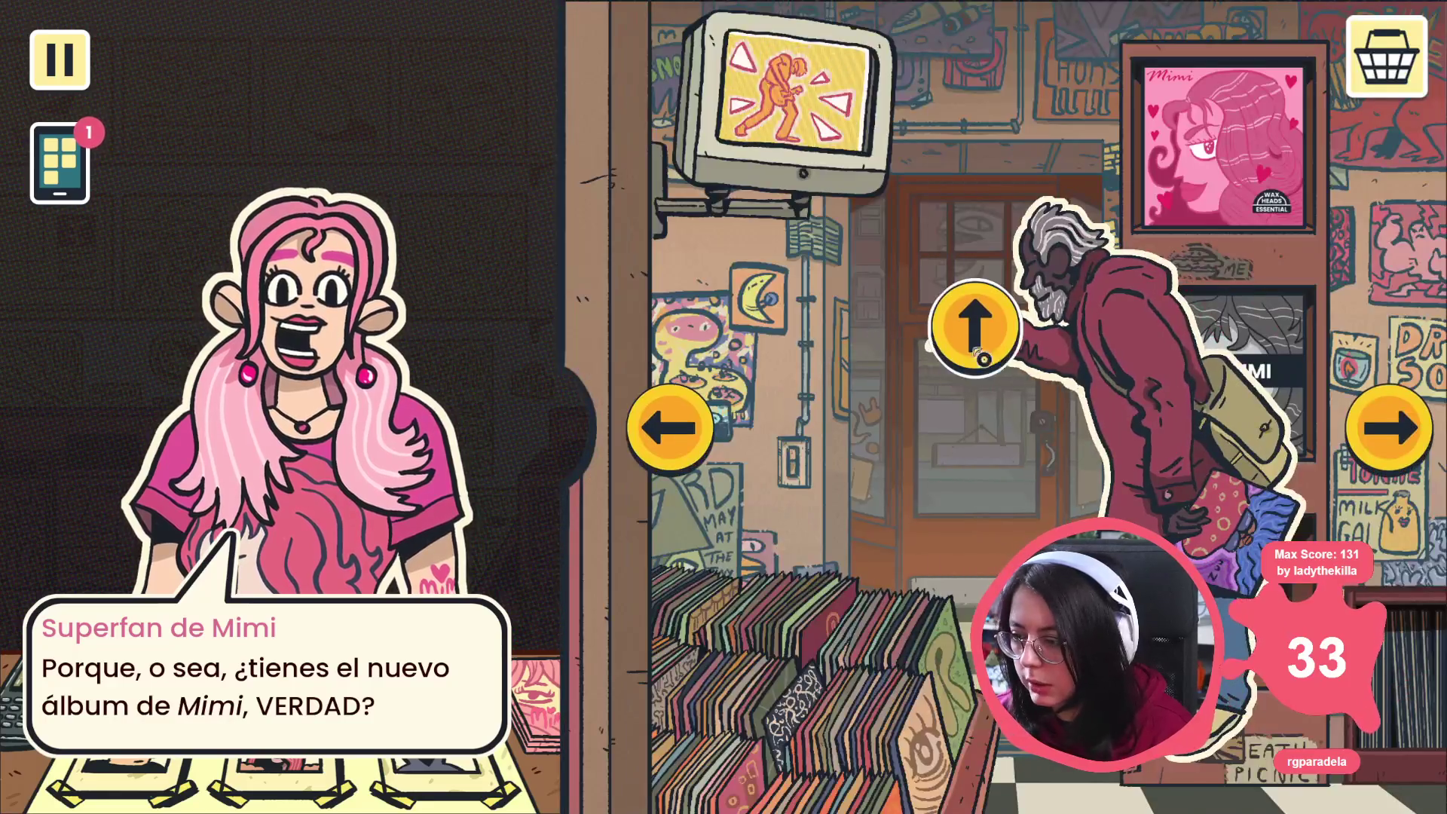
# Step: Browse the shop walls to the Sister Snake shelf, then close the game
pyautogui.click(1383, 435)
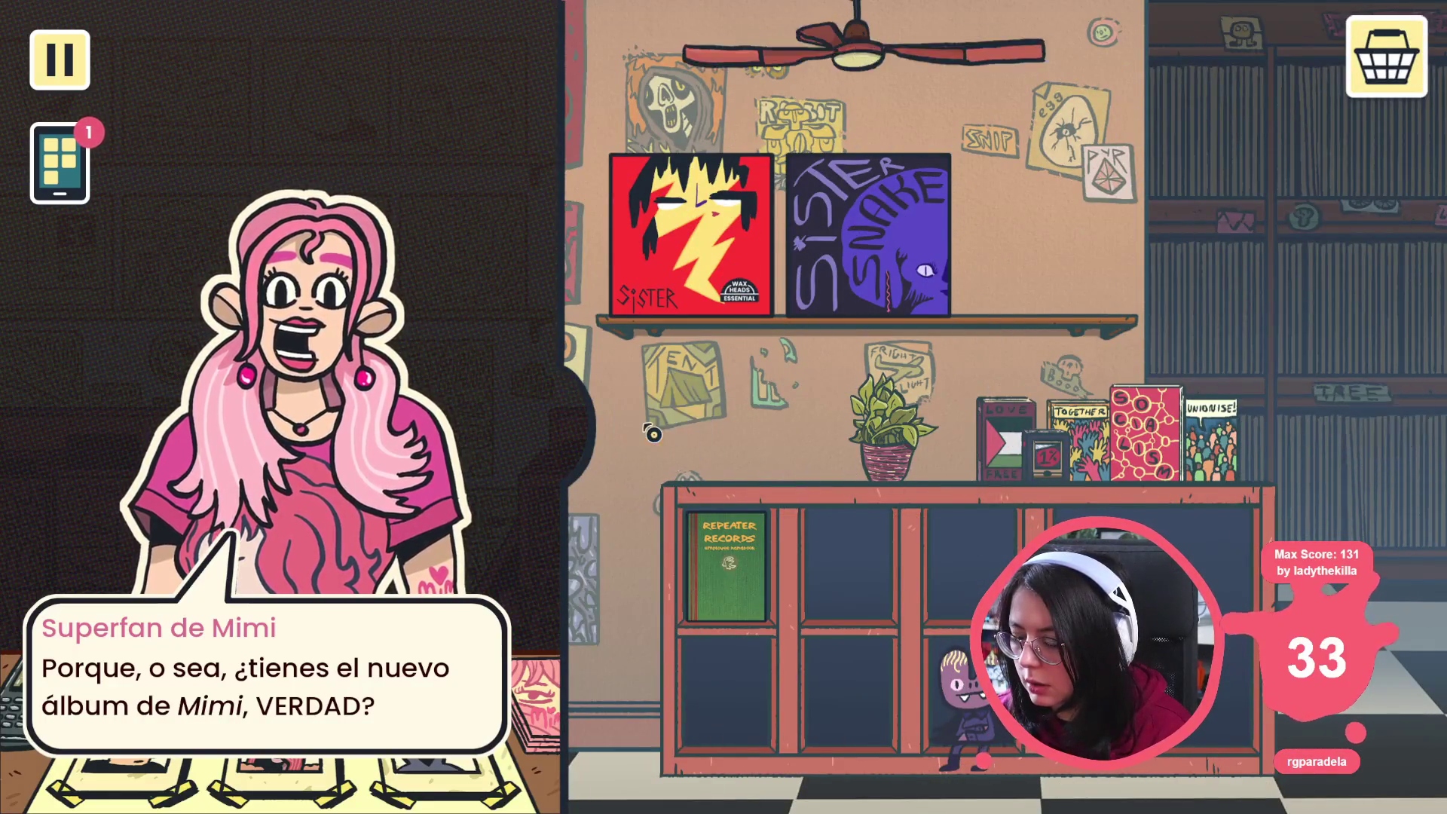
pyautogui.click(1383, 429)
pyautogui.click(1389, 430)
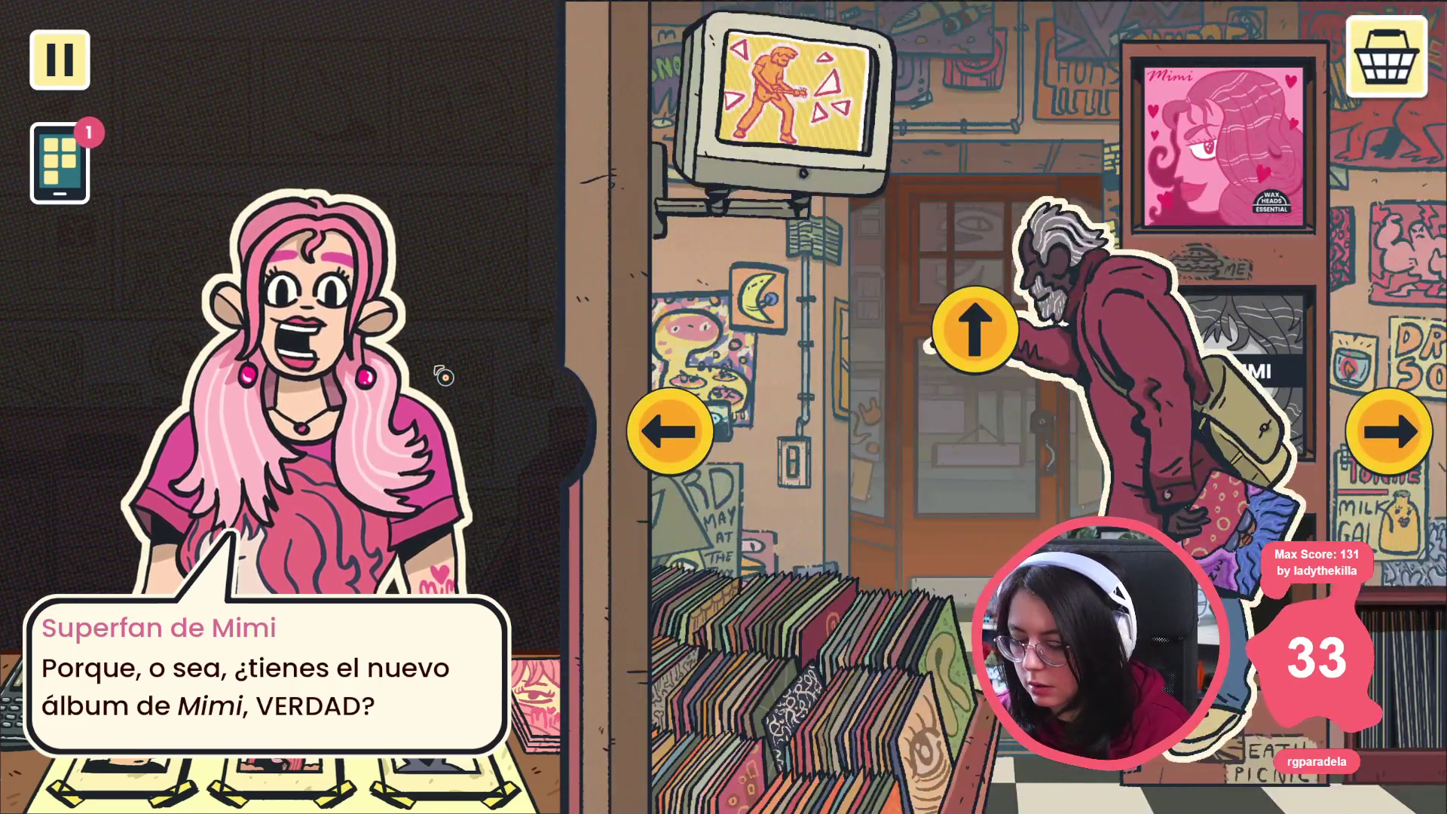
pyautogui.hotkey('alt', 'F4')
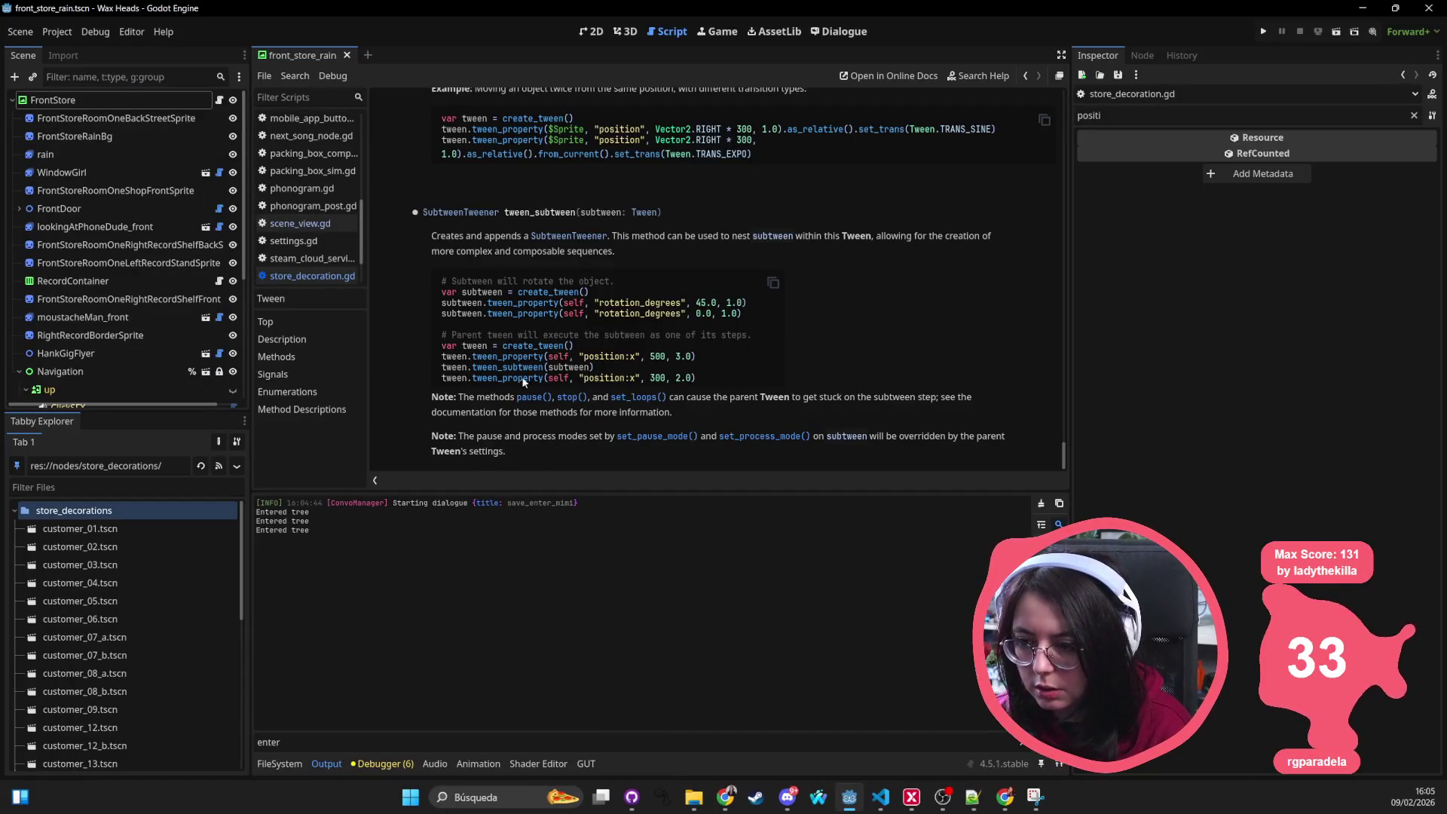
# Step: Change the exit tween's target scale on line 57 to Vector2(1, 0) and save
pyautogui.hotkey('alt', 'Tab')
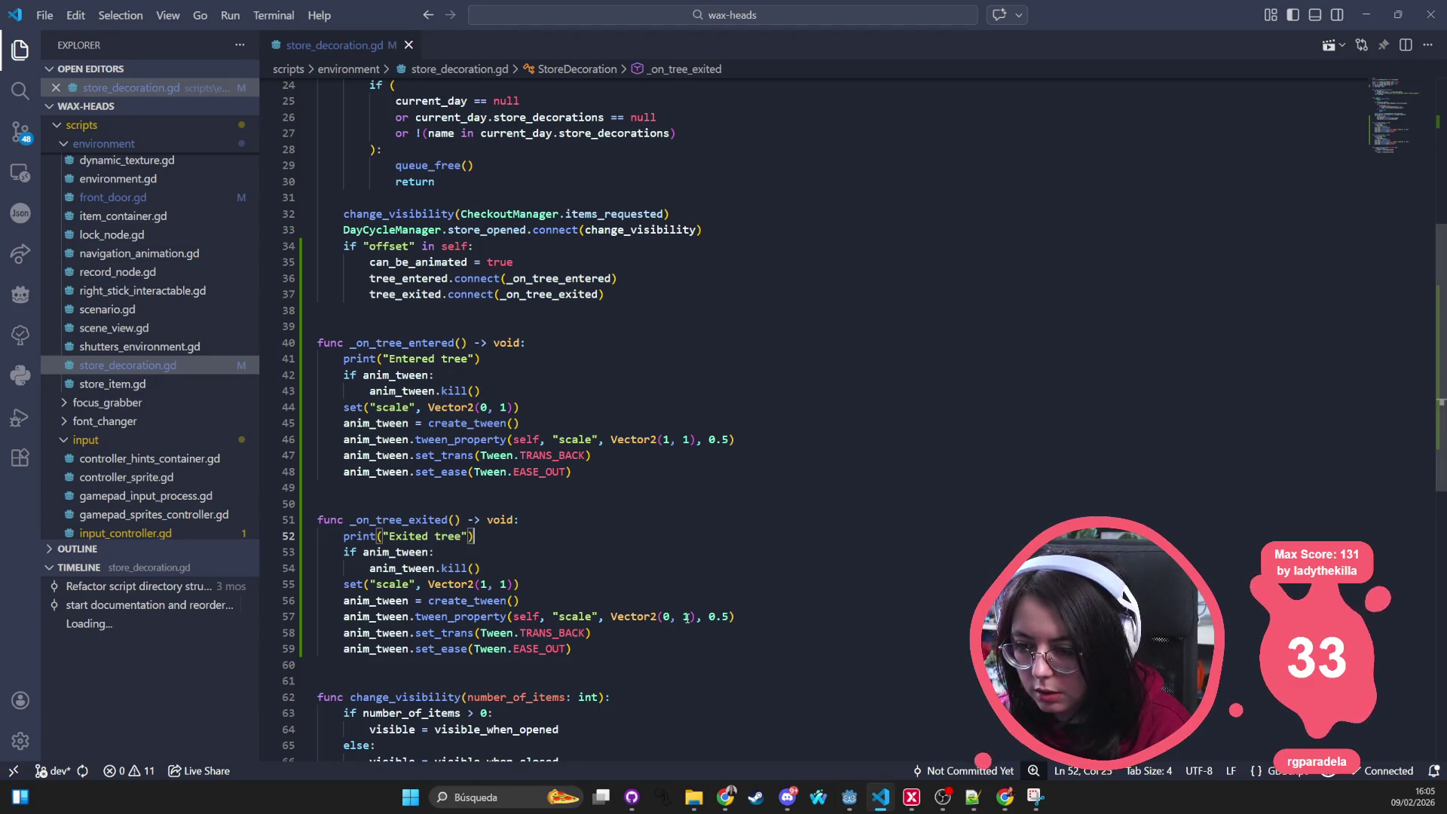
pyautogui.moveTo(690, 617); pyautogui.dragTo(670, 617)
pyautogui.write('1, 0')
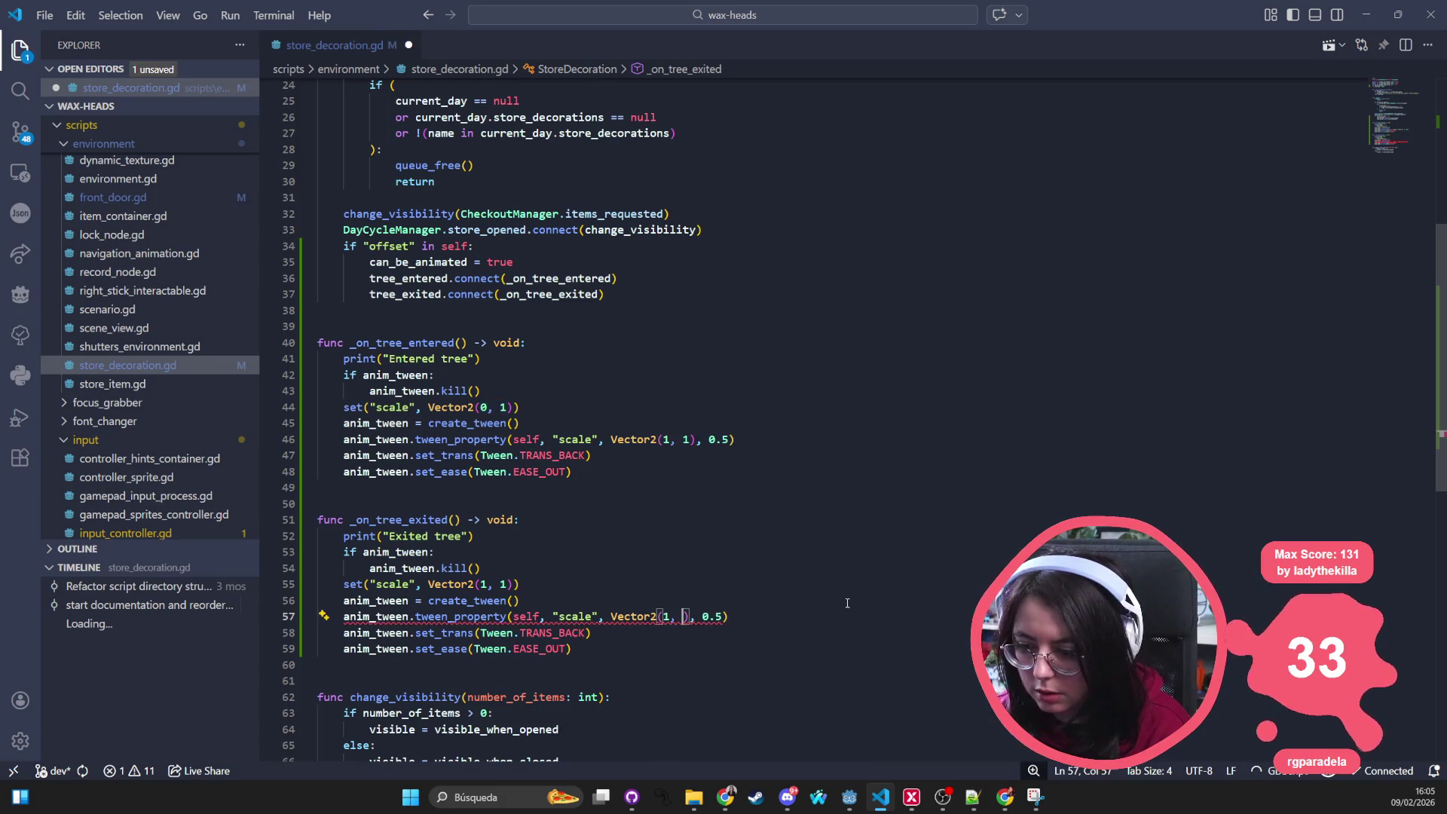
pyautogui.press('BackSpace')
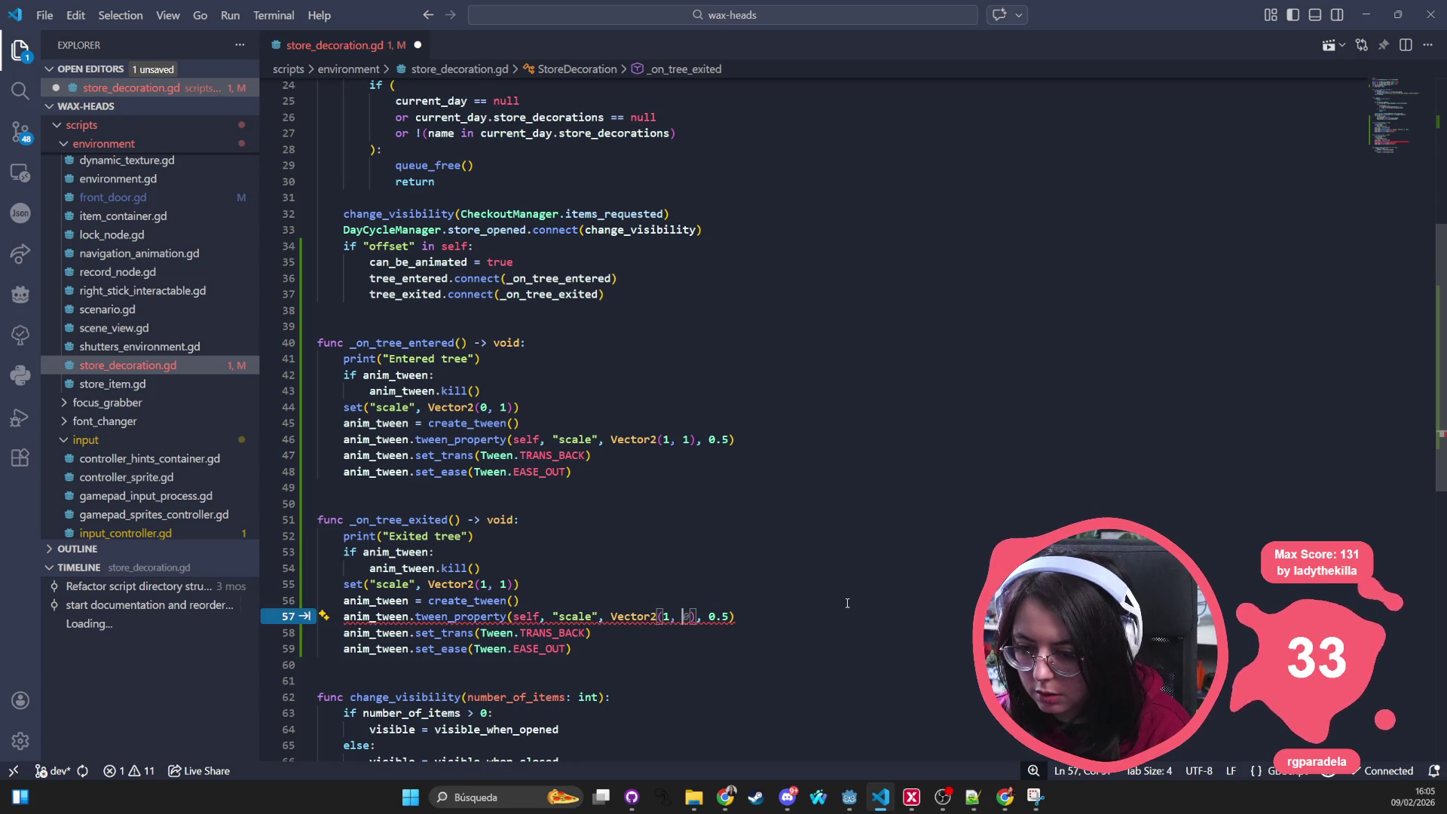
pyautogui.press('Tab')
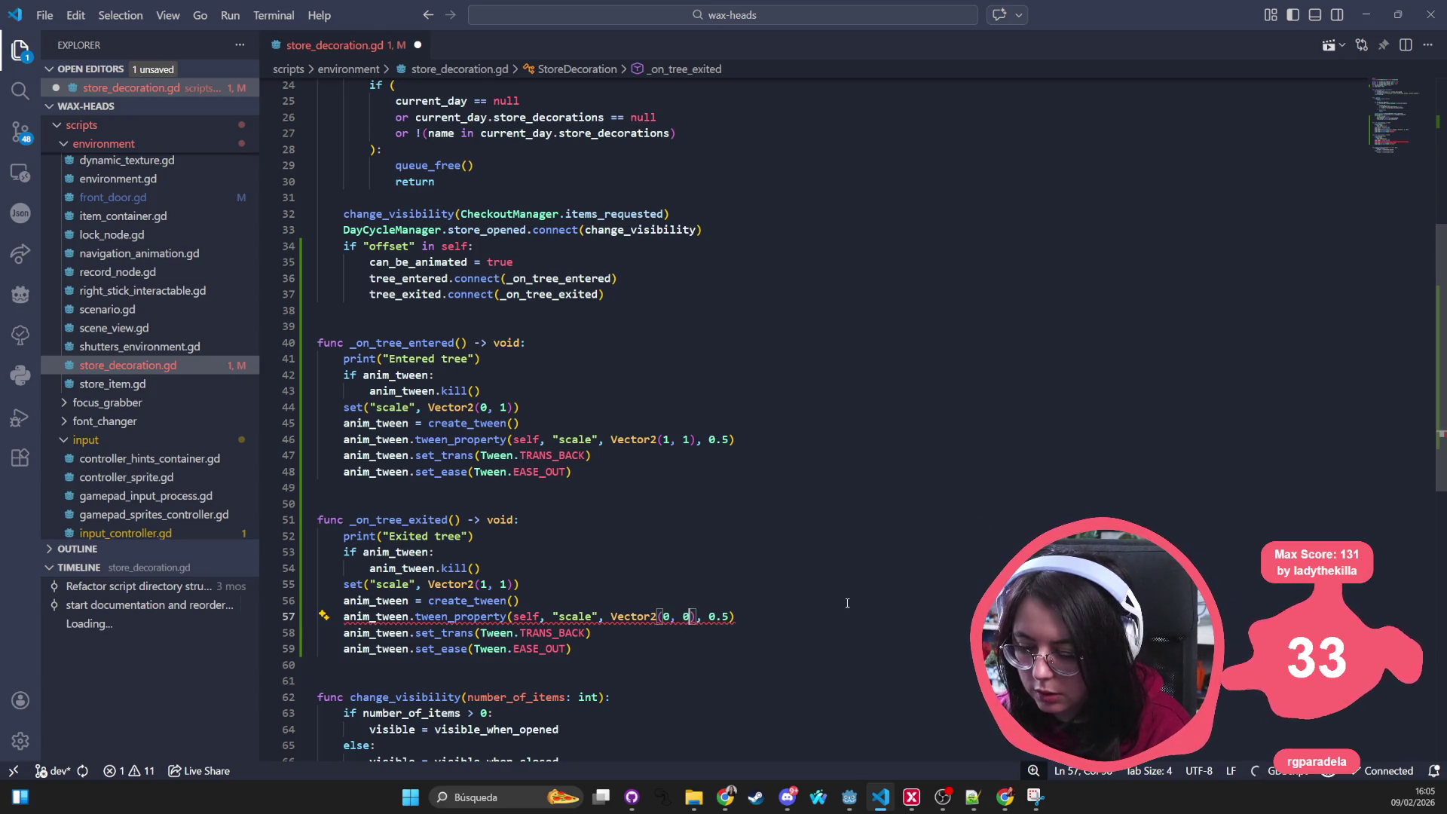
pyautogui.press('Tab')
pyautogui.click(794, 554)
pyautogui.hotkey('ctrl', 's')
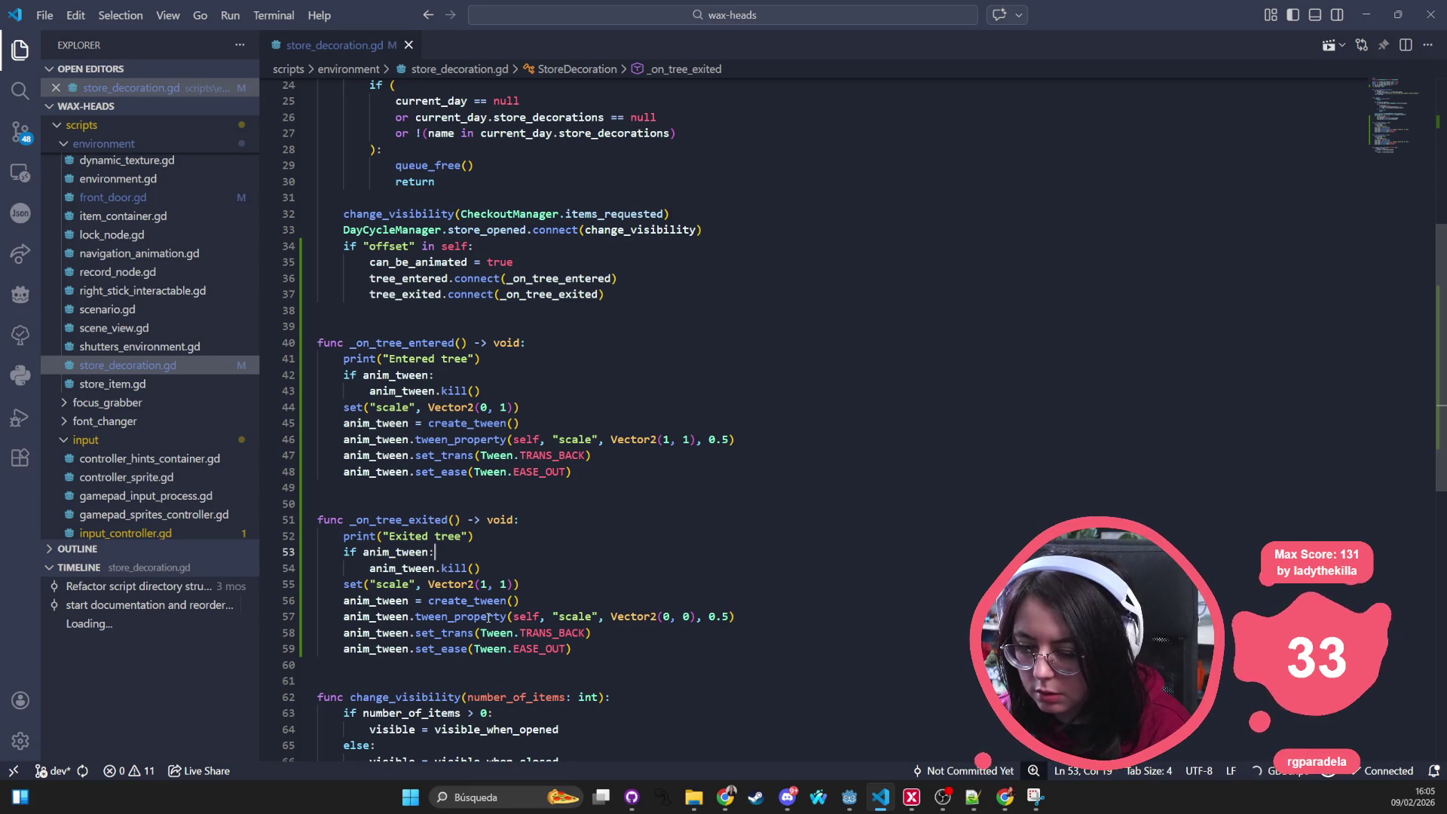
pyautogui.doubleClick(688, 616)
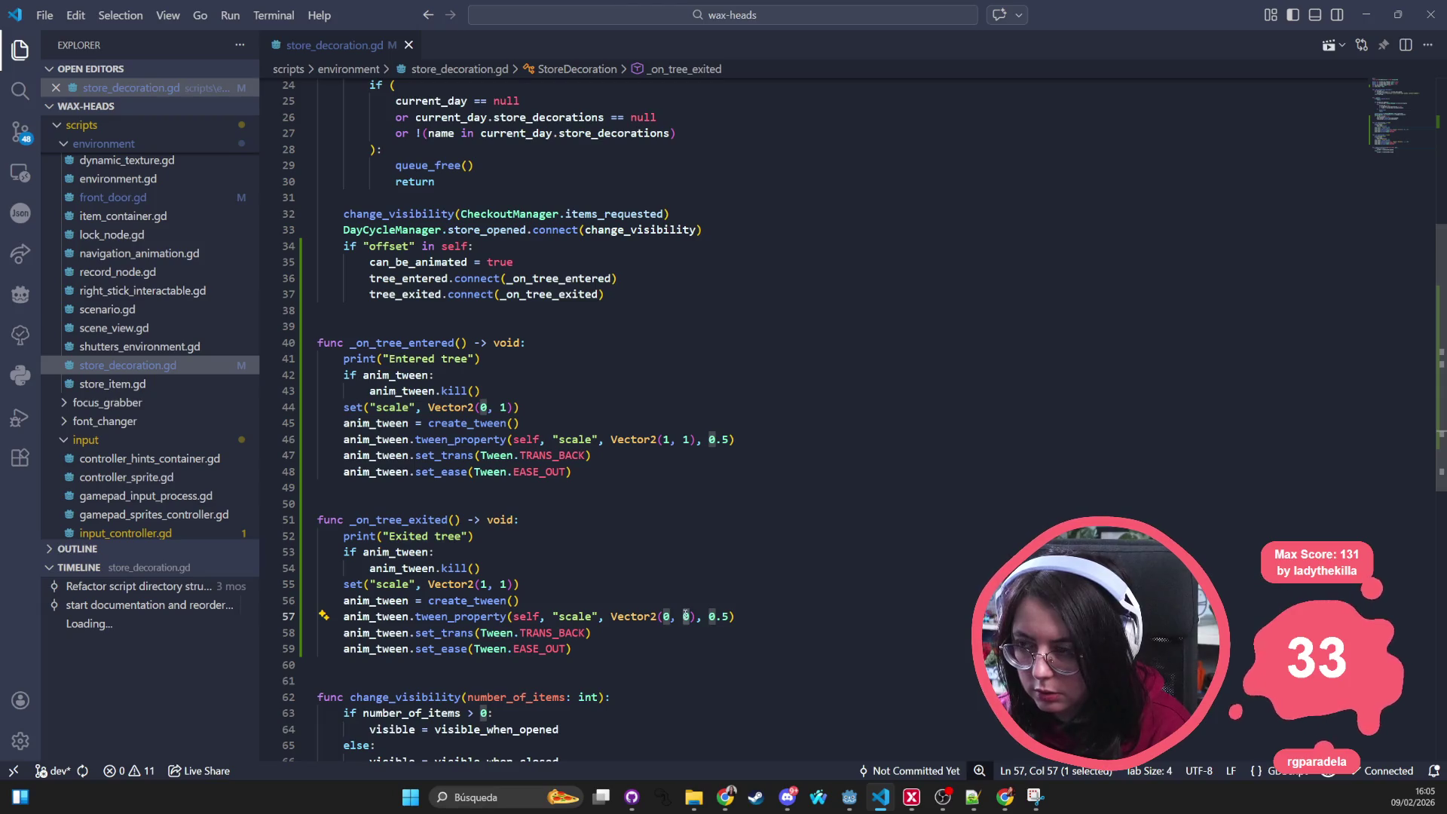
pyautogui.write('1')
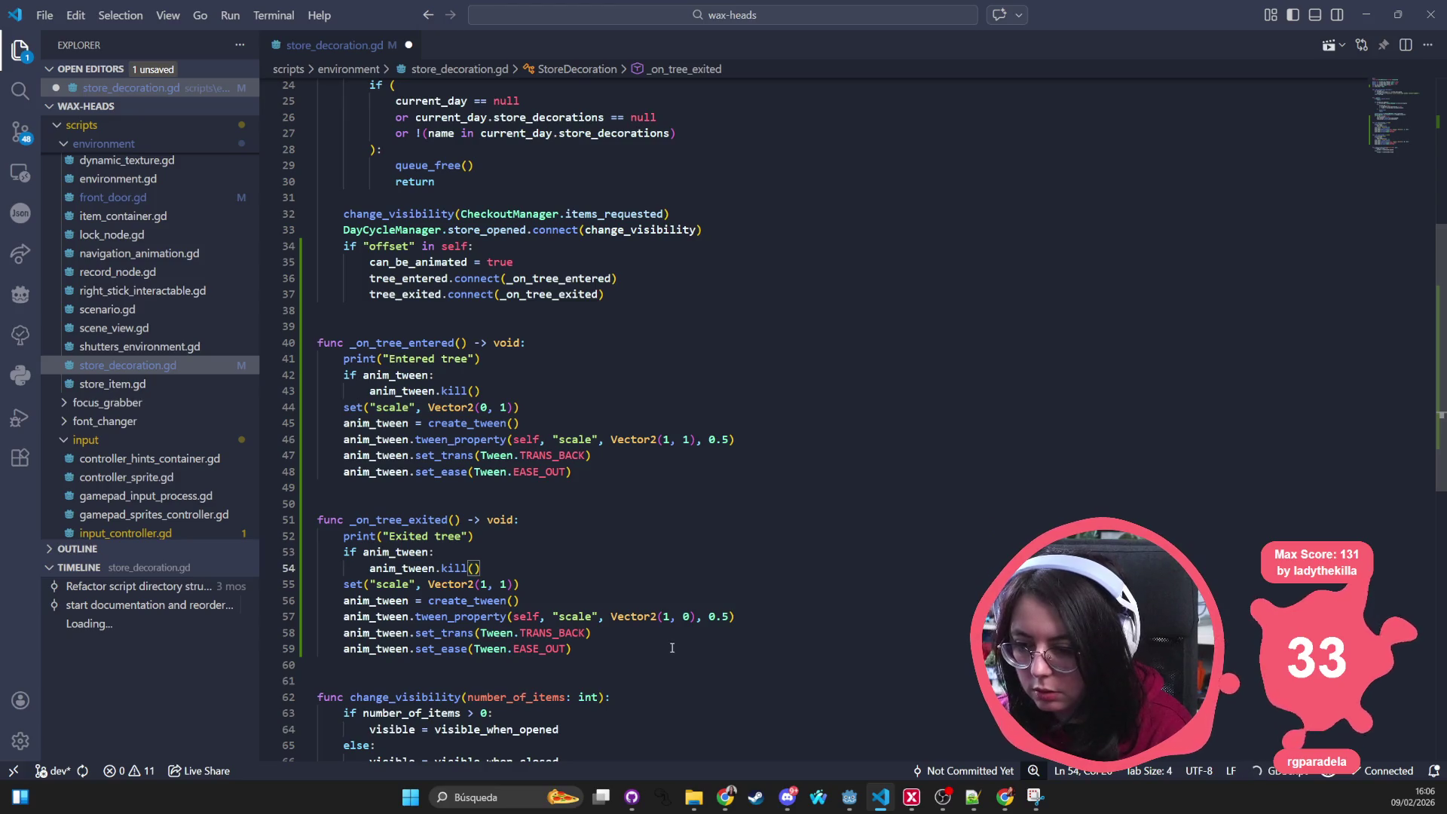
pyautogui.hotkey('ctrl', 's')
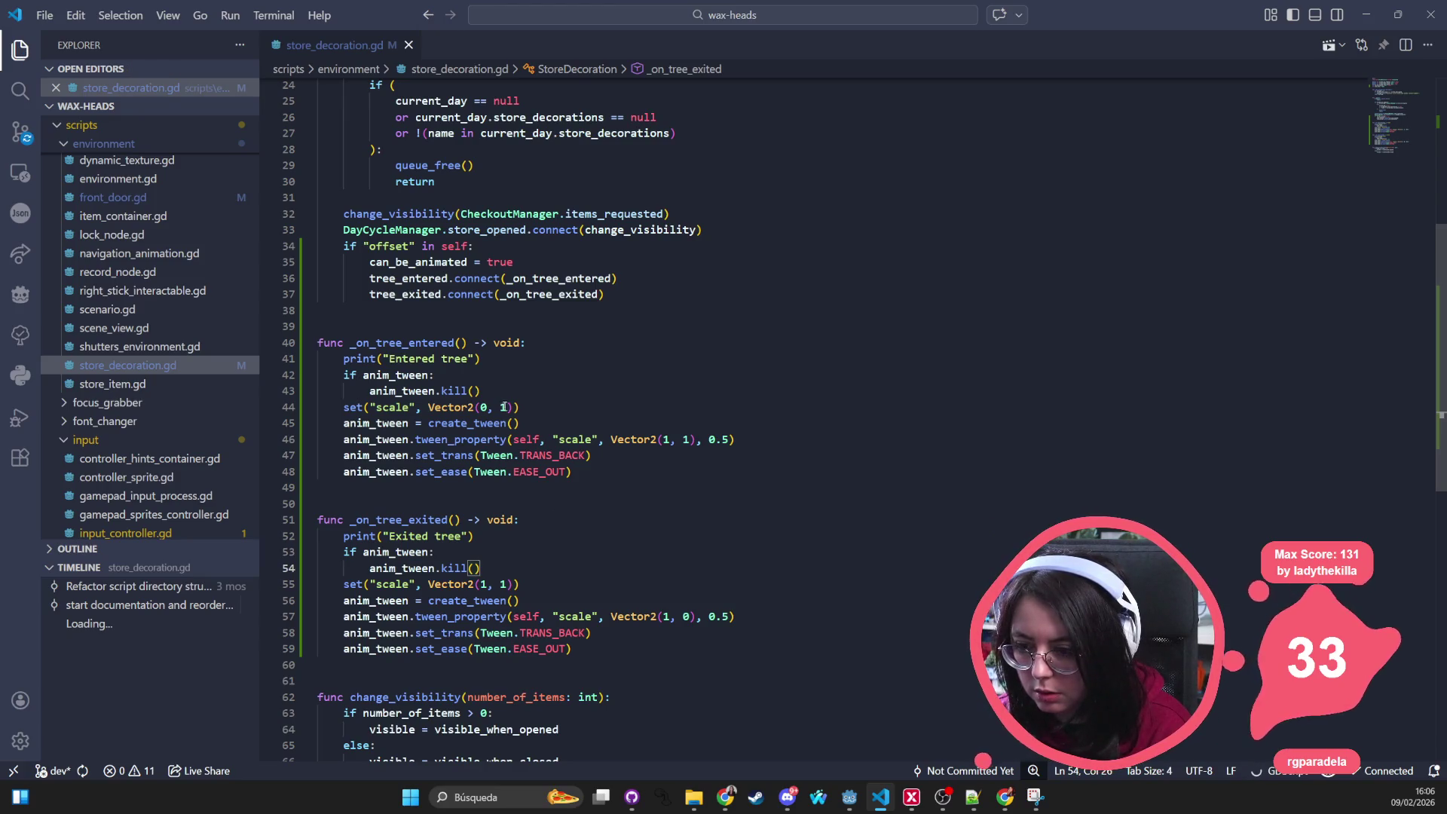
# Step: Set the initial scale on line 44 to Vector2(1, 0) and run the game from Godot
pyautogui.moveTo(508, 408); pyautogui.dragTo(481, 408)
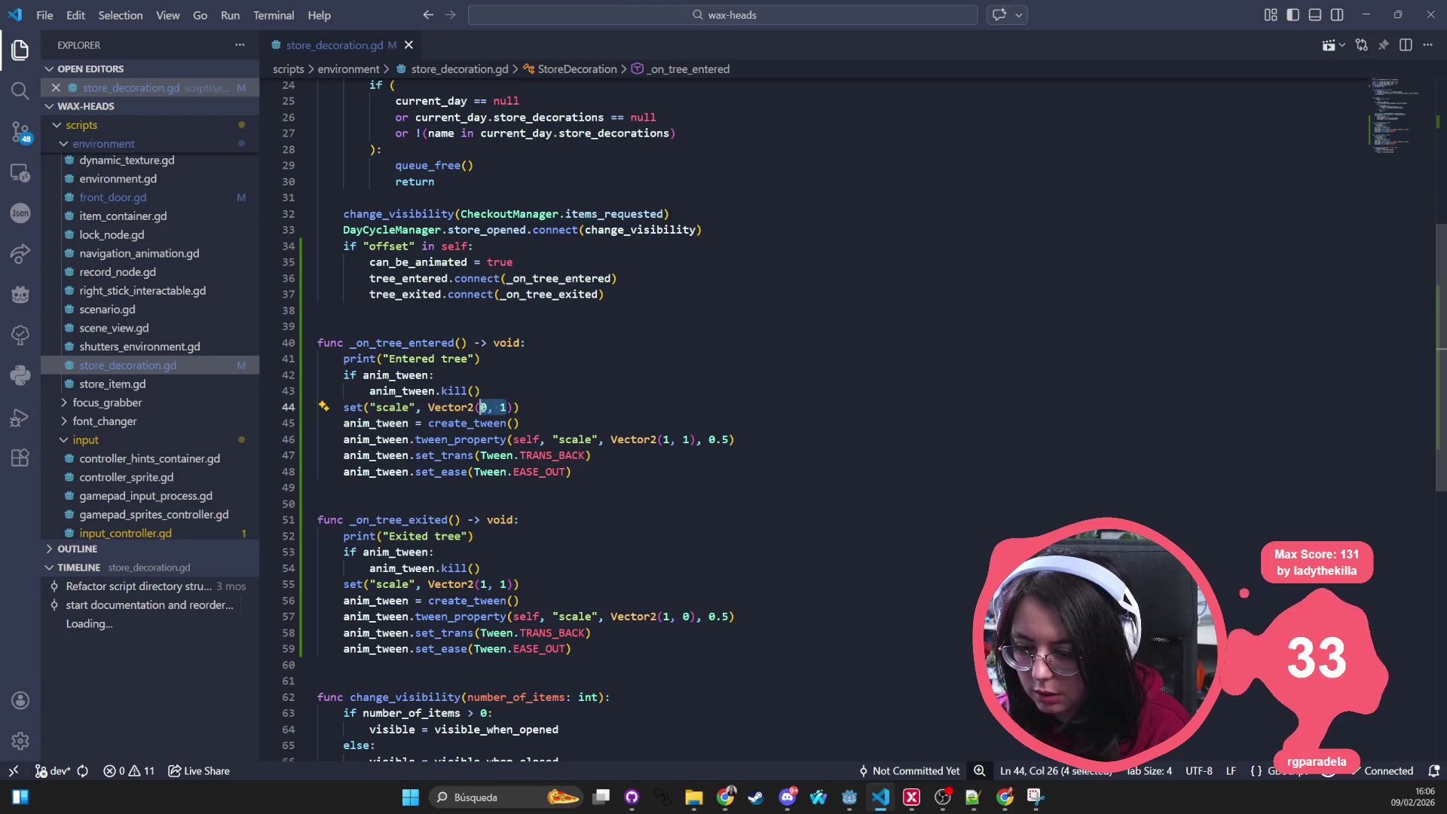
pyautogui.write('1,')
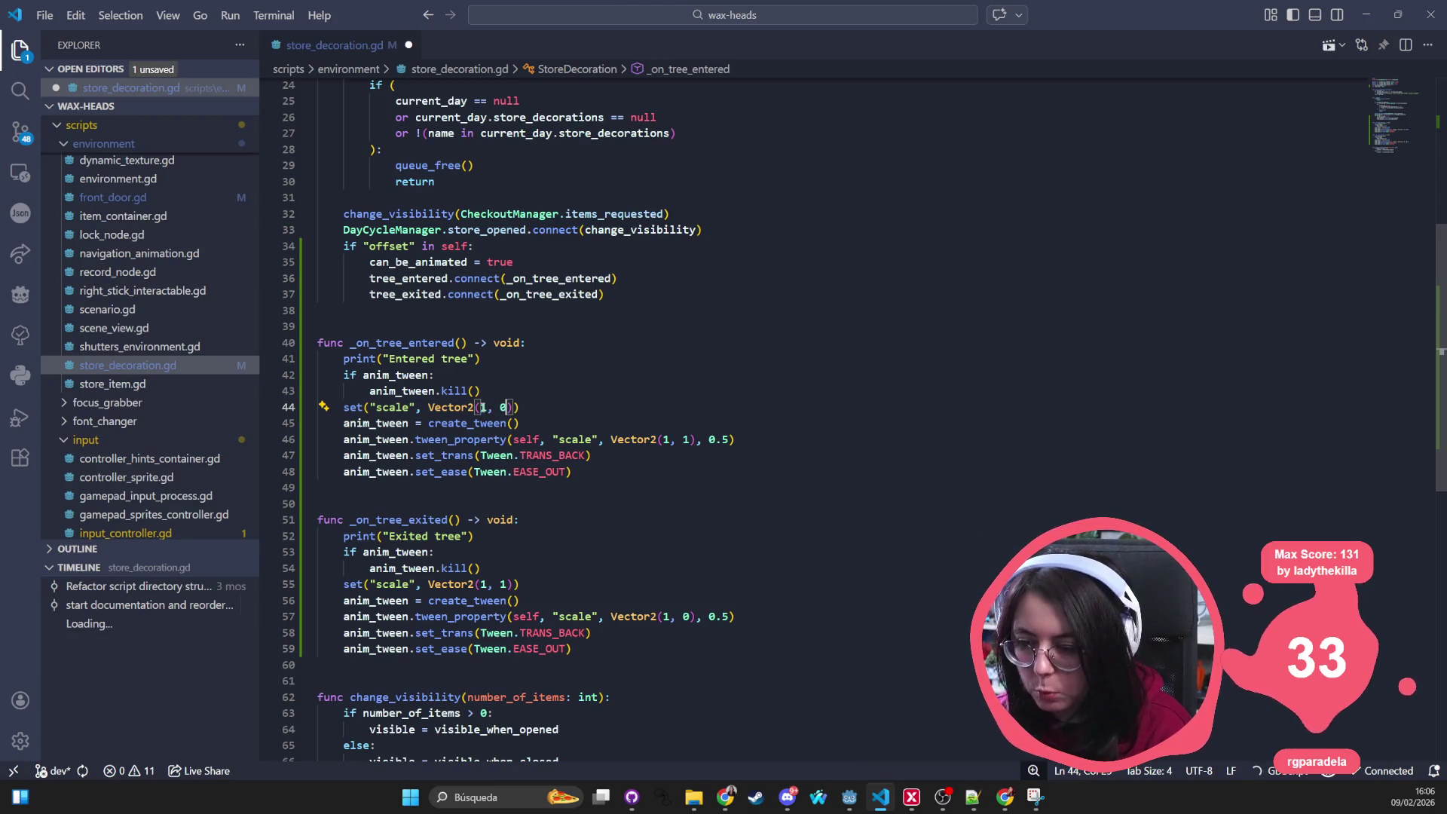
pyautogui.hotkey('alt', 'Tab')
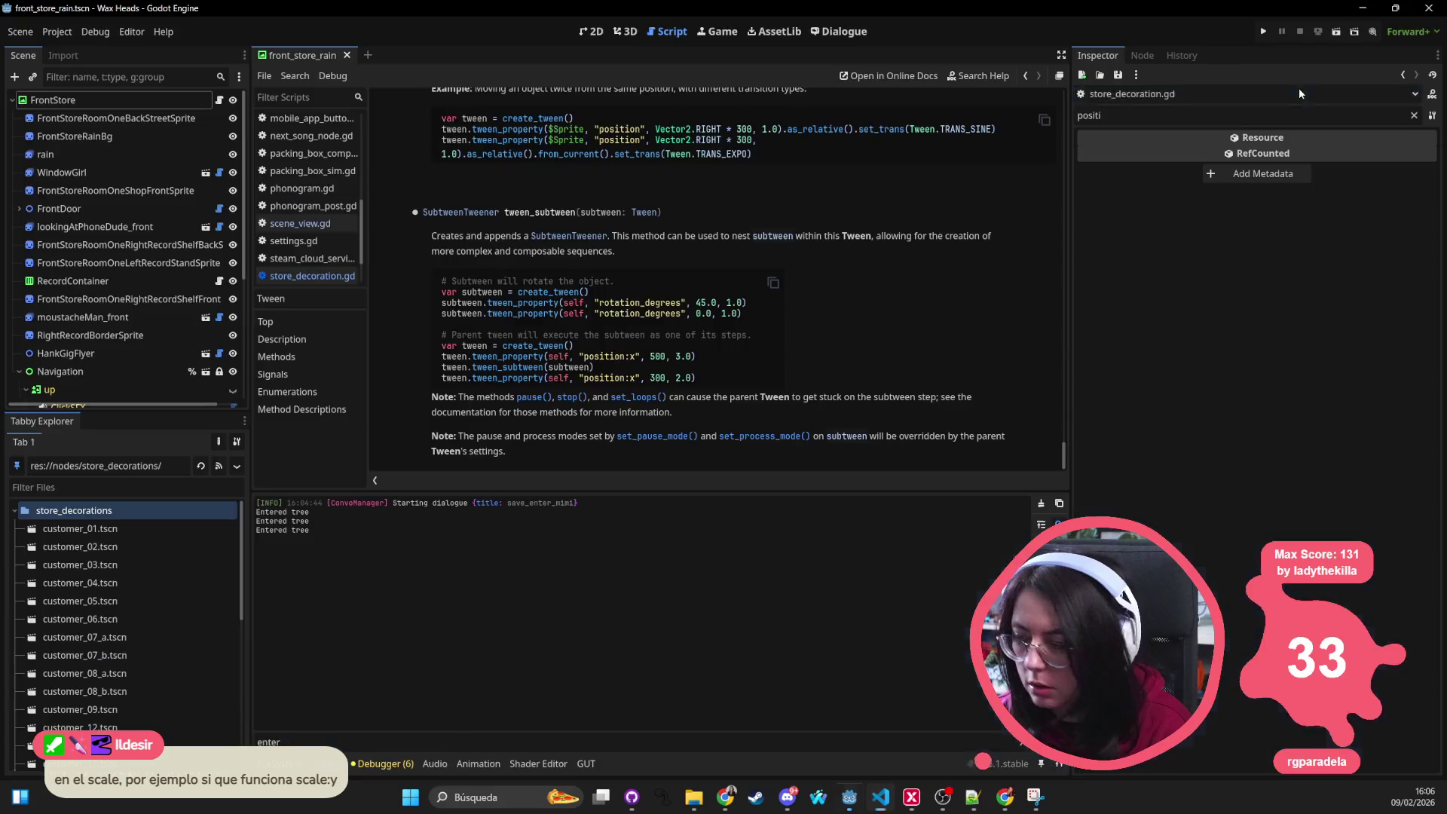
pyautogui.click(1263, 32)
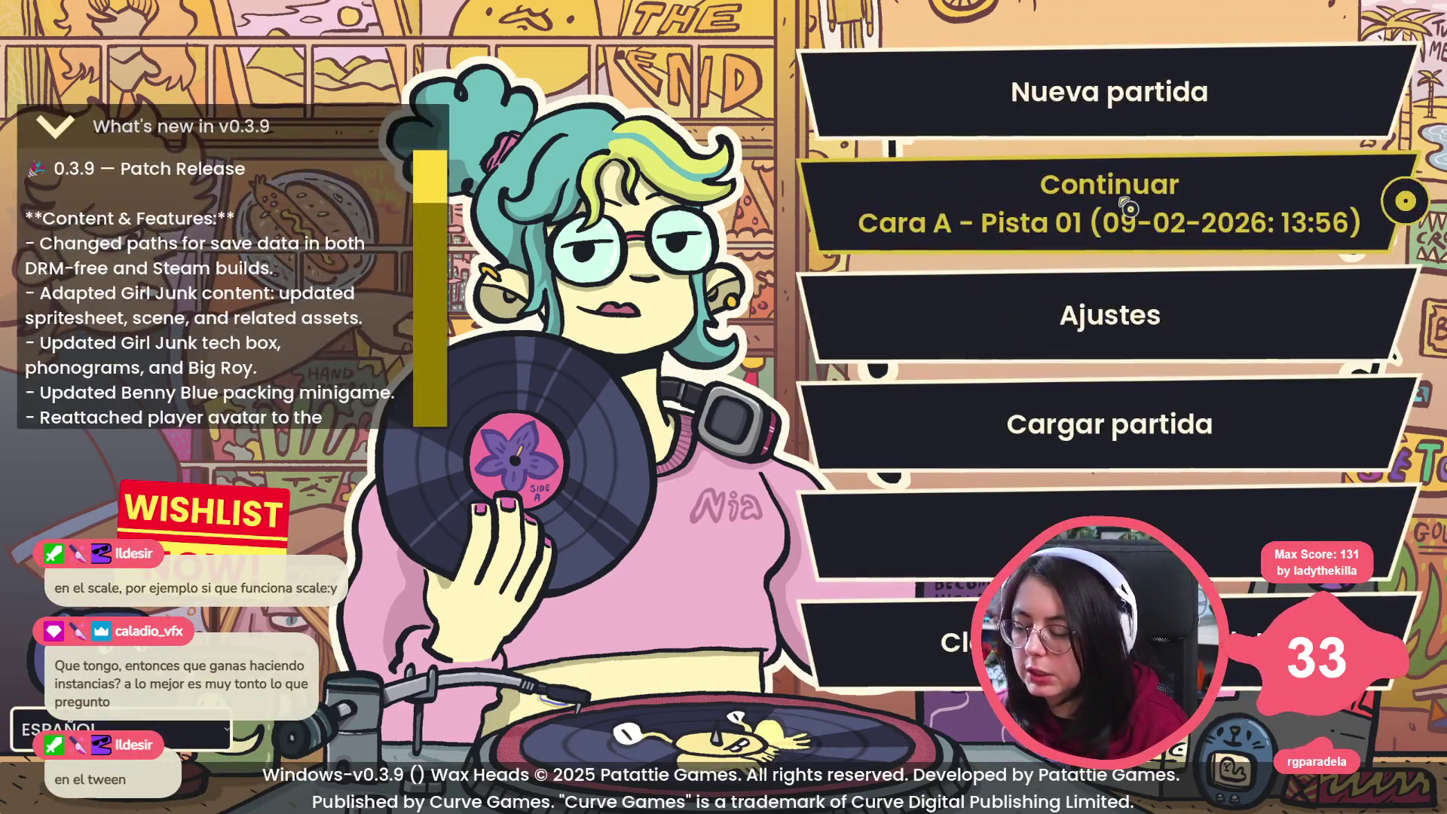
# Step: Continue the saved game from the Wax Heads main menu
pyautogui.click(1128, 208)
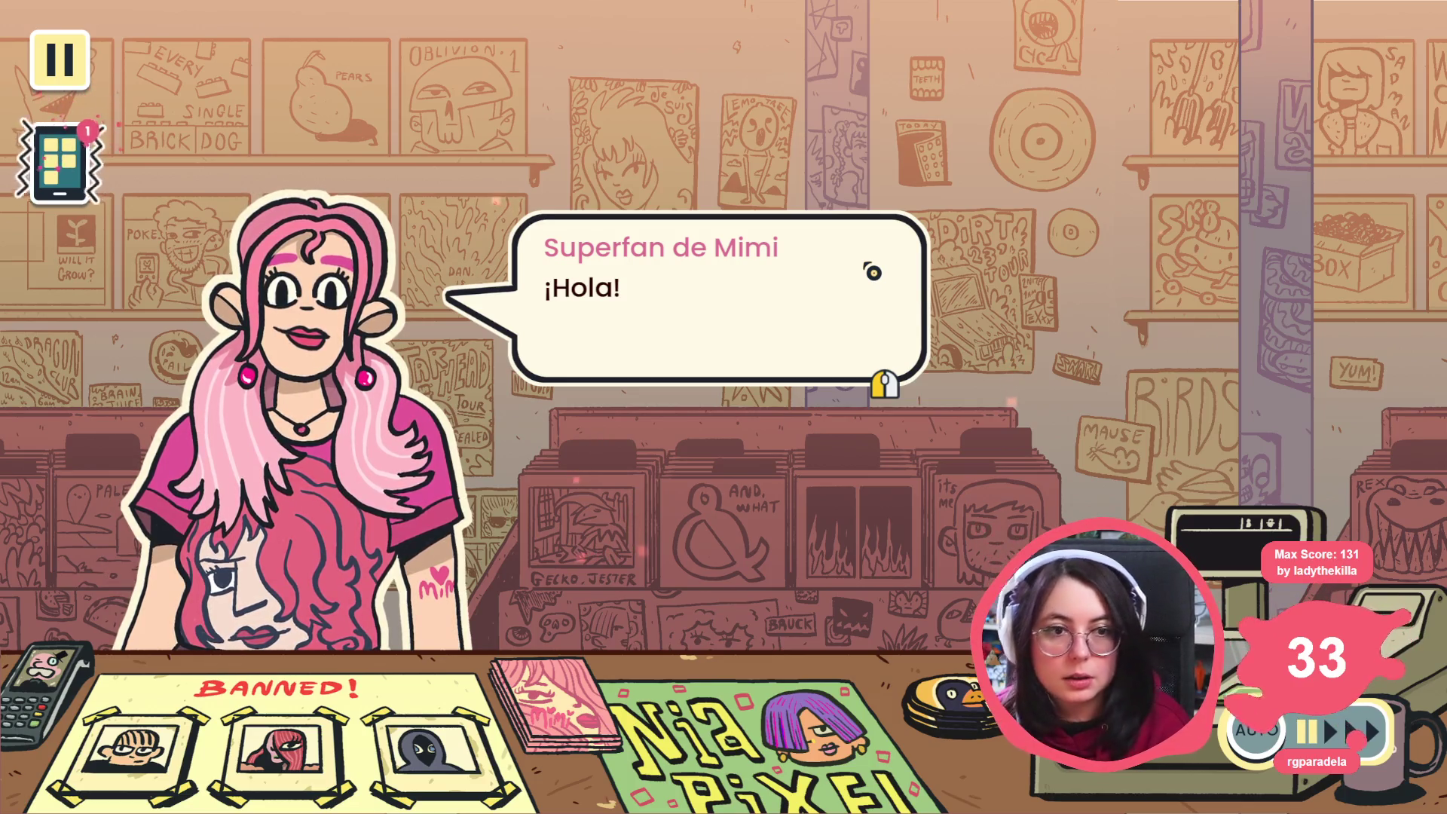
# Step: Answer the superfan with ¡Claro!, check the handbook, and choose to search for the album
pyautogui.click(746, 489)
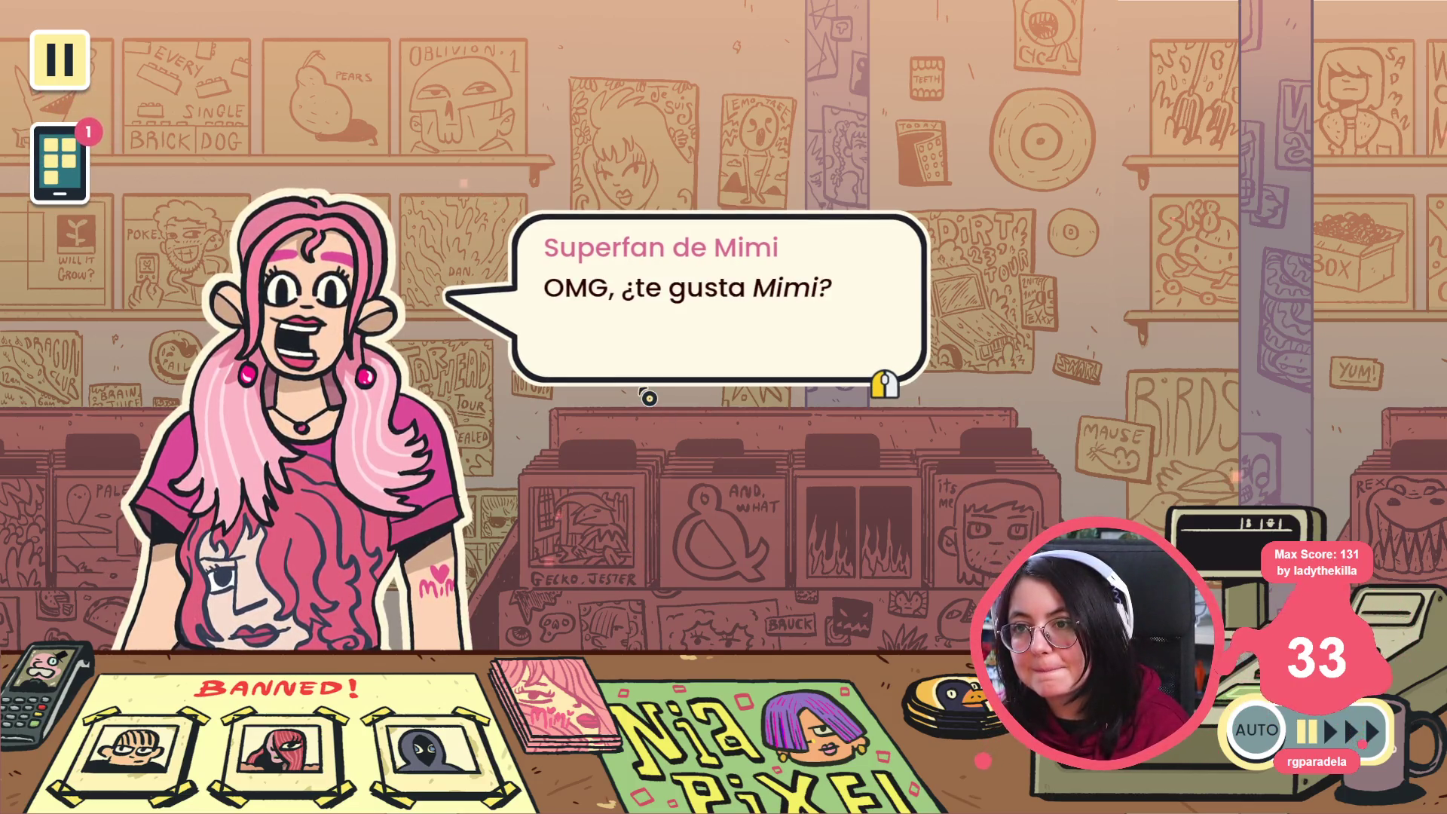
pyautogui.click(784, 205)
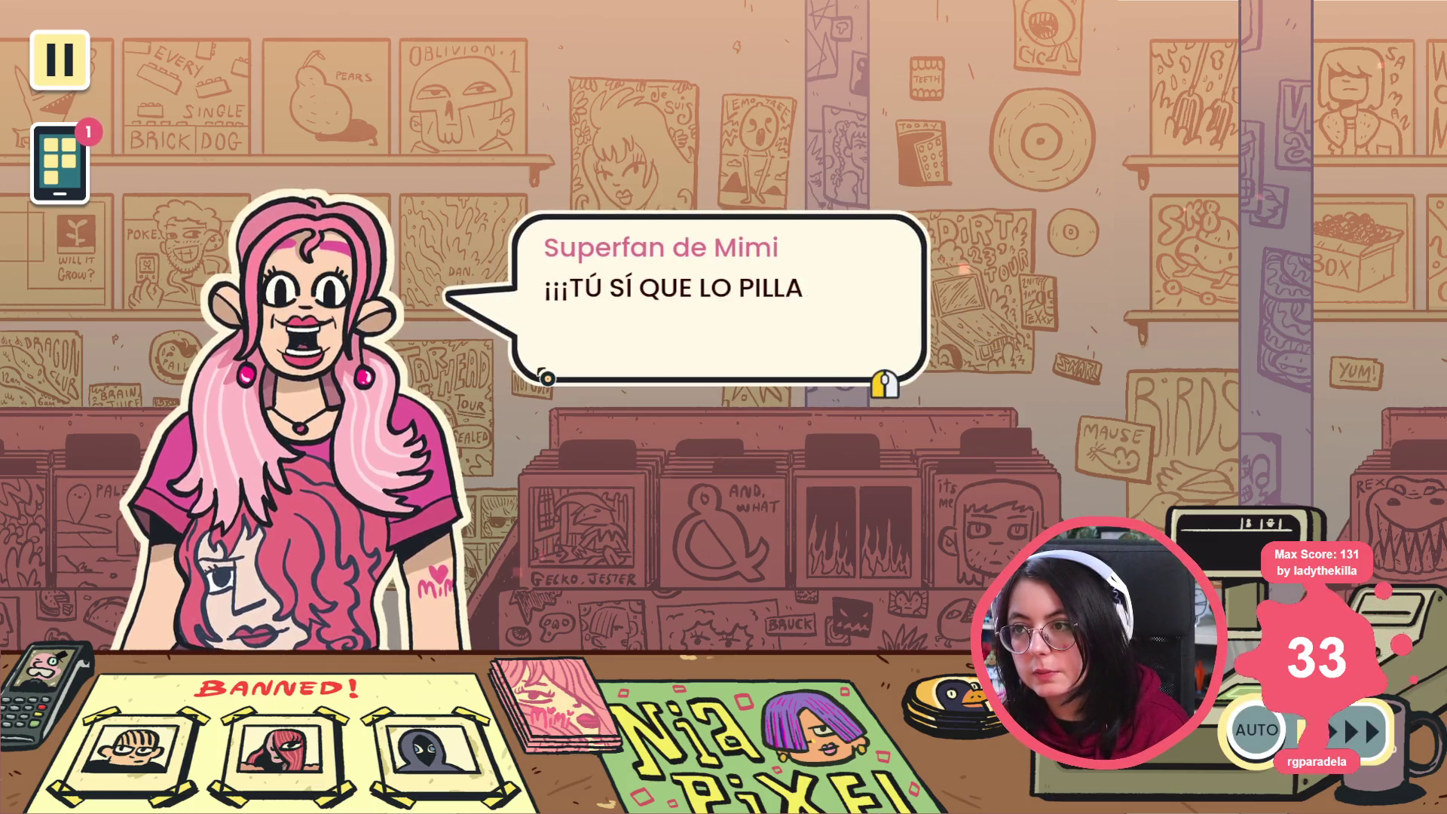
pyautogui.click(549, 313)
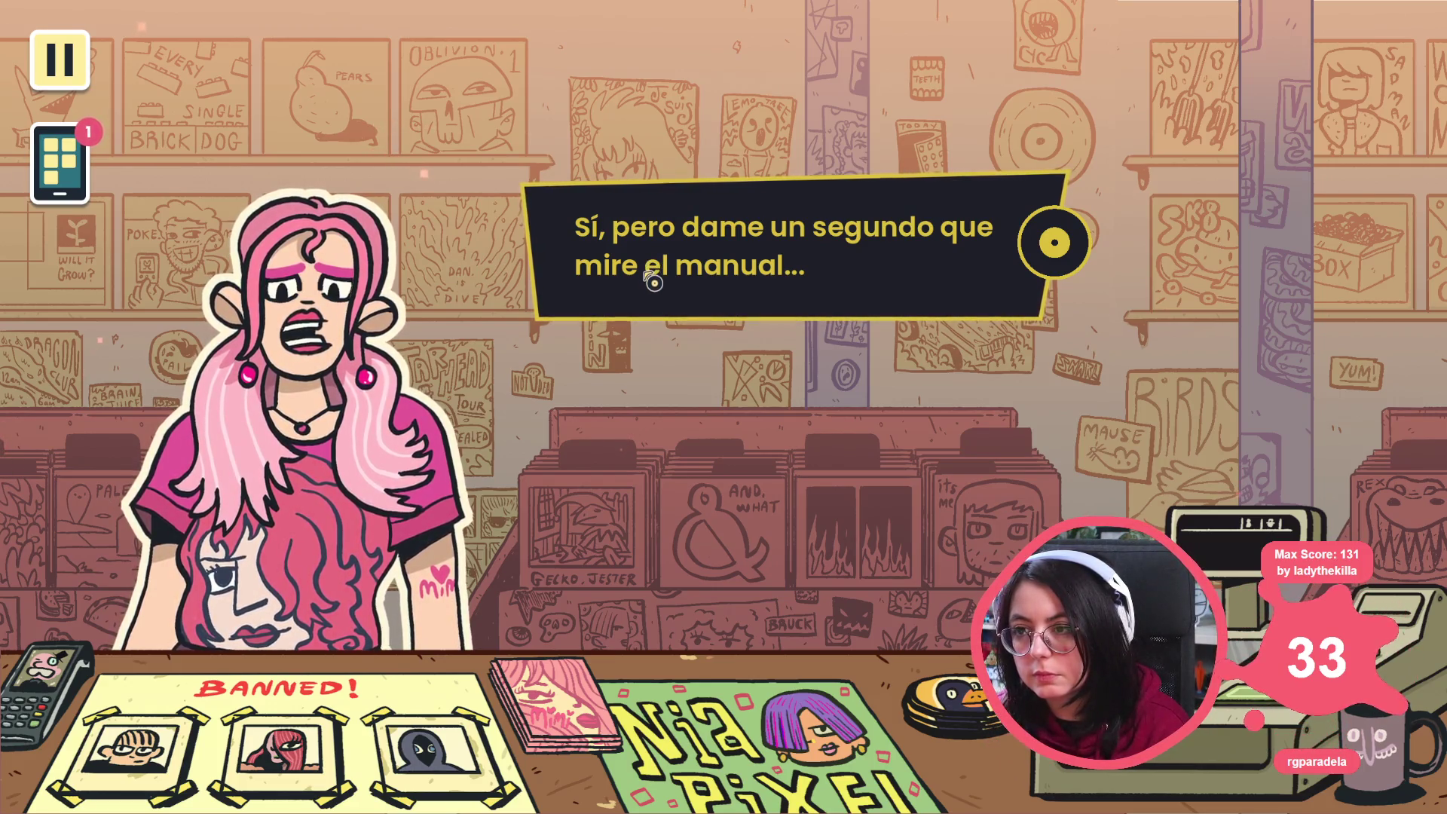
pyautogui.click(651, 280)
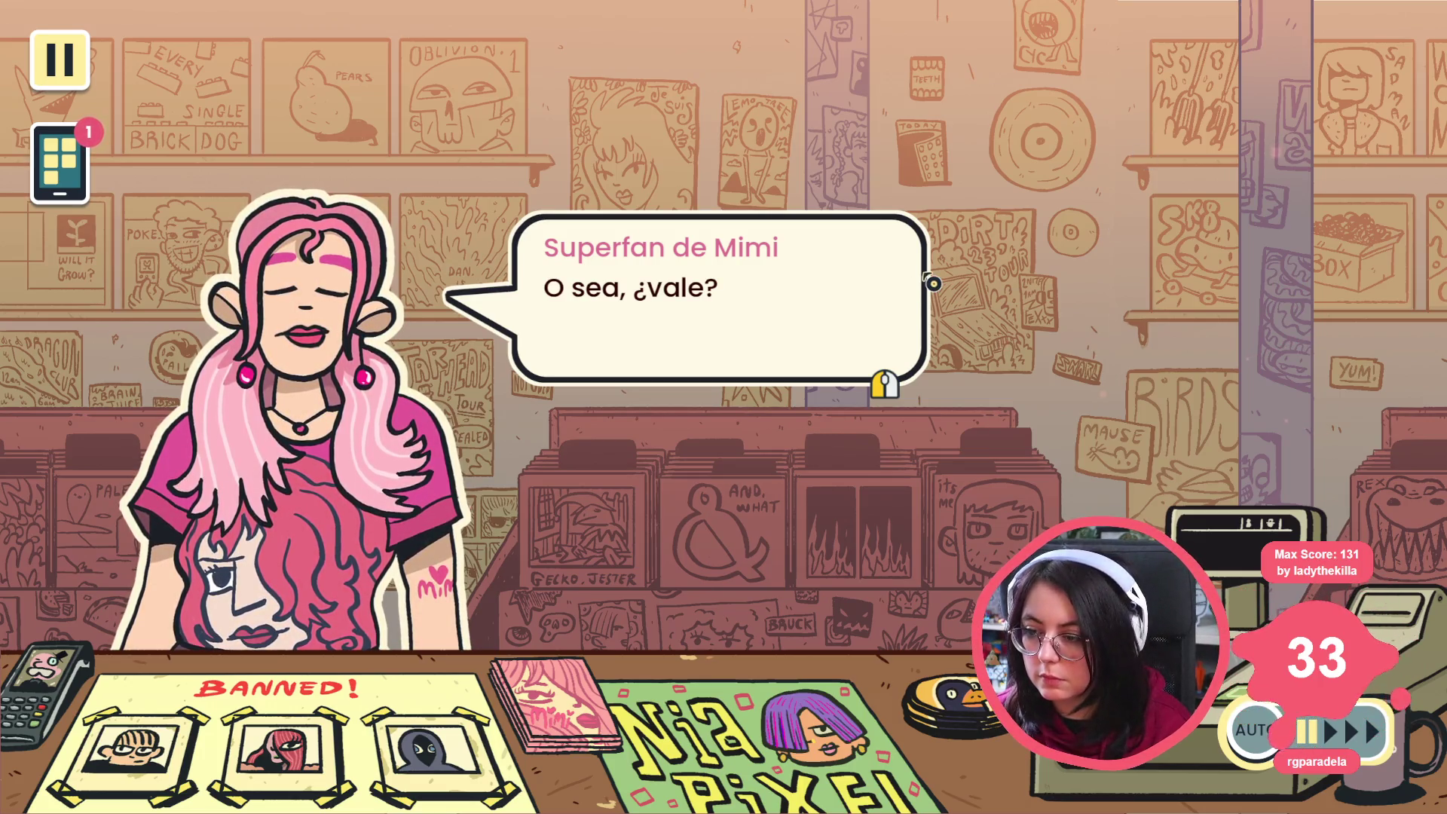
pyautogui.click(932, 284)
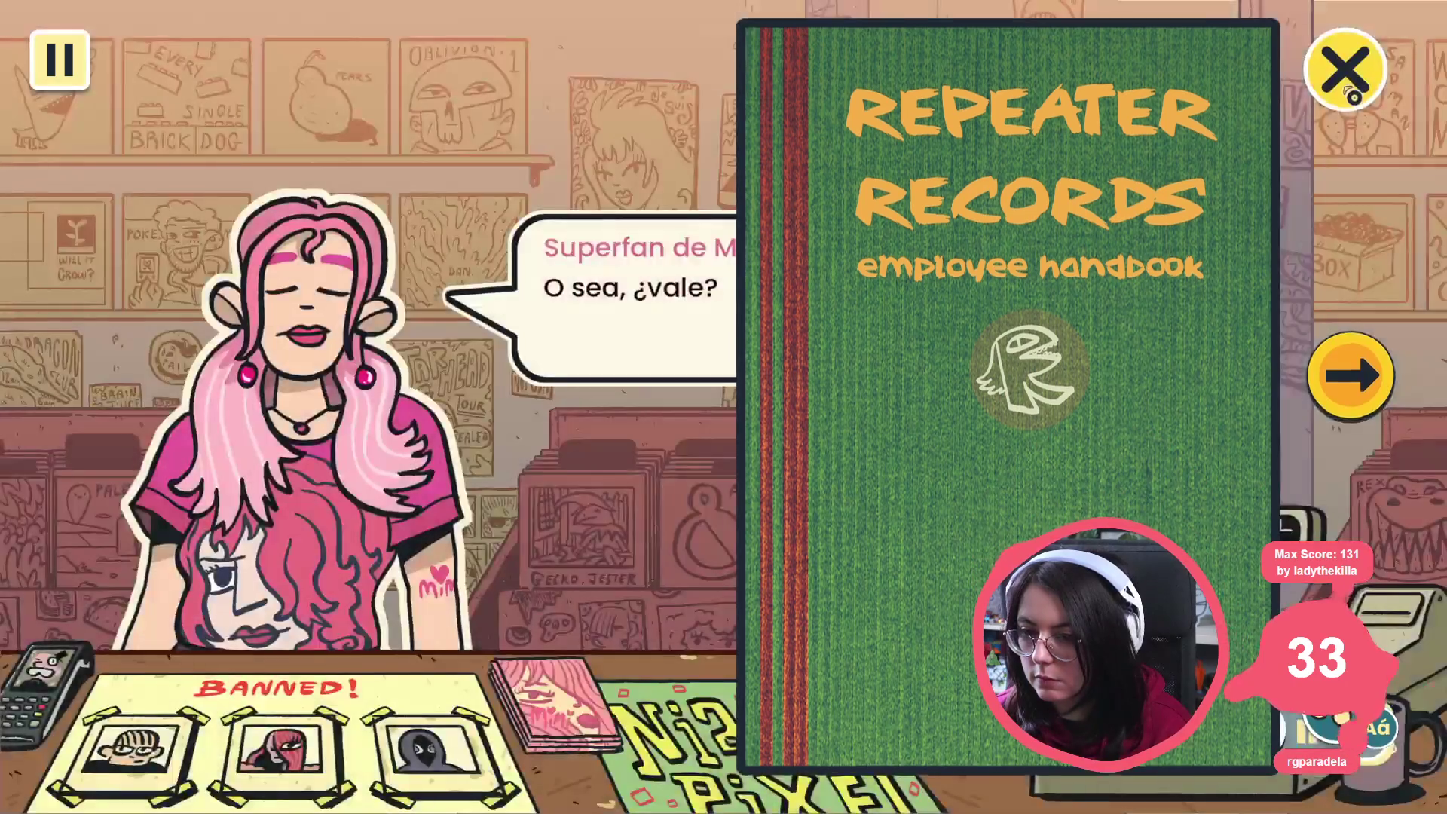
pyautogui.click(1284, 506)
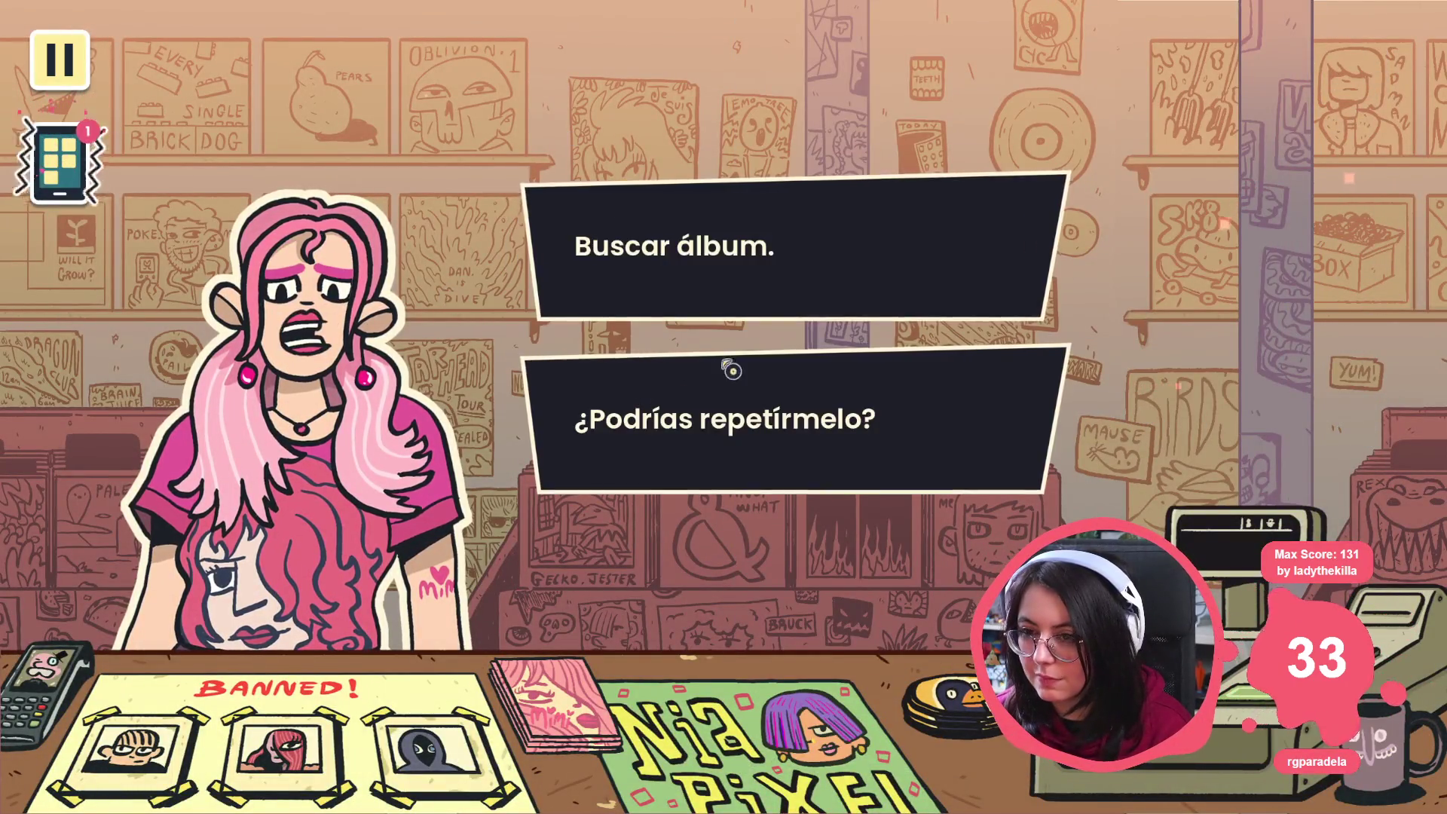
pyautogui.click(712, 351)
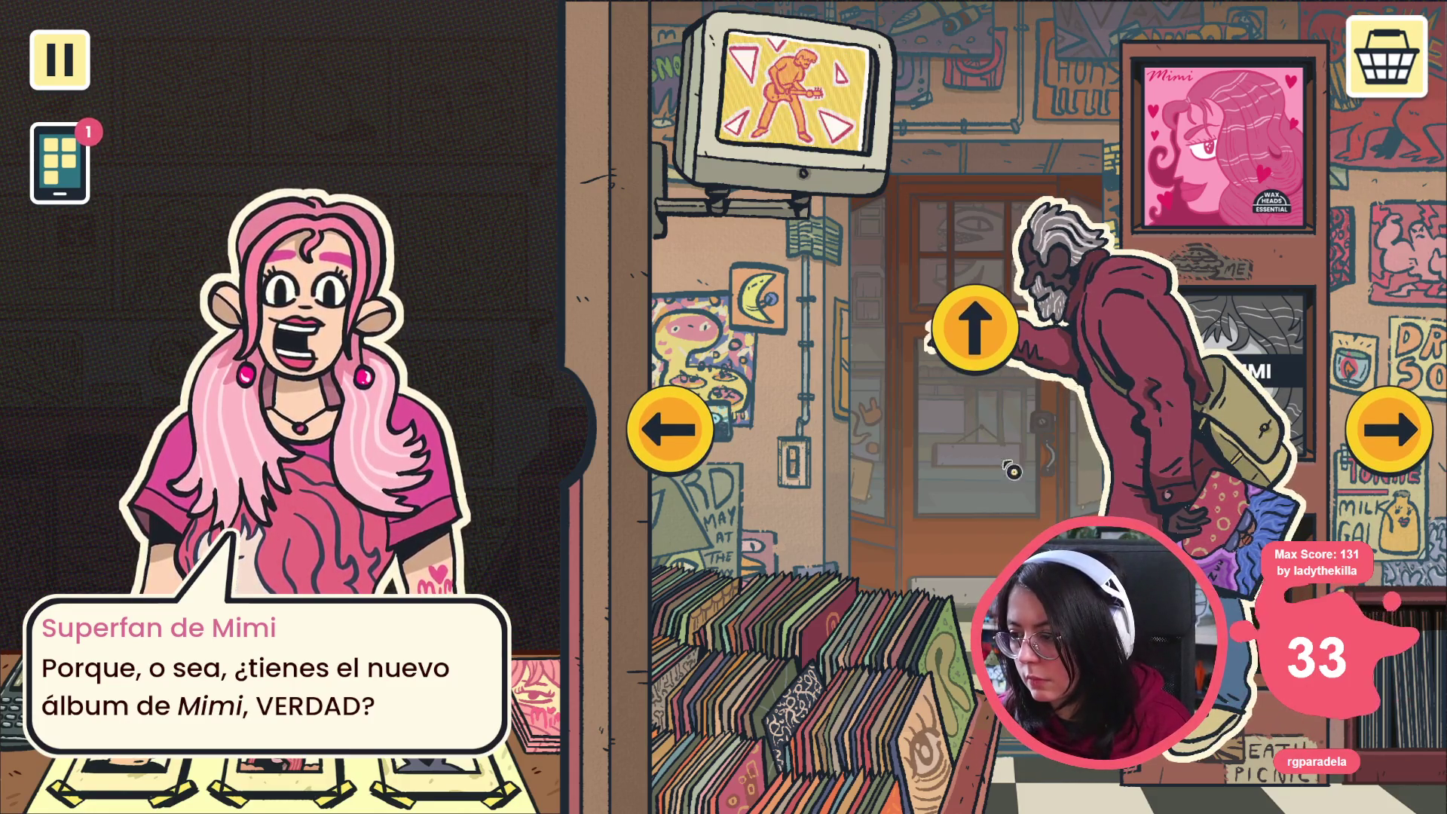
# Step: Browse the album-shelf, TV and arcade walls, then stop the game with F8
pyautogui.click(667, 428)
pyautogui.click(1384, 426)
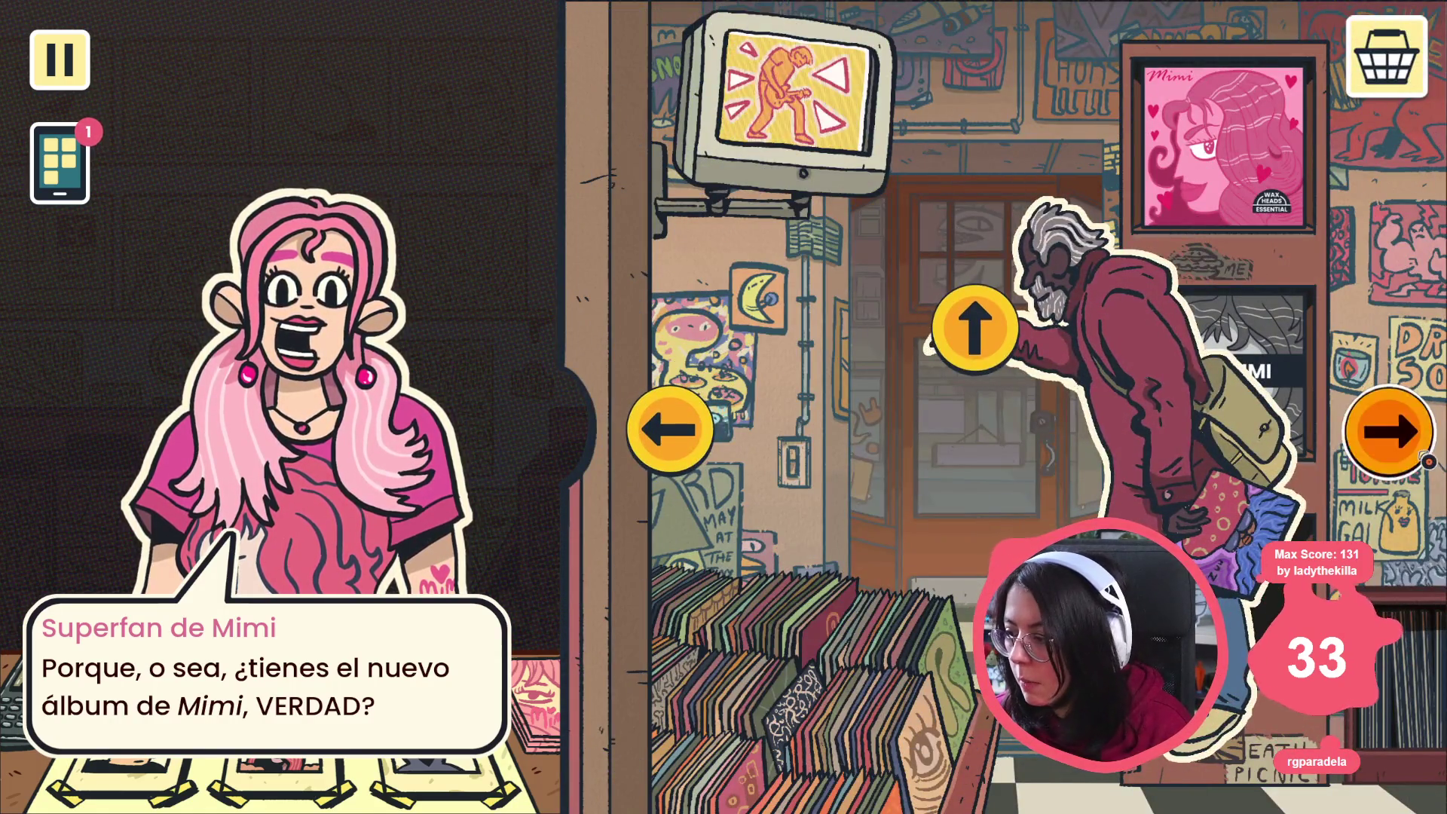
pyautogui.click(1367, 449)
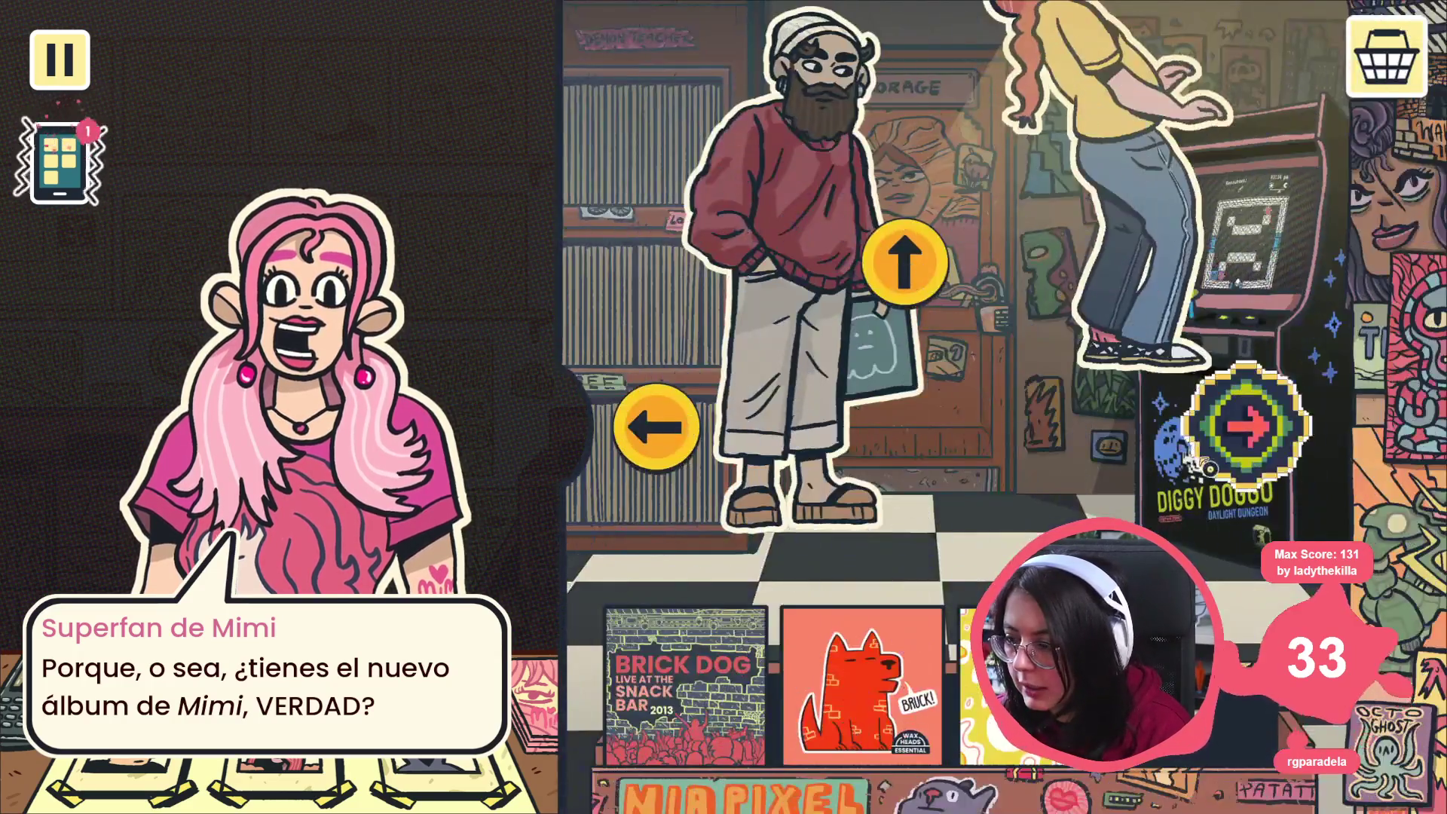
pyautogui.click(1236, 426)
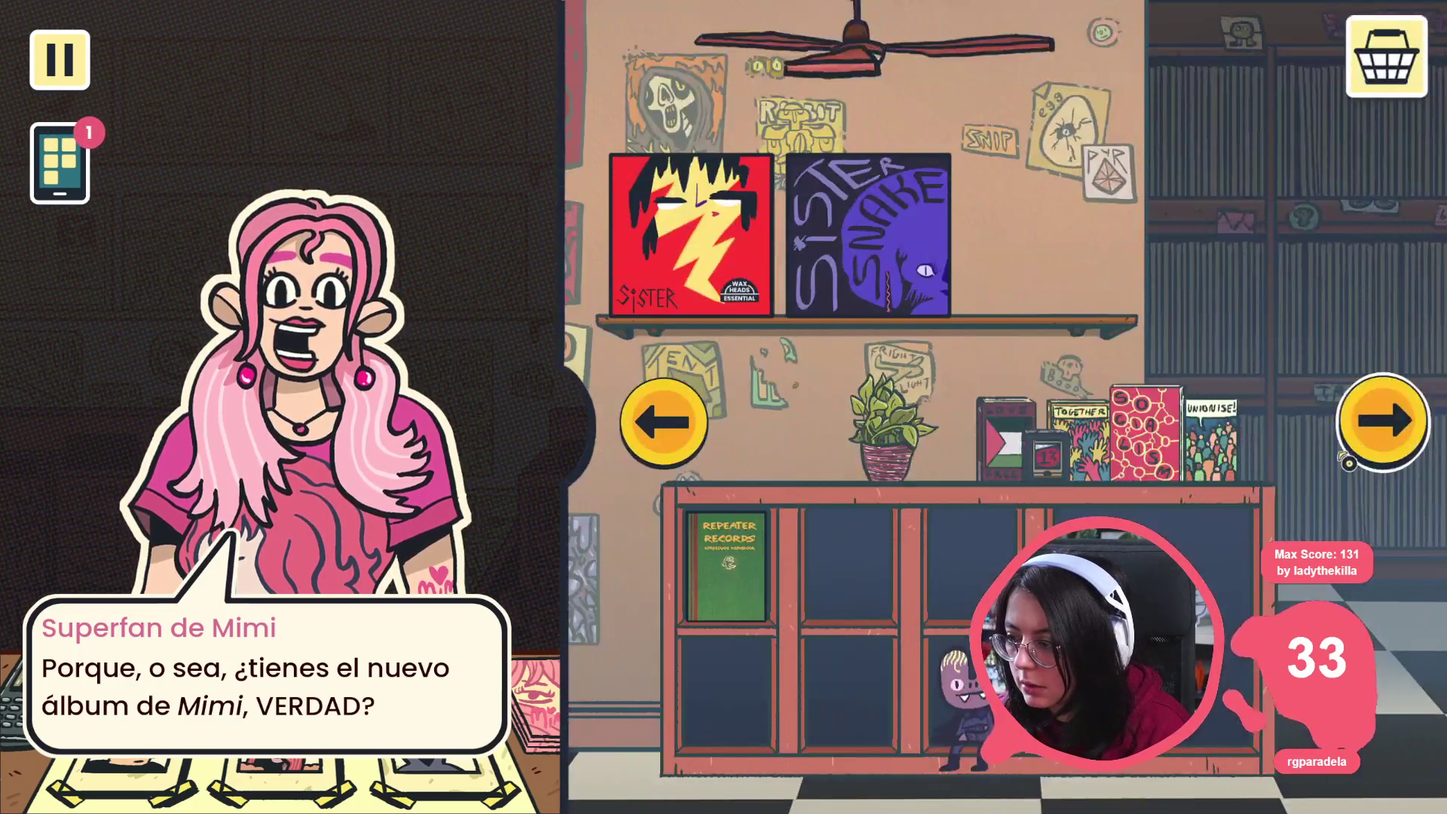
pyautogui.click(1349, 458)
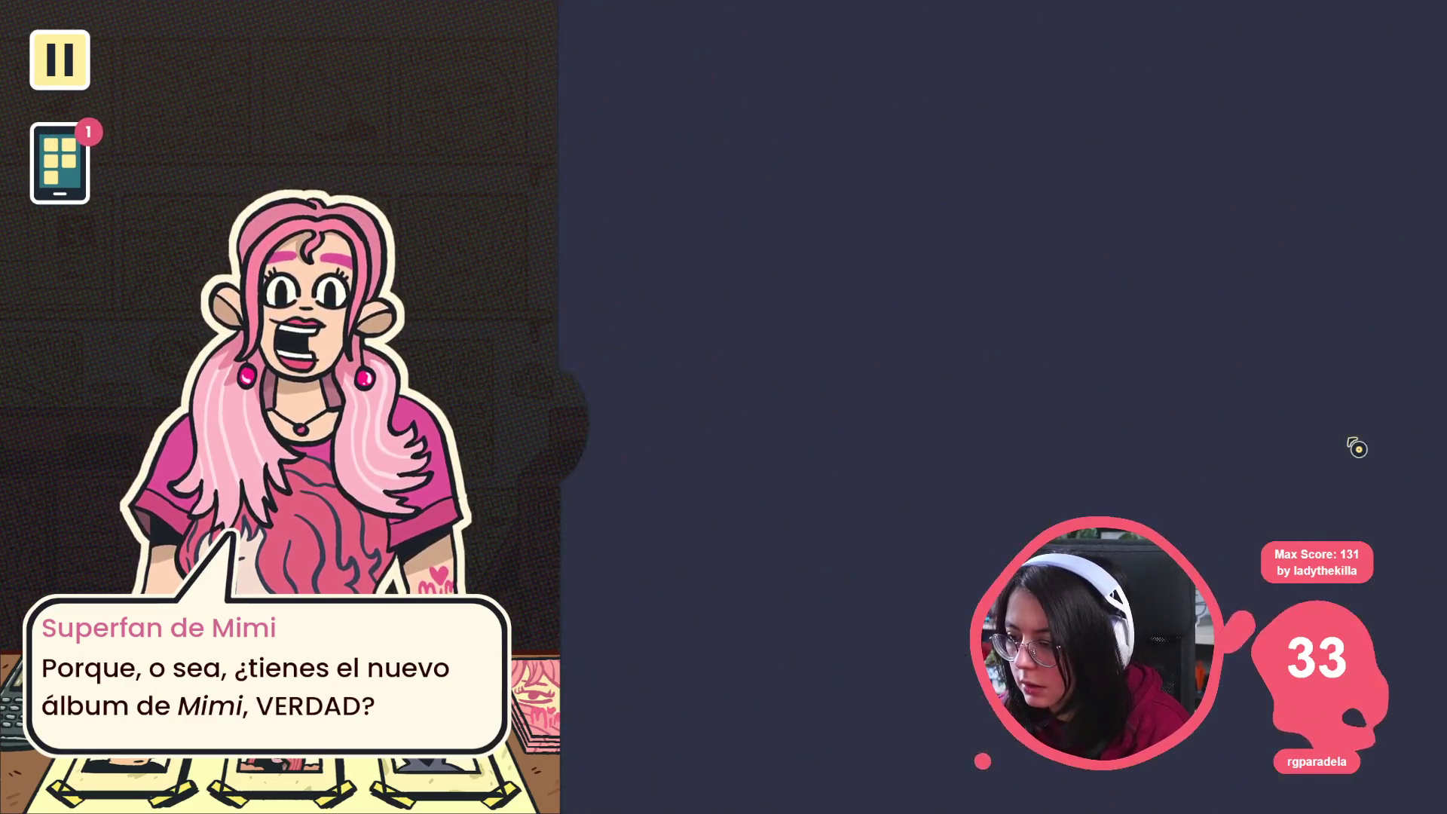
pyautogui.press('F8')
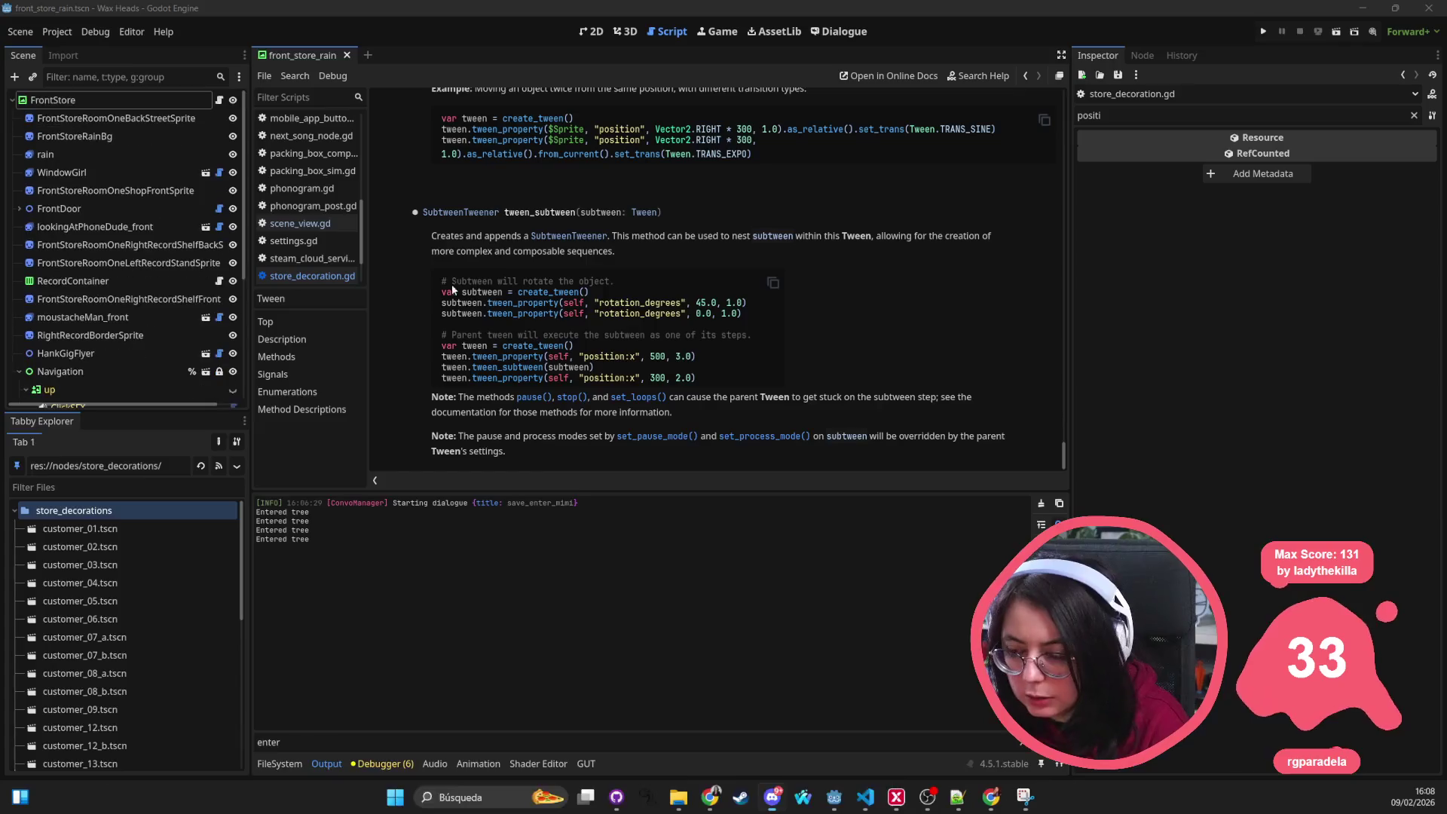
# Step: Inspect the TRANS_BACK transition on line 47 of store_decoration.gd, then return to Godot
pyautogui.hotkey('alt', 'Tab')
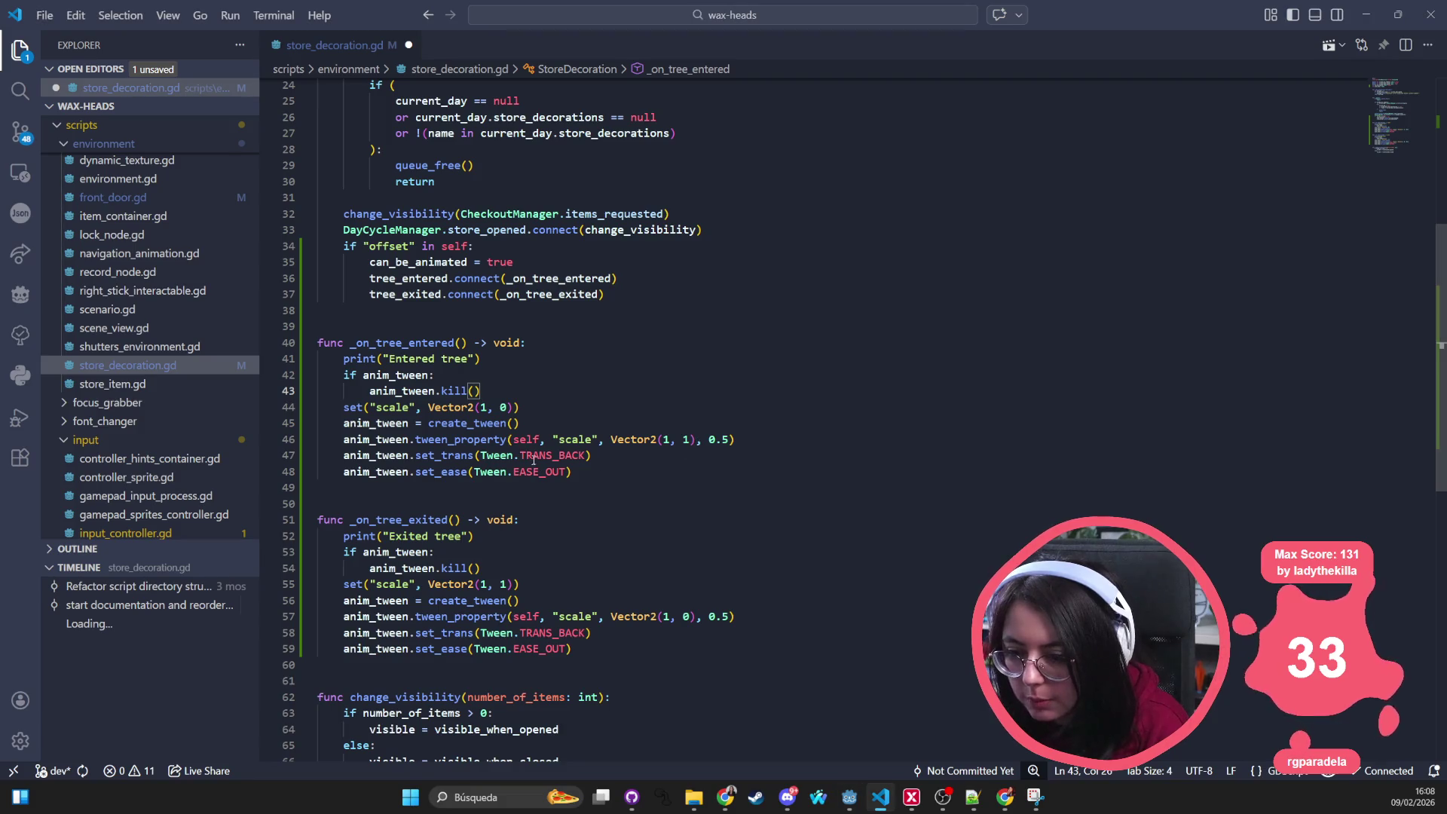
pyautogui.click(532, 457)
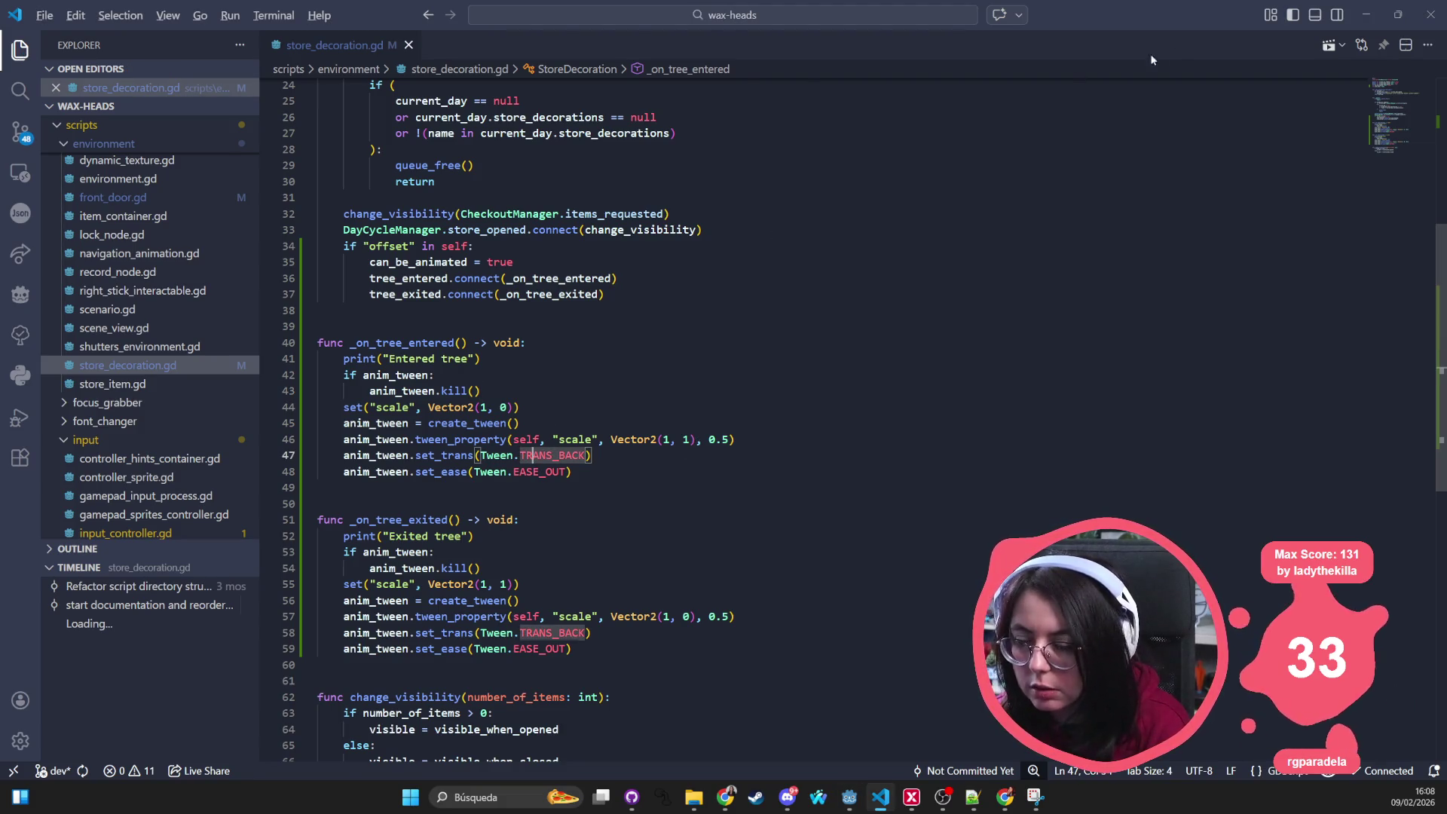
pyautogui.hotkey('alt', 'Tab')
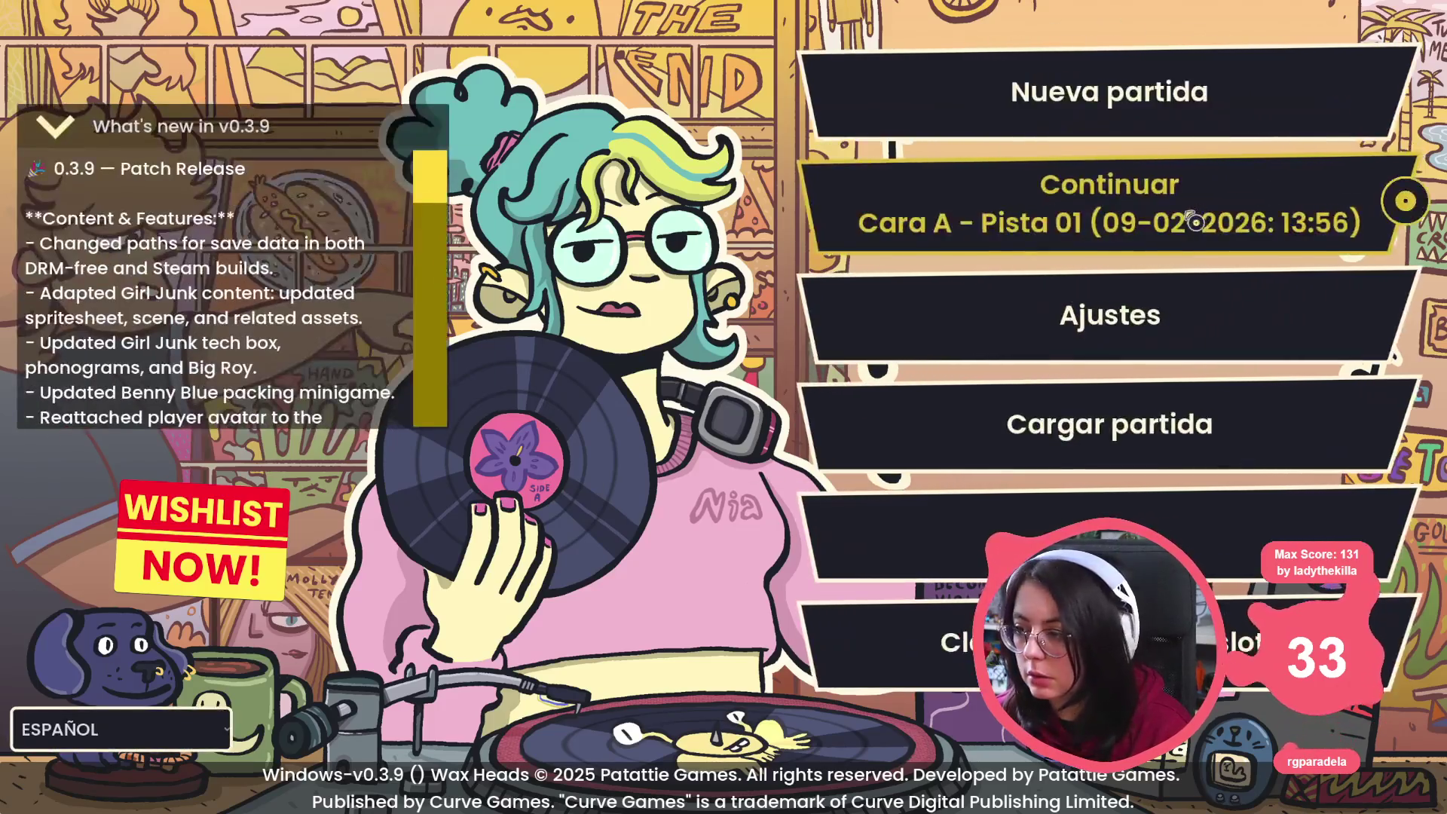
# Step: Continue the save, answer the superfan with ¡Claro!, glance at the handbook, and pick a reply
pyautogui.click(1195, 221)
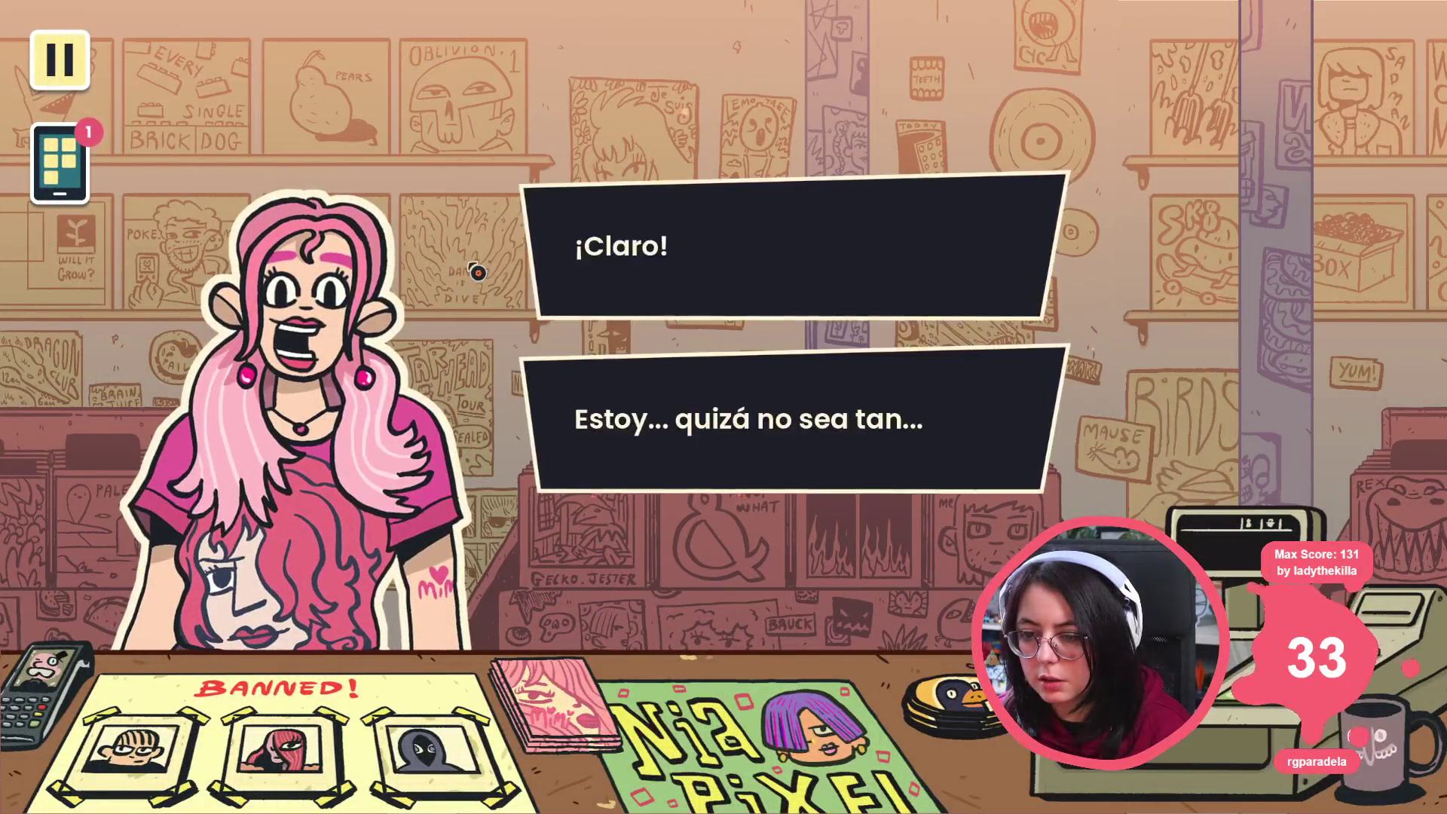
pyautogui.click(573, 234)
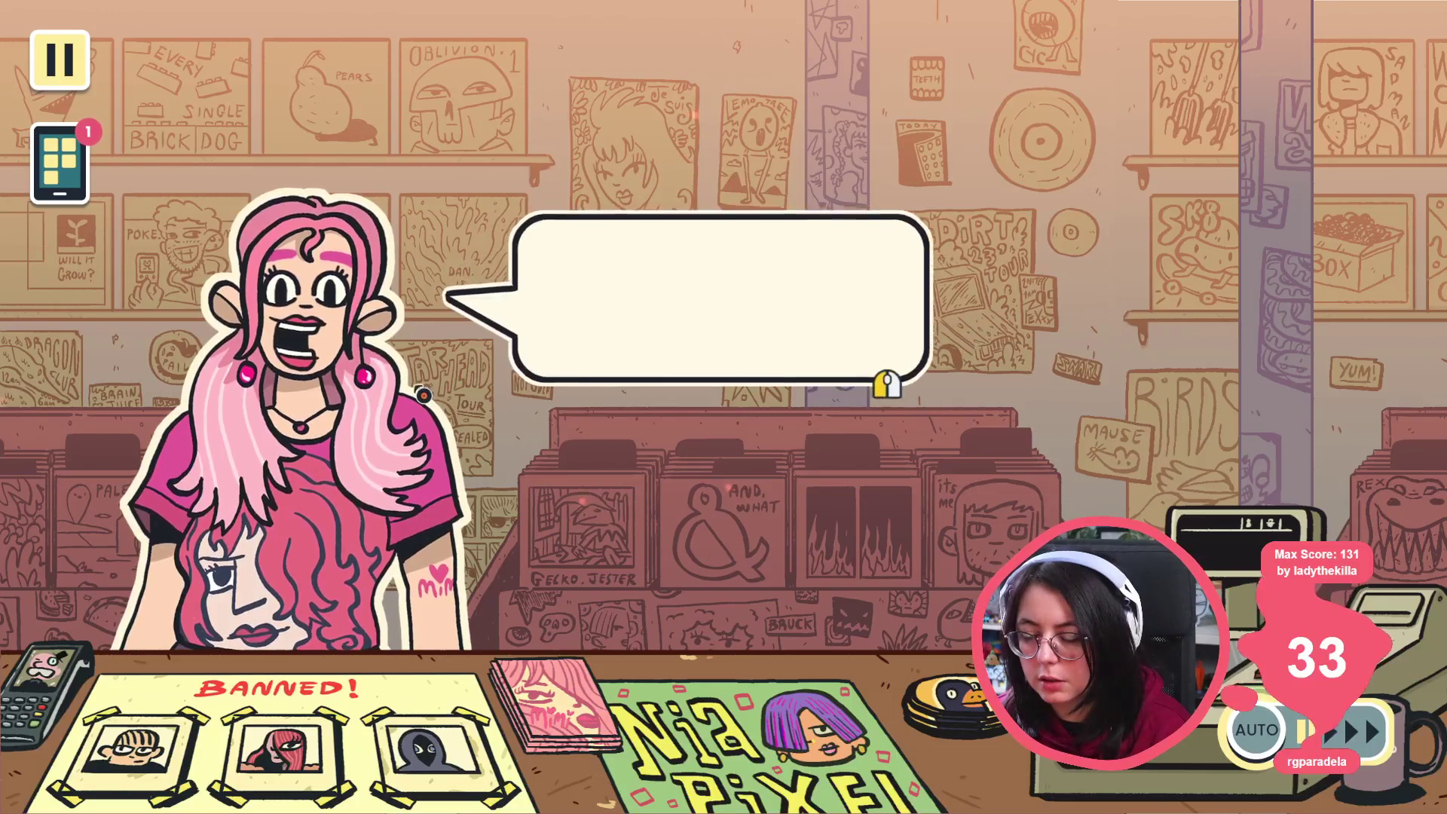
pyautogui.click(419, 396)
pyautogui.click(407, 411)
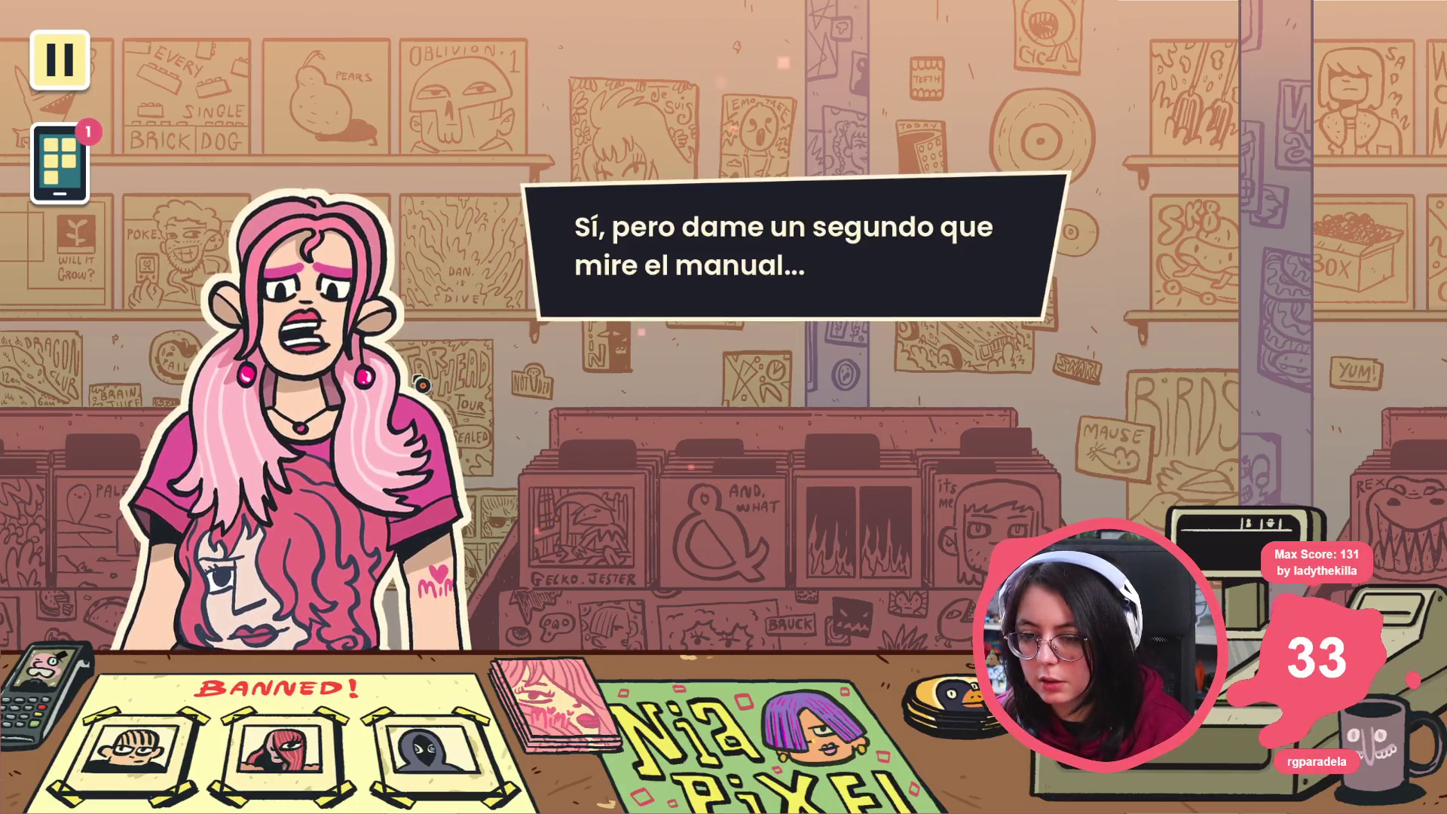
pyautogui.click(391, 429)
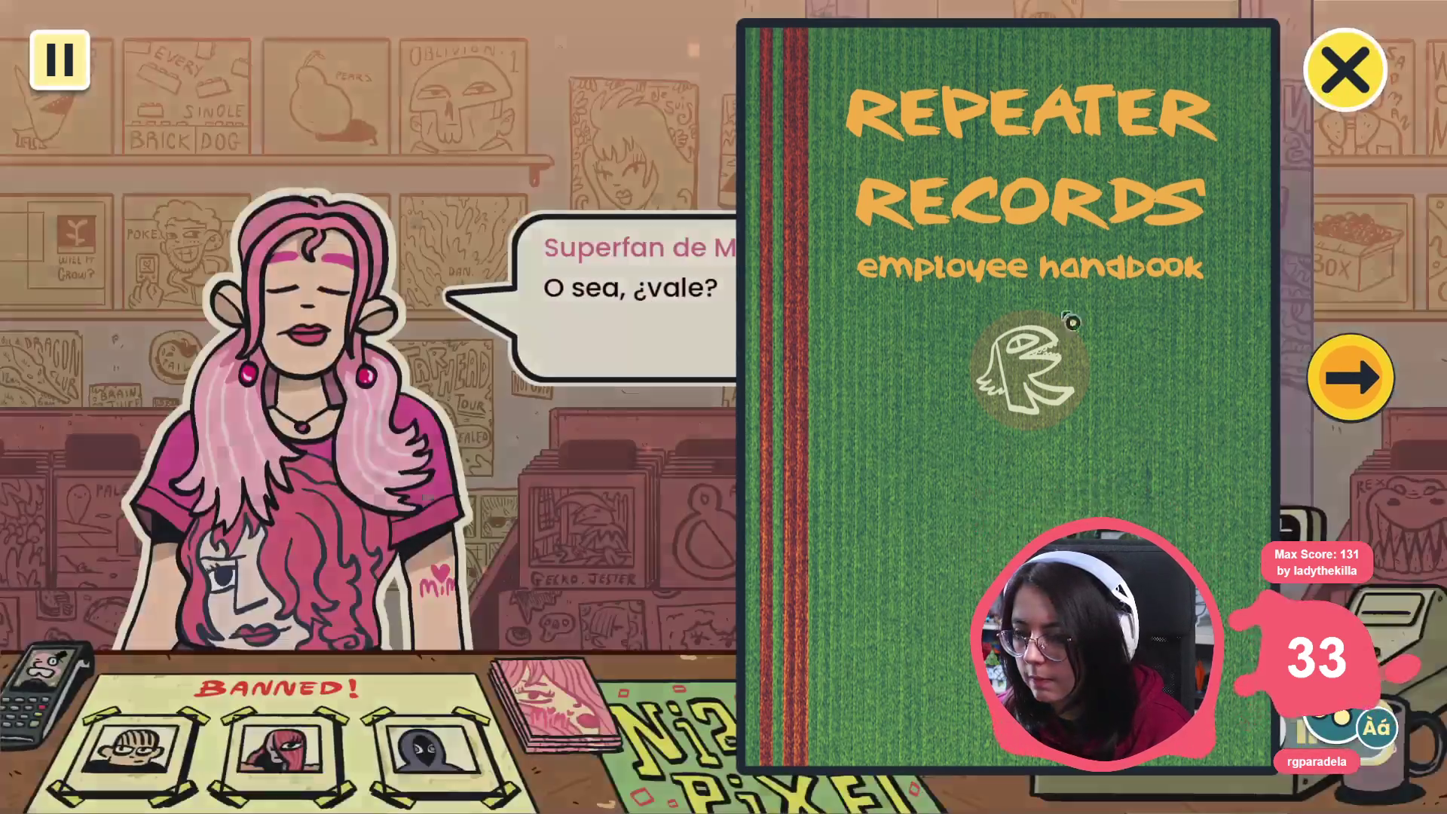
pyautogui.click(1341, 65)
pyautogui.click(1039, 339)
pyautogui.click(1070, 317)
pyautogui.click(1100, 297)
pyautogui.click(1048, 350)
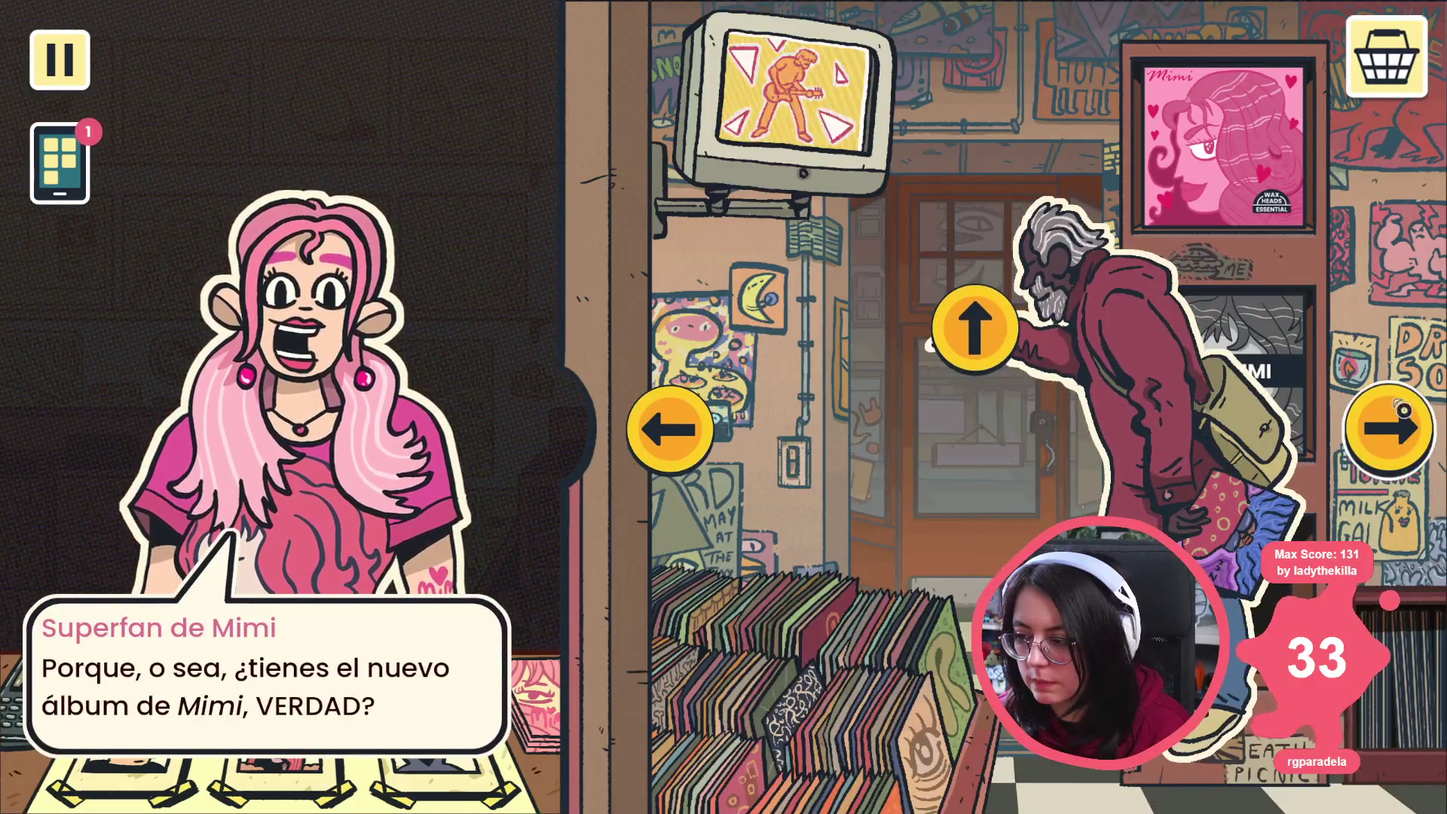
# Step: Browse the shop through the arcade area and back to the wall shelf of records
pyautogui.click(1387, 418)
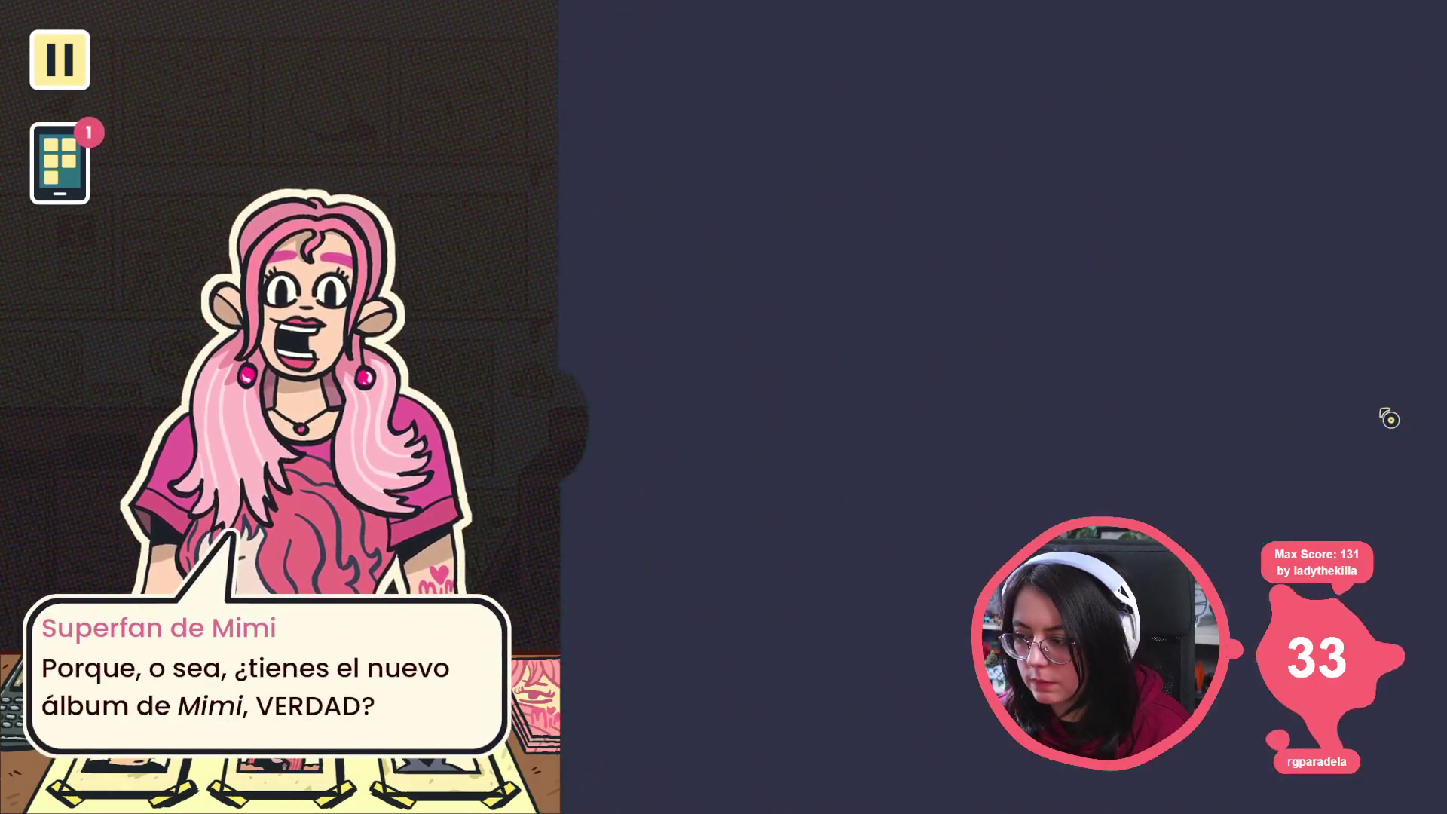
pyautogui.click(1372, 424)
pyautogui.click(1243, 419)
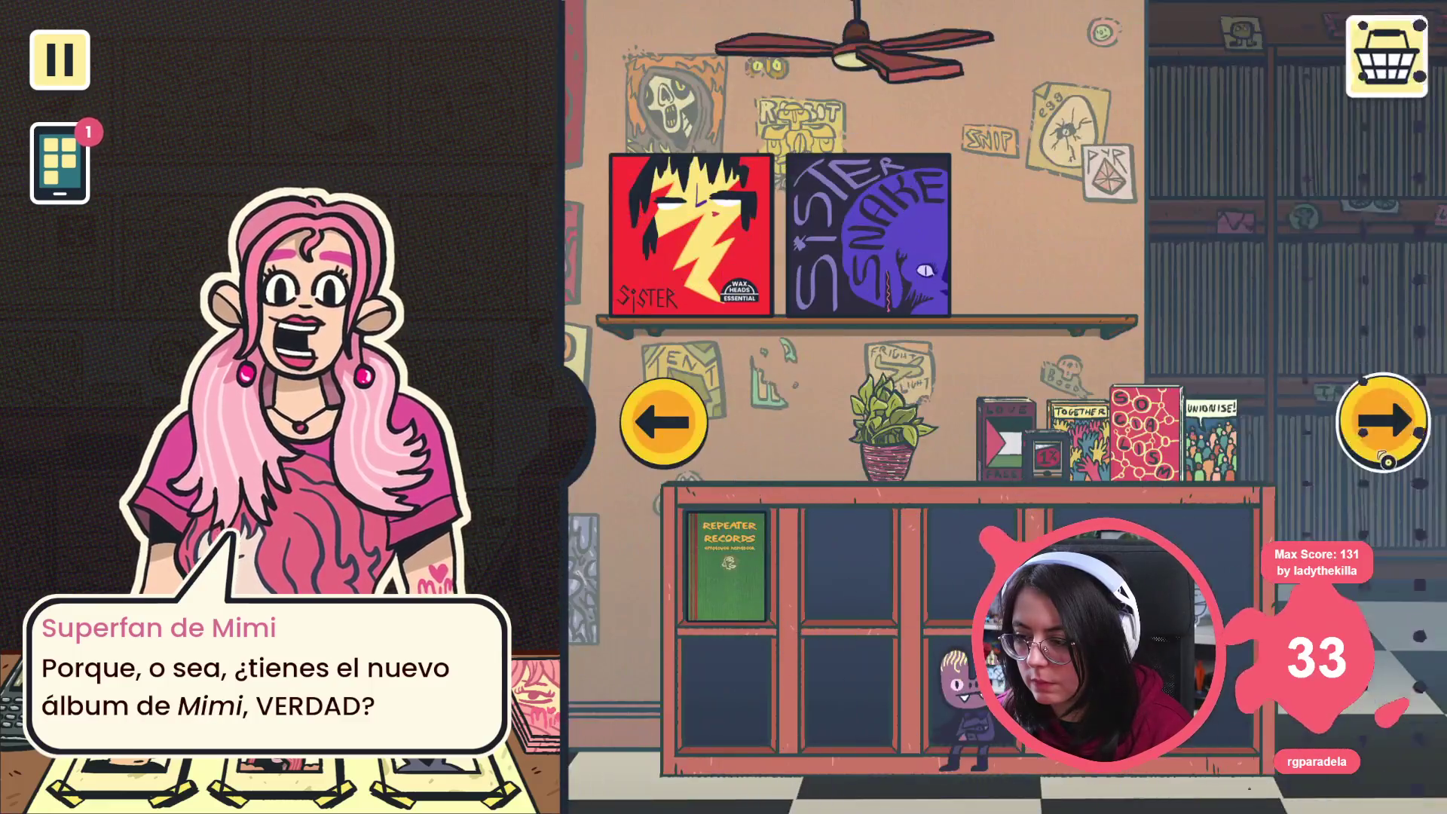
pyautogui.click(1384, 457)
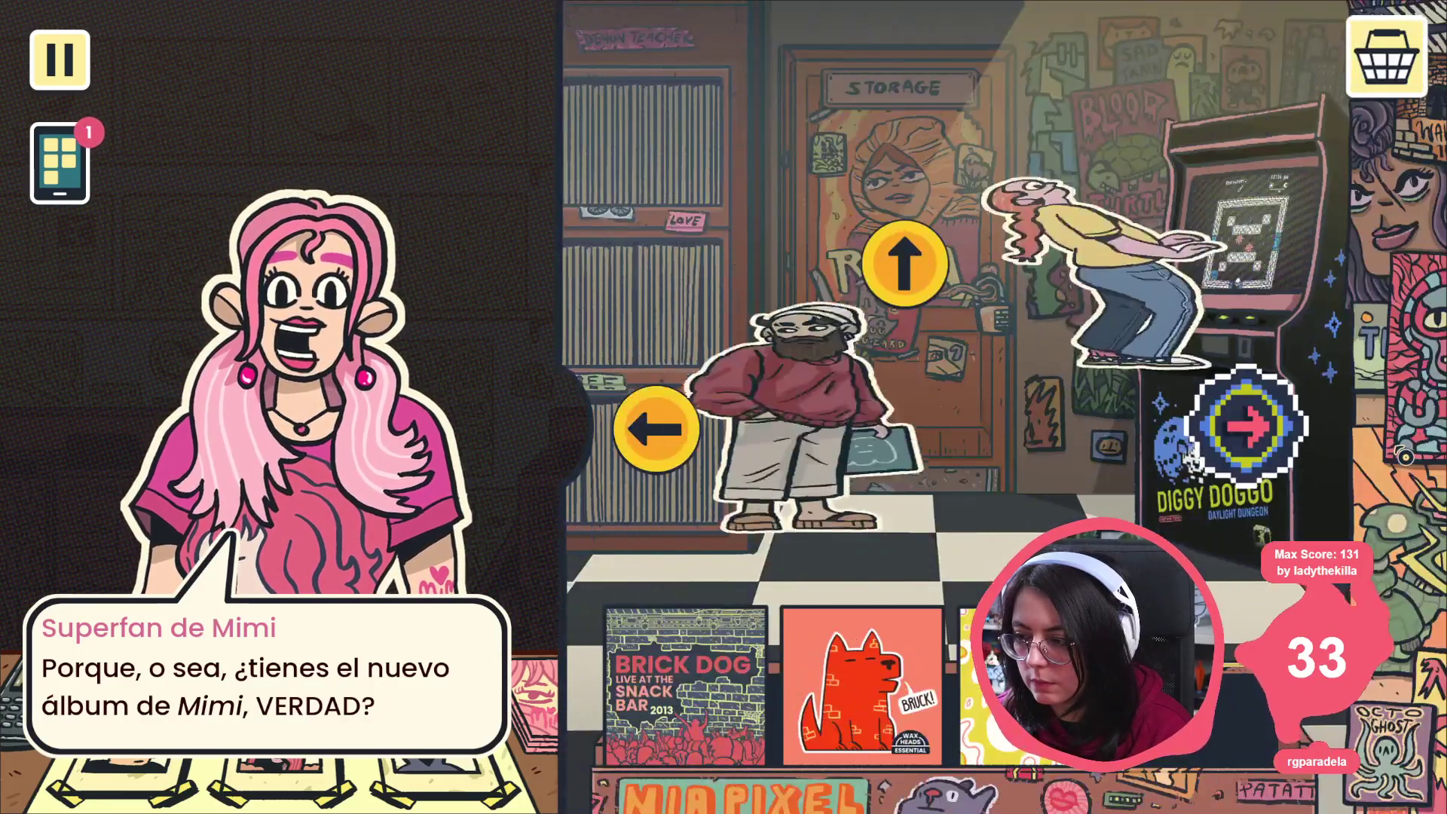
pyautogui.click(1247, 426)
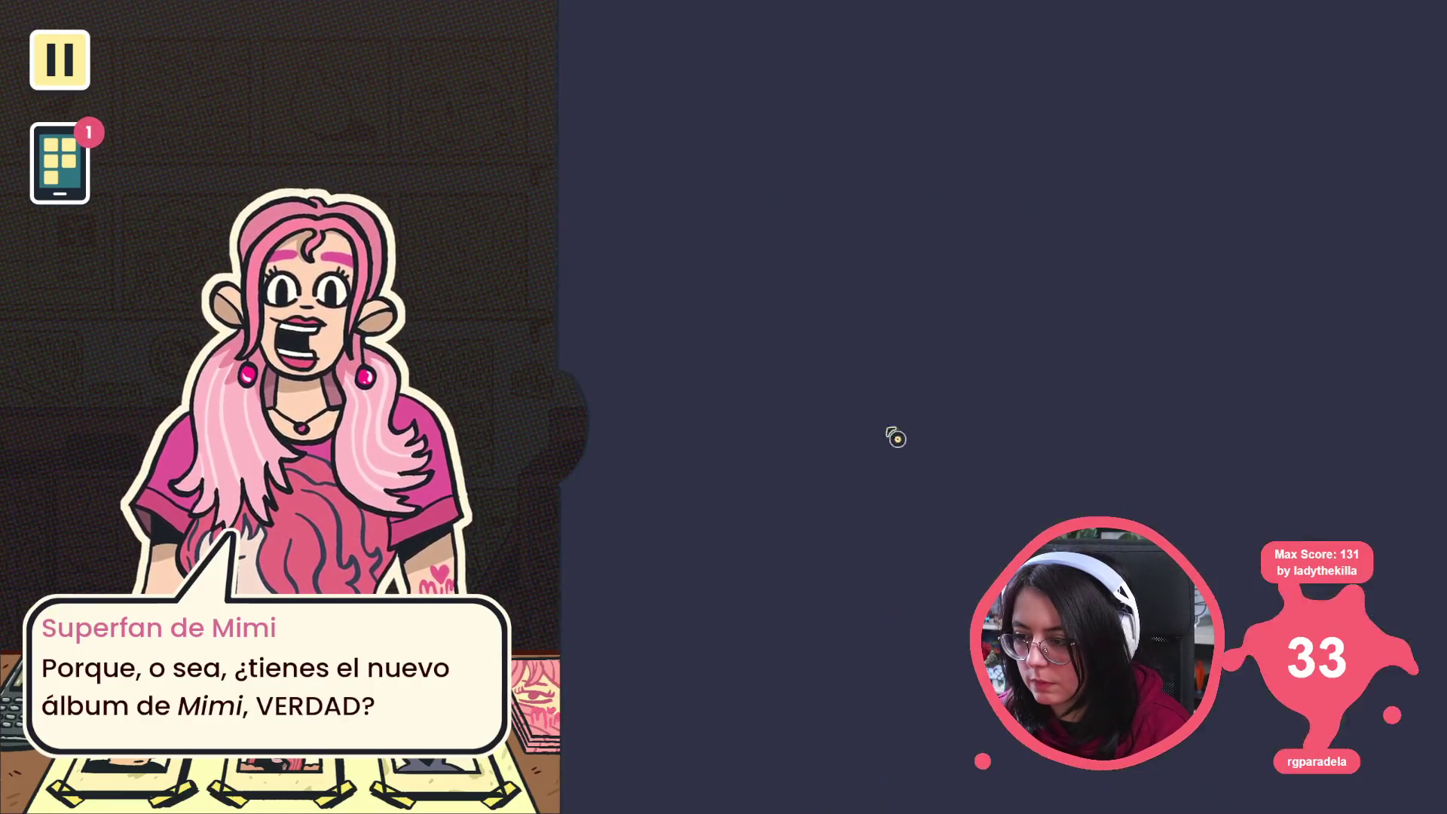
pyautogui.click(1368, 431)
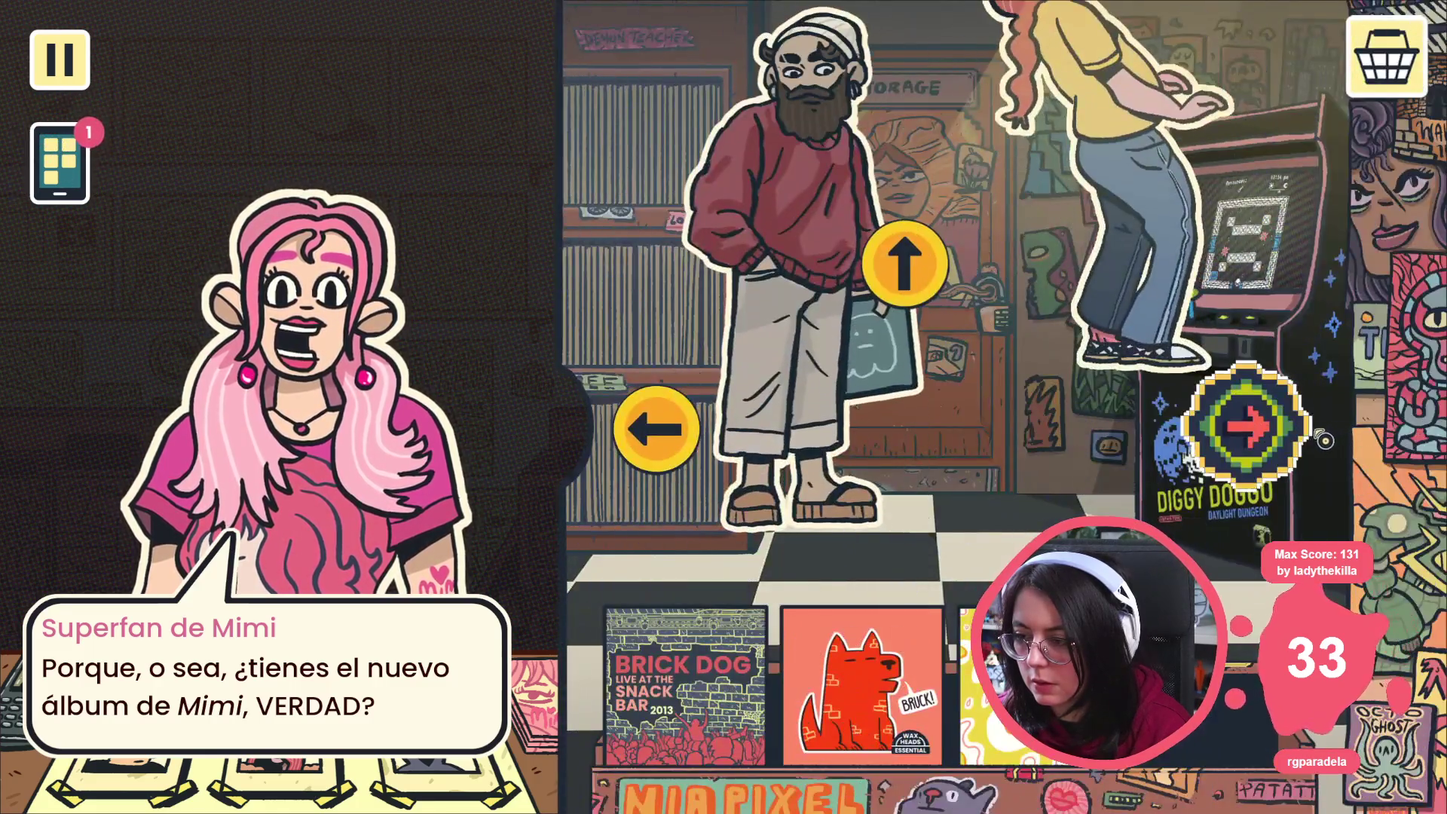
pyautogui.click(680, 420)
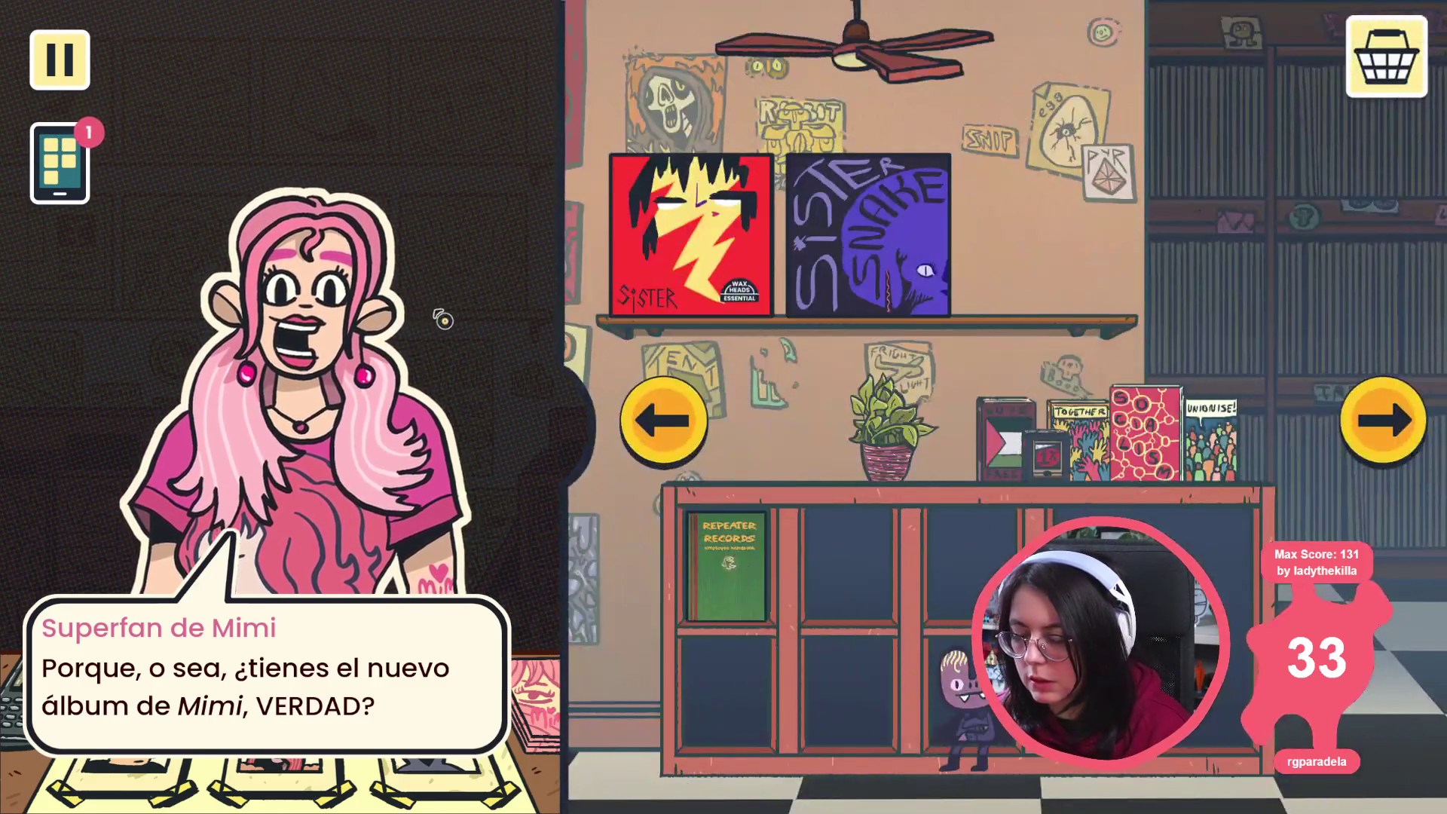
pyautogui.hotkey('alt', 'Tab')
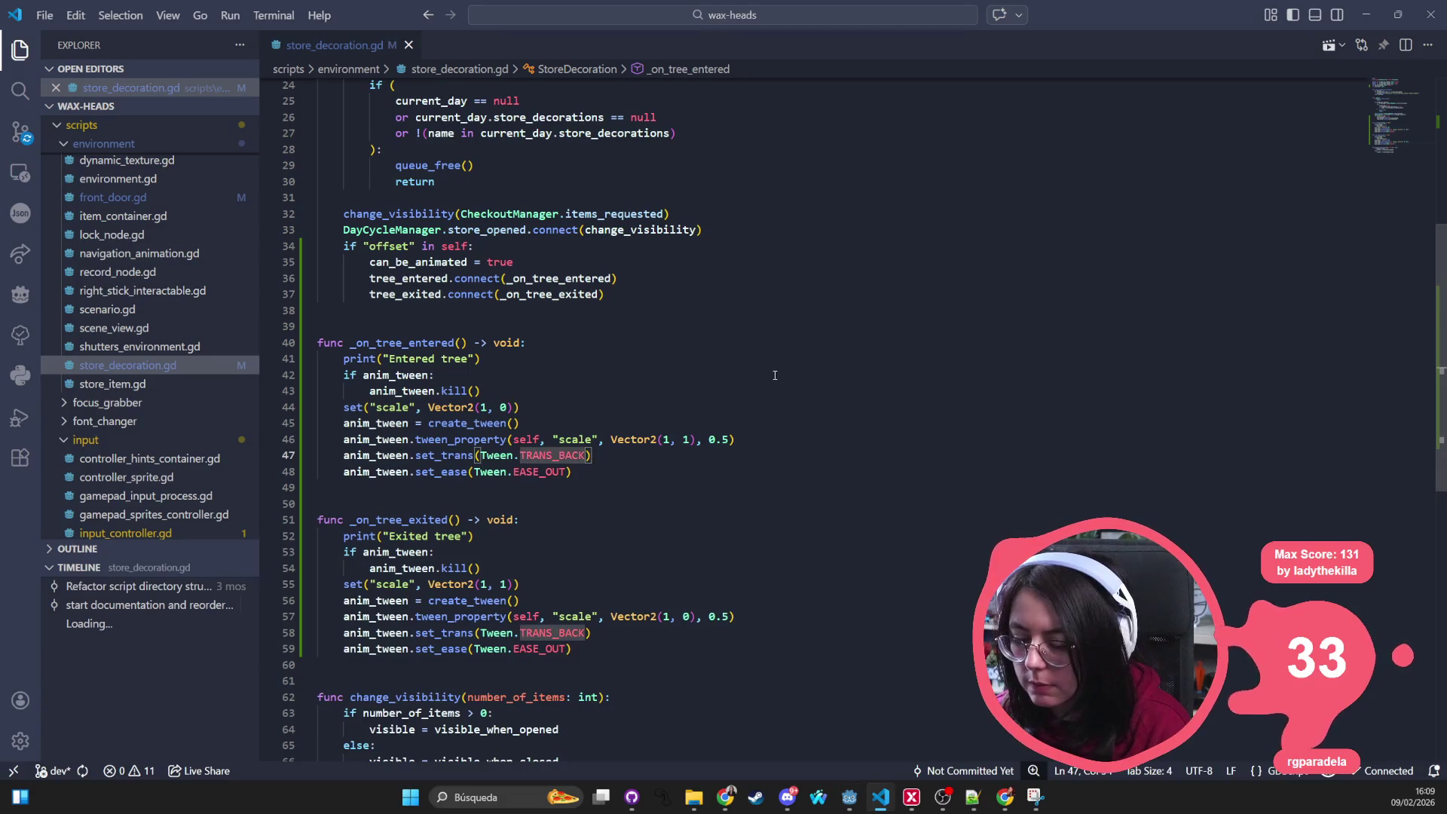
# Step: Change both tween durations from 0.5 to 0.2, save, and relaunch the game
pyautogui.doubleClick(725, 439)
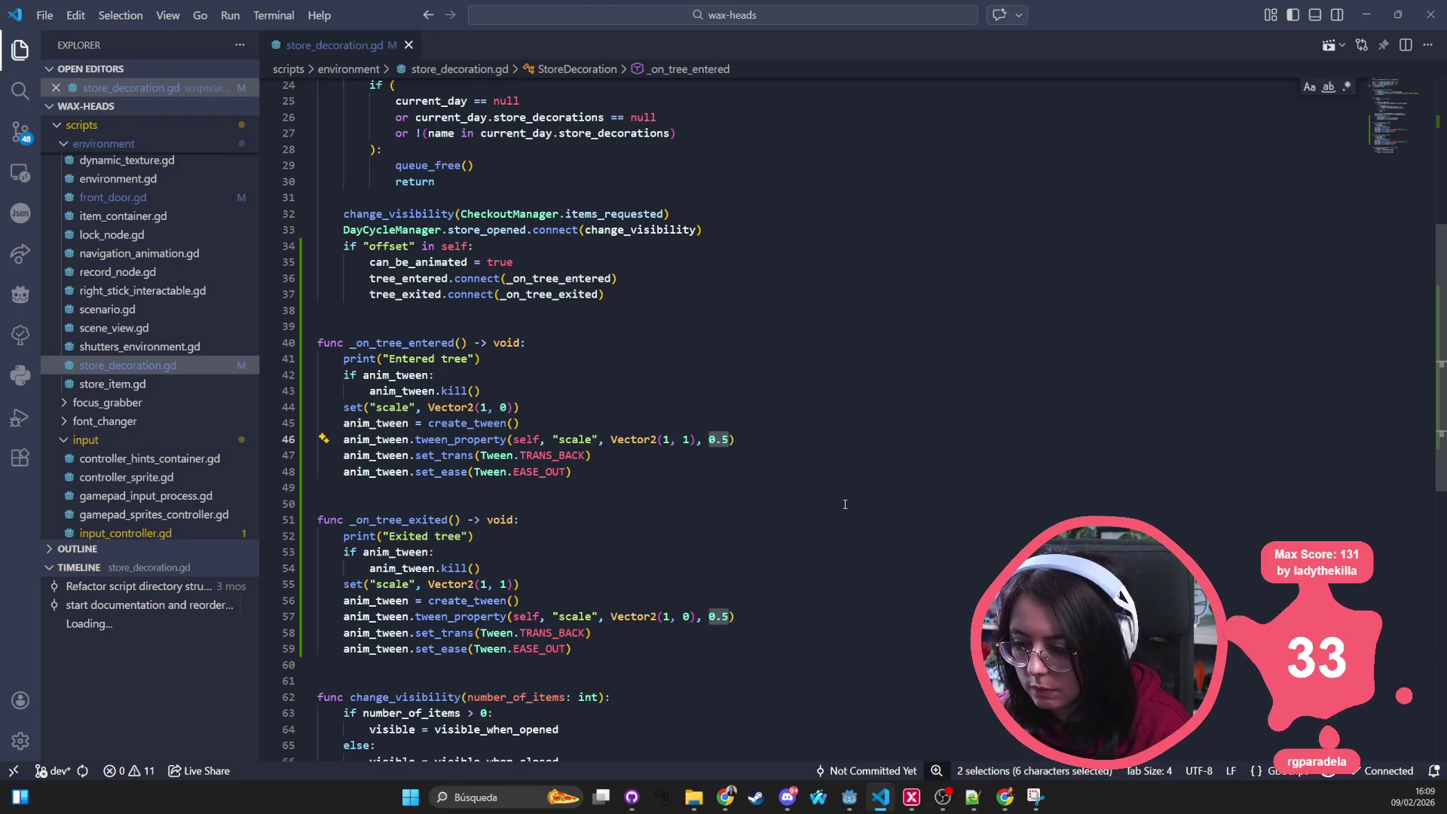
pyautogui.write('0.2')
pyautogui.hotkey('ctrl', 's')
pyautogui.hotkey('alt', 'Tab')
pyautogui.click(1261, 33)
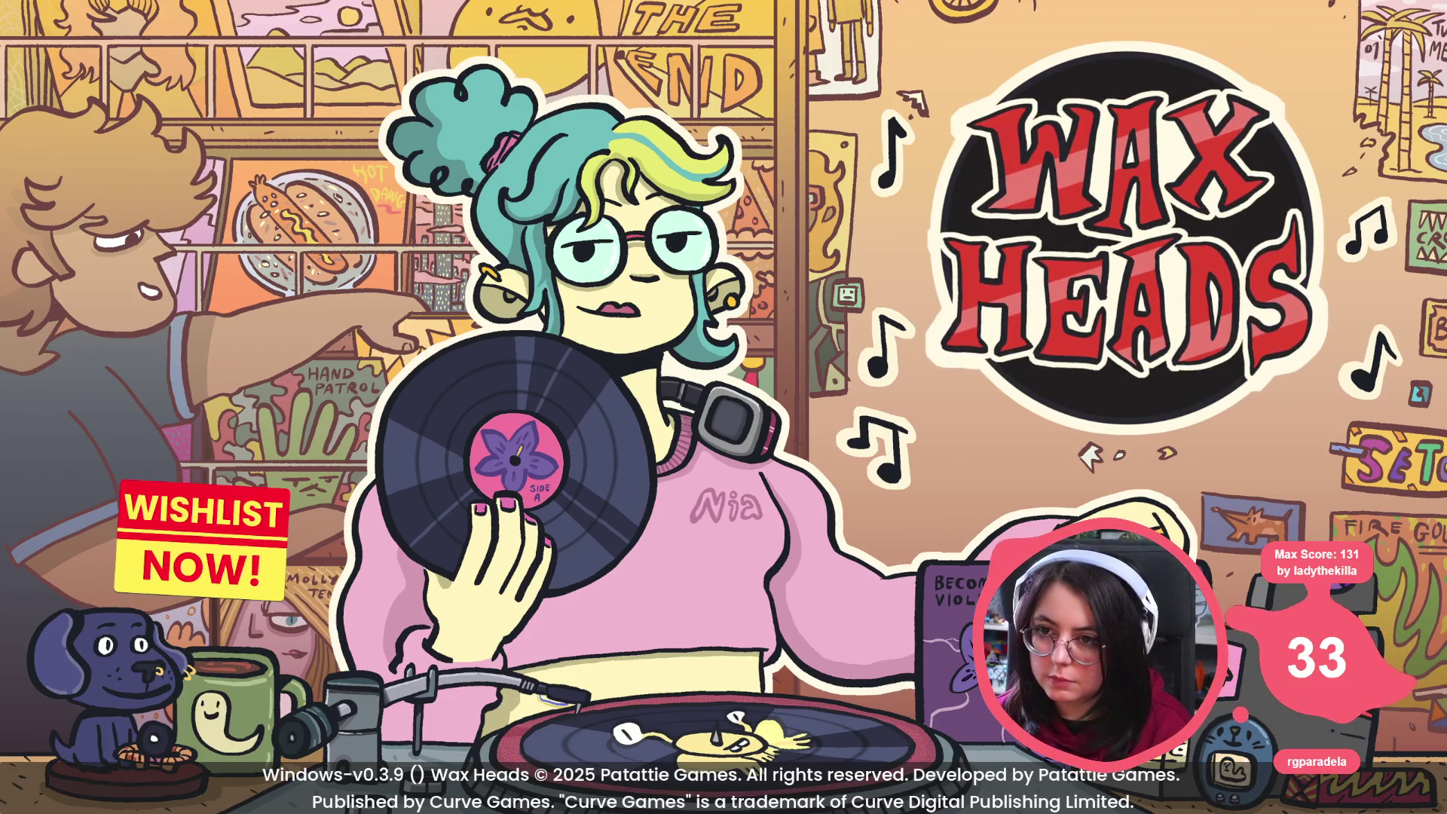
# Step: Continue the save, agree to help the superfan, close the handbook, and choose Buscar álbum
pyautogui.press('Return')
pyautogui.press('Return')
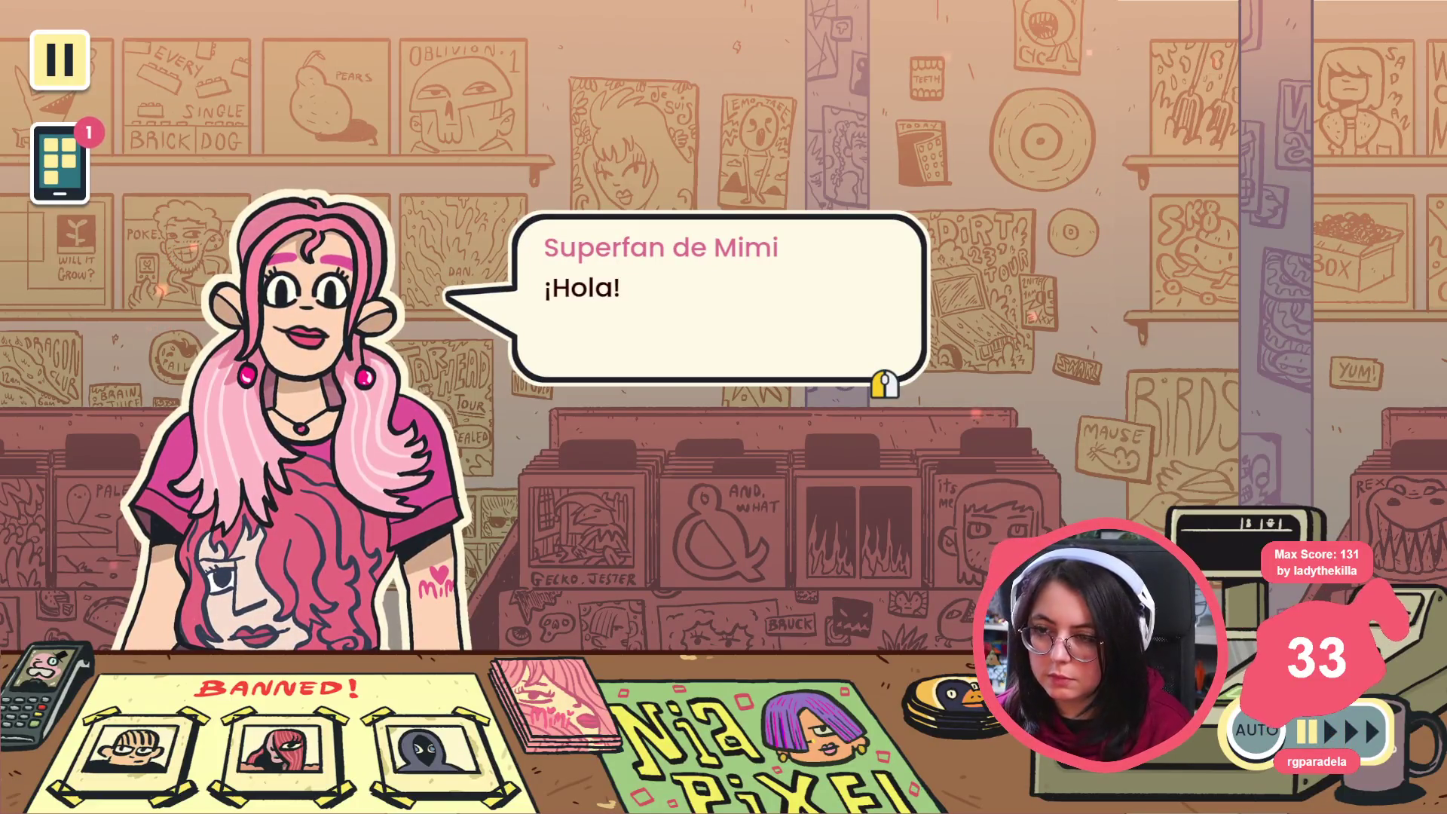
pyautogui.click(543, 422)
pyautogui.click(626, 264)
pyautogui.click(491, 369)
pyautogui.click(491, 369)
pyautogui.click(671, 274)
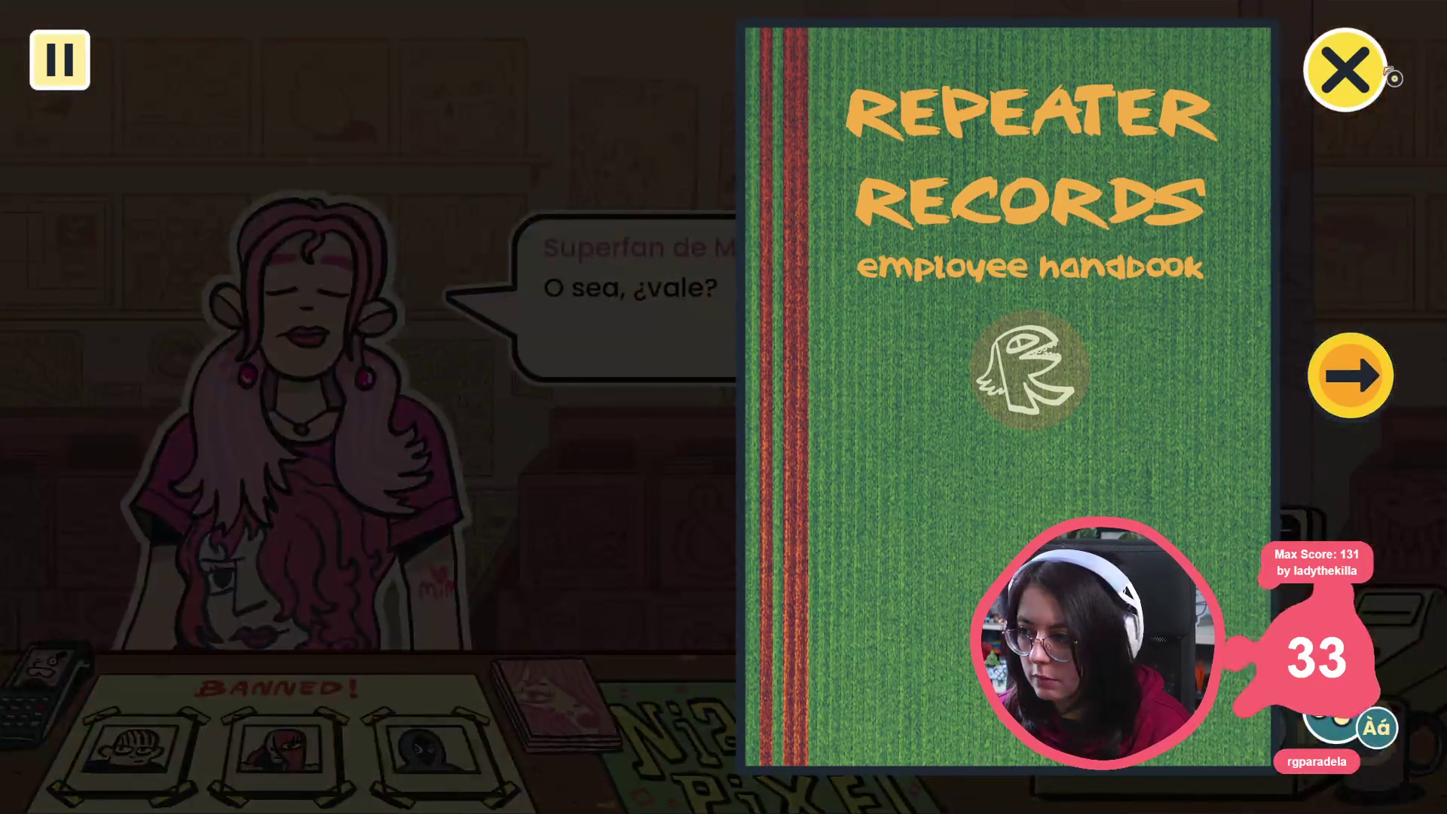
pyautogui.click(1392, 77)
pyautogui.click(724, 306)
pyautogui.click(724, 311)
pyautogui.click(724, 311)
pyautogui.click(713, 272)
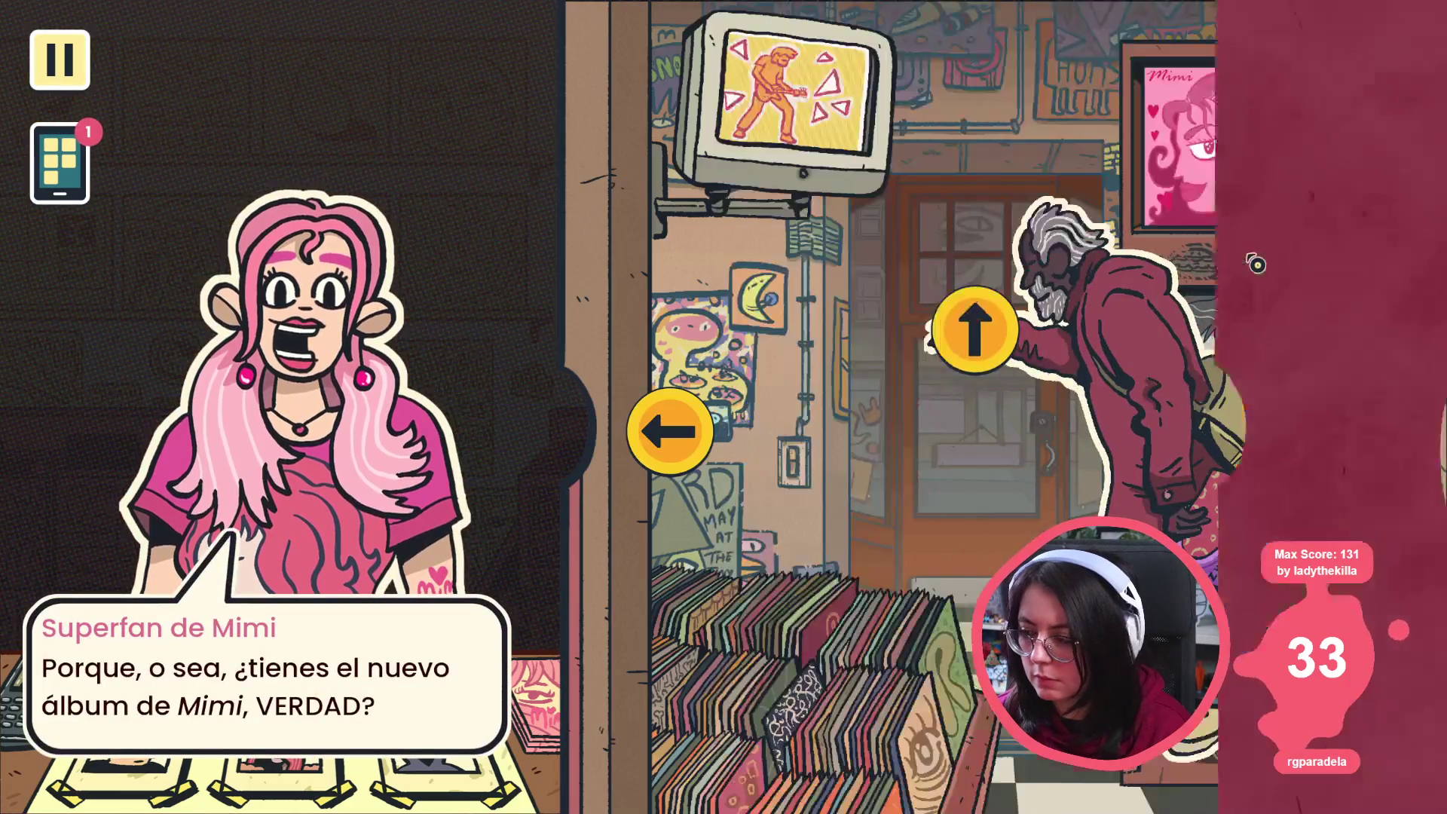
# Step: Browse back and forth between the shop wall and arcade area to watch the 0.2 s tweens
pyautogui.click(1386, 428)
pyautogui.click(1386, 425)
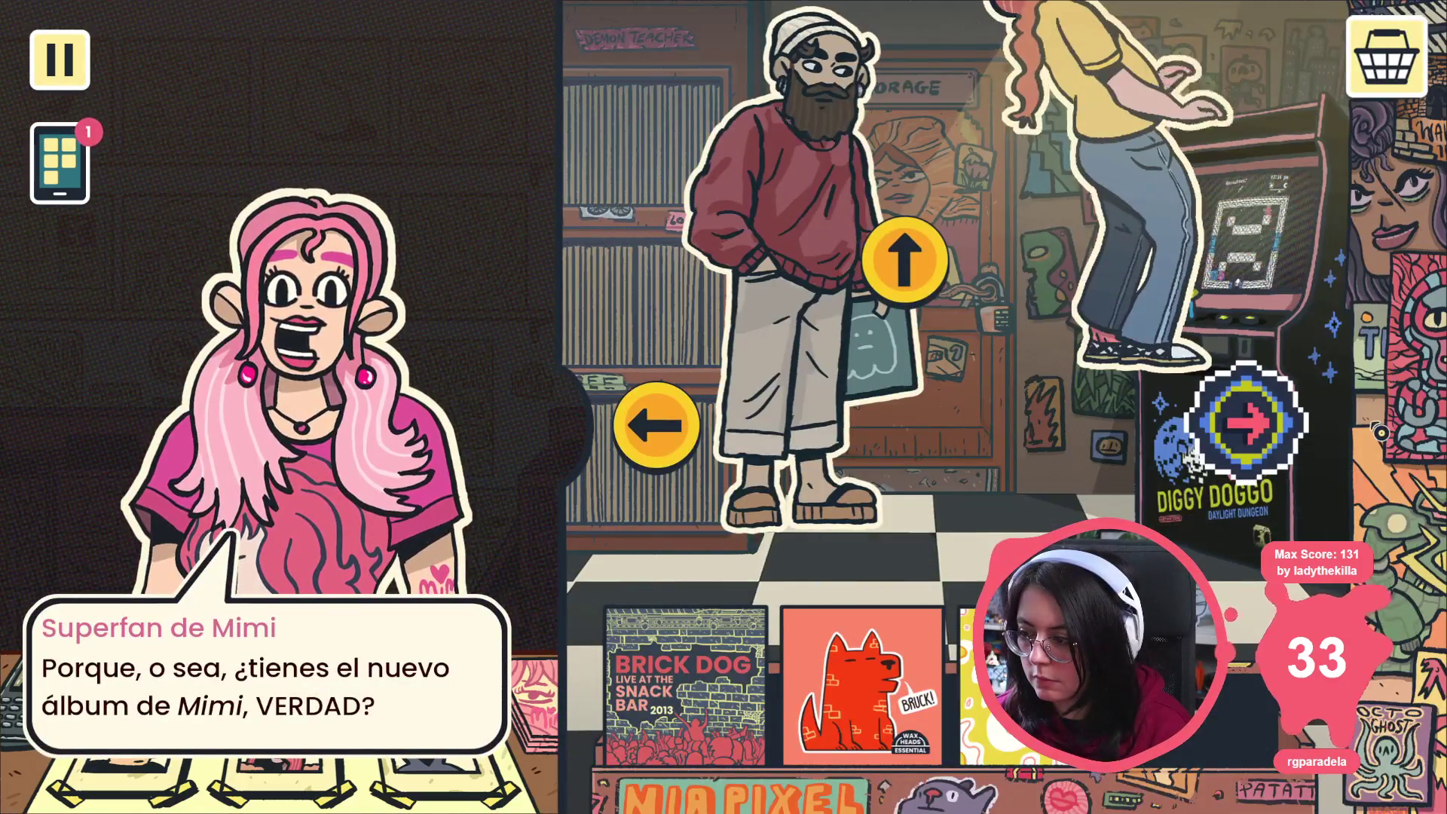
pyautogui.click(688, 436)
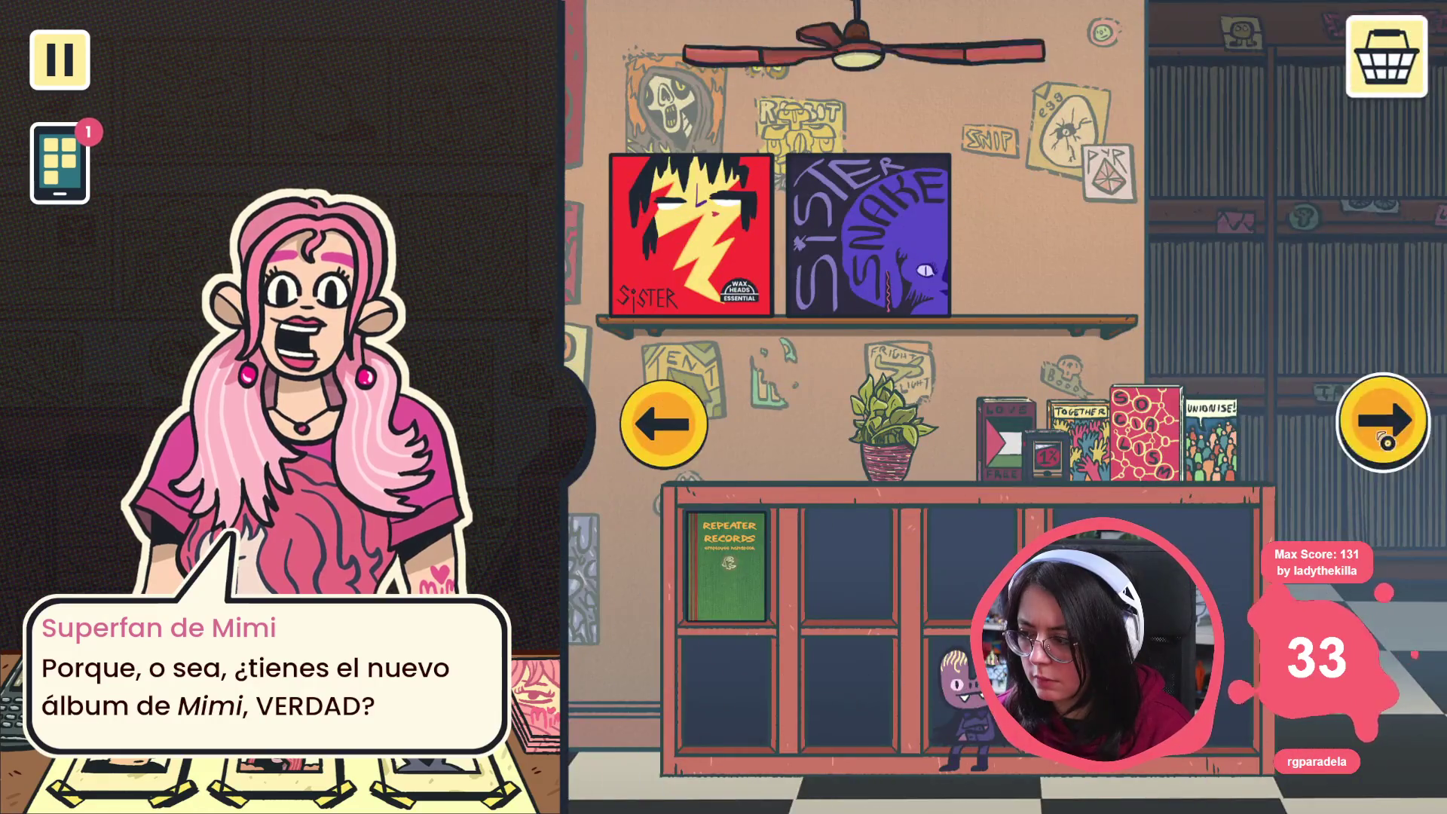
pyautogui.click(1220, 448)
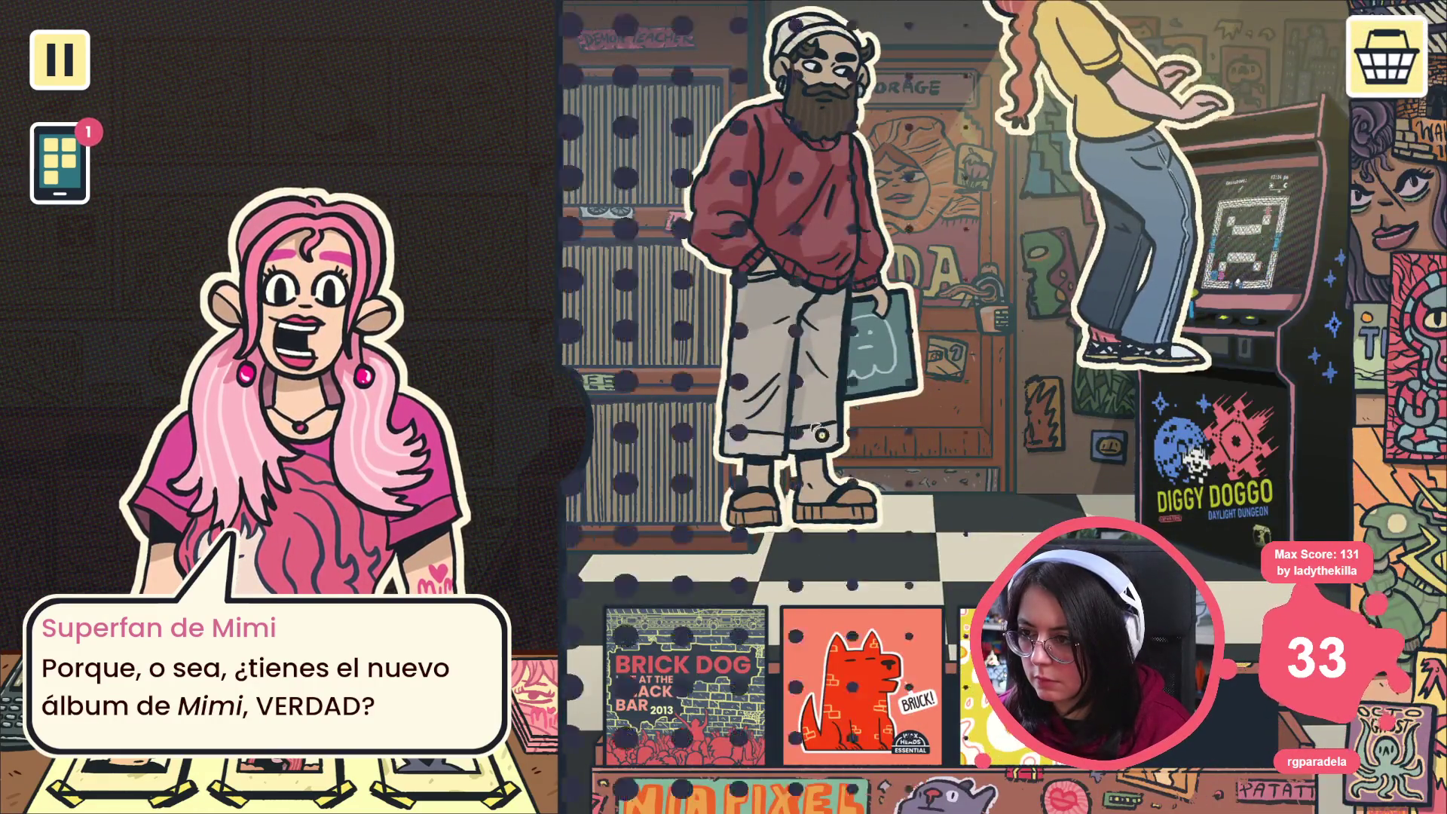
pyautogui.click(667, 427)
pyautogui.click(1391, 434)
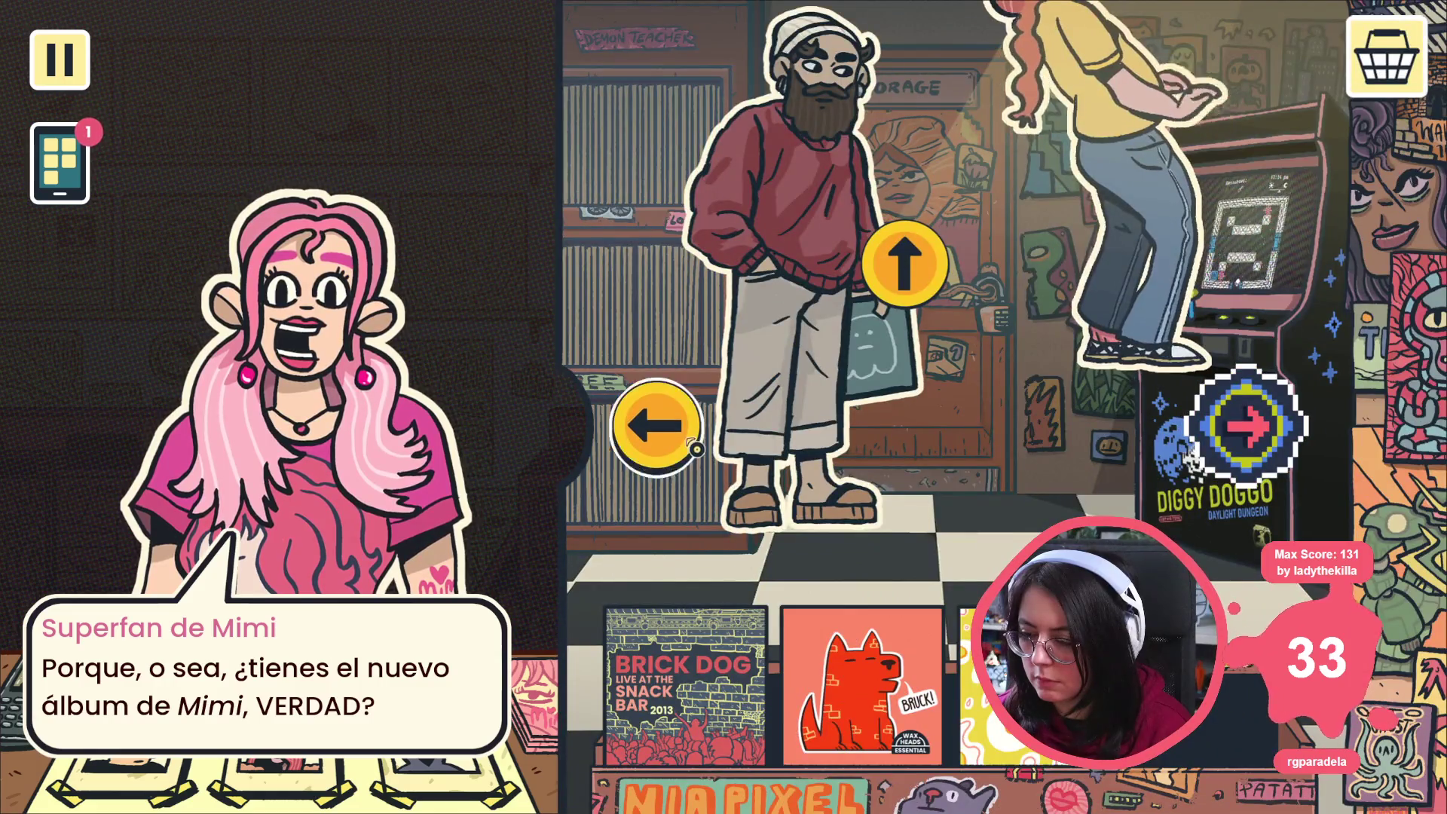
pyautogui.click(695, 449)
pyautogui.click(1398, 423)
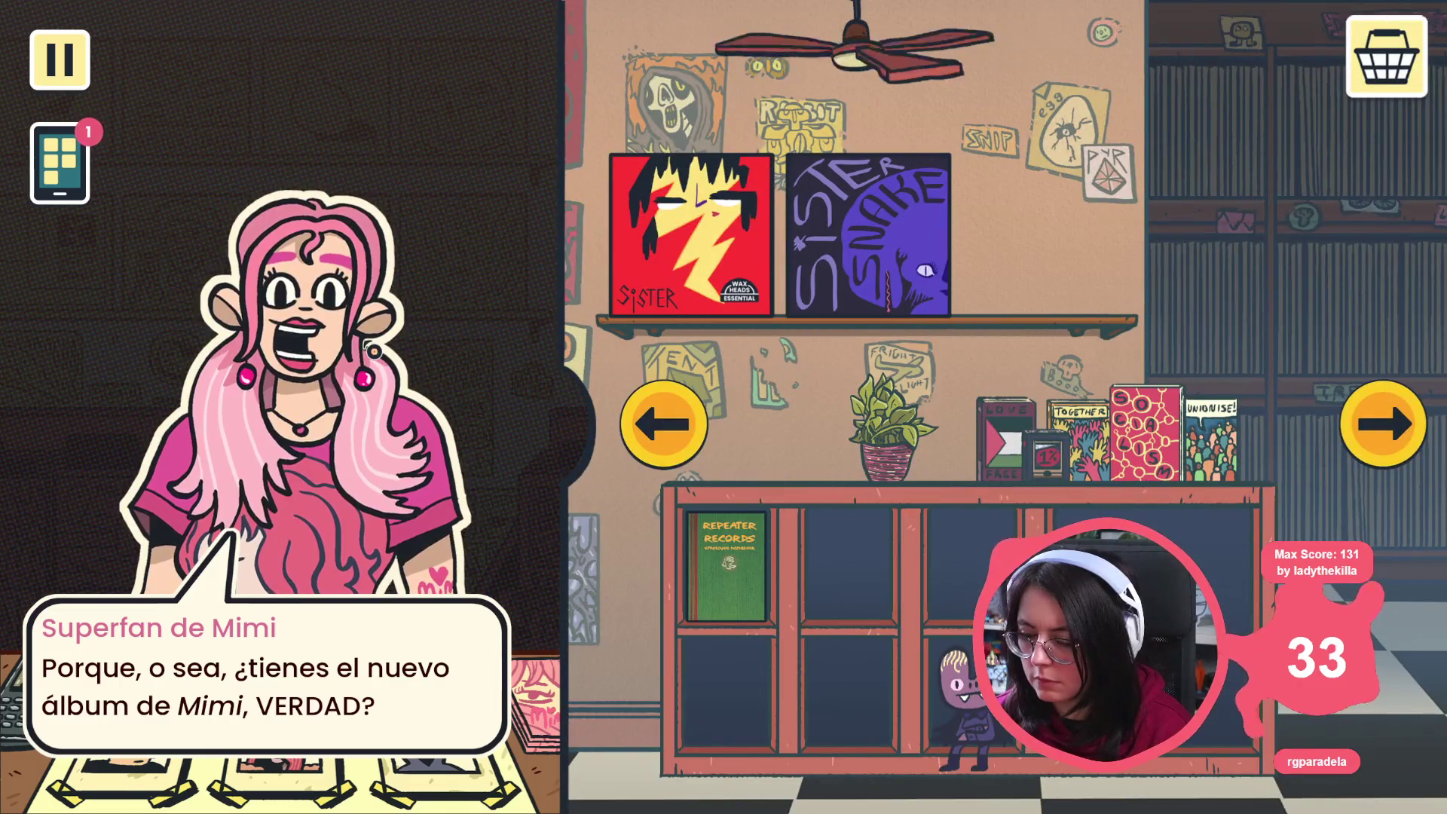
pyautogui.hotkey('alt', 'Tab')
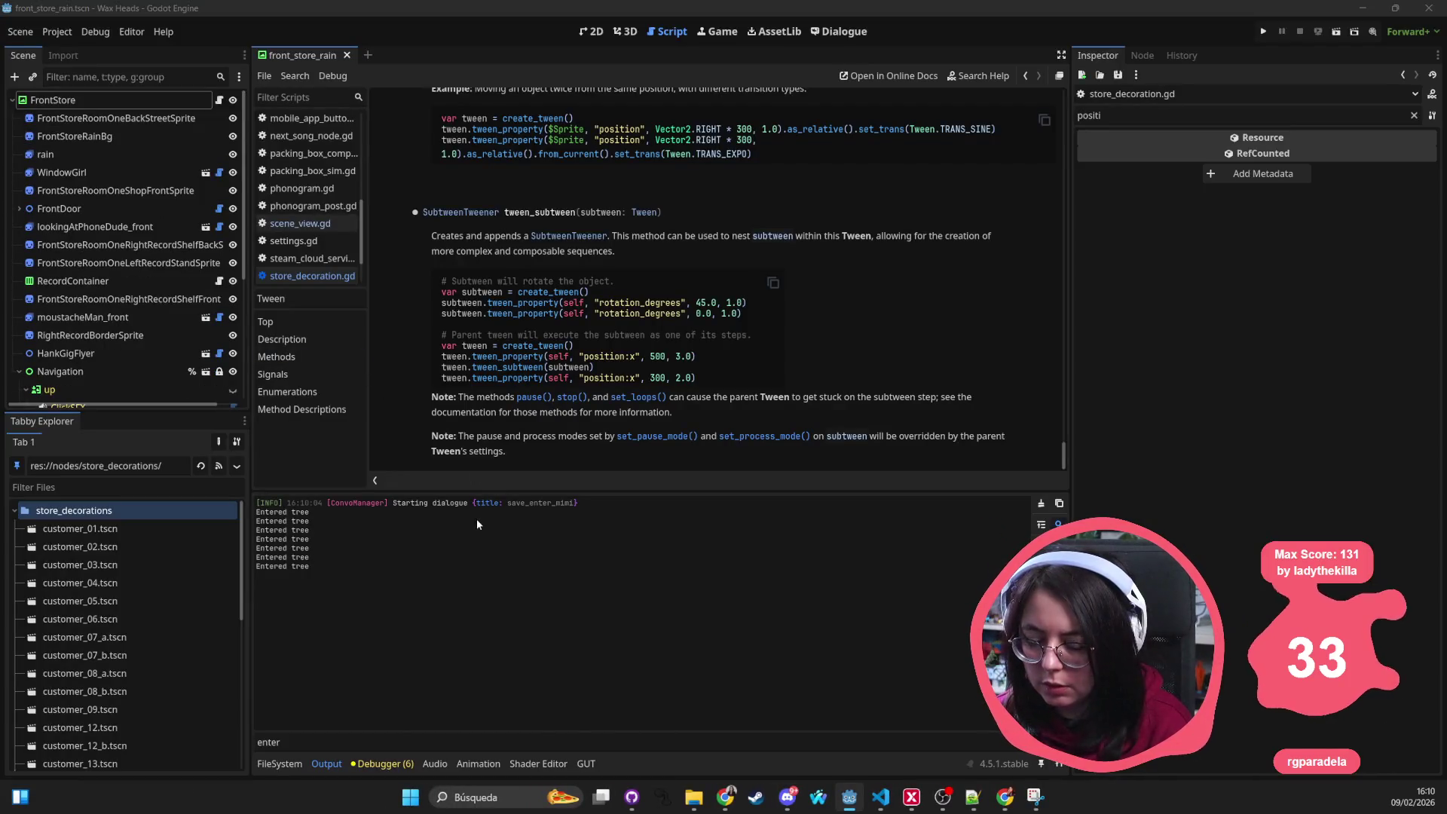
# Step: Delete the _on_tree_exited function and its tree_exited connection line, then save
pyautogui.hotkey('alt', 'Tab')
pyautogui.moveTo(603, 646); pyautogui.dragTo(269, 539)
pyautogui.press('BackSpace')
pyautogui.hotkey('ctrl', 'BackSpace')
pyautogui.hotkey('ctrl', 'BackSpace')
pyautogui.hotkey('ctrl', 'BackSpace')
pyautogui.press('BackSpace')
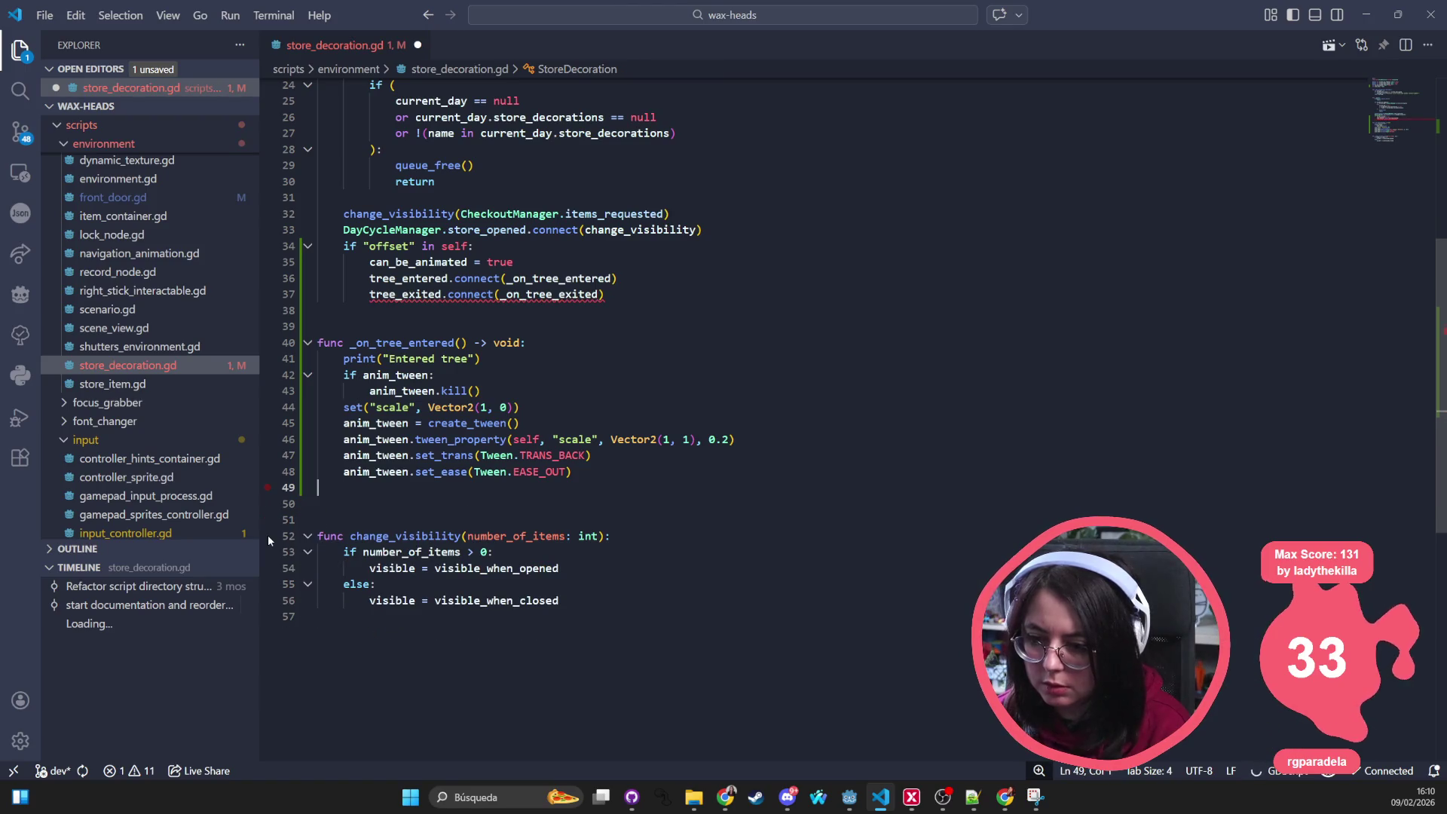
pyautogui.click(499, 294)
pyautogui.tripleClick(500, 294)
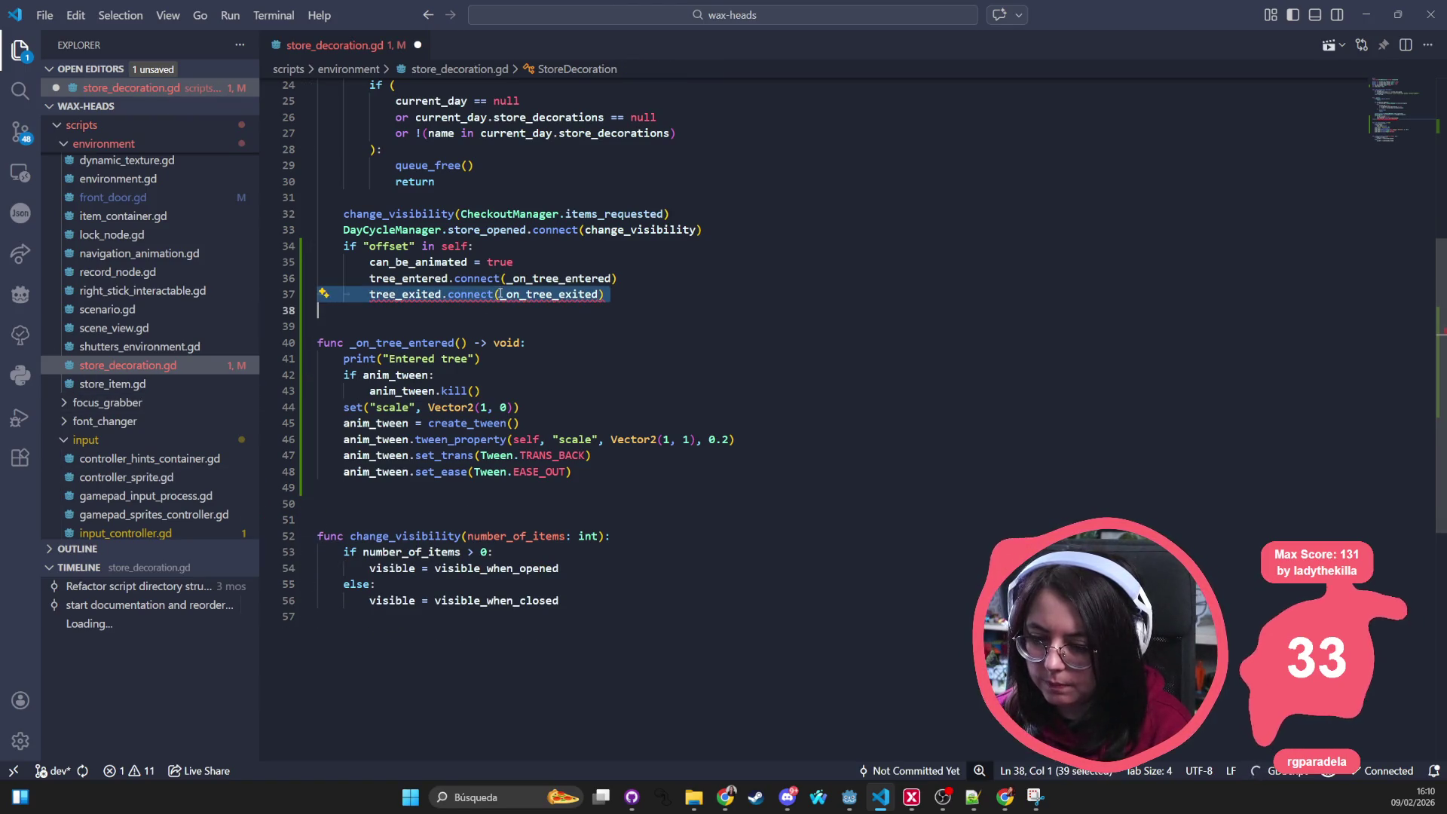
pyautogui.press('BackSpace')
pyautogui.click(671, 389)
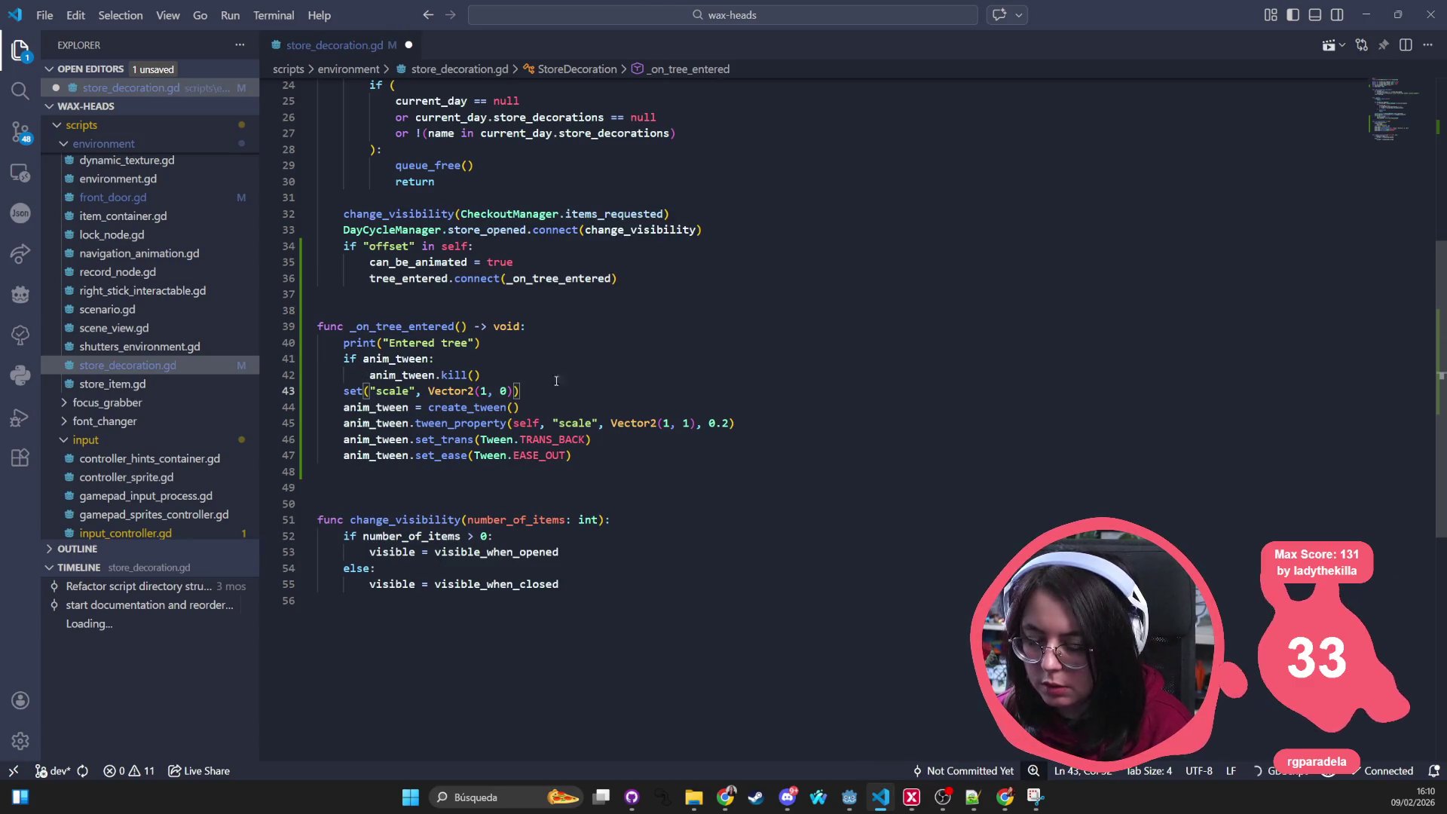
pyautogui.hotkey('ctrl', 's')
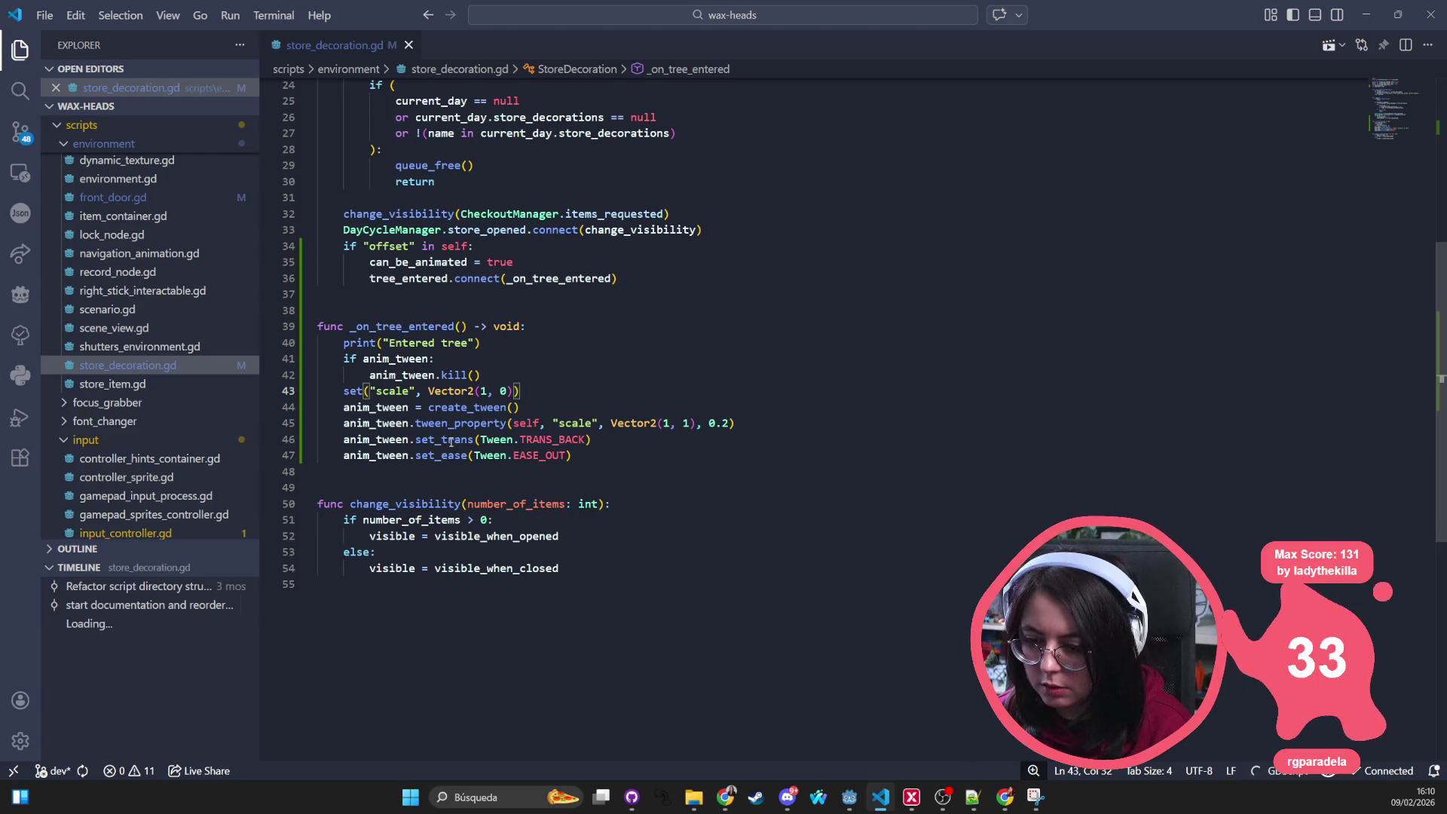
# Step: Add anim_tween.tween_interval(0.2) below create_tween, chained before the scale tween, and save
pyautogui.click(450, 439)
pyautogui.doubleClick(572, 439)
pyautogui.doubleClick(539, 455)
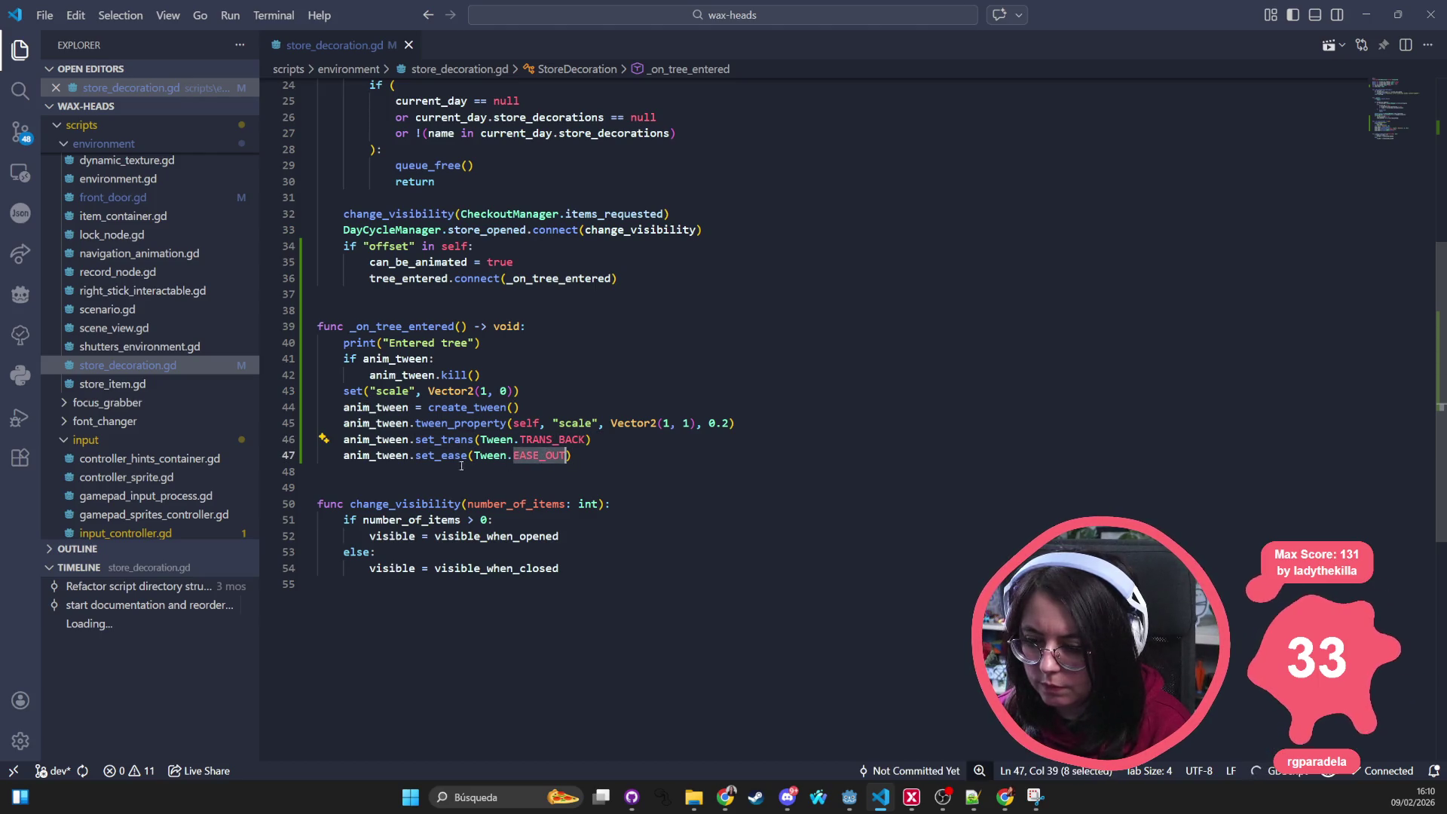
pyautogui.doubleClick(452, 408)
pyautogui.press('End')
pyautogui.press('Return')
pyautogui.write('anim_tween.')
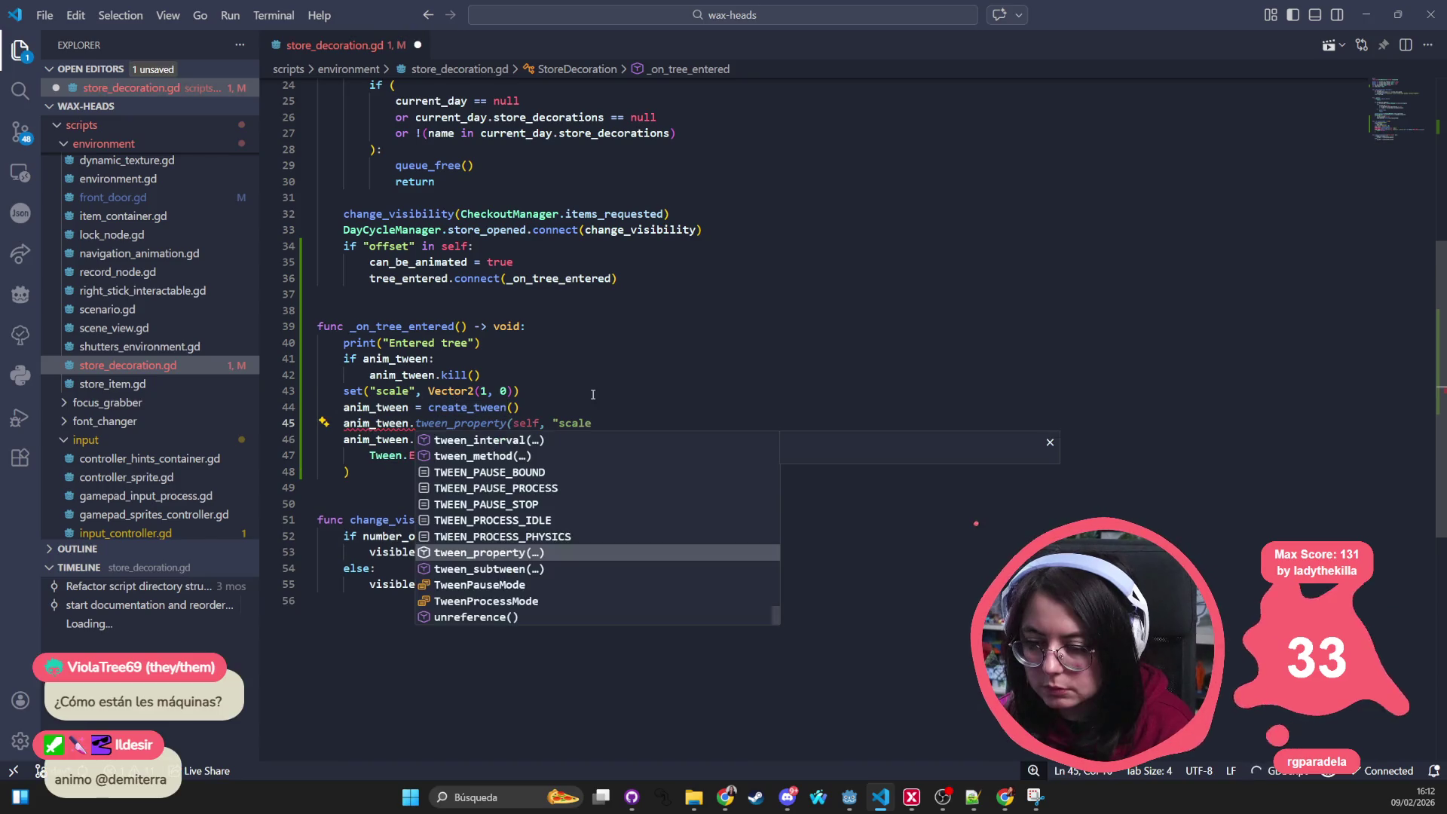
pyautogui.write('tween_i')
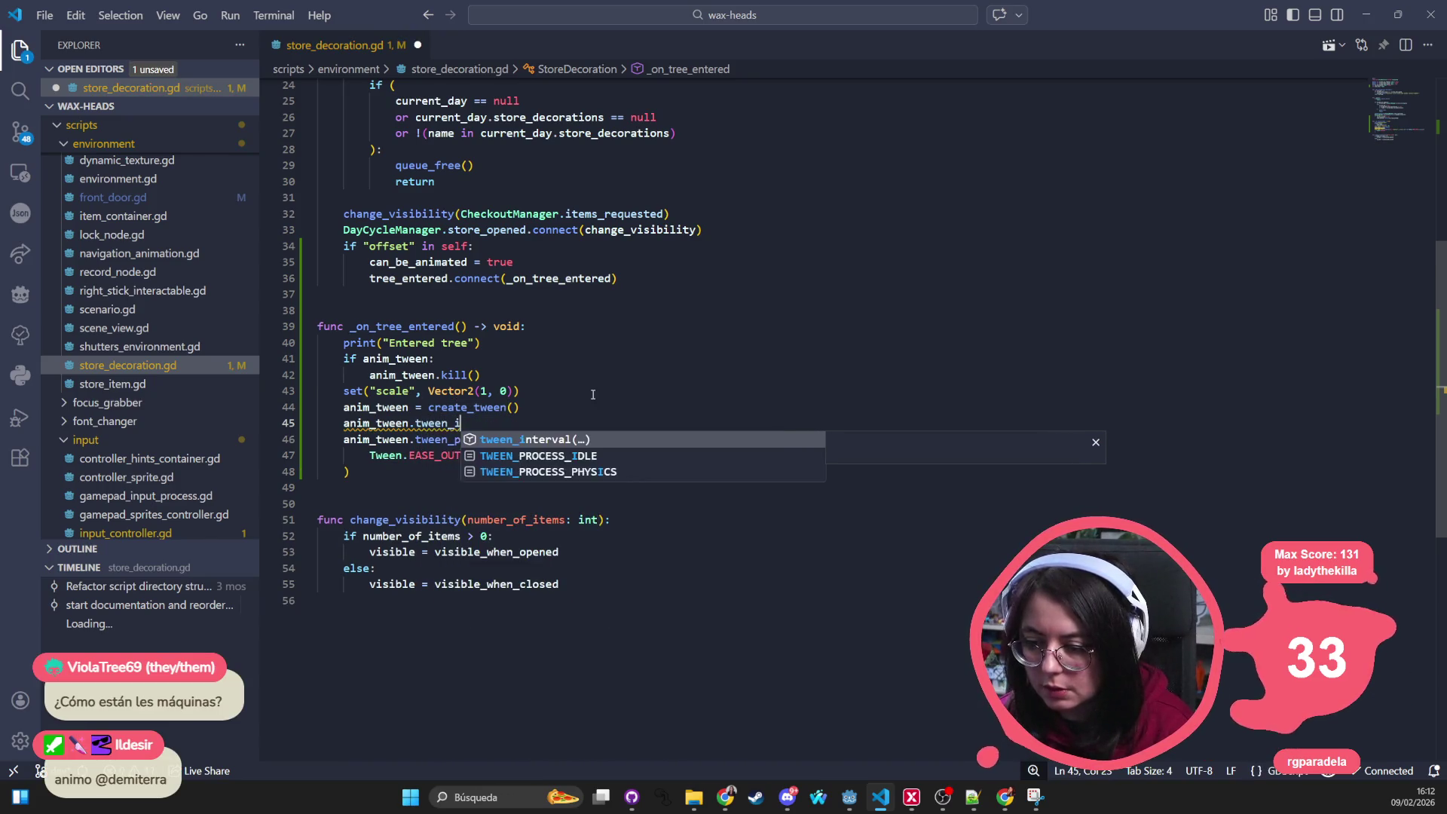
pyautogui.press('Return')
pyautogui.write('0.2')
pyautogui.write('.')
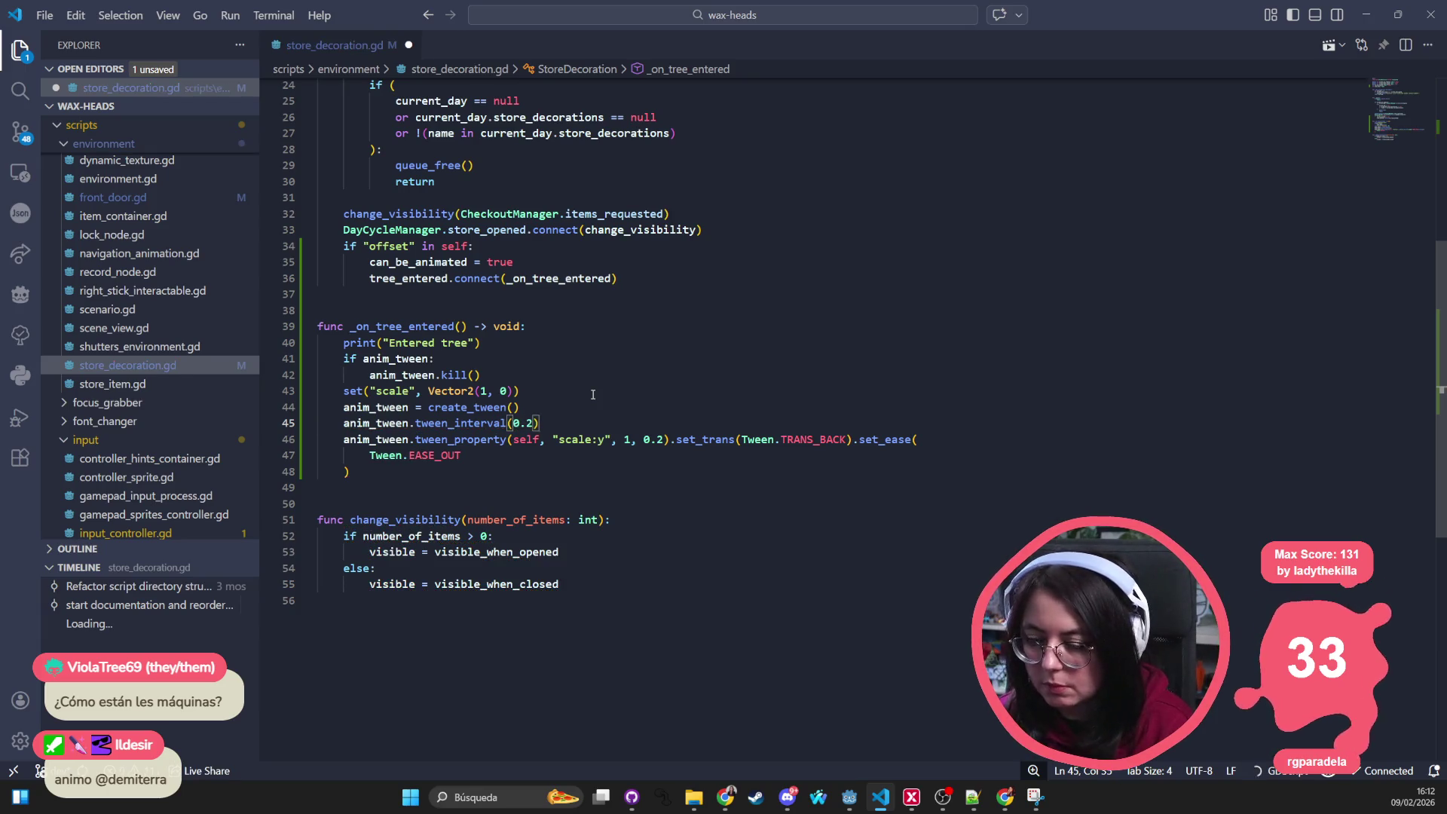
pyautogui.hotkey('alt', 'Tab')
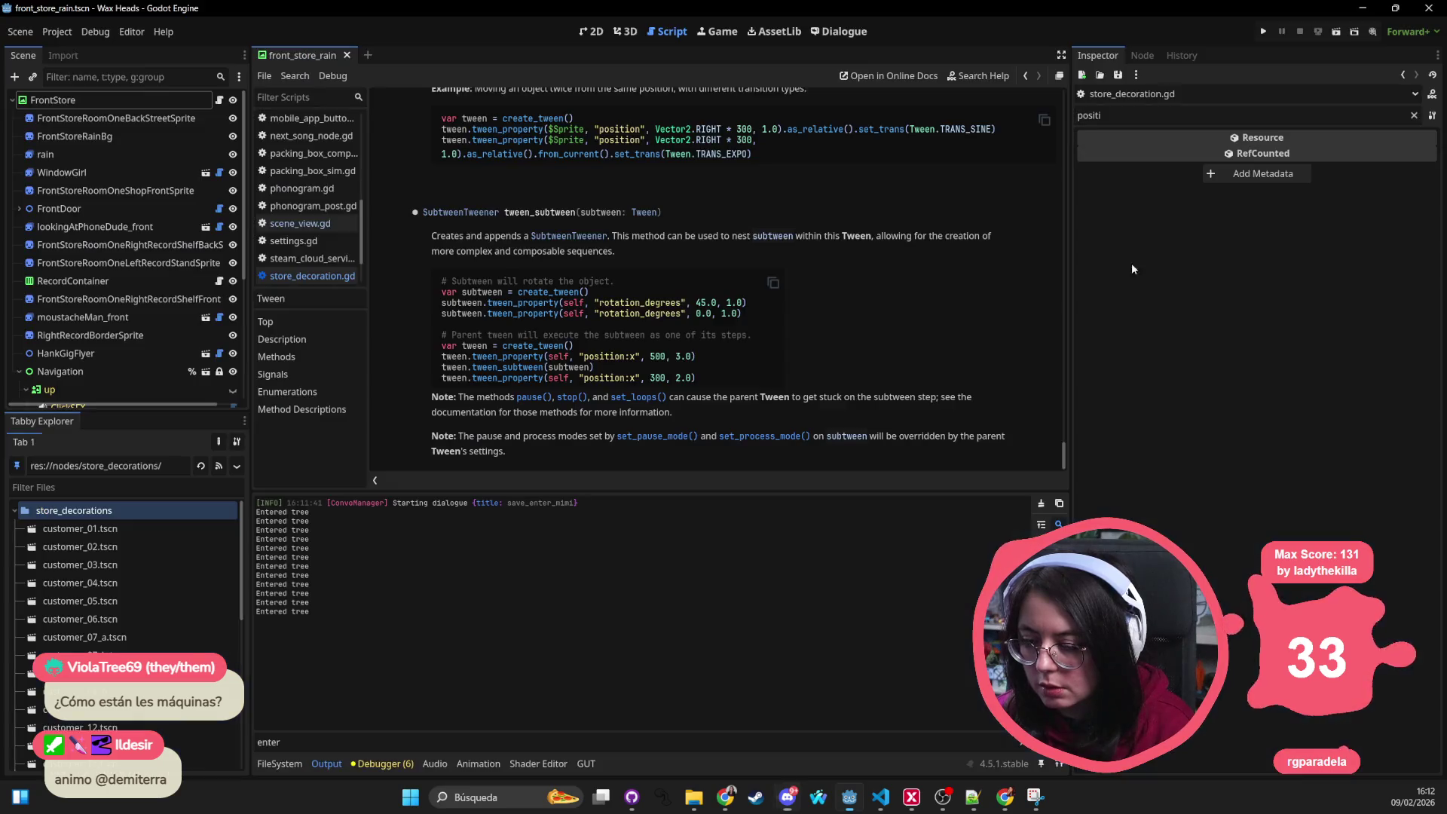
pyautogui.hotkey('alt', 'Tab')
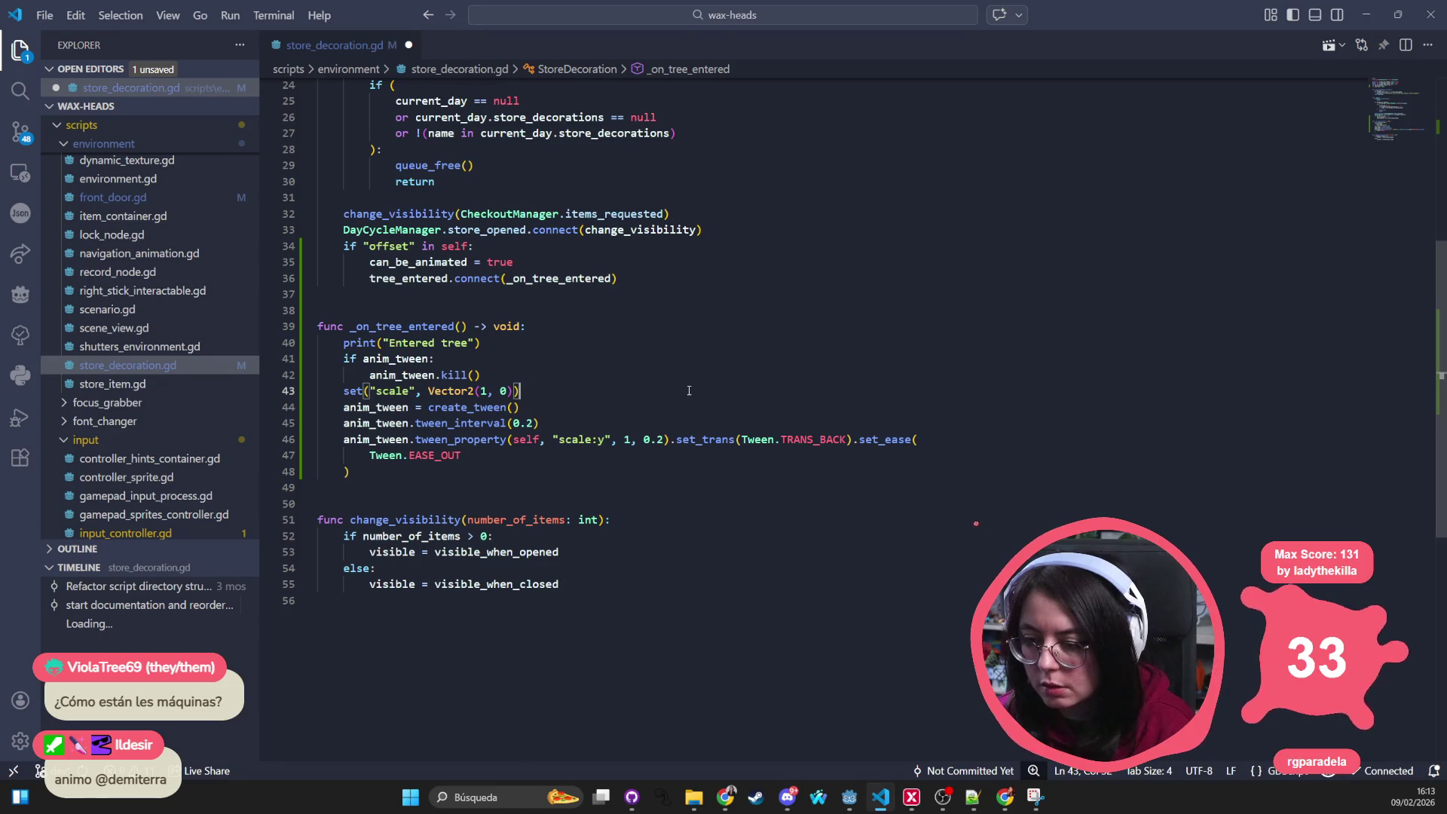
pyautogui.hotkey('ctrl', 's')
pyautogui.hotkey('alt', 'Tab')
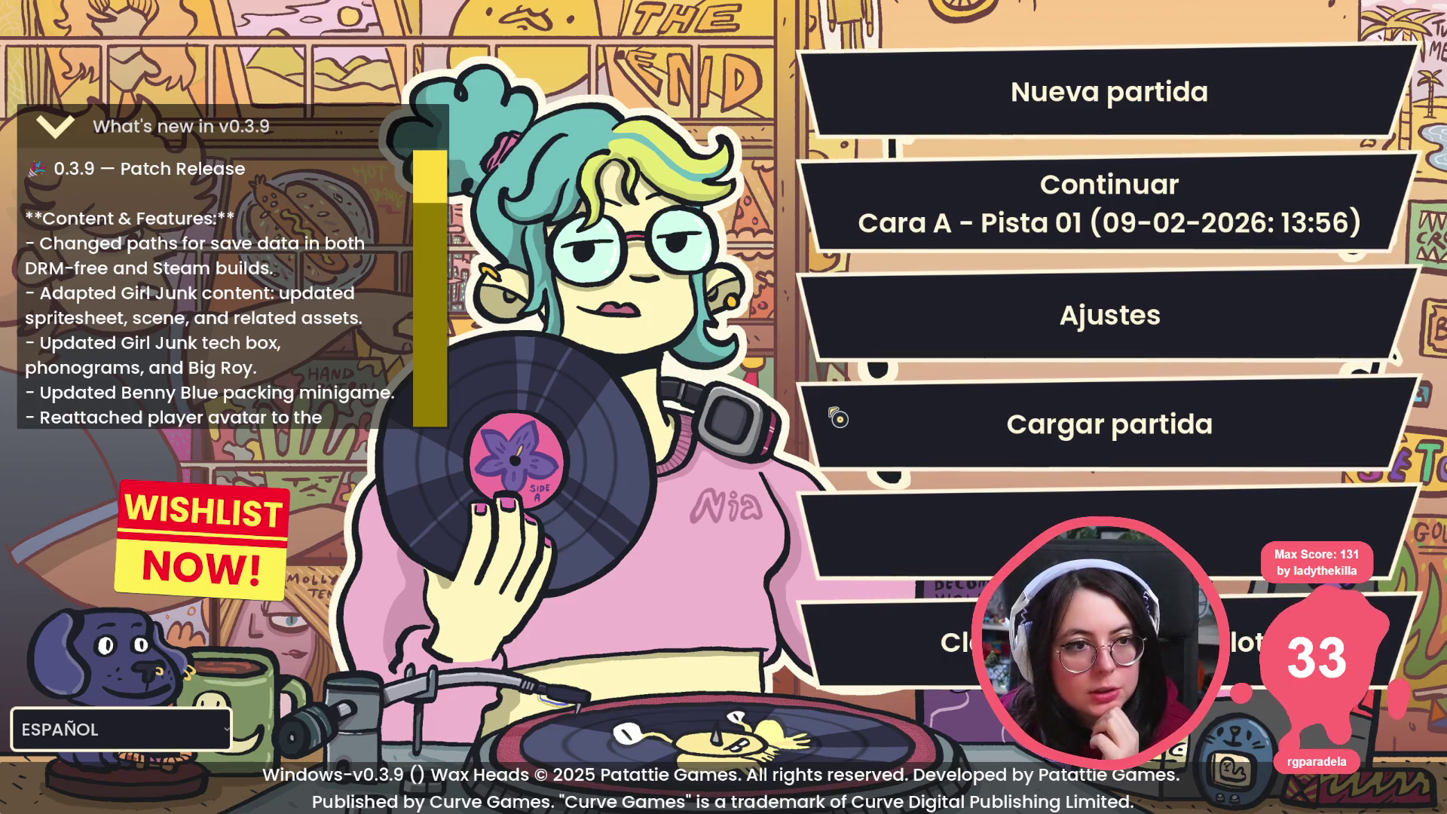
# Step: Choose Continuar to load the saved Wax Heads game into the store
pyautogui.click(935, 288)
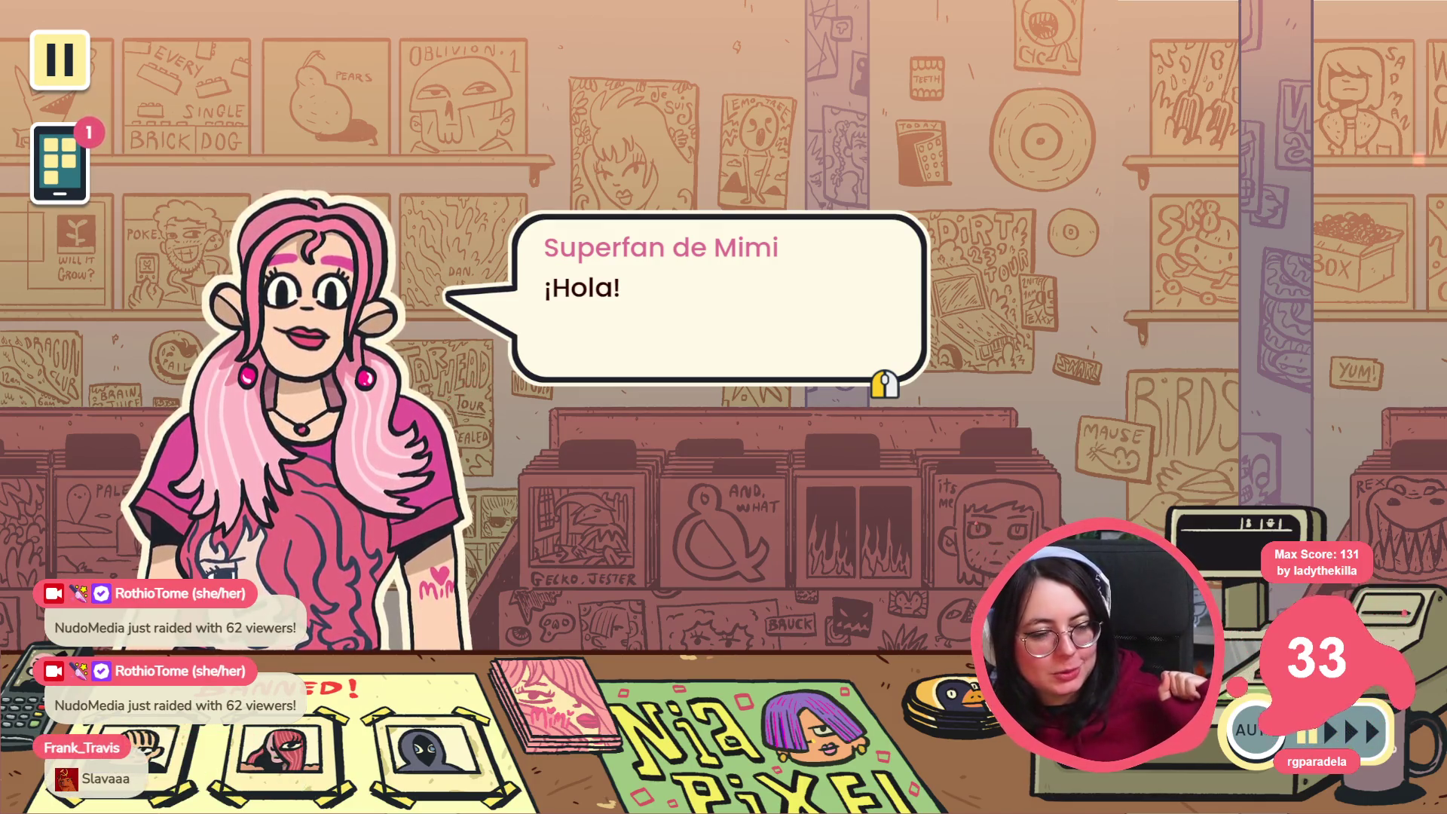
# Step: Answer yes to liking Mimi, advance the superfan's dialogue, and glance at the employee handbook
pyautogui.click(794, 410)
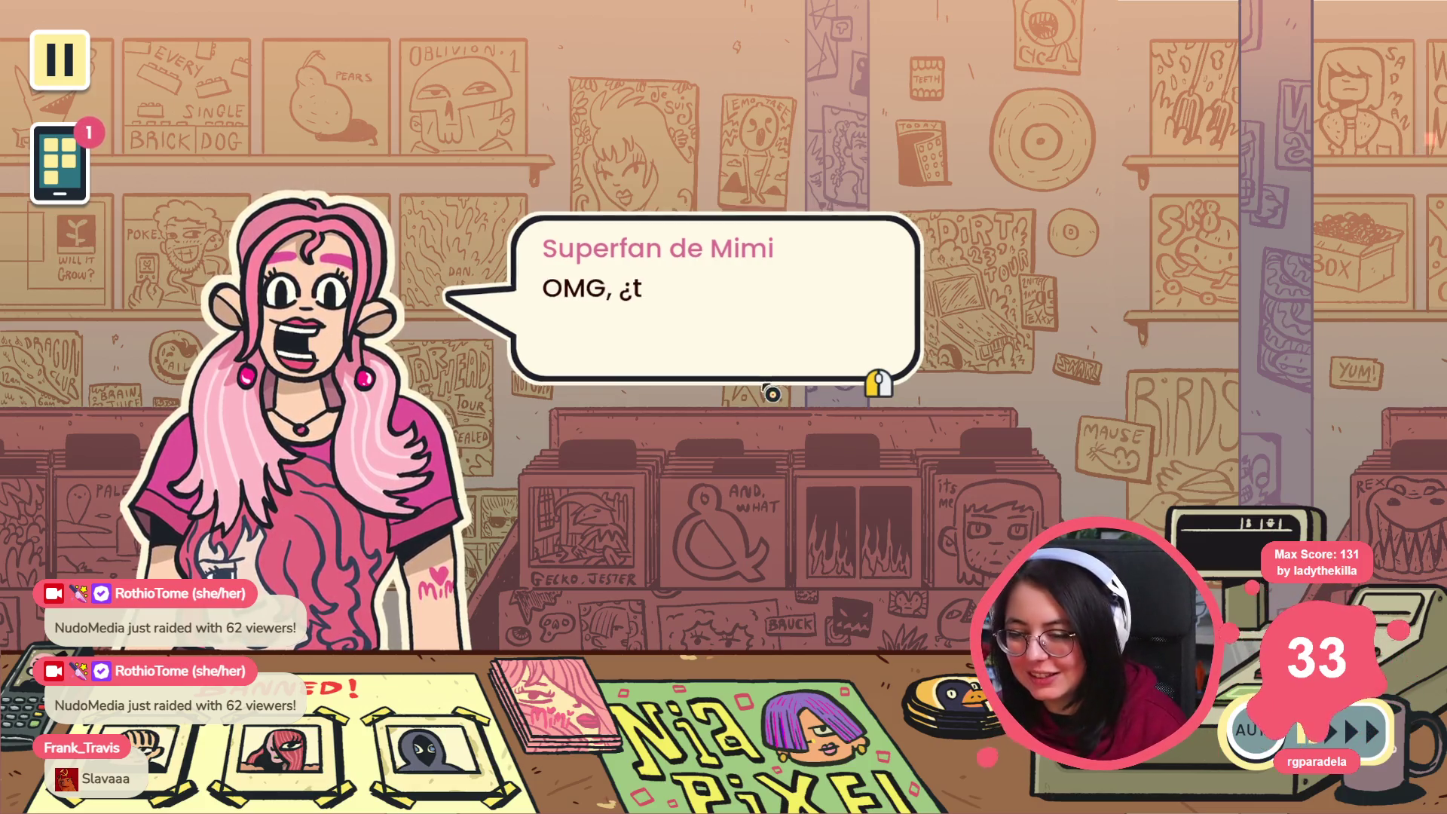
pyautogui.click(662, 380)
pyautogui.click(548, 424)
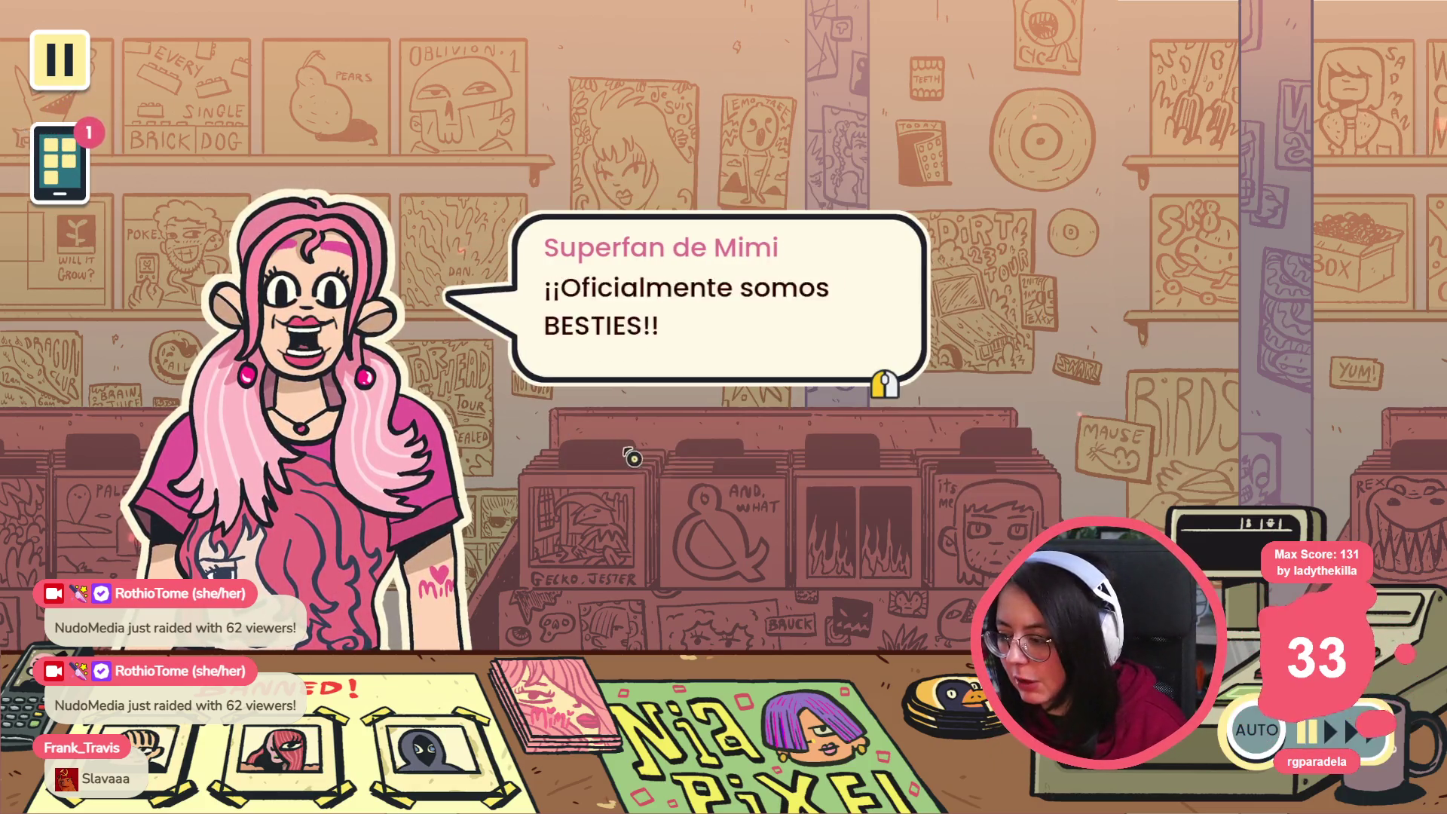
pyautogui.click(705, 456)
pyautogui.click(783, 413)
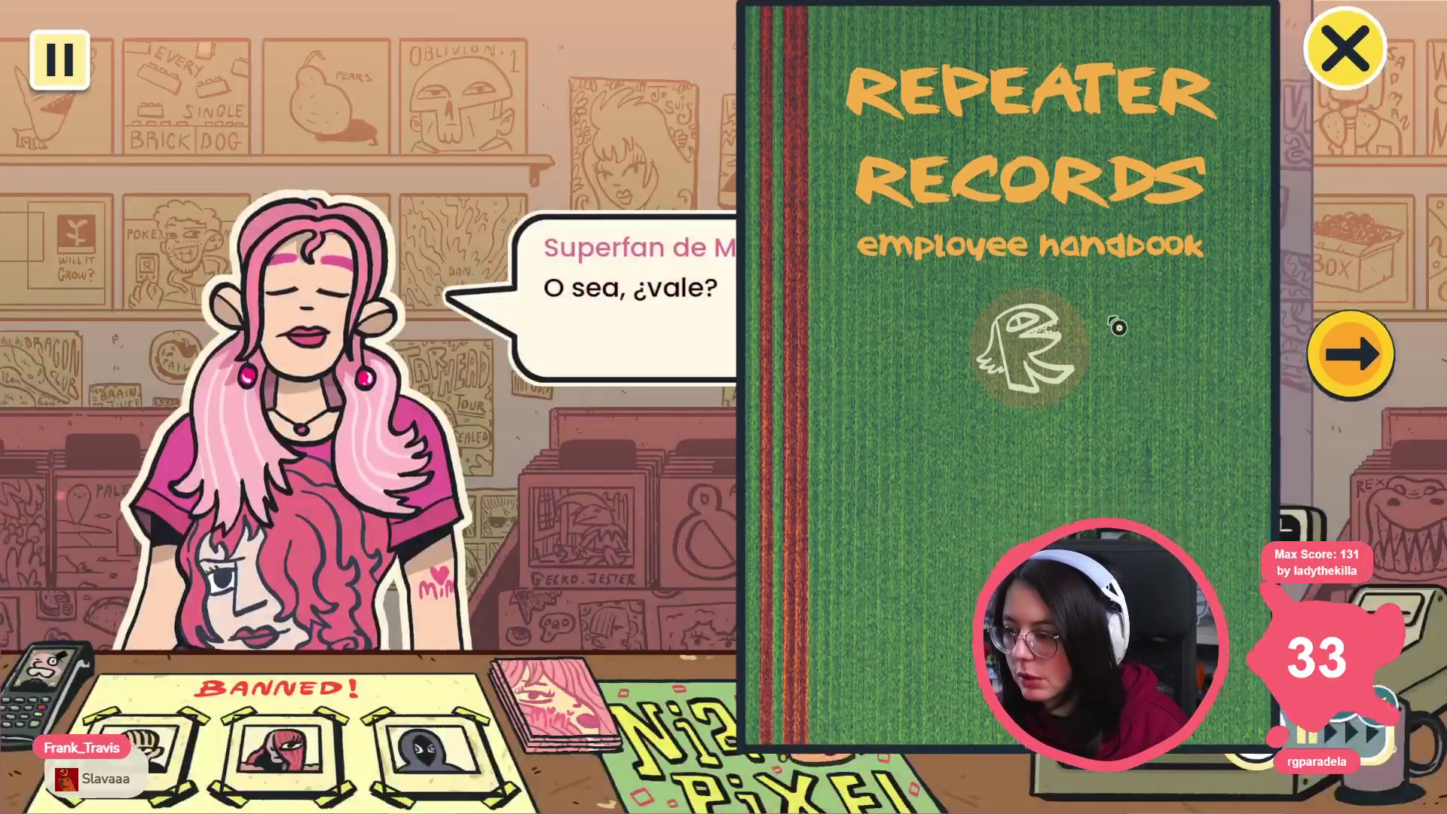
pyautogui.click(1345, 47)
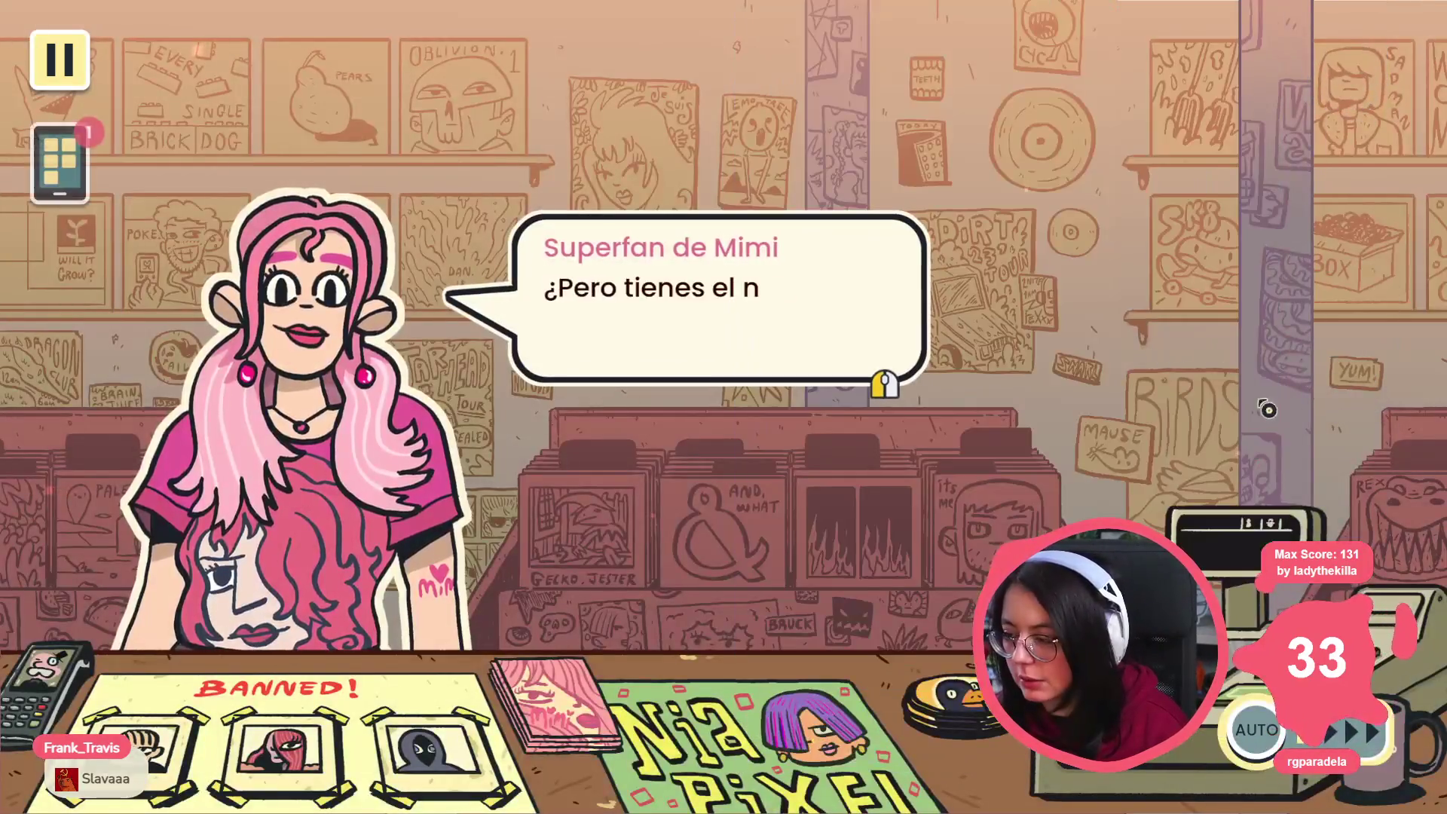
pyautogui.click(1255, 394)
# Step: Check the phone's Phonogram feed, performance stats and dialogue history, then choose '¿Podrías repetírmelo?'
pyautogui.click(111, 146)
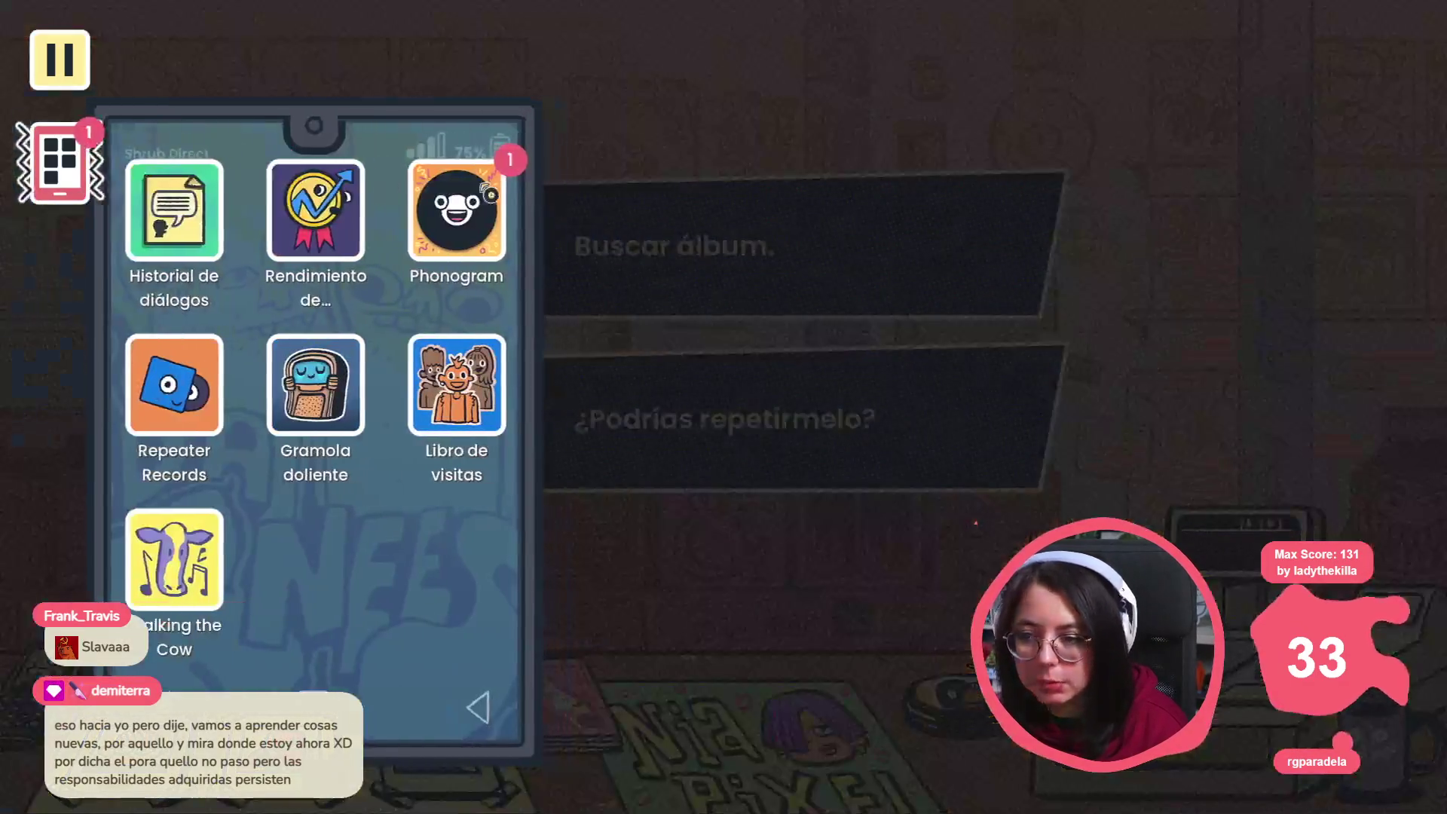
pyautogui.click(501, 209)
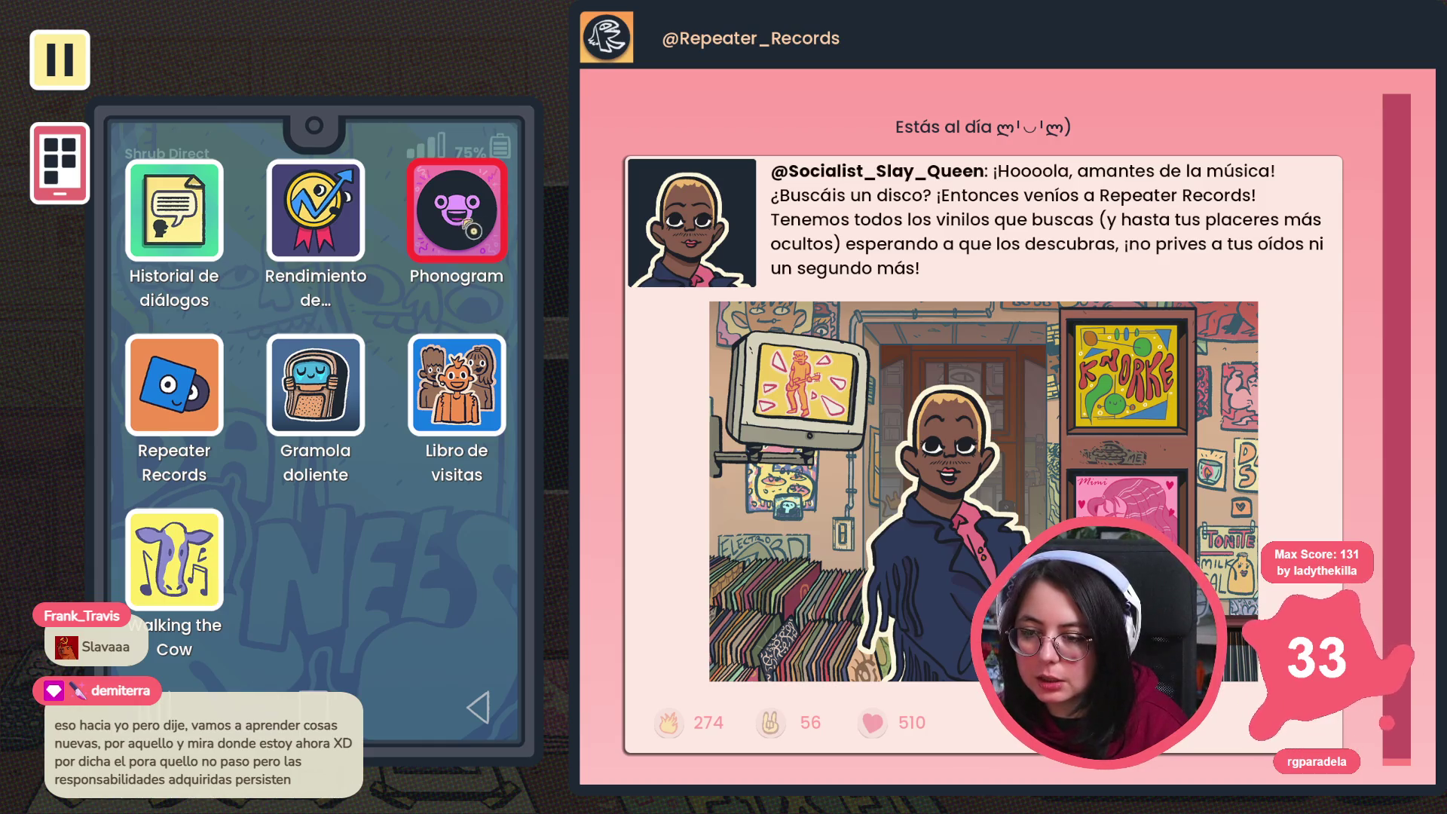
pyautogui.click(315, 210)
pyautogui.click(456, 210)
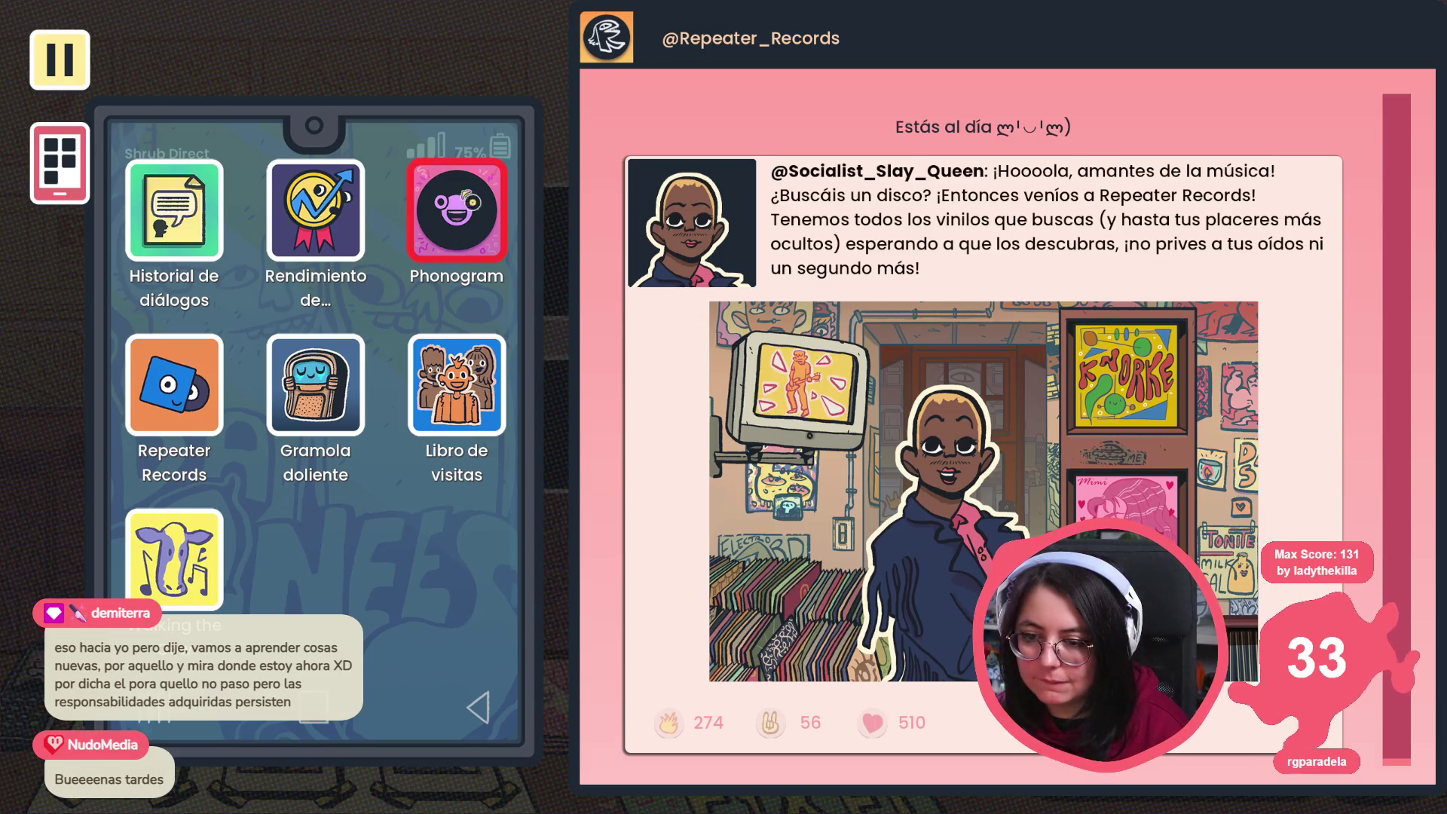
pyautogui.click(328, 240)
pyautogui.click(422, 238)
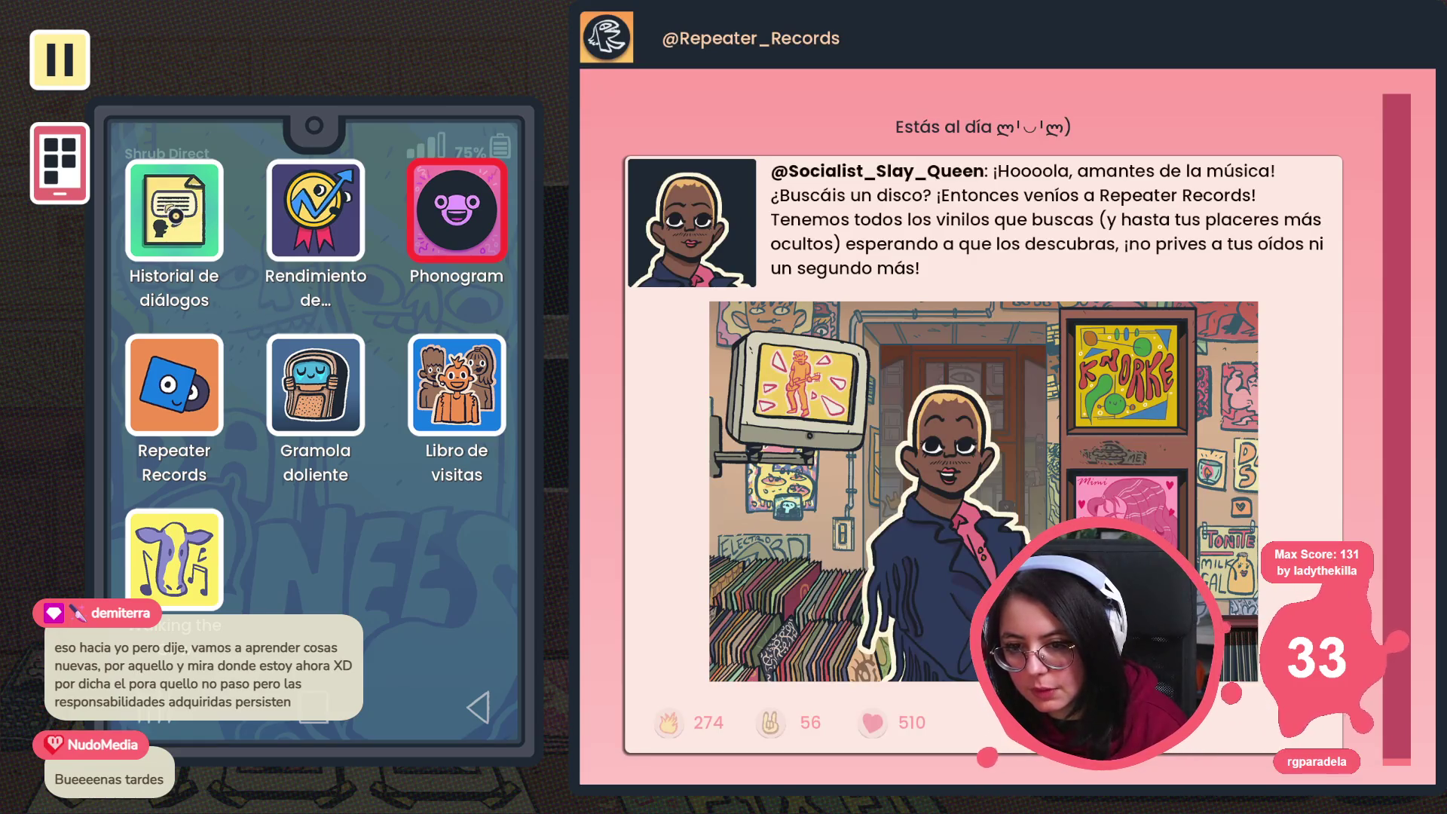
pyautogui.click(174, 210)
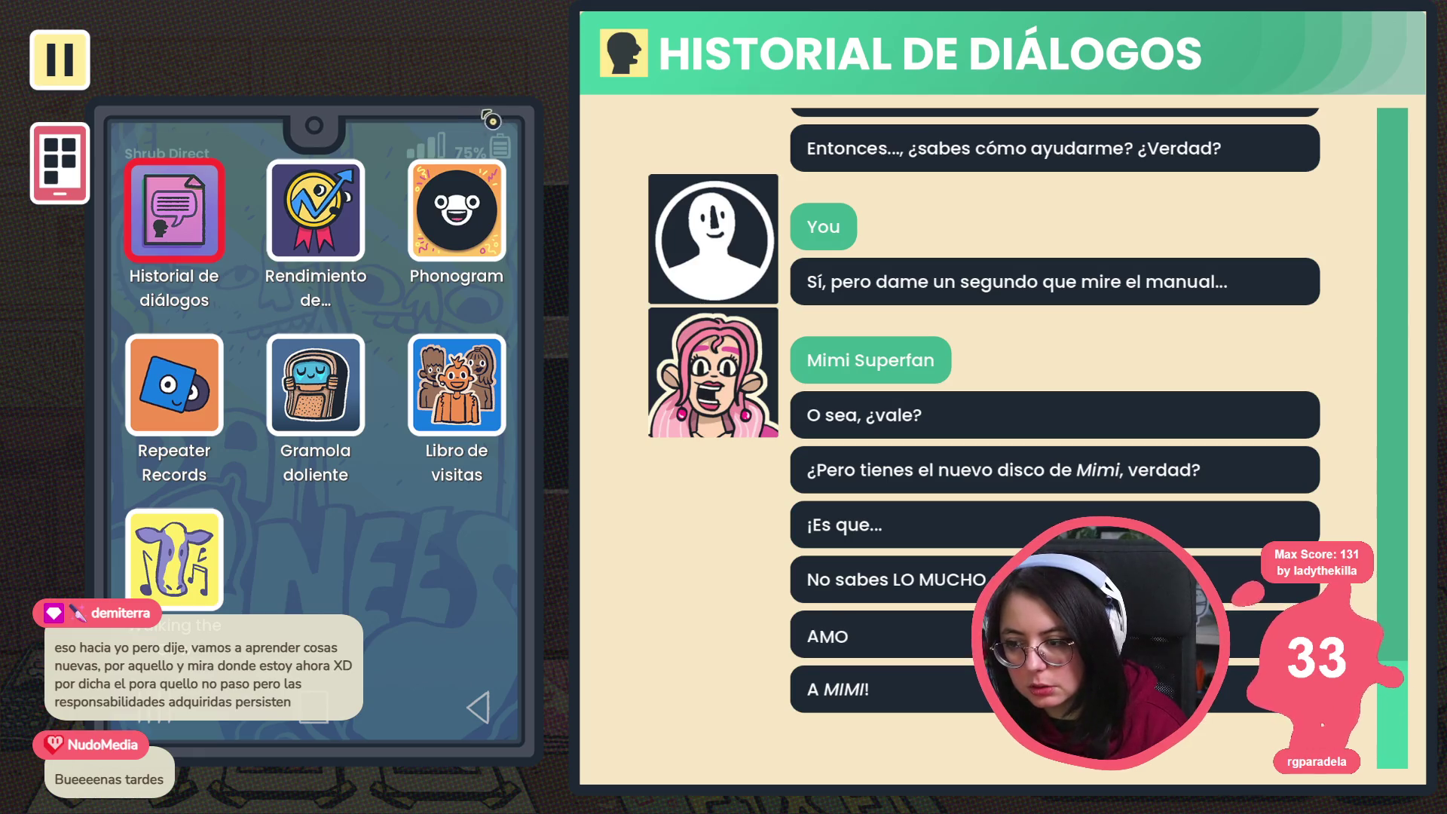
pyautogui.press('Escape')
pyautogui.click(791, 413)
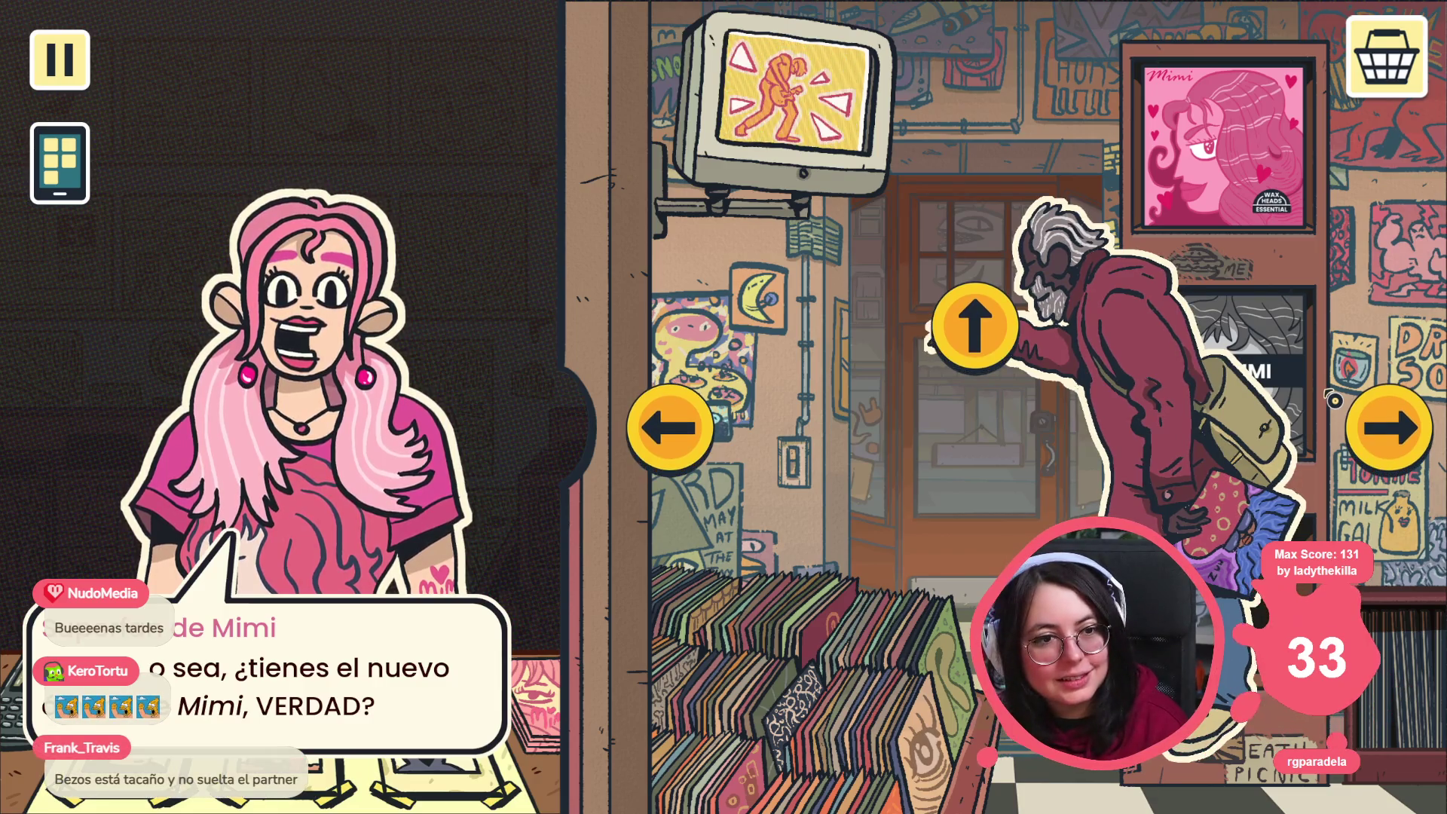
# Step: Browse the shop views through to the arcade corner, then quit the game with F8
pyautogui.click(1406, 424)
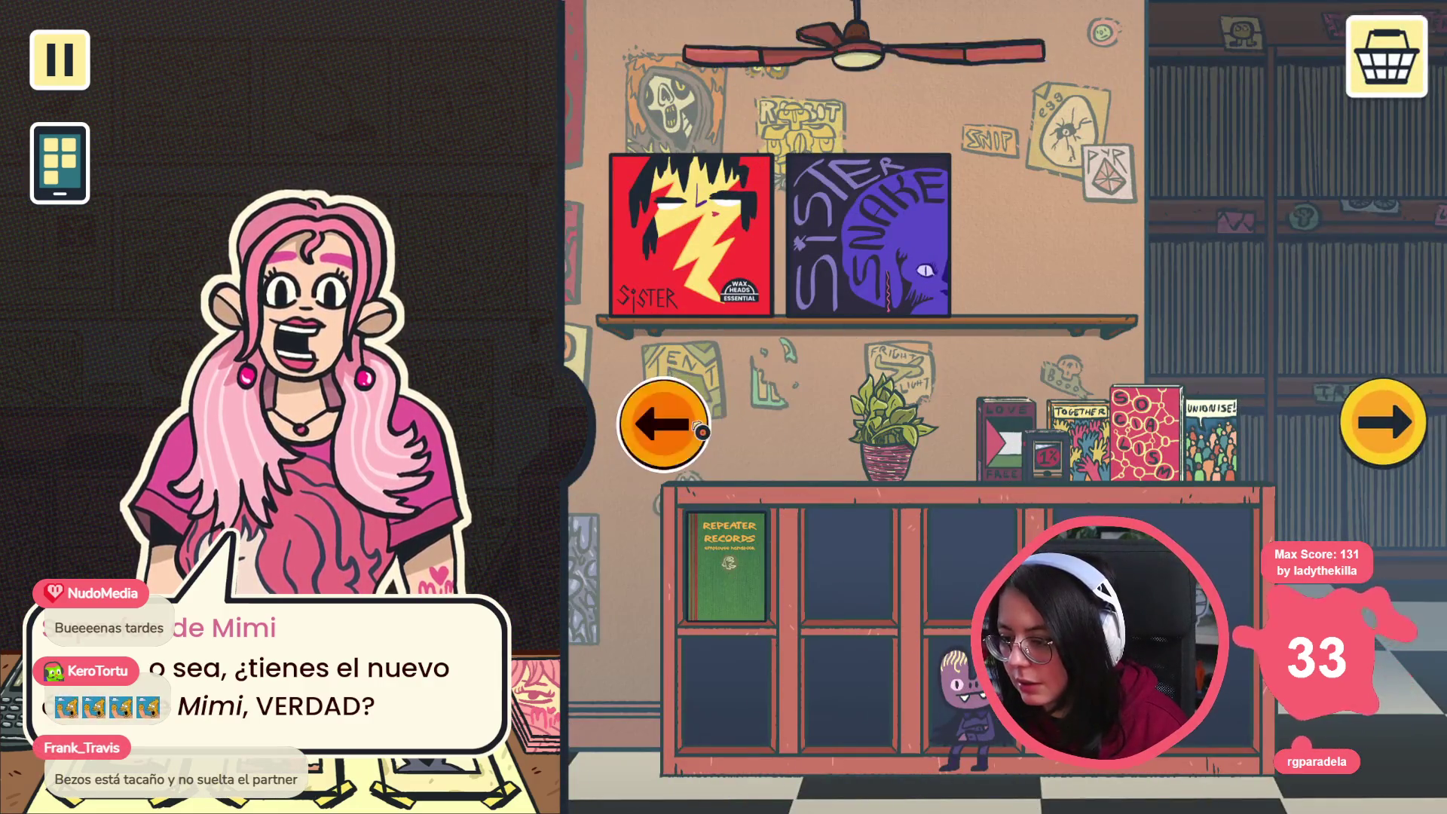
pyautogui.press('Left')
pyautogui.click(1409, 445)
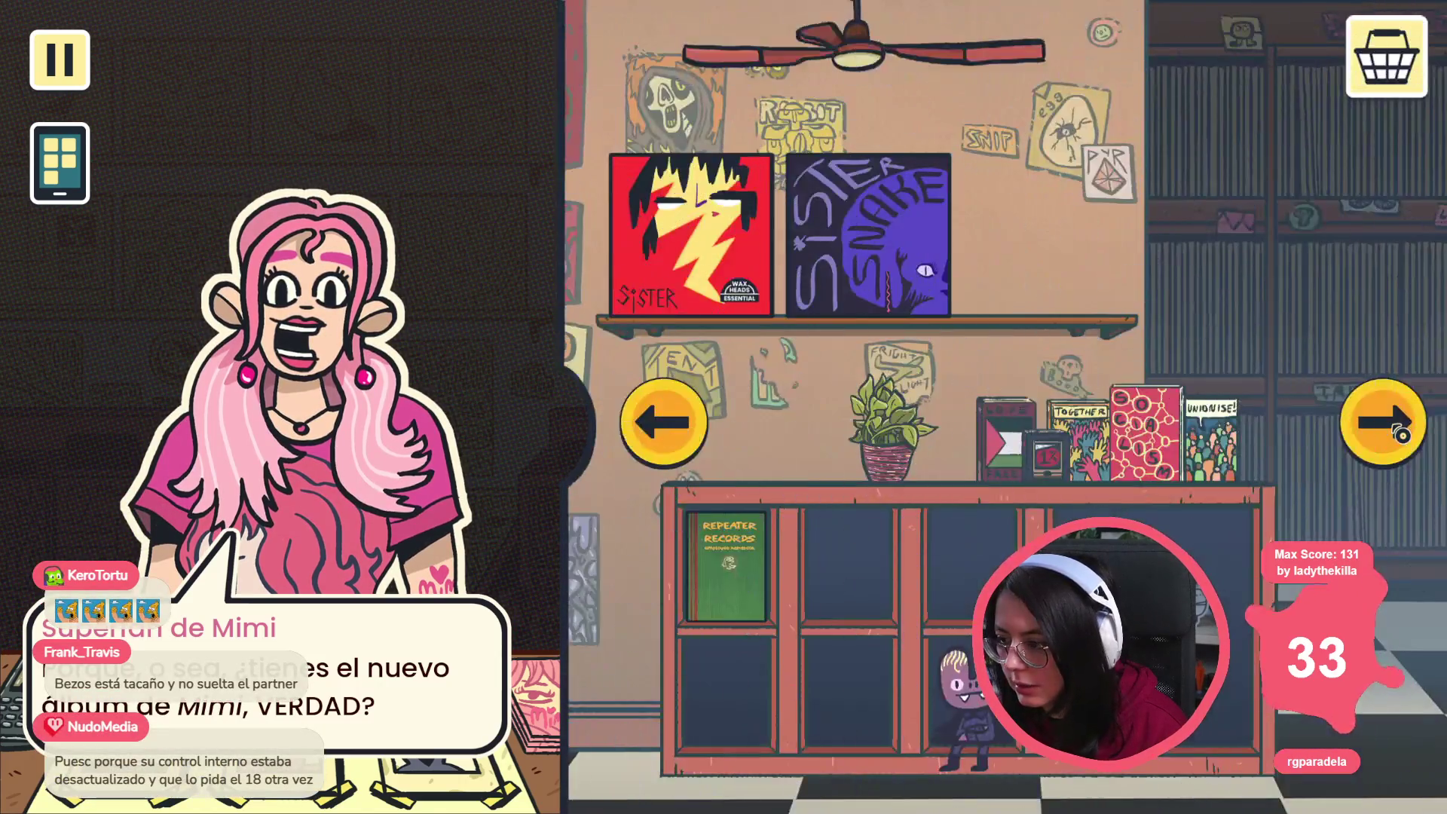
pyautogui.click(1400, 435)
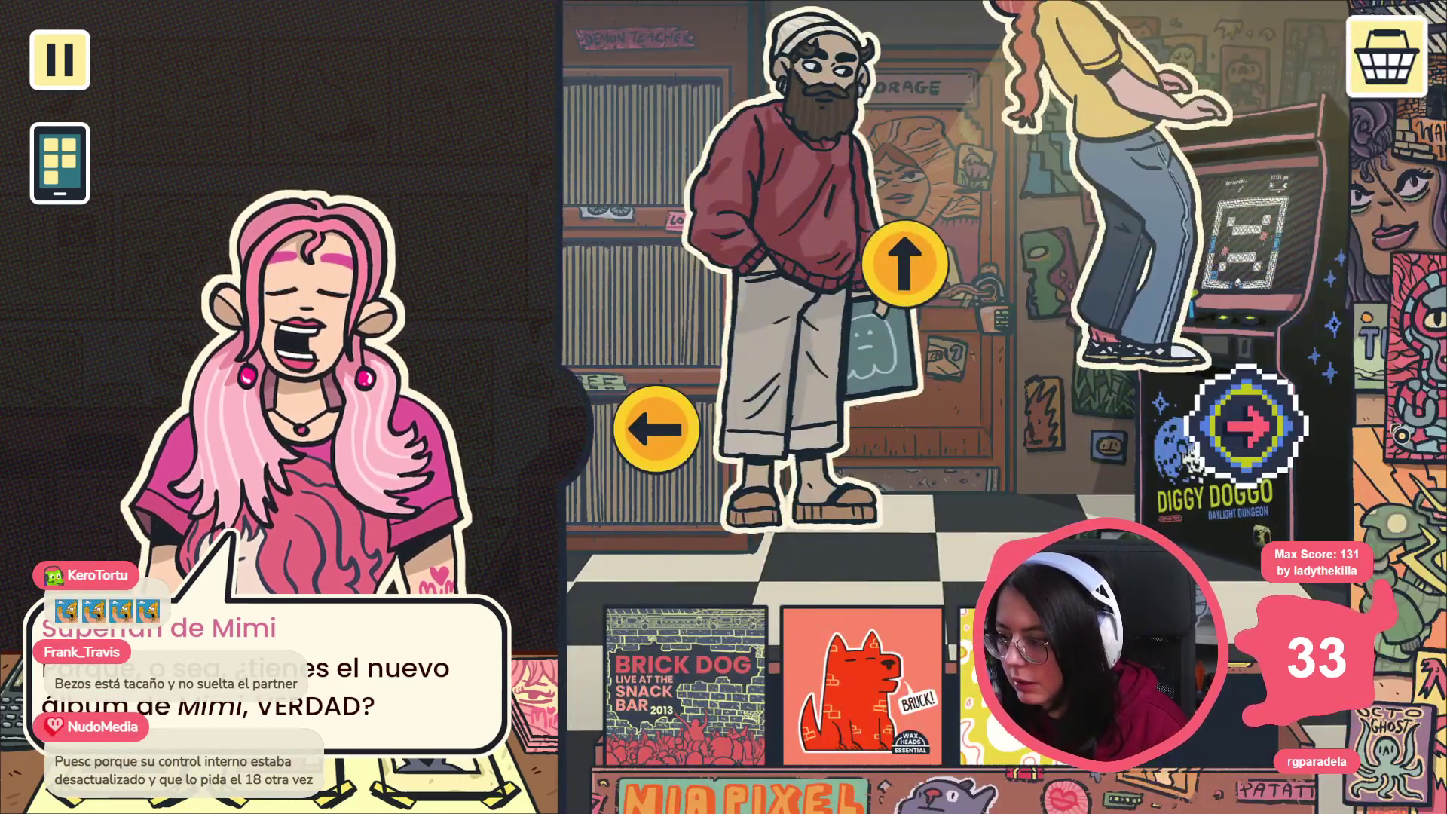
pyautogui.click(1247, 421)
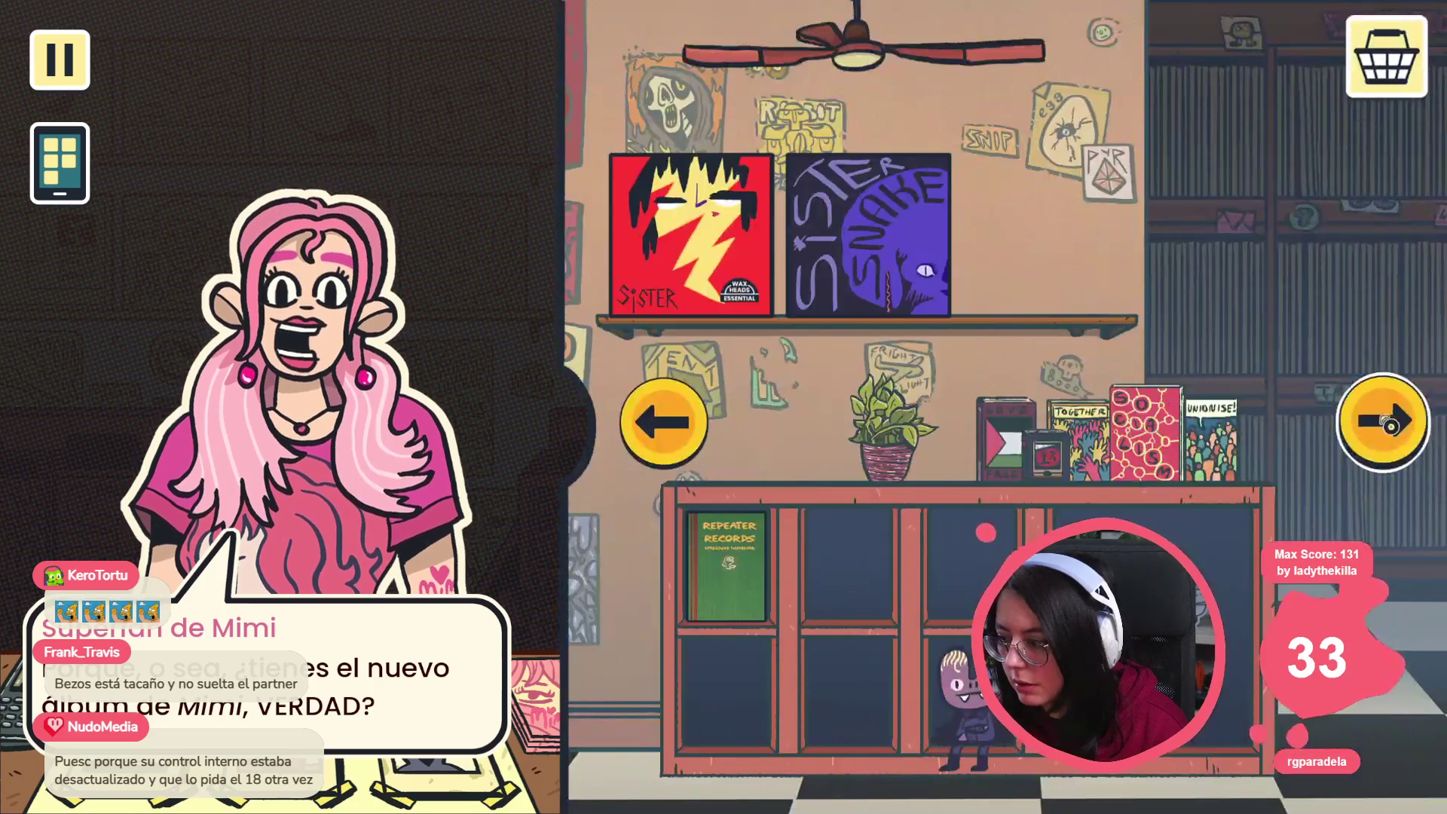
pyautogui.click(1381, 430)
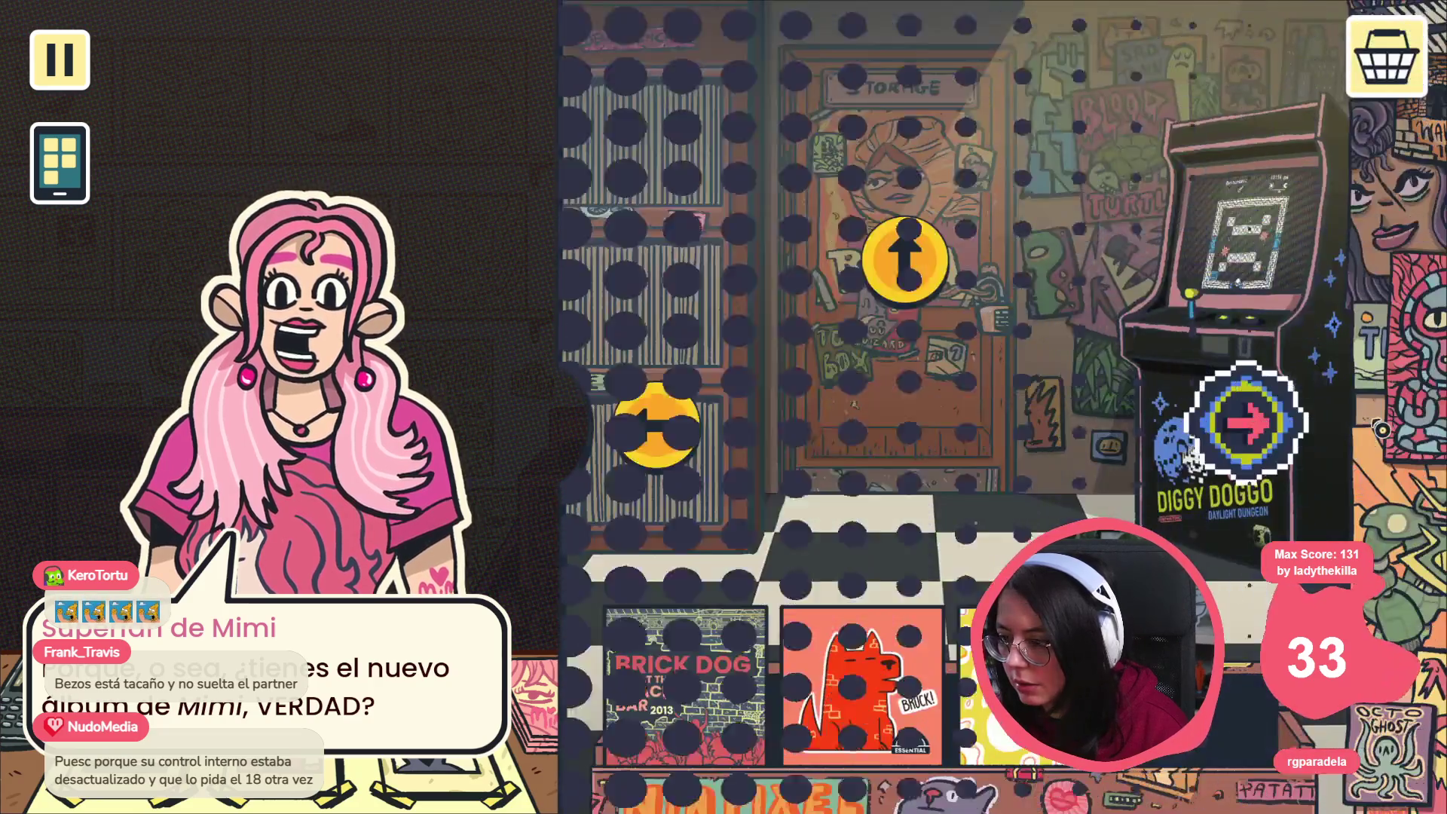
pyautogui.click(1281, 429)
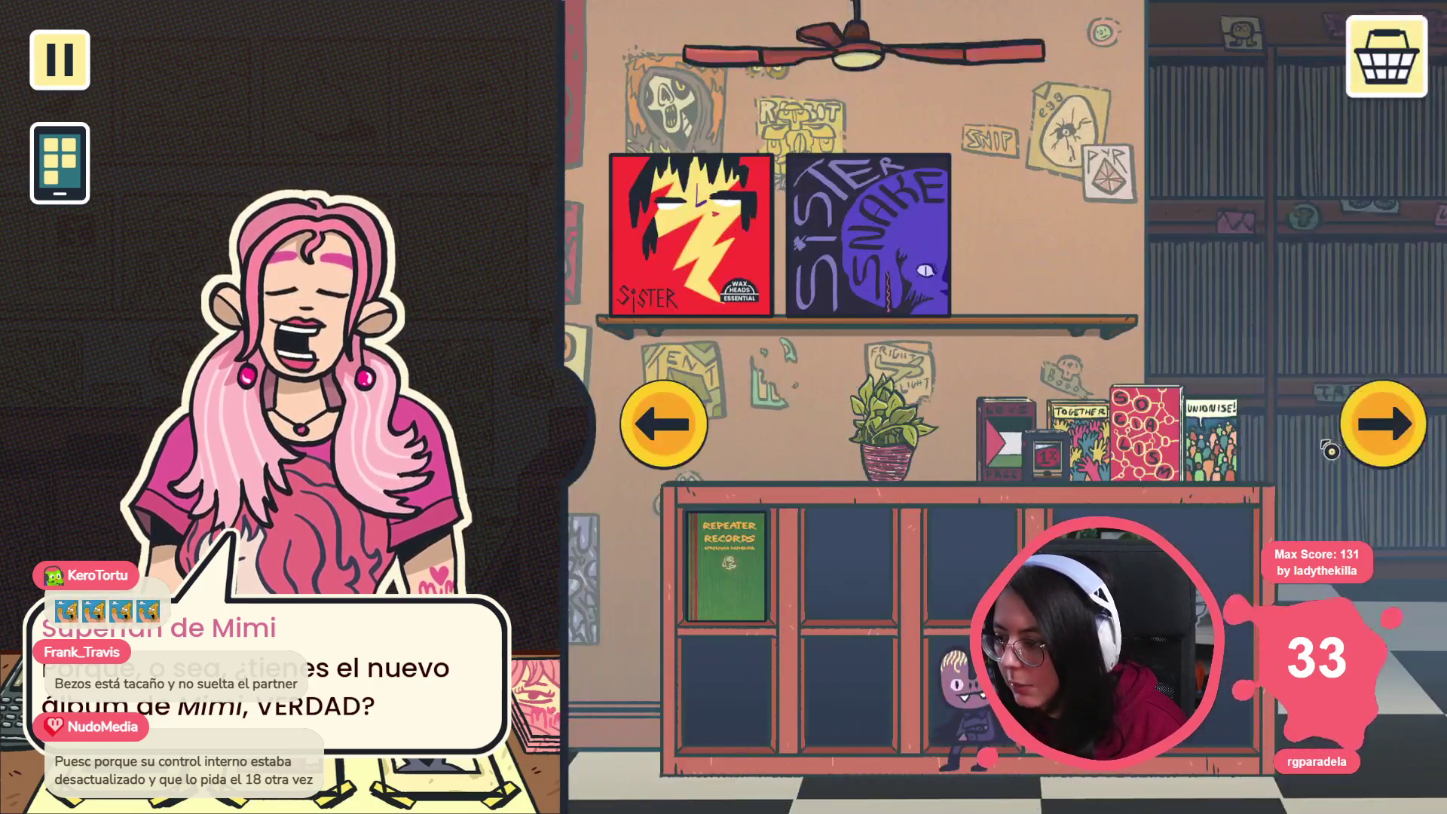
pyautogui.click(1335, 444)
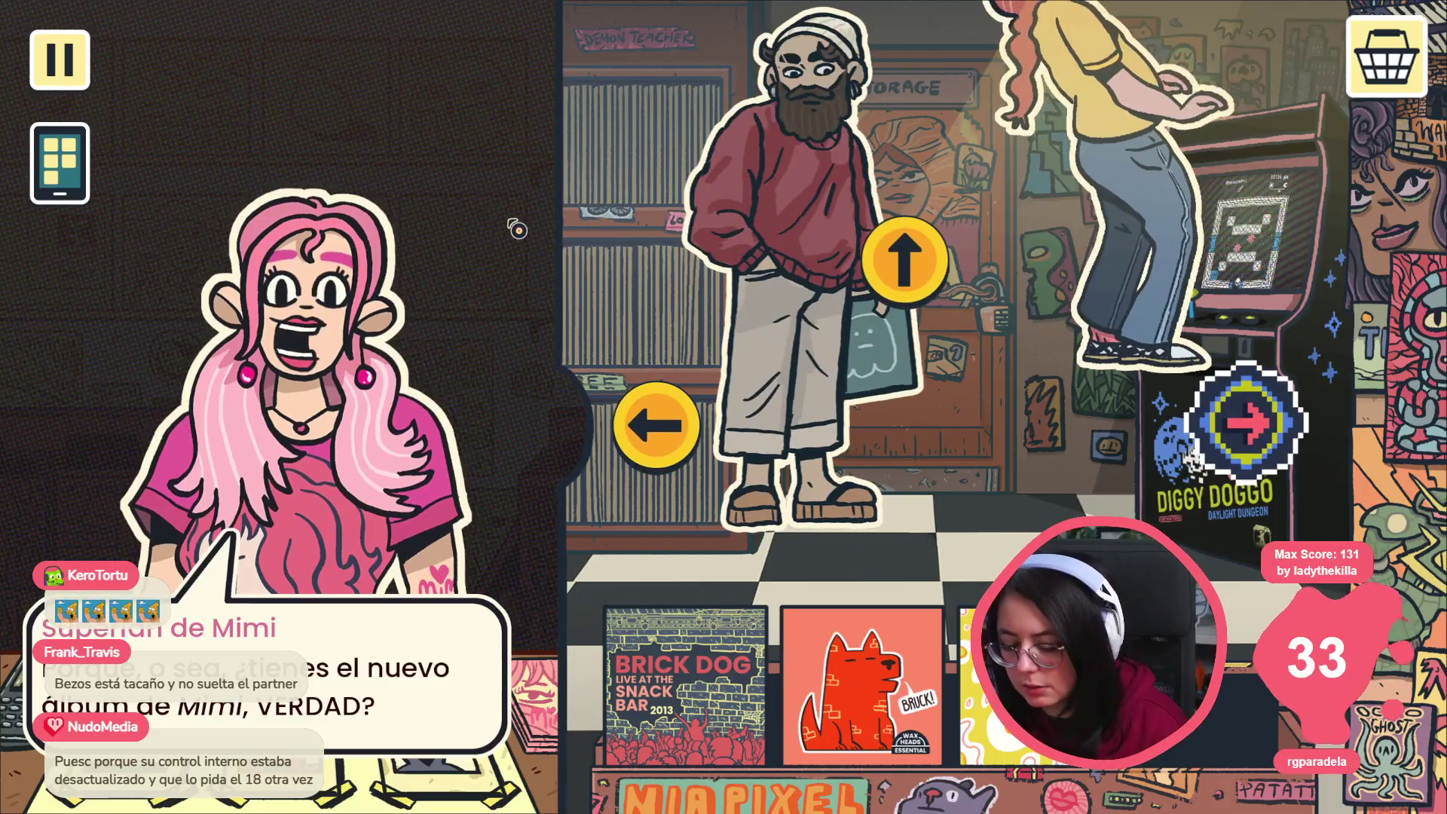
pyautogui.press('F8')
pyautogui.hotkey('alt', 'Tab')
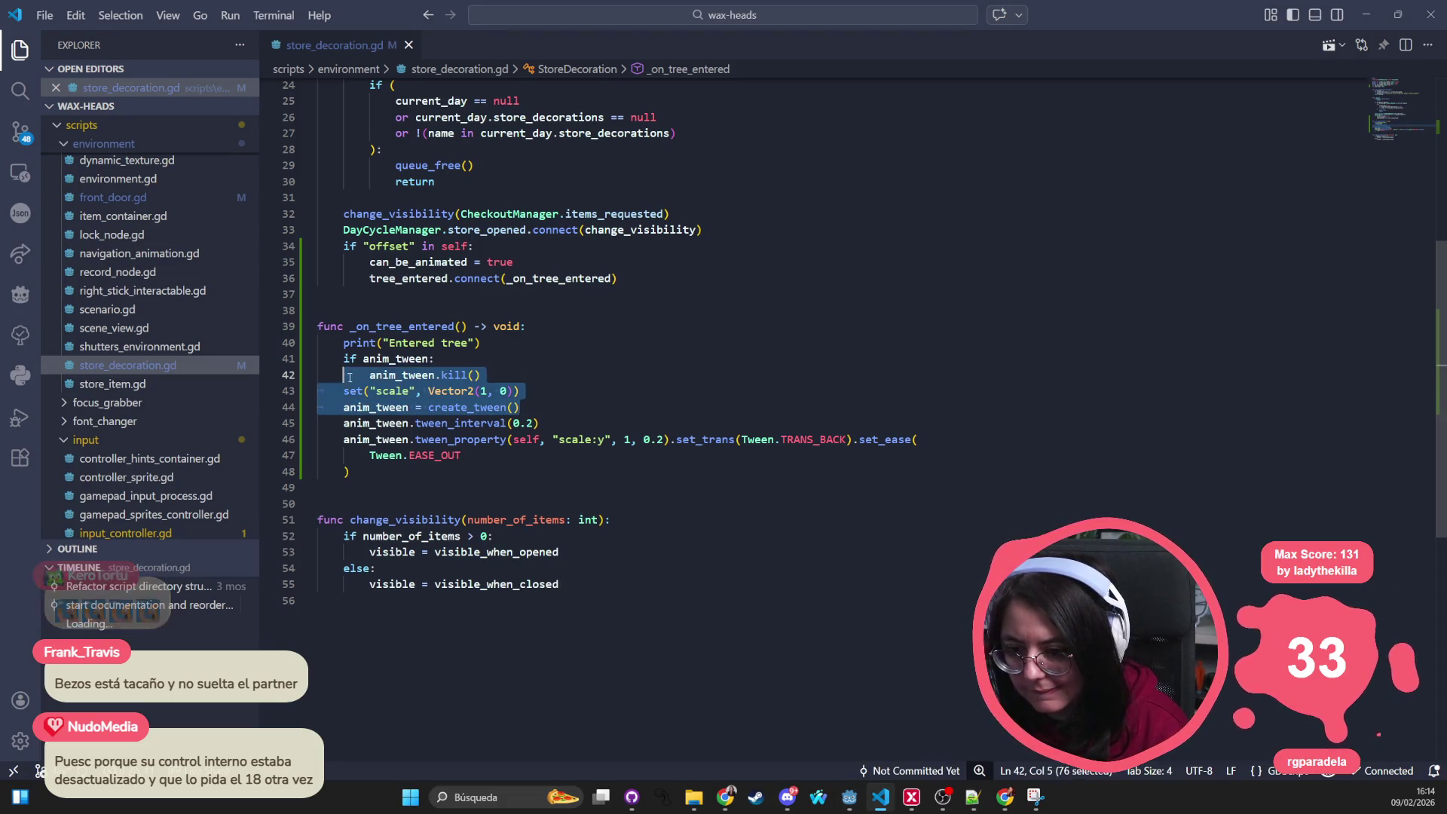
# Step: Try adding an await process_frame line after the tween kill in store_decoration.gd
pyautogui.click(468, 391)
pyautogui.tripleClick(468, 391)
pyautogui.hotkey('ctrl', 'c')
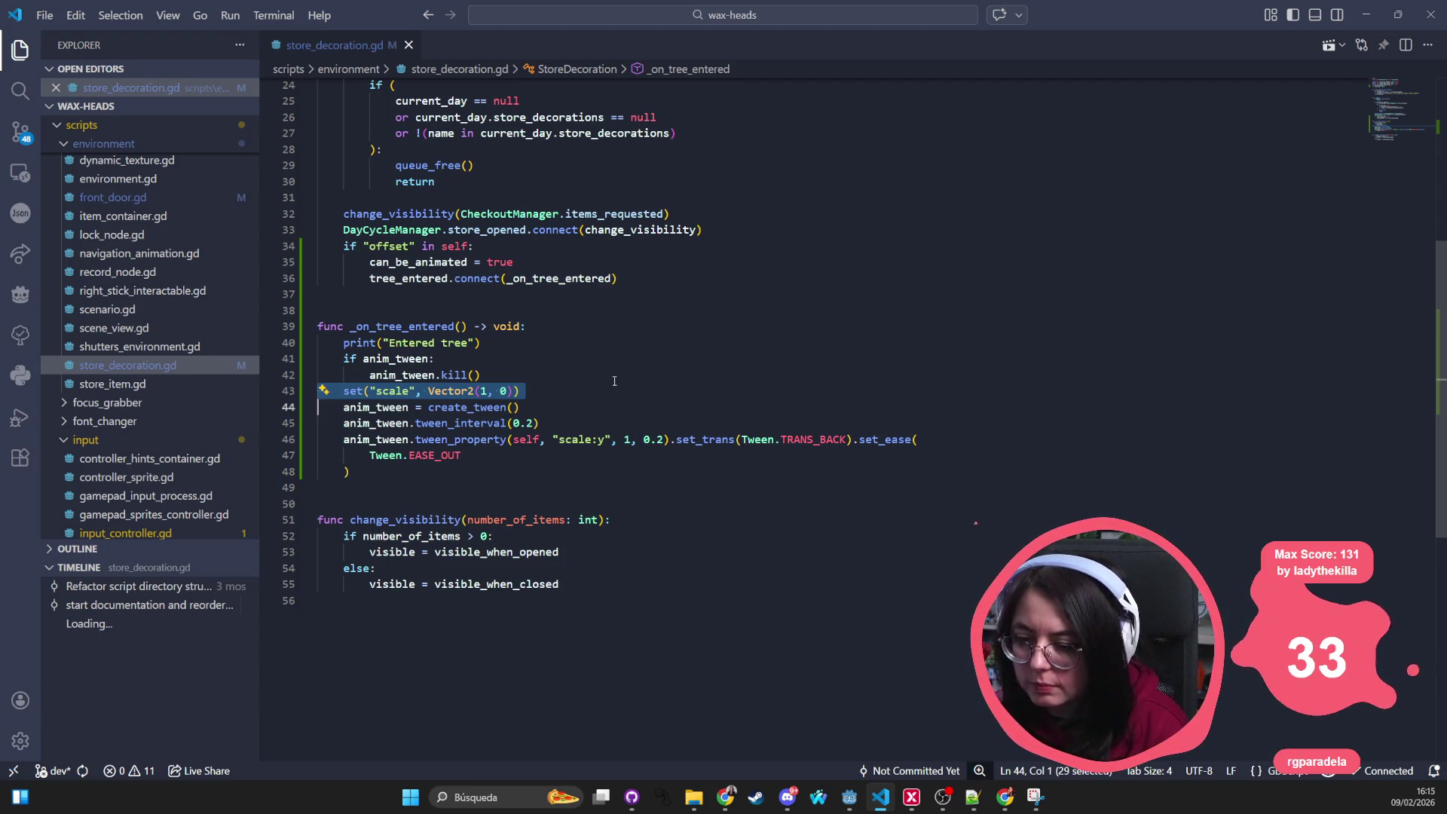
pyautogui.press('Left')
pyautogui.press('Left')
pyautogui.press('Return')
pyautogui.write('a')
pyautogui.press('BackSpace')
pyautogui.press('BackSpace')
pyautogui.write('wait')
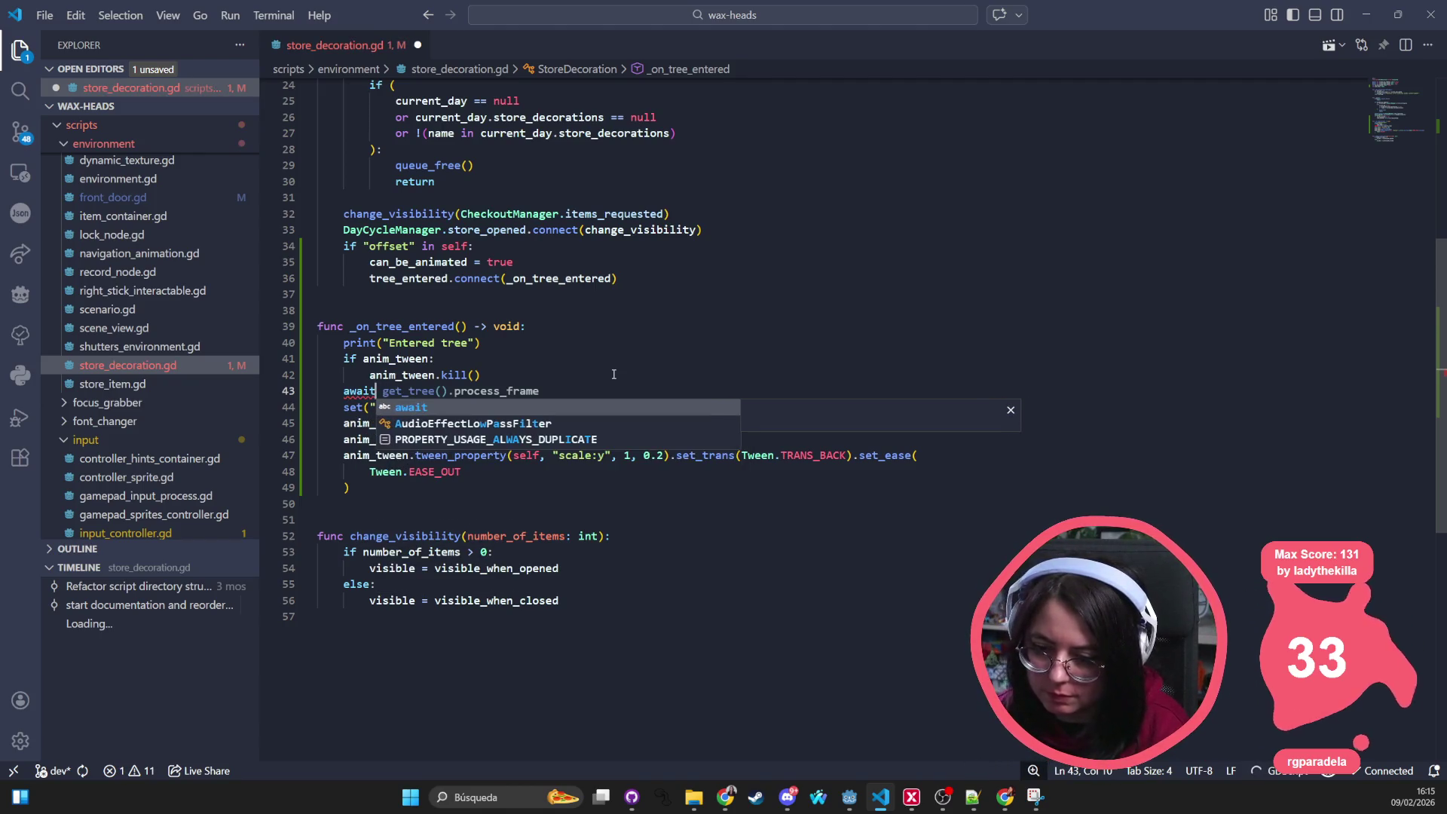
pyautogui.press('Tab')
pyautogui.hotkey('alt', 'Tab')
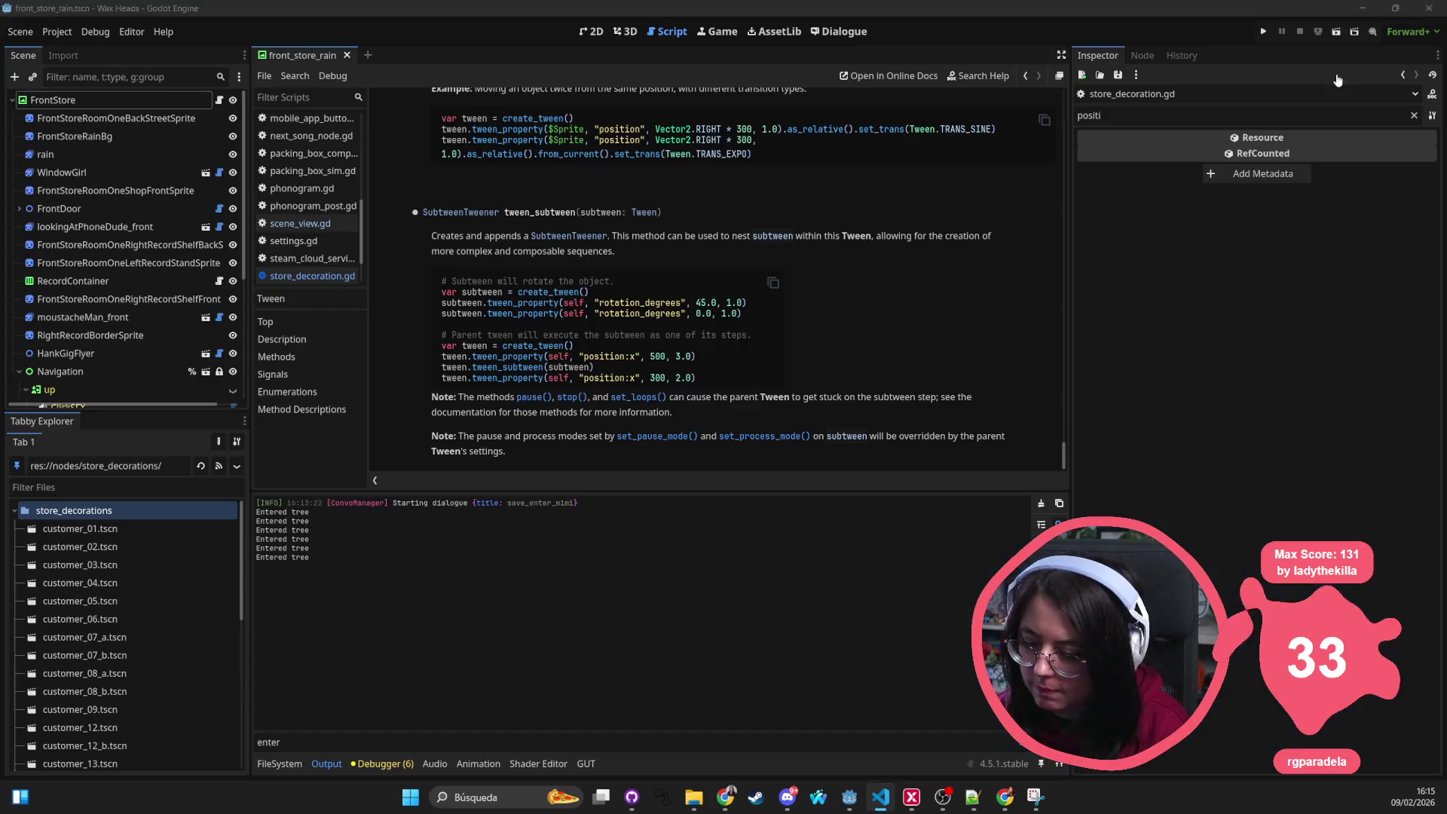
pyautogui.hotkey('alt', 'Tab')
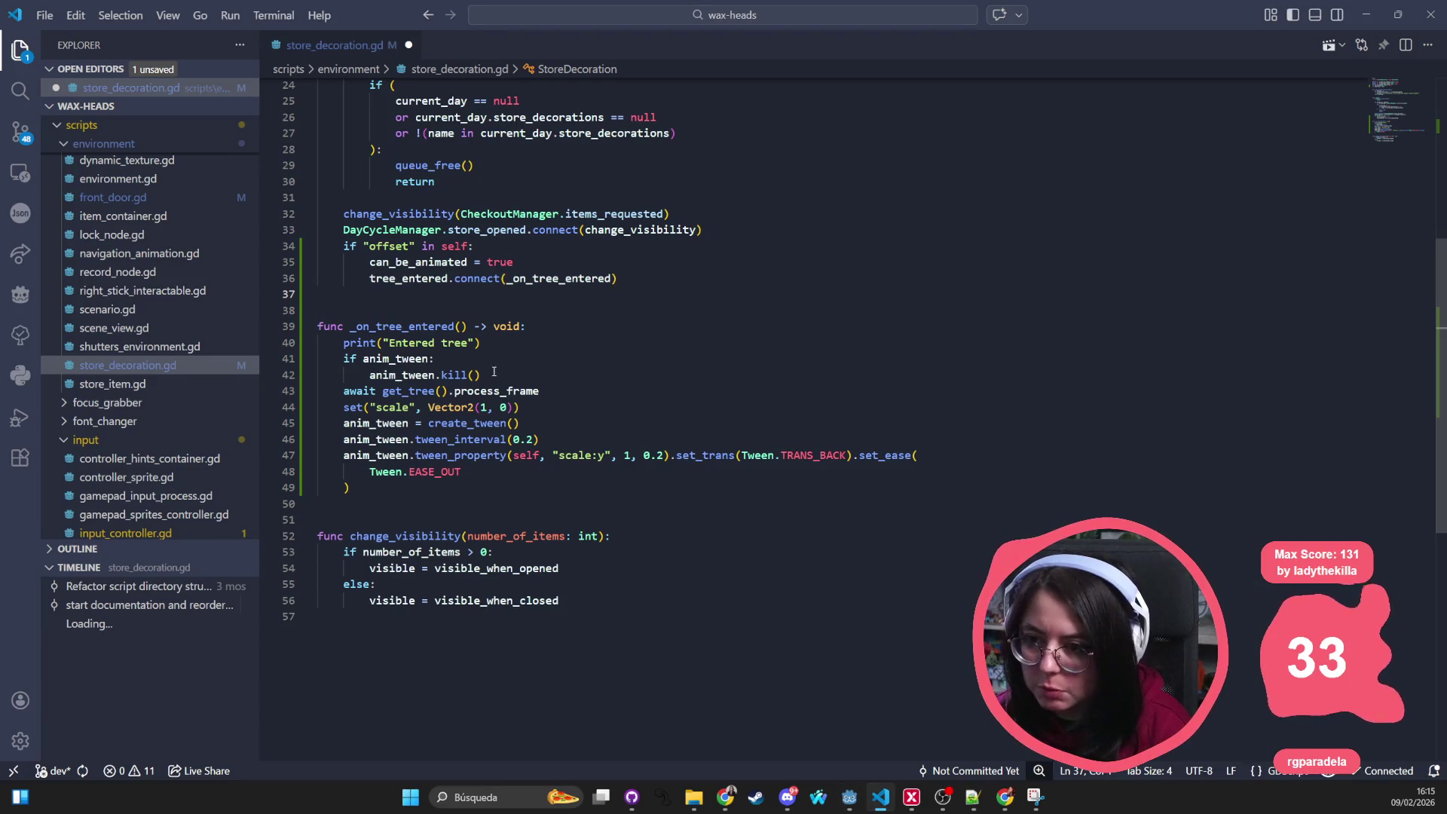
pyautogui.hotkey('alt', 'Tab')
pyautogui.hotkey('alt', 'Tab')
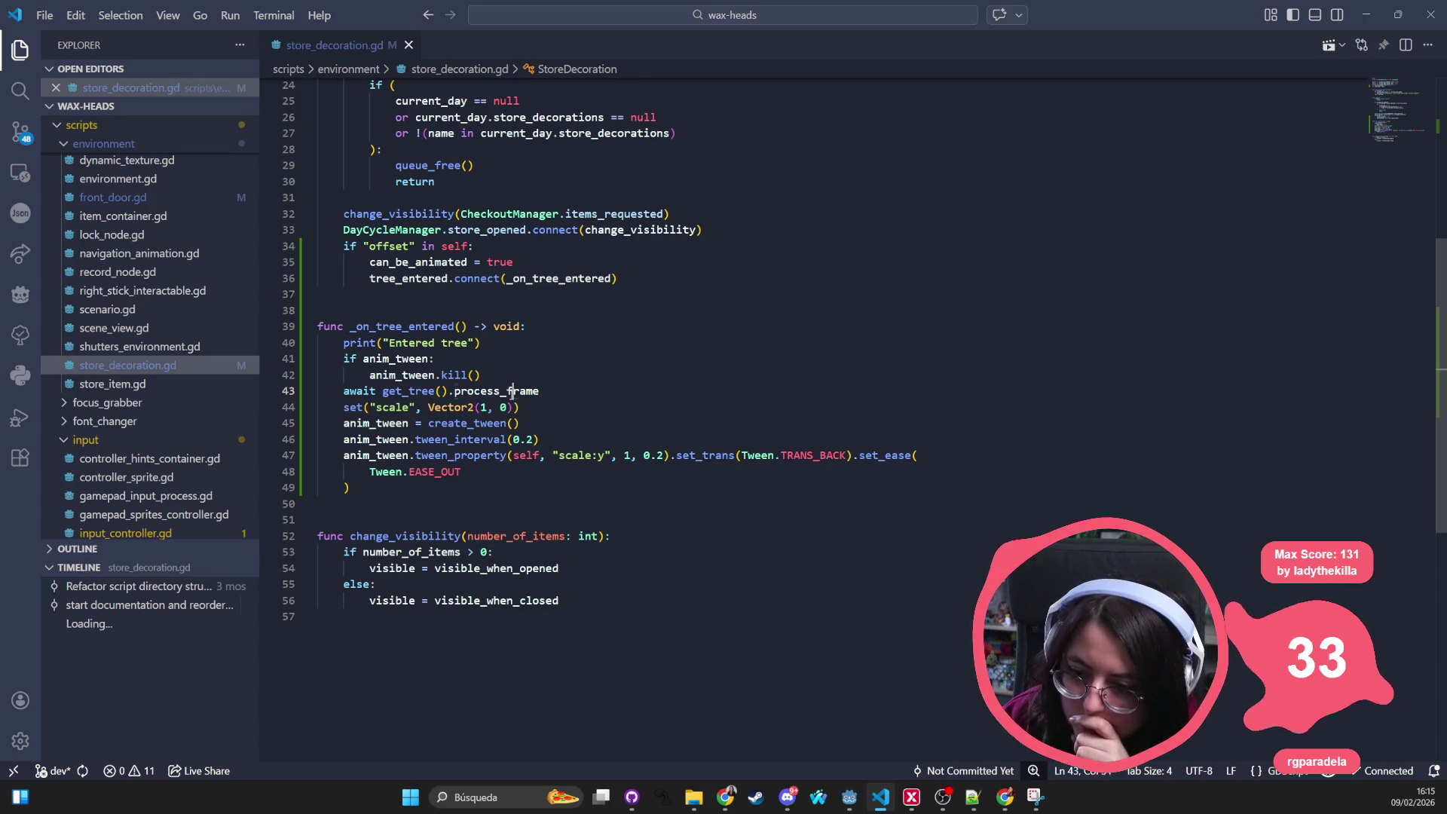
# Step: Delete the await line and paste the scale reset to Vector2(1, 0) into _ready after tree_entered.connect, outdented
pyautogui.tripleClick(512, 392)
pyautogui.press('BackSpace')
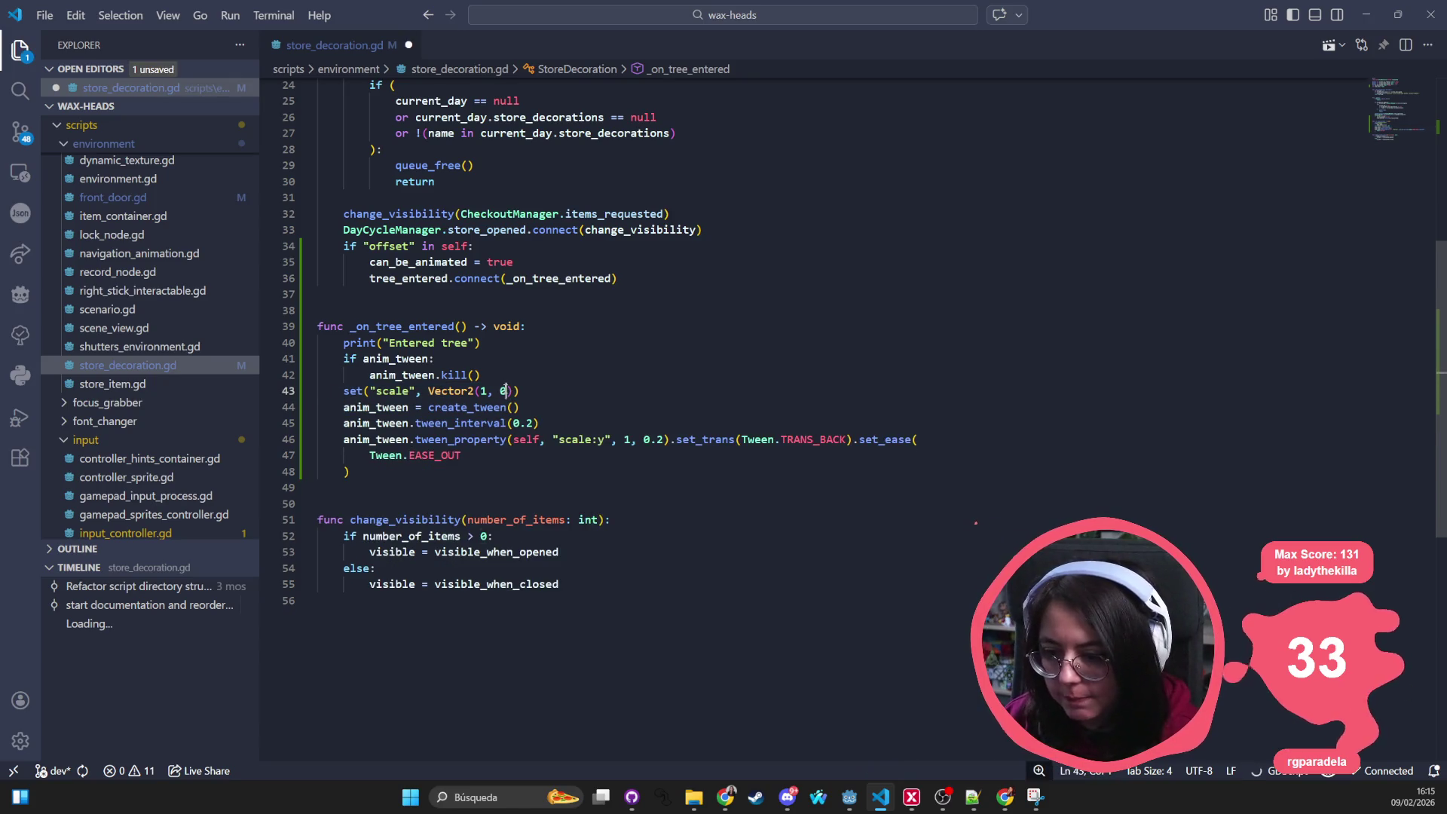
pyautogui.tripleClick(505, 391)
pyautogui.click(684, 279)
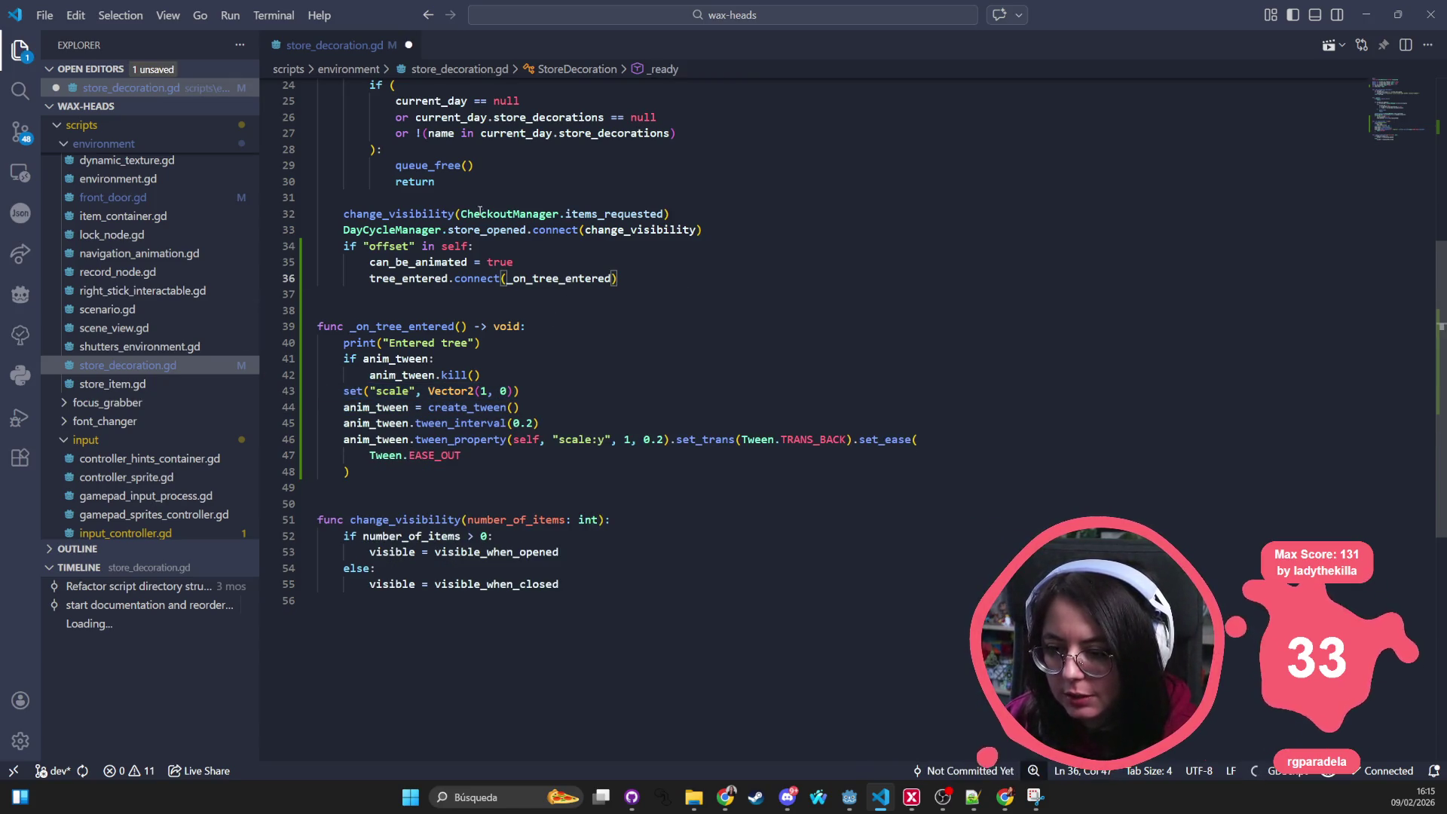
pyautogui.press('Return')
pyautogui.hotkey('ctrl', 'v')
pyautogui.press('Up')
pyautogui.hotkey('shift', 'Tab')
pyautogui.click(516, 261)
# Step: Save store_decoration.gd and return to the Godot editor
pyautogui.hotkey('alt', 'Tab')
pyautogui.hotkey('alt', 'Tab')
pyautogui.hotkey('alt', 'Tab')
pyautogui.hotkey('alt', 'Tab')
pyautogui.click(731, 357)
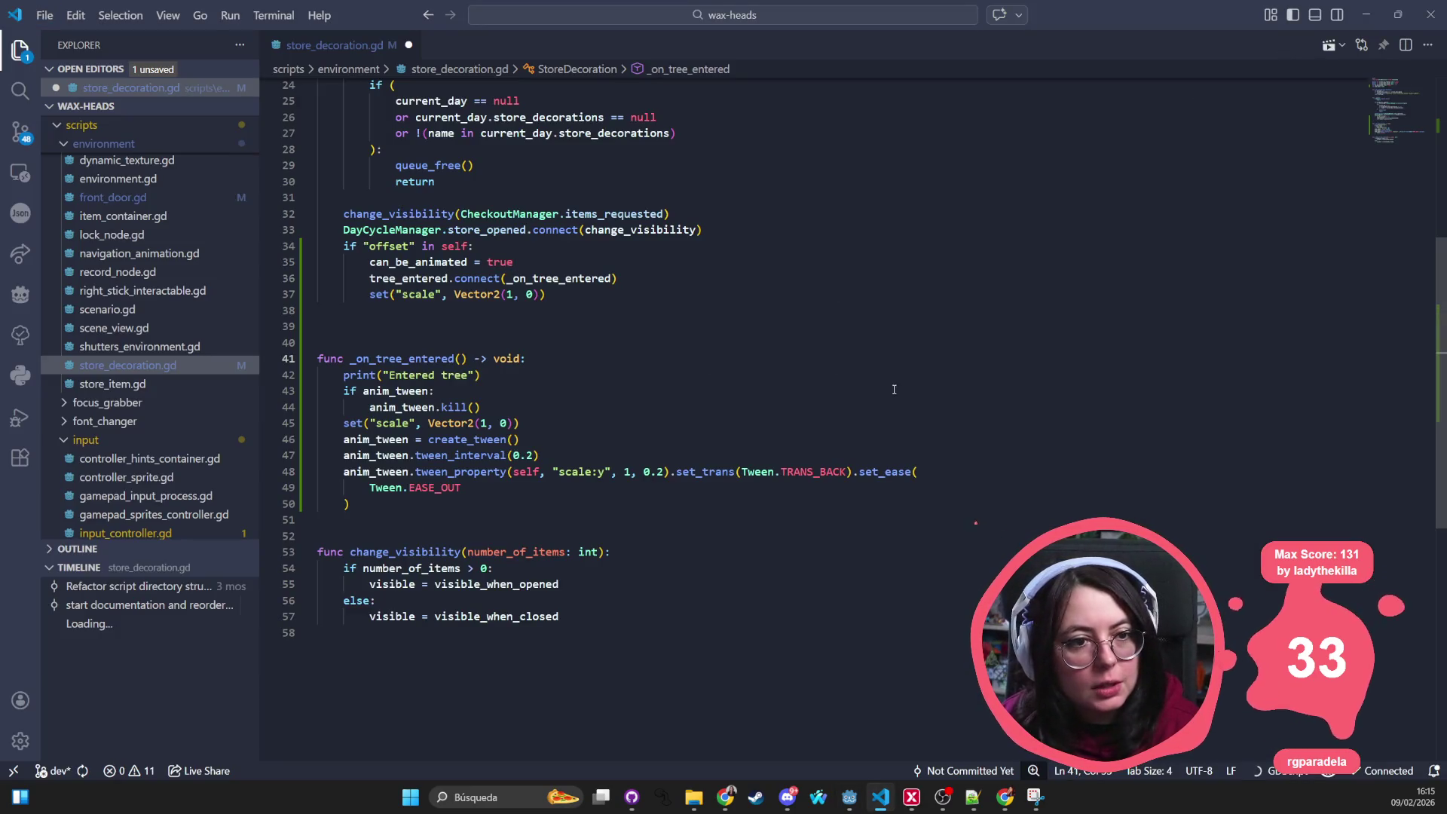
pyautogui.hotkey('ctrl', 's')
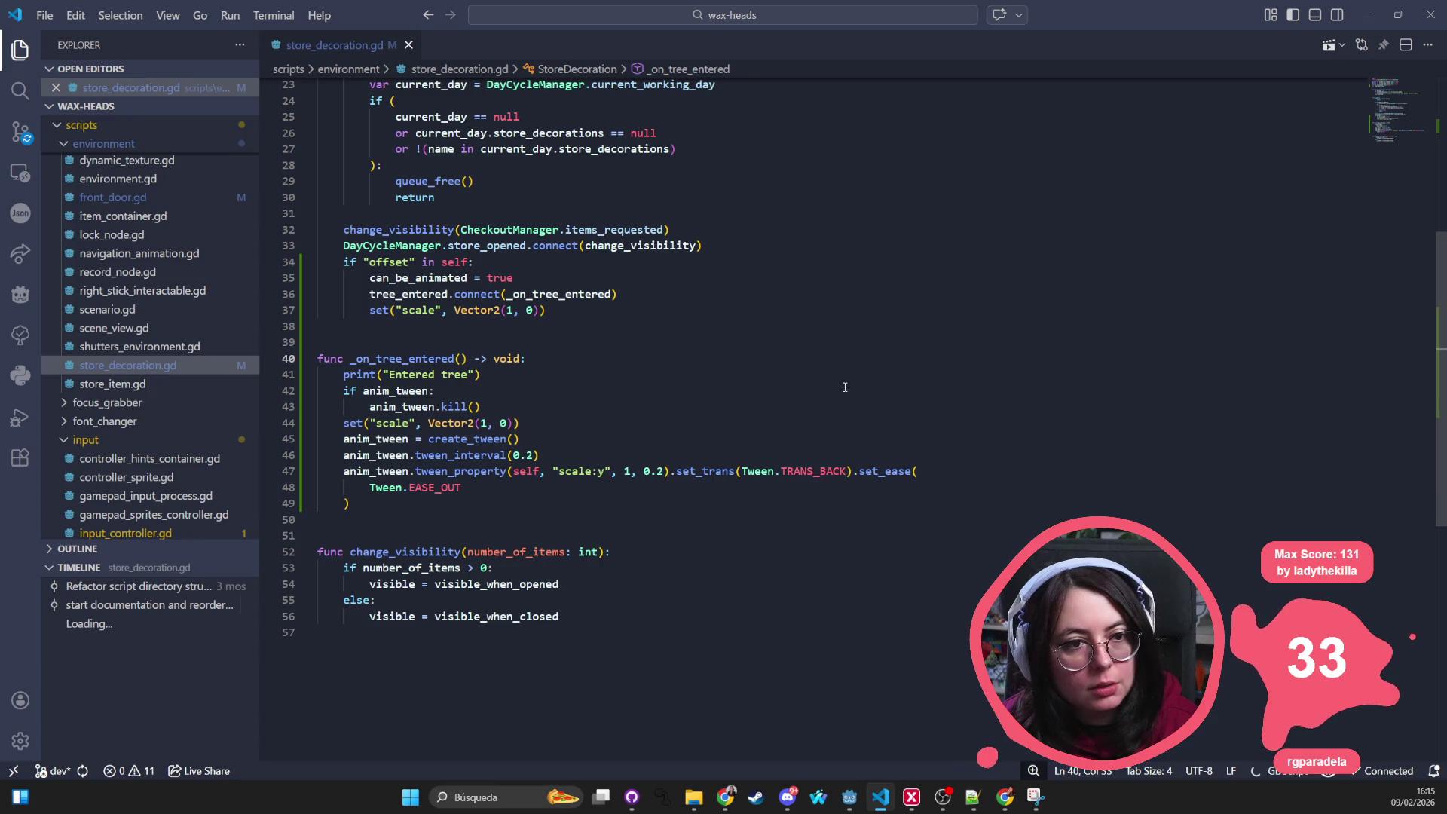
pyautogui.hotkey('alt', 'Tab')
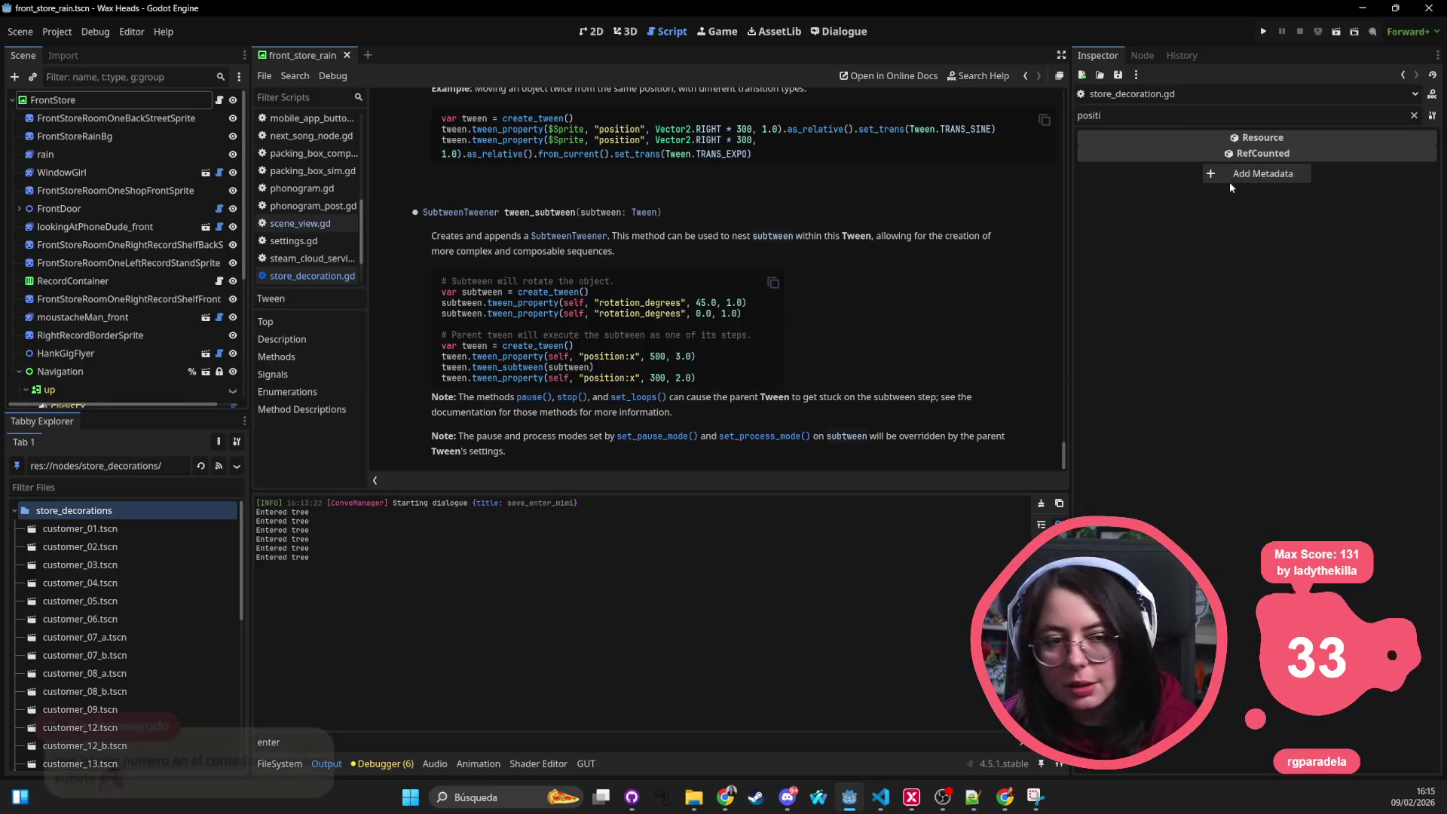
# Step: Relaunch the project, continue the save, and answer the superfan's greeting with '¡Claro!'
pyautogui.click(1263, 31)
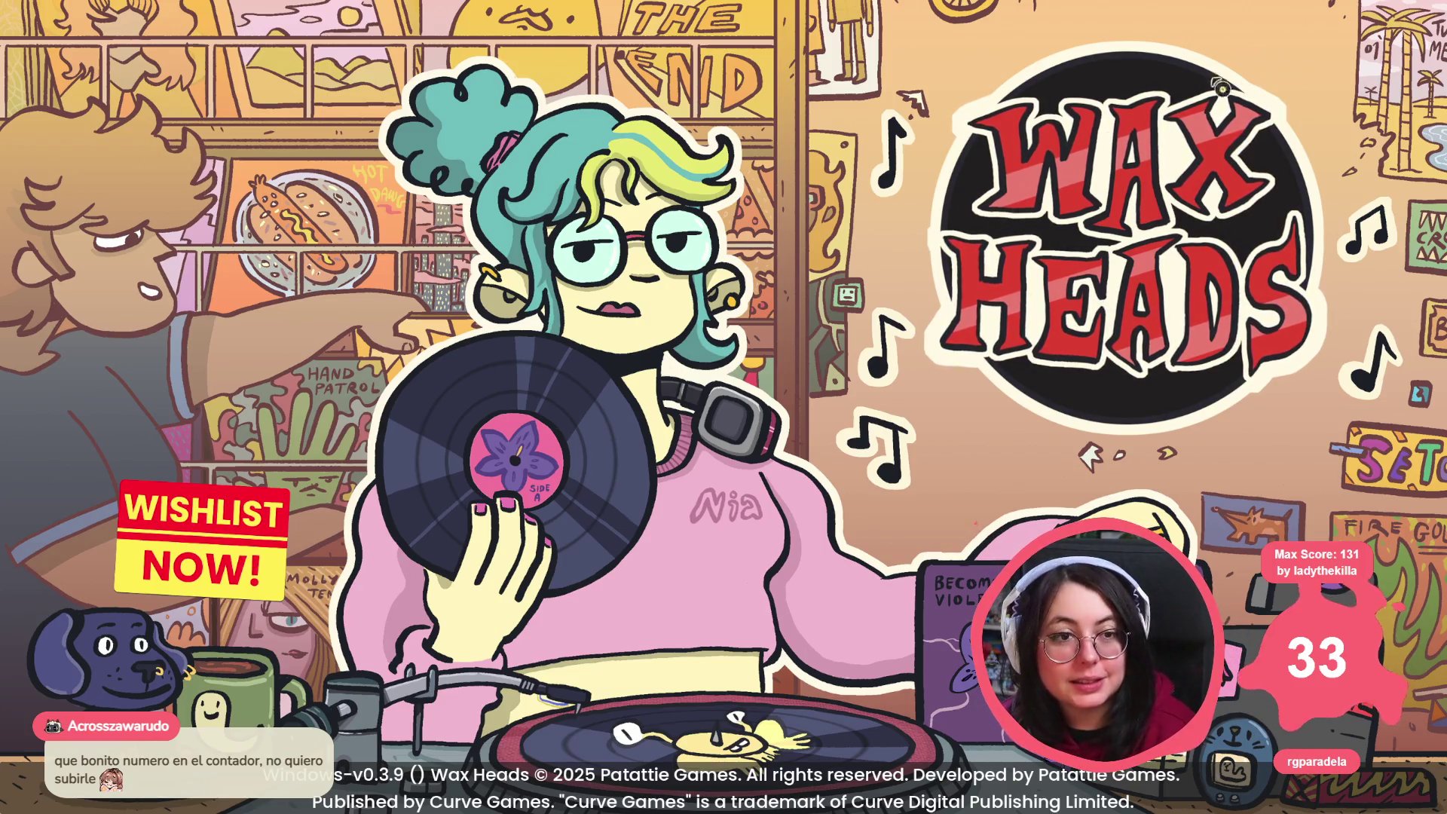
pyautogui.click(1136, 302)
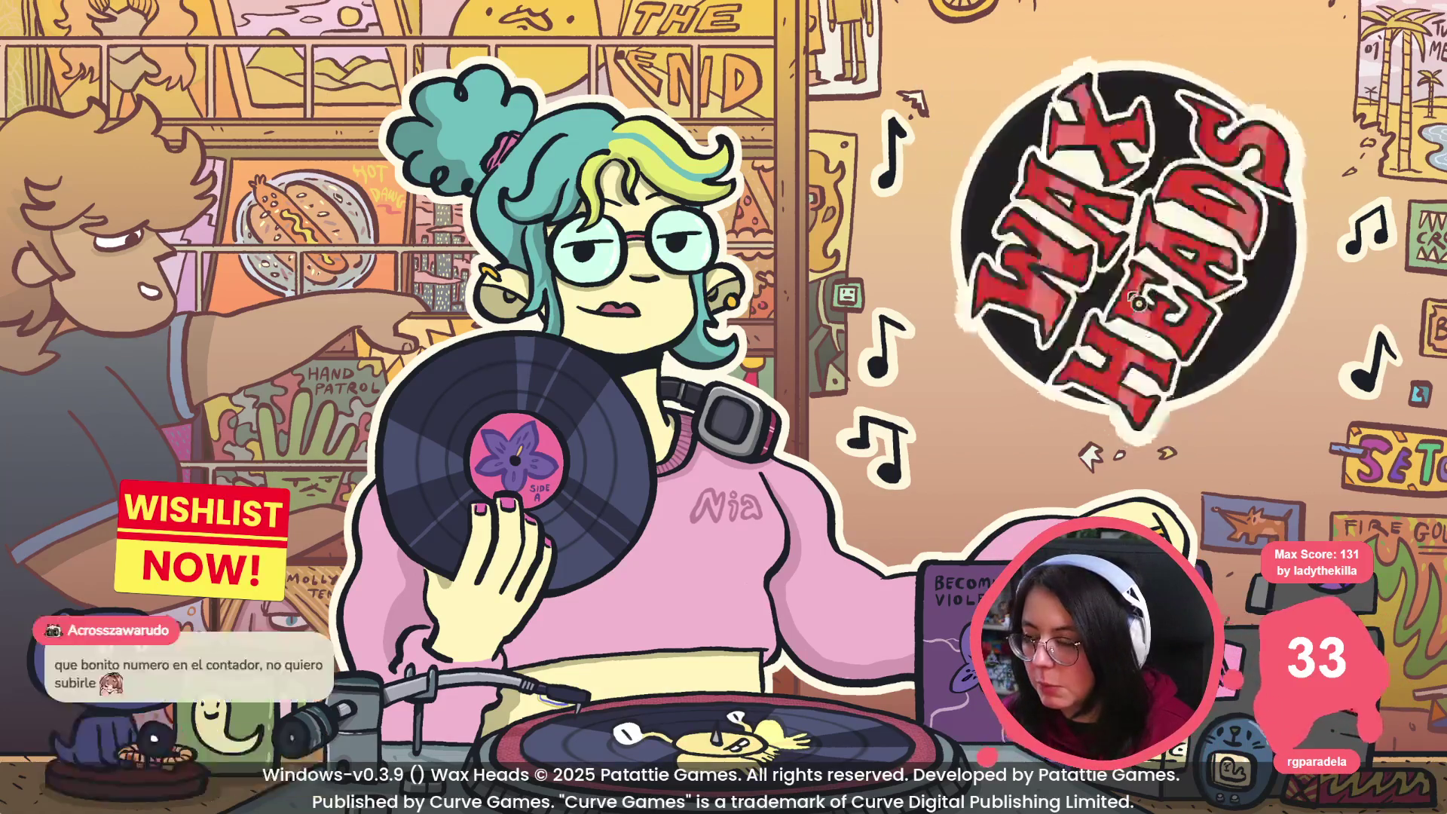
pyautogui.press('Return')
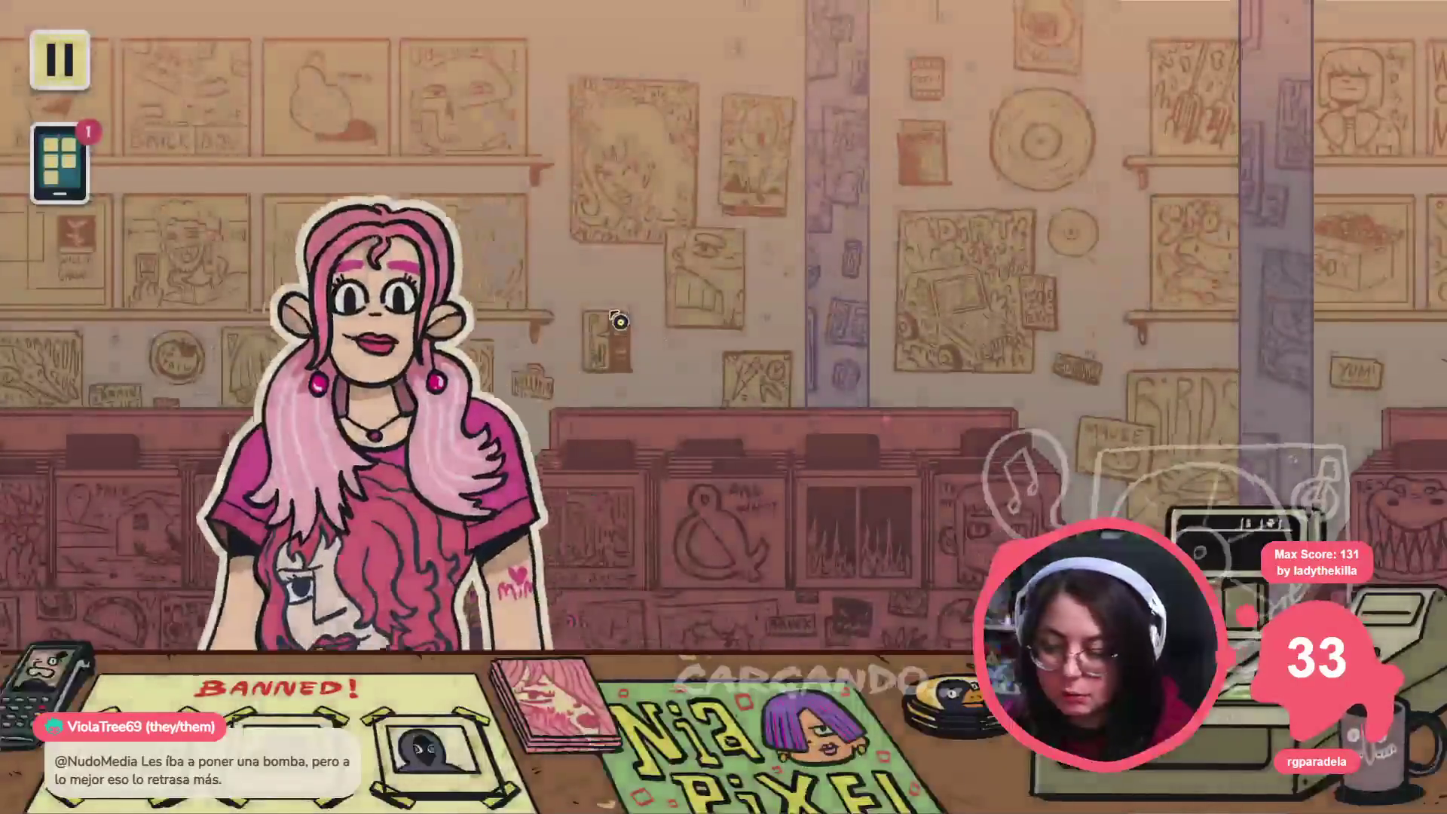
pyautogui.click(581, 305)
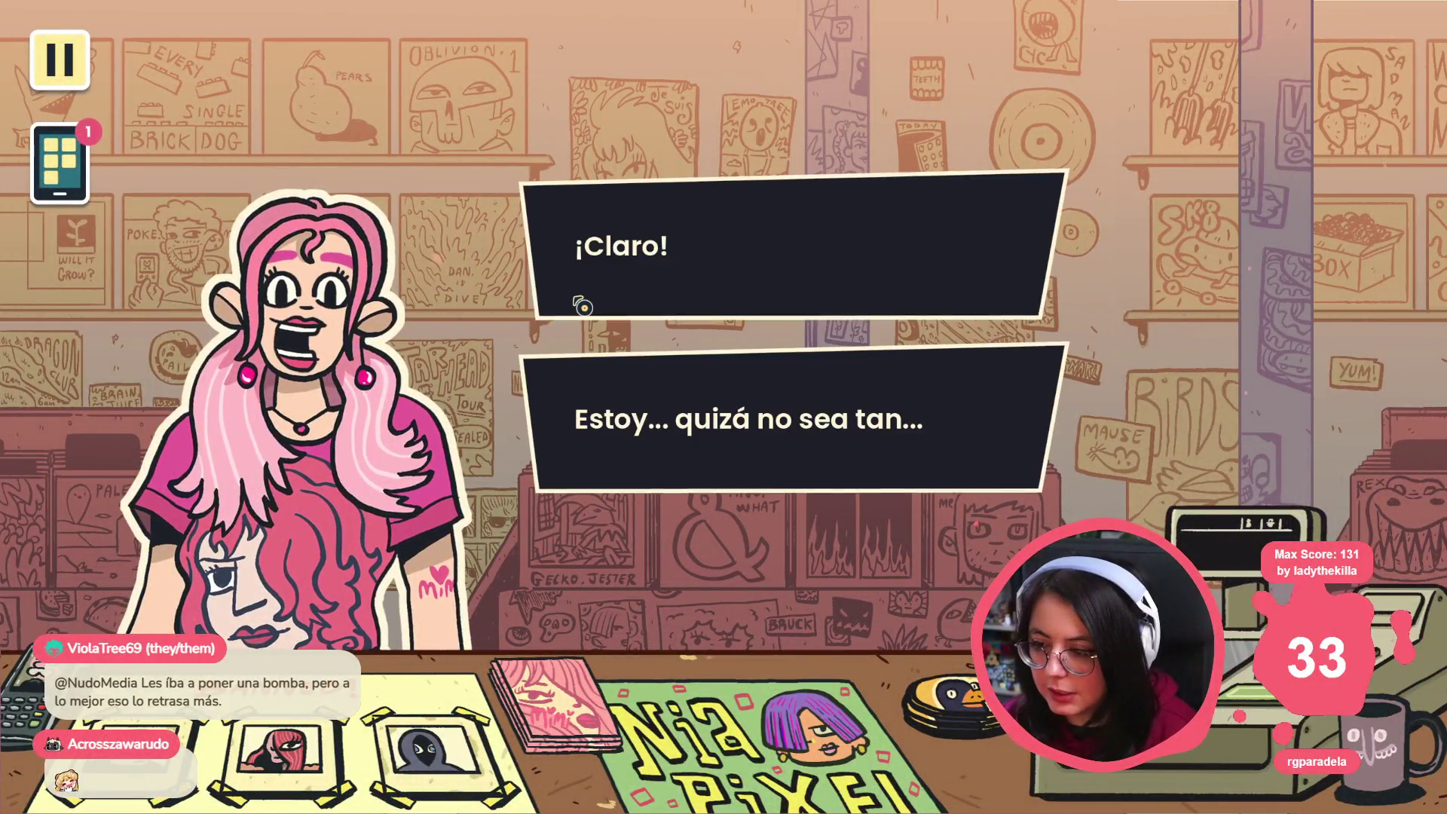
pyautogui.click(582, 305)
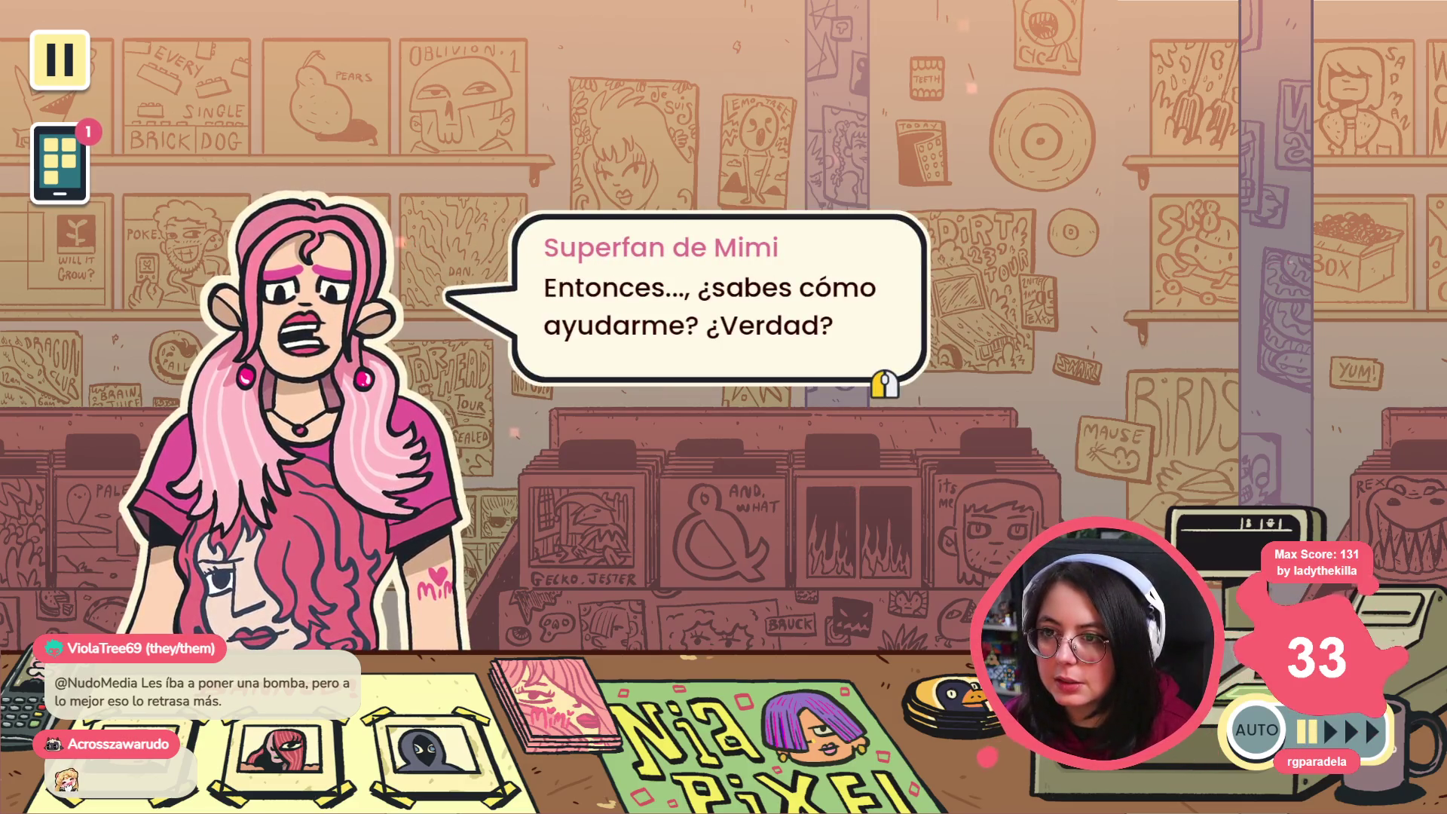